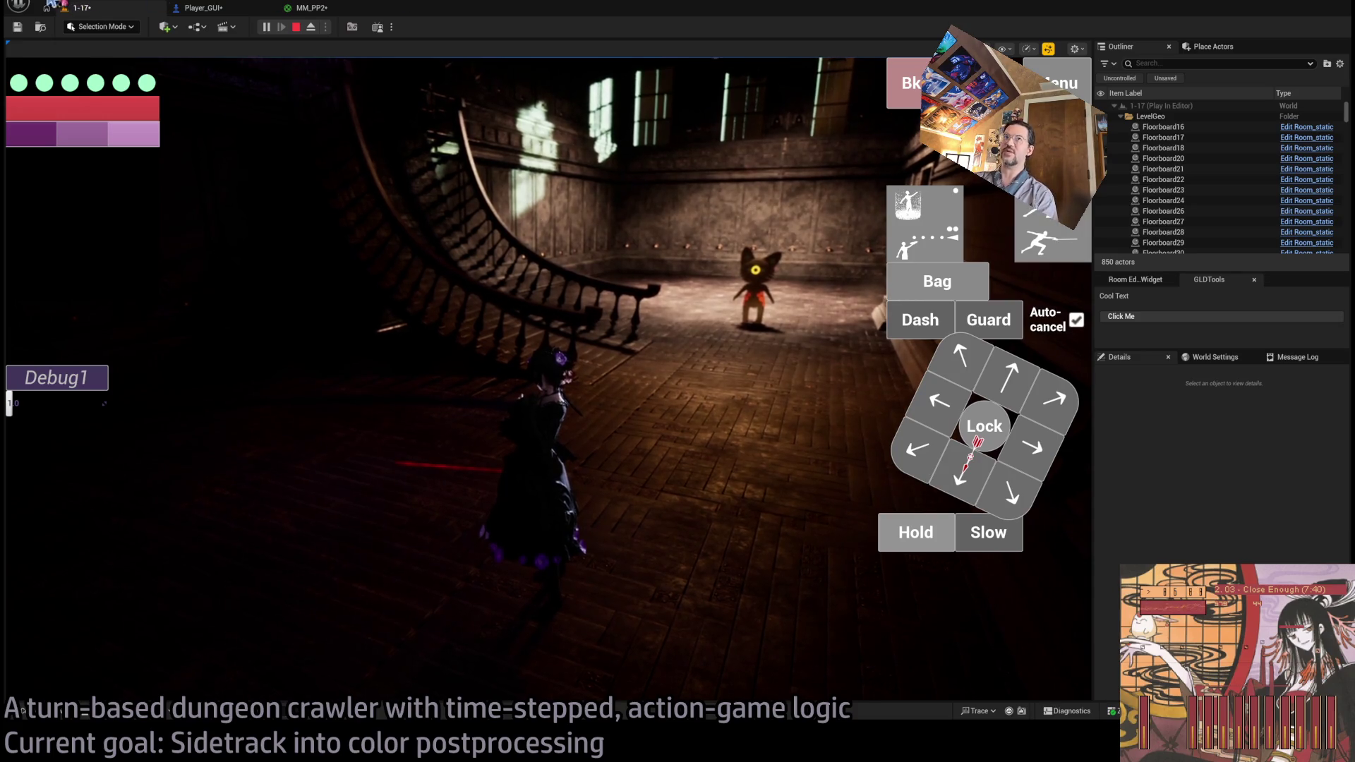
# - Switch to the MM_PP2 material graph and bring the Saturate node into view
pyautogui.click(329, 9)
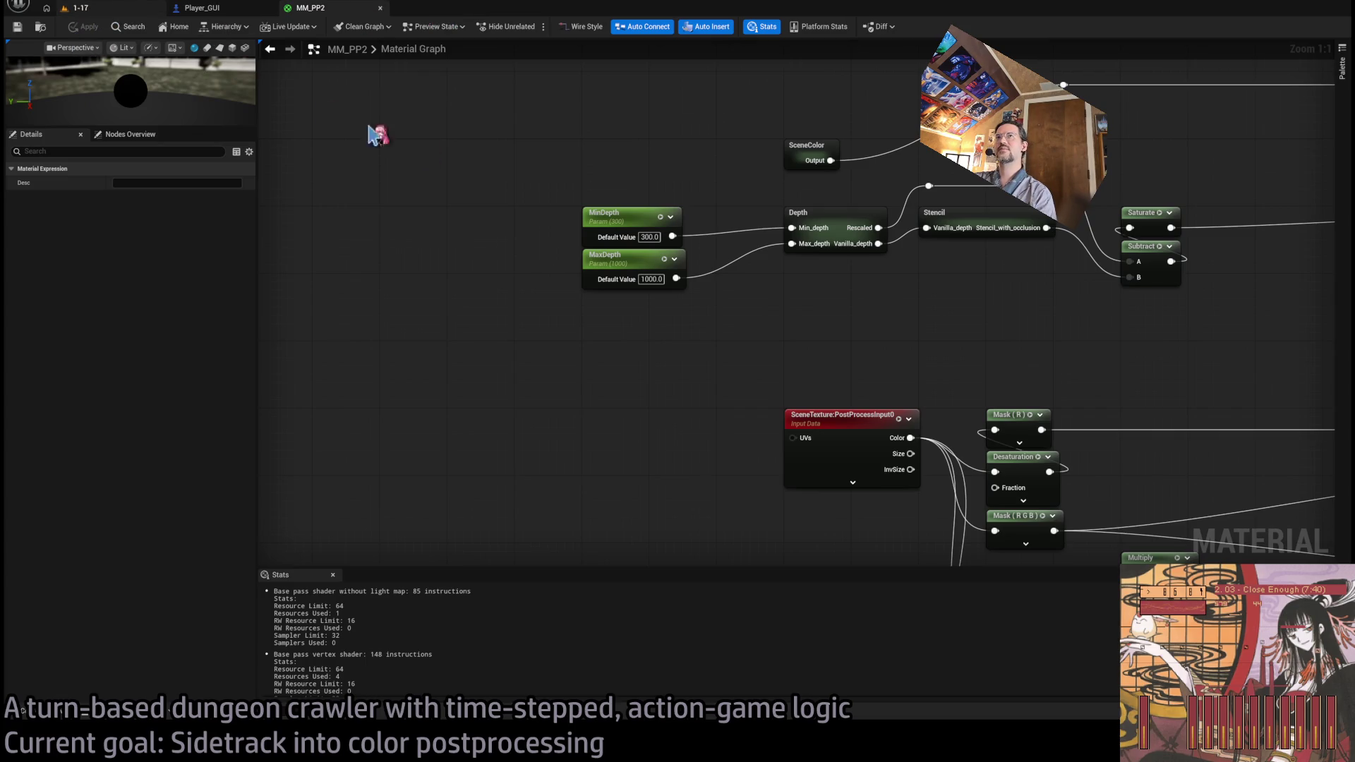
pyautogui.hotkey('ctrl', 'Tab')
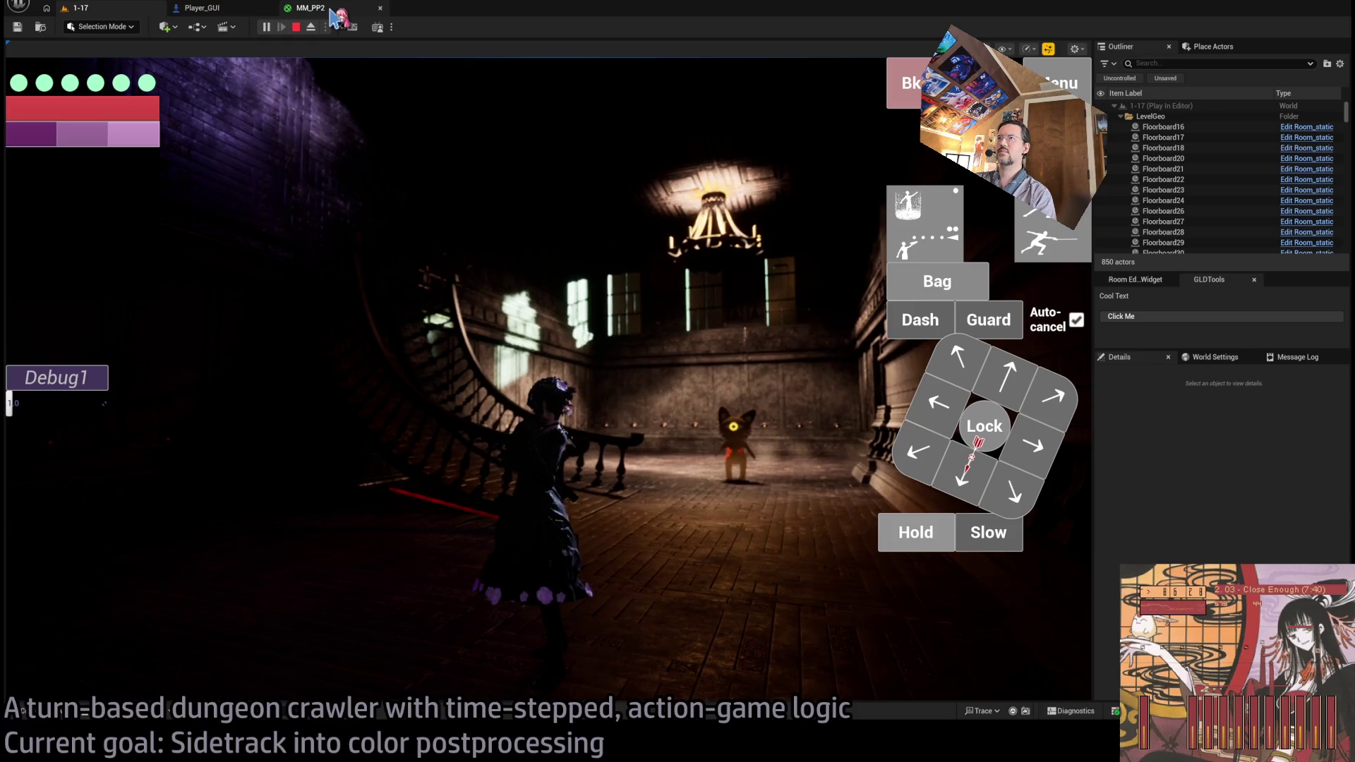
pyautogui.click(332, 11)
pyautogui.scroll(-4, 892, 311)
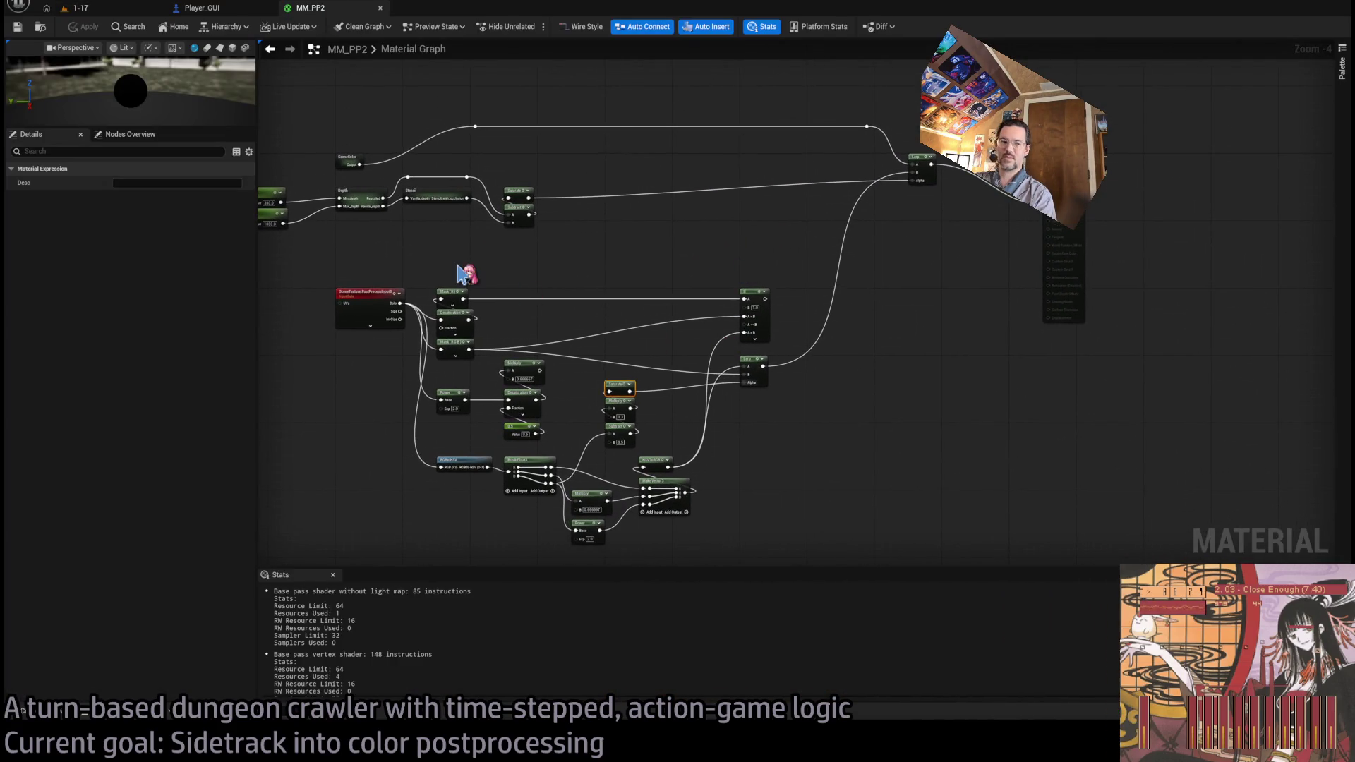
pyautogui.scroll(3, 759, 420)
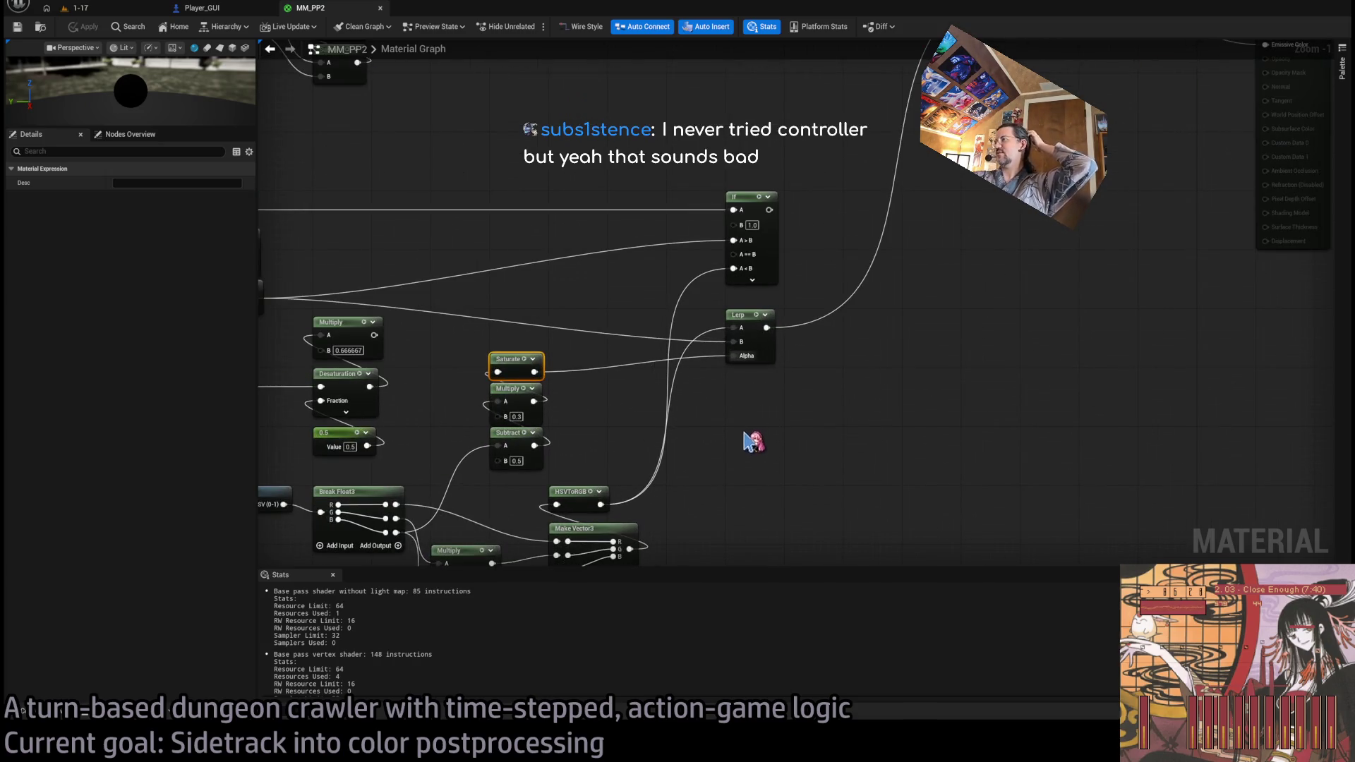
pyautogui.moveTo(599, 401)
pyautogui.mouseDown()
pyautogui.moveTo(867, 381)
pyautogui.moveTo(714, 388)
pyautogui.mouseUp()
pyautogui.scroll(1, 840, 405)
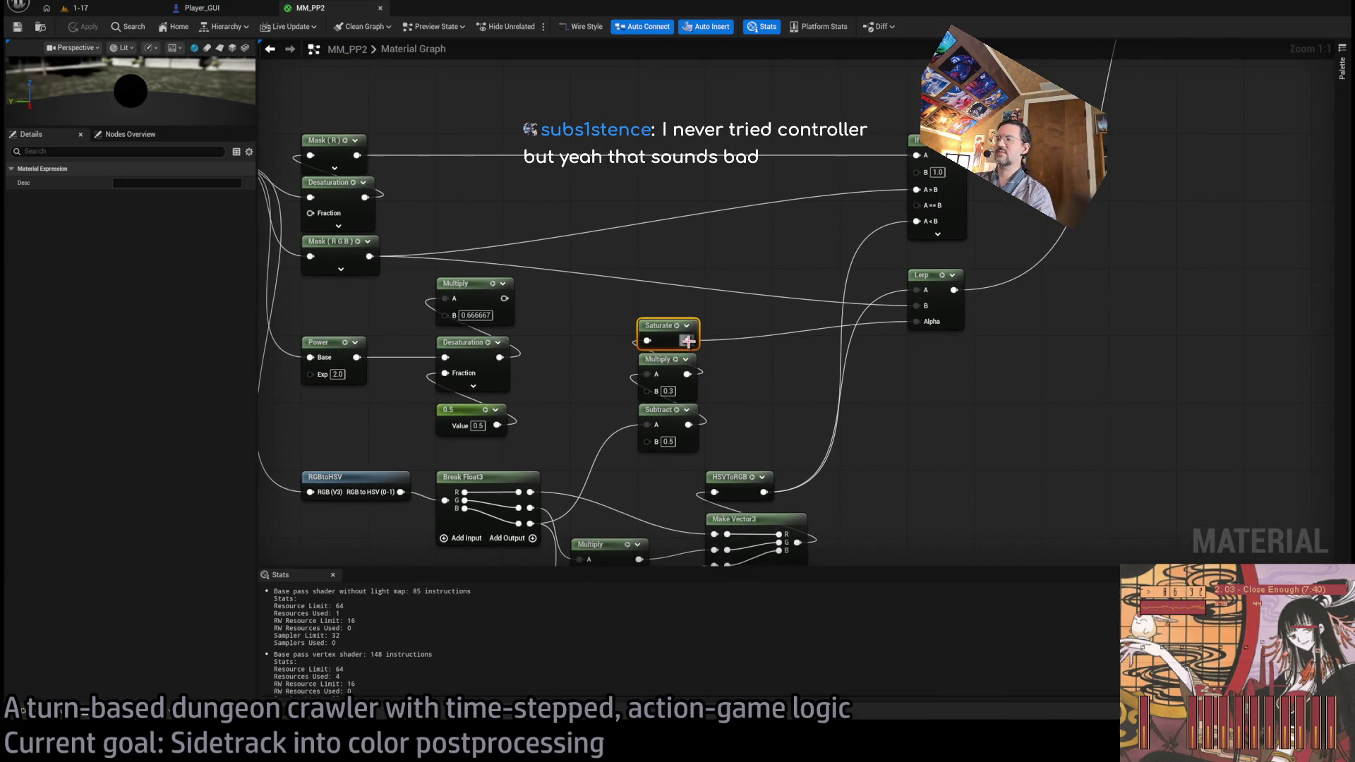
# - Create a Multiply node (B 0.5) from Saturate's output and place it below the Lerp
pyautogui.moveTo(688, 341)
pyautogui.mouseDown()
pyautogui.moveTo(773, 390)
pyautogui.moveTo(913, 362)
pyautogui.mouseUp()
pyautogui.click(914, 362)
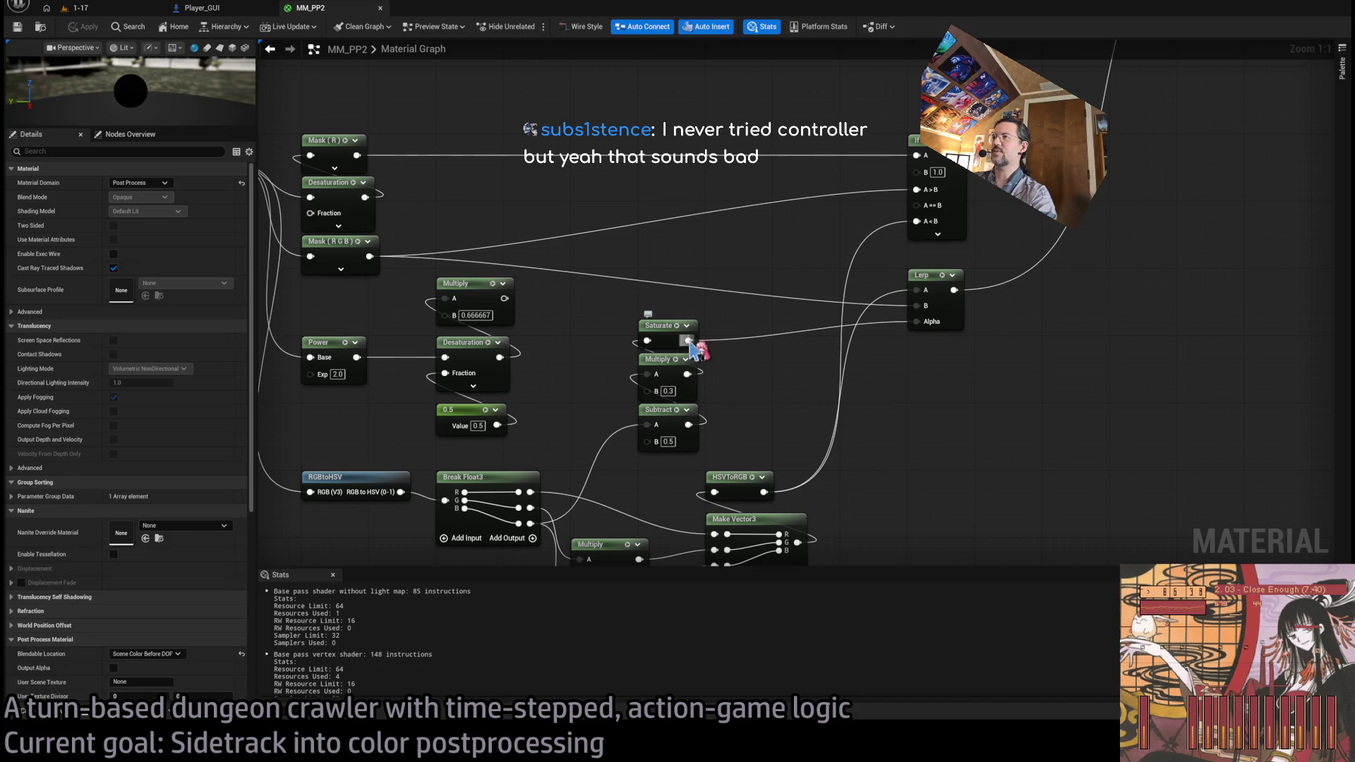
pyautogui.moveTo(689, 341)
pyautogui.mouseDown()
pyautogui.moveTo(901, 391)
pyautogui.moveTo(780, 362)
pyautogui.moveTo(734, 384)
pyautogui.mouseUp()
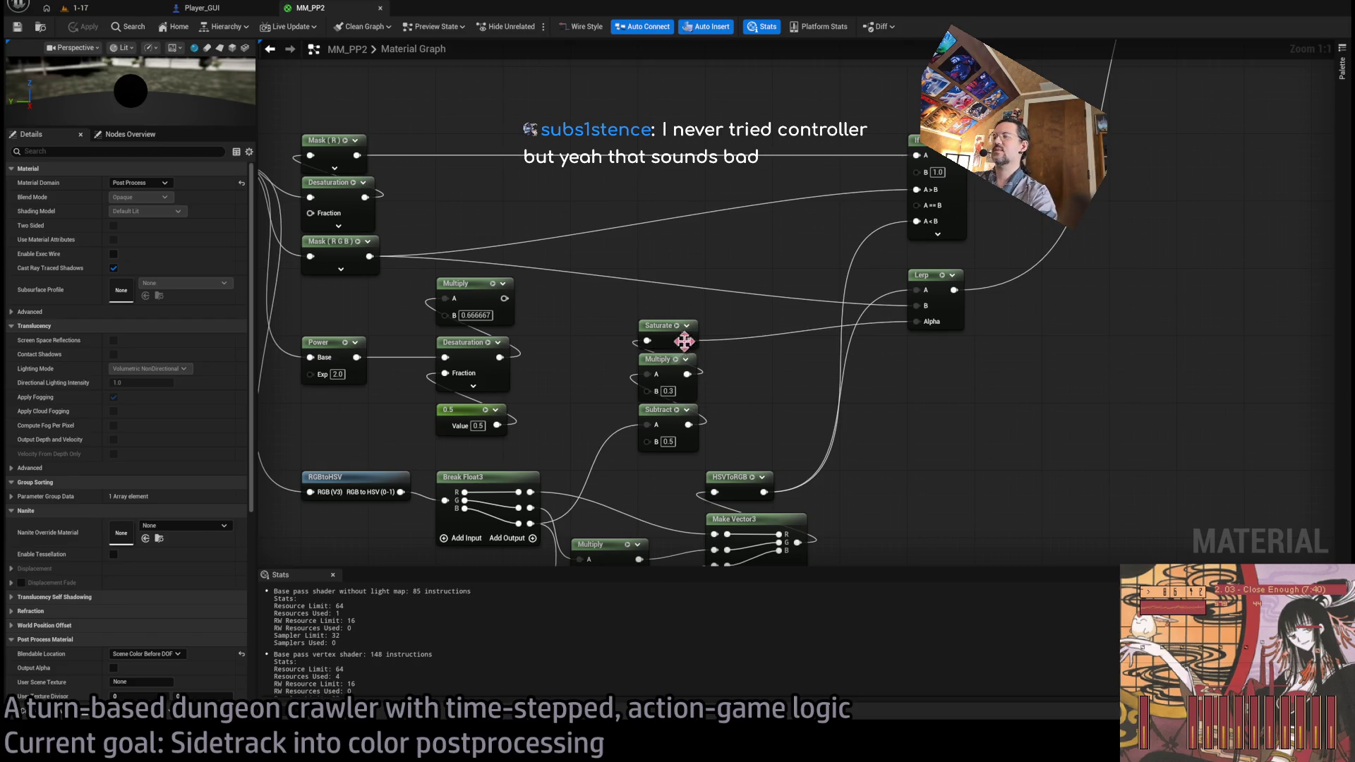
pyautogui.moveTo(689, 342)
pyautogui.mouseDown()
pyautogui.moveTo(770, 386)
pyautogui.moveTo(849, 384)
pyautogui.moveTo(916, 321)
pyautogui.mouseUp()
pyautogui.moveTo(803, 381)
pyautogui.mouseDown()
pyautogui.moveTo(741, 341)
pyautogui.moveTo(949, 350)
pyautogui.mouseUp()
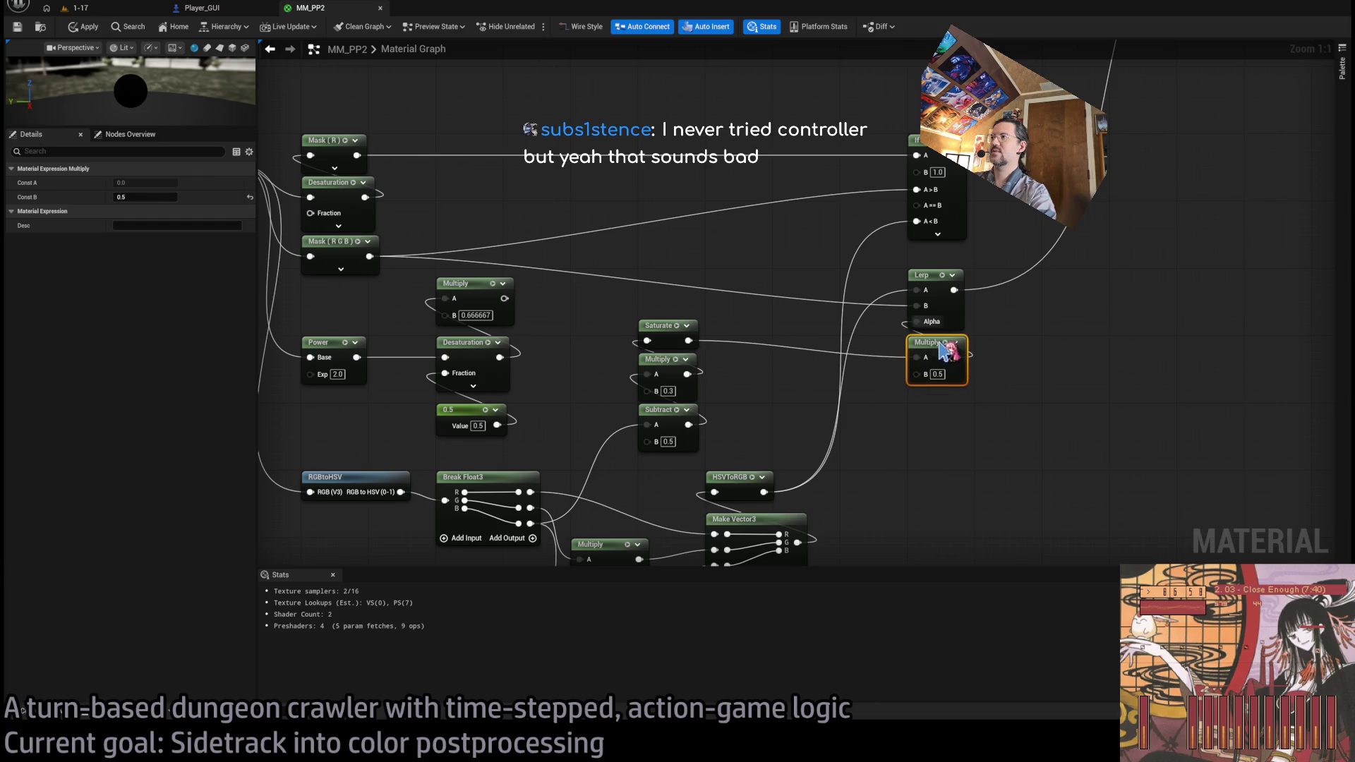
# - Settle the 0.5 Multiply node beside the Lerp and save MM_PP2
pyautogui.click(944, 452)
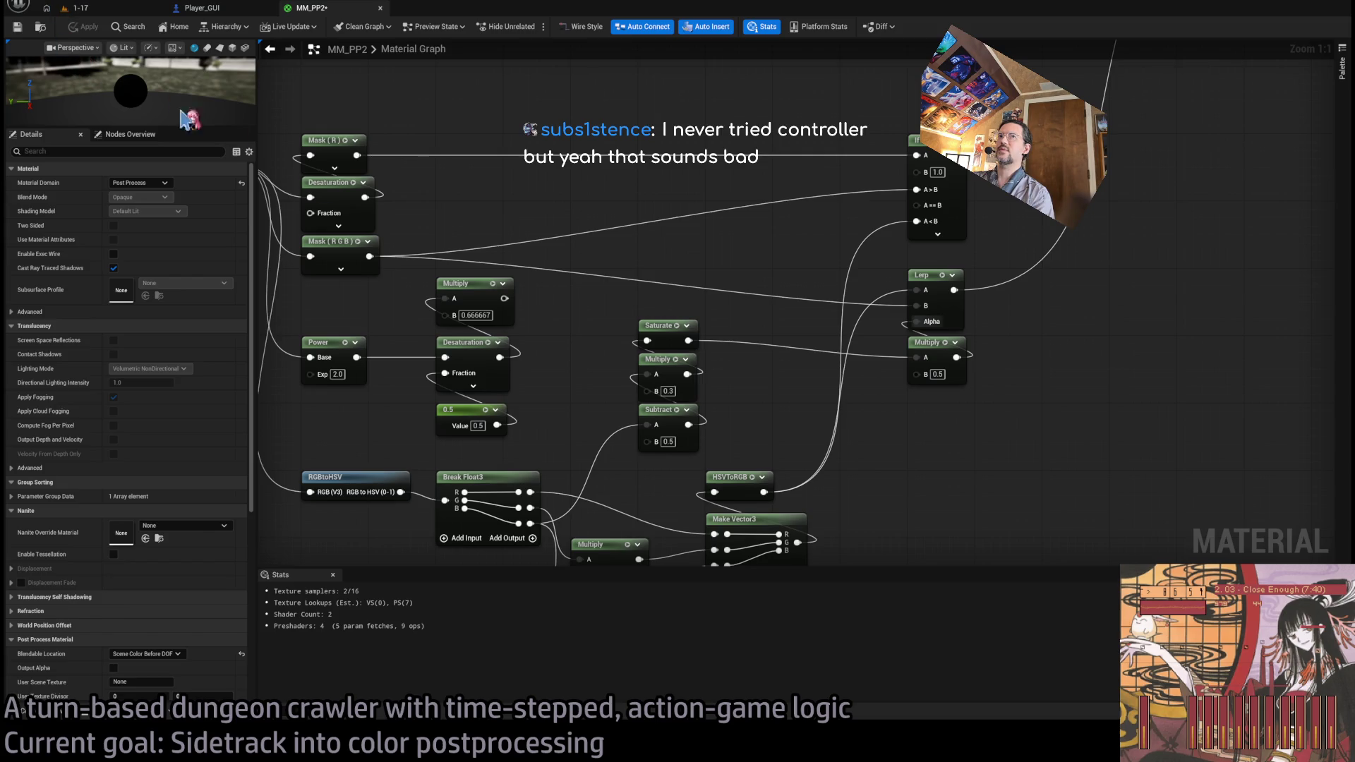
pyautogui.hotkey('ctrl', 's')
pyautogui.moveTo(881, 395); pyautogui.dragTo(817, 341)
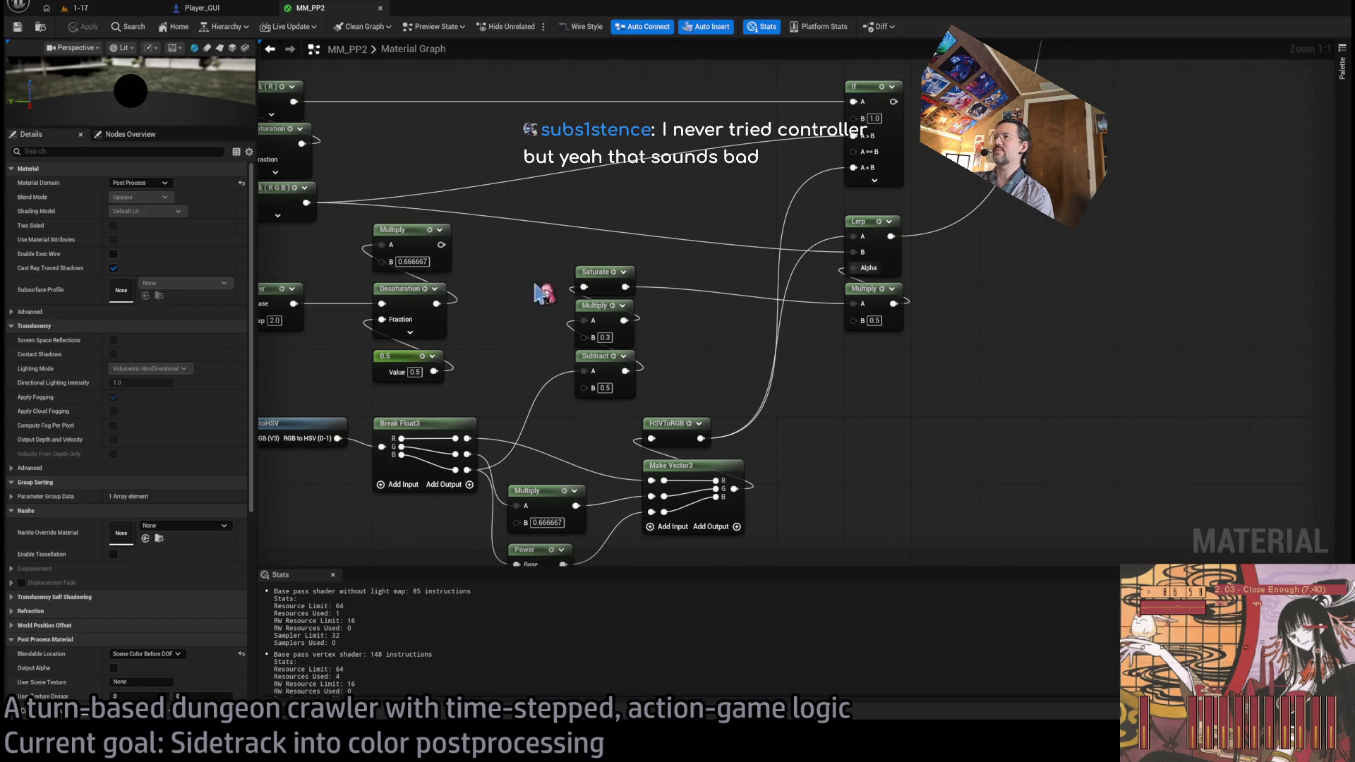
# - Box-select the Saturate, Multiply and Subtract nodes and the Multiply beside the Lerp
pyautogui.moveTo(565, 266); pyautogui.dragTo(730, 385)
pyautogui.moveTo(954, 363); pyautogui.dragTo(811, 310)
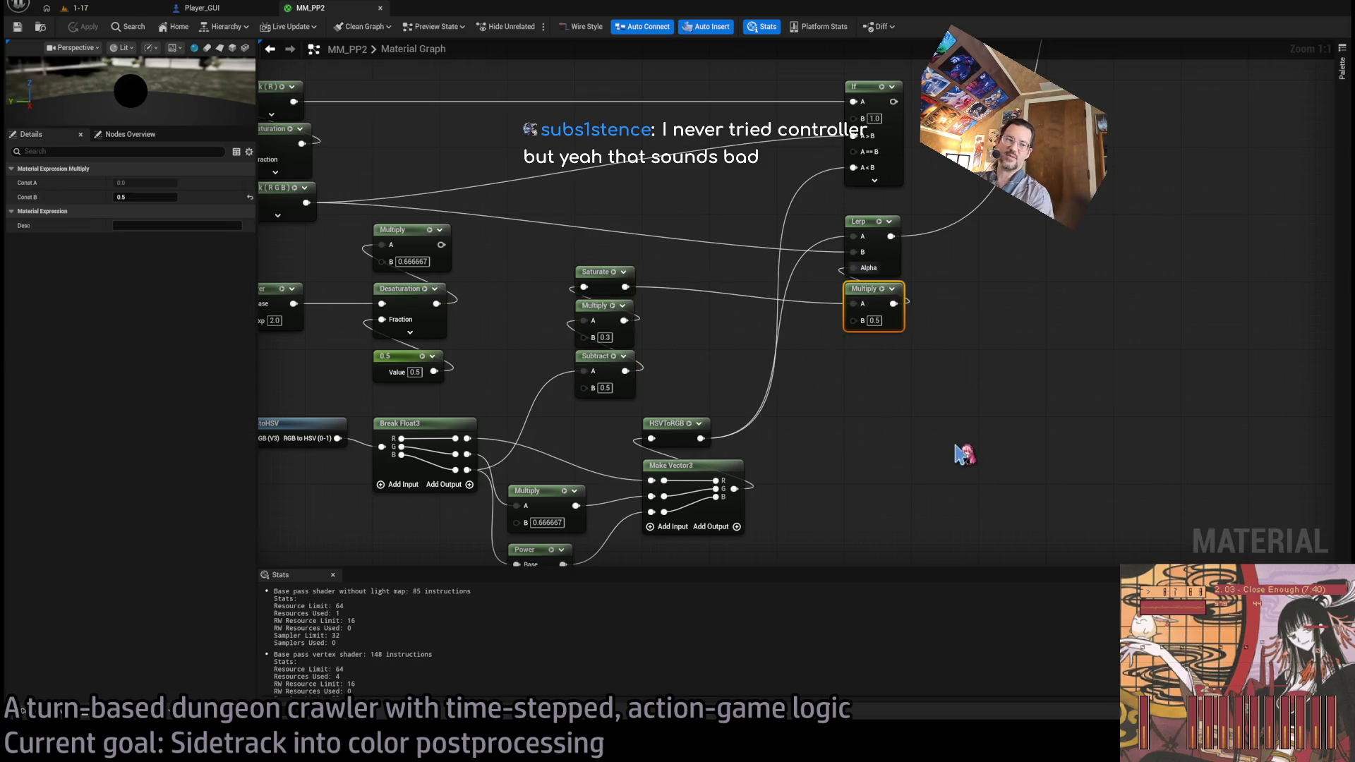
pyautogui.moveTo(883, 402)
pyautogui.mouseDown()
pyautogui.moveTo(868, 424)
pyautogui.moveTo(796, 388)
pyautogui.mouseUp()
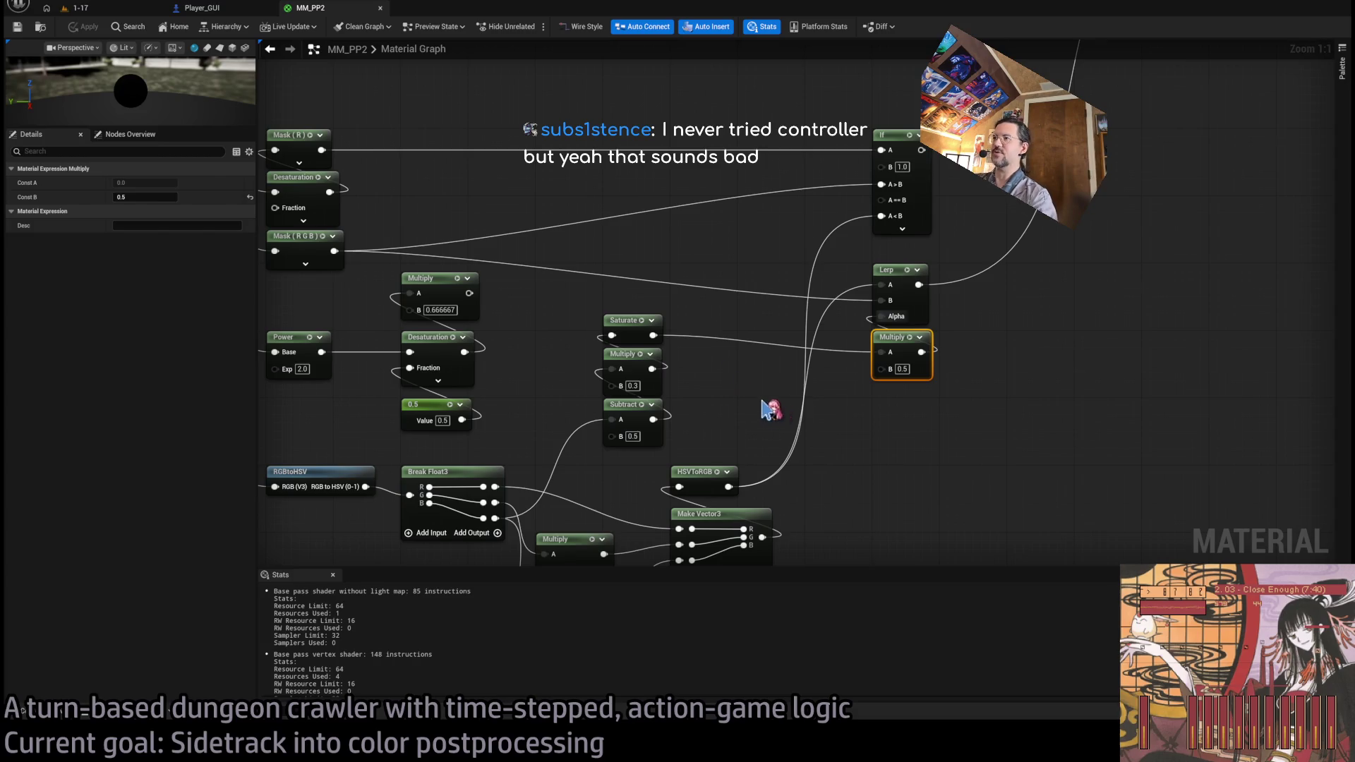
pyautogui.scroll(2, 726, 393)
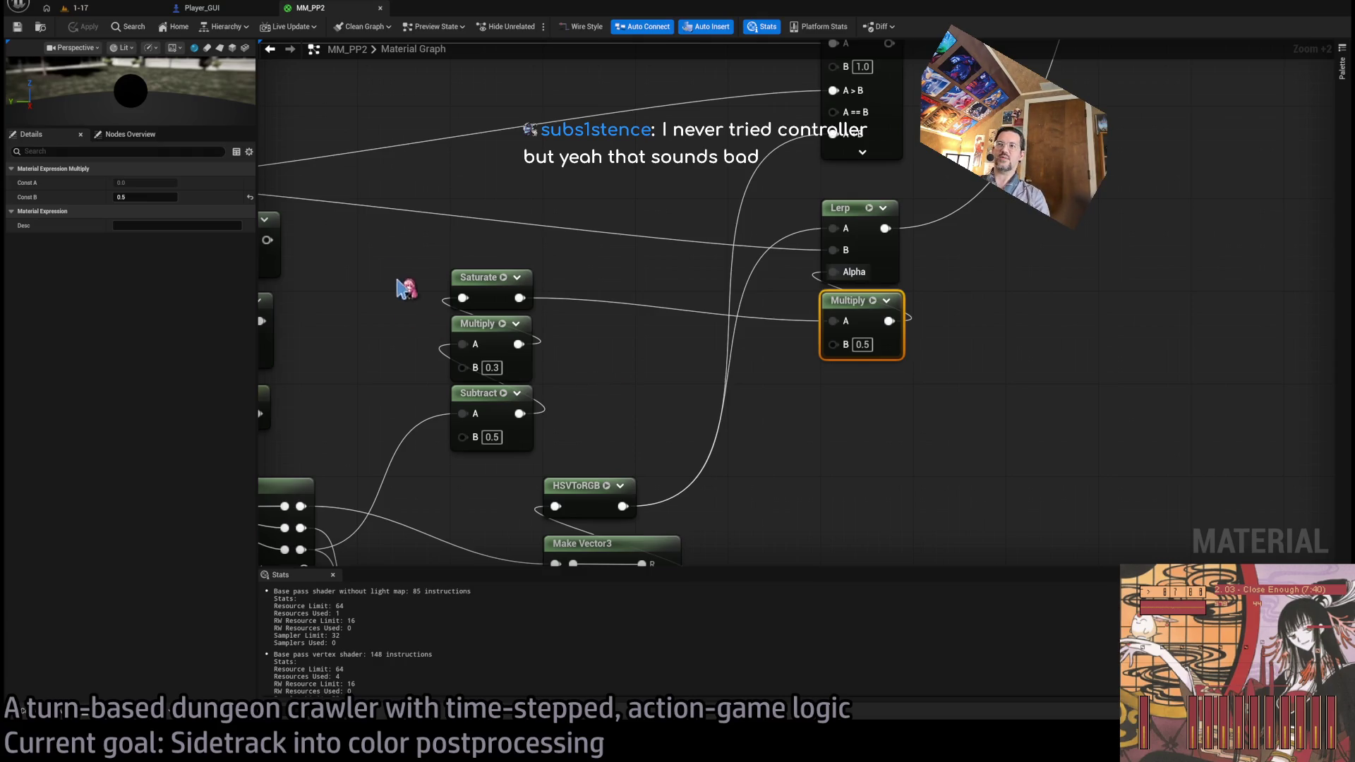
pyautogui.moveTo(381, 265)
pyautogui.mouseDown()
pyautogui.moveTo(568, 456)
pyautogui.moveTo(657, 459)
pyautogui.mouseUp()
pyautogui.moveTo(938, 443); pyautogui.dragTo(776, 307)
pyautogui.click(593, 408)
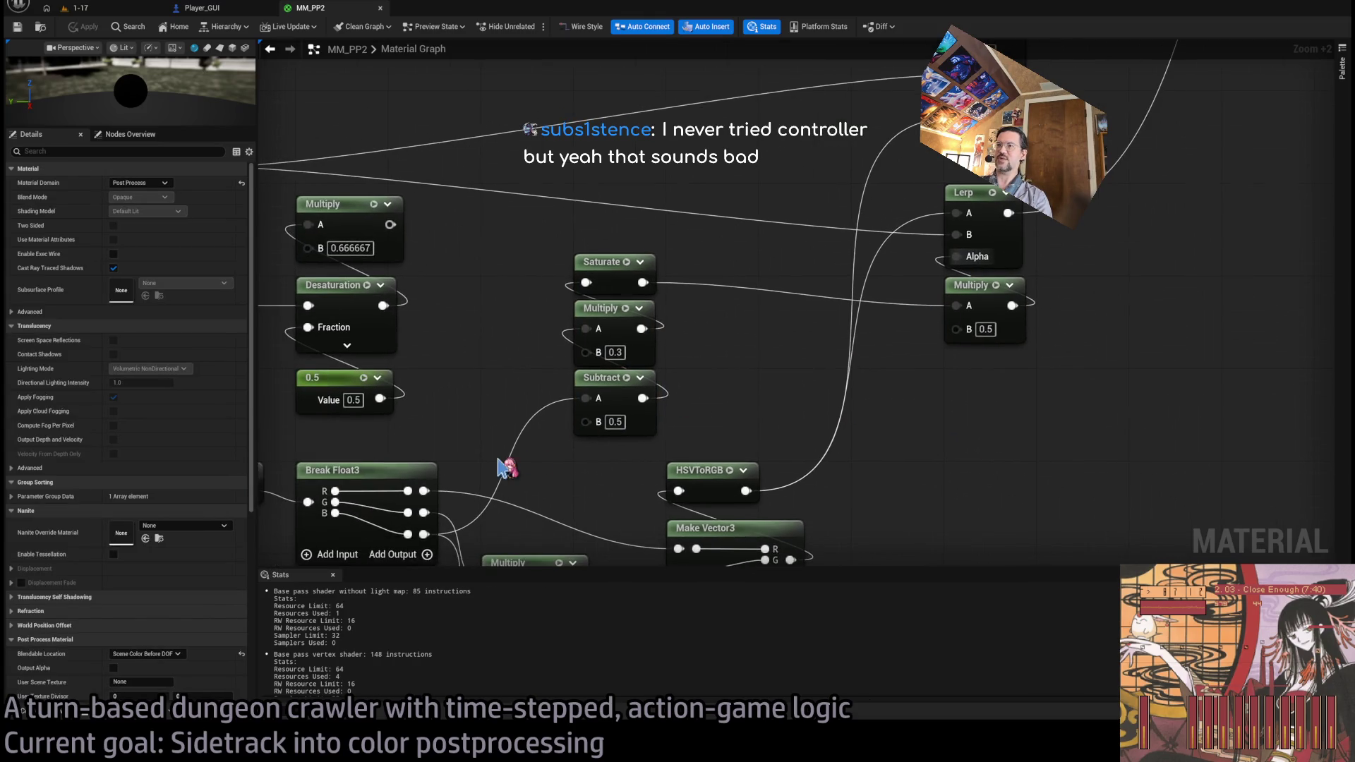
# - Move the 0.5 Multiply node up to sit directly above Saturate
pyautogui.click(614, 331)
pyautogui.click(614, 272)
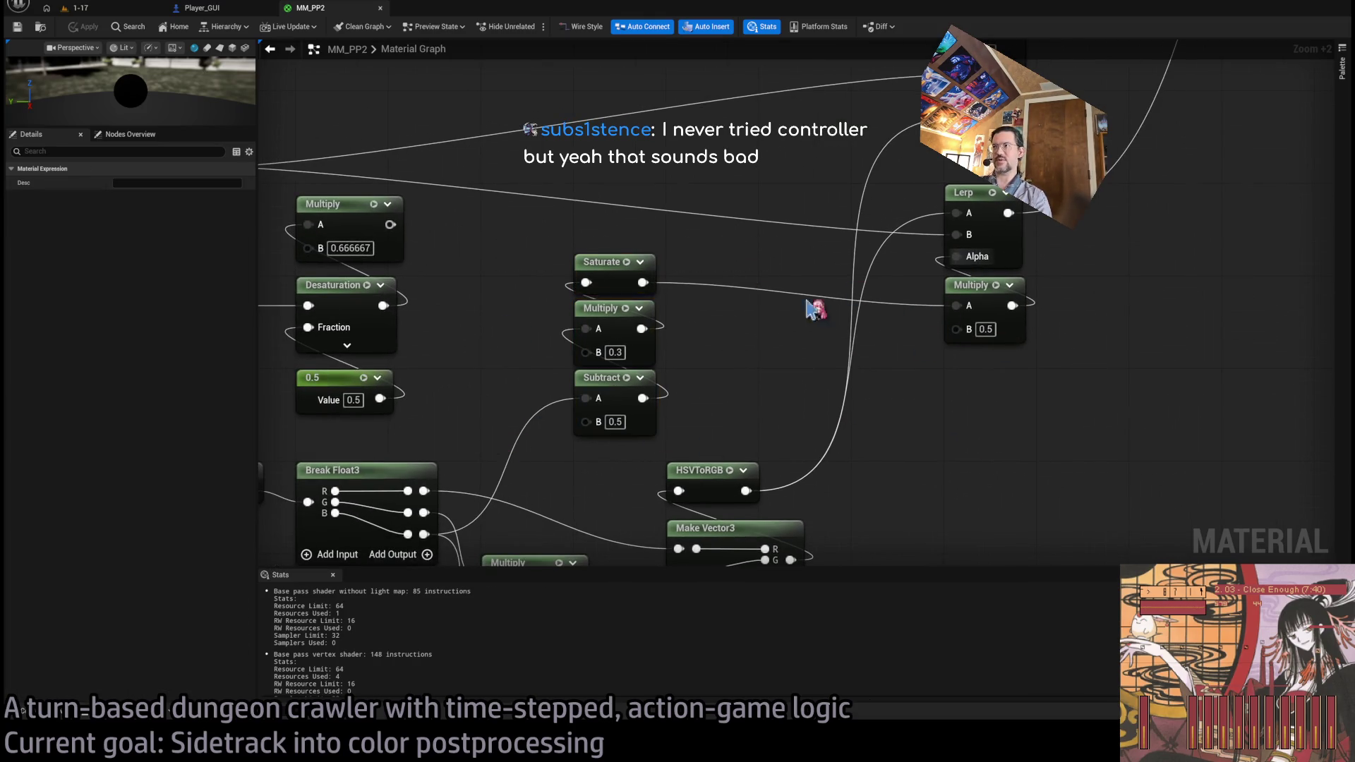
pyautogui.click(949, 304)
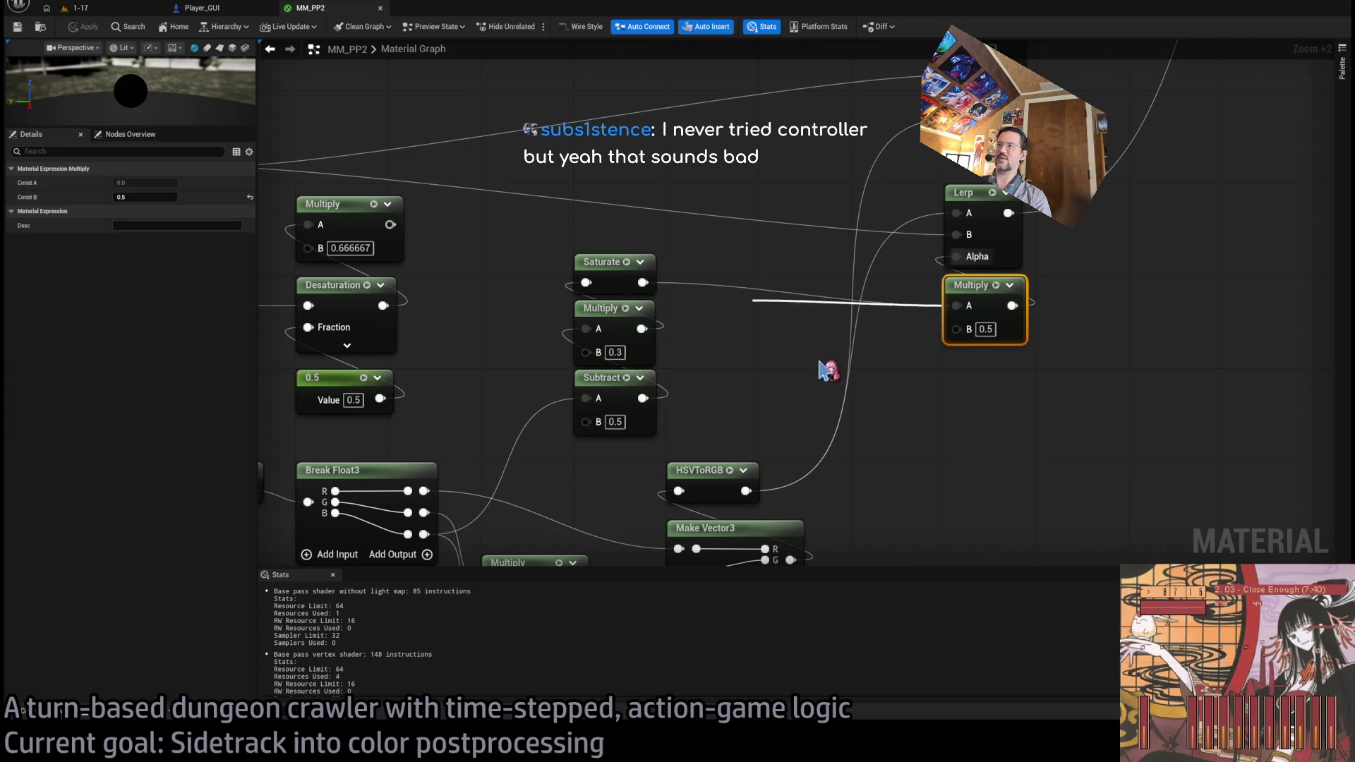
pyautogui.click(891, 424)
pyautogui.moveTo(970, 302); pyautogui.dragTo(621, 208)
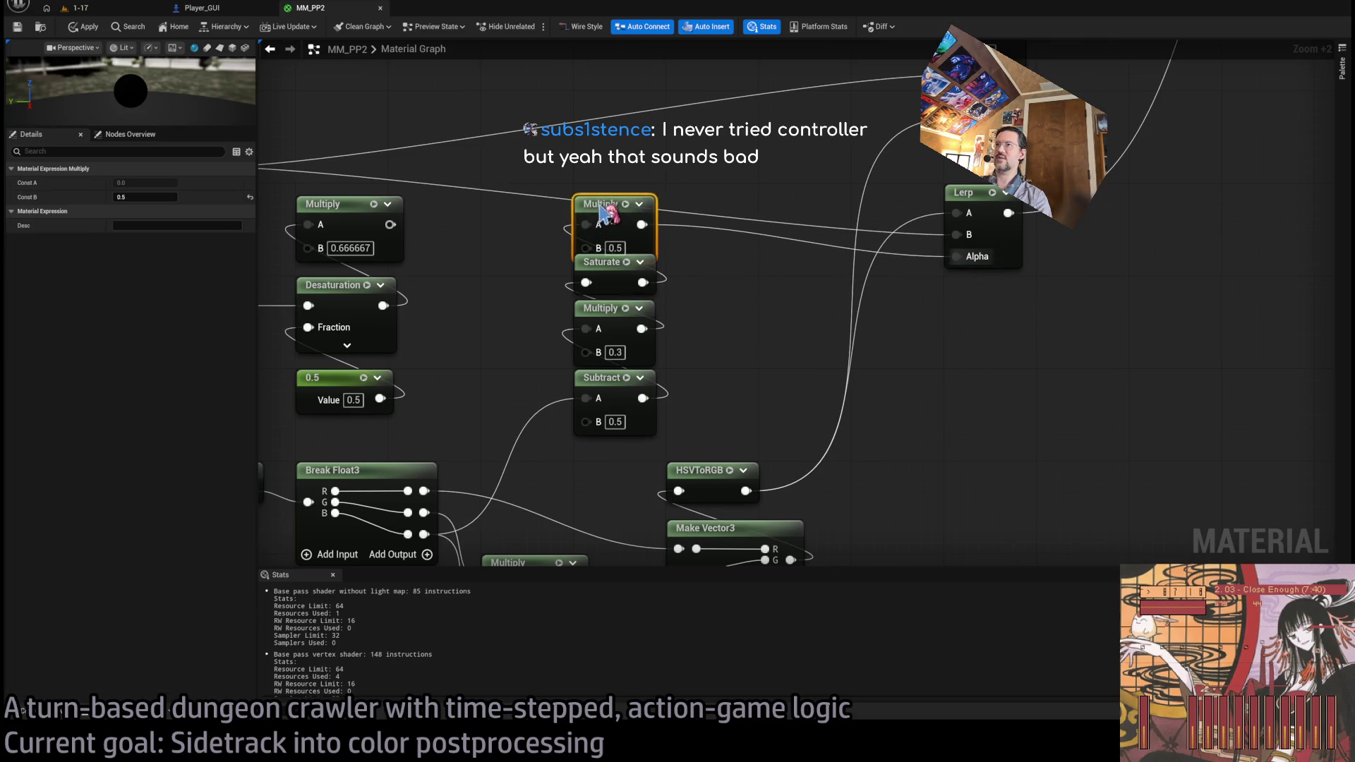
pyautogui.scroll(-2, 681, 346)
pyautogui.moveTo(689, 319); pyautogui.dragTo(738, 319)
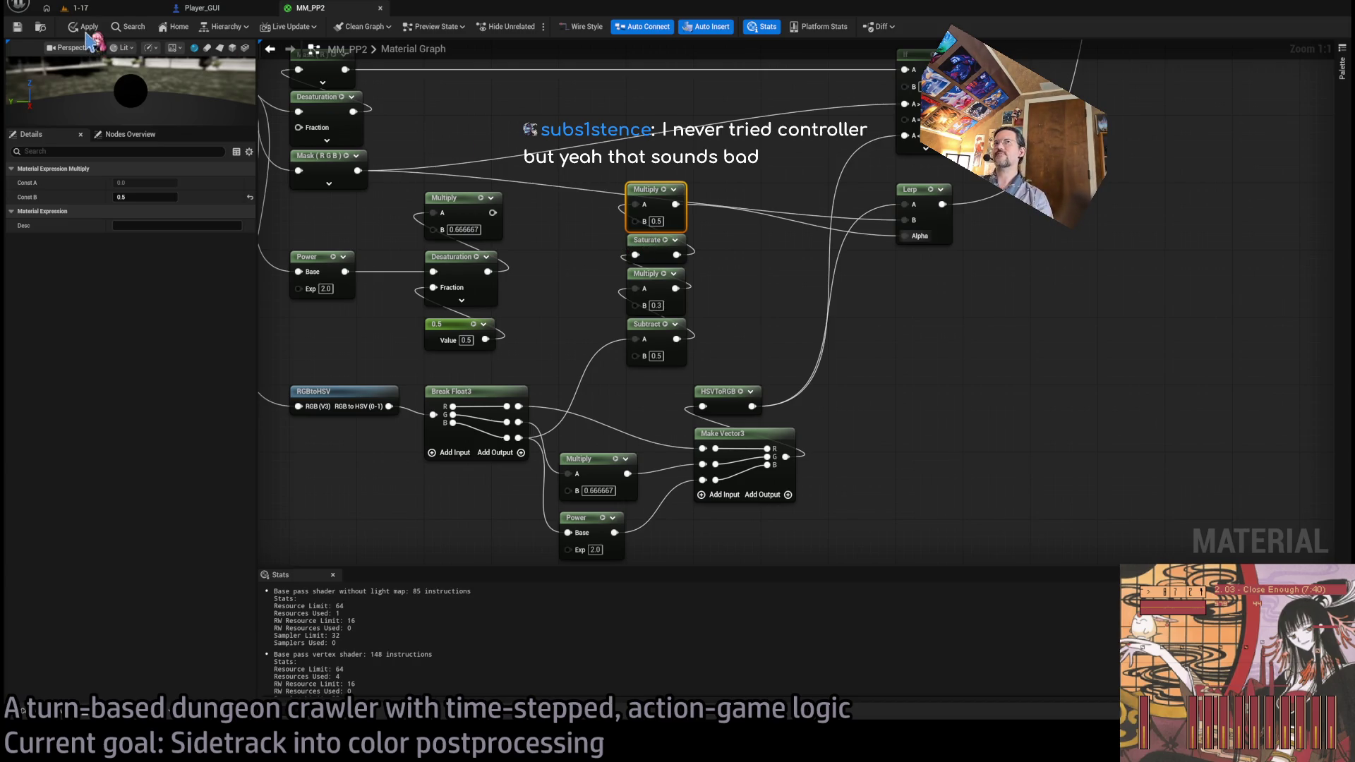
# - Save MM_PP2 and preview the post-process in the running 1-17 level
pyautogui.click(81, 8)
pyautogui.click(325, 10)
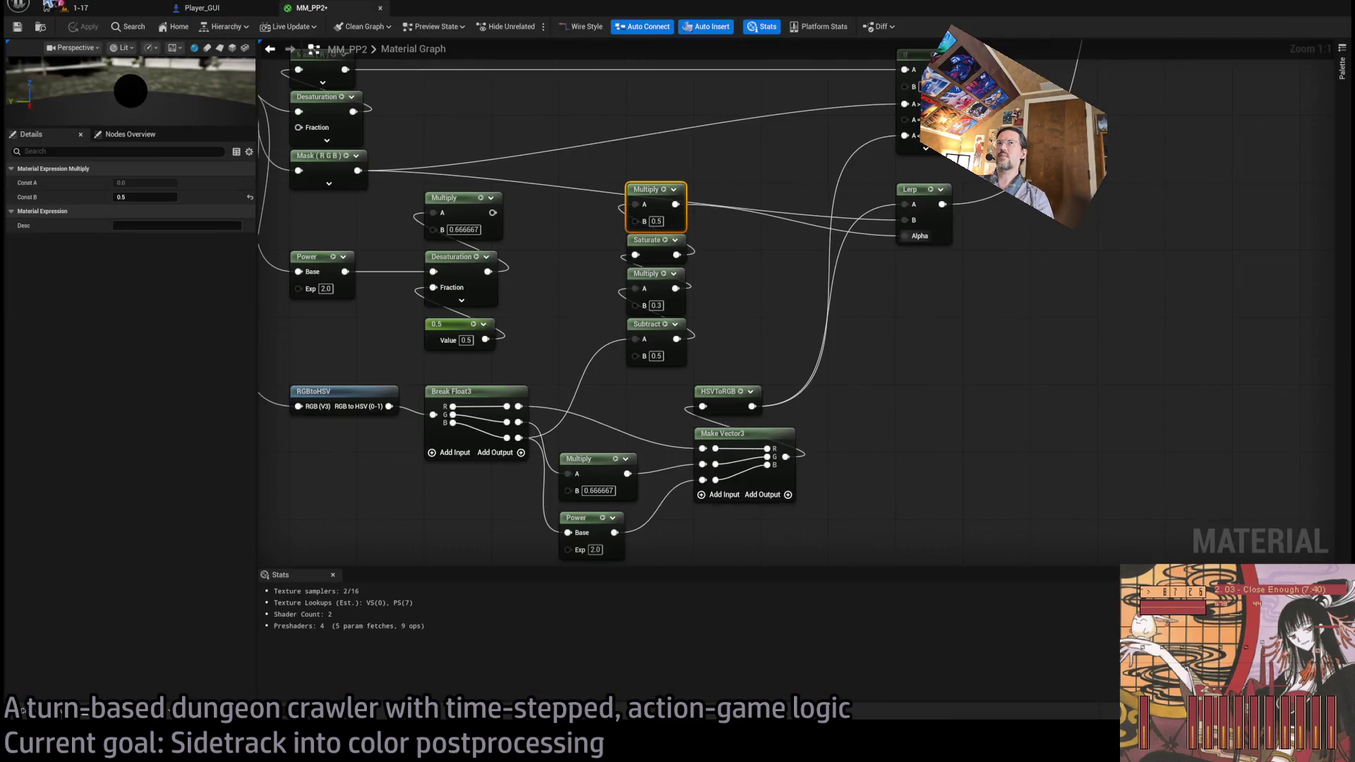
pyautogui.hotkey('ctrl', 's')
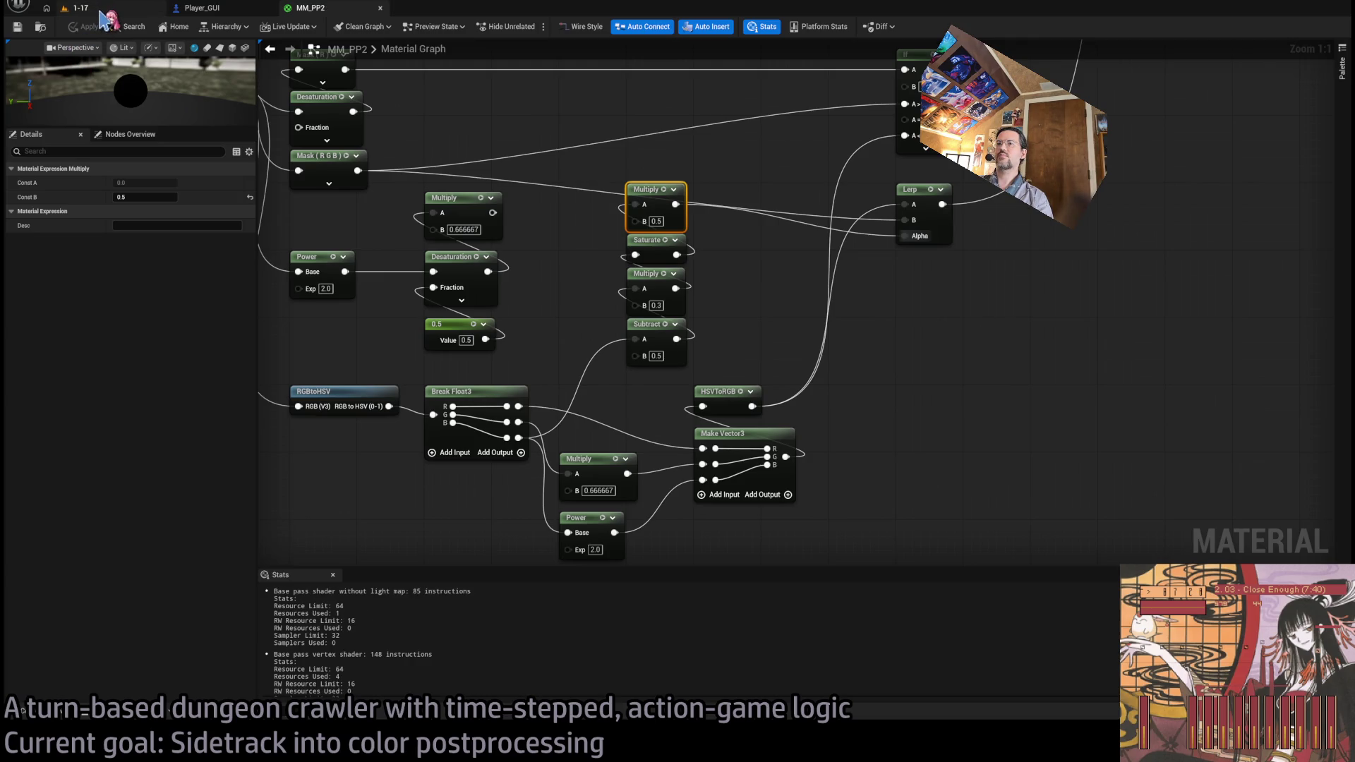
pyautogui.click(100, 10)
pyautogui.click(320, 9)
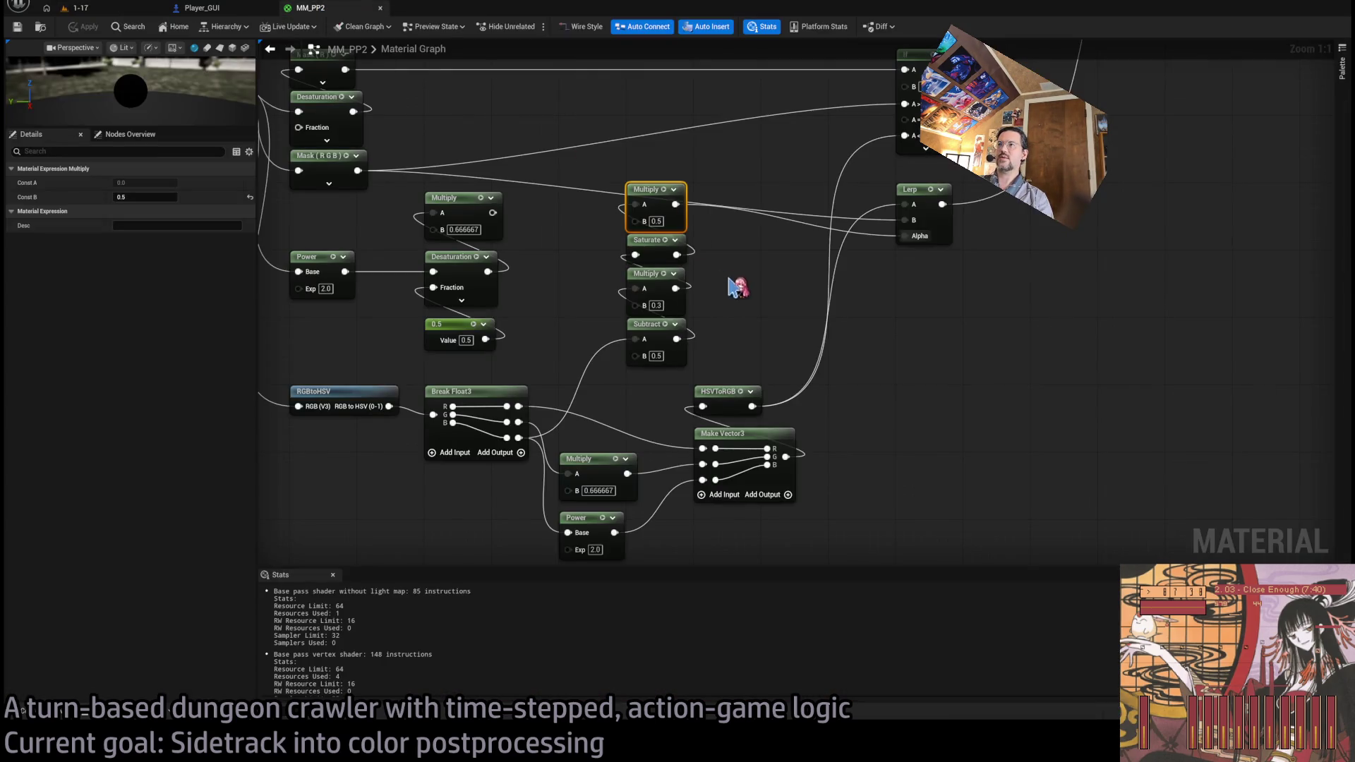
# - Check the effect inside the running game, then release input back to MM_PP2
pyautogui.moveTo(730, 280)
pyautogui.mouseDown()
pyautogui.moveTo(726, 333)
pyautogui.moveTo(747, 311)
pyautogui.mouseUp()
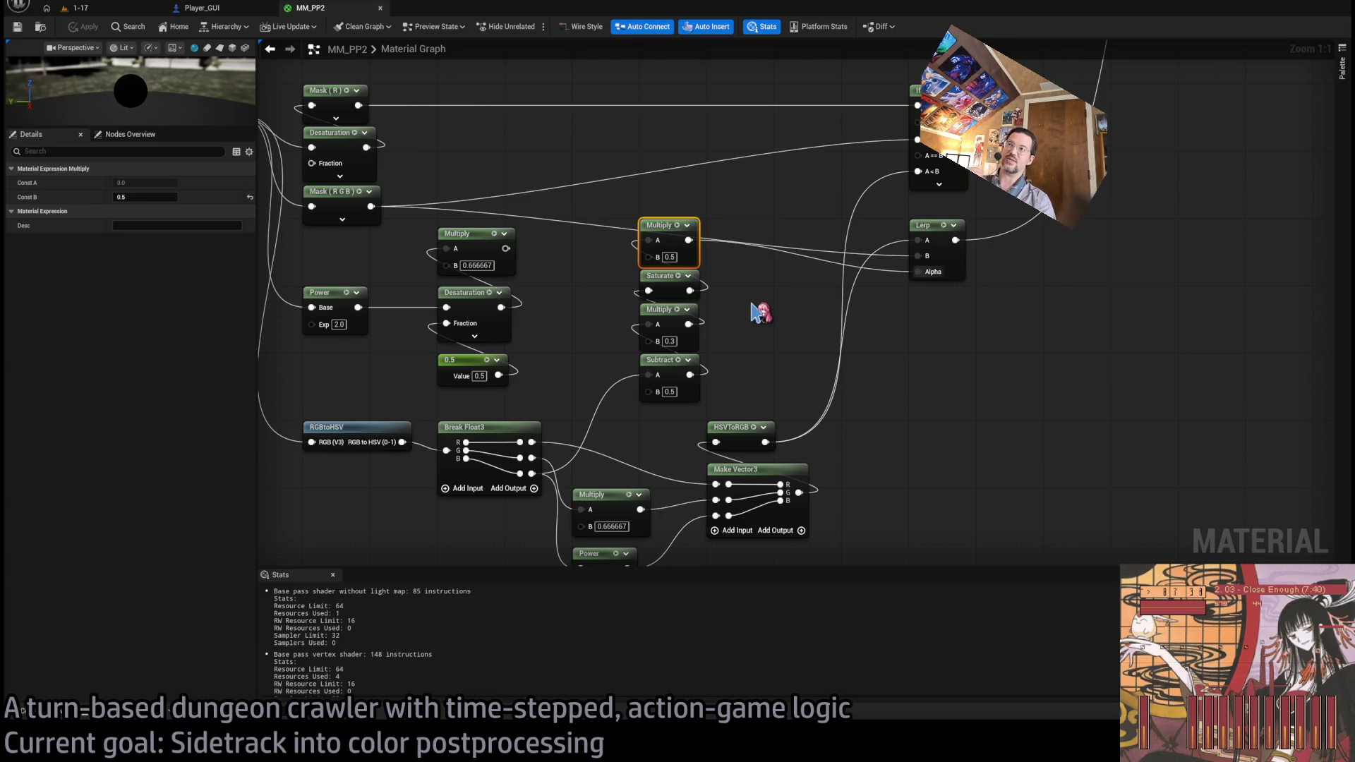
pyautogui.click(76, 8)
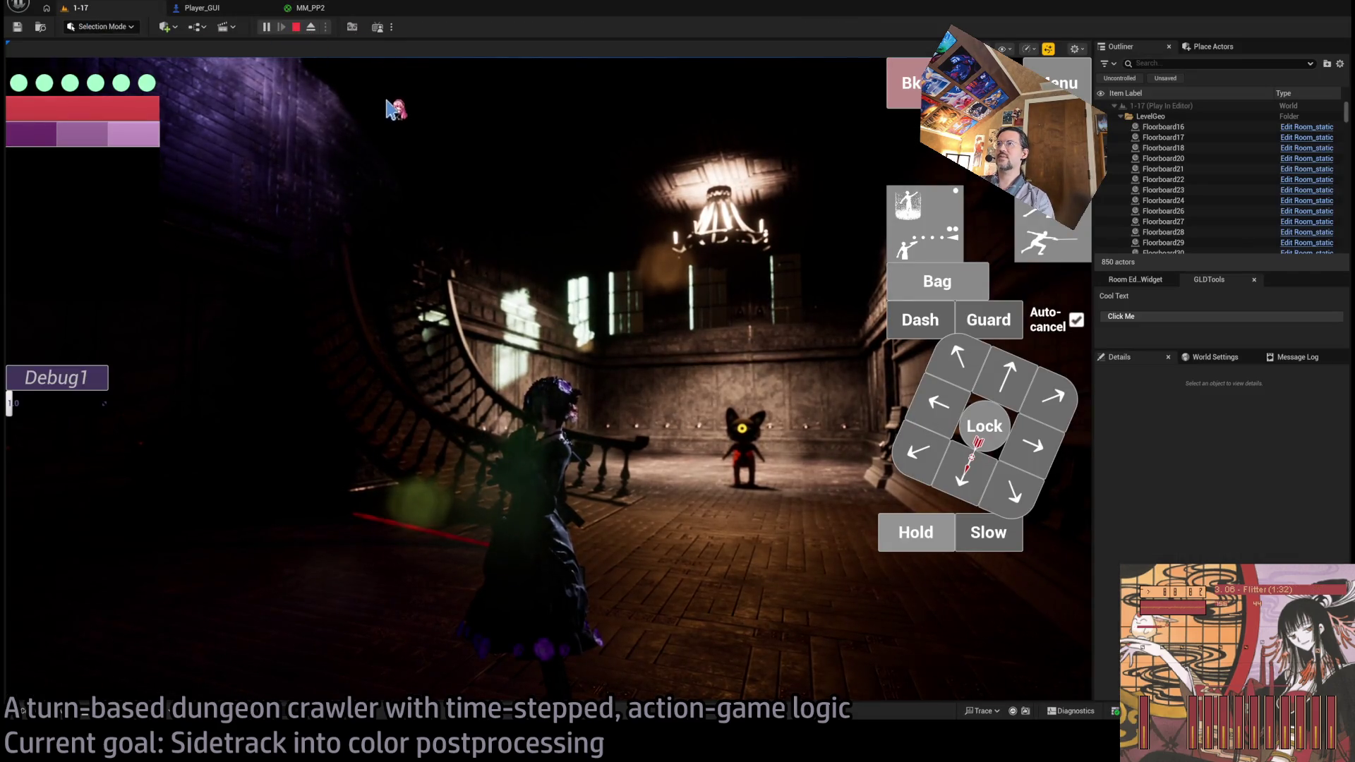
pyautogui.click(460, 174)
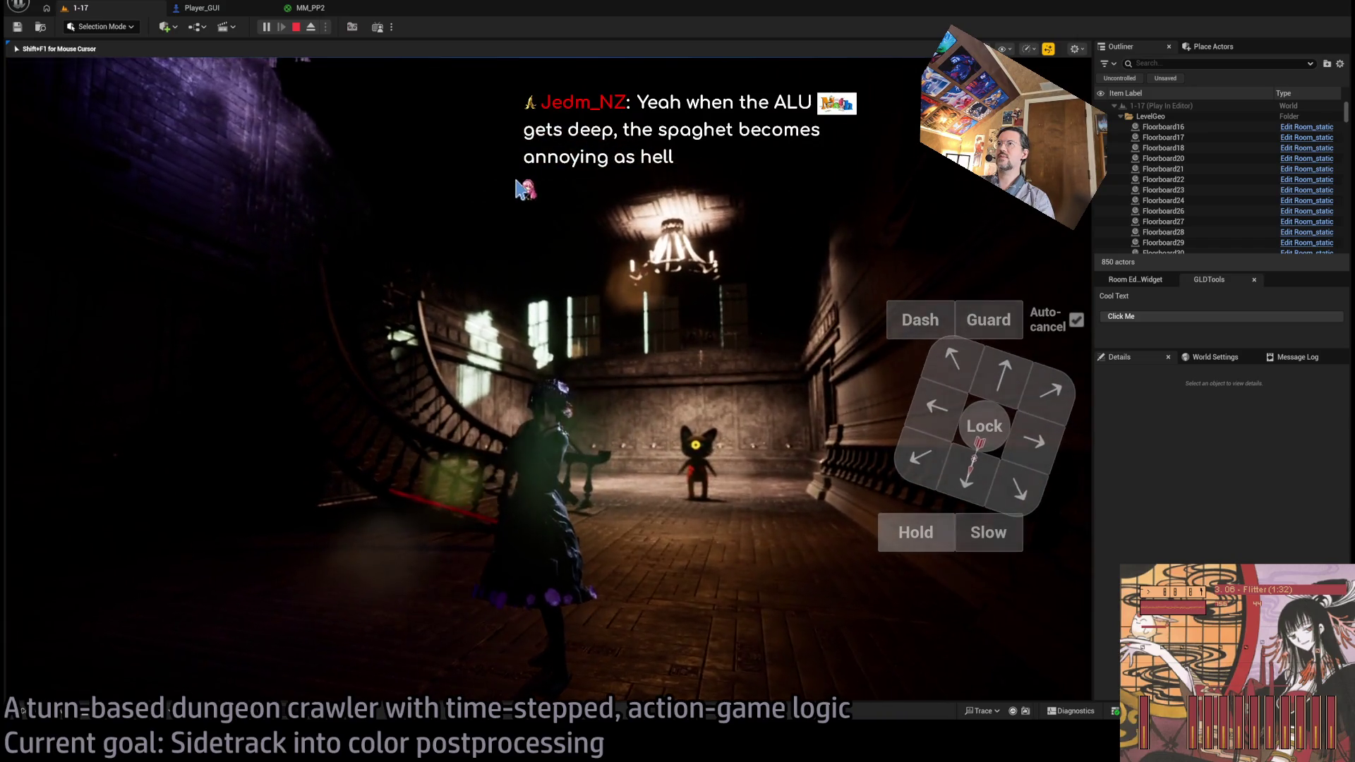
pyautogui.hotkey('shift', 'F1')
pyautogui.click(310, 8)
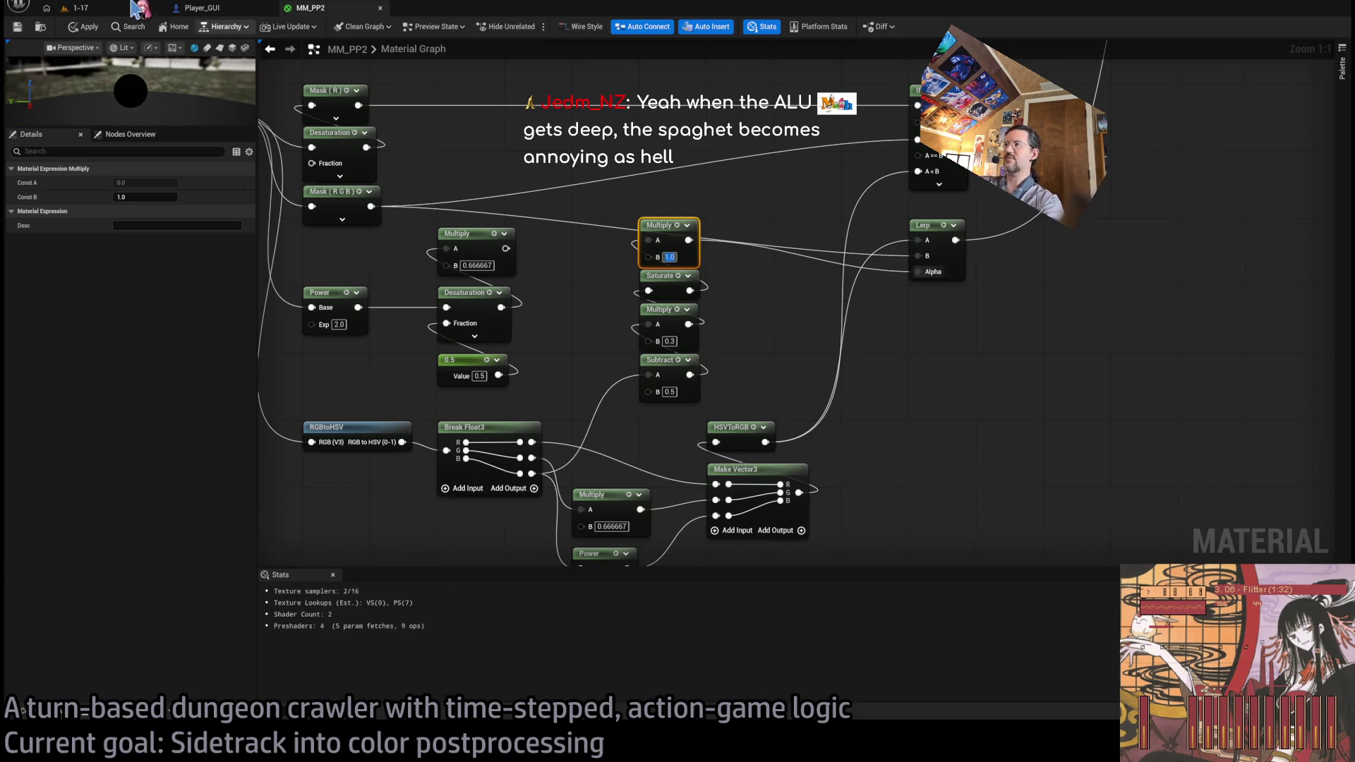
# - Set the Multiply's B to 0.7 and preview the result in the running level
pyautogui.click(78, 8)
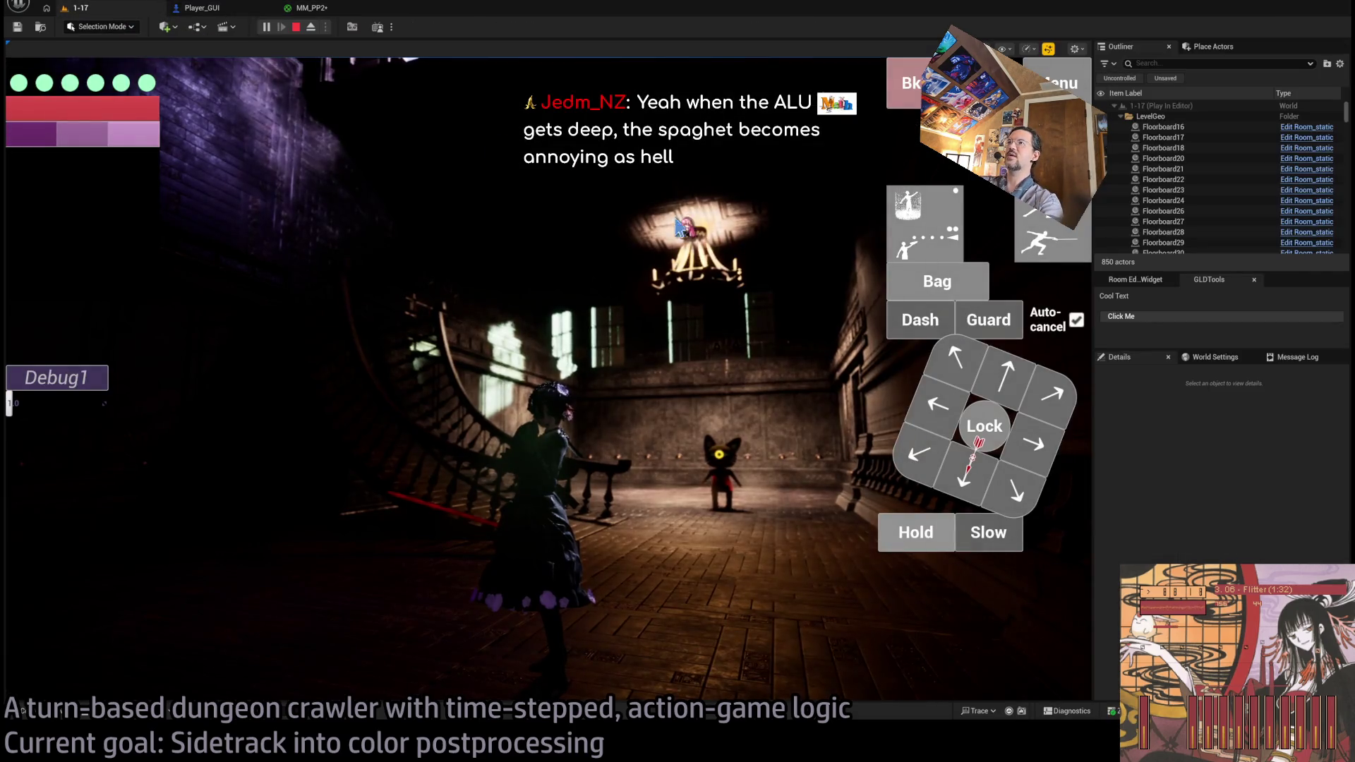
pyautogui.hotkey('ctrl', 'Tab')
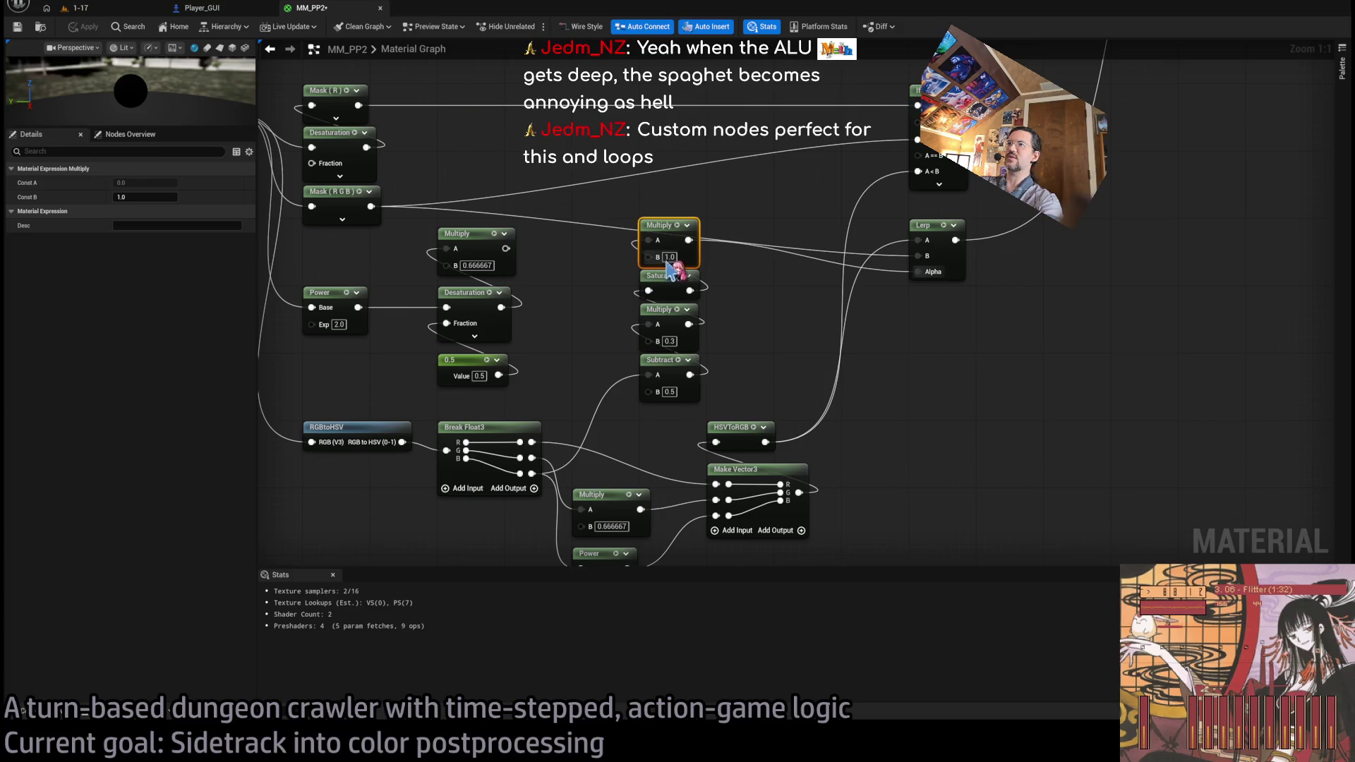
pyautogui.write('0.7')
pyautogui.press('Return')
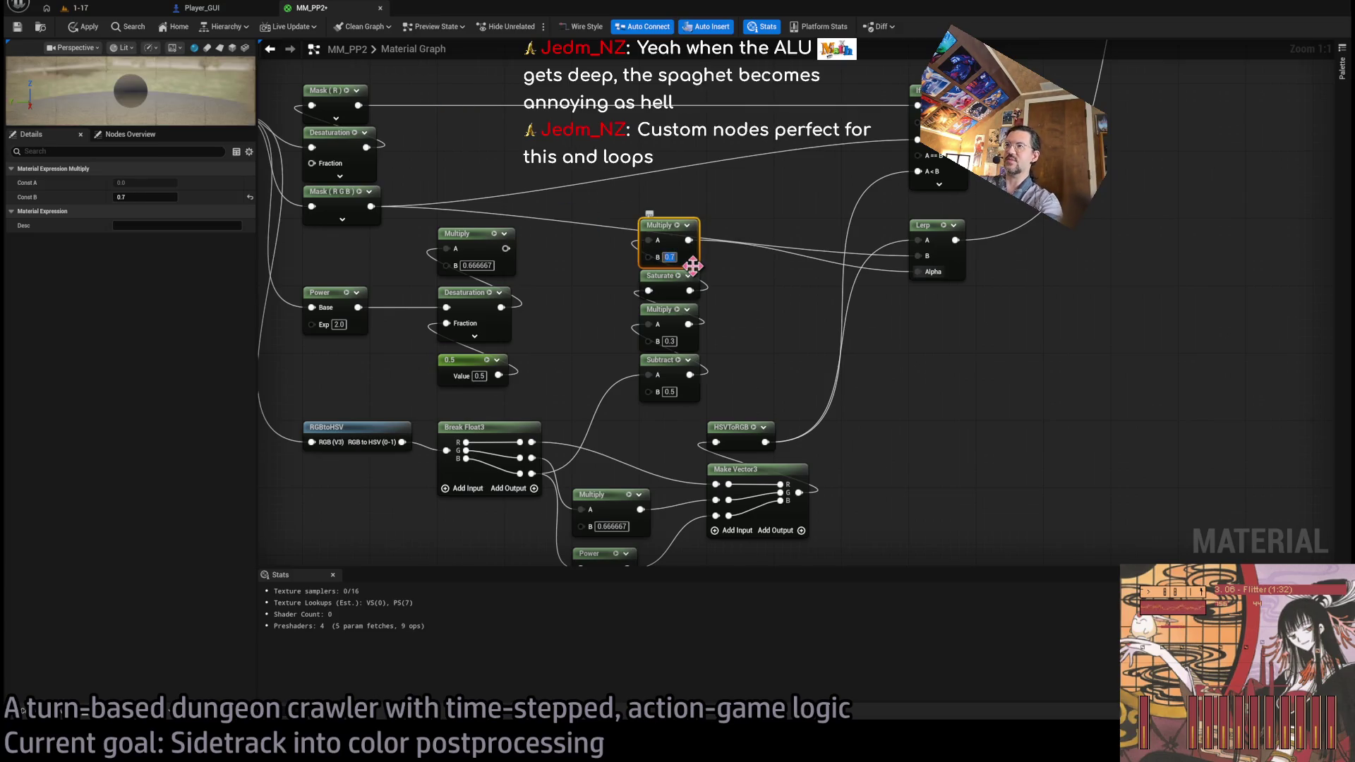
pyautogui.click(96, 10)
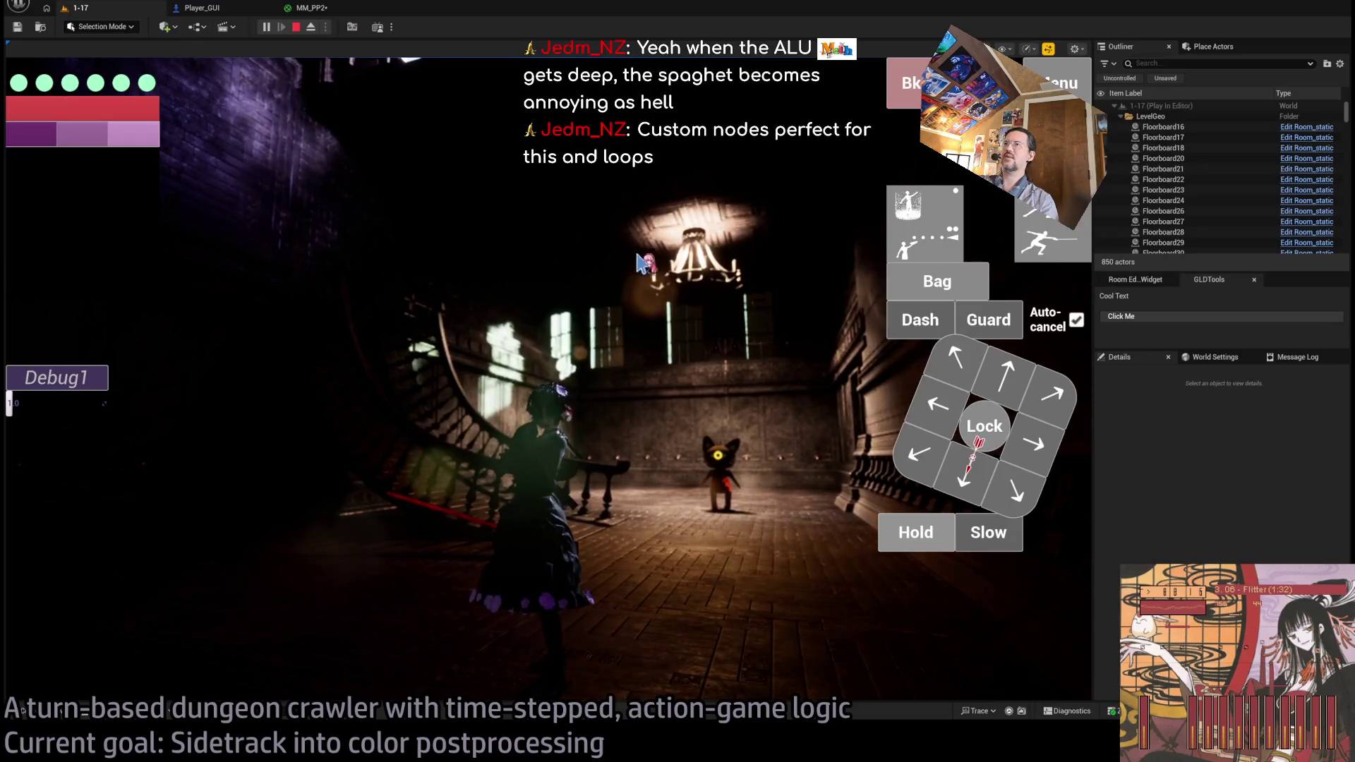
pyautogui.click(319, 10)
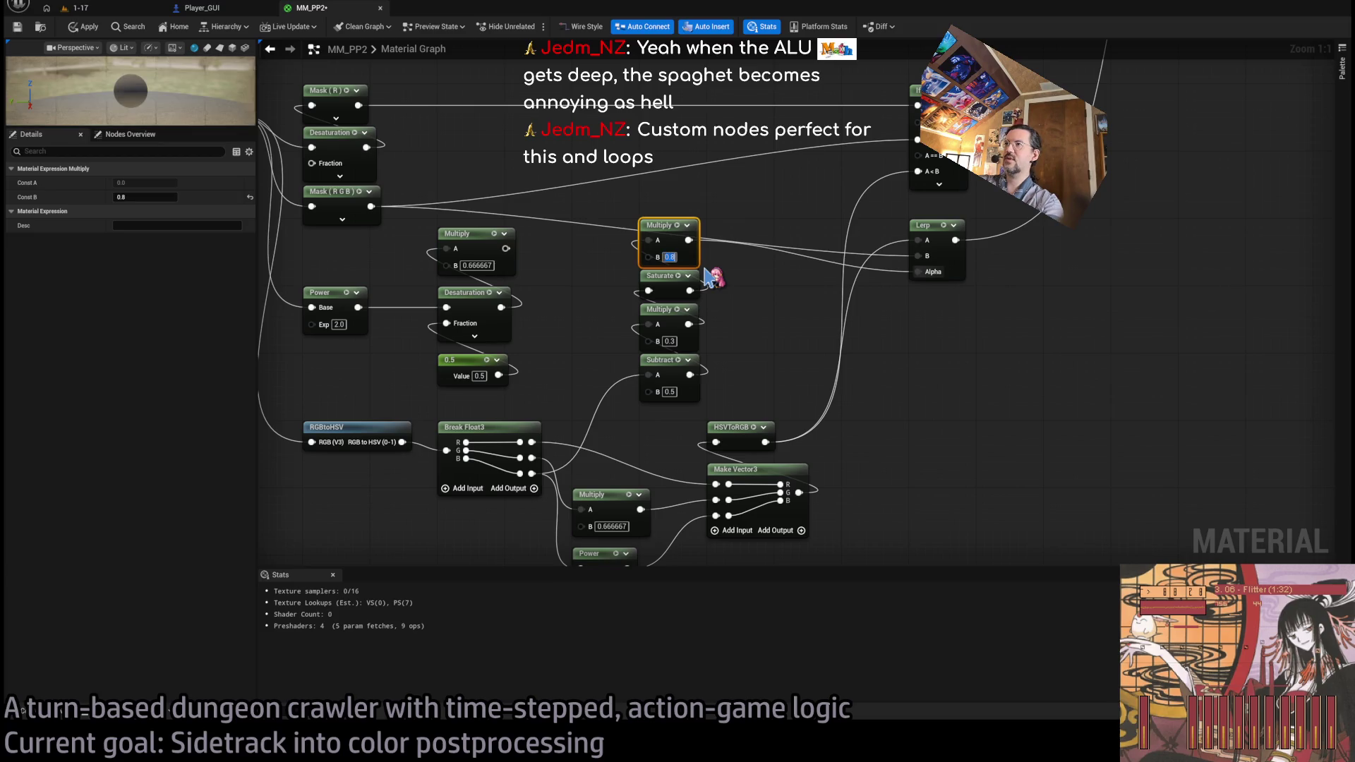
# - Compare B values of 0.97 and 0.95 in the running level, settling on 0.95
pyautogui.click(88, 8)
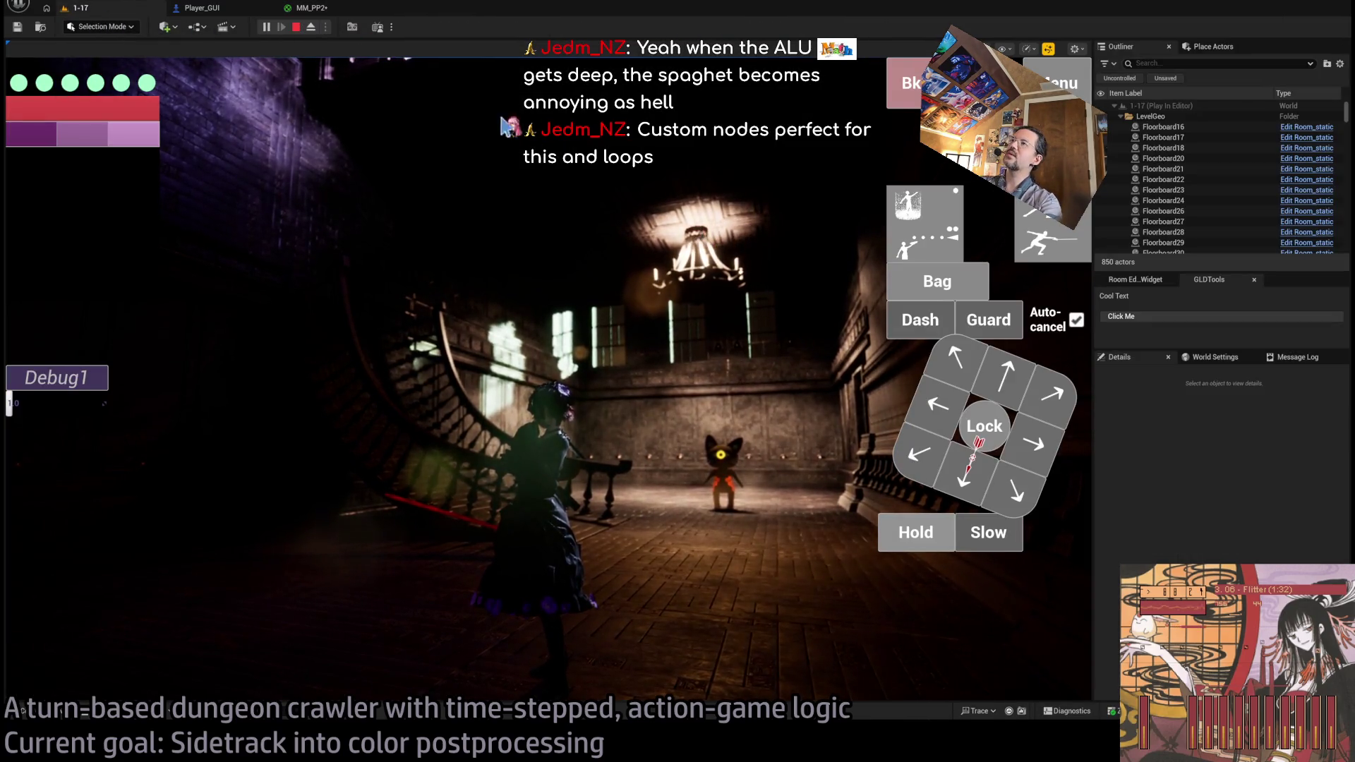
pyautogui.click(311, 7)
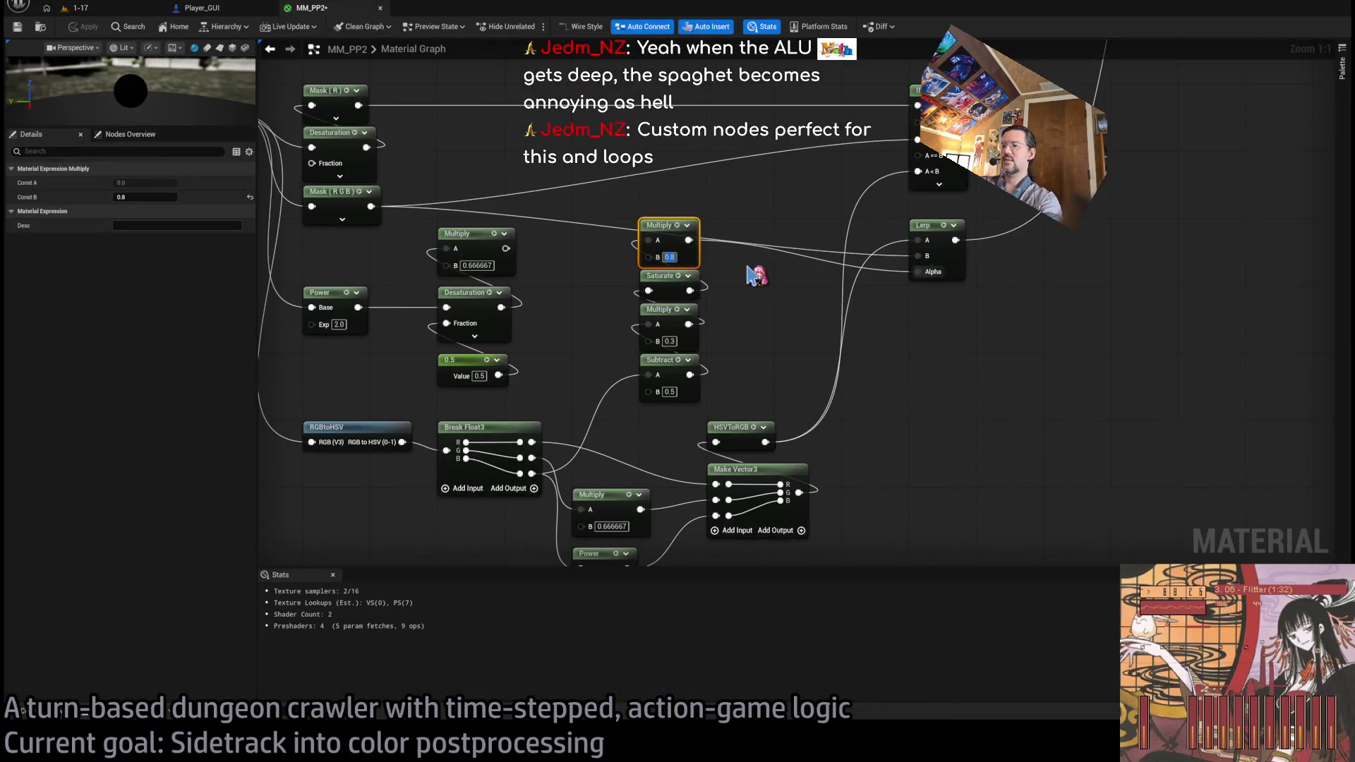
pyautogui.click(120, 9)
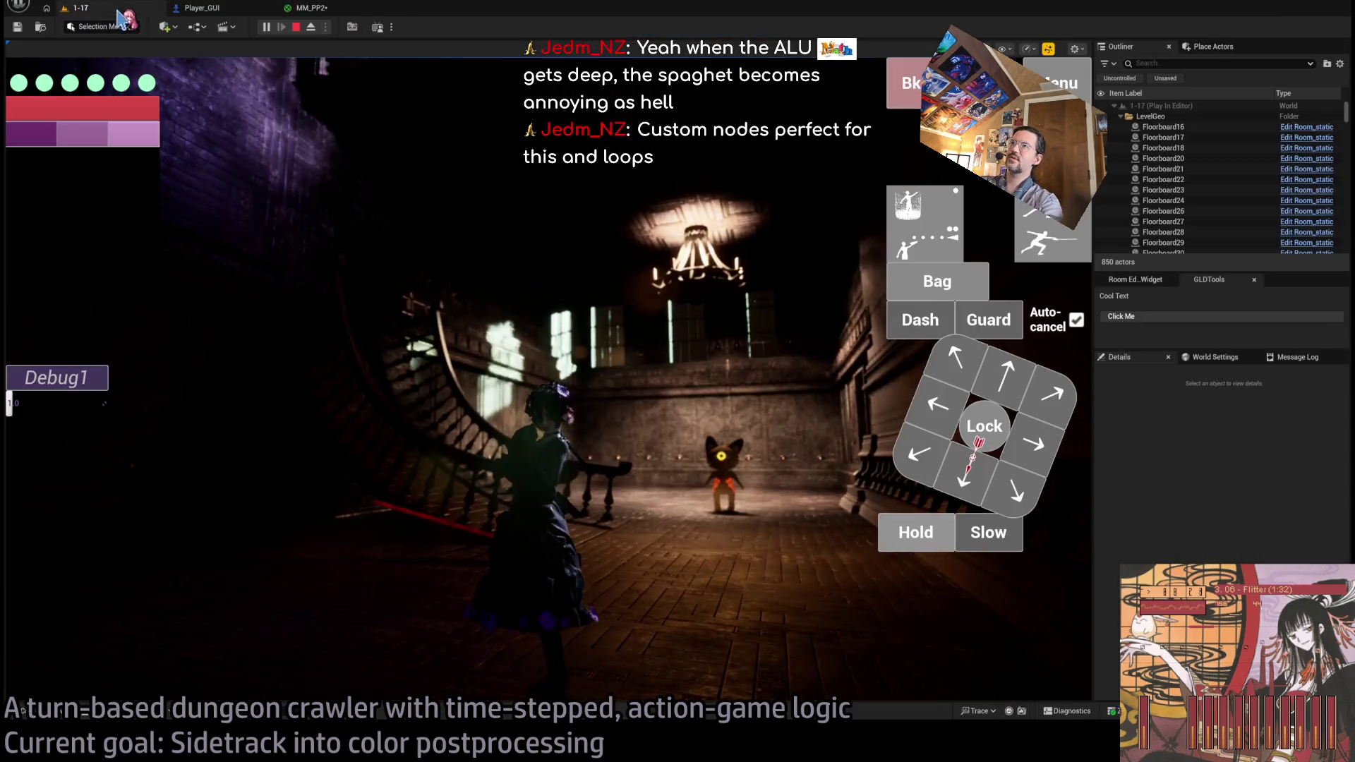
pyautogui.click(311, 8)
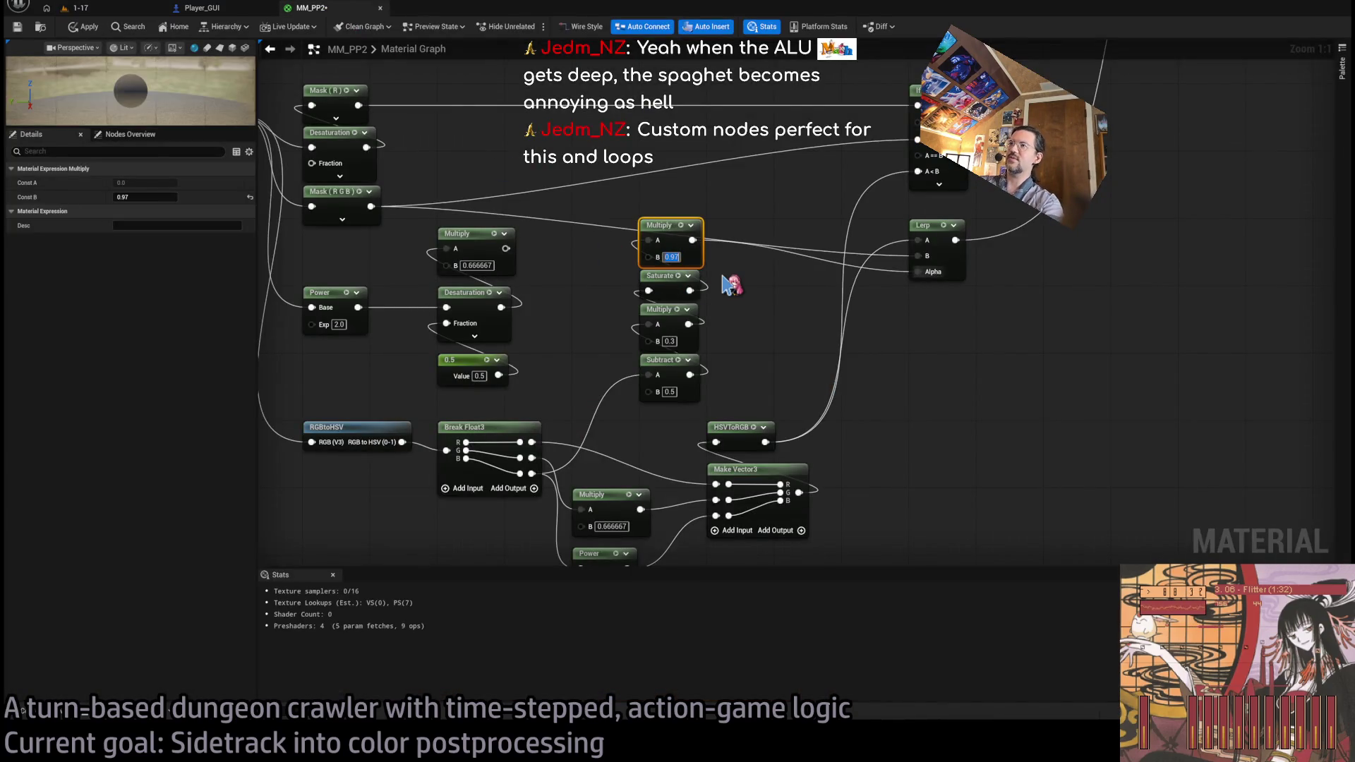
pyautogui.click(106, 9)
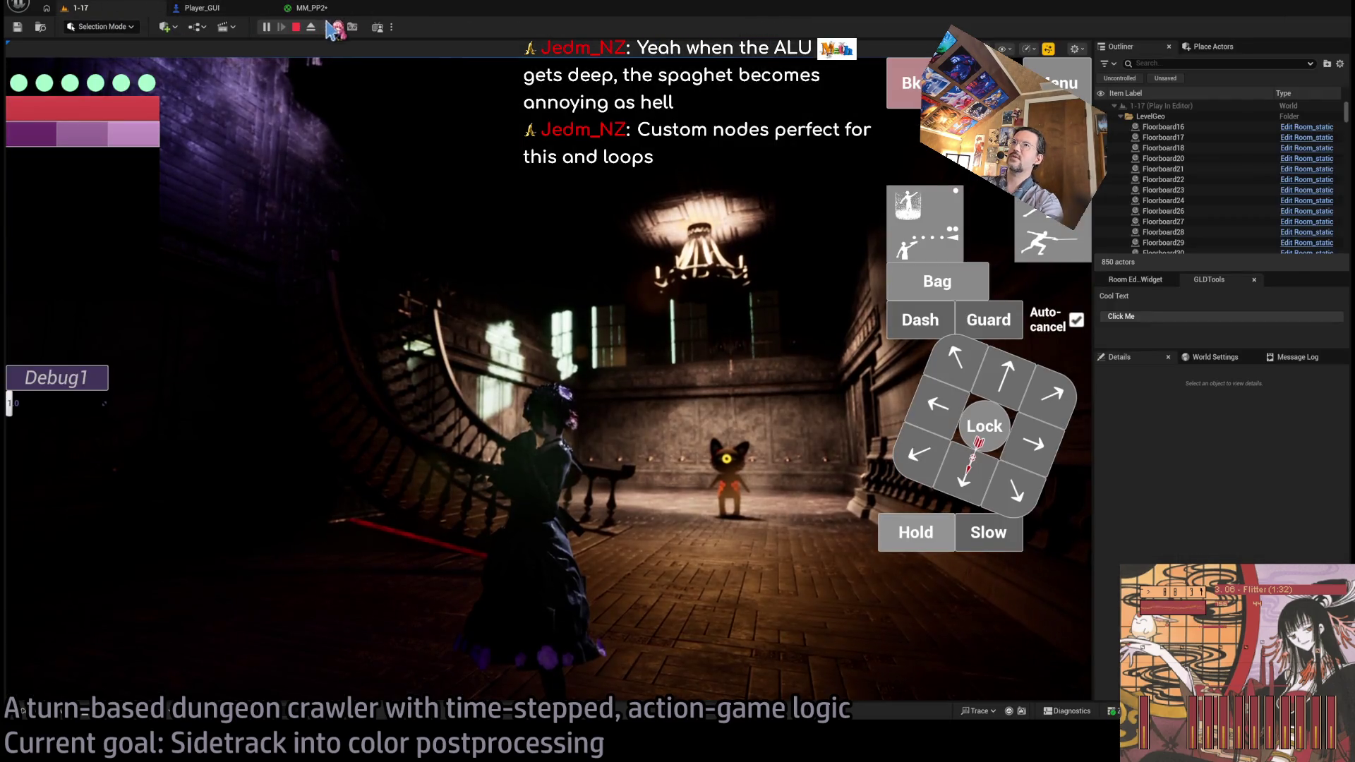
pyautogui.click(310, 8)
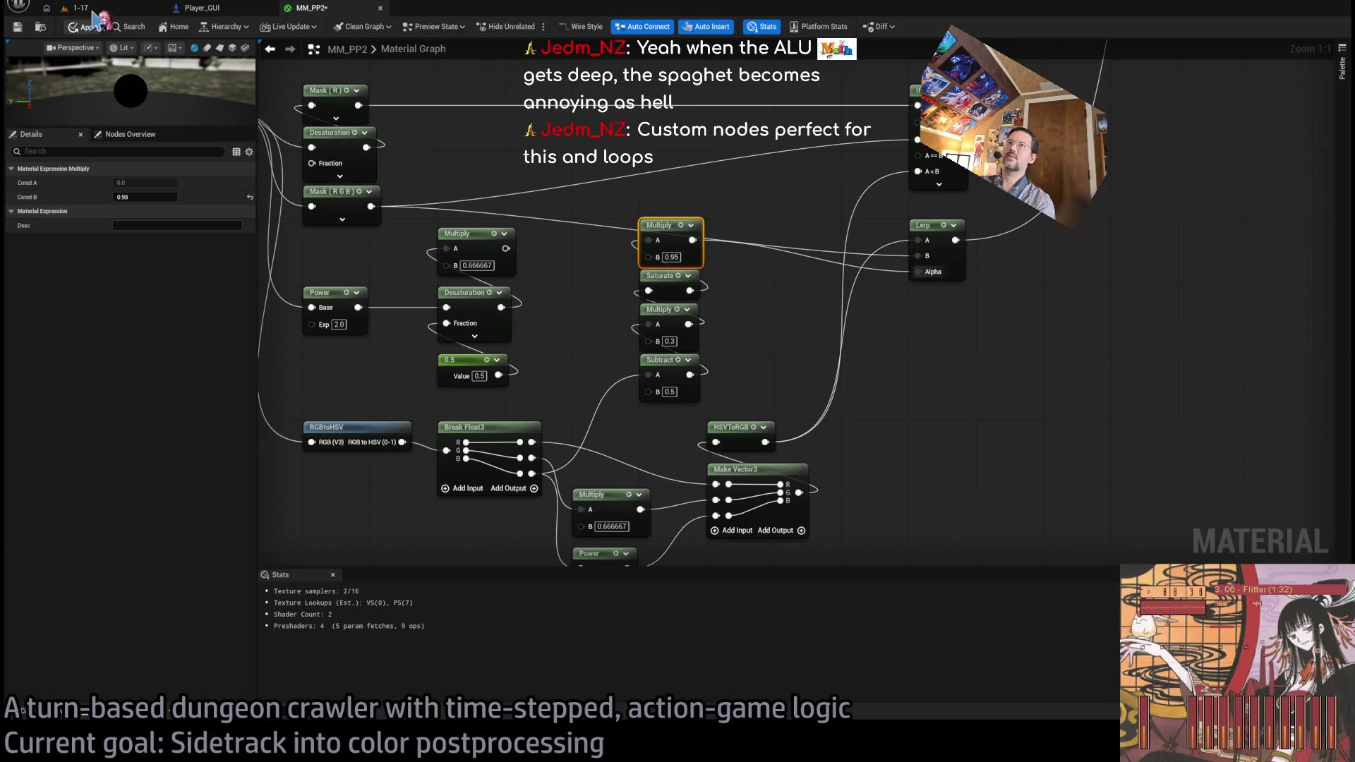
pyautogui.click(139, 11)
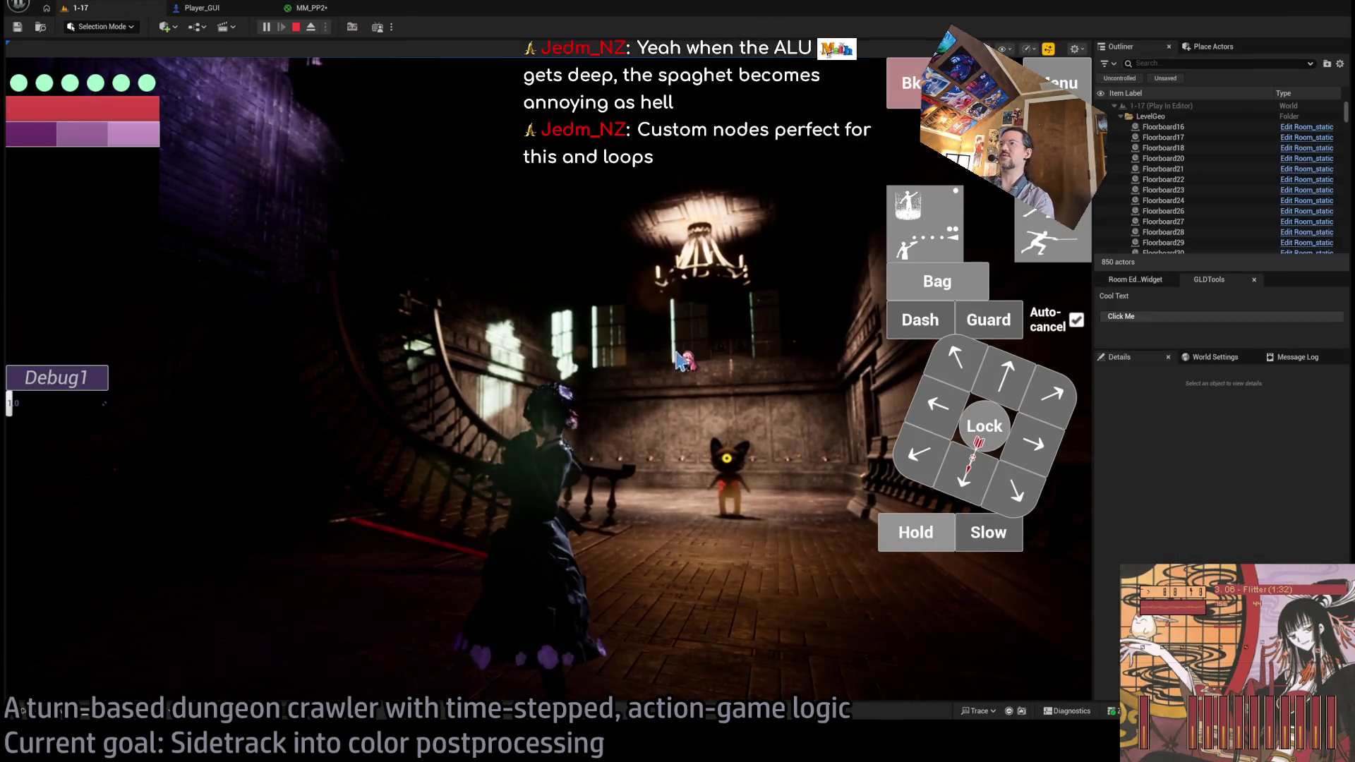
pyautogui.click(659, 394)
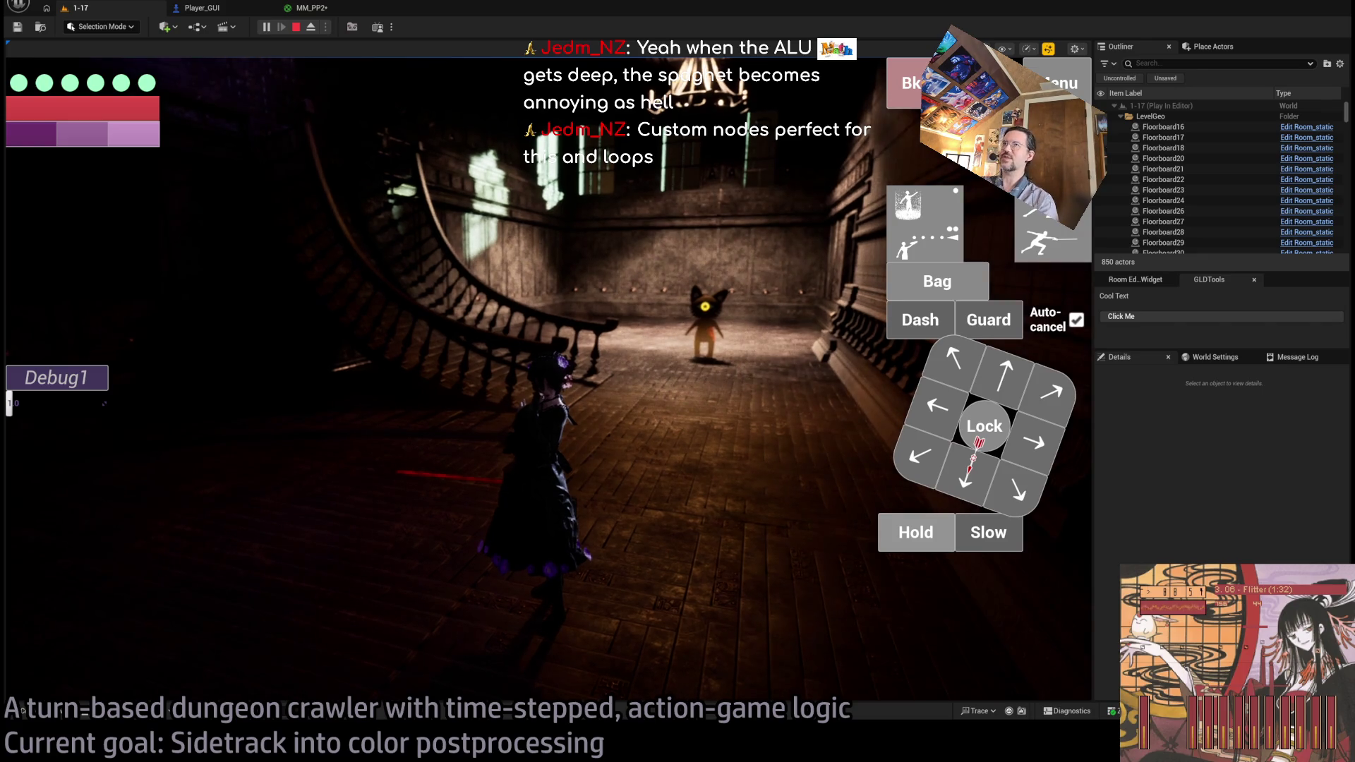
pyautogui.click(310, 7)
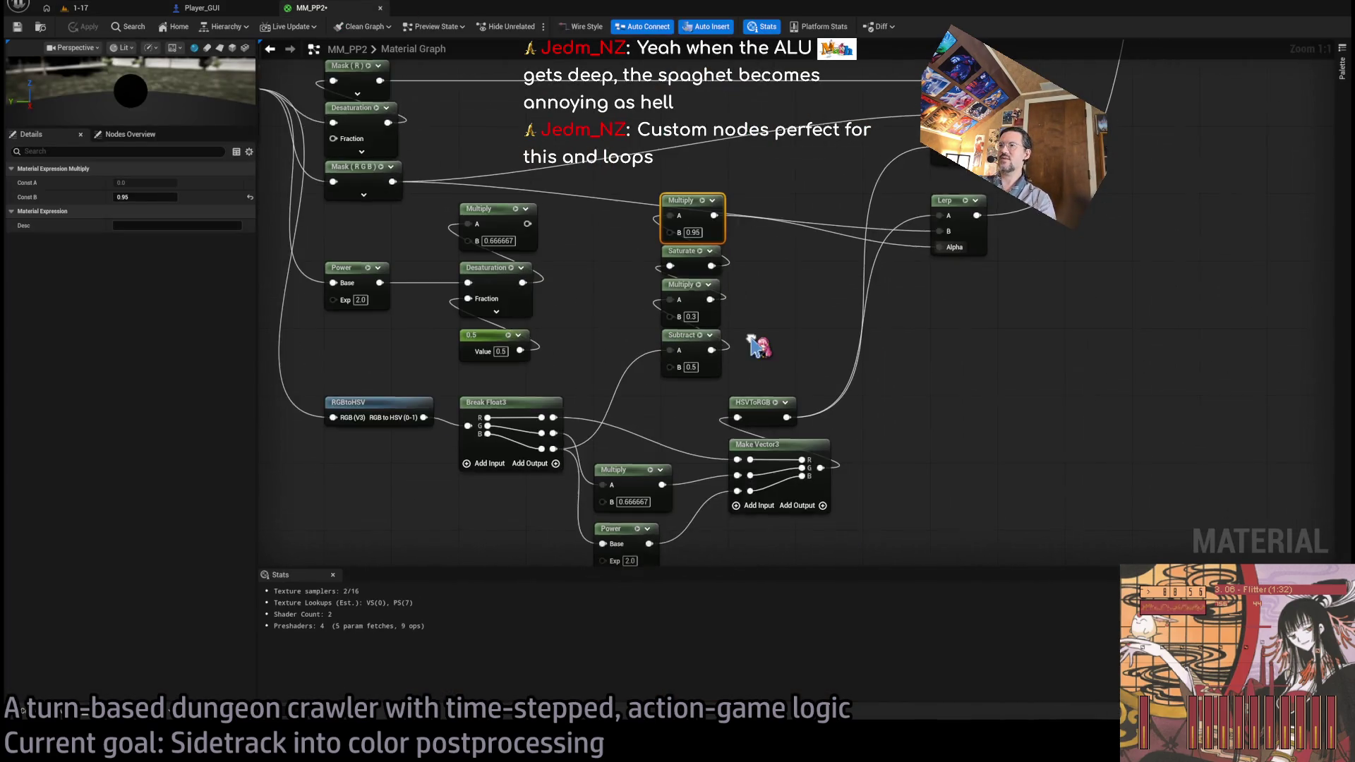
# - Select the Multiply–Saturate–Multiply–Subtract chain, apply the material, and paste in a Custom node
pyautogui.scroll(-1, 758, 346)
pyautogui.moveTo(678, 223); pyautogui.dragTo(680, 218)
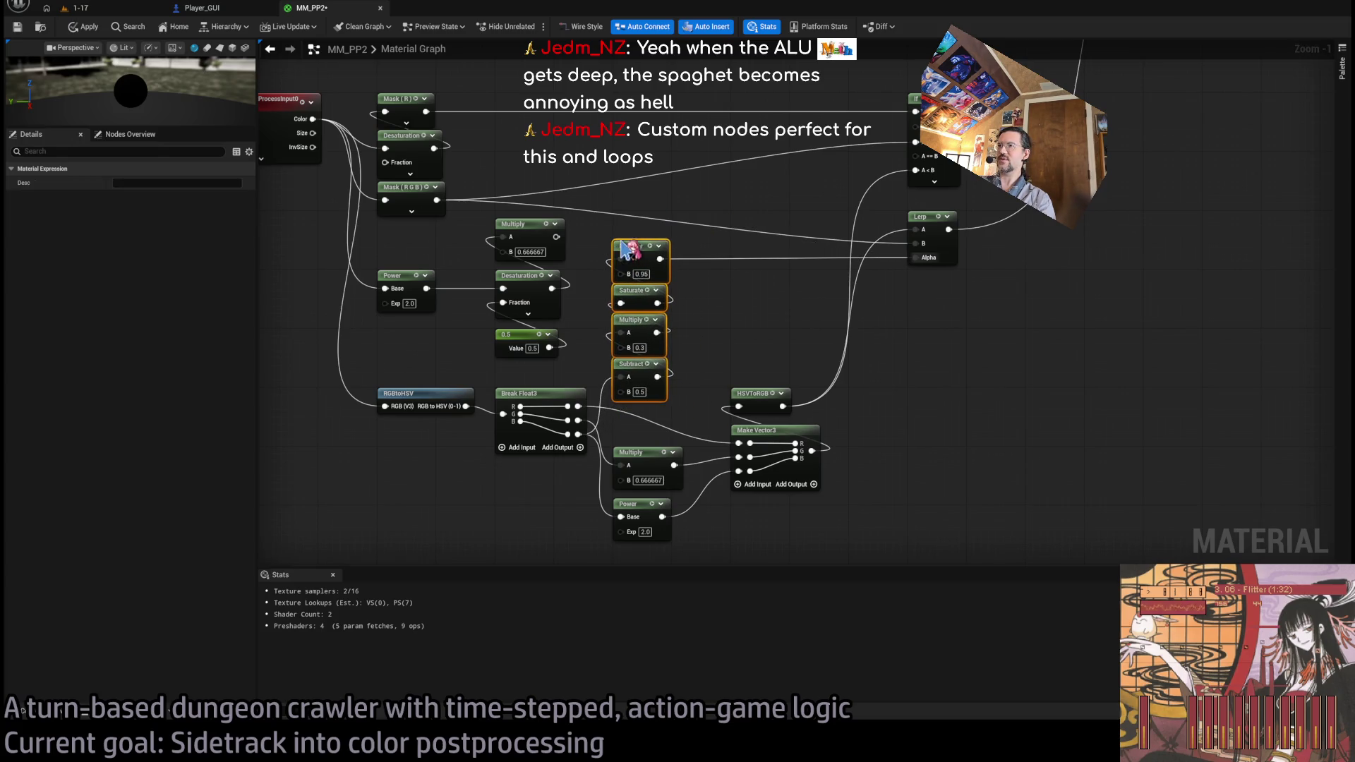
pyautogui.scroll(2, 762, 346)
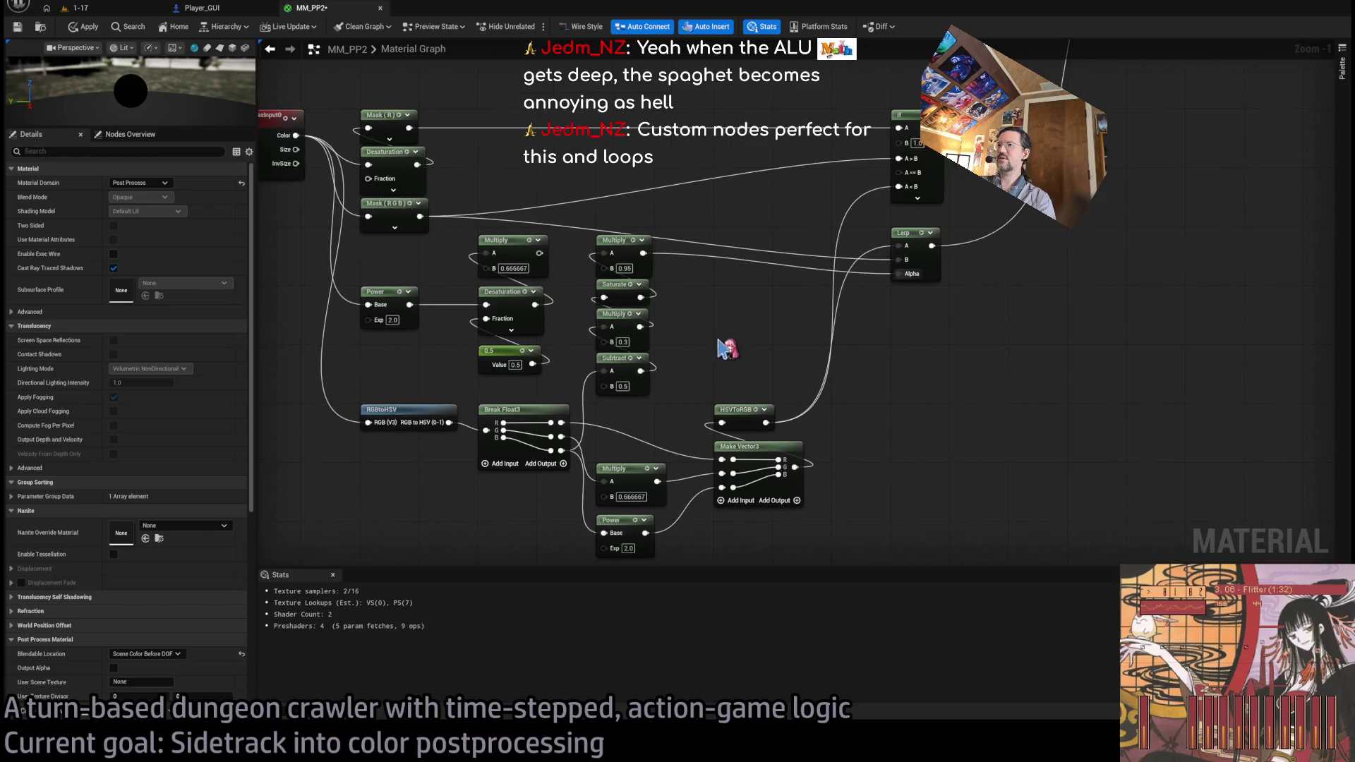
pyautogui.click(83, 26)
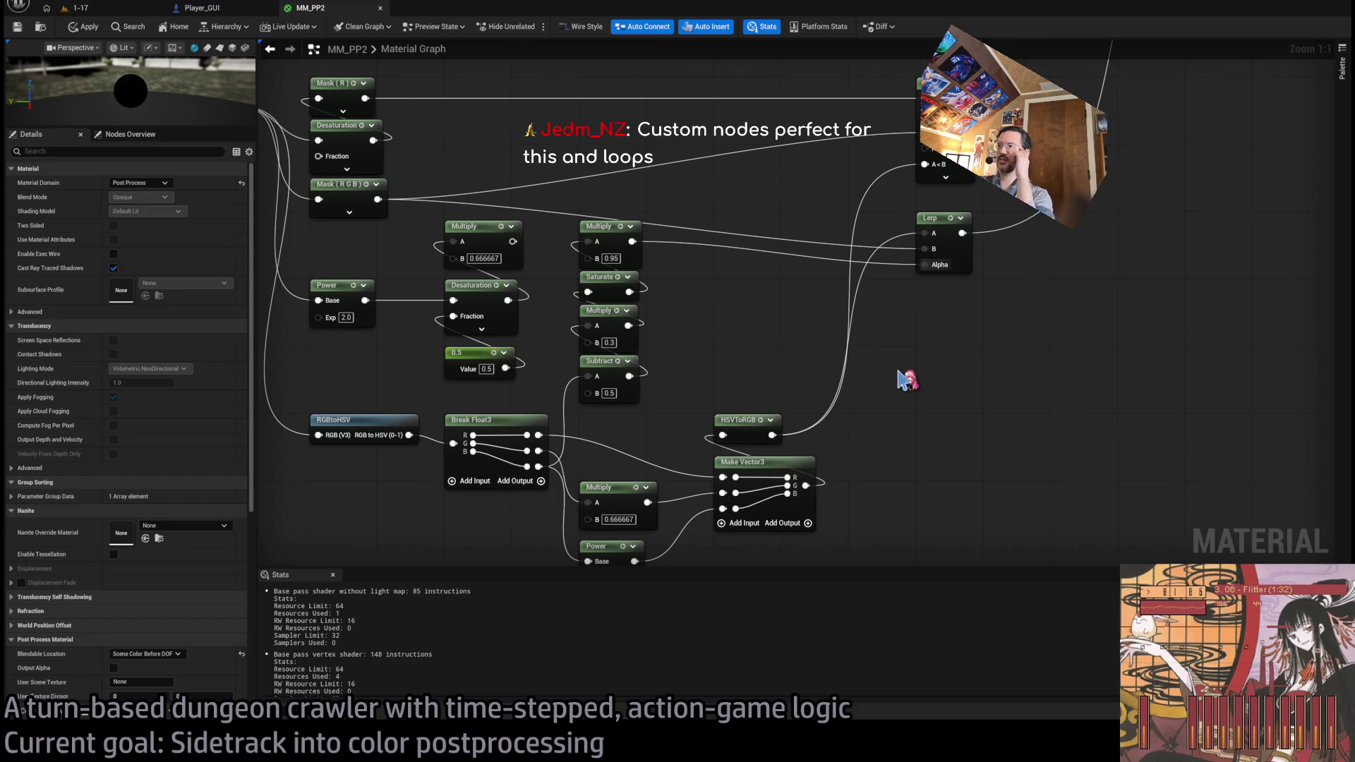
pyautogui.hotkey('ctrl', 'v')
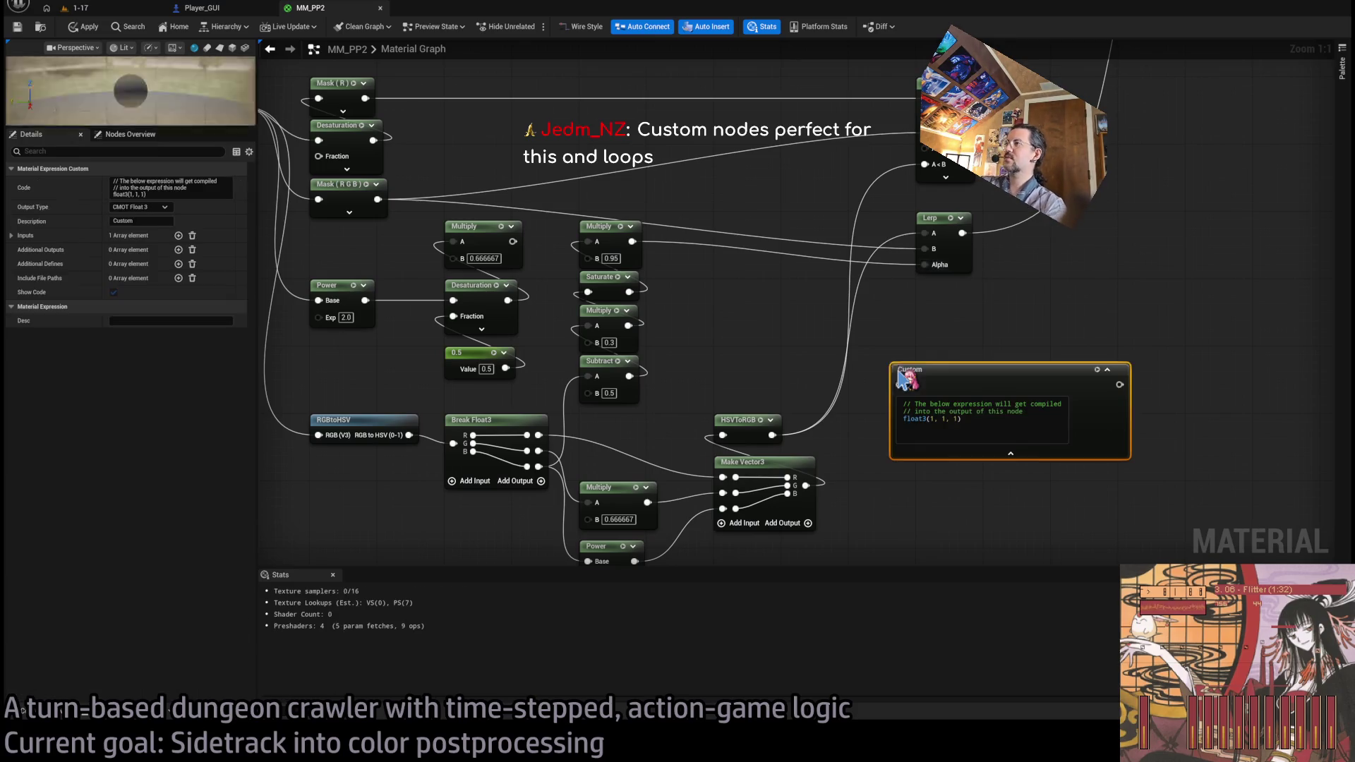
# - Cut the Custom node code from float3(1, 1, 1) down to float1(1)
pyautogui.click(832, 424)
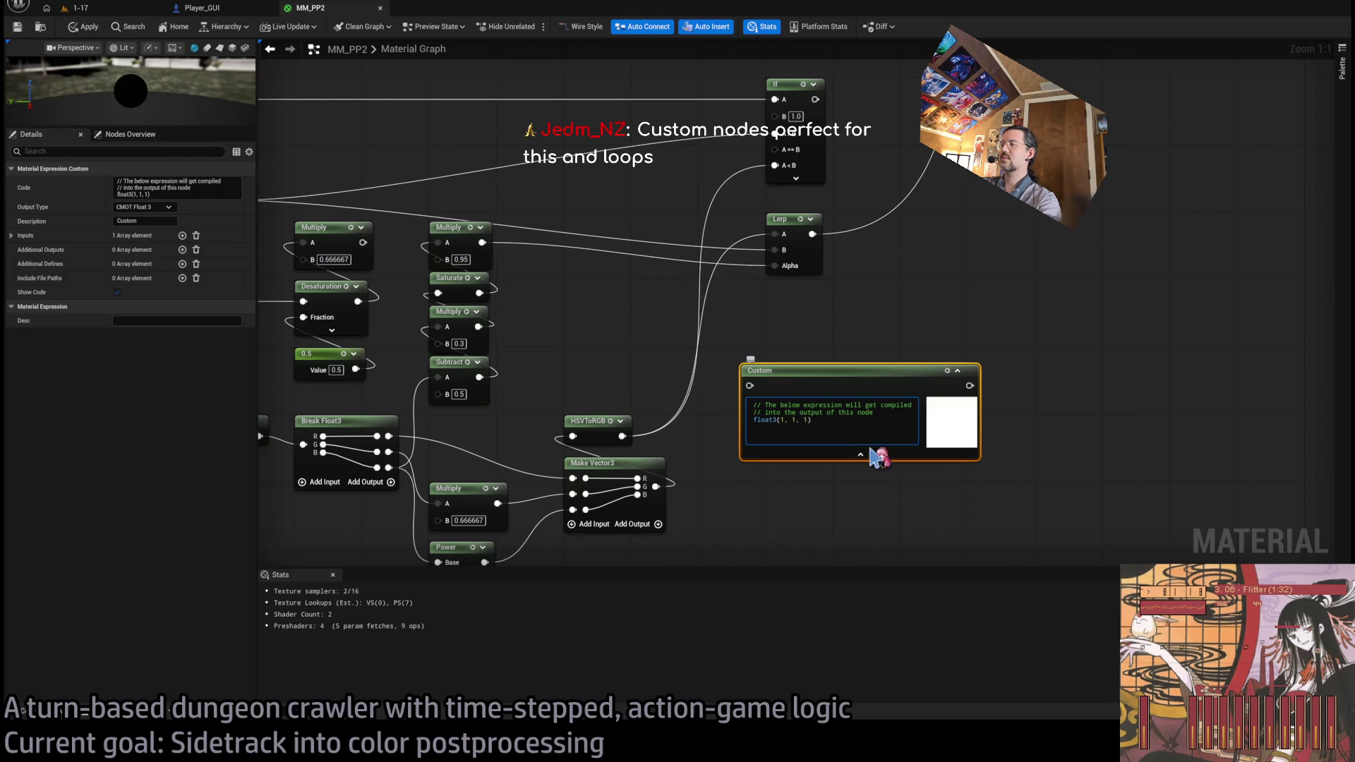
pyautogui.click(862, 526)
pyautogui.click(777, 424)
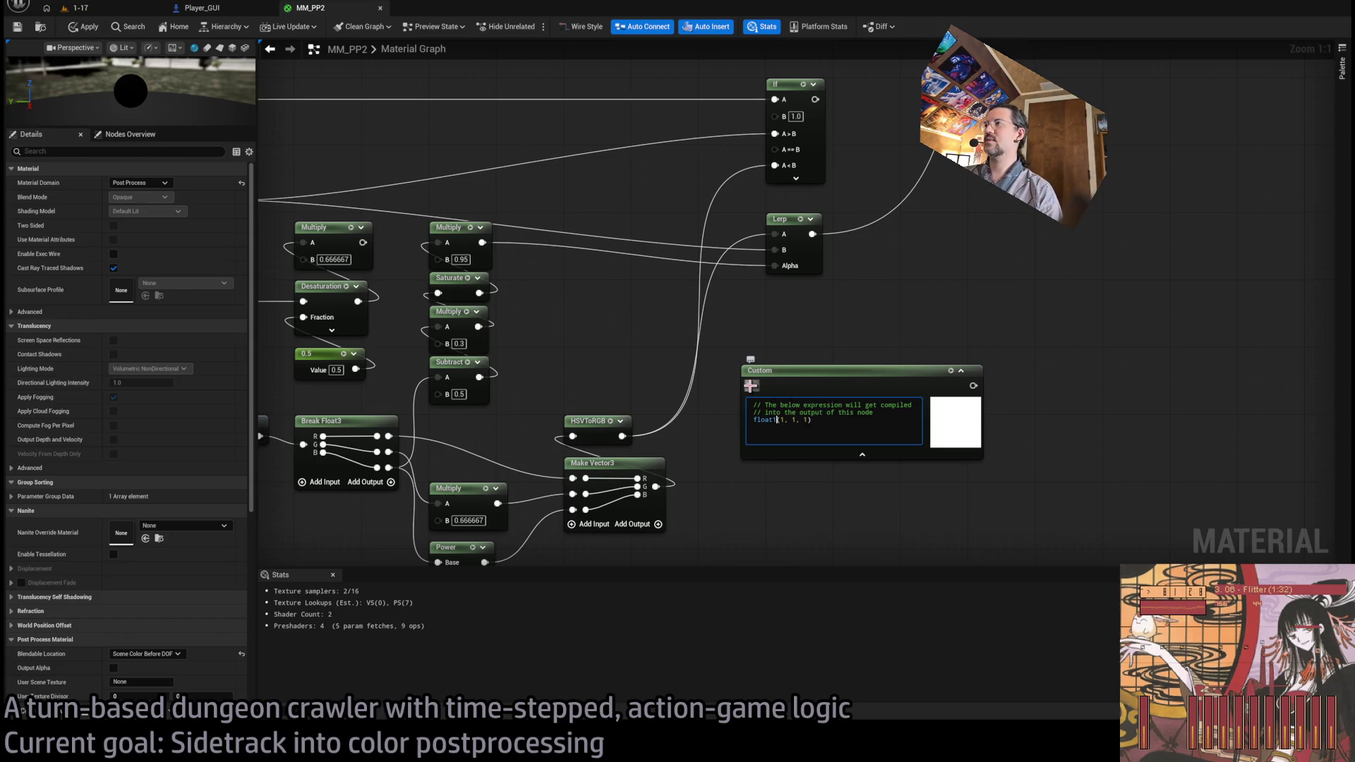
pyautogui.click(760, 365)
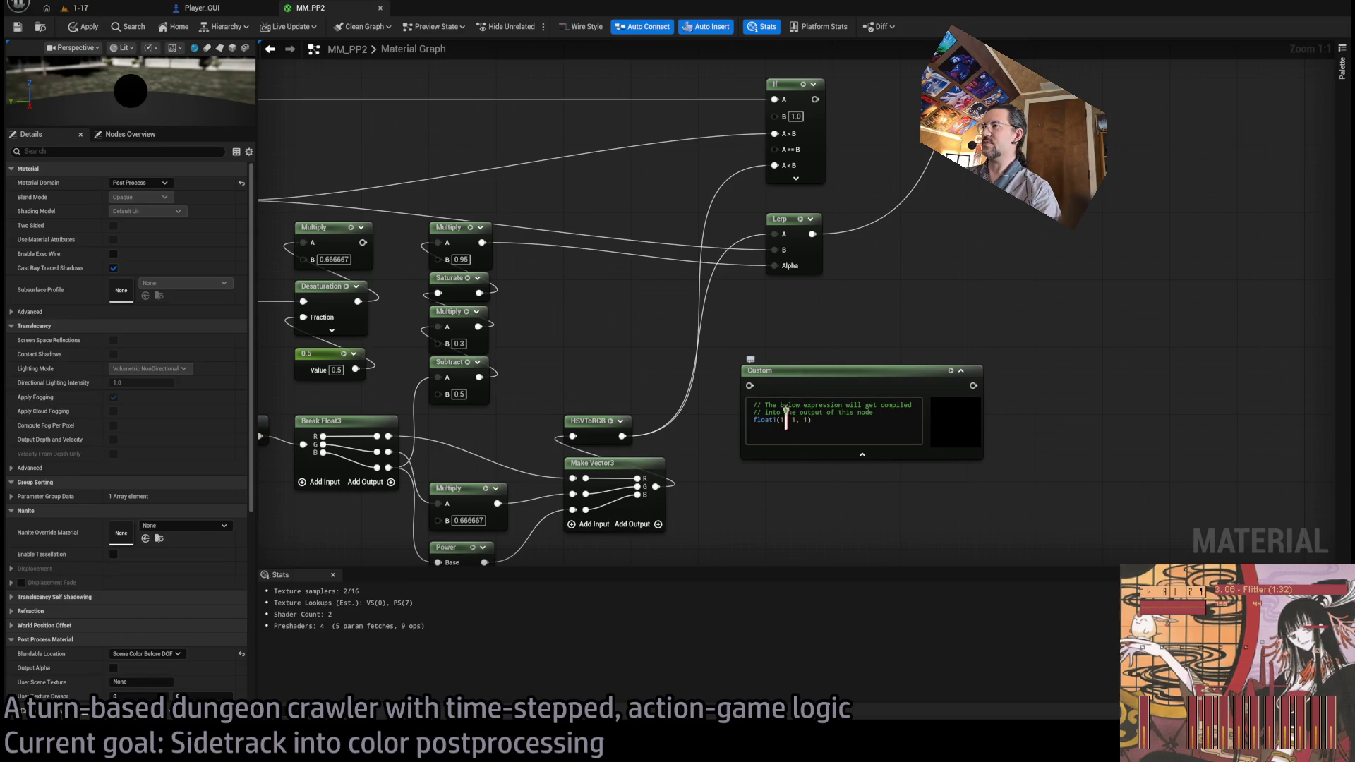
pyautogui.moveTo(783, 419); pyautogui.dragTo(863, 426)
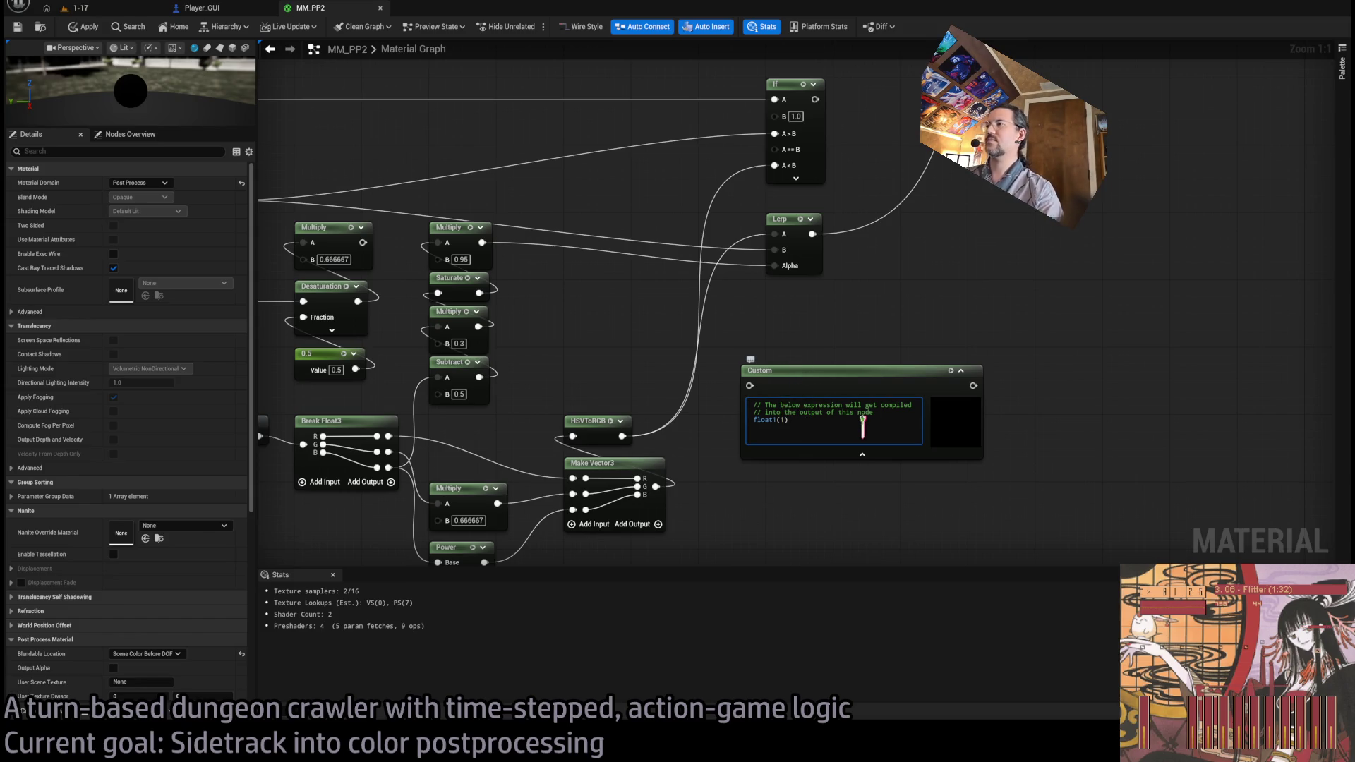
pyautogui.click(868, 339)
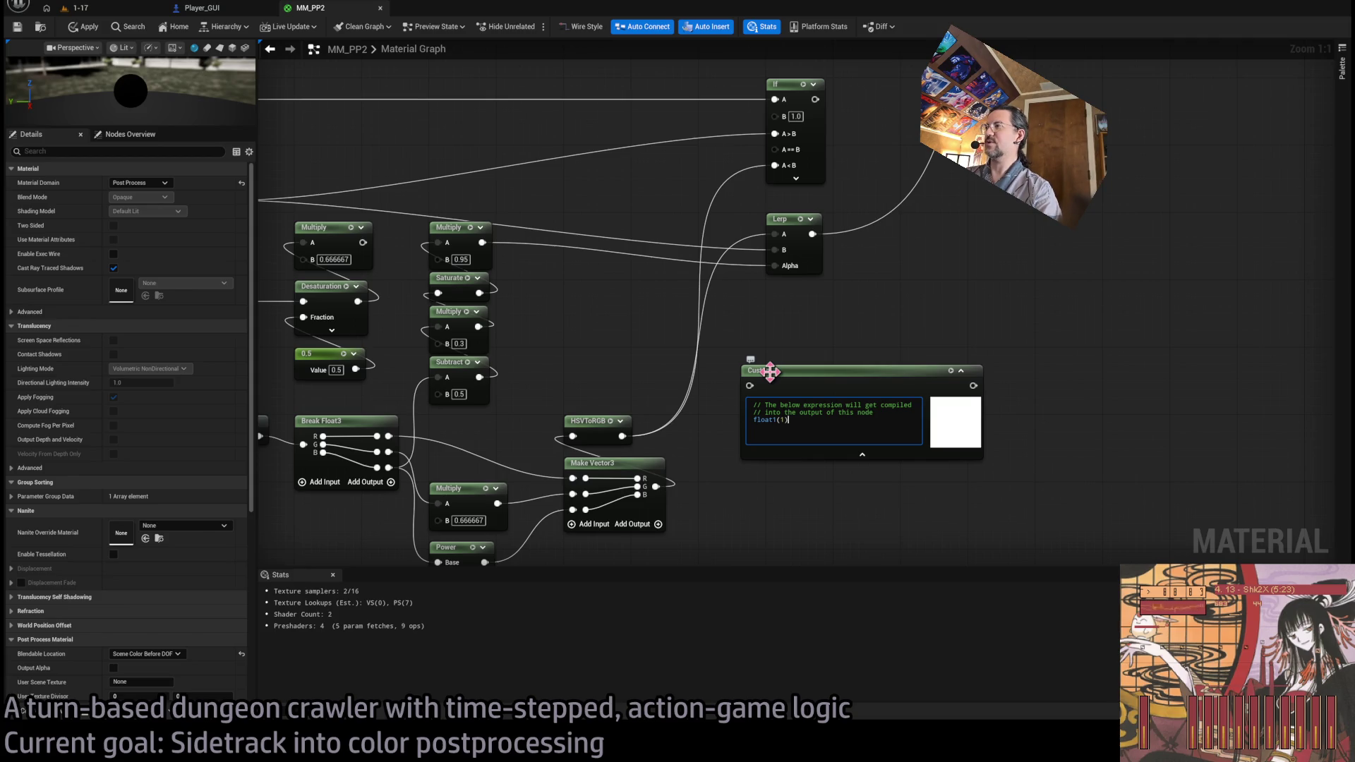
# - Rewrite the earlier ChatGPT question to request a custom HLSL node that adds and multiplies an input
pyautogui.hotkey('alt', 'Tab')
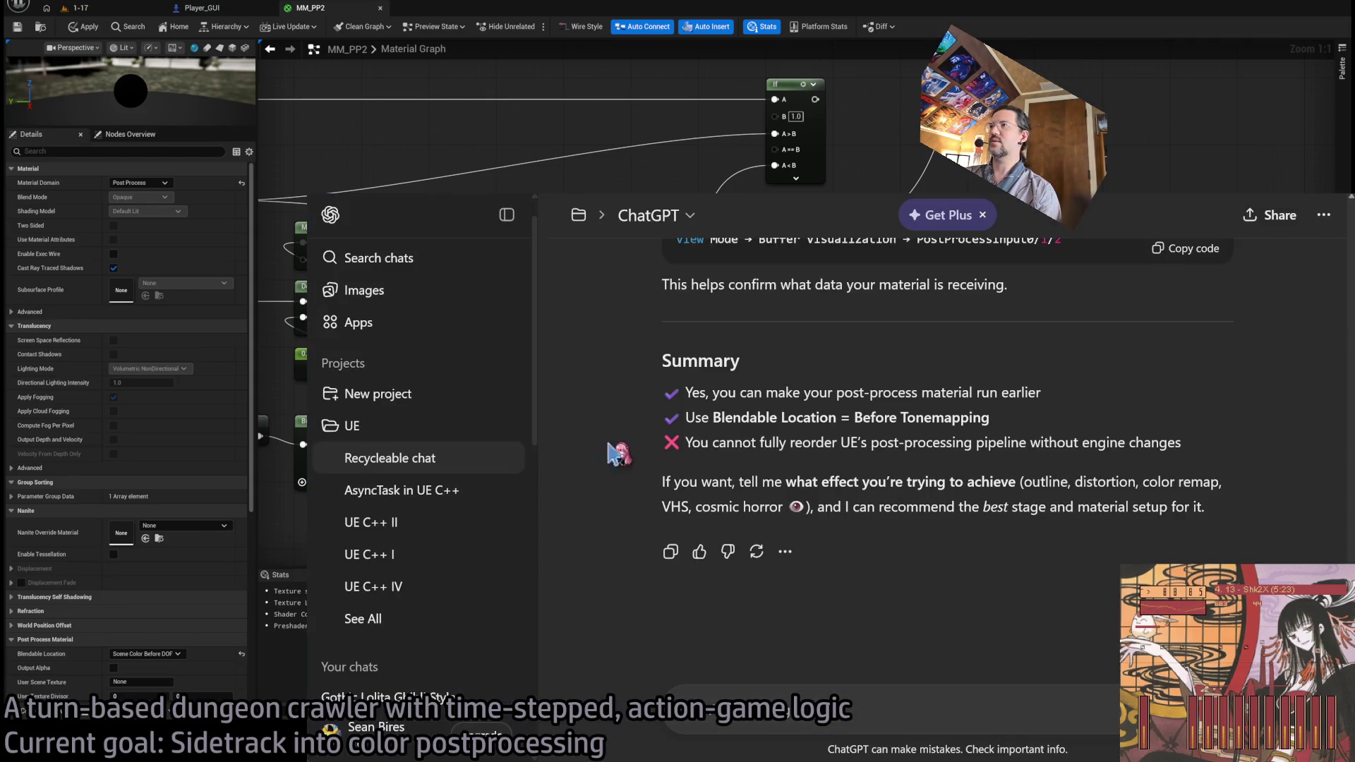
pyautogui.scroll(15, 769, 445)
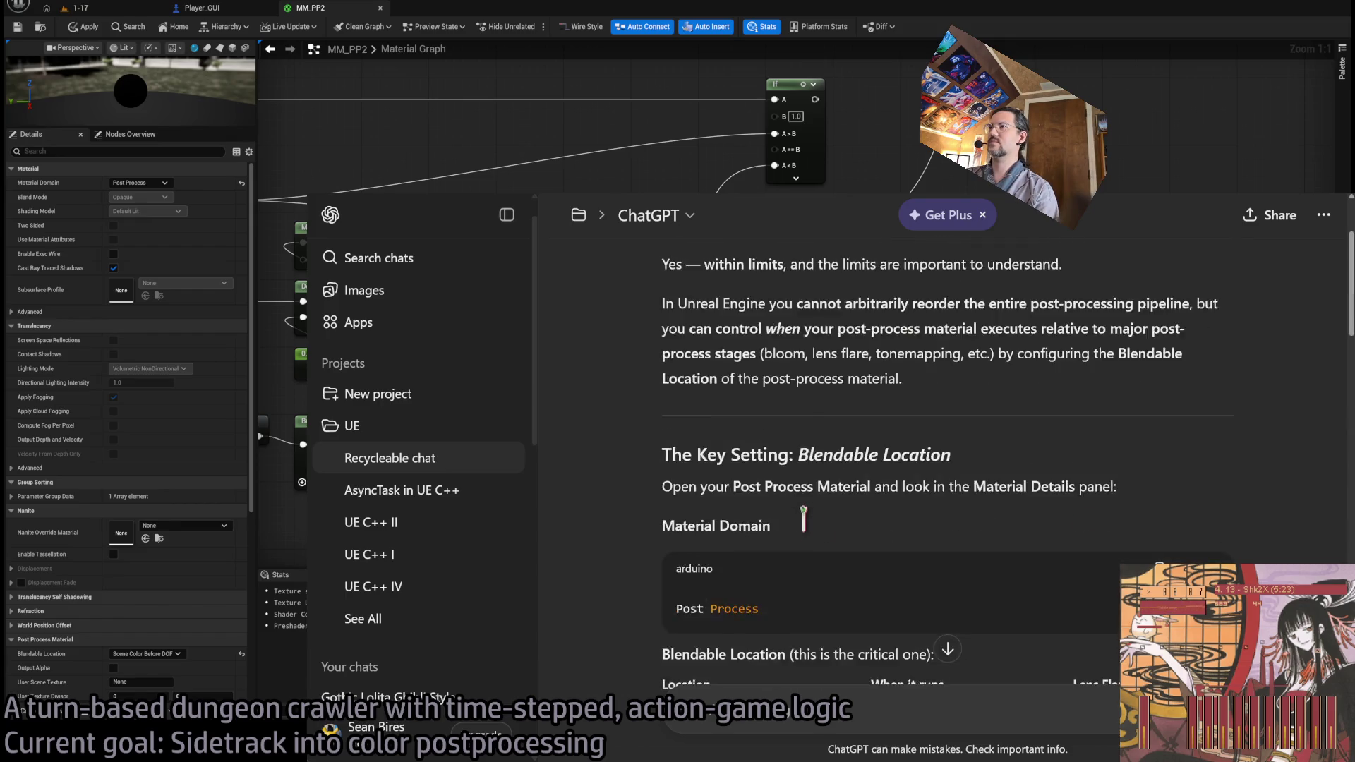
pyautogui.click(1153, 395)
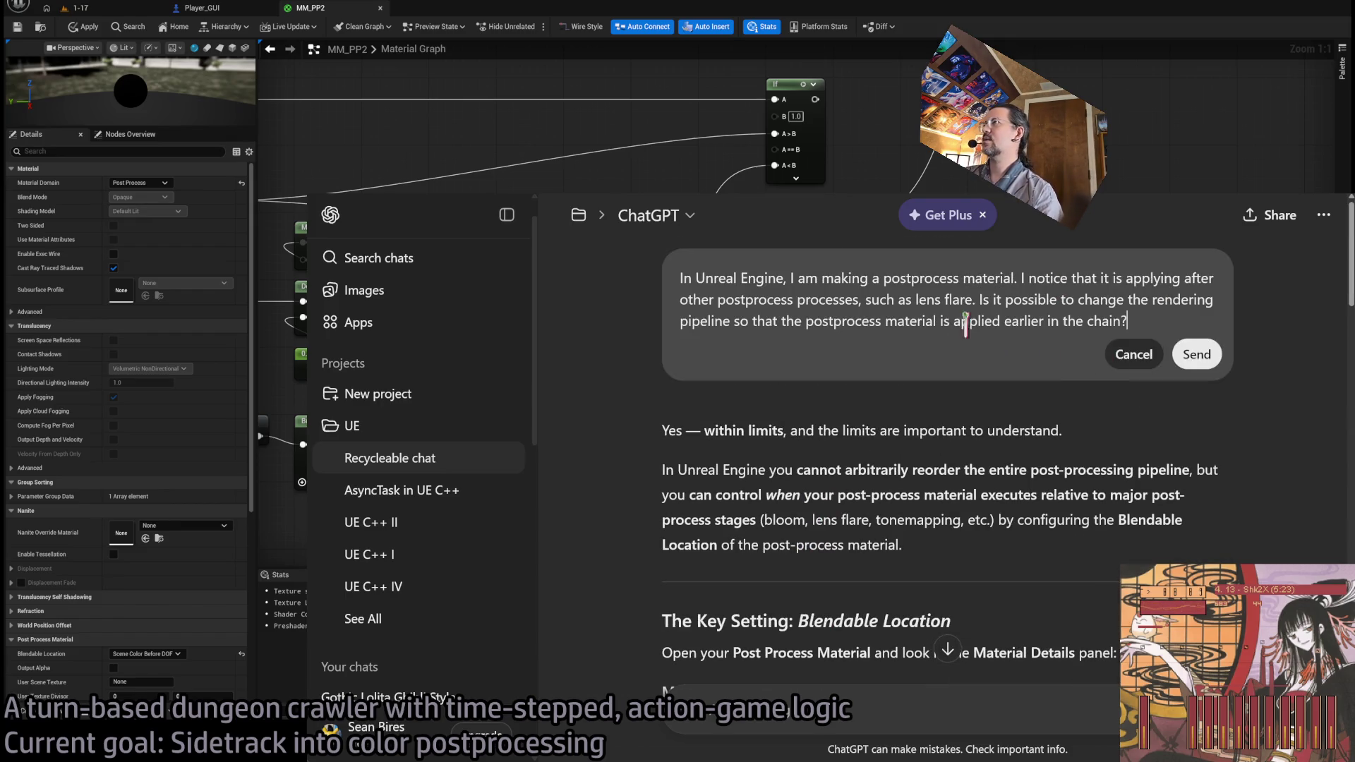
pyautogui.hotkey('ctrl', 'a')
pyautogui.write('In the Unreal ')
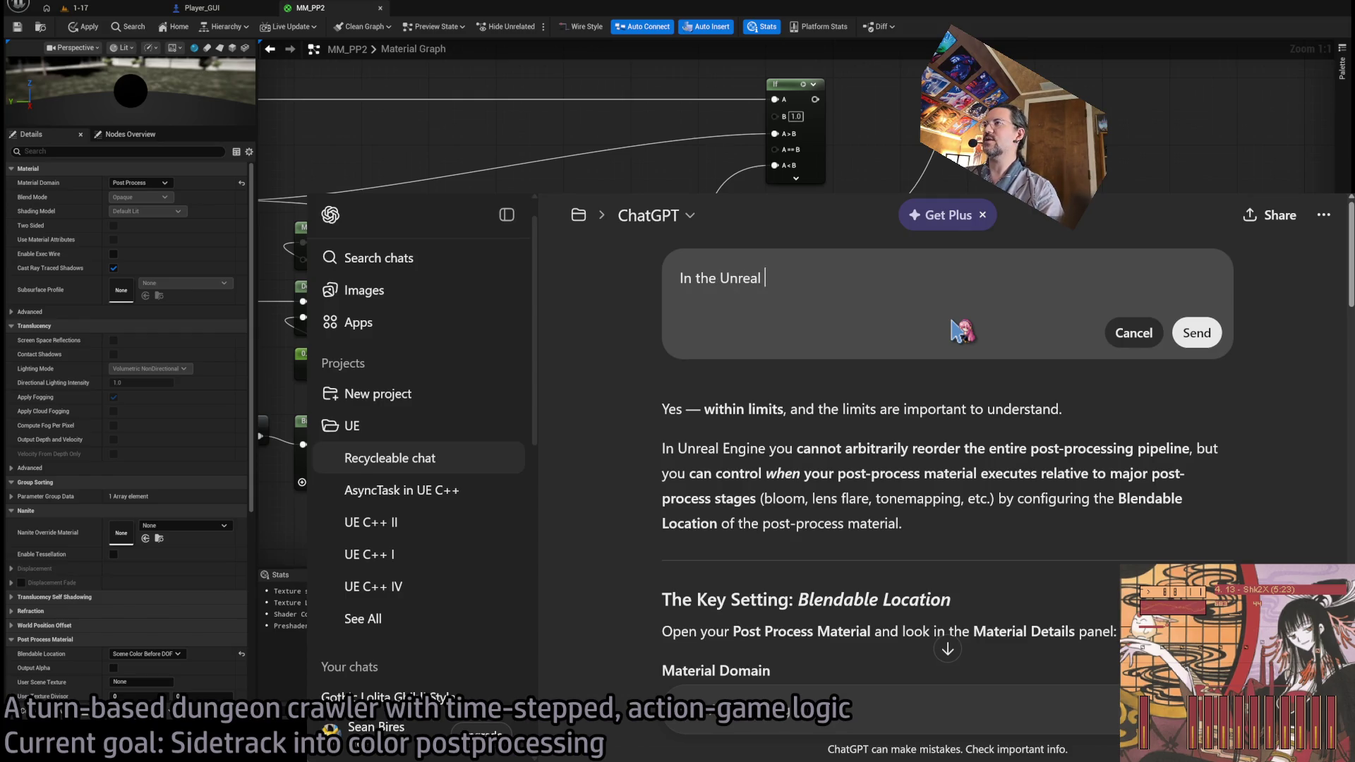
pyautogui.write('Engine material graph,')
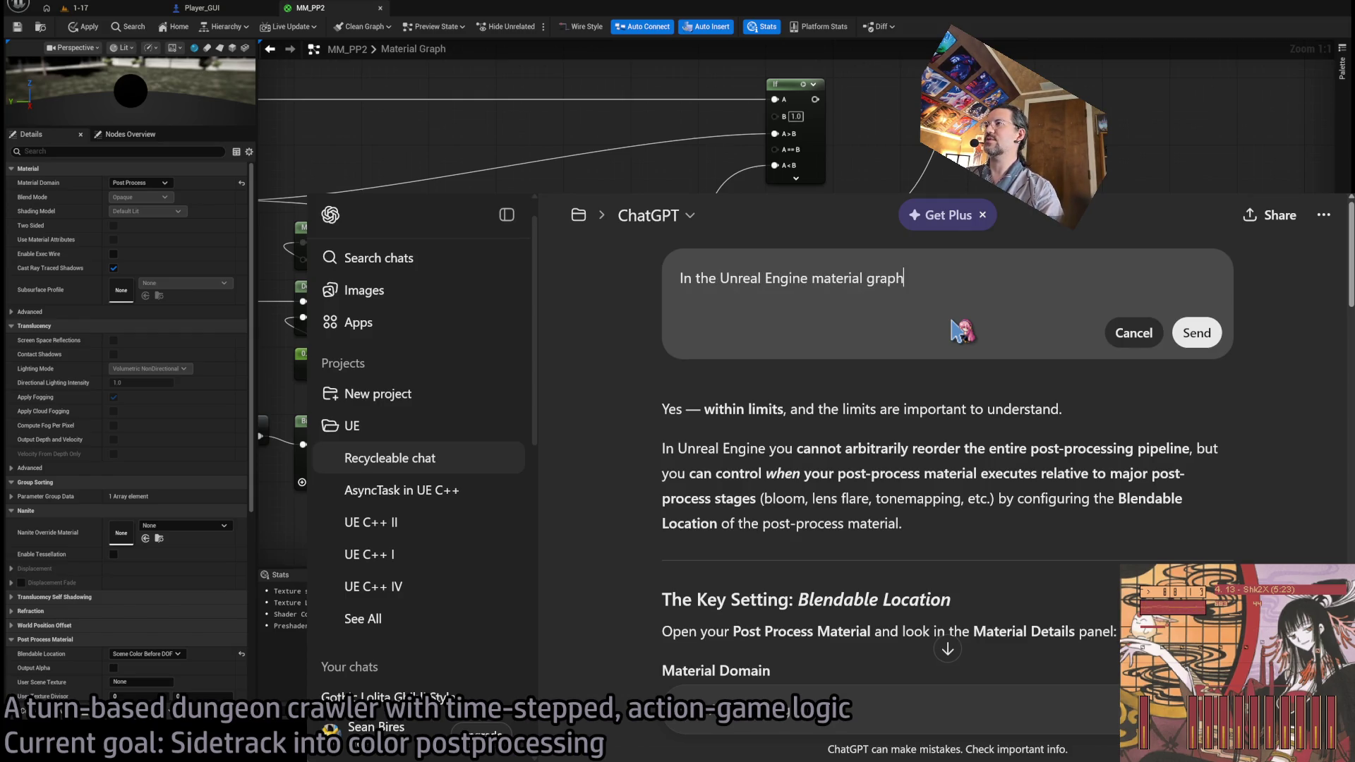
pyautogui.write(' I am making a custom HLSL node for')
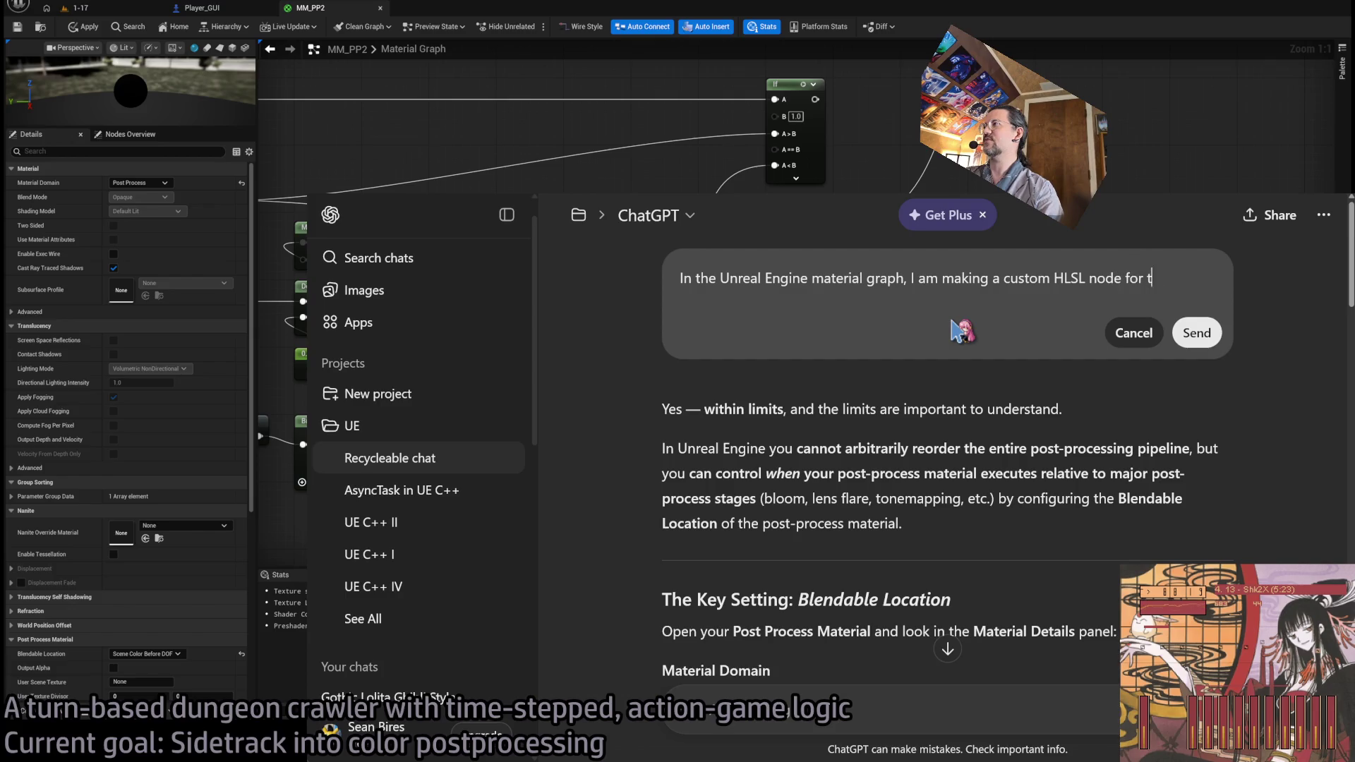
pyautogui.write('t time. Can you show me ')
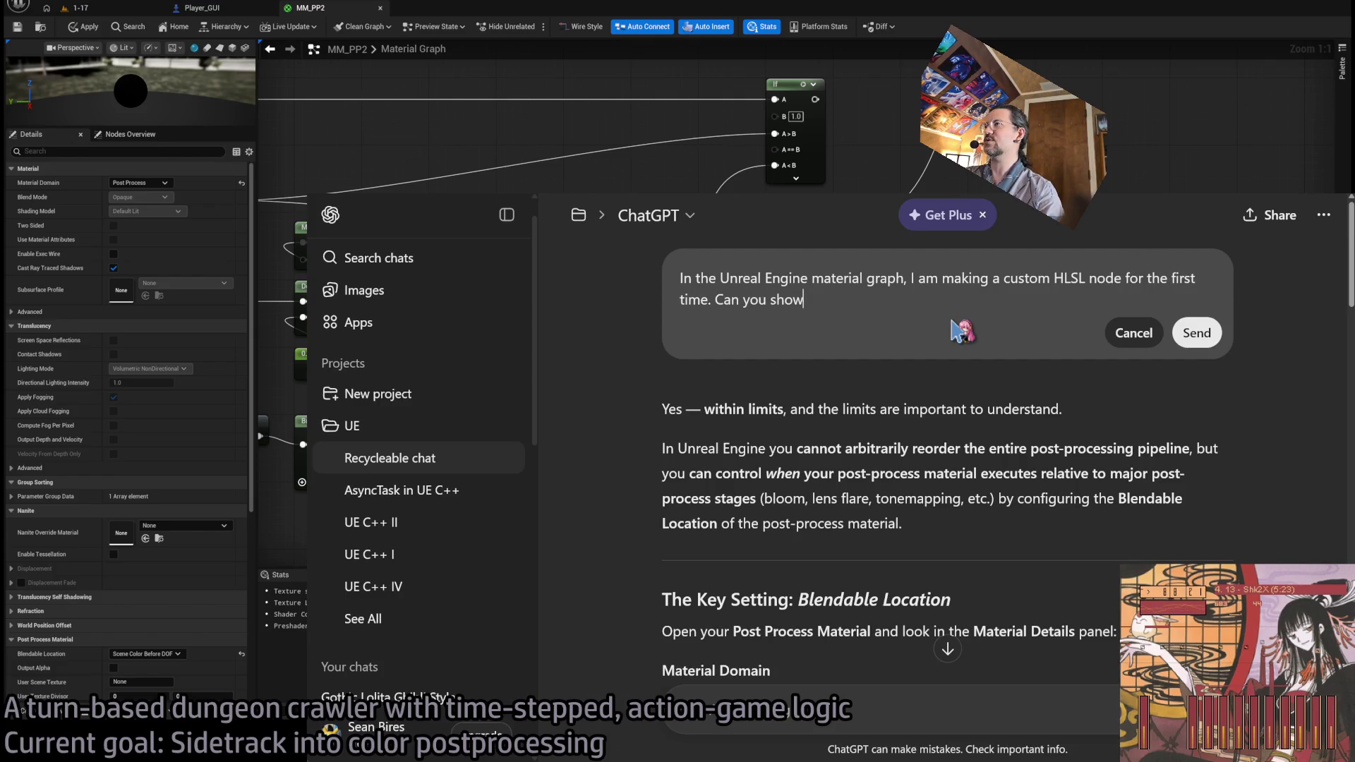
pyautogui.write('an example of some material-graph compatible co')
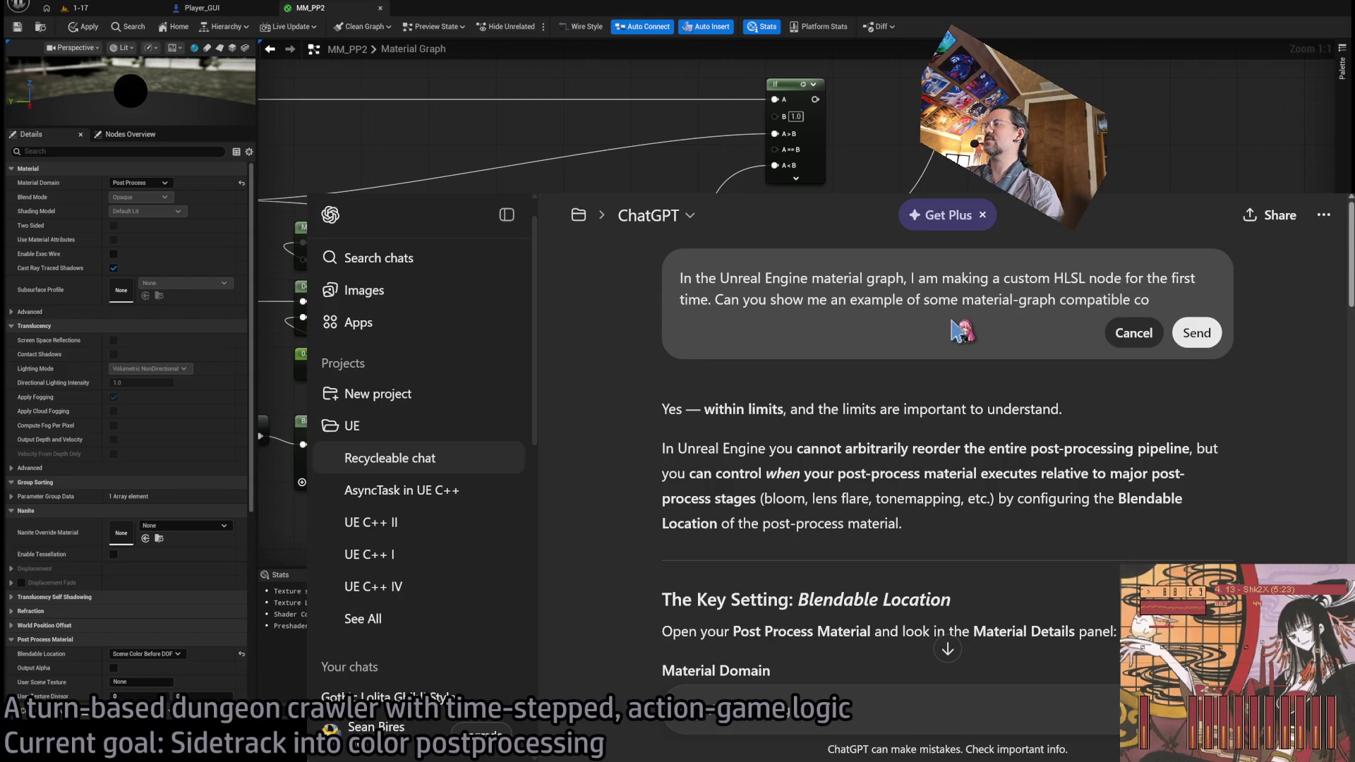
pyautogui.write('de that')
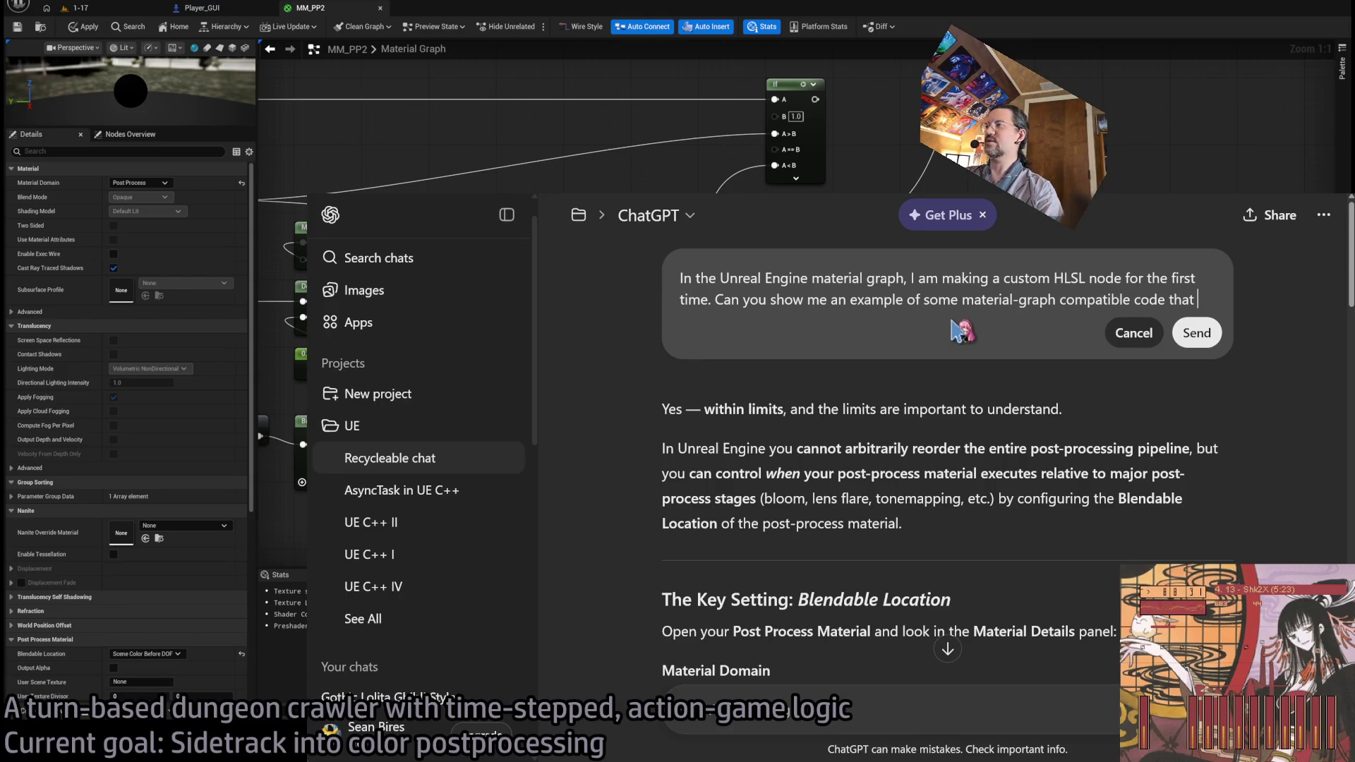
pyautogui.write(' takes an input')
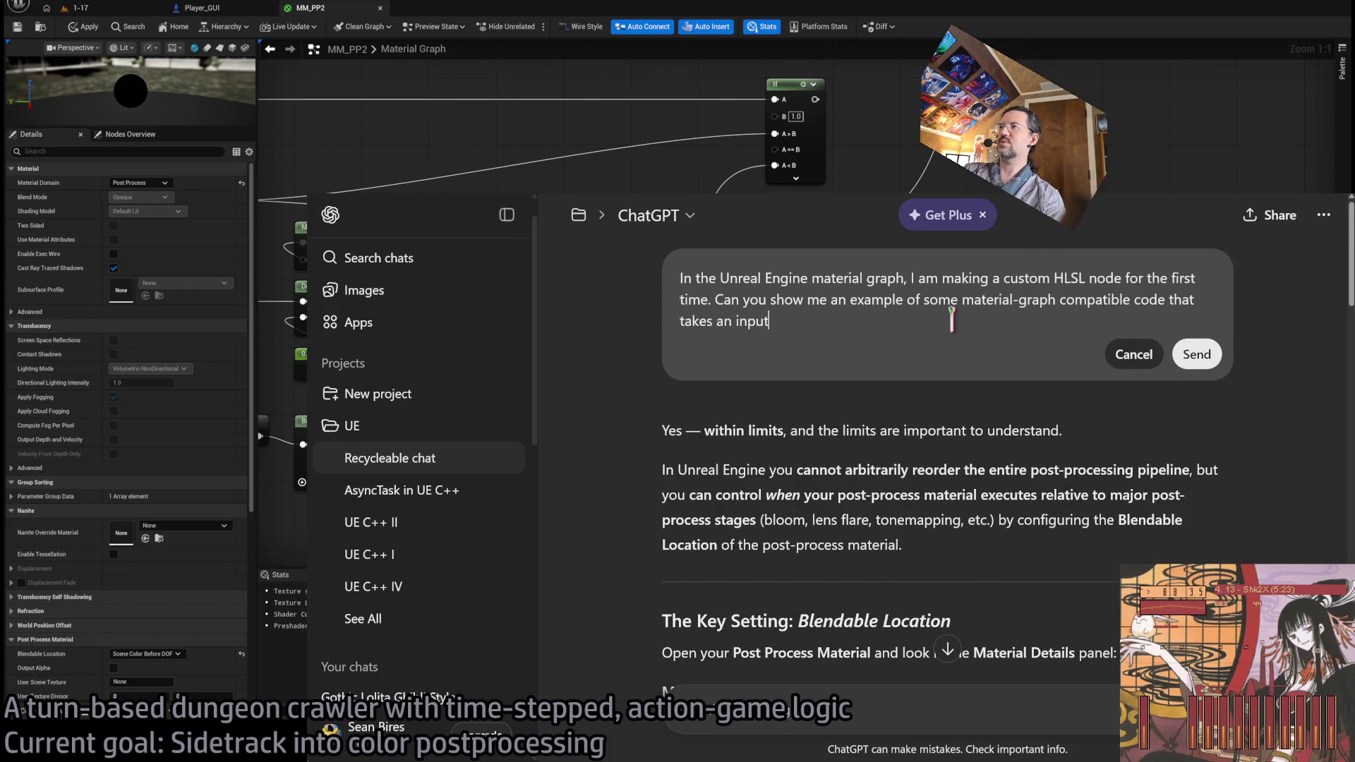
pyautogui.write(', and does some basic addition an')
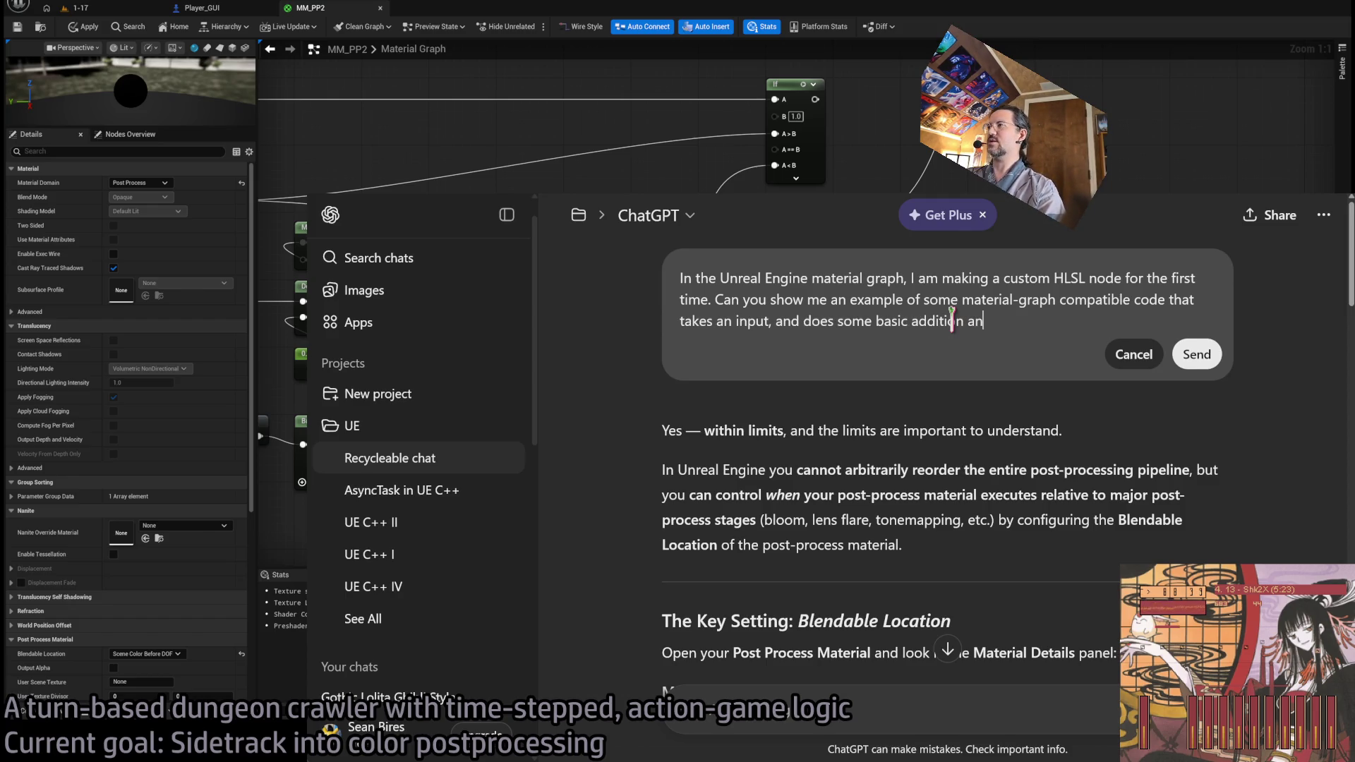
pyautogui.write('d multiplication?')
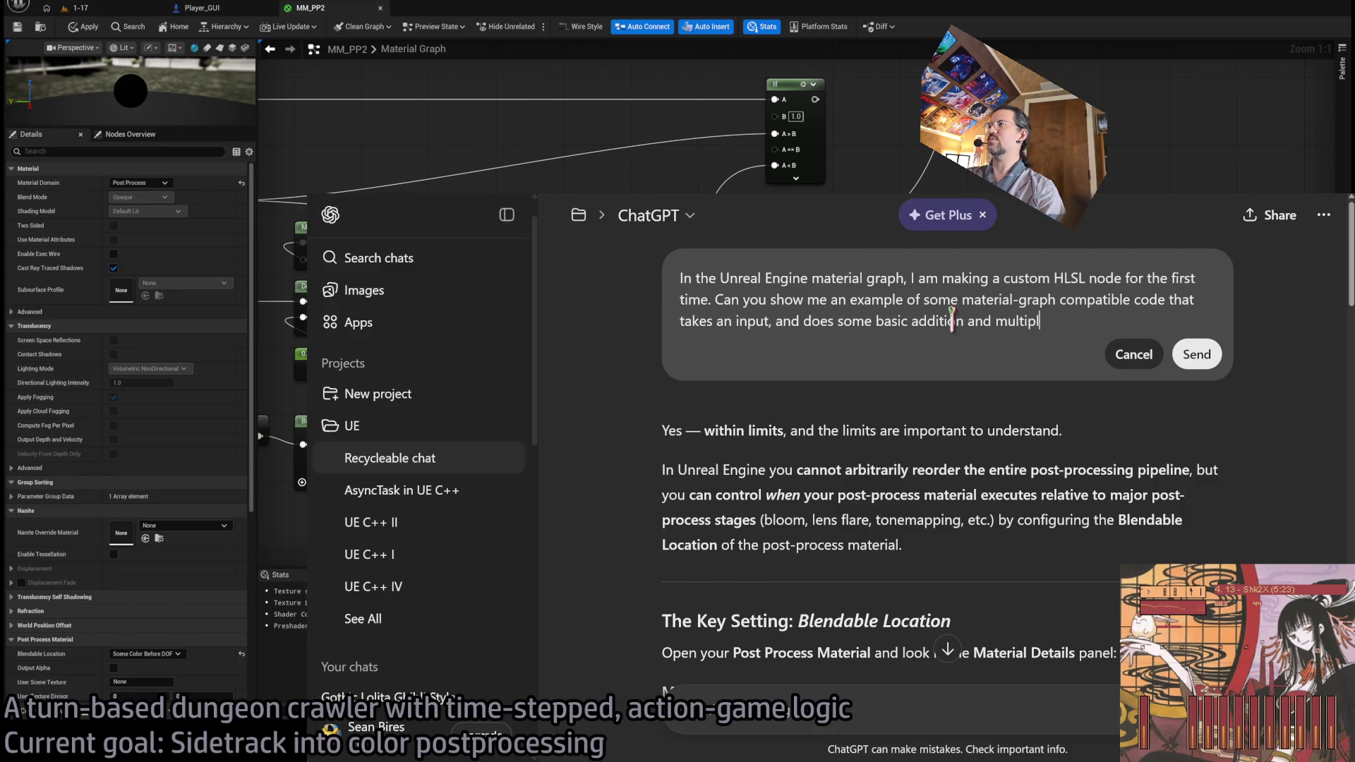
pyautogui.click(1197, 355)
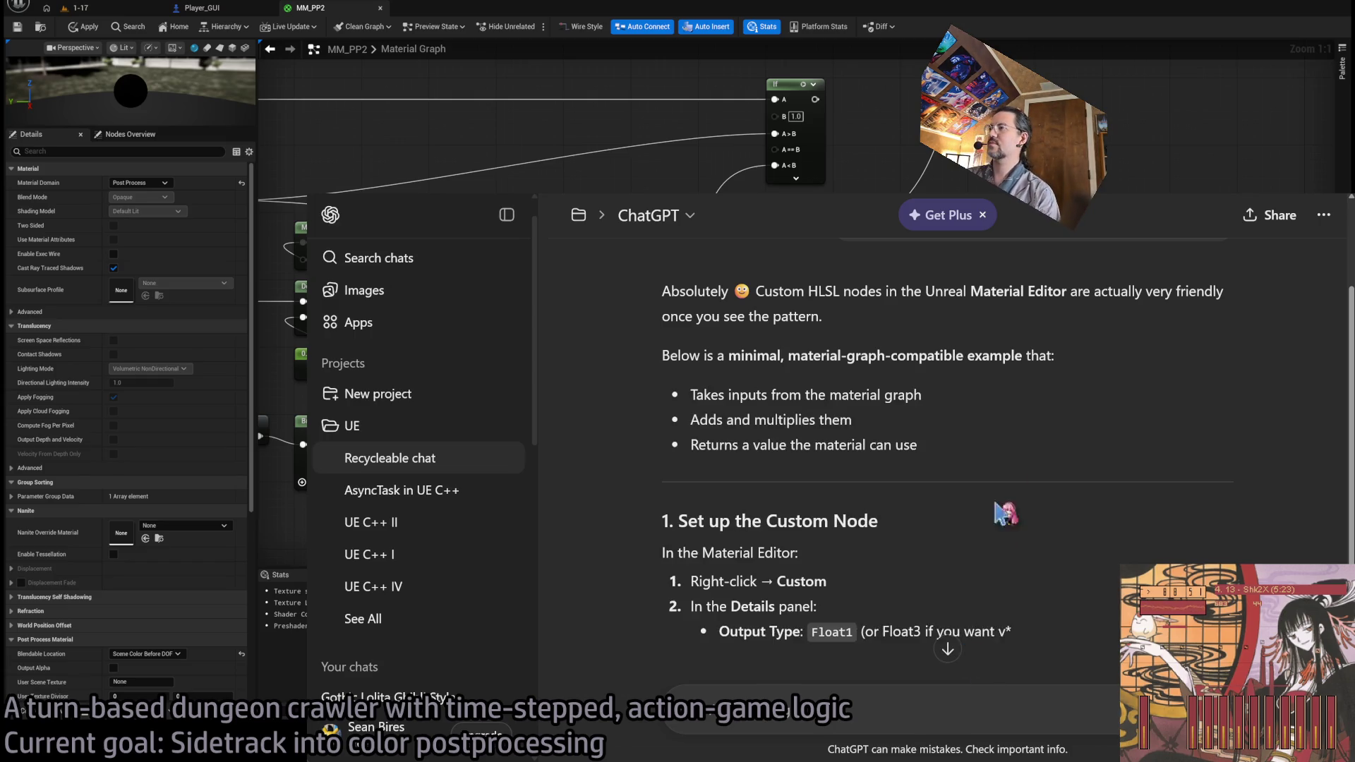
# - Read ChatGPT's Custom HLSL snippet computing Sum = A + B and returning Sum * Scale
pyautogui.scroll(-2, 1005, 515)
pyautogui.scroll(-6, 1204, 498)
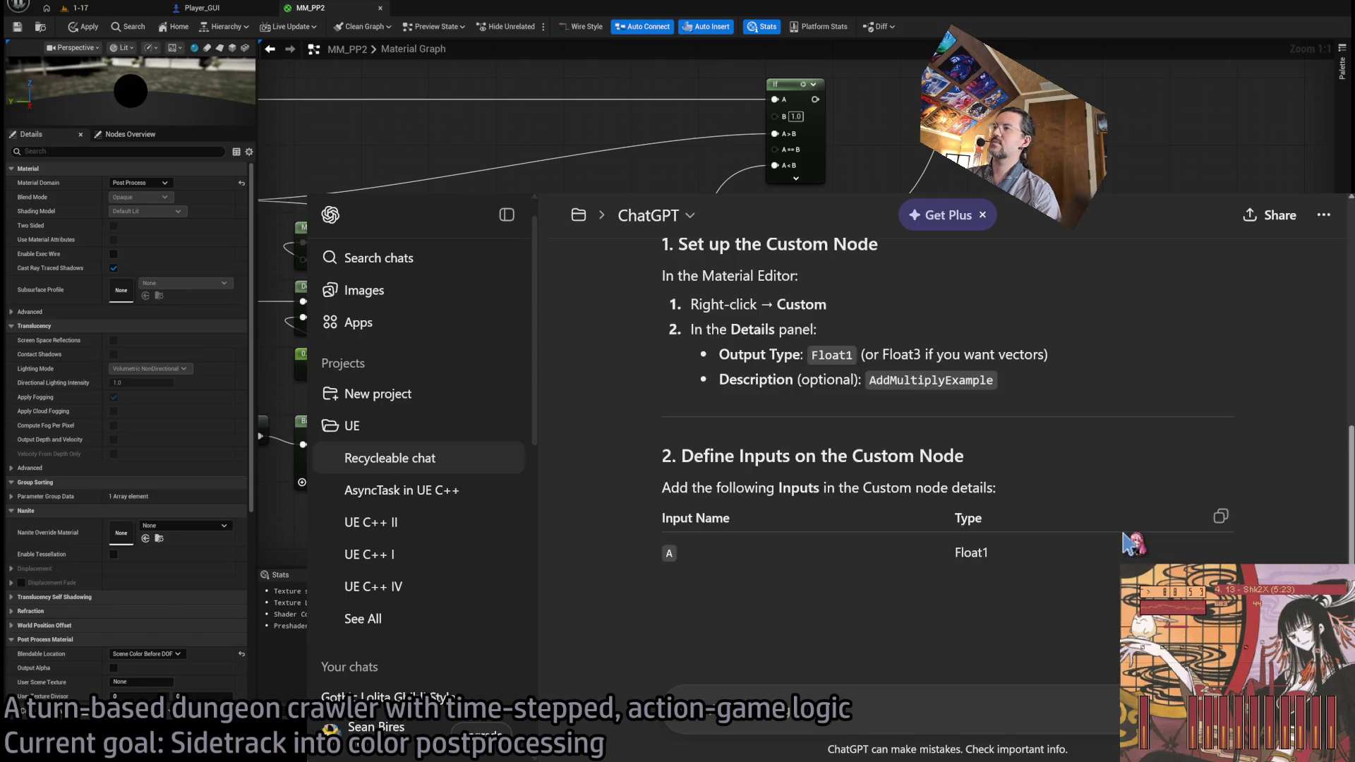
pyautogui.scroll(-2, 1263, 550)
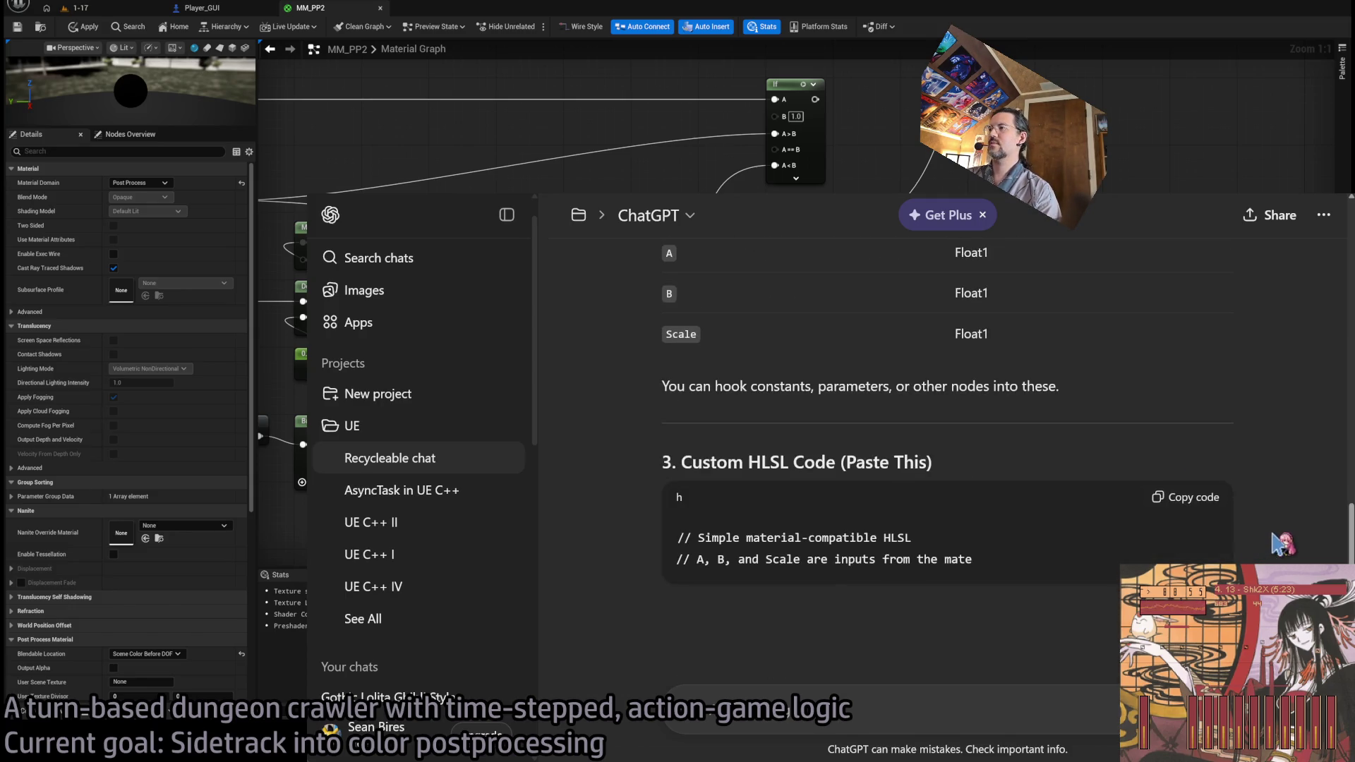
pyautogui.scroll(-1, 1278, 545)
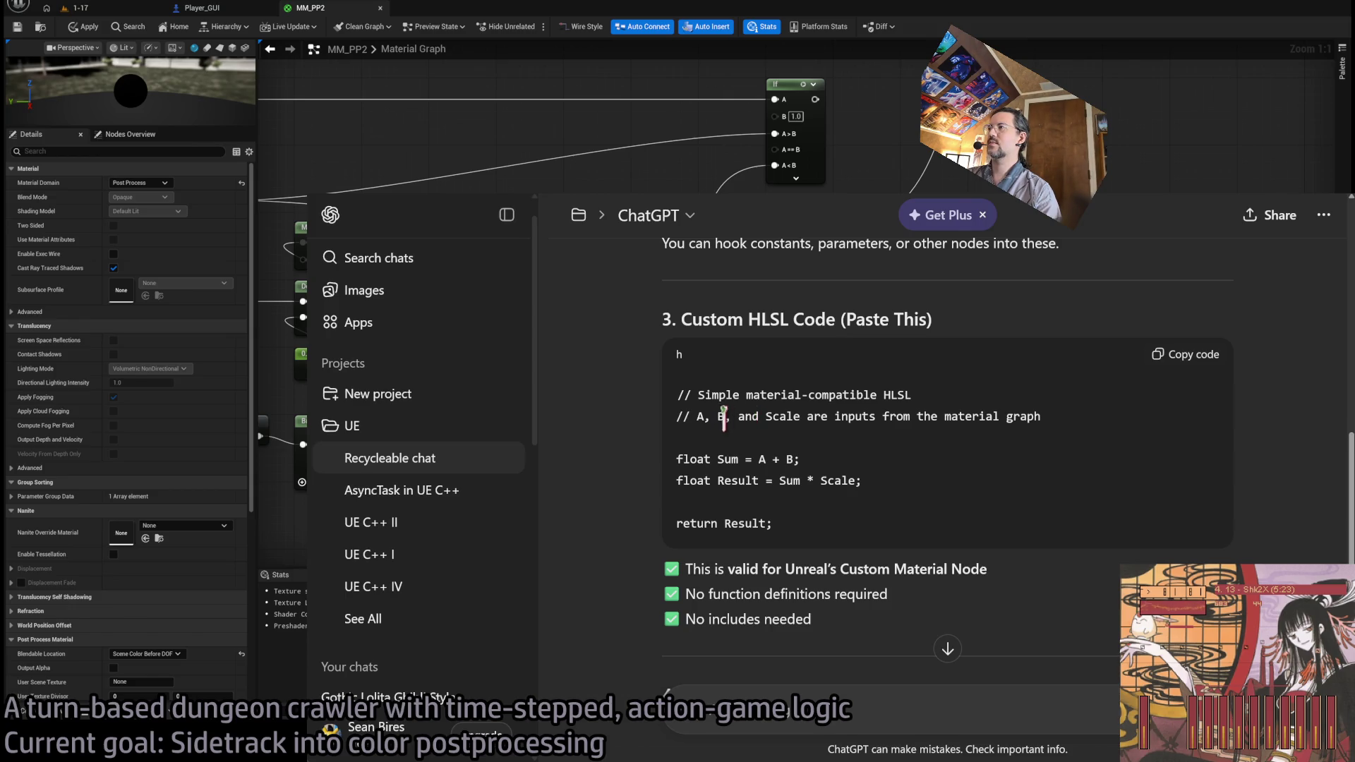
pyautogui.moveTo(676, 459)
pyautogui.mouseDown()
pyautogui.moveTo(895, 484)
pyautogui.moveTo(684, 460)
pyautogui.moveTo(819, 460)
pyautogui.mouseUp()
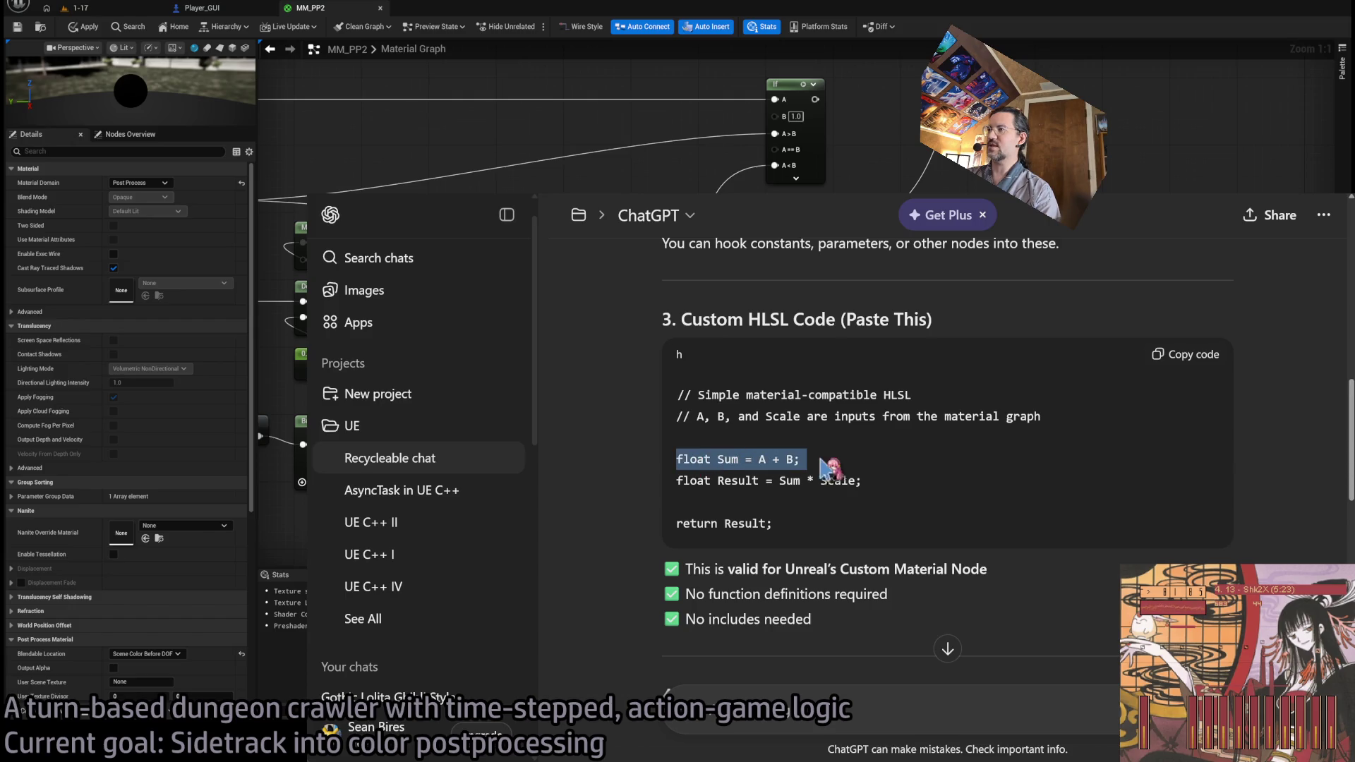
pyautogui.click(693, 482)
pyautogui.moveTo(676, 482); pyautogui.dragTo(780, 482)
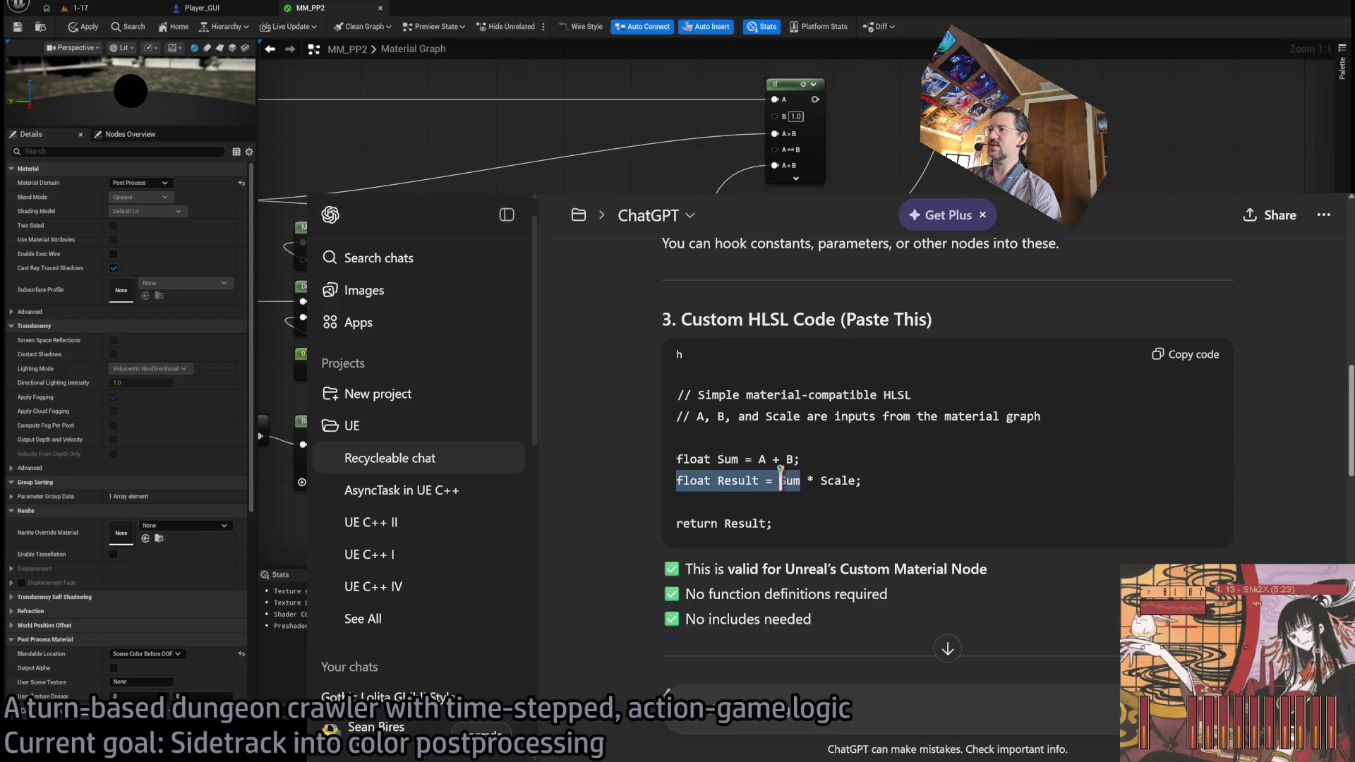
pyautogui.click(783, 482)
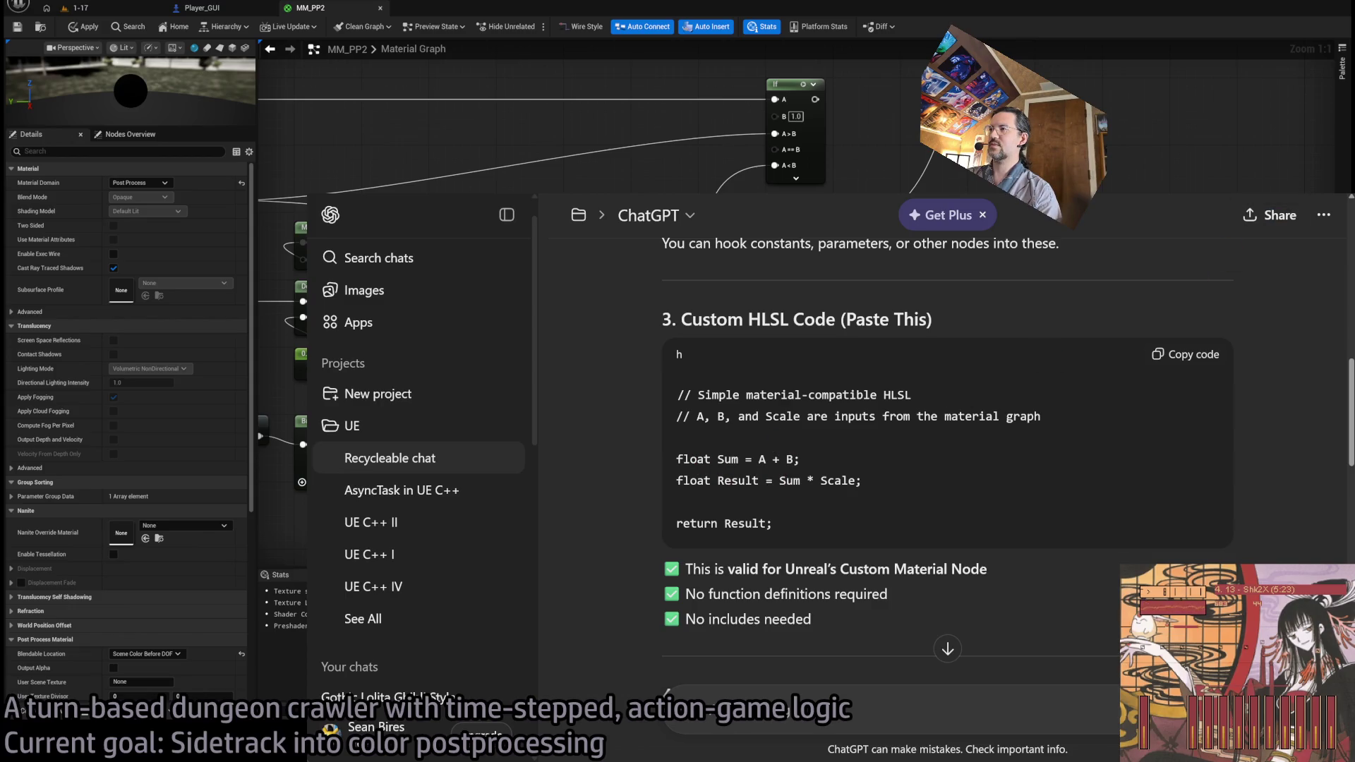
pyautogui.hotkey('alt', 'Tab')
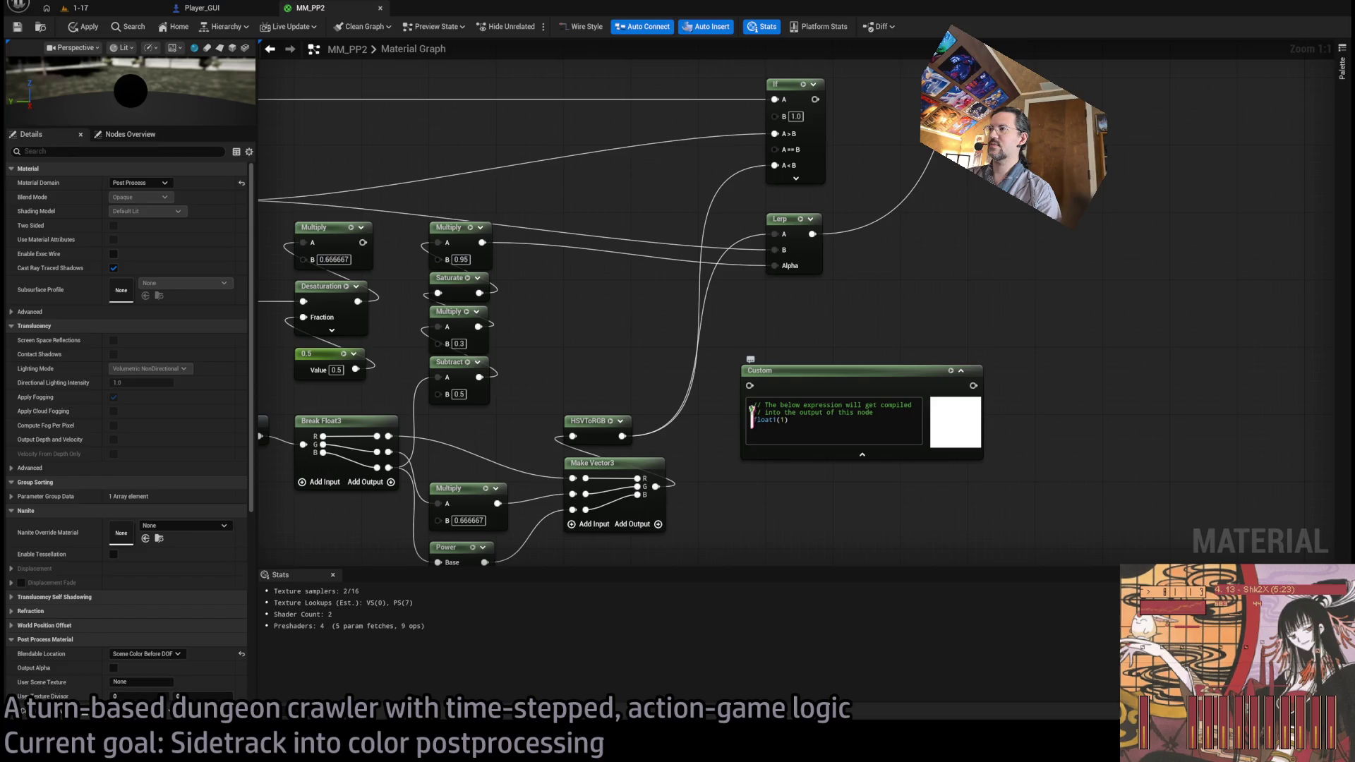
# - Wrap the Custom node expression as Saturate((float1(1) - 0.5) * 0.3) and commit it
pyautogui.click(791, 424)
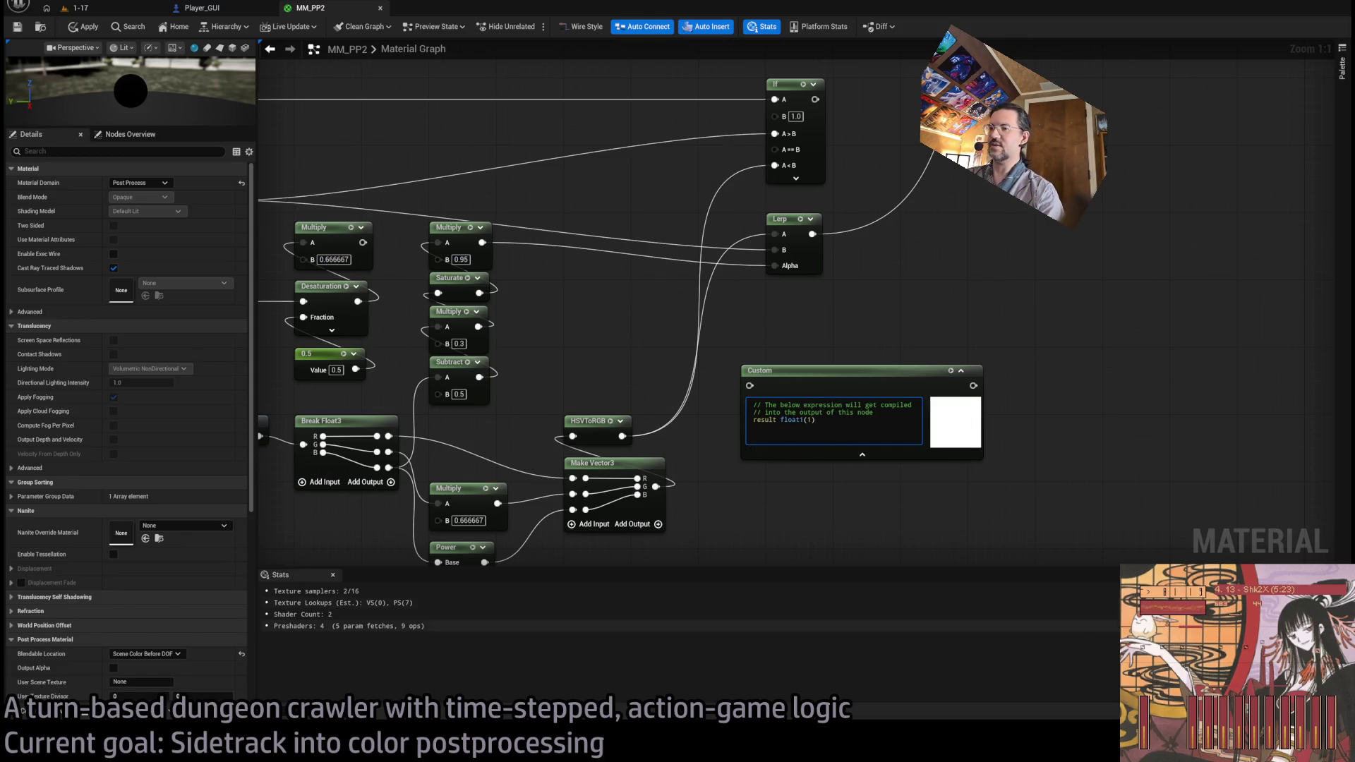
pyautogui.hotkey('alt', 'Tab')
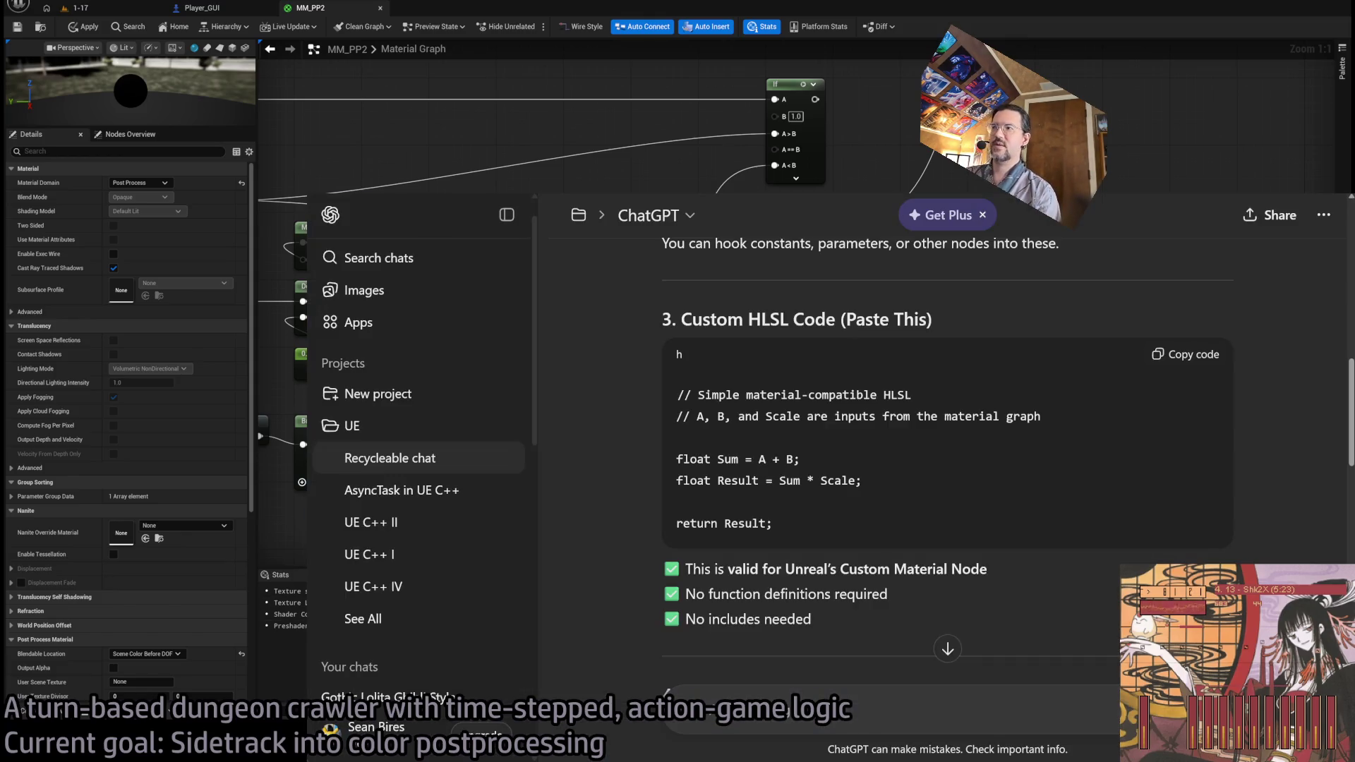
pyautogui.hotkey('alt', 'Tab')
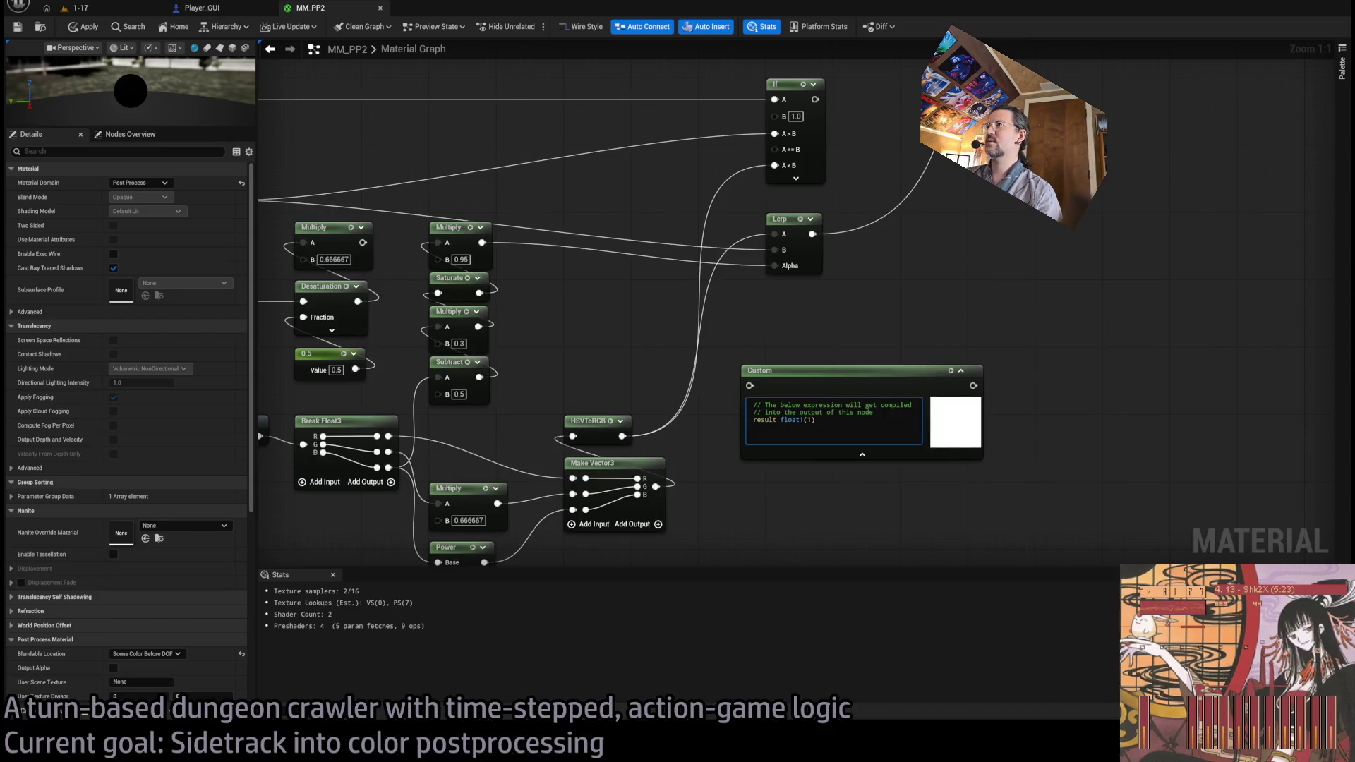
pyautogui.moveTo(555, 366); pyautogui.dragTo(638, 357)
pyautogui.write('- 0.5')
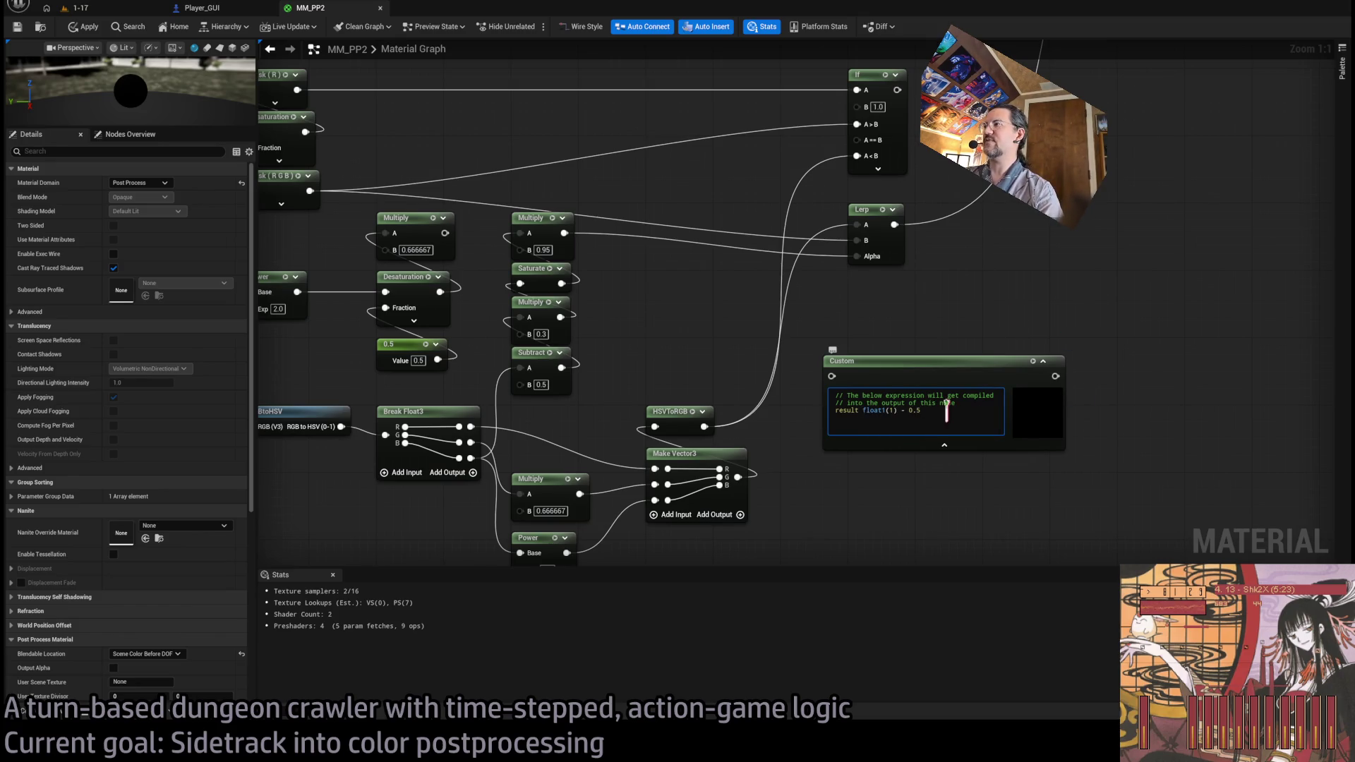
pyautogui.write('(')
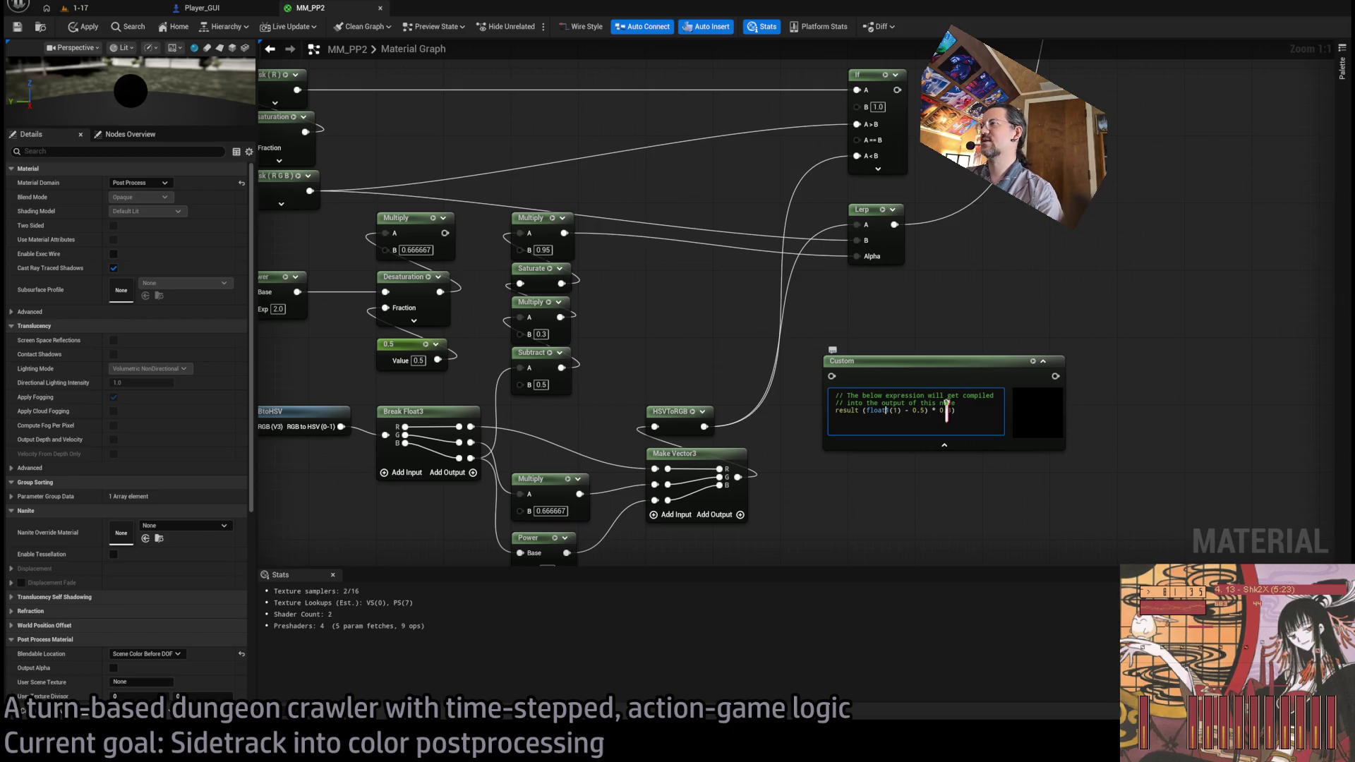
pyautogui.write('(')
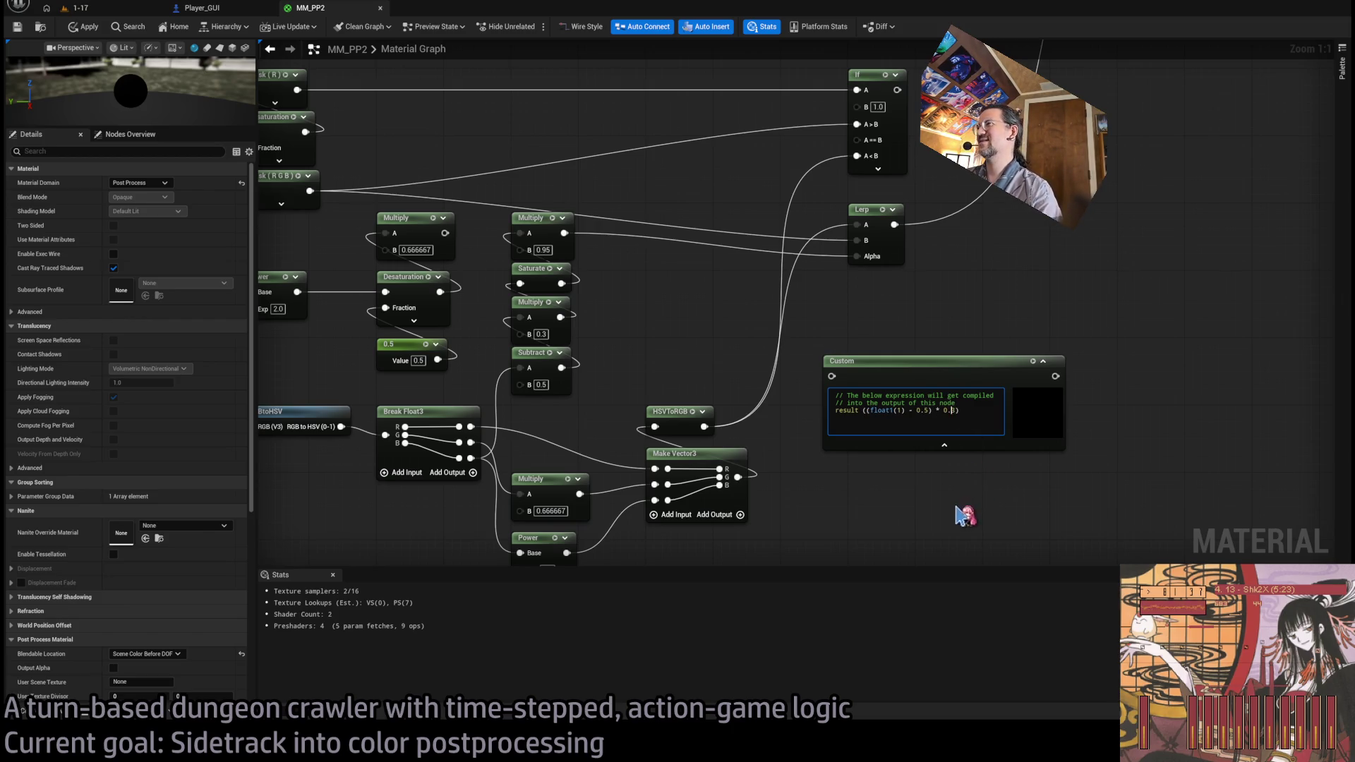
pyautogui.click(954, 423)
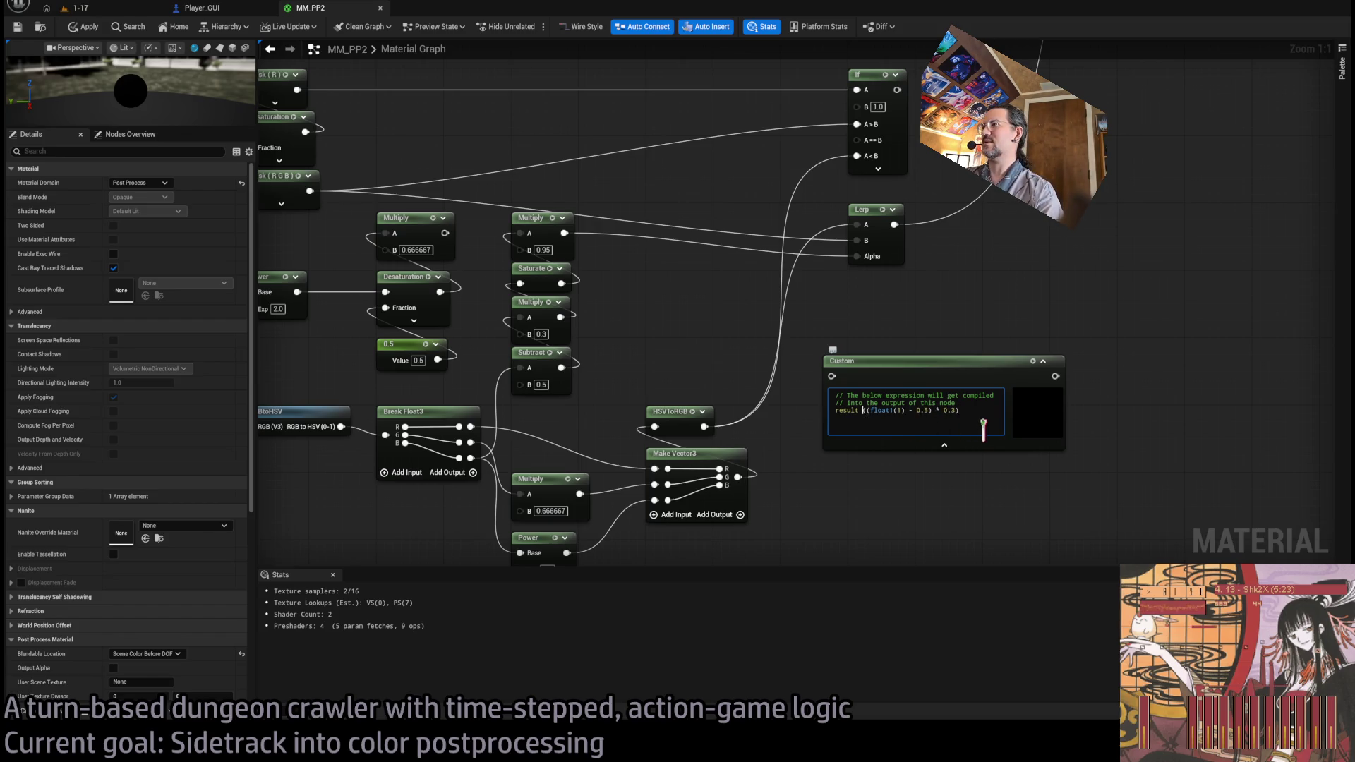
pyautogui.write('Saturate')
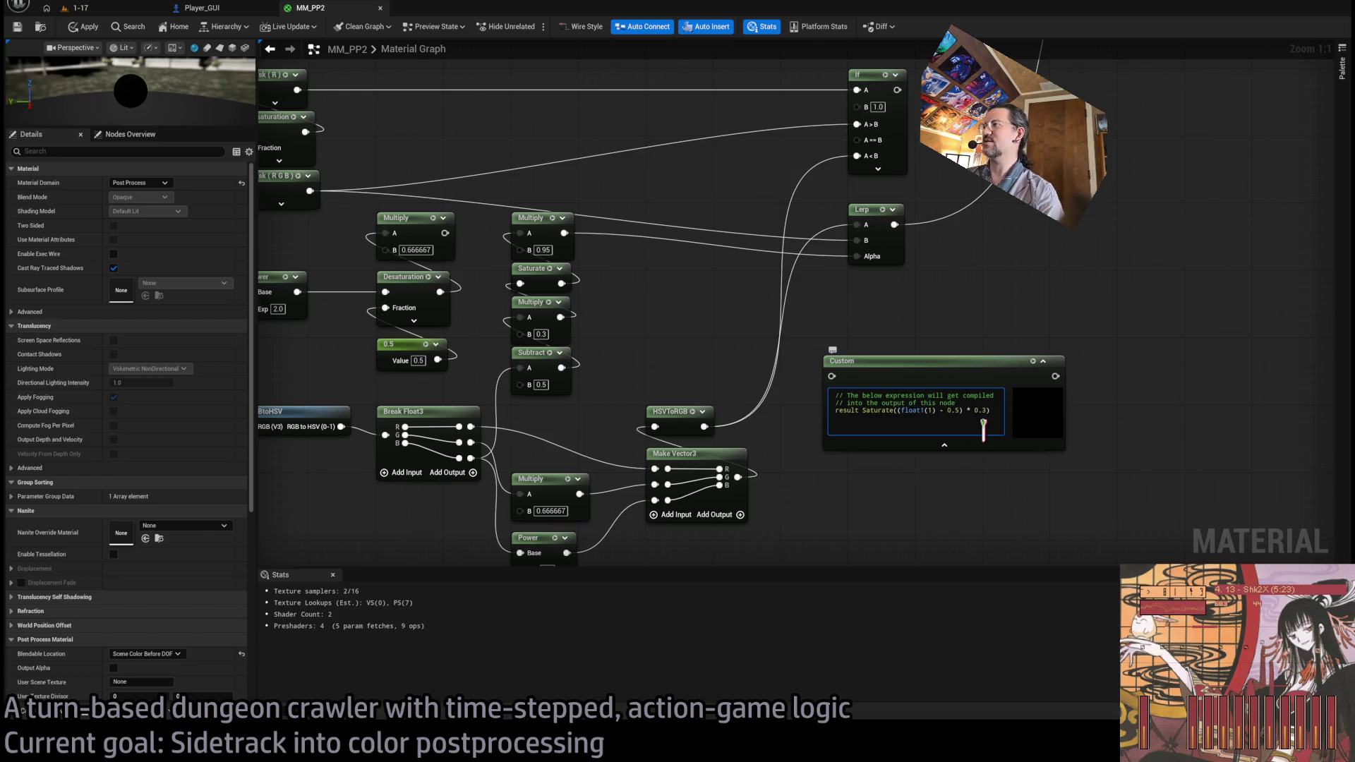
pyautogui.click(993, 415)
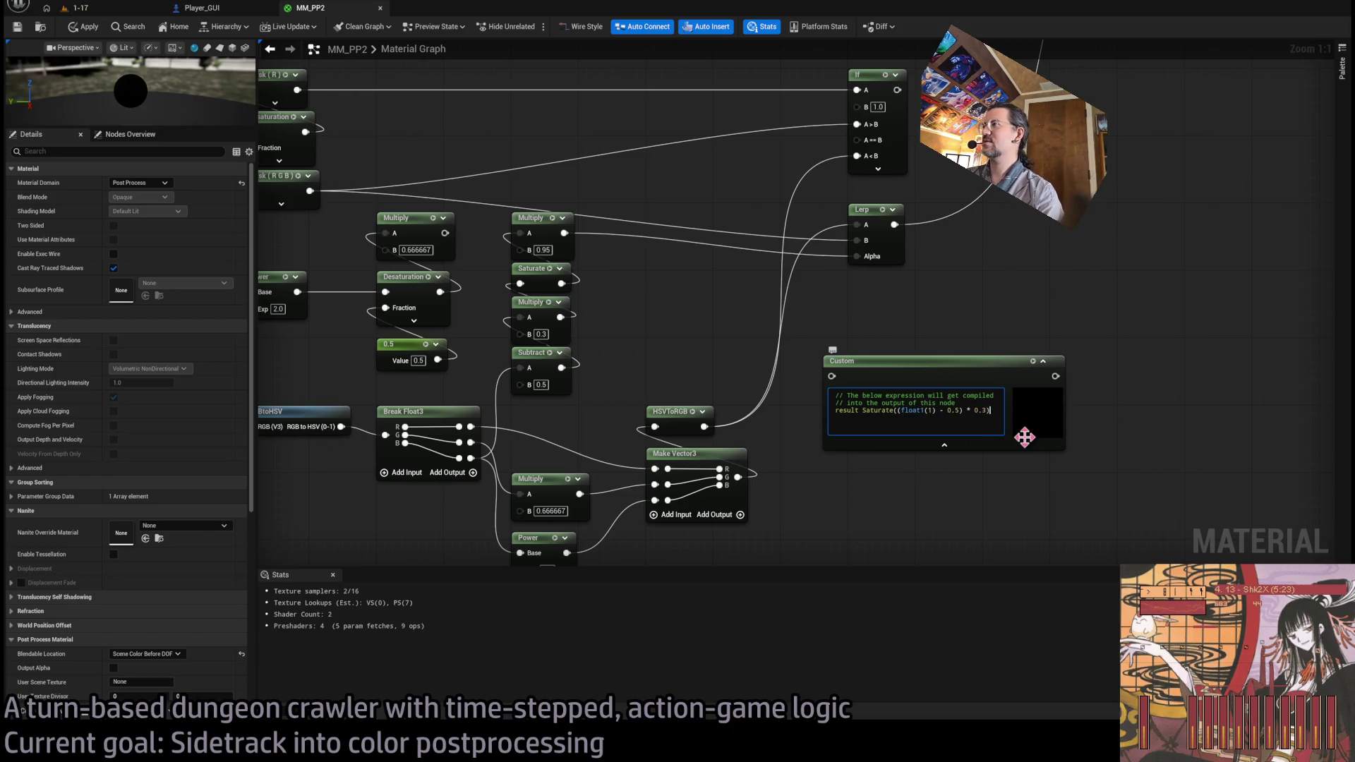
pyautogui.write(';')
pyautogui.click(943, 521)
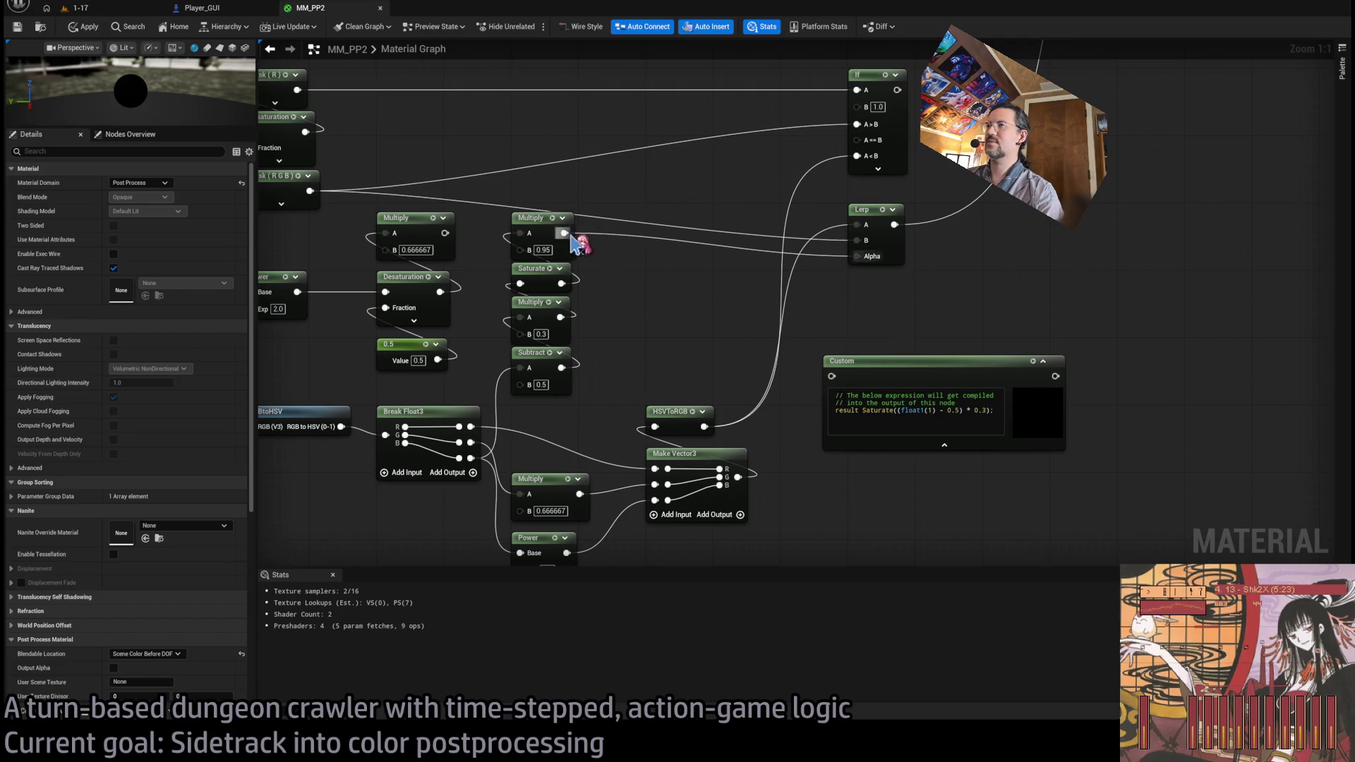
# - Wire the 0.95 Multiply into the Custom node and its output into Lerp Alpha, removing Saturate from the code
pyautogui.moveTo(563, 233); pyautogui.dragTo(832, 377)
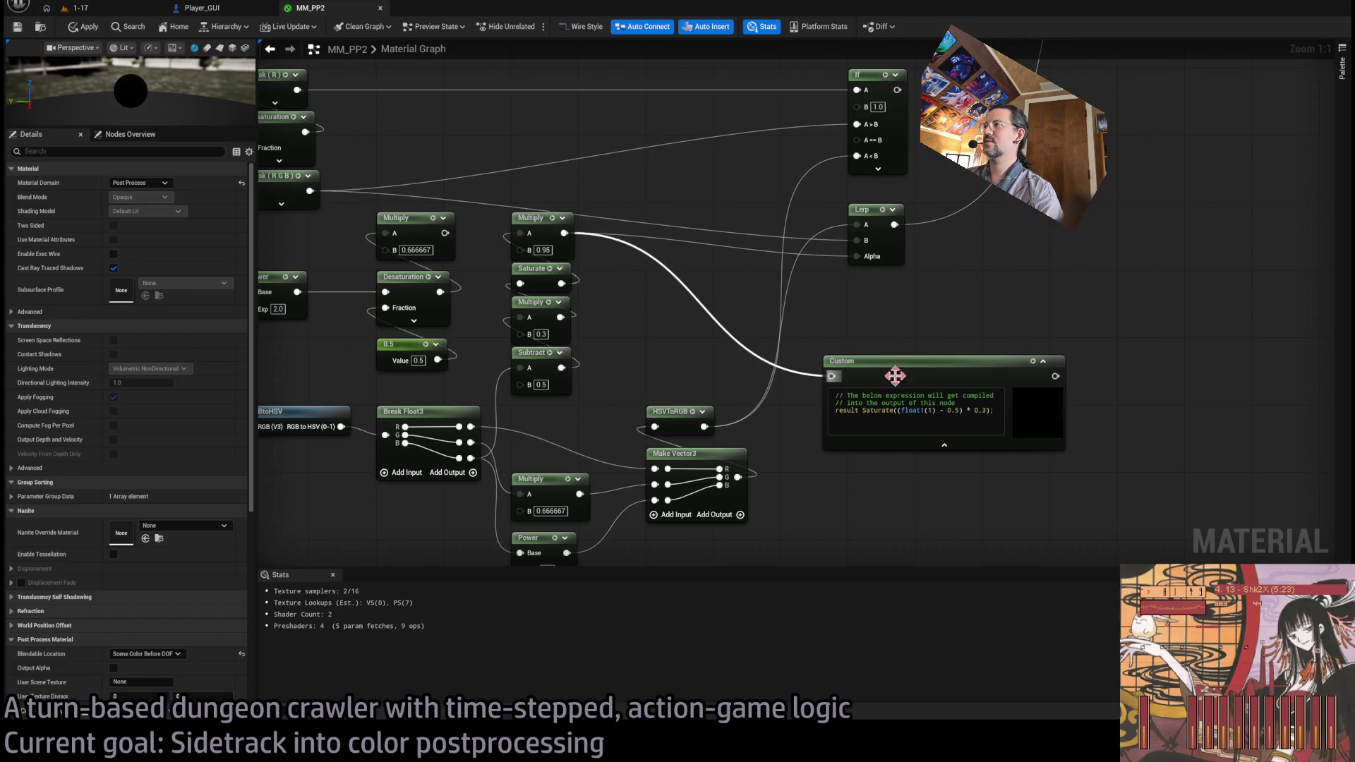
pyautogui.moveTo(1056, 376); pyautogui.dragTo(856, 256)
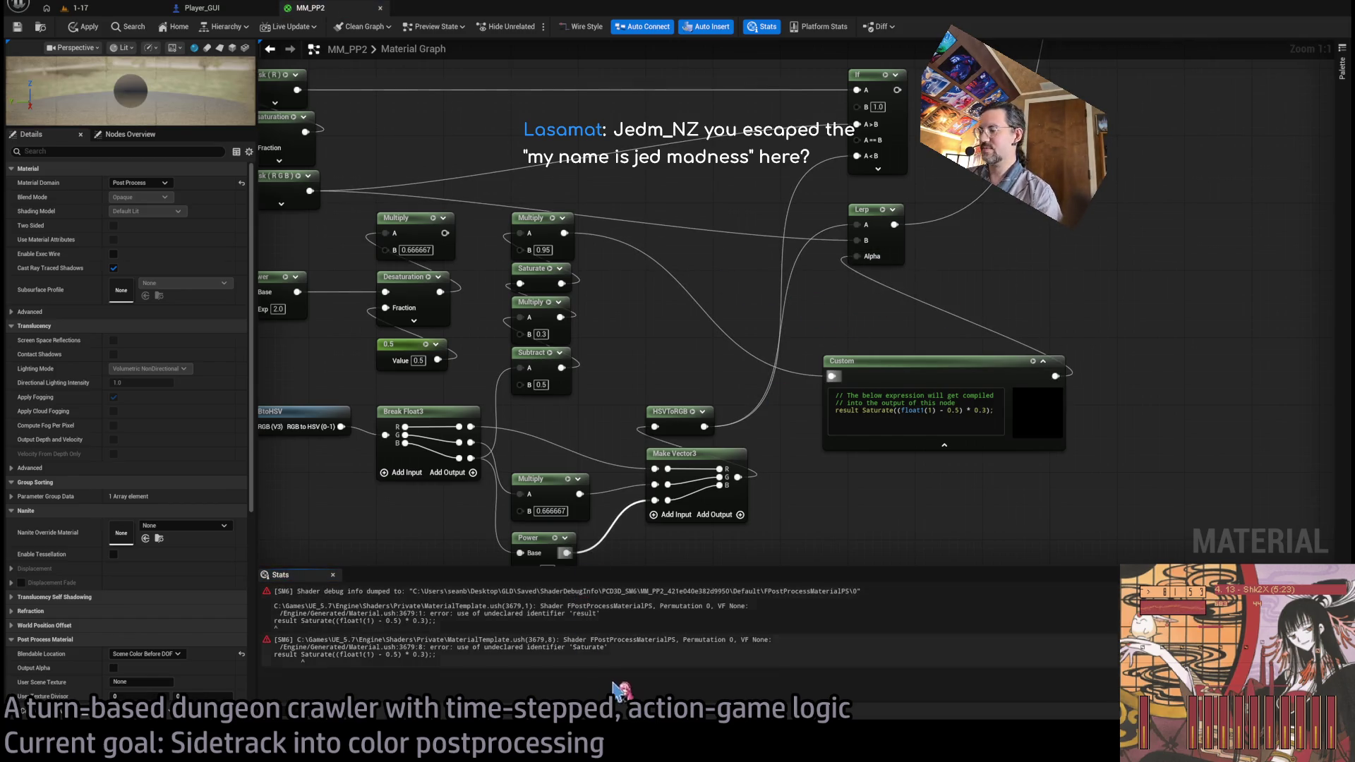
pyautogui.doubleClick(875, 410)
pyautogui.press('BackSpace')
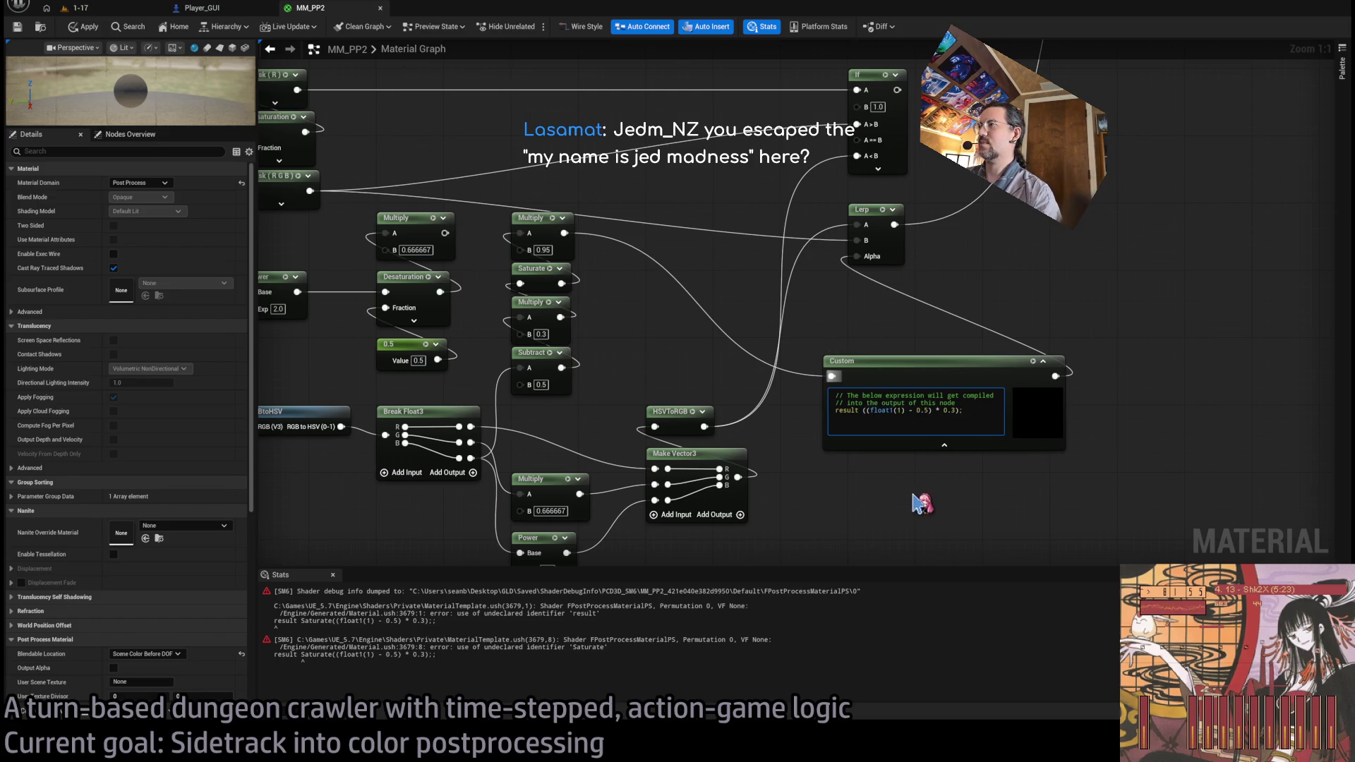
pyautogui.click(915, 570)
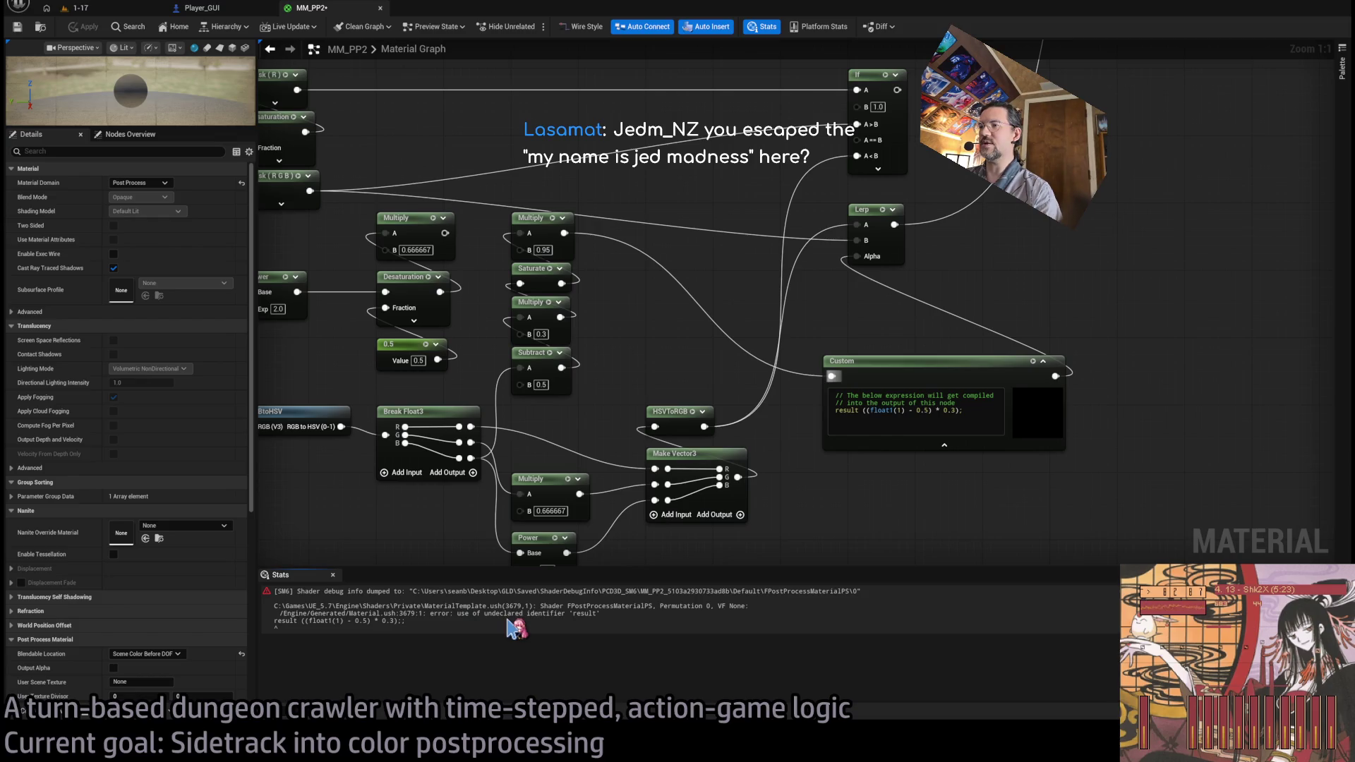
# - Replace 'result' with 'return' in the Custom node code and apply the material
pyautogui.hotkey('alt', 'Tab')
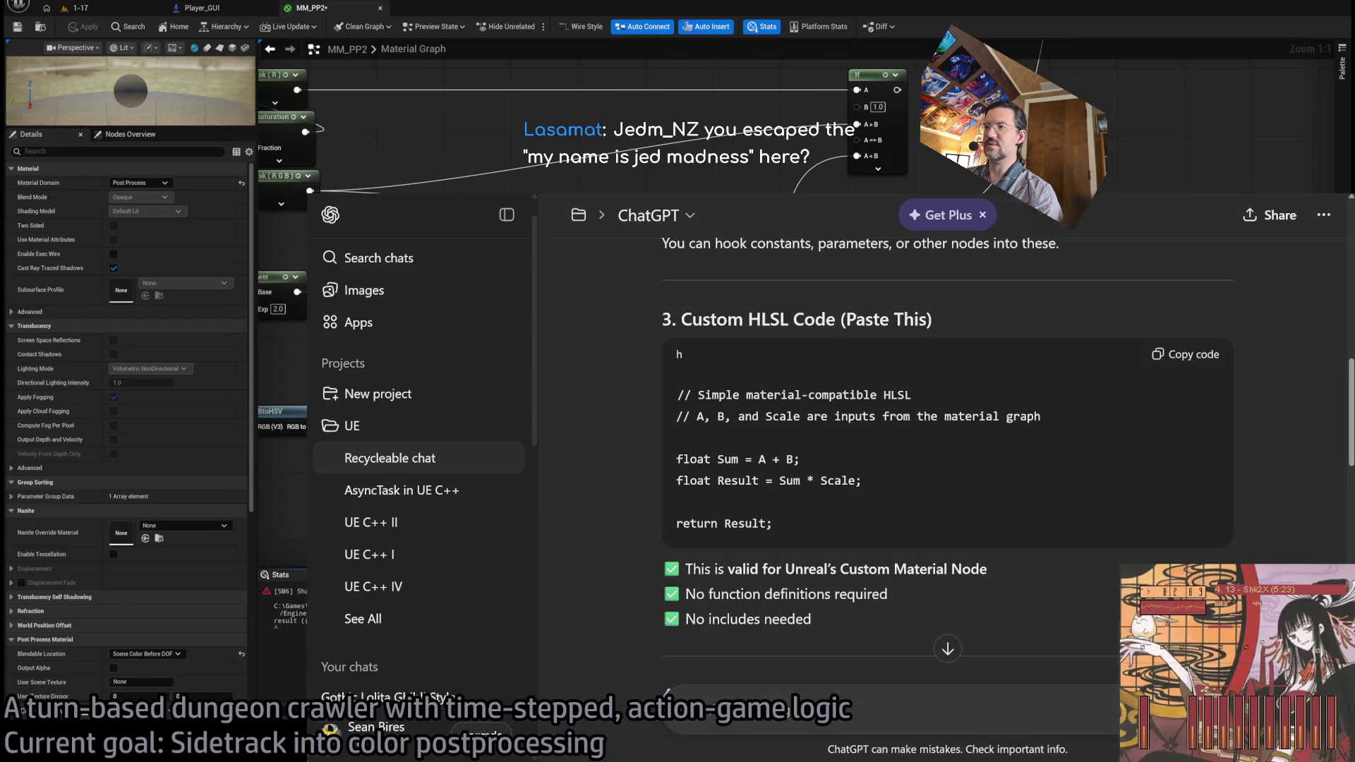
pyautogui.hotkey('alt', 'Tab')
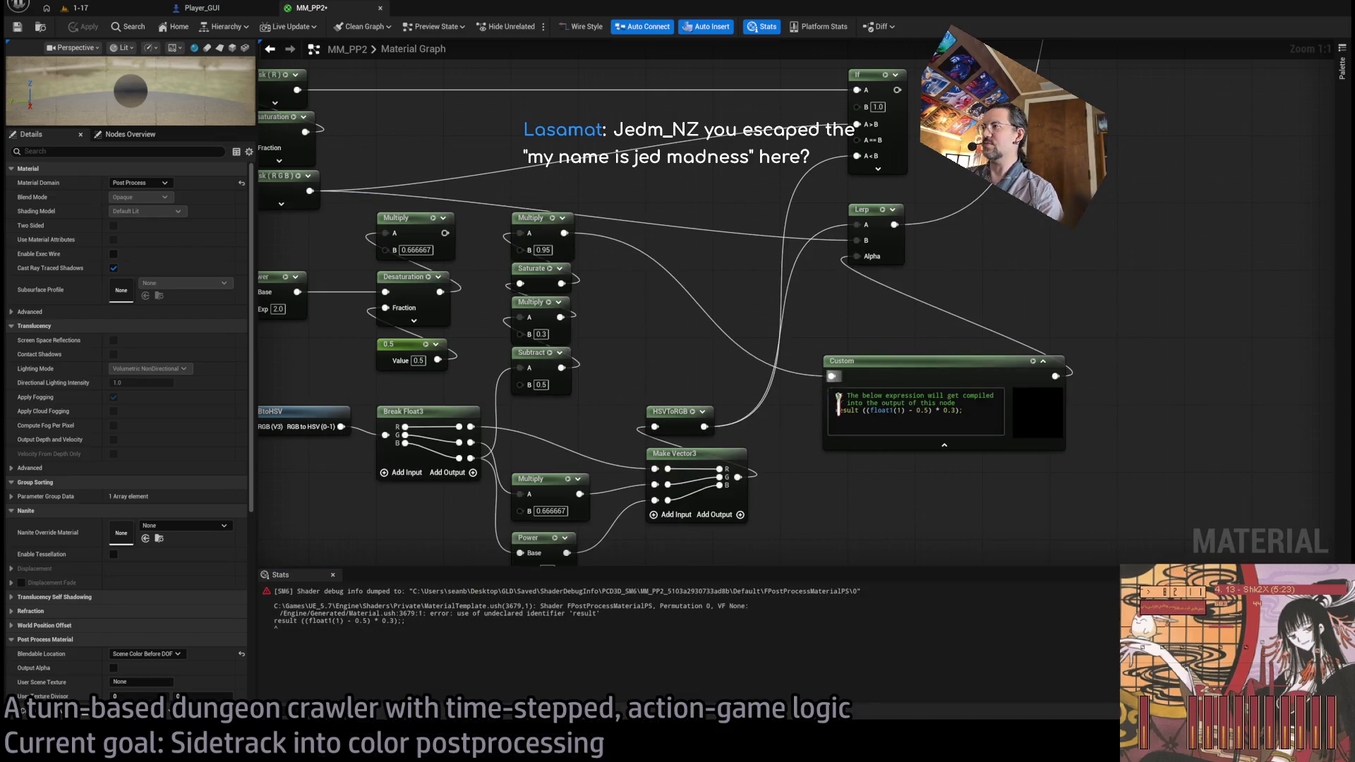
pyautogui.doubleClick(846, 410)
pyautogui.write('return')
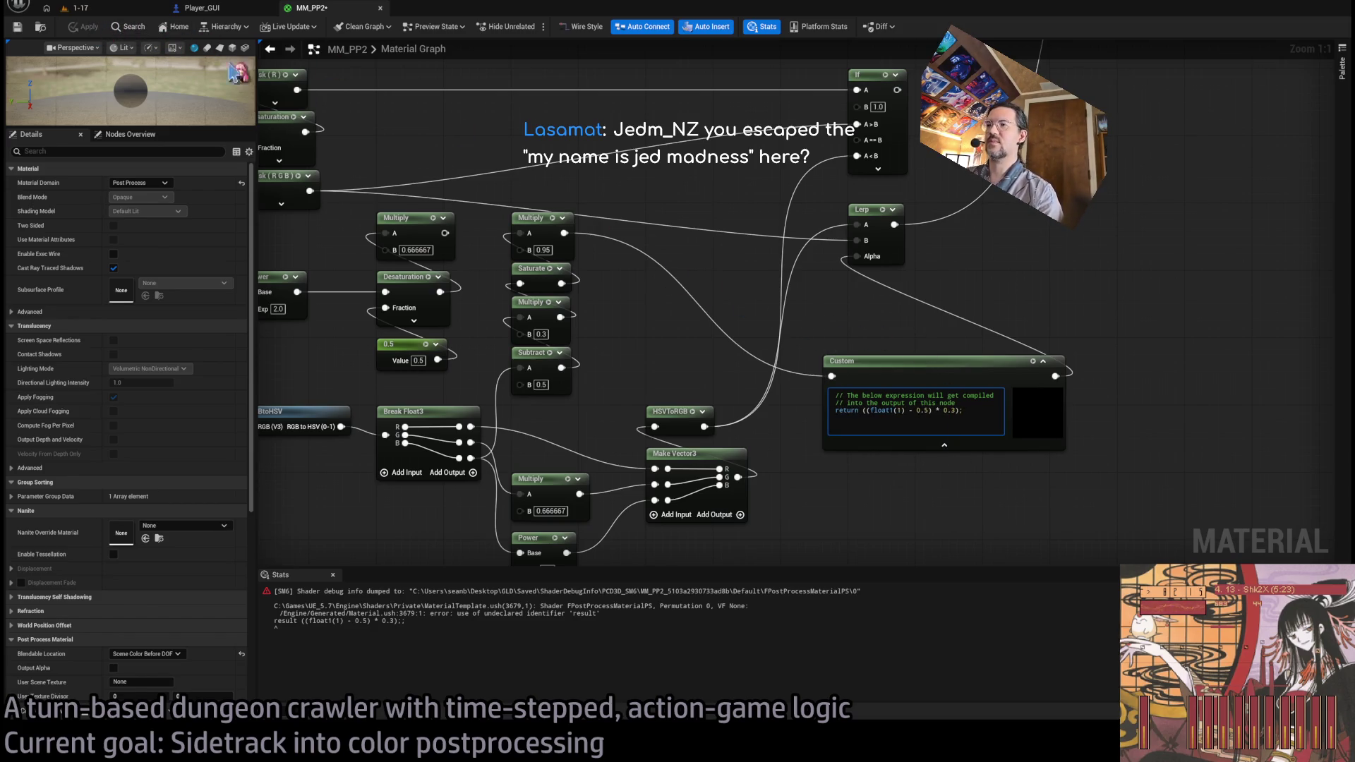
pyautogui.click(426, 146)
pyautogui.click(86, 27)
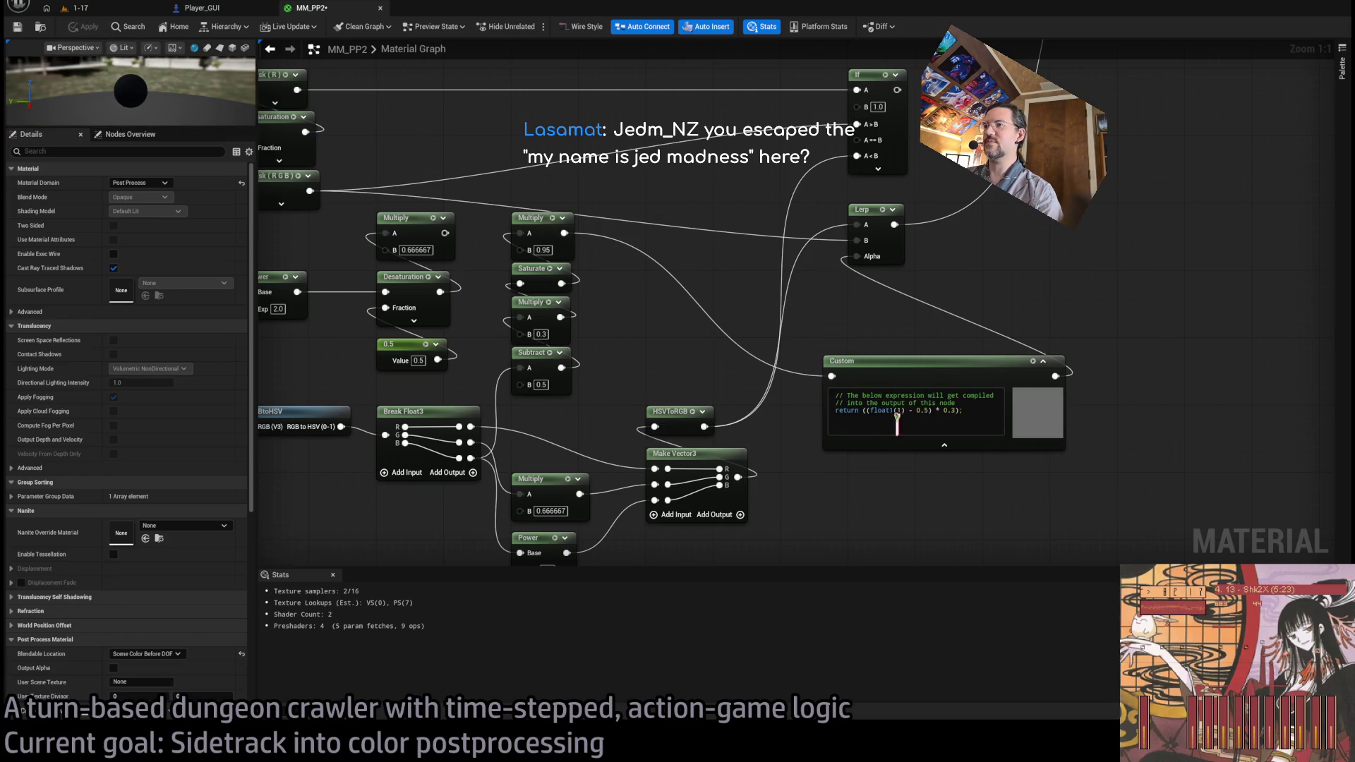
# - Put Saturate back in front of the Custom node's expression and apply
pyautogui.click(917, 367)
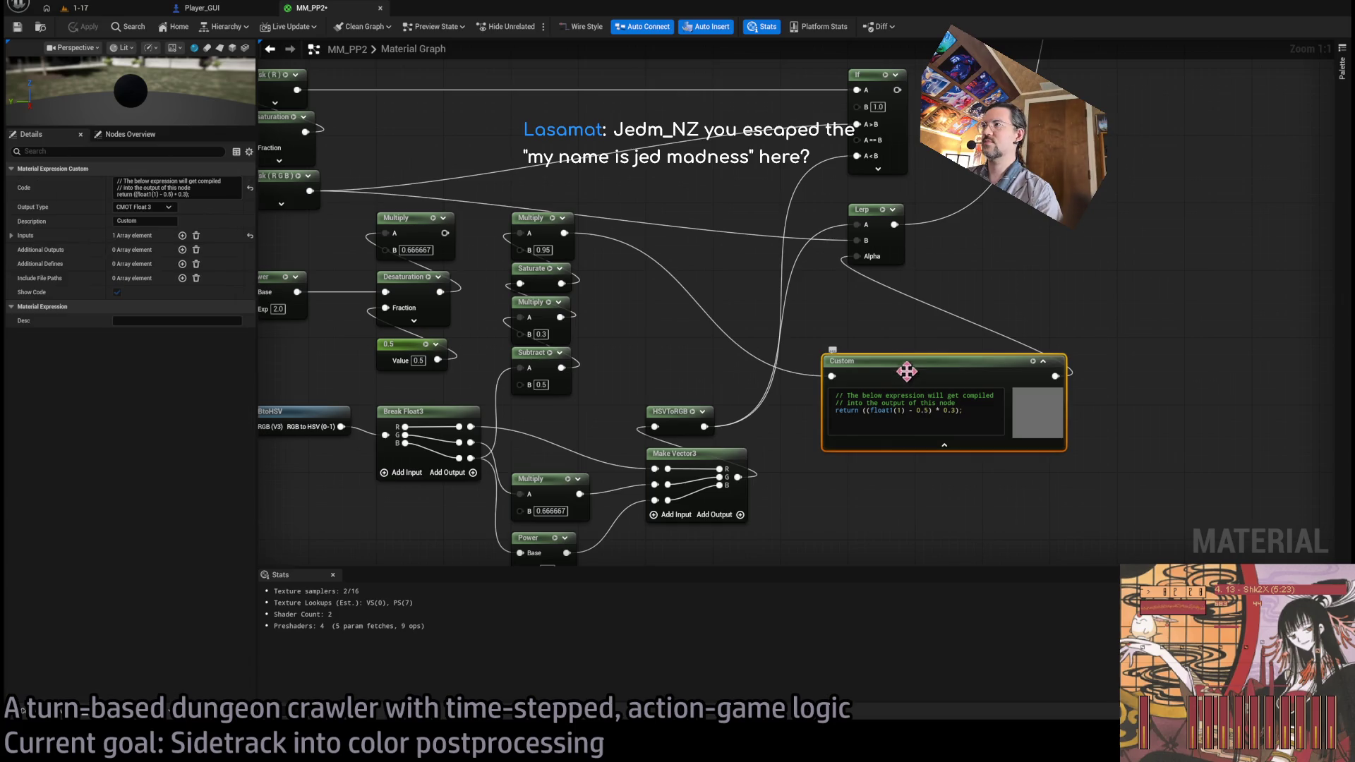
pyautogui.click(861, 409)
pyautogui.write('(')
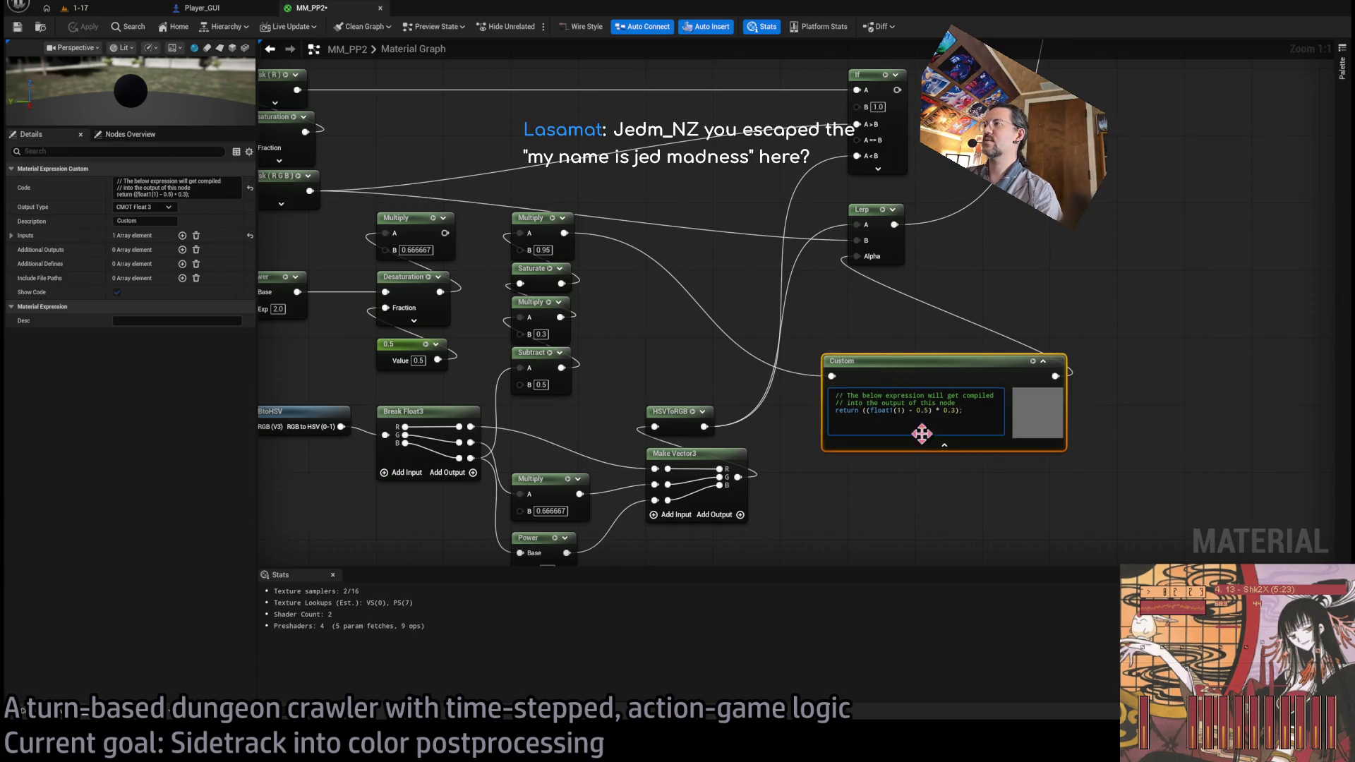
pyautogui.write('Saturate')
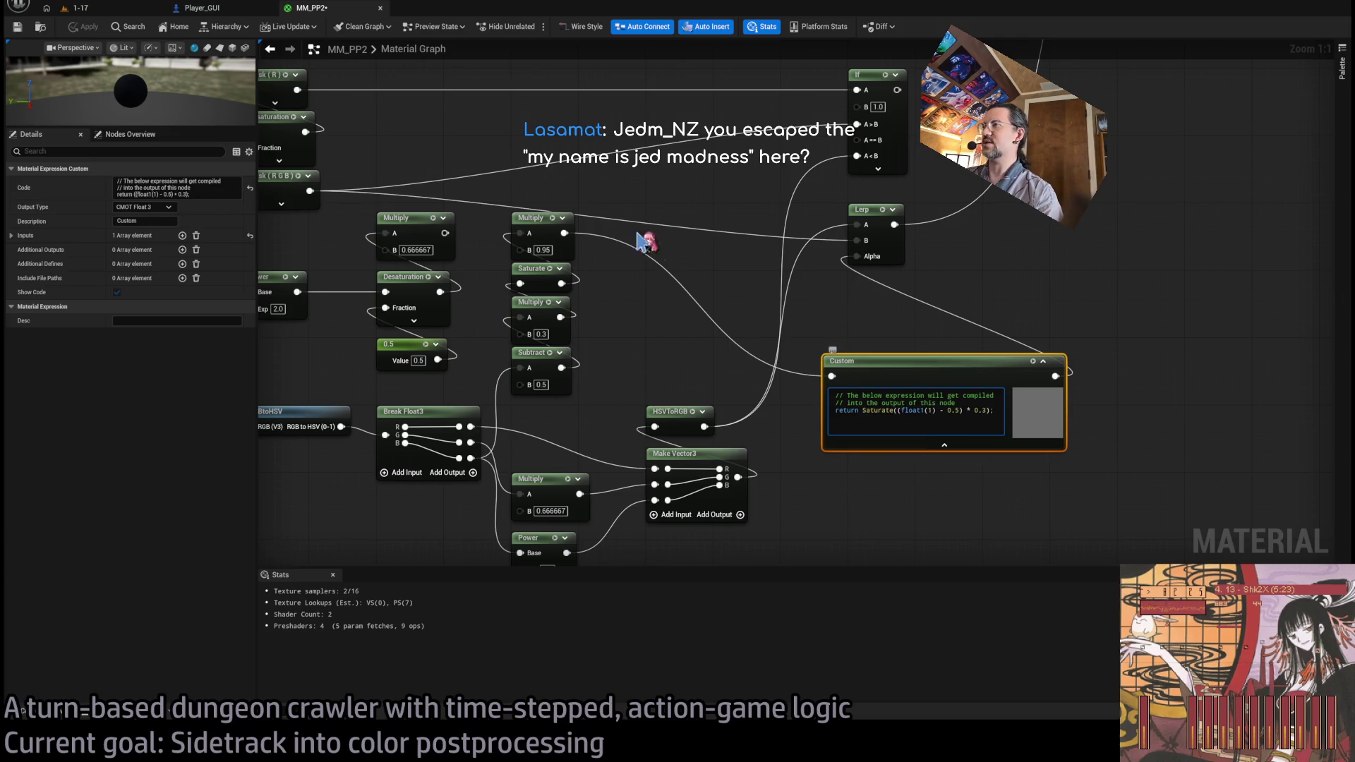
pyautogui.click(501, 143)
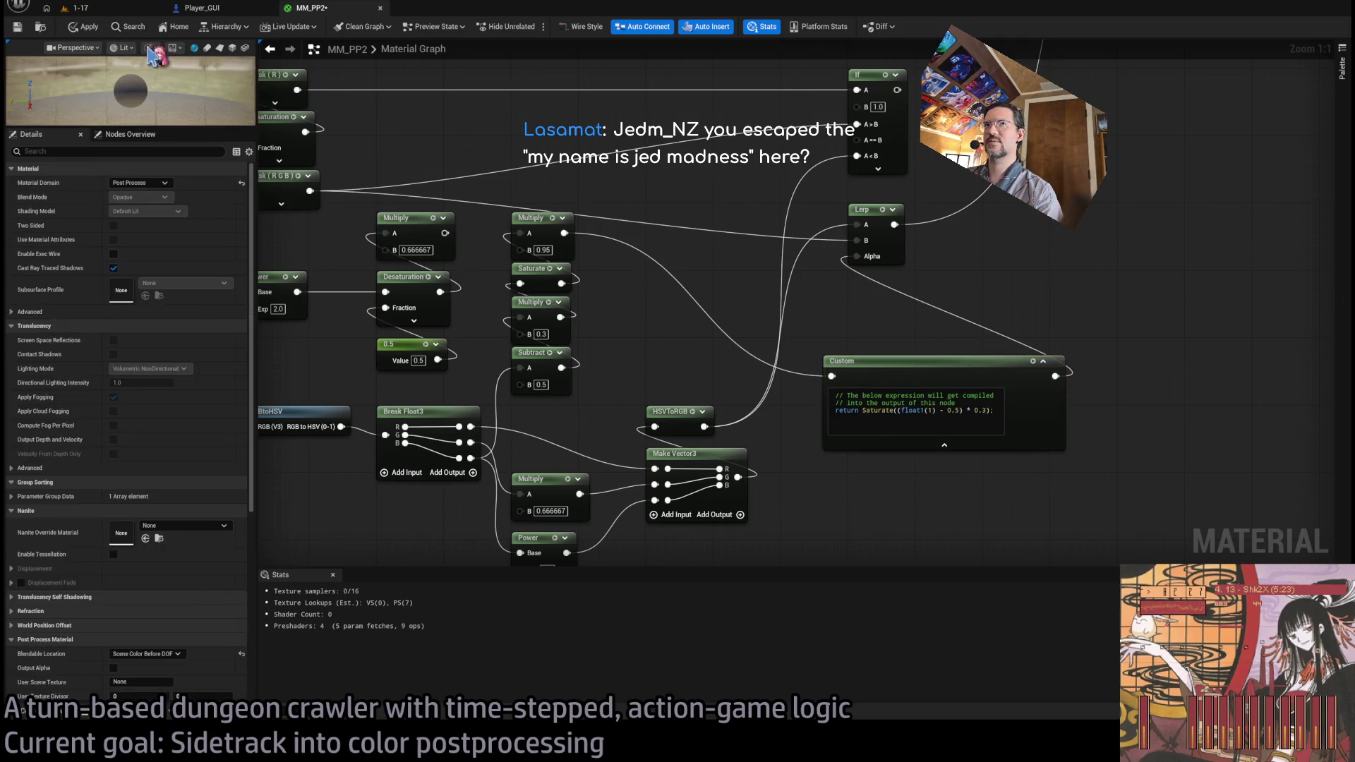
pyautogui.click(88, 32)
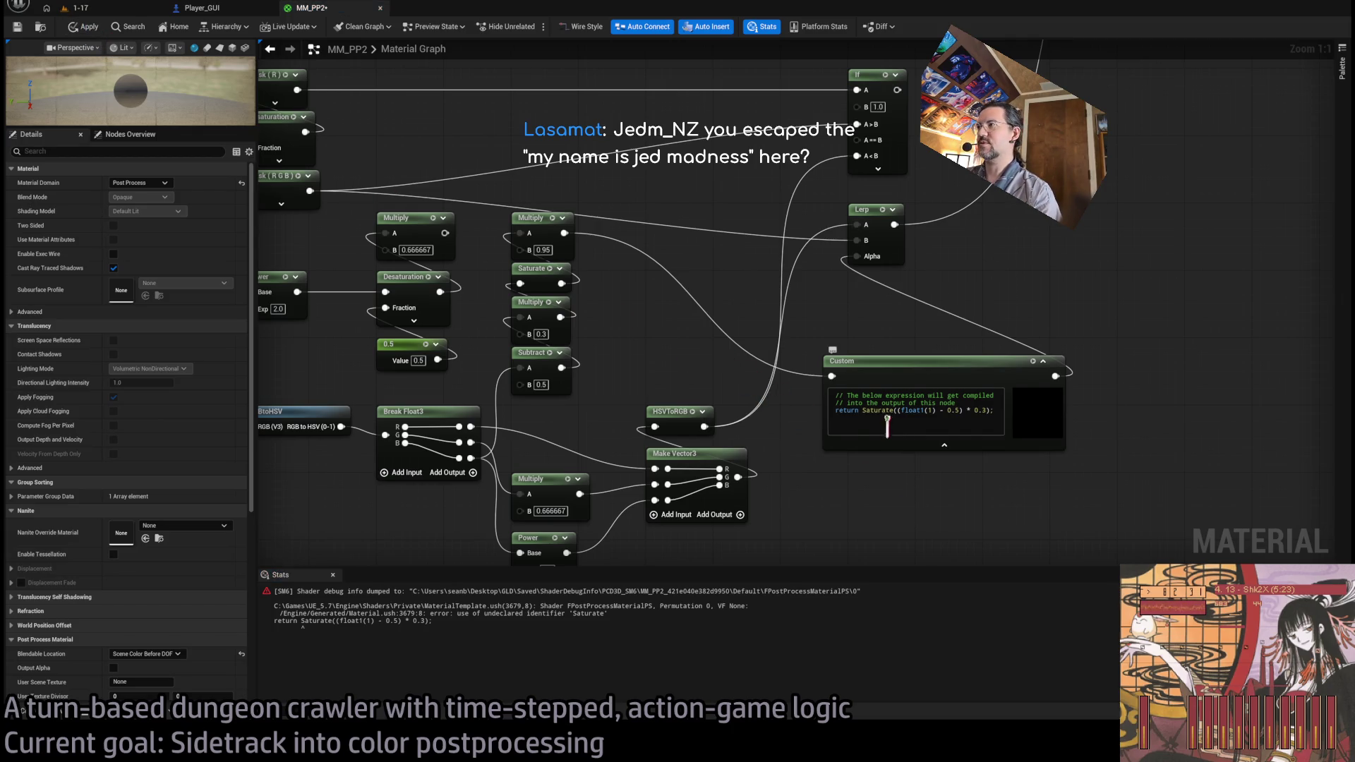
# - Change 'Saturate' to lowercase 'saturate' and apply so the undeclared-identifier error clears
pyautogui.click(867, 410)
pyautogui.press('BackSpace')
pyautogui.write('s')
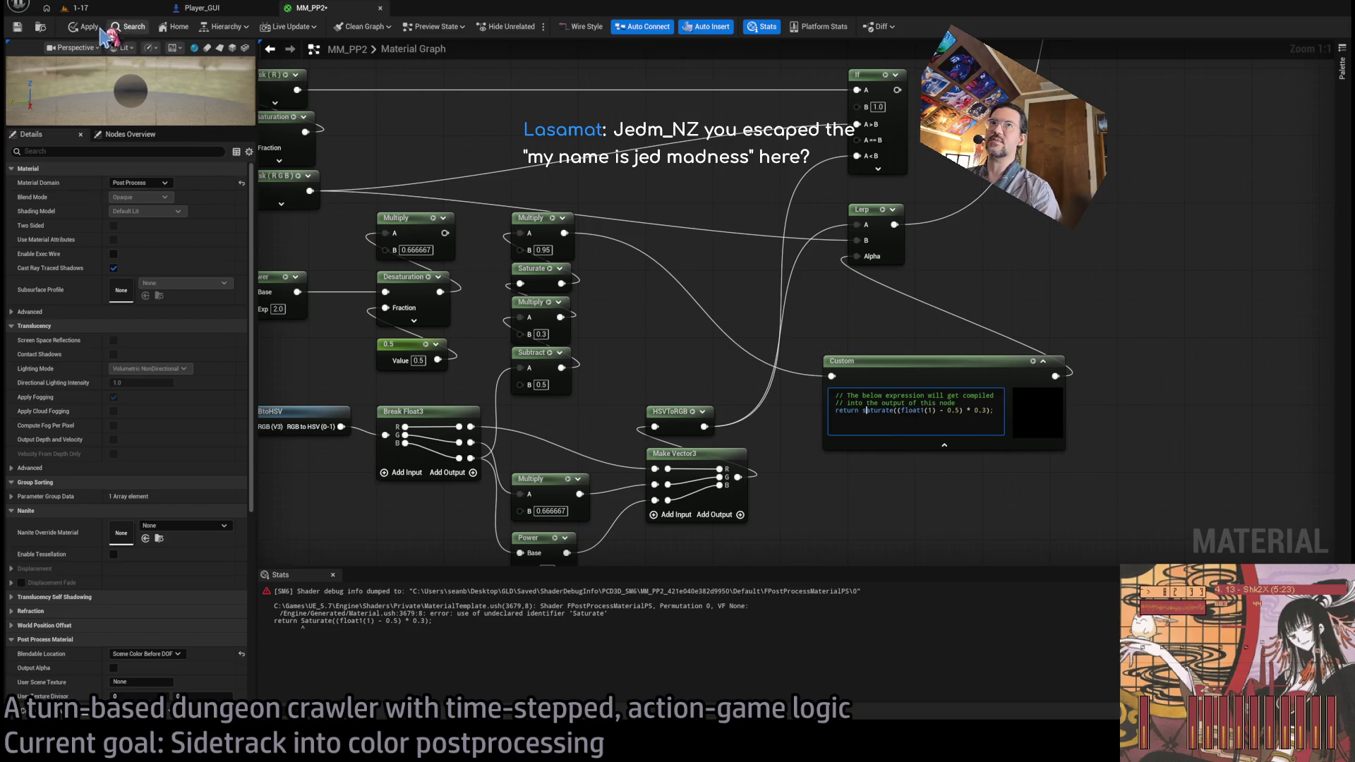
pyautogui.click(83, 27)
pyautogui.scroll(7, 734, 430)
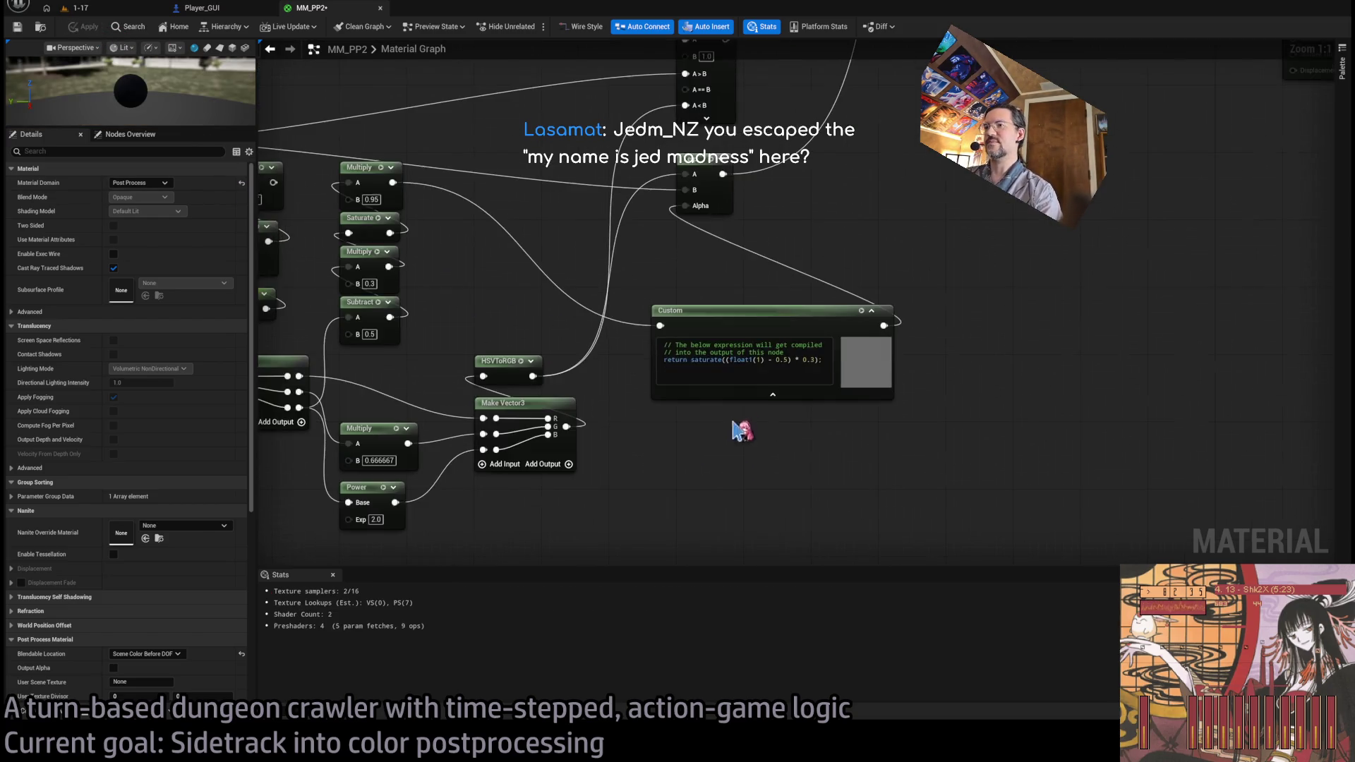
pyautogui.moveTo(854, 477)
pyautogui.mouseDown()
pyautogui.moveTo(725, 437)
pyautogui.moveTo(695, 488)
pyautogui.mouseUp()
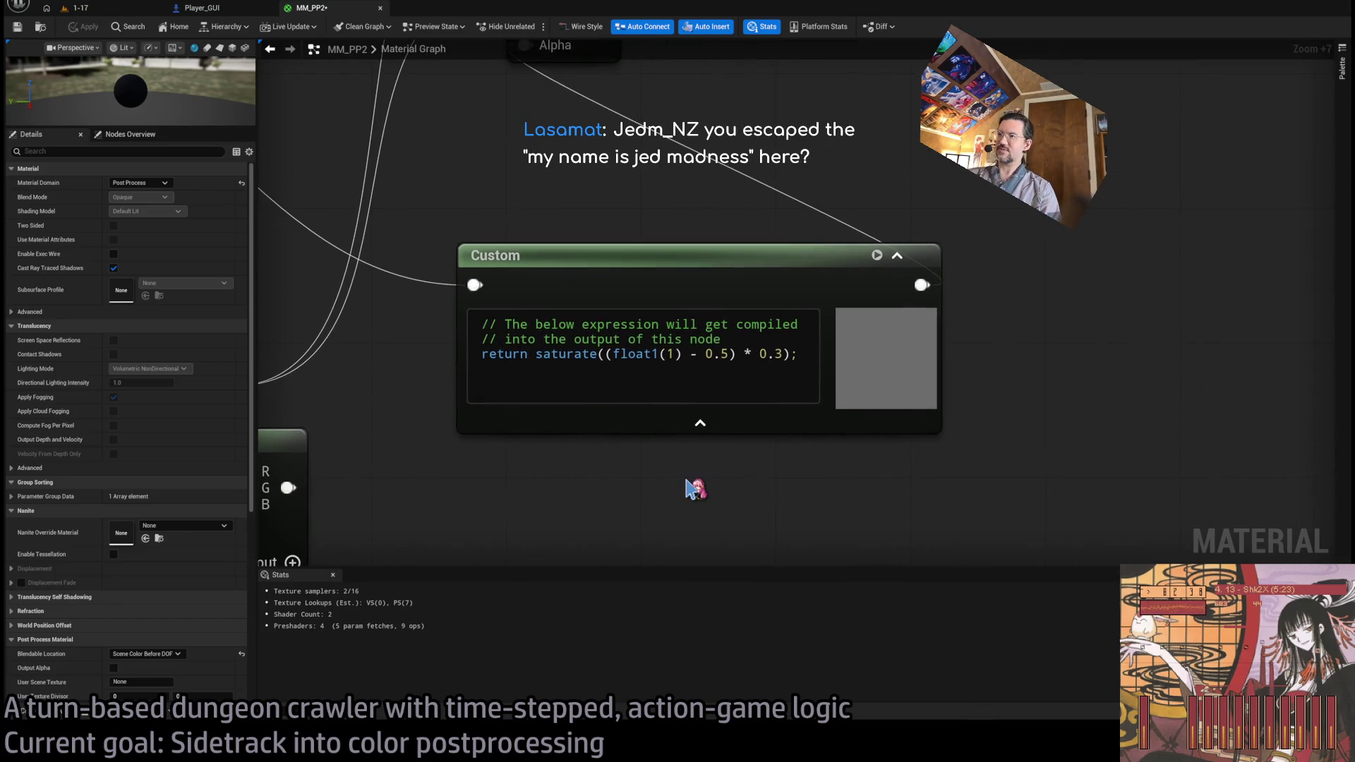
# - Delete the two comment lines from the Custom node's code, leaving only the return line
pyautogui.click(776, 352)
pyautogui.moveTo(755, 340); pyautogui.dragTo(281, 293)
pyautogui.press('BackSpace')
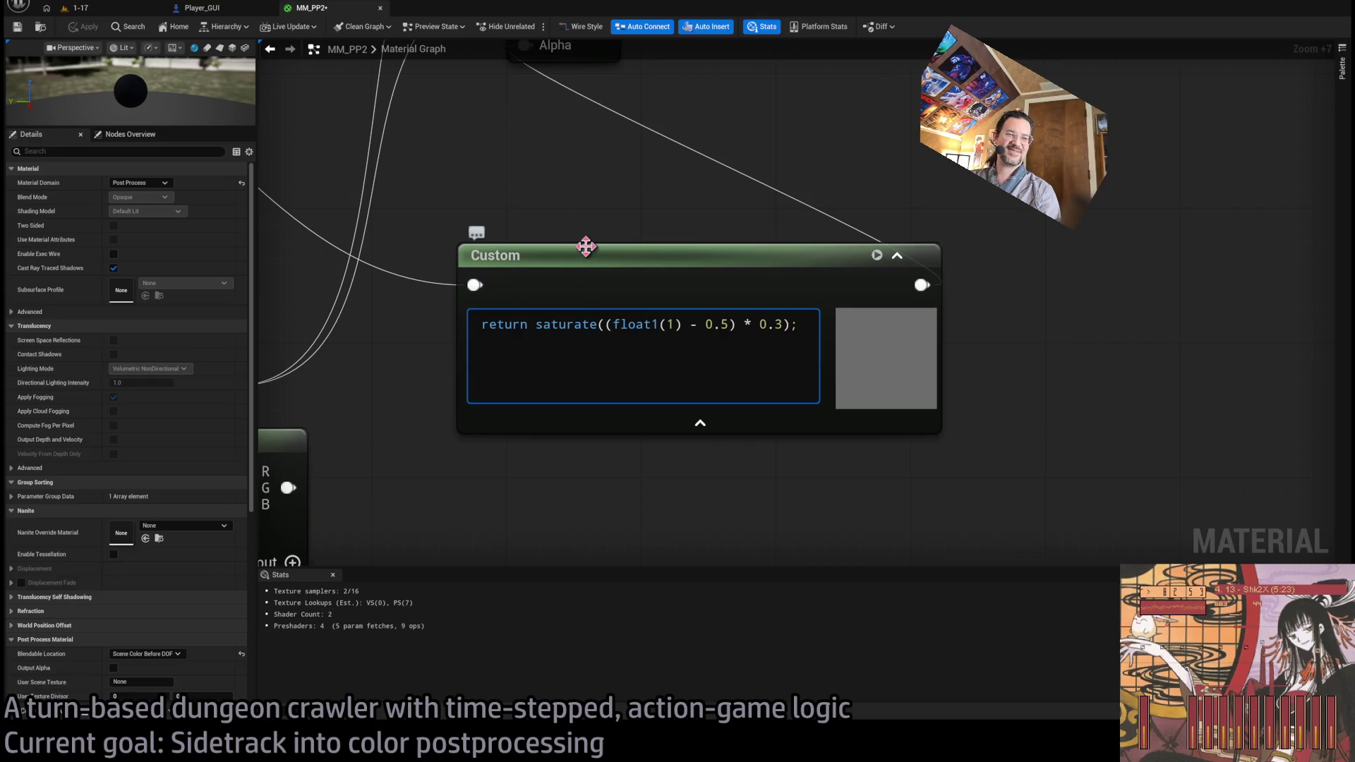
# - Reposition the Custom node so it sits just below the Lerp node
pyautogui.moveTo(623, 238)
pyautogui.mouseDown()
pyautogui.moveTo(868, 393)
pyautogui.moveTo(732, 366)
pyautogui.moveTo(802, 266)
pyautogui.moveTo(788, 237)
pyautogui.mouseUp()
pyautogui.moveTo(789, 282)
pyautogui.mouseDown()
pyautogui.moveTo(784, 336)
pyautogui.moveTo(679, 345)
pyautogui.moveTo(687, 215)
pyautogui.moveTo(674, 203)
pyautogui.mouseUp()
pyautogui.click(792, 306)
pyautogui.moveTo(610, 401); pyautogui.dragTo(574, 515)
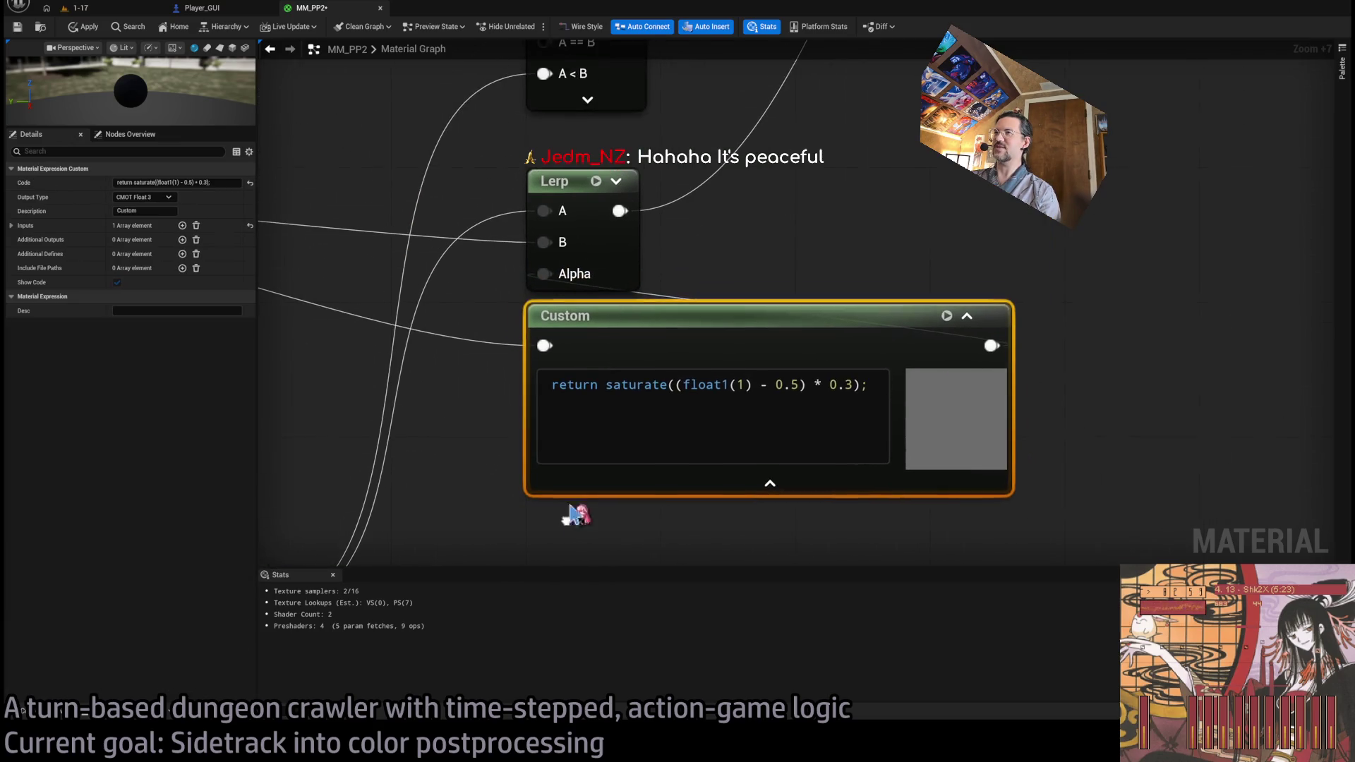
pyautogui.click(779, 273)
pyautogui.click(747, 315)
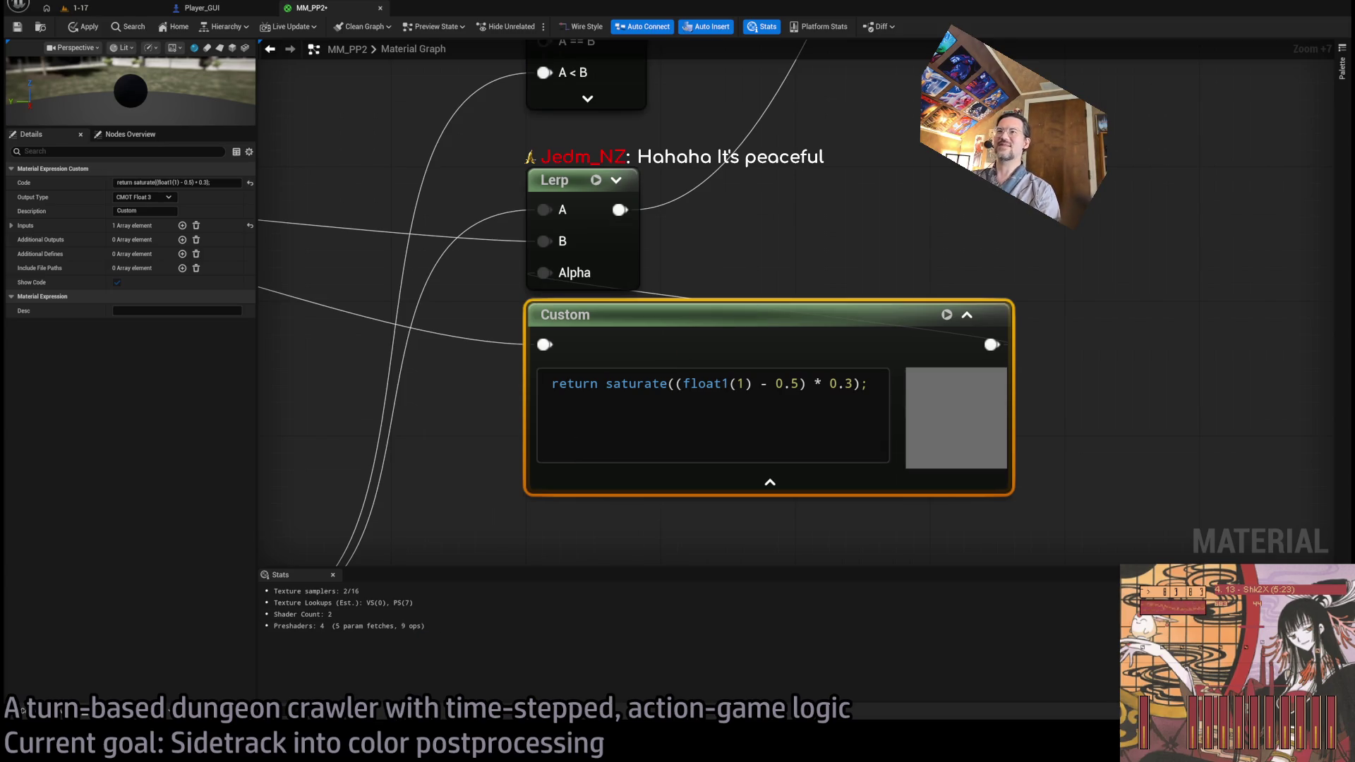
pyautogui.click(494, 548)
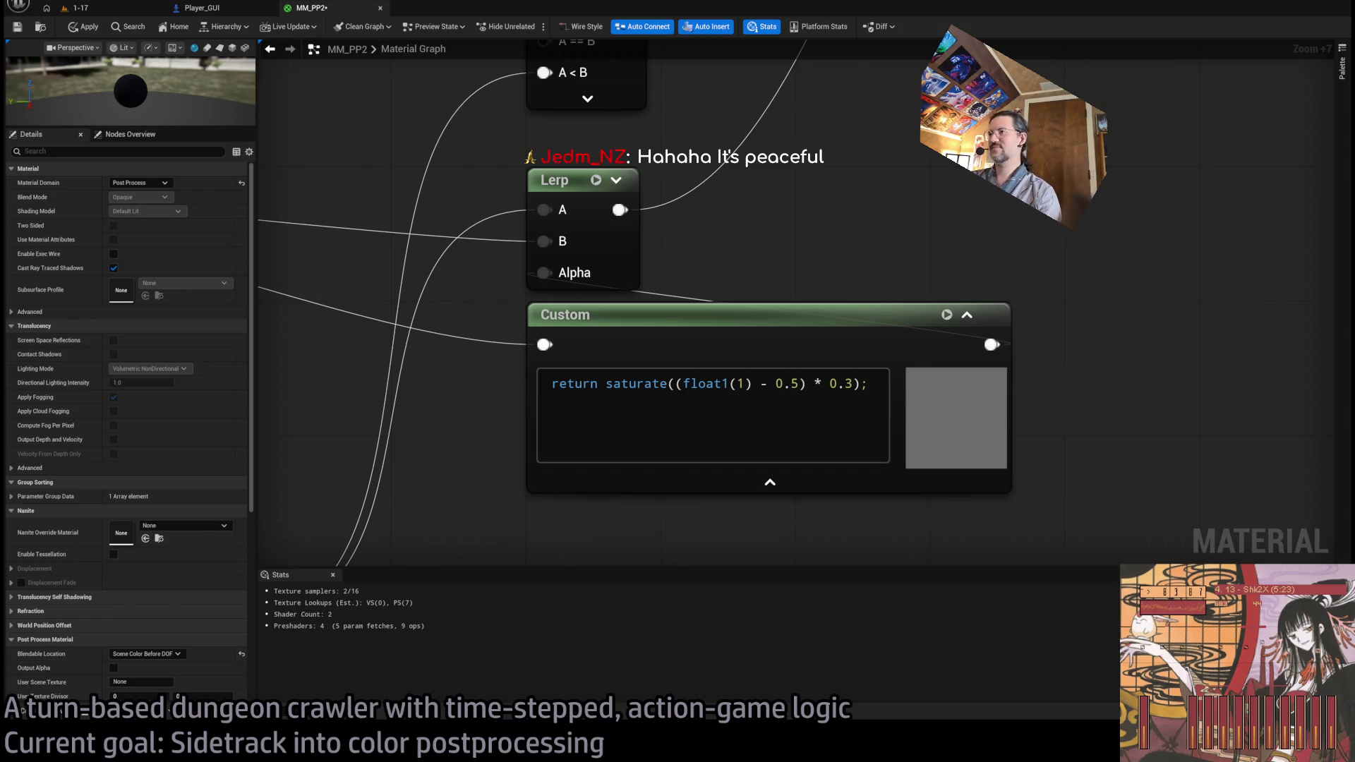
pyautogui.moveTo(416, 458)
pyautogui.mouseDown()
pyautogui.moveTo(1023, 499)
pyautogui.moveTo(1103, 487)
pyautogui.moveTo(770, 486)
pyautogui.moveTo(466, 450)
pyautogui.mouseUp()
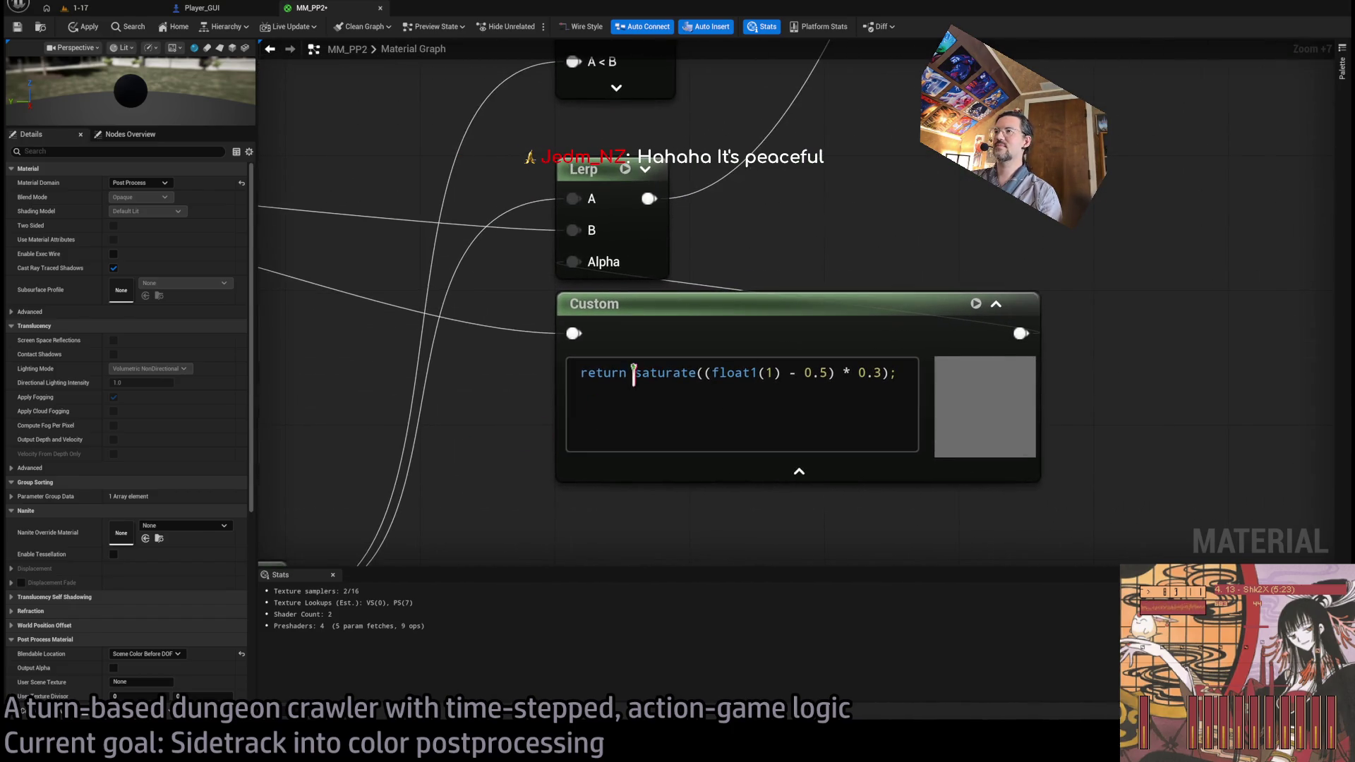
pyautogui.moveTo(590, 417); pyautogui.dragTo(1089, 433)
pyautogui.moveTo(1003, 435); pyautogui.dragTo(650, 425)
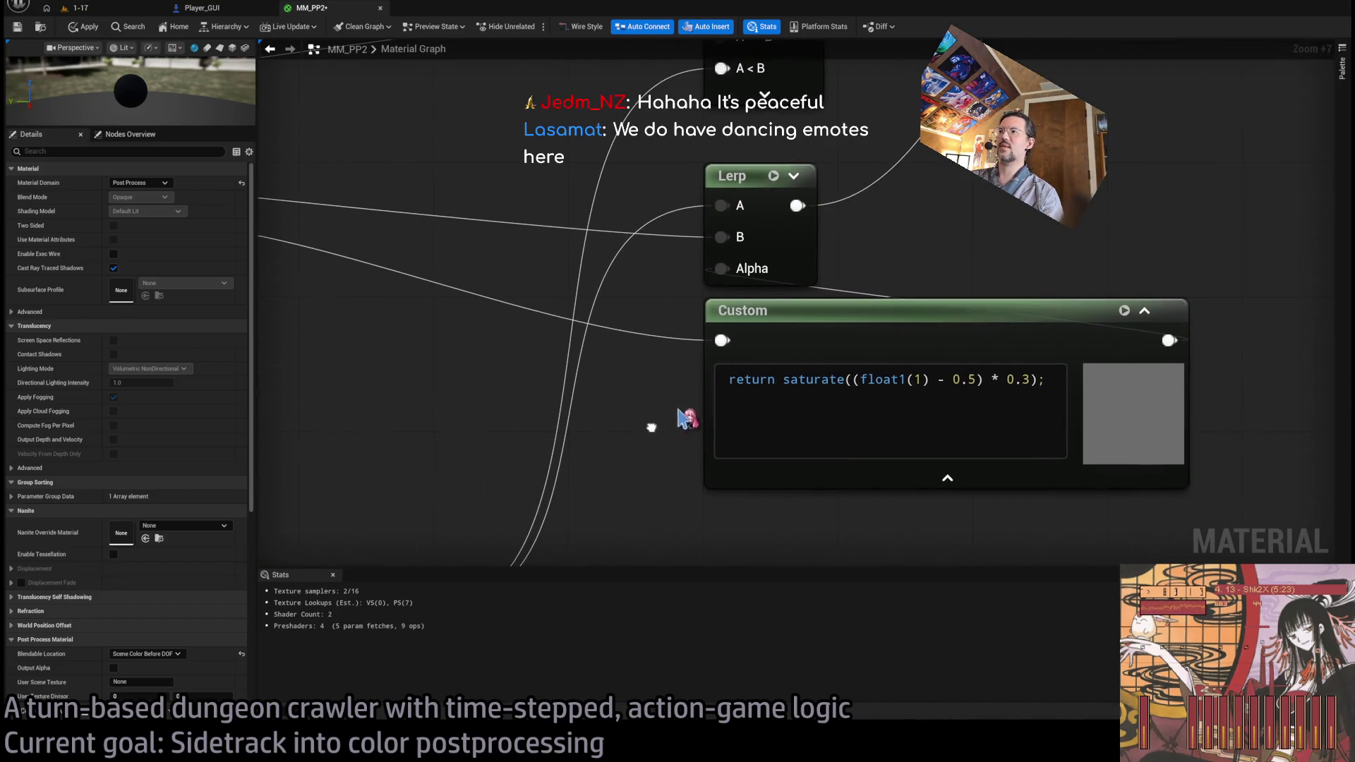
# - Insert '0.95 * ' before saturate in the Custom node's return line, fixing the mistyped 0.85
pyautogui.click(786, 377)
pyautogui.write('0.85')
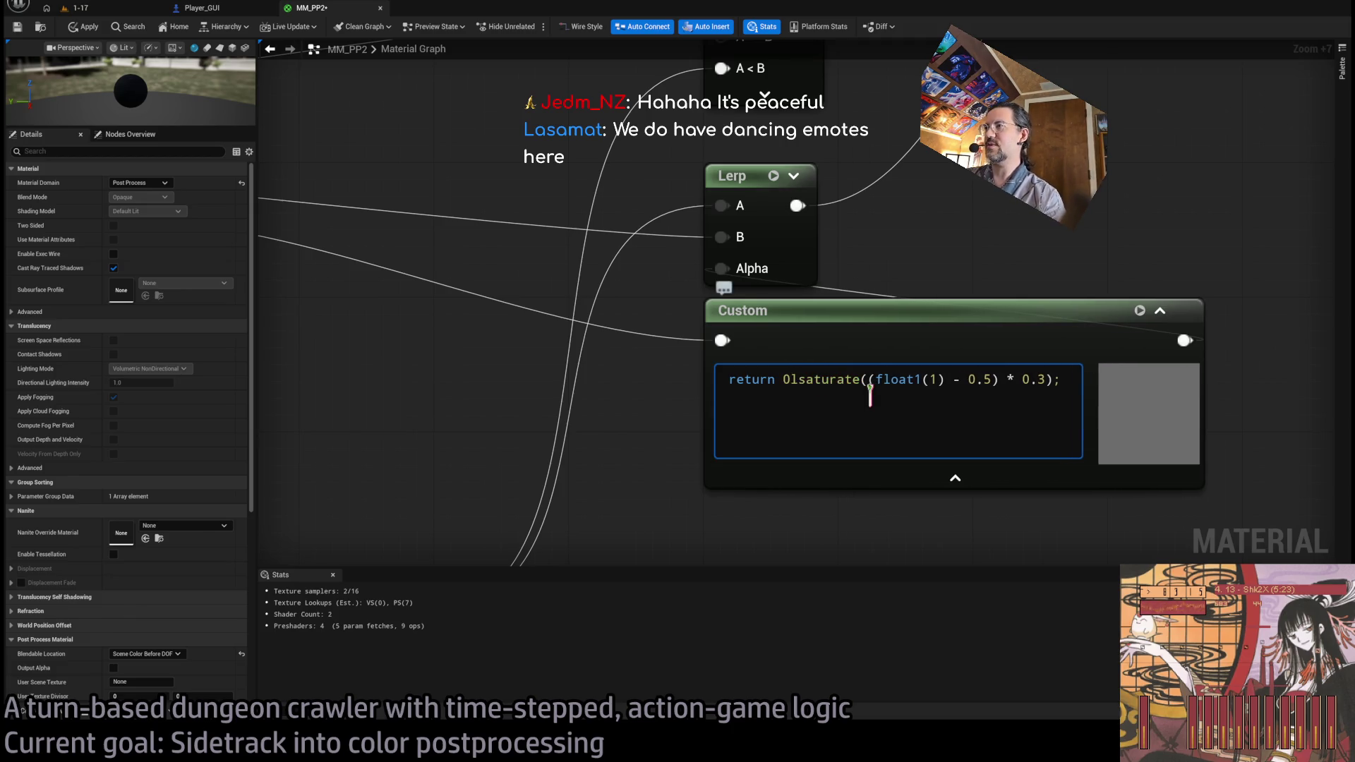
pyautogui.write(' *')
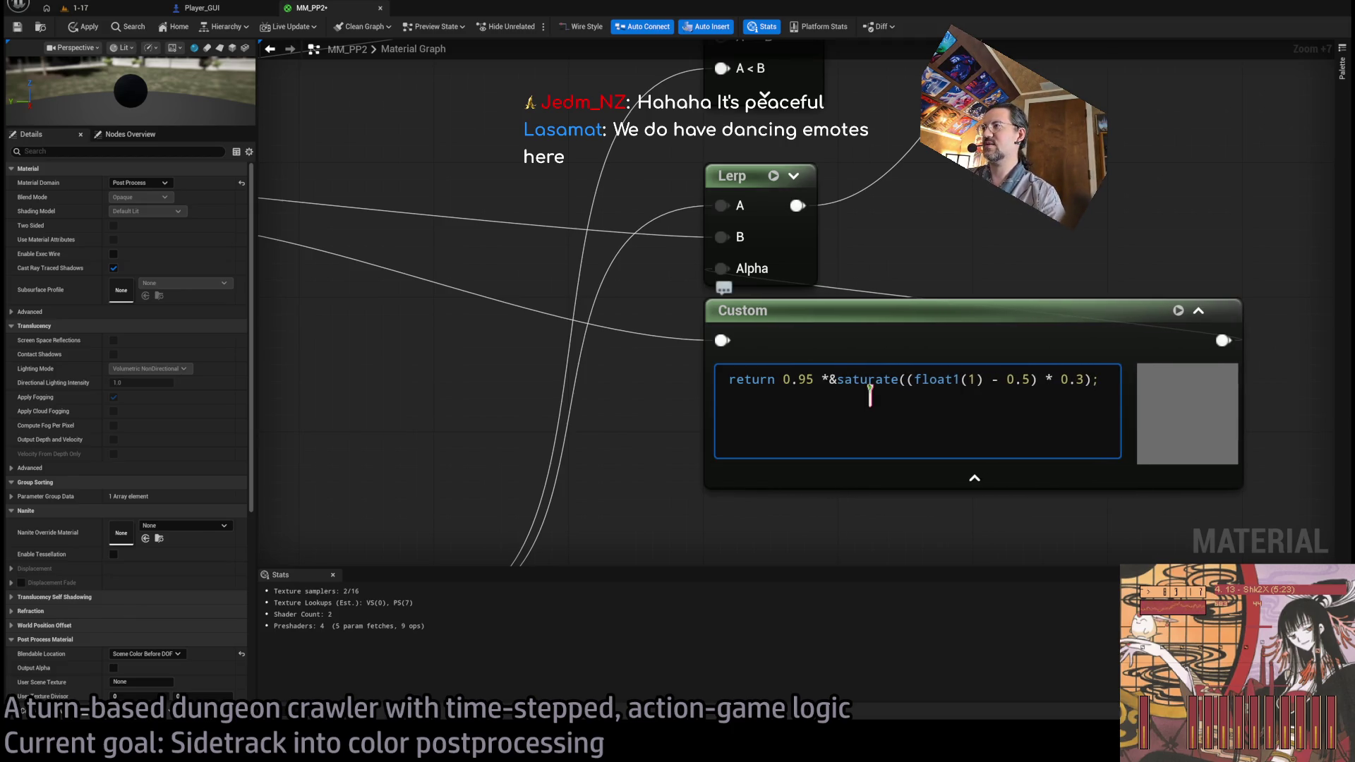
pyautogui.press('Left')
pyautogui.press('Left')
pyautogui.press('Left')
pyautogui.press('BackSpace')
pyautogui.write('9')
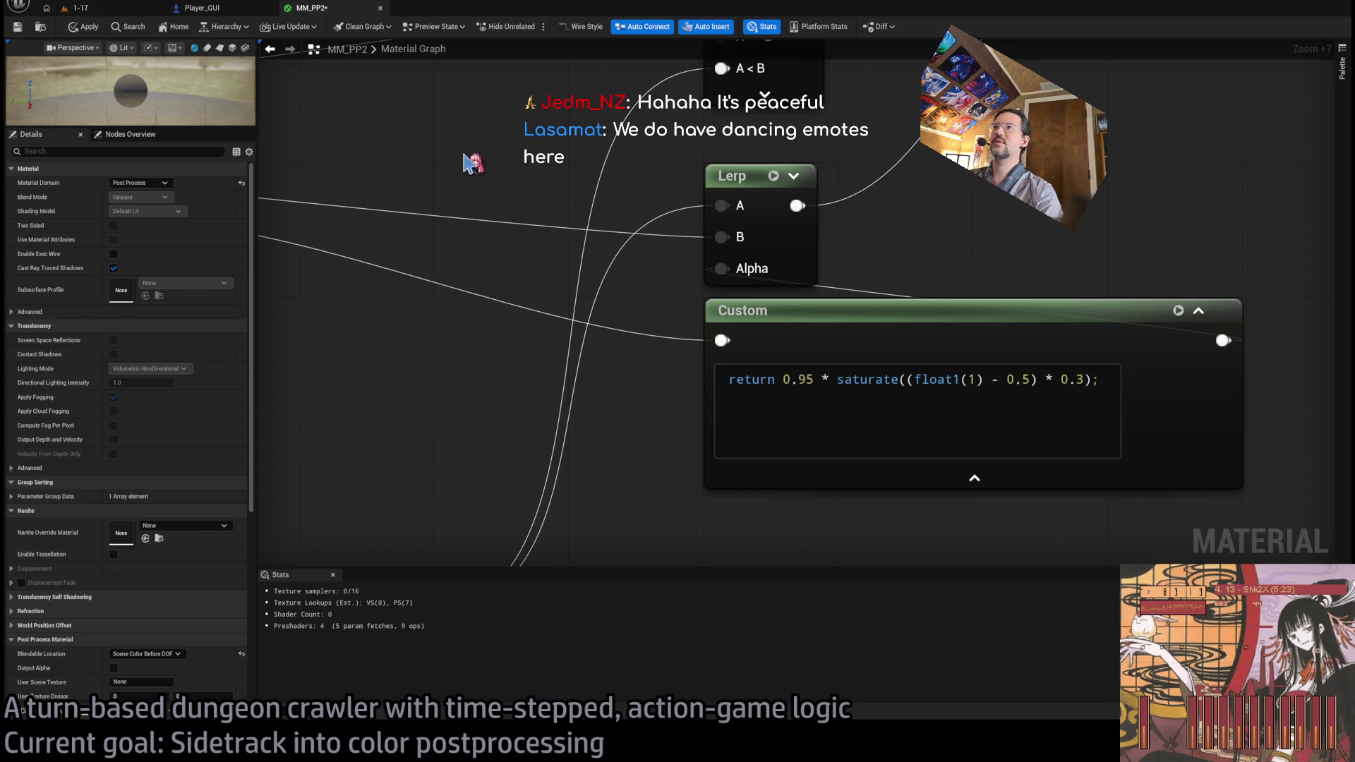
pyautogui.scroll(-2, 487, 181)
pyautogui.moveTo(505, 203); pyautogui.dragTo(702, 264)
pyautogui.scroll(-5, 702, 263)
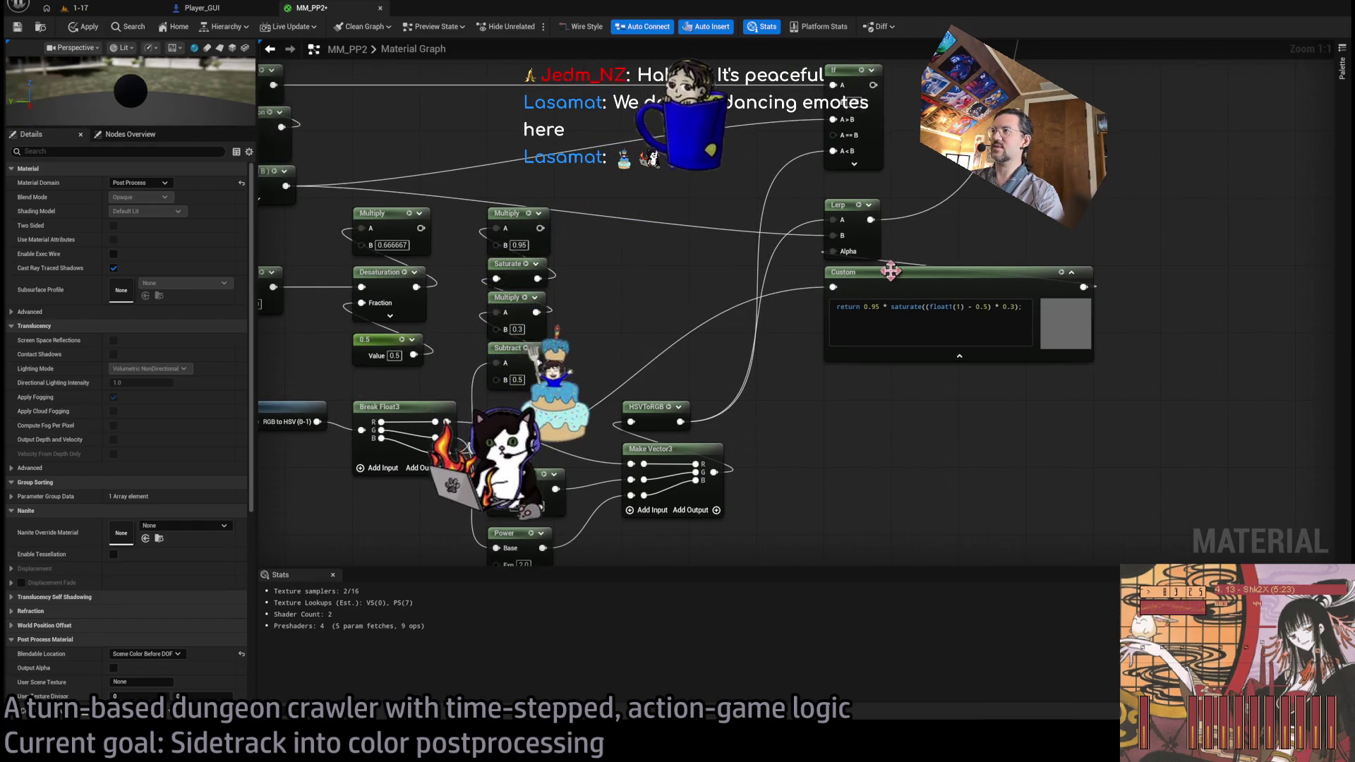
# - Apply the material and preview the post-process in the running 1-17 level
pyautogui.click(84, 26)
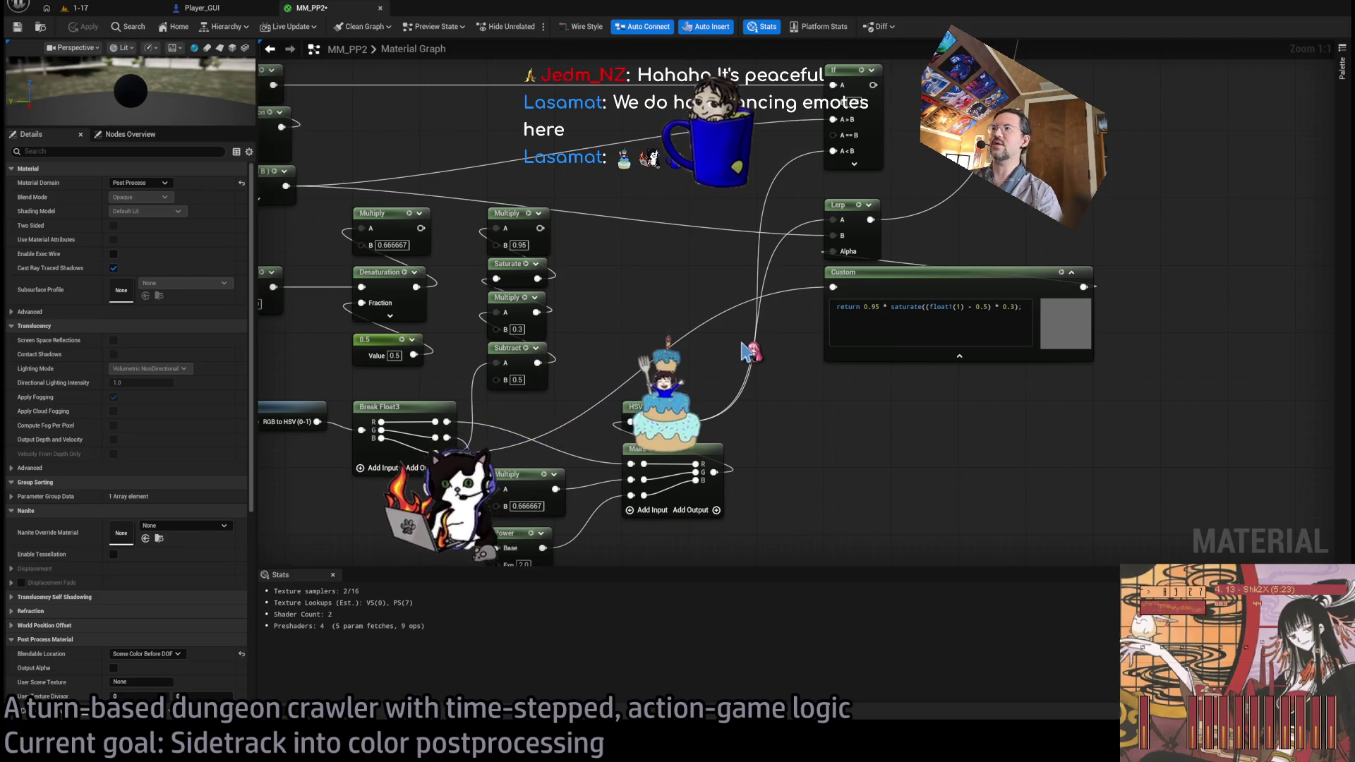
pyautogui.click(78, 8)
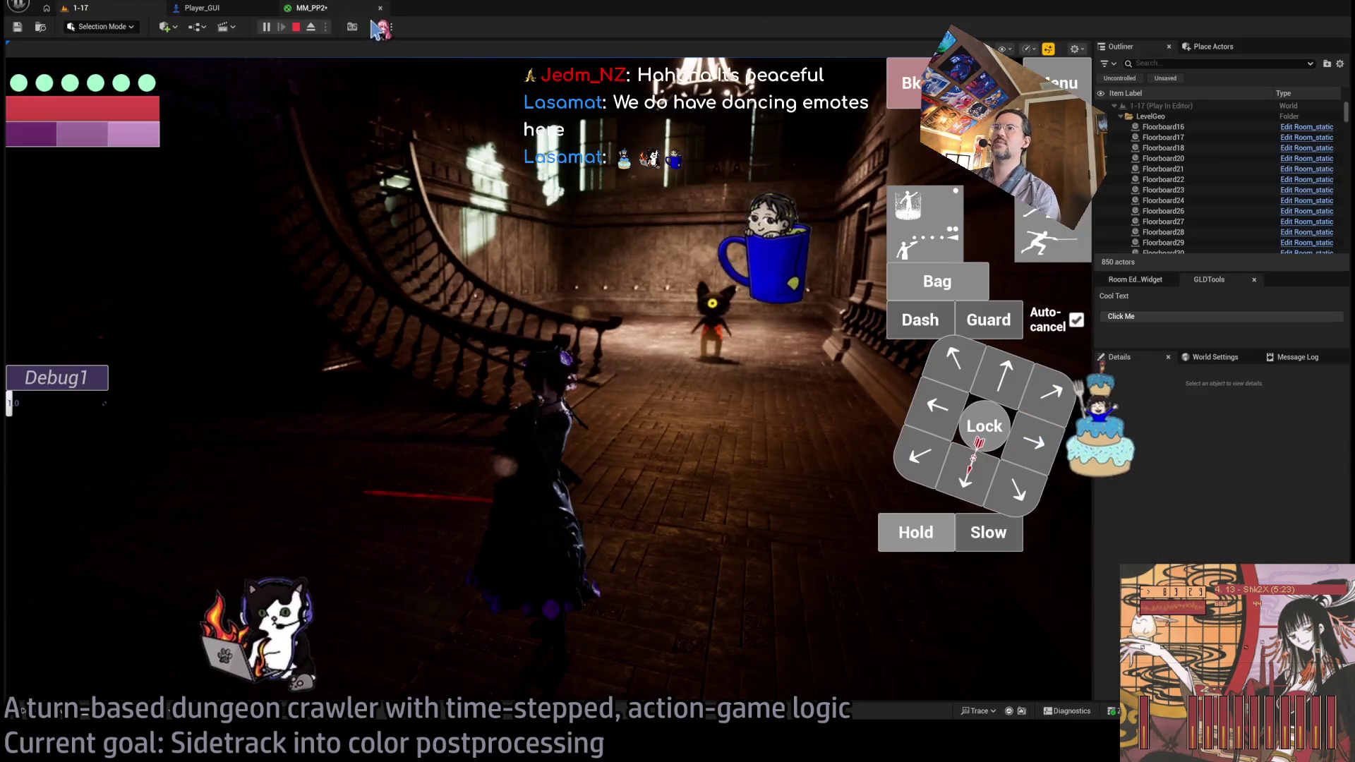
pyautogui.click(329, 10)
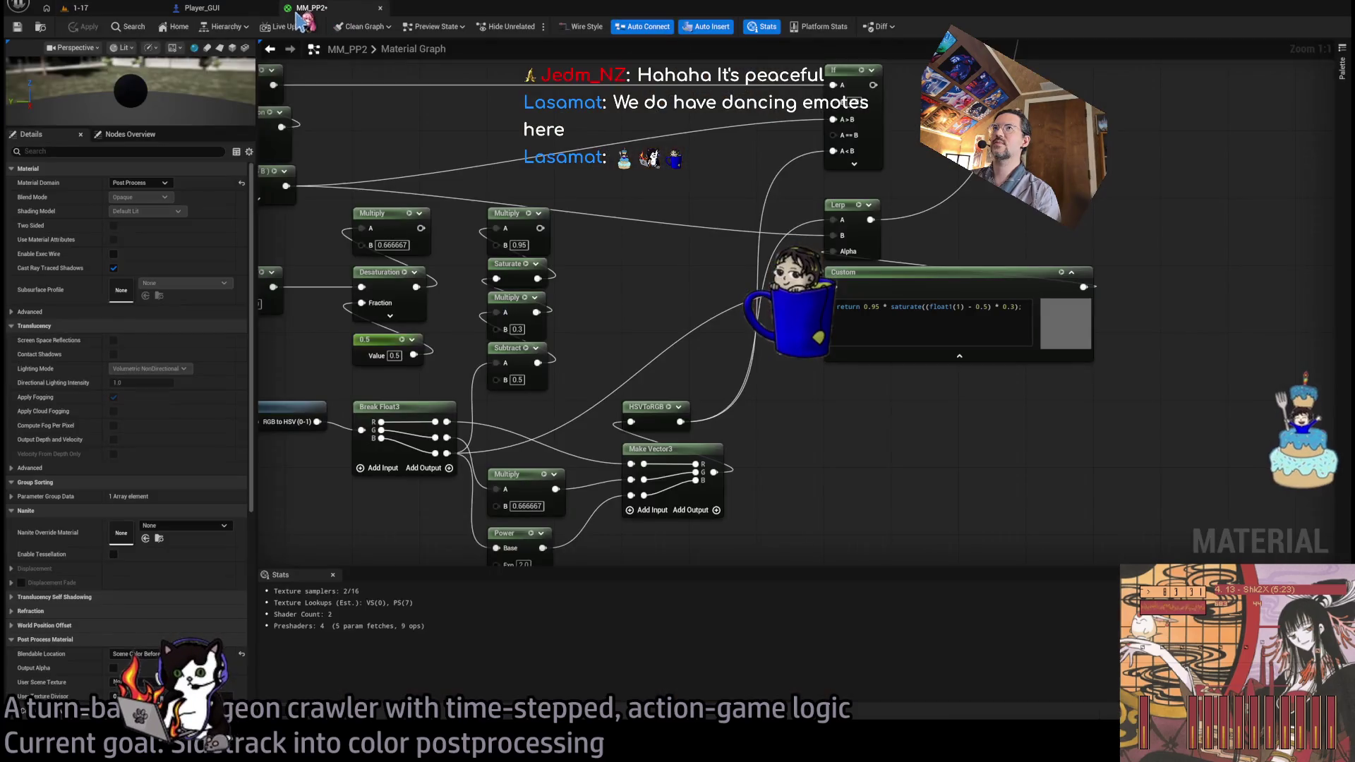
pyautogui.click(77, 8)
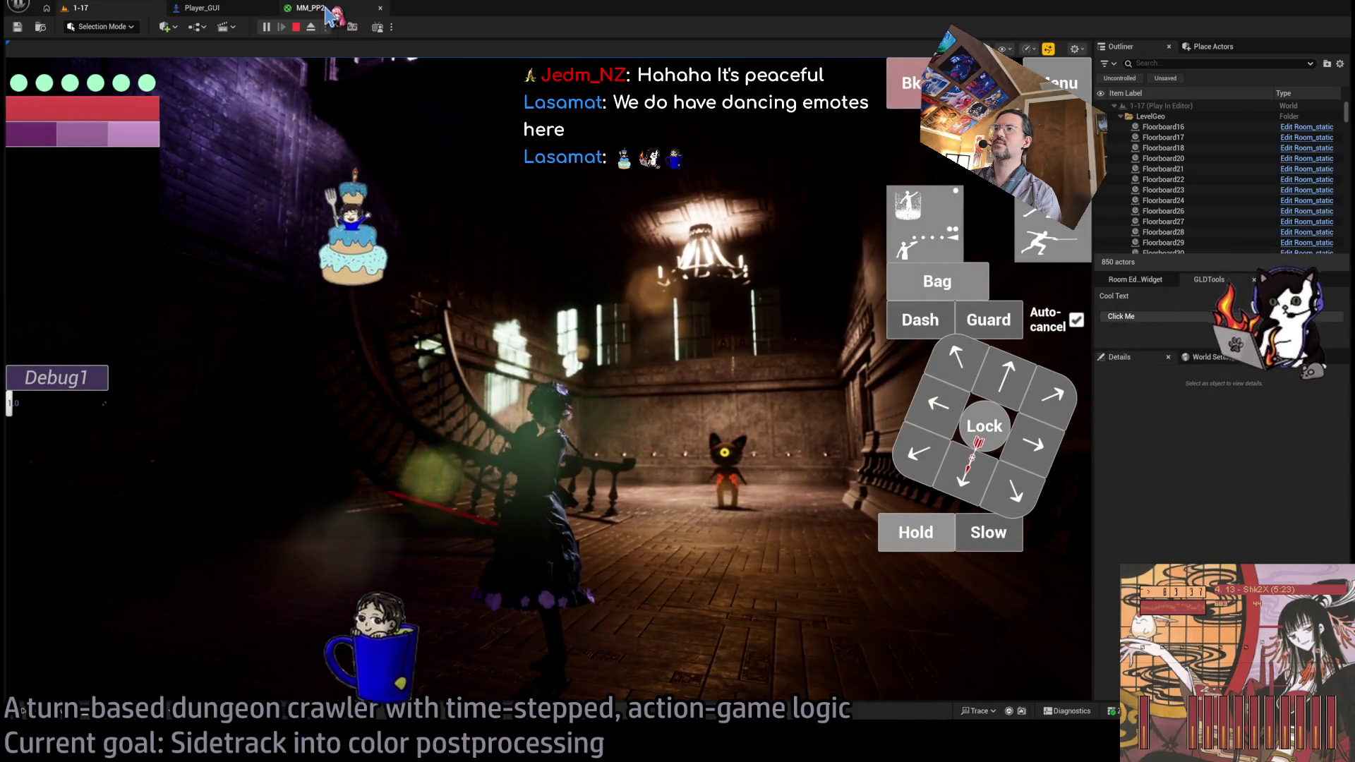
pyautogui.click(311, 9)
# - Change the Custom node multiplier to 1.95 and check it in the running level
pyautogui.click(913, 310)
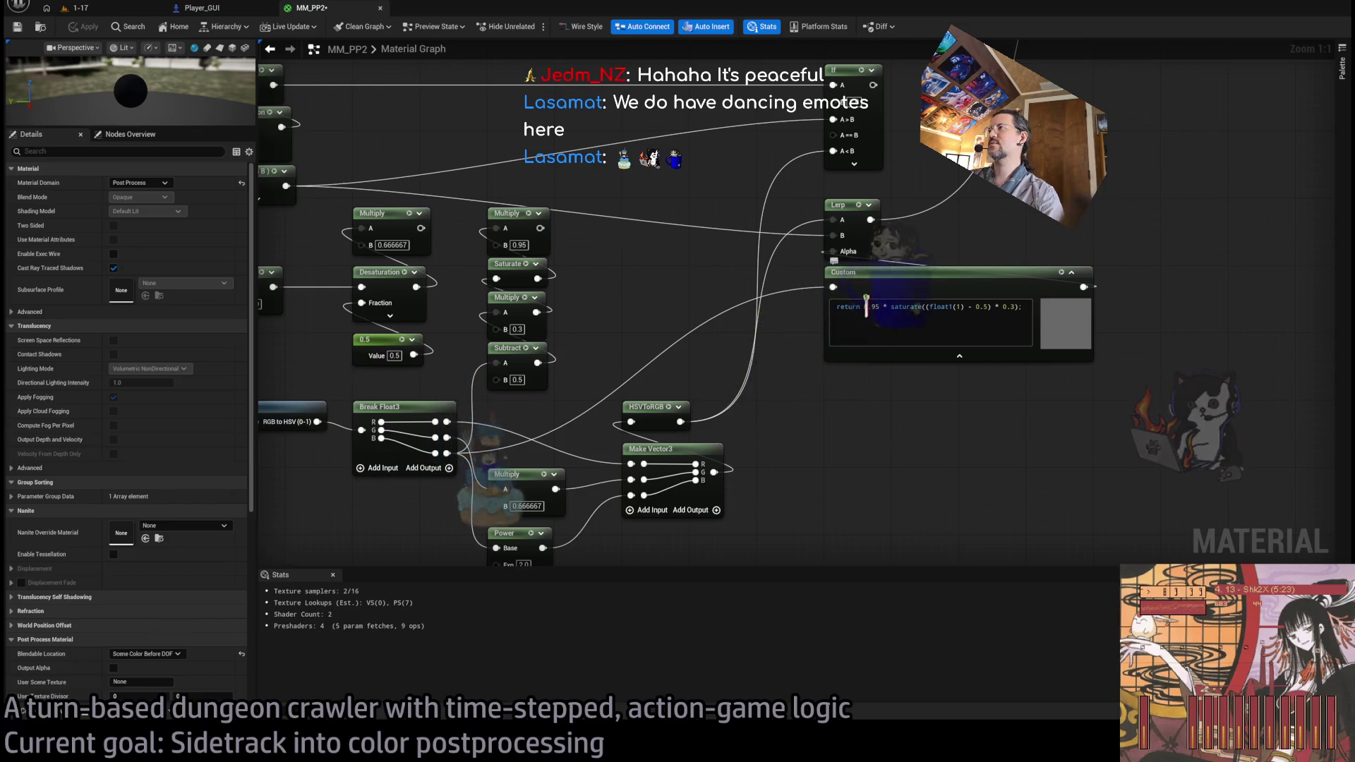
pyautogui.write('1')
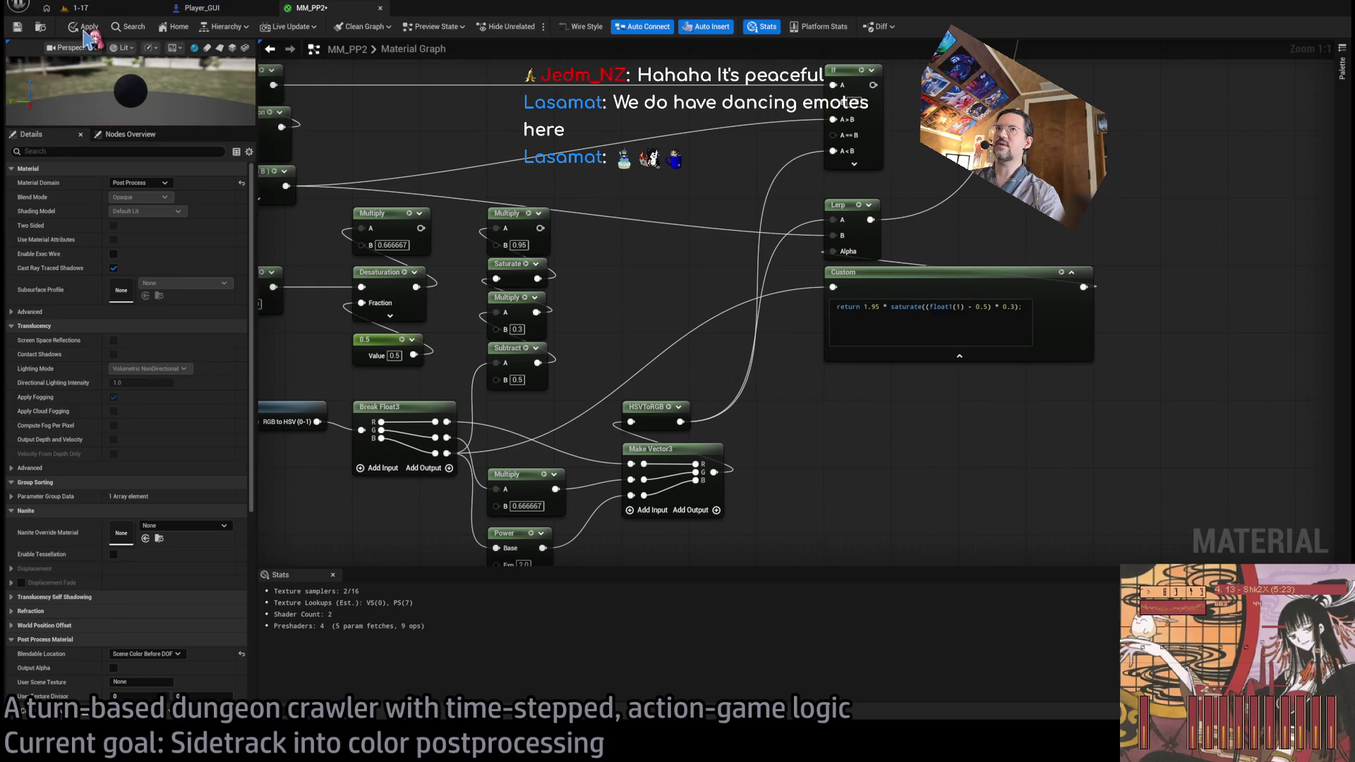
pyautogui.click(74, 8)
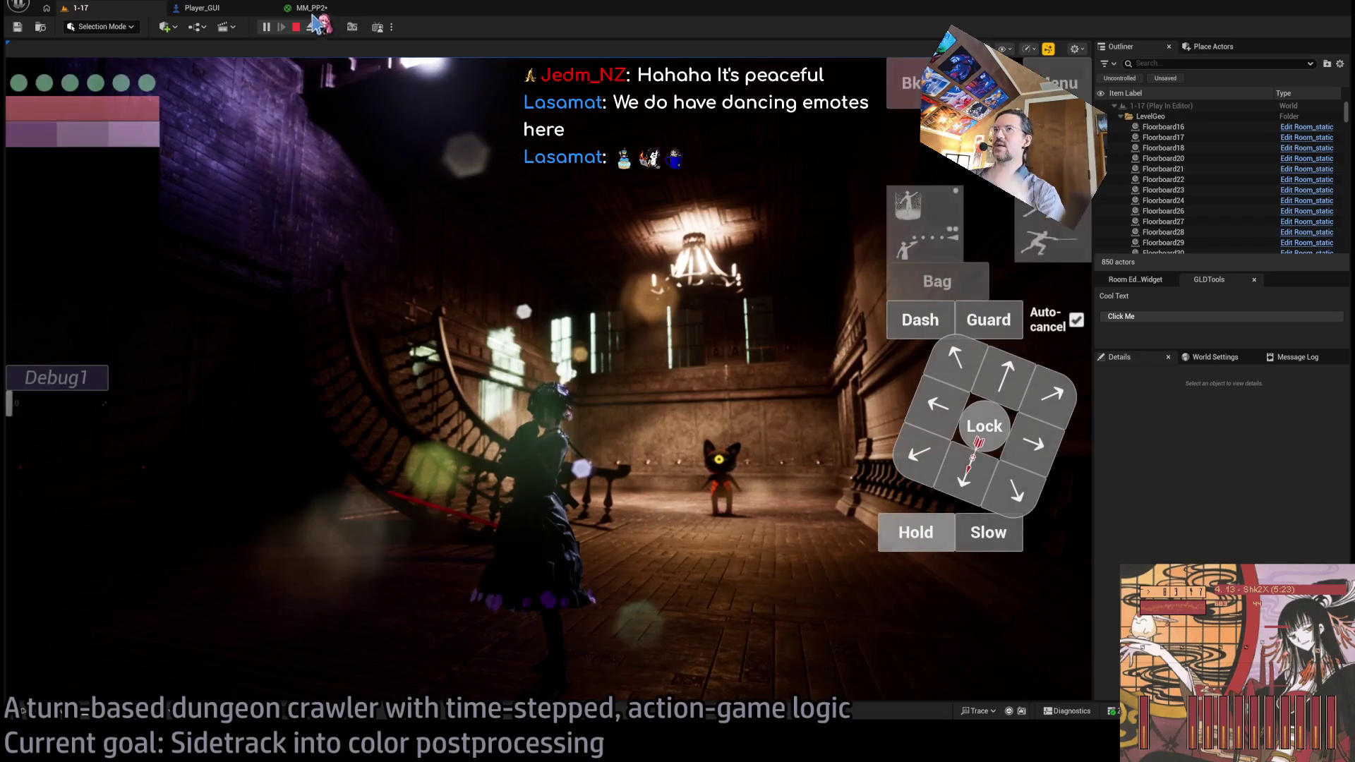
pyautogui.click(312, 8)
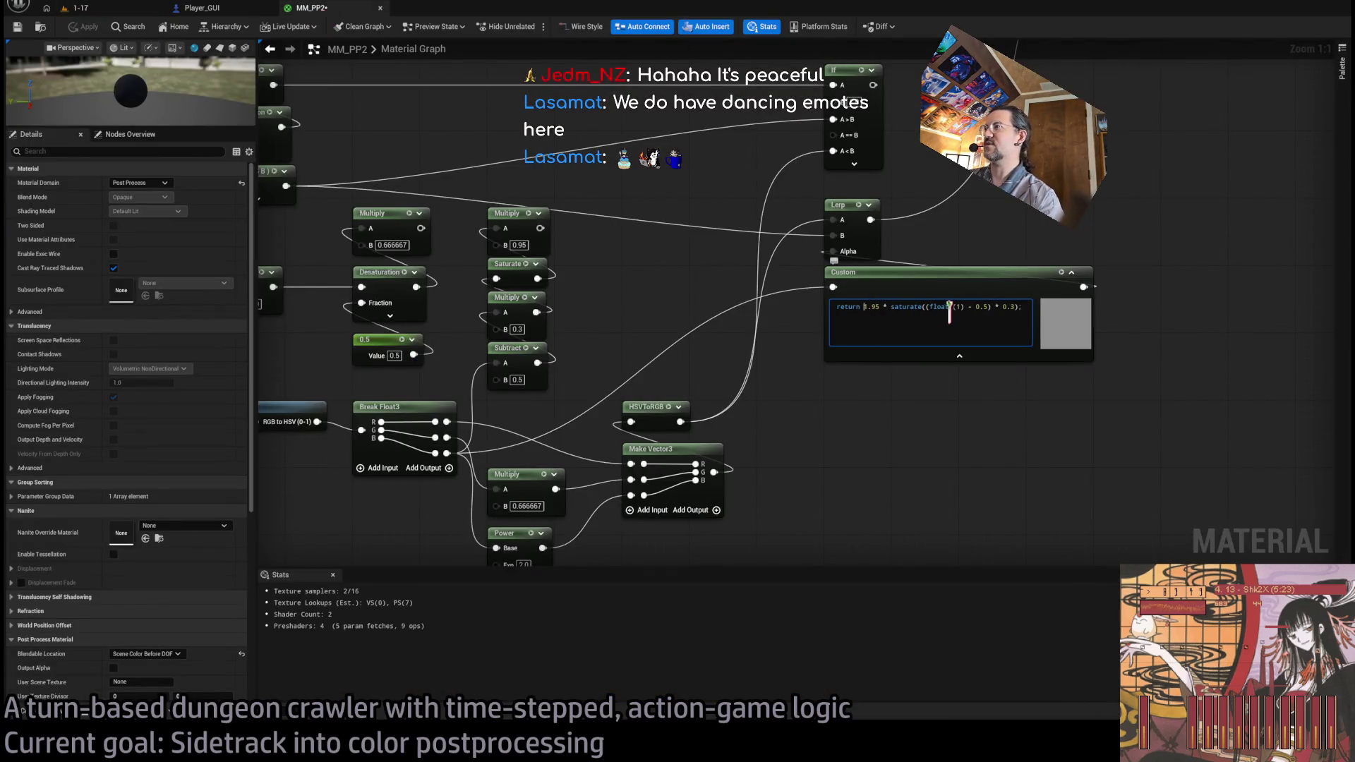
# - Restore the 0.95 multiplier, reapply the material, and preview the level again
pyautogui.click(275, 95)
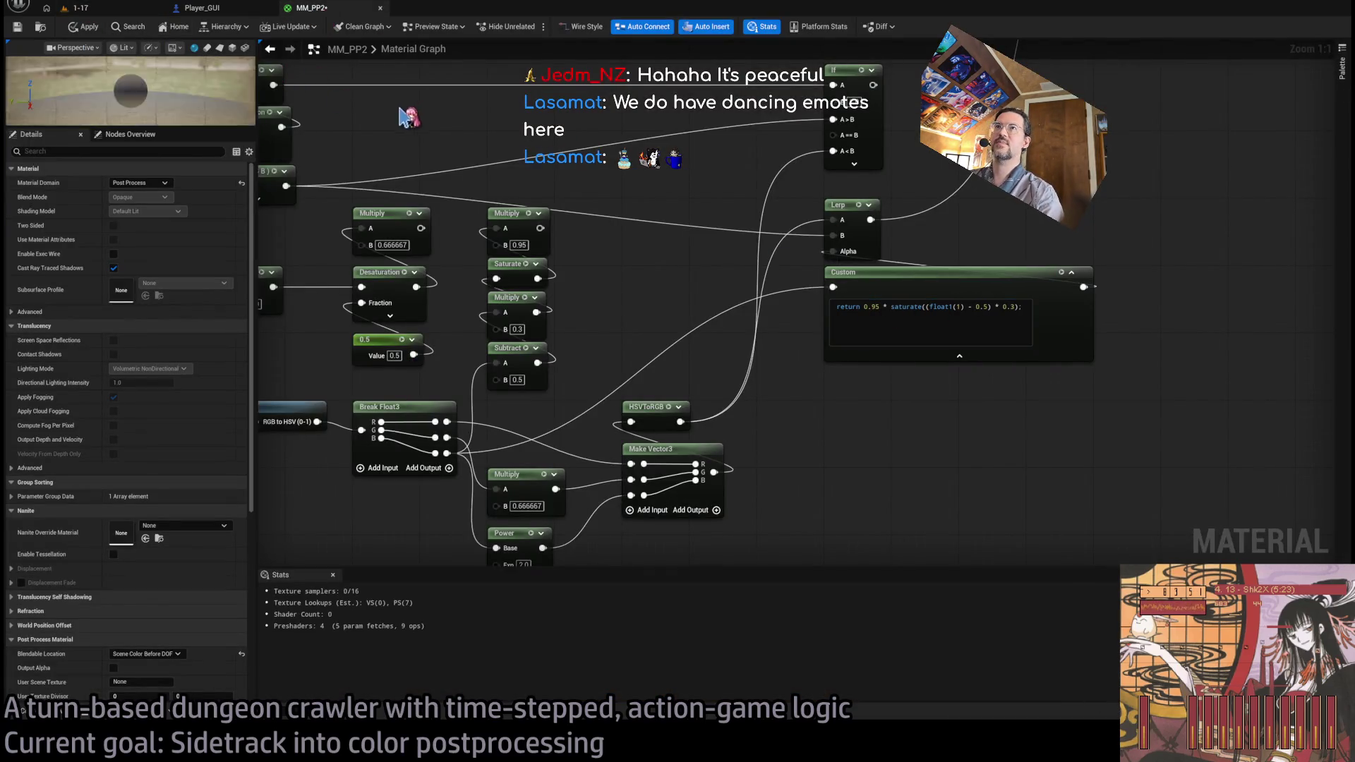
pyautogui.click(124, 10)
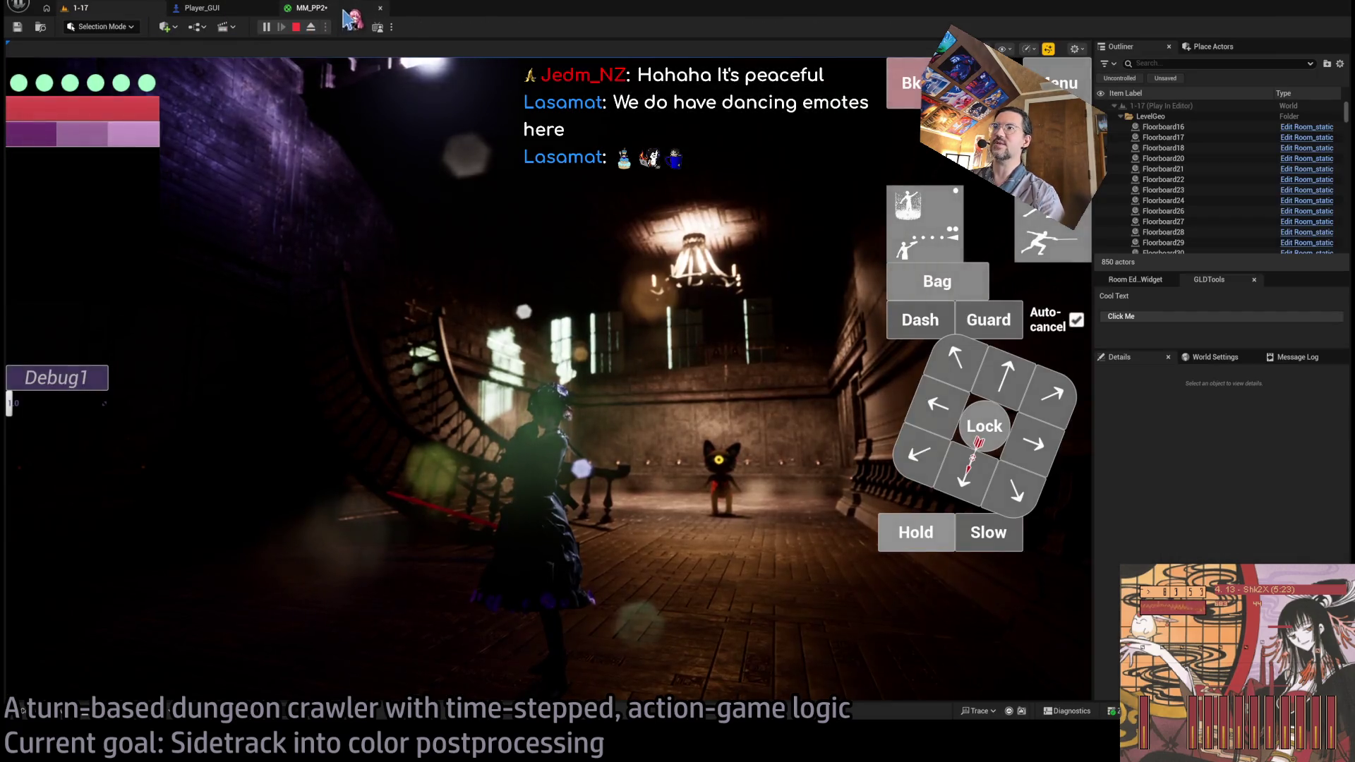
pyautogui.click(311, 8)
pyautogui.click(127, 10)
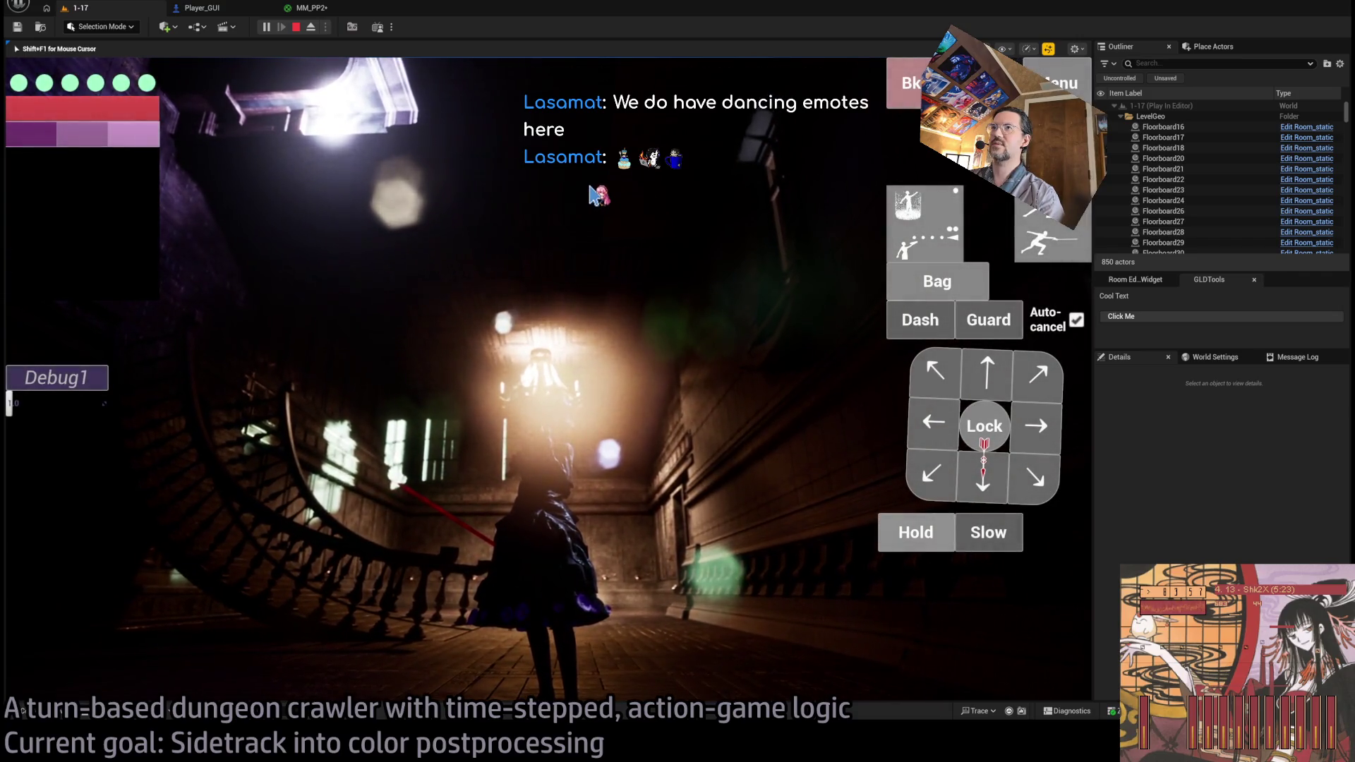
pyautogui.click(312, 8)
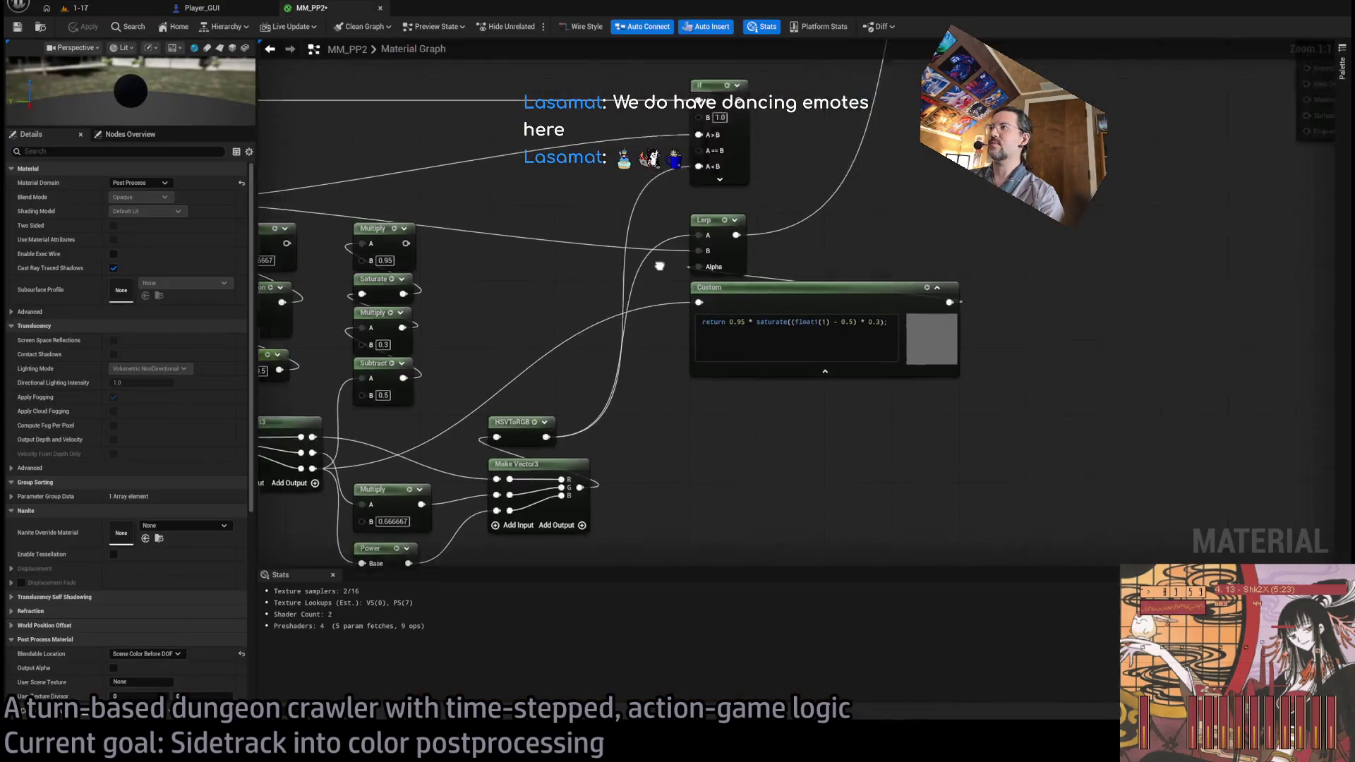
# - Connect the Custom node's output to Emissive and view it in the running level
pyautogui.moveTo(660, 507); pyautogui.dragTo(952, 214)
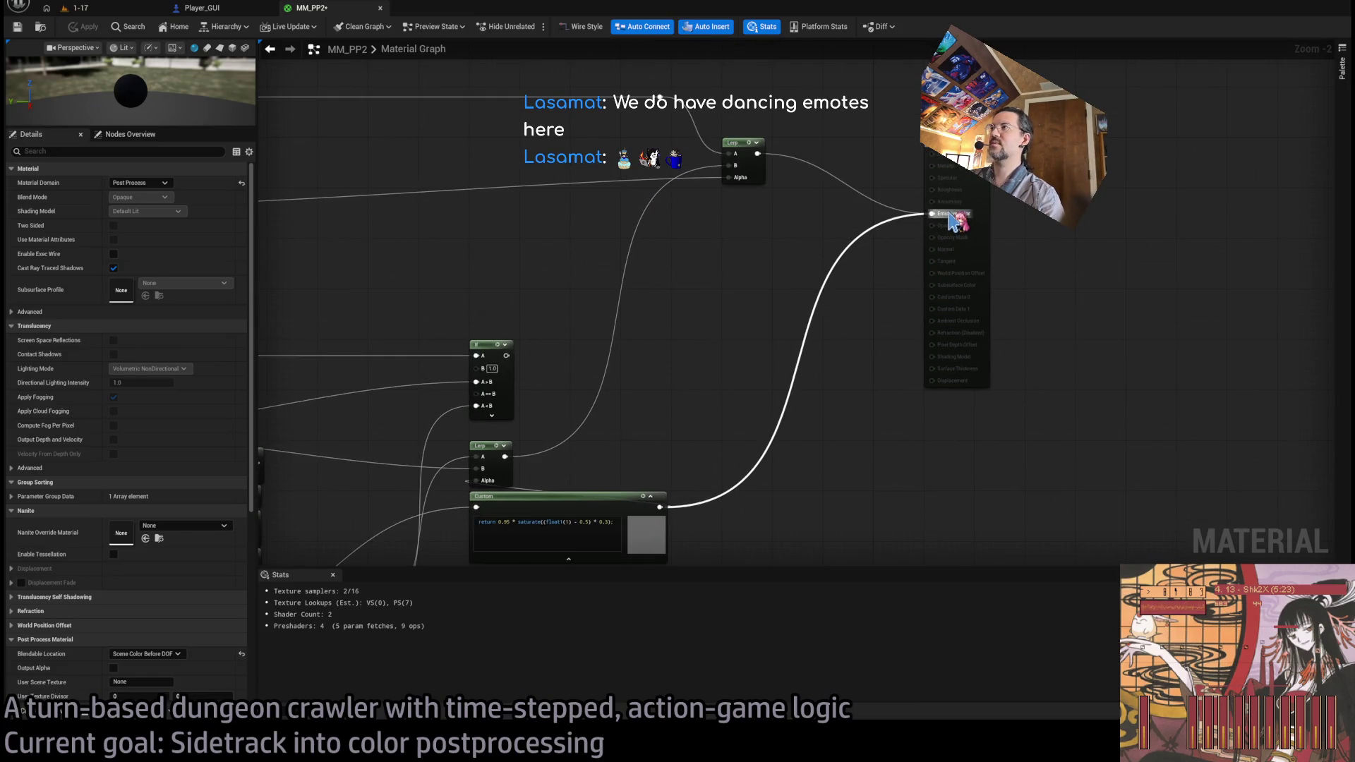
pyautogui.click(78, 8)
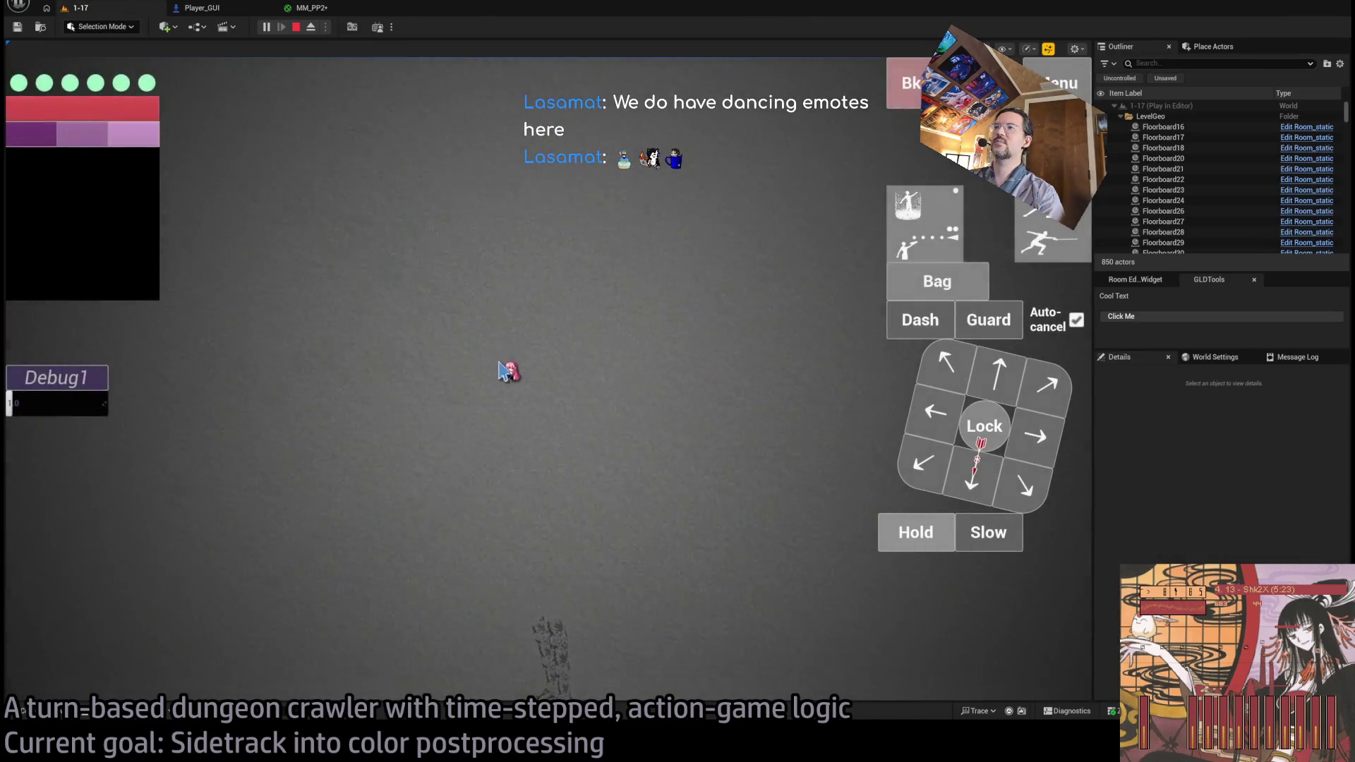
pyautogui.click(503, 370)
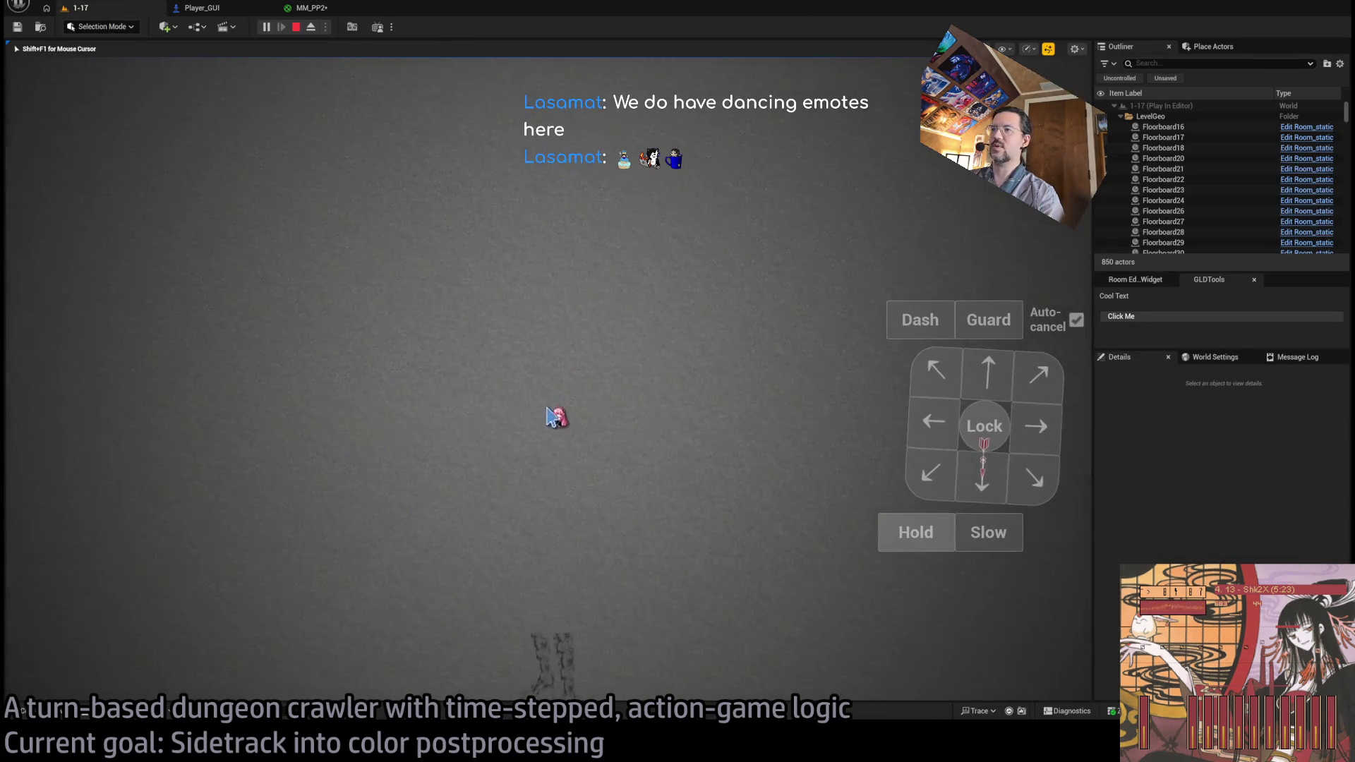
pyautogui.hotkey('shift', 'F1')
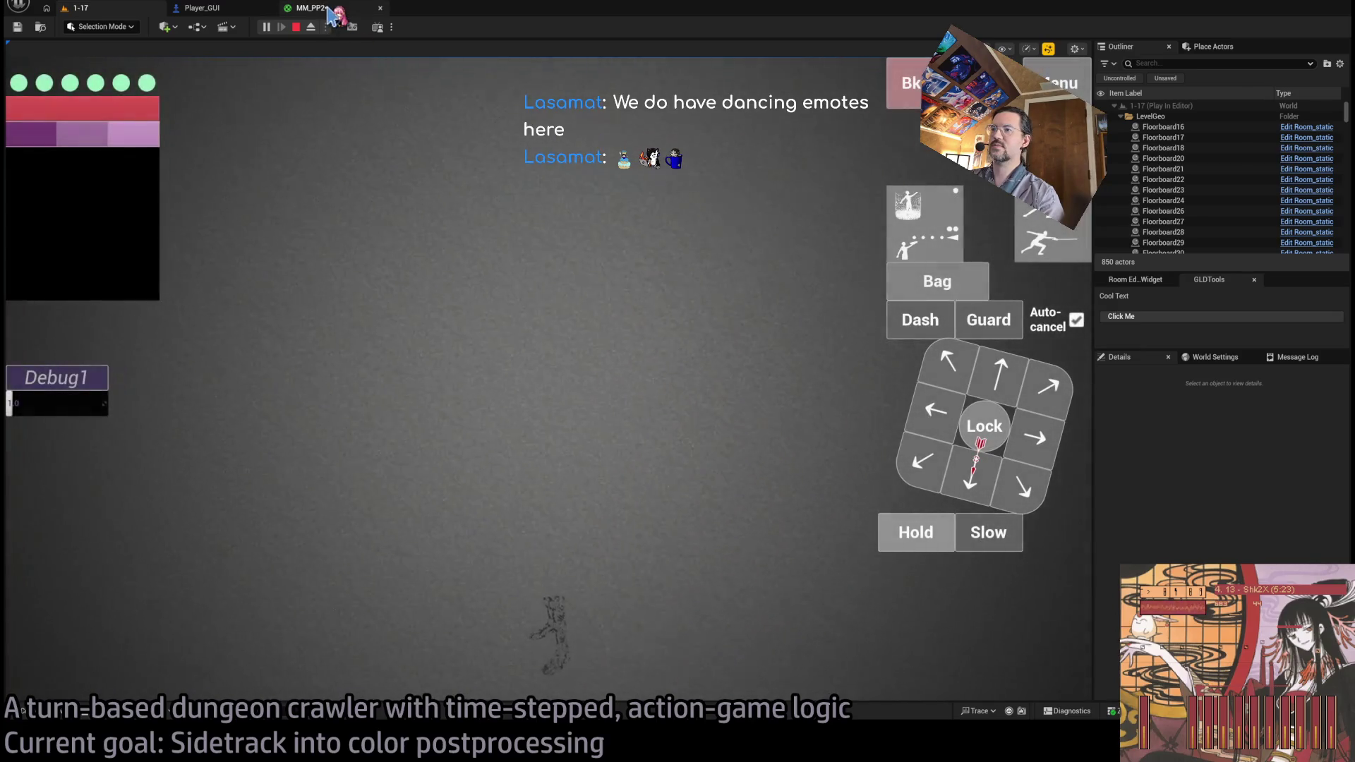
pyautogui.click(328, 10)
# - Wire the Multiply 0.95 result into the material output and preview the darker scene
pyautogui.moveTo(525, 411); pyautogui.dragTo(779, 390)
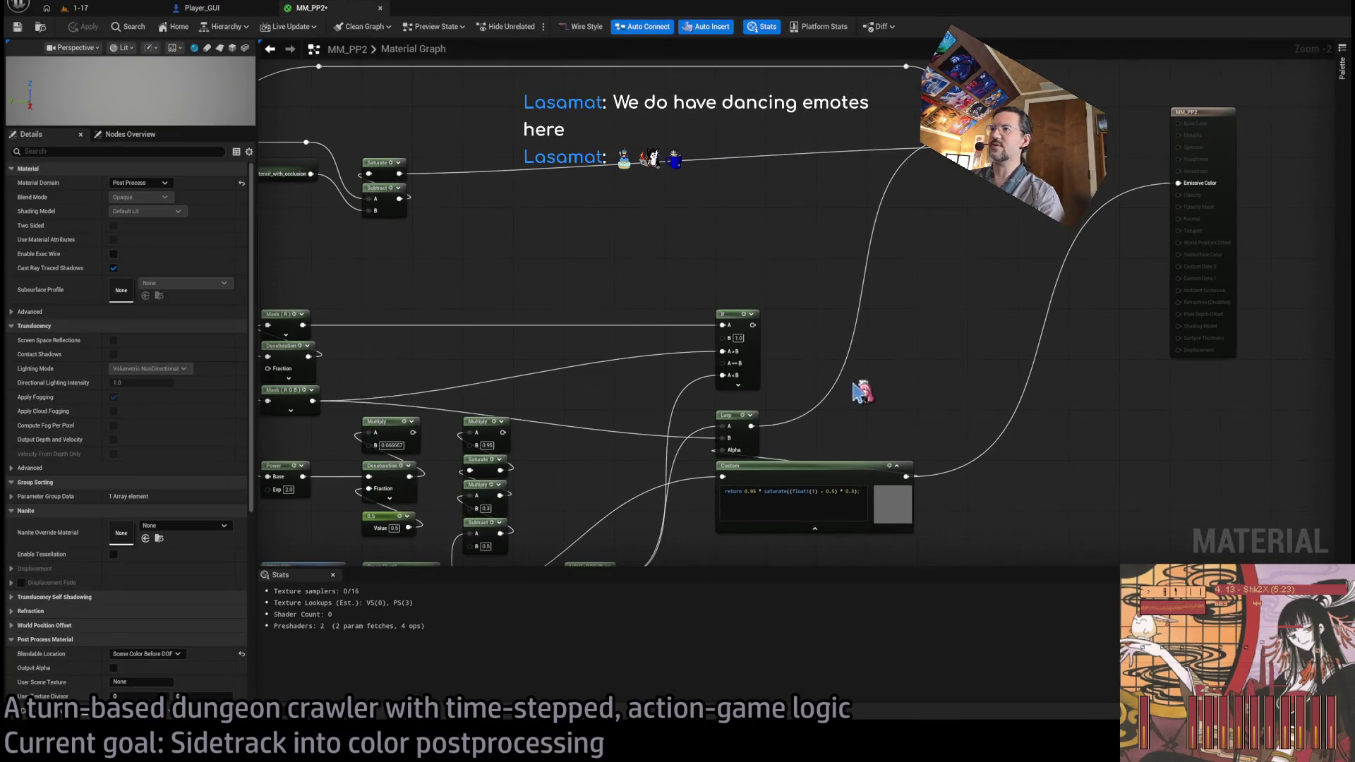
pyautogui.scroll(-1, 517, 448)
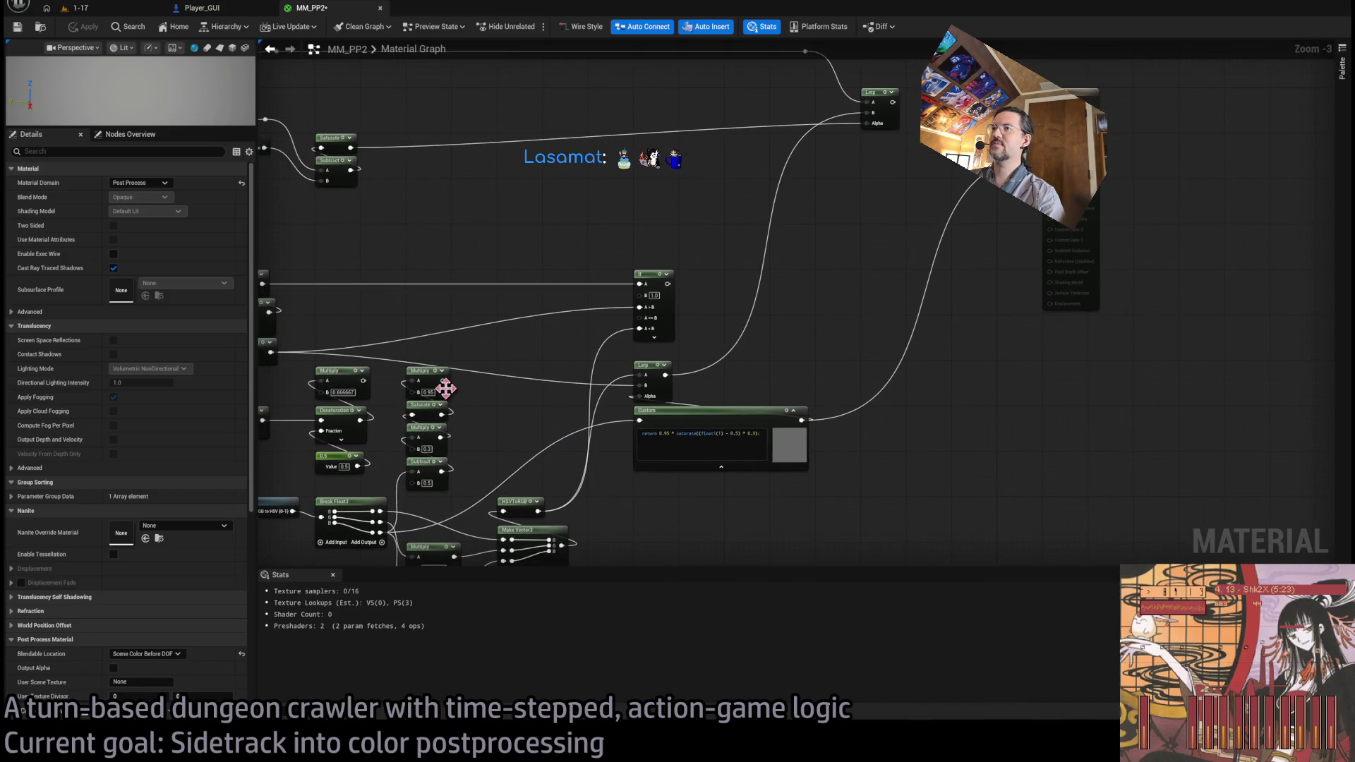
pyautogui.moveTo(443, 381)
pyautogui.mouseDown()
pyautogui.moveTo(651, 295)
pyautogui.moveTo(1049, 173)
pyautogui.mouseUp()
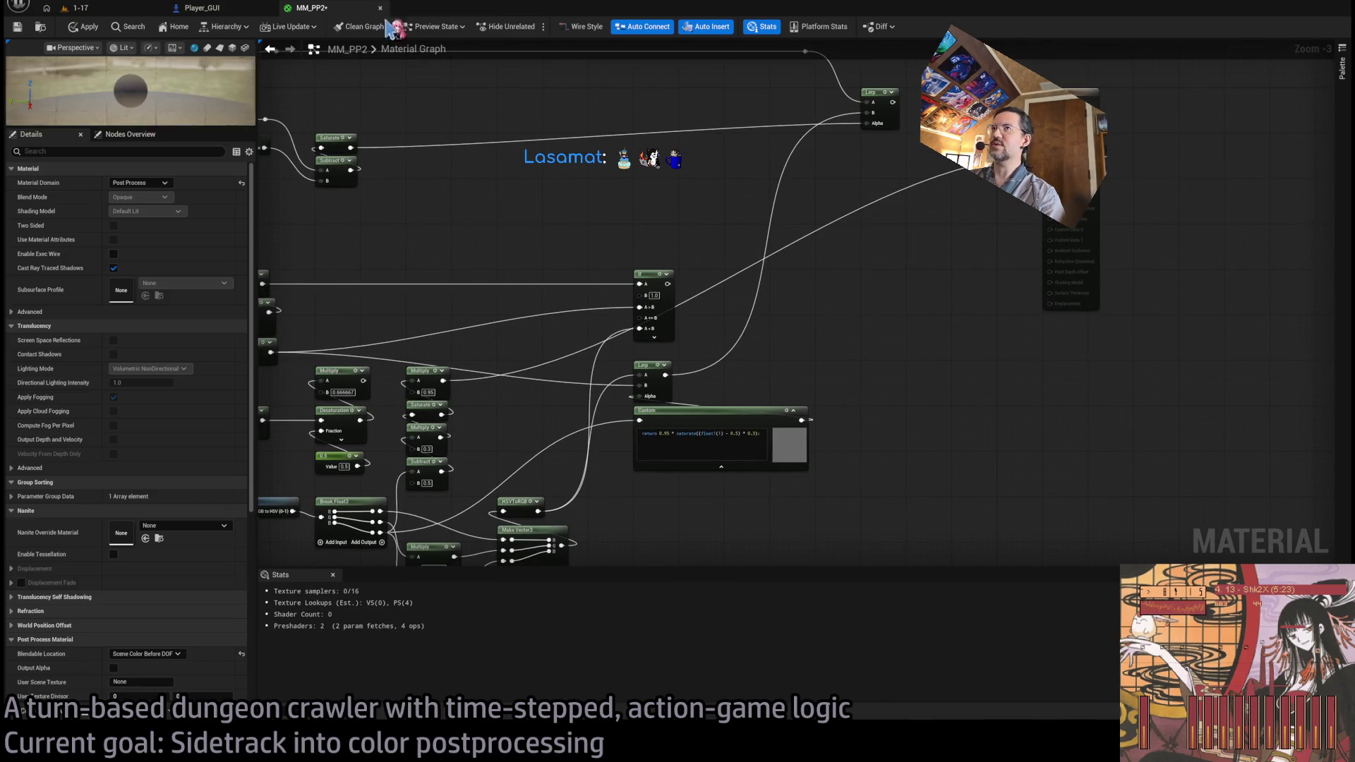
pyautogui.click(102, 8)
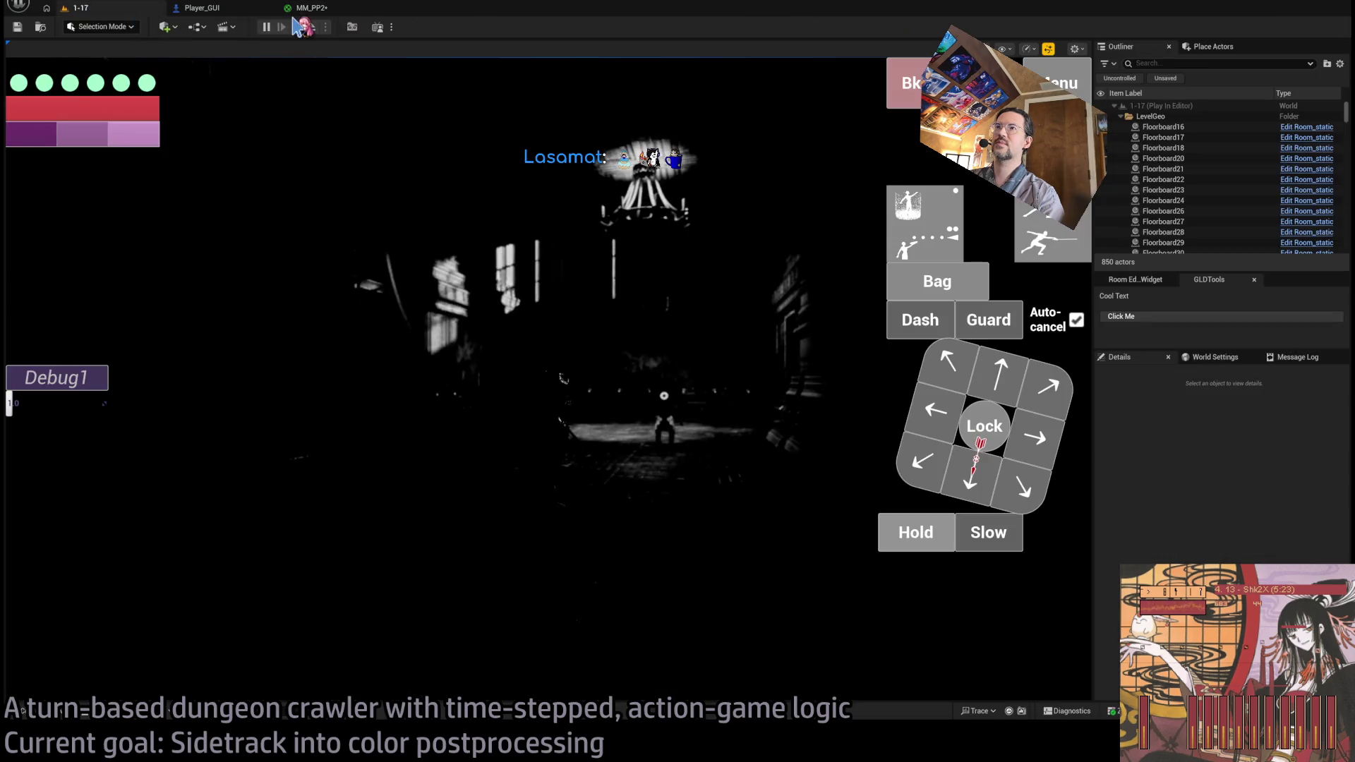
pyautogui.click(326, 12)
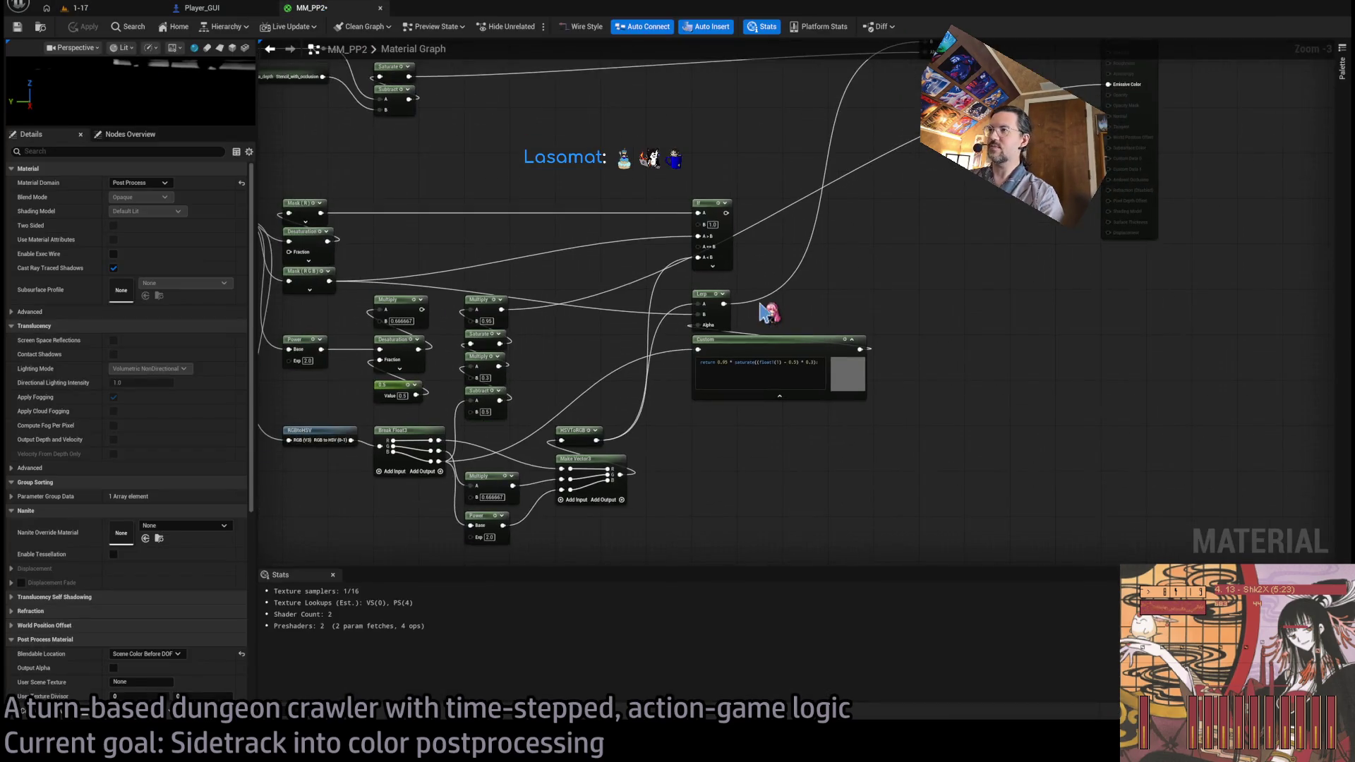
pyautogui.scroll(3, 562, 355)
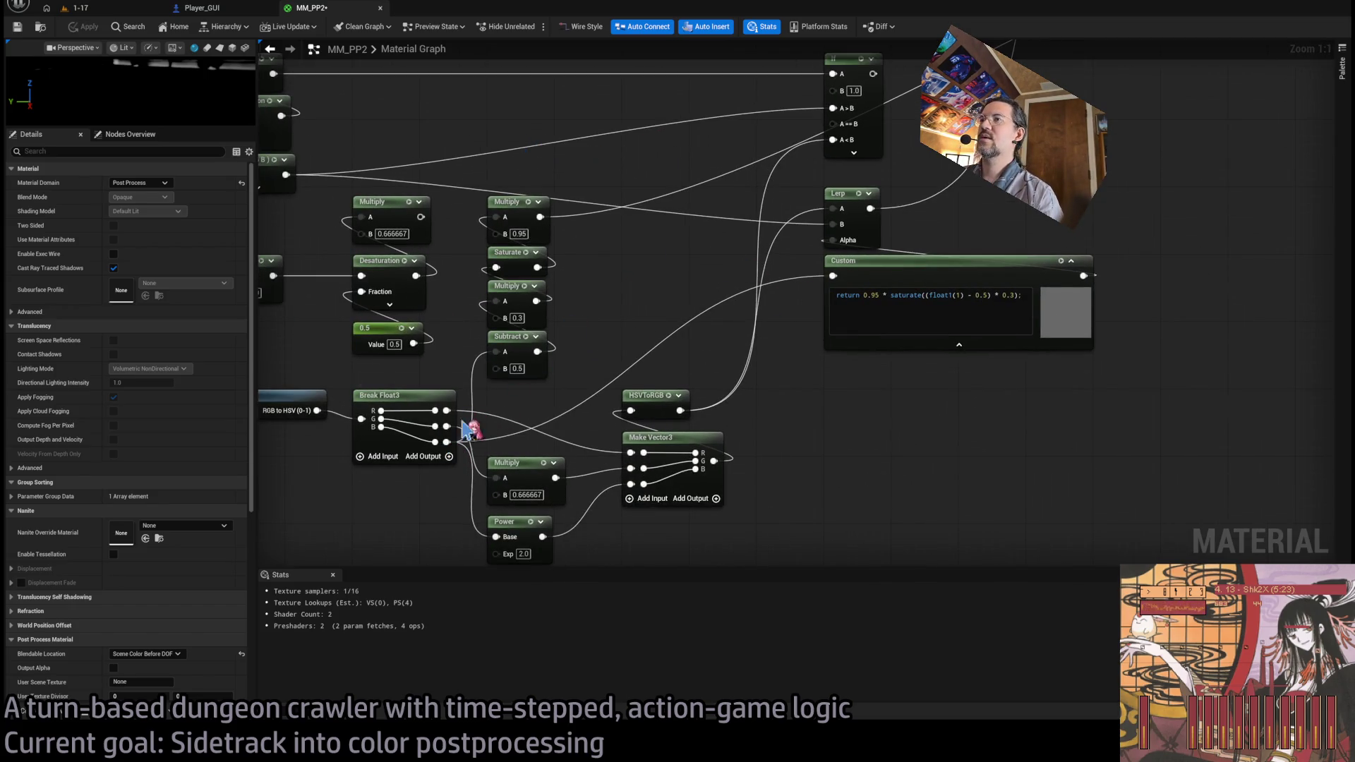
# - Delete '0.95 * ' from the Custom node's code and wire its output to the material output
pyautogui.moveTo(803, 337); pyautogui.dragTo(733, 367)
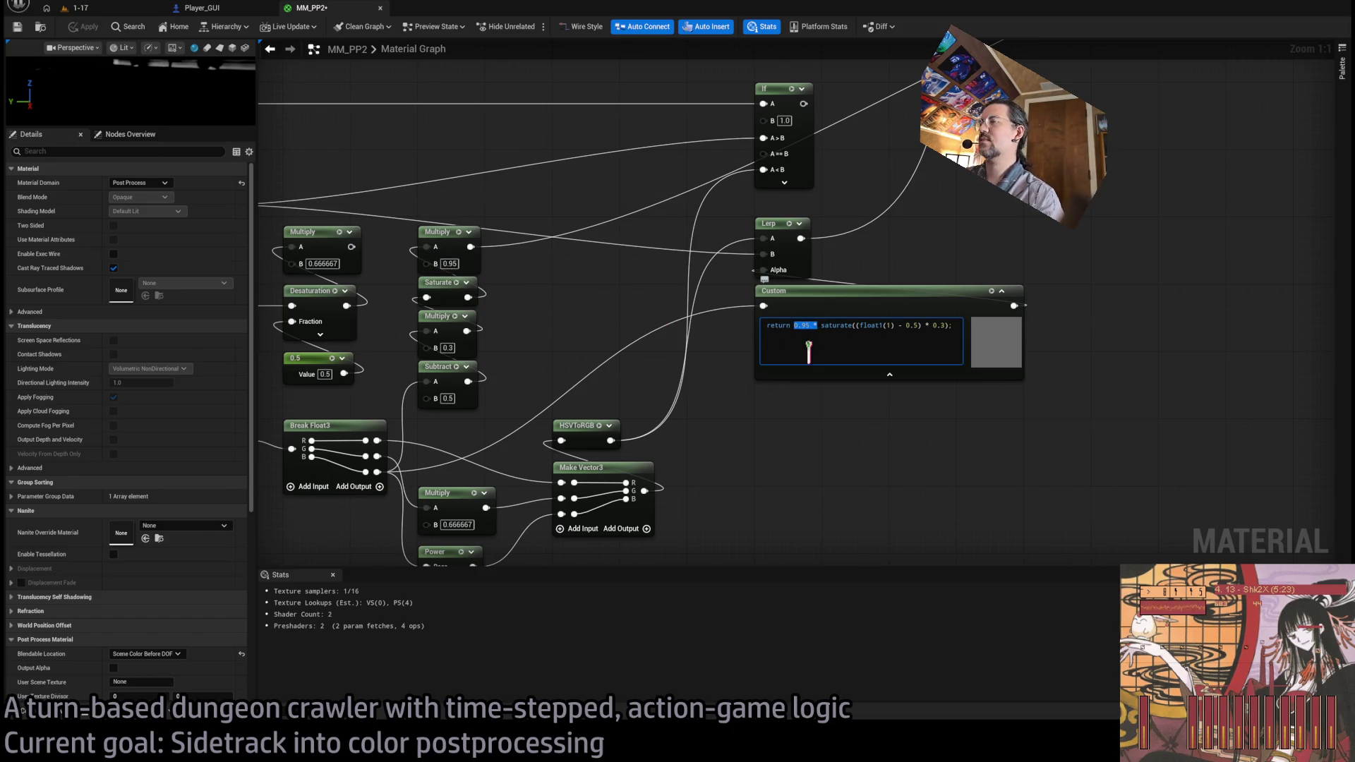
pyautogui.press('BackSpace')
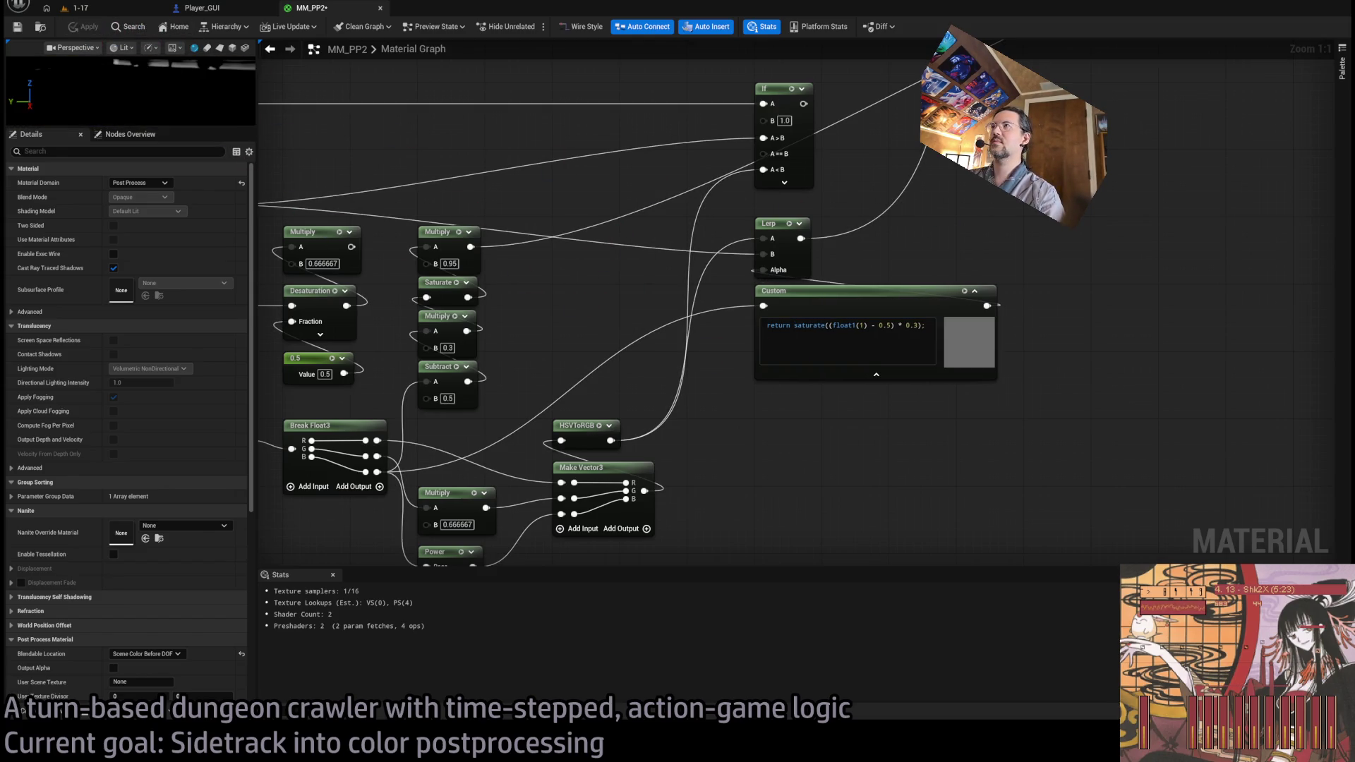
pyautogui.scroll(-2, 711, 355)
pyautogui.moveTo(695, 416)
pyautogui.mouseDown()
pyautogui.moveTo(861, 205)
pyautogui.moveTo(984, 106)
pyautogui.mouseUp()
# - Apply the material, check the running level, then bring up the ChatGPT conversation
pyautogui.click(98, 26)
pyautogui.click(73, 8)
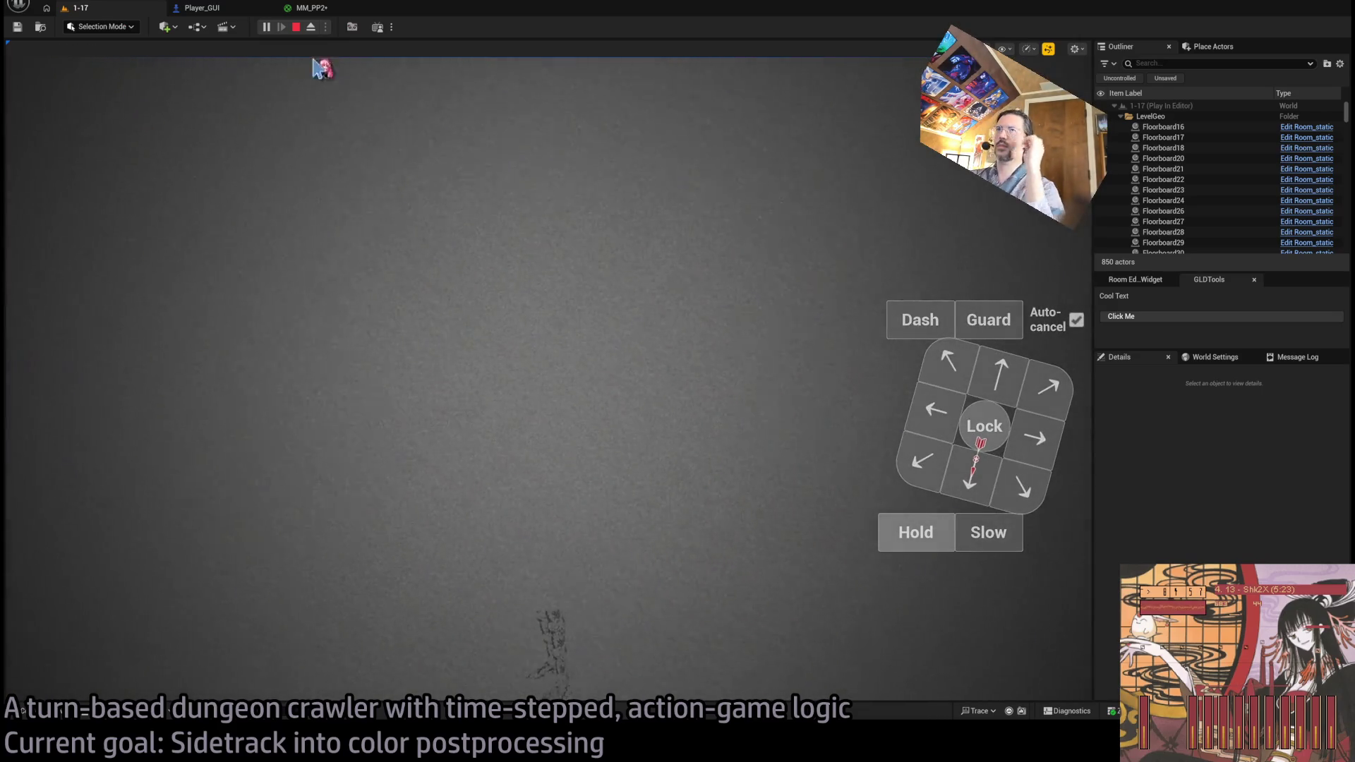
pyautogui.click(307, 8)
pyautogui.scroll(2, 695, 382)
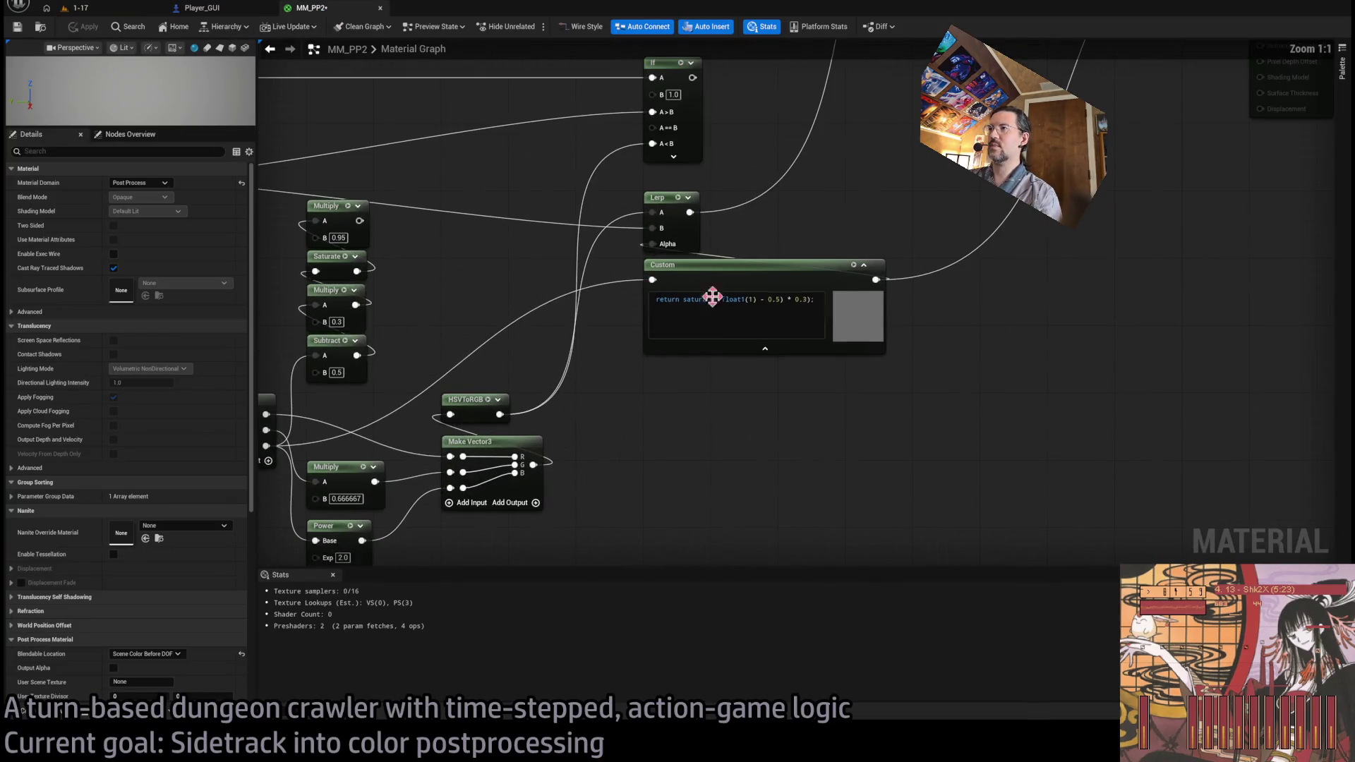
pyautogui.scroll(-2, 693, 436)
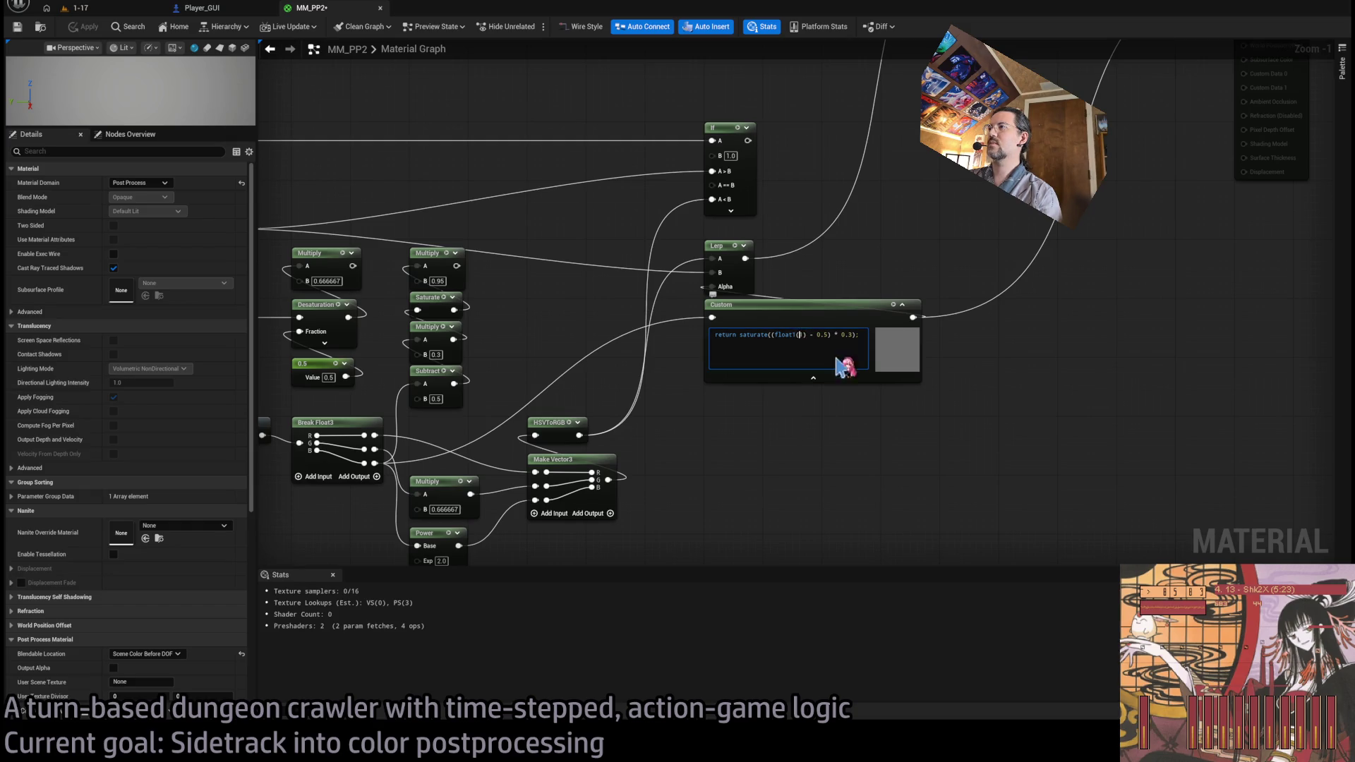
pyautogui.click(293, 711)
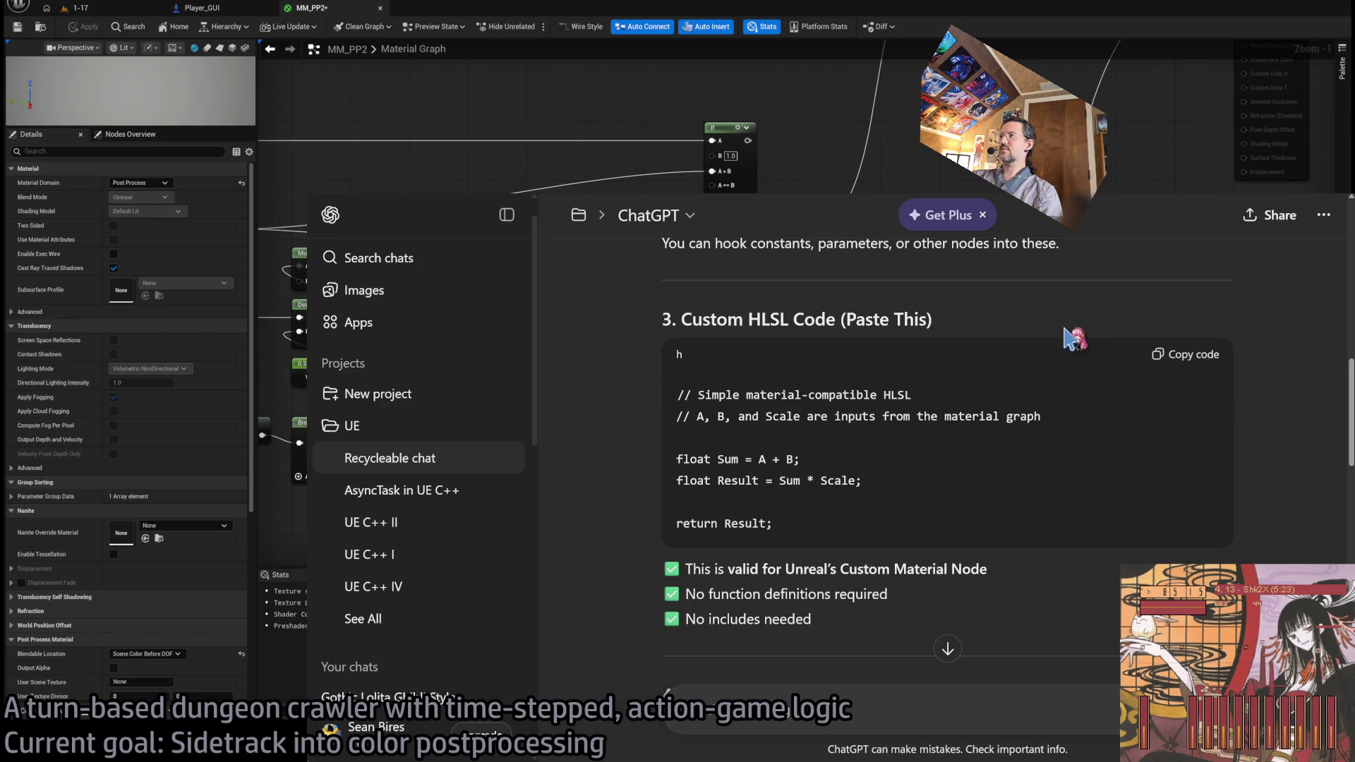
# - Scroll through ChatGPT's answer on Custom node inputs and HLSL rules
pyautogui.scroll(4, 1073, 338)
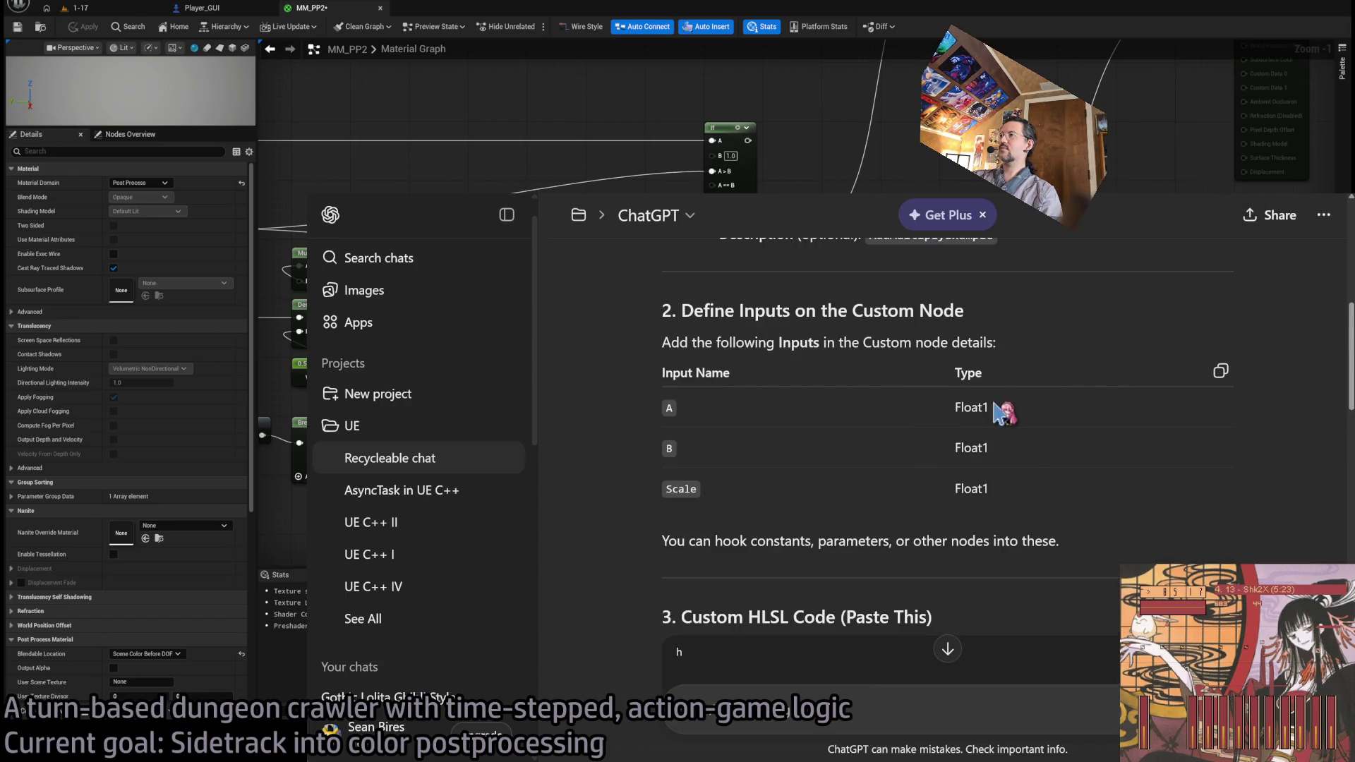
pyautogui.scroll(-4, 1124, 415)
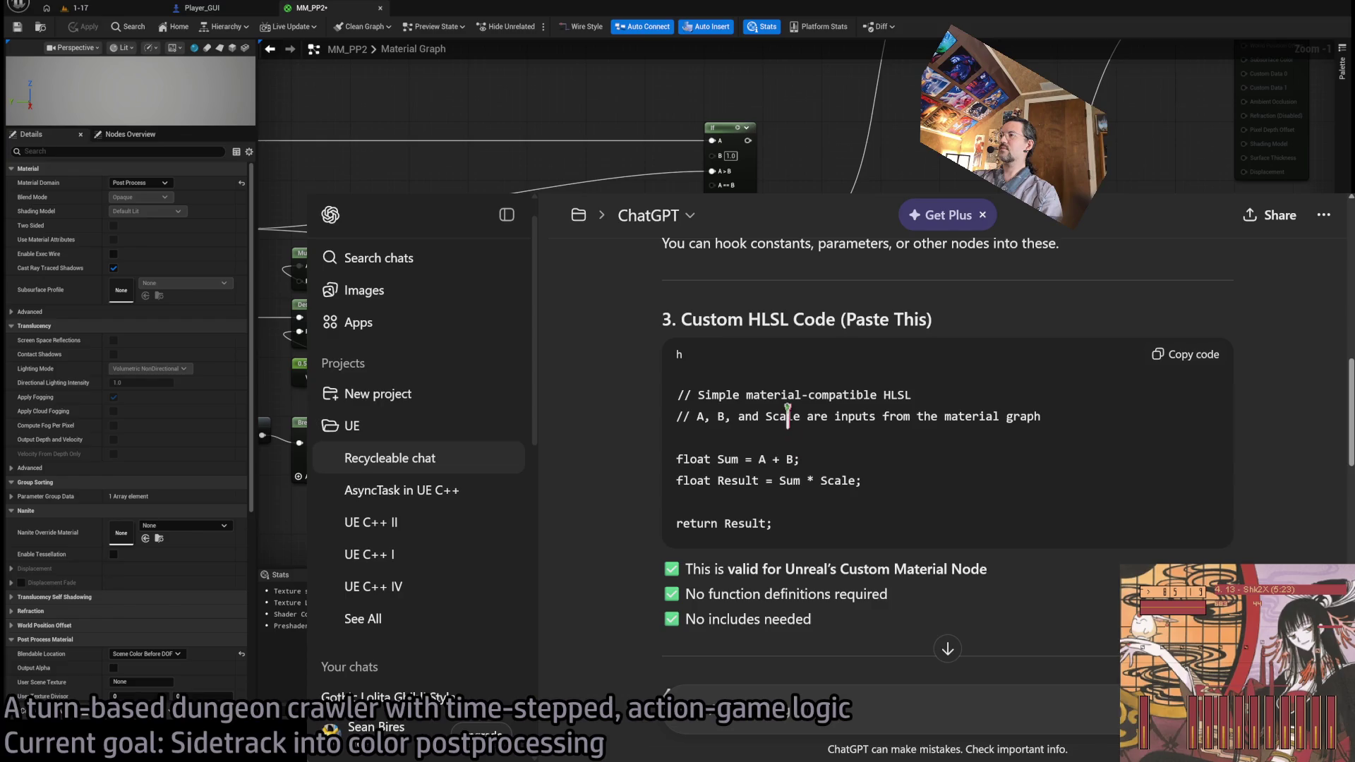
pyautogui.scroll(-4, 904, 459)
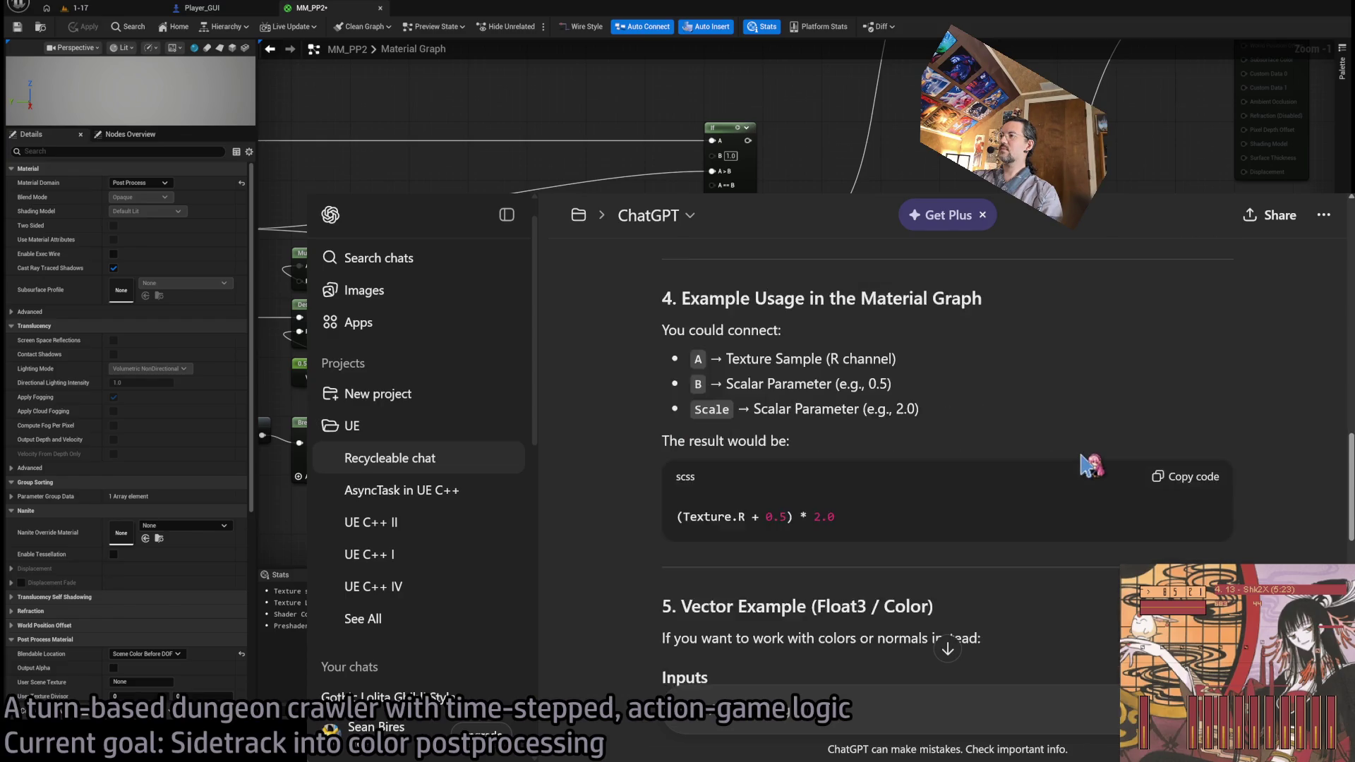
pyautogui.scroll(-4, 1091, 466)
pyautogui.scroll(-9, 1091, 466)
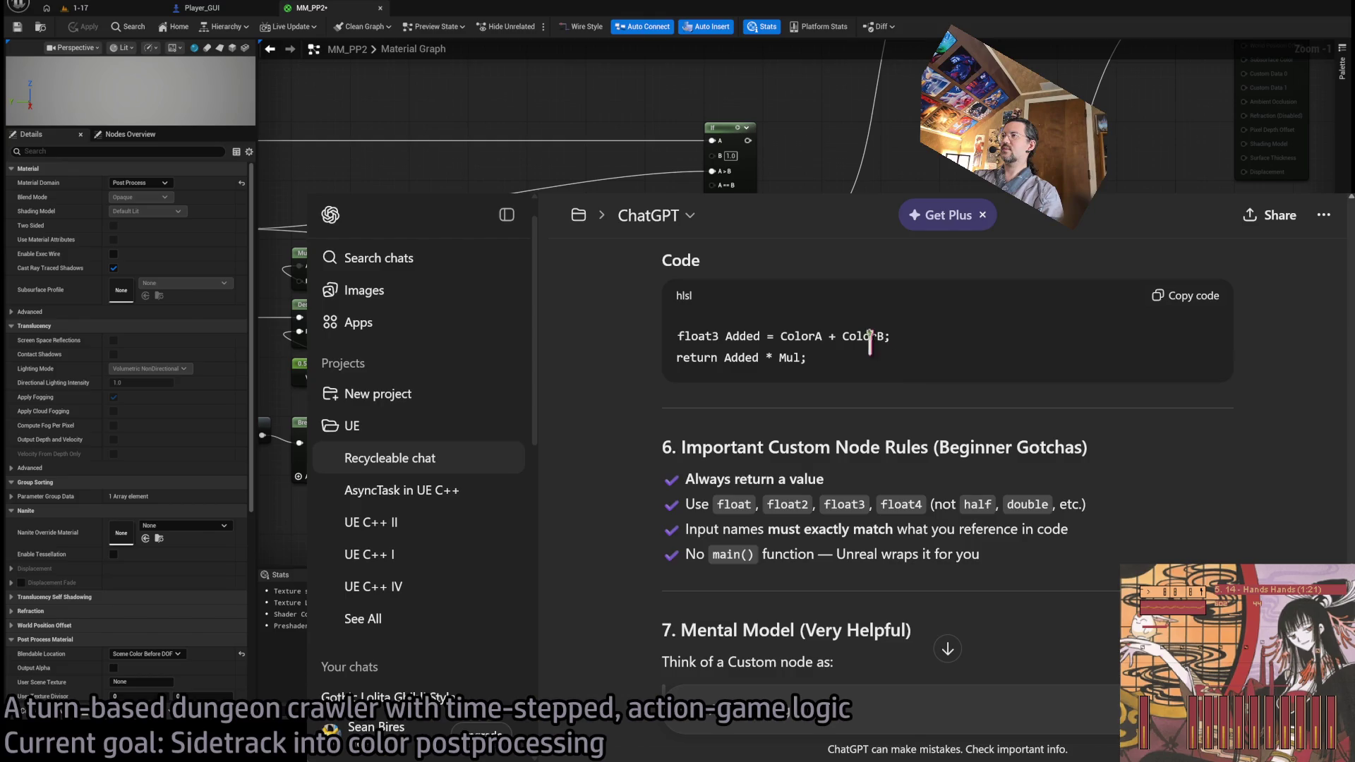
pyautogui.scroll(1, 819, 443)
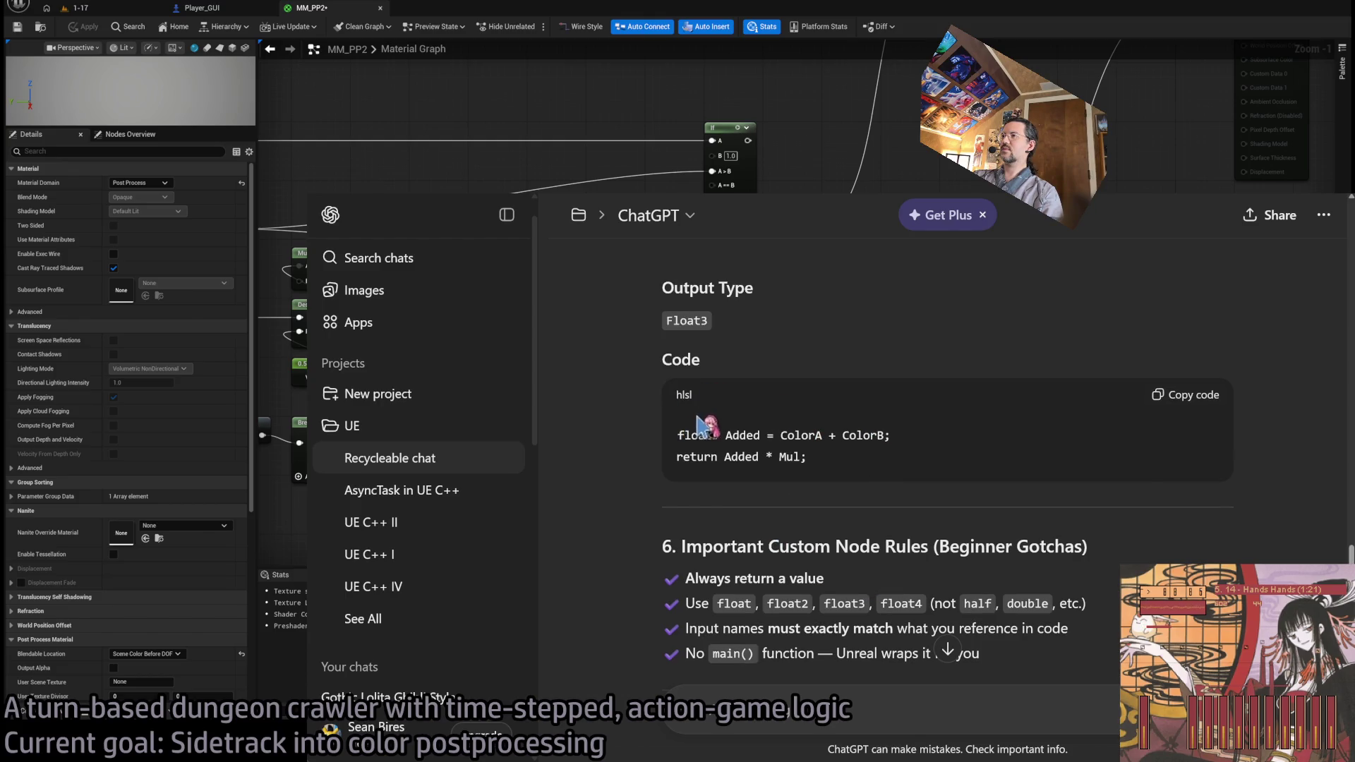
pyautogui.scroll(-2, 713, 434)
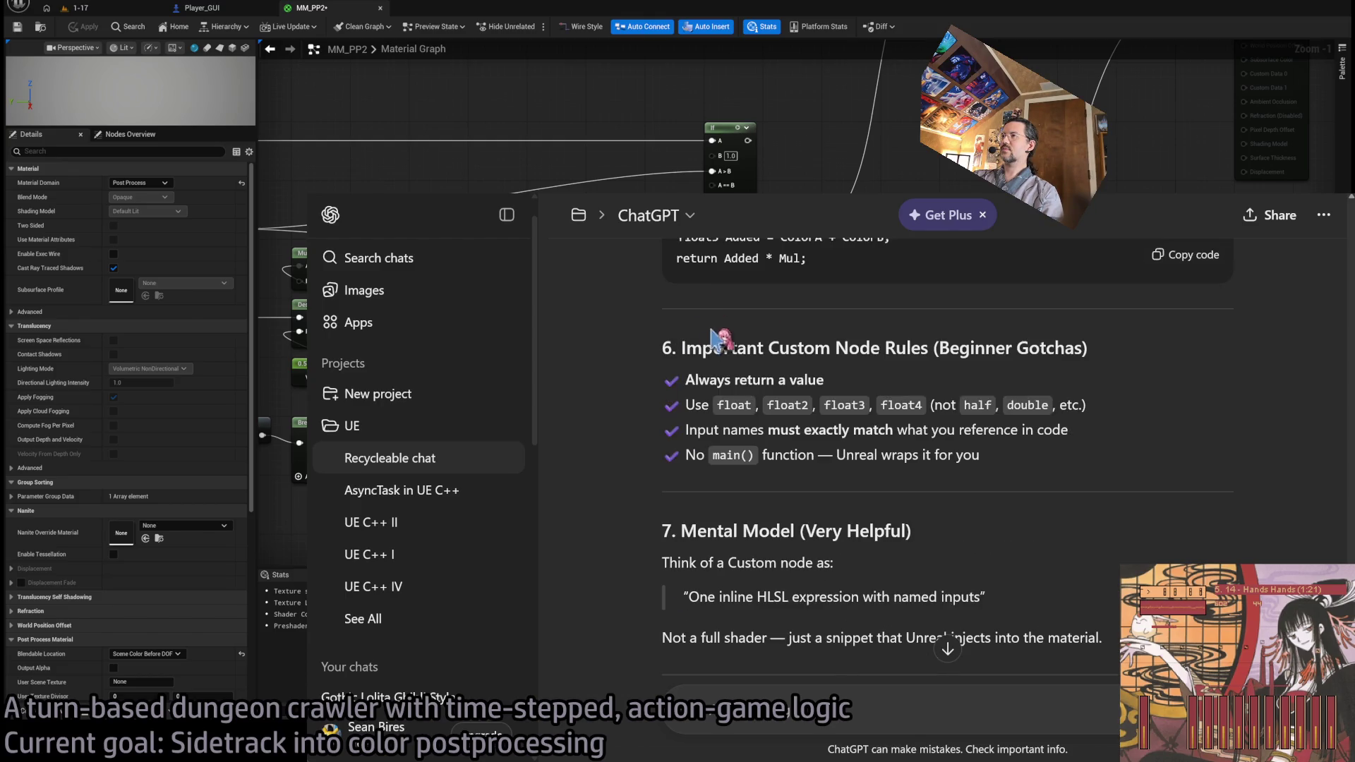
pyautogui.scroll(1, 706, 337)
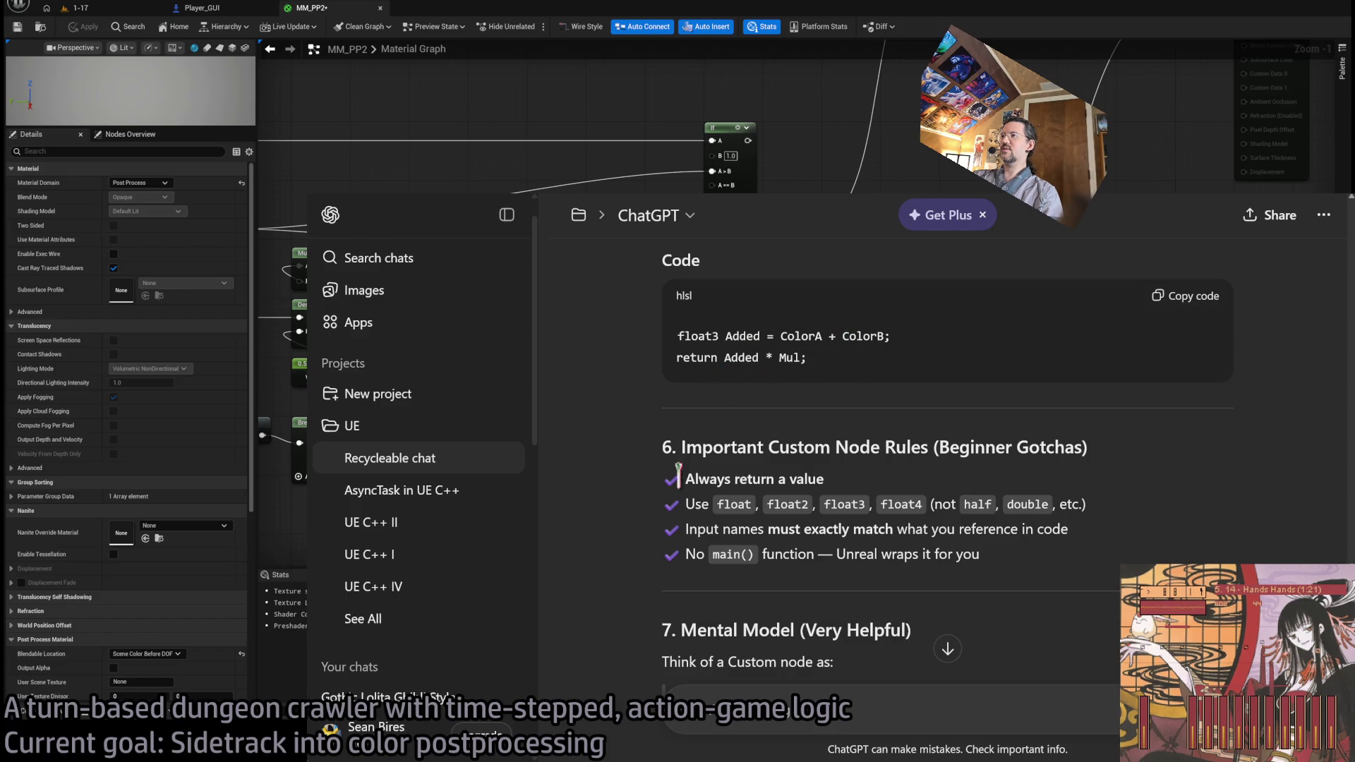
# - Highlight 'ColorA + ColorB' and the 'float3 Added' declaration in the example code
pyautogui.moveTo(797, 336); pyautogui.dragTo(883, 336)
pyautogui.scroll(1, 883, 497)
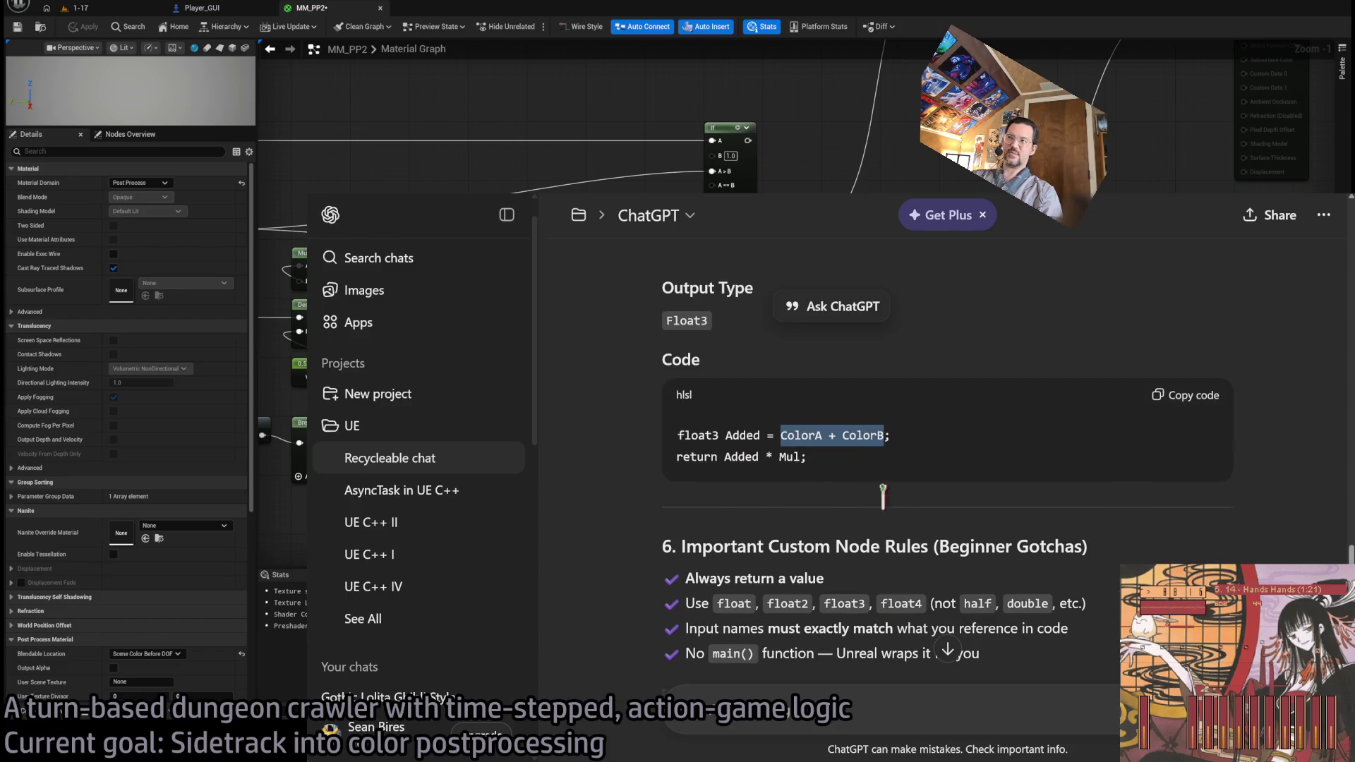
pyautogui.moveTo(769, 436)
pyautogui.mouseDown()
pyautogui.moveTo(678, 436)
pyautogui.moveTo(769, 436)
pyautogui.mouseUp()
pyautogui.moveTo(677, 435); pyautogui.dragTo(760, 435)
pyautogui.click(737, 435)
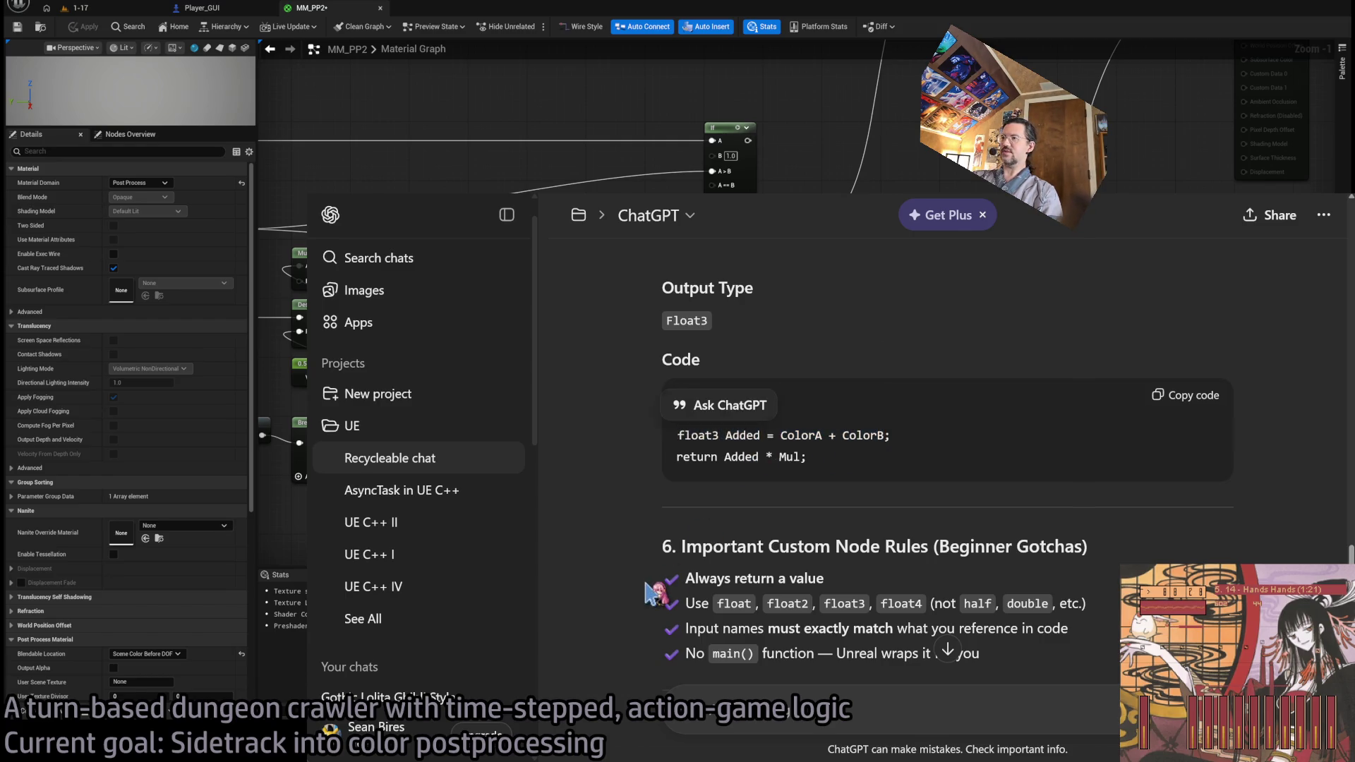
# - Scroll to the bottom of the answer to reach the message box
pyautogui.scroll(-1, 773, 508)
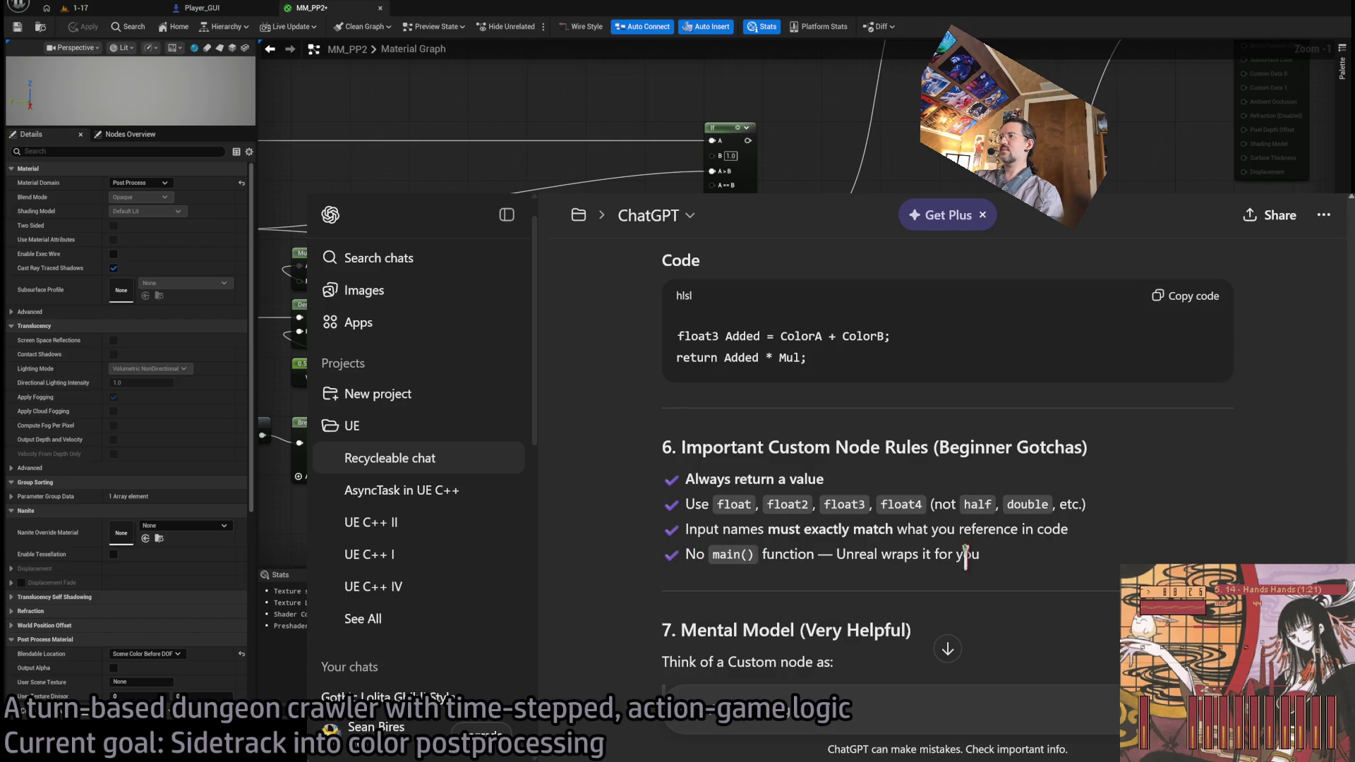
pyautogui.scroll(-2, 673, 526)
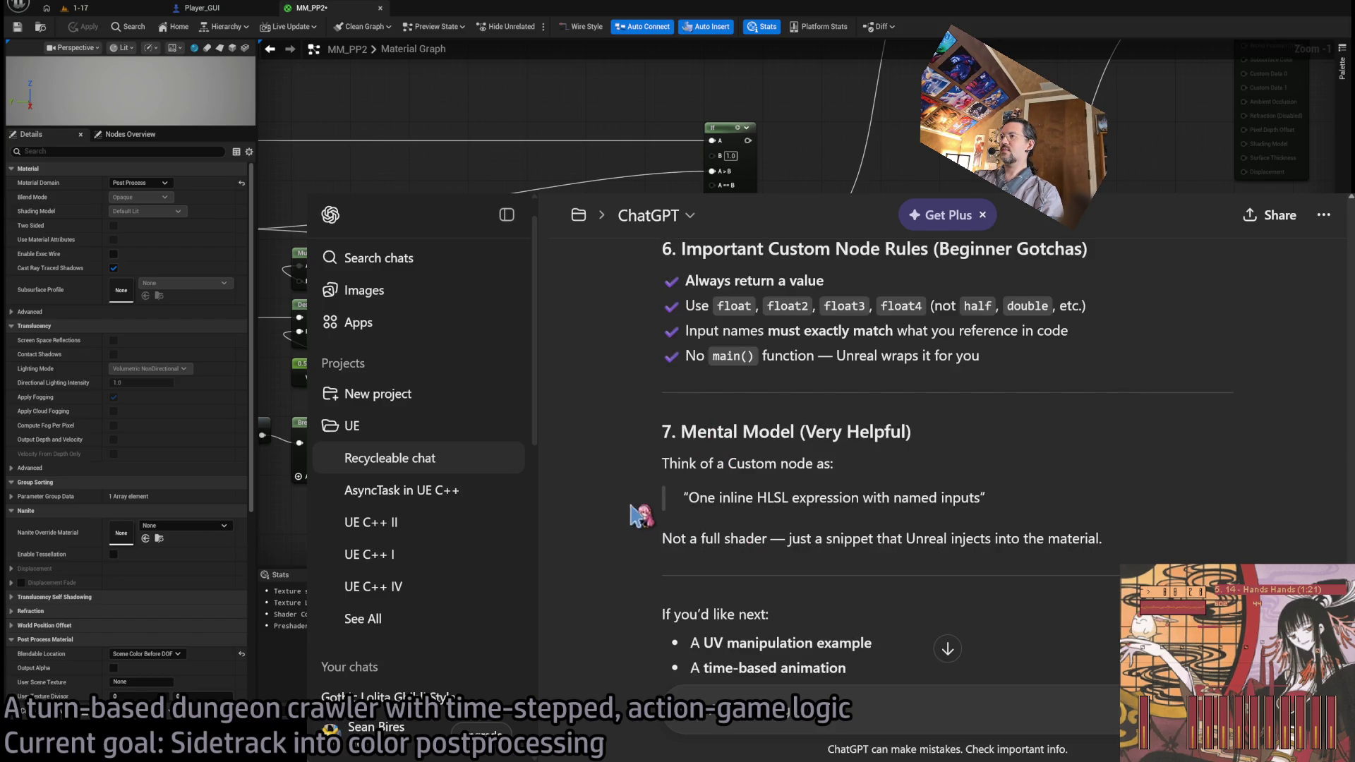
pyautogui.scroll(-2, 633, 507)
pyautogui.scroll(3, 621, 504)
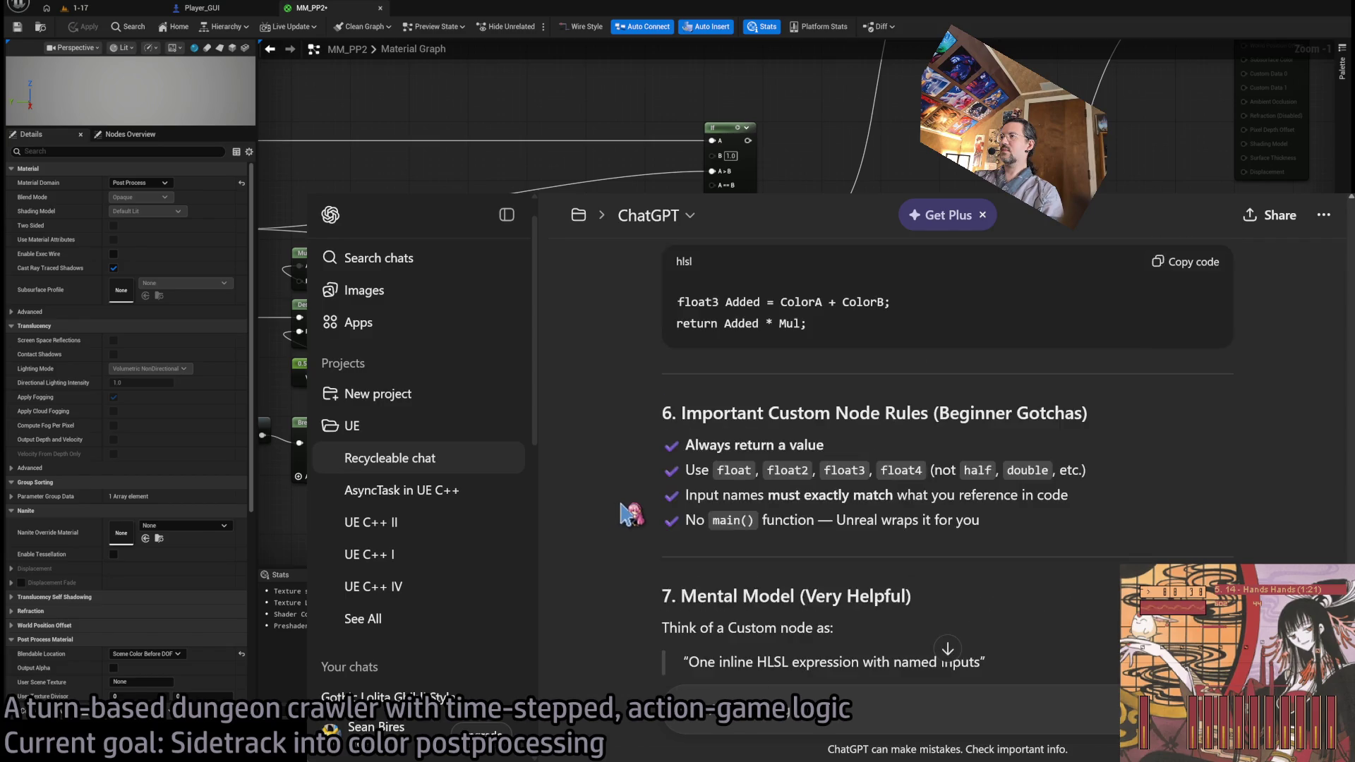
pyautogui.scroll(1, 621, 504)
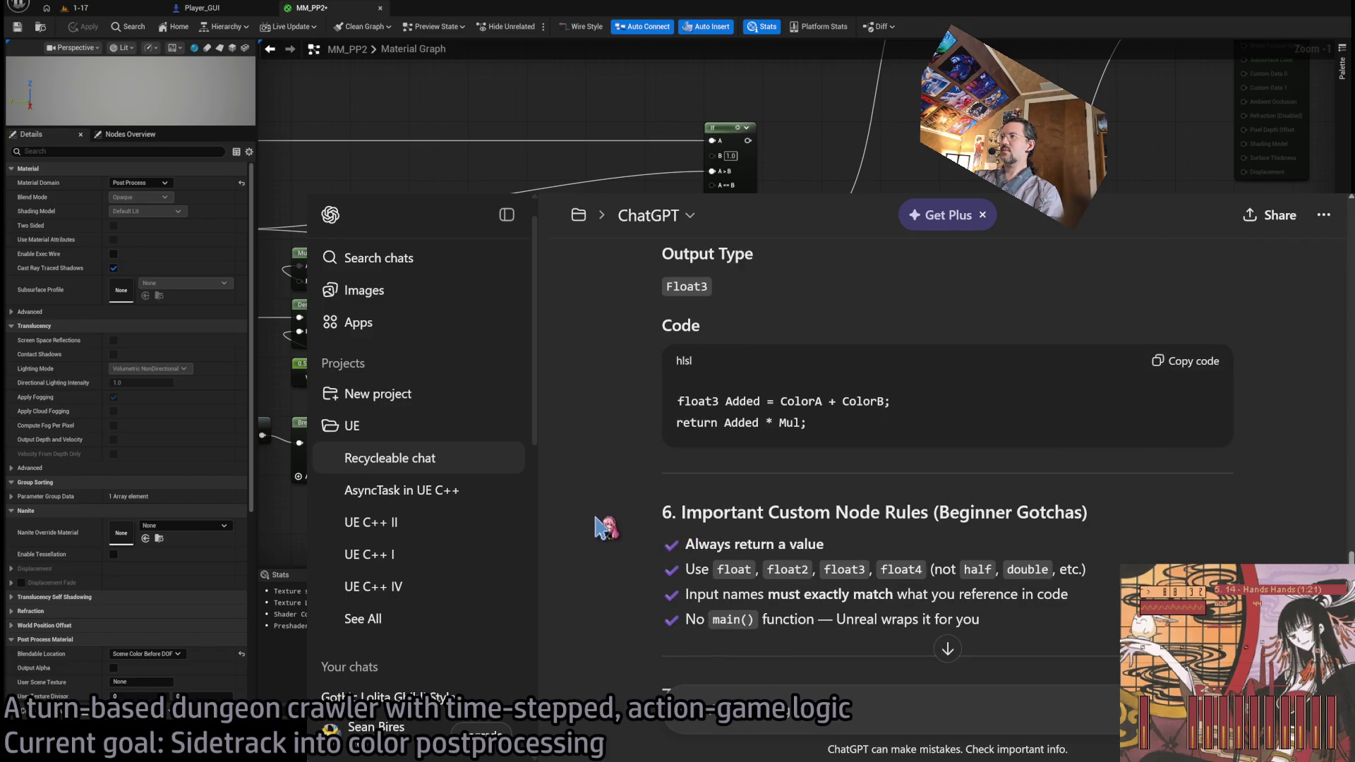
pyautogui.scroll(-10, 596, 523)
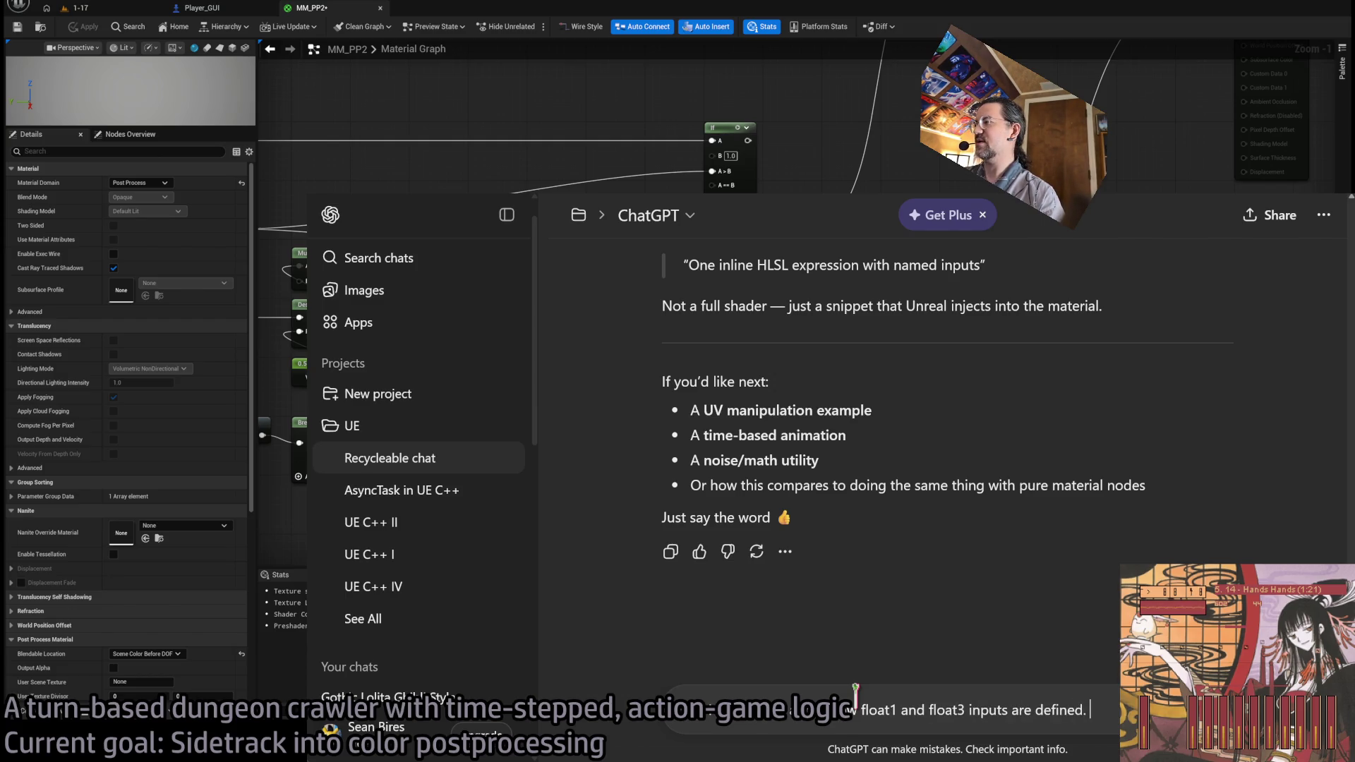
# - Complete the question ending 'explicitly define them as one or the other?' and send it
pyautogui.write(' Are they')
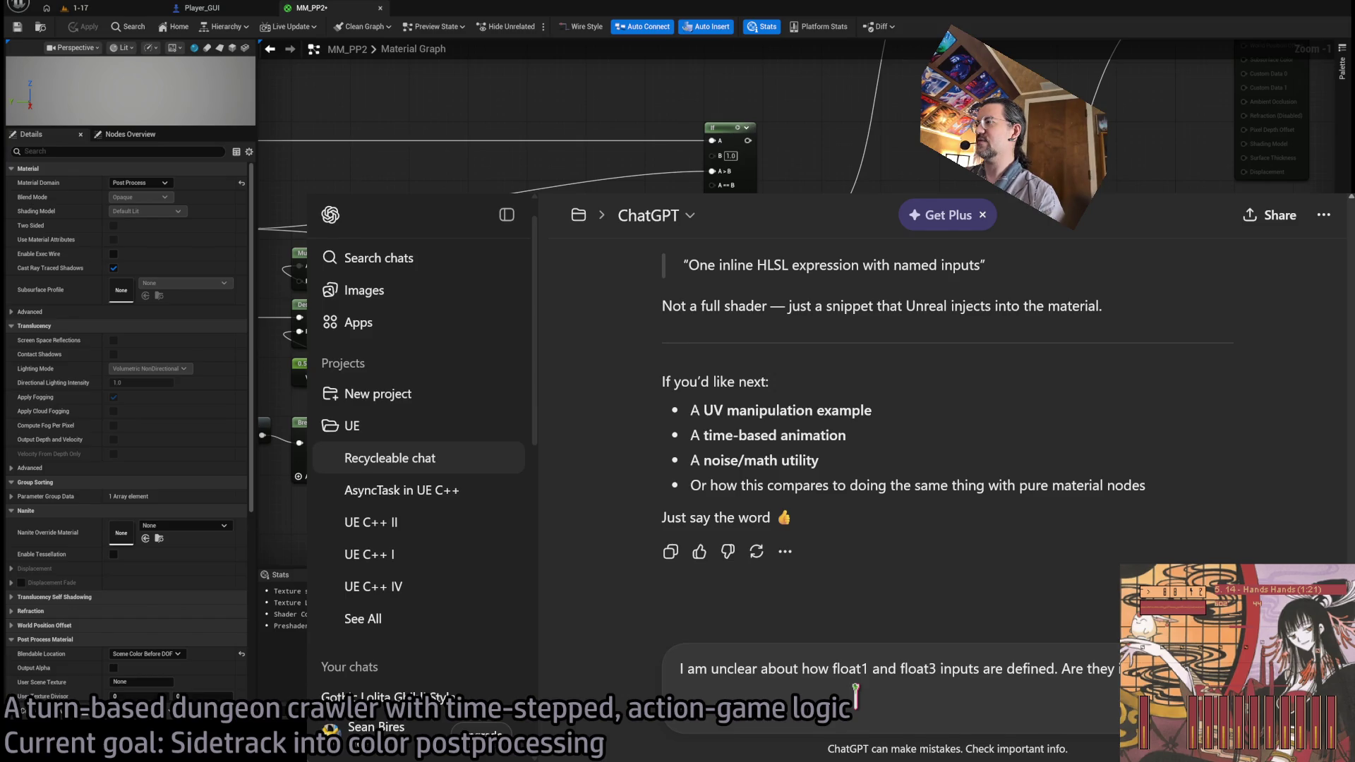
pyautogui.write(' I e')
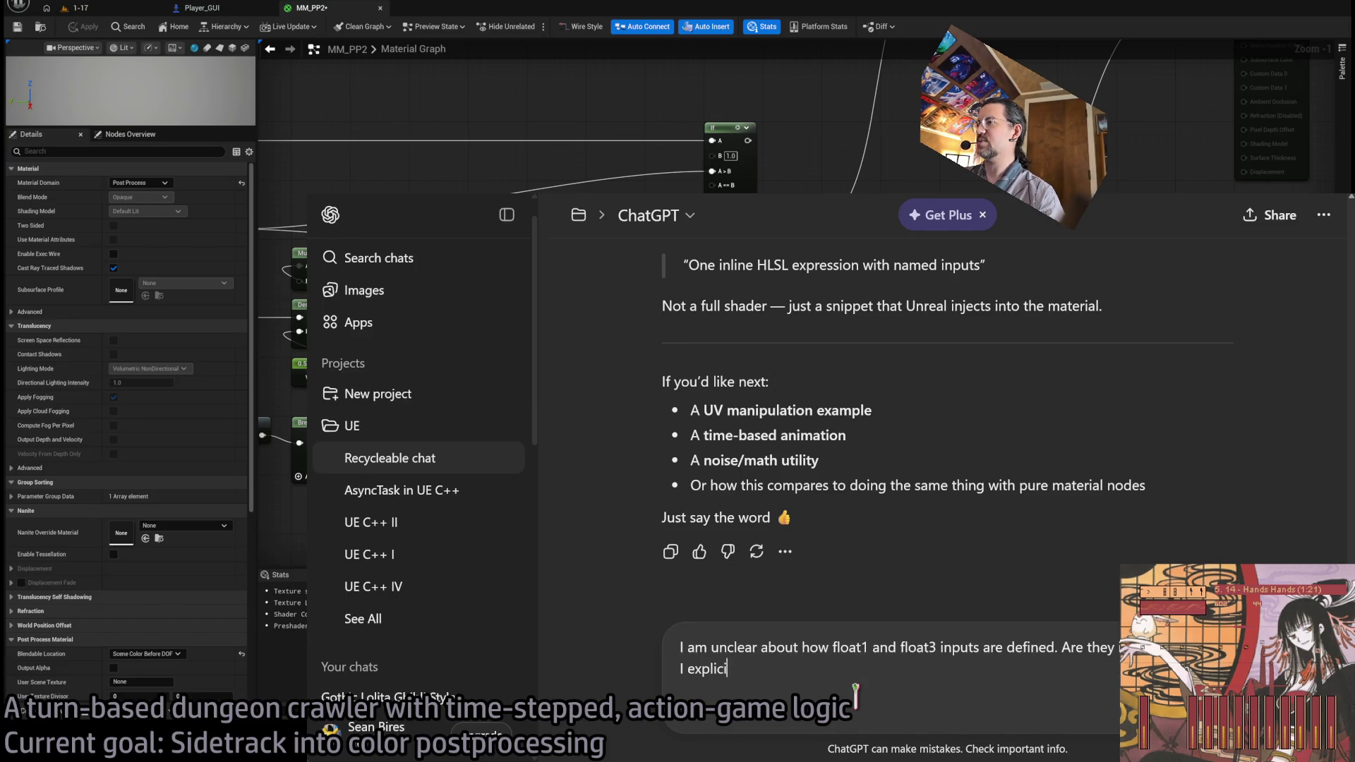
pyautogui.press('BackSpace')
pyautogui.press('BackSpace')
pyautogui.press('BackSpace')
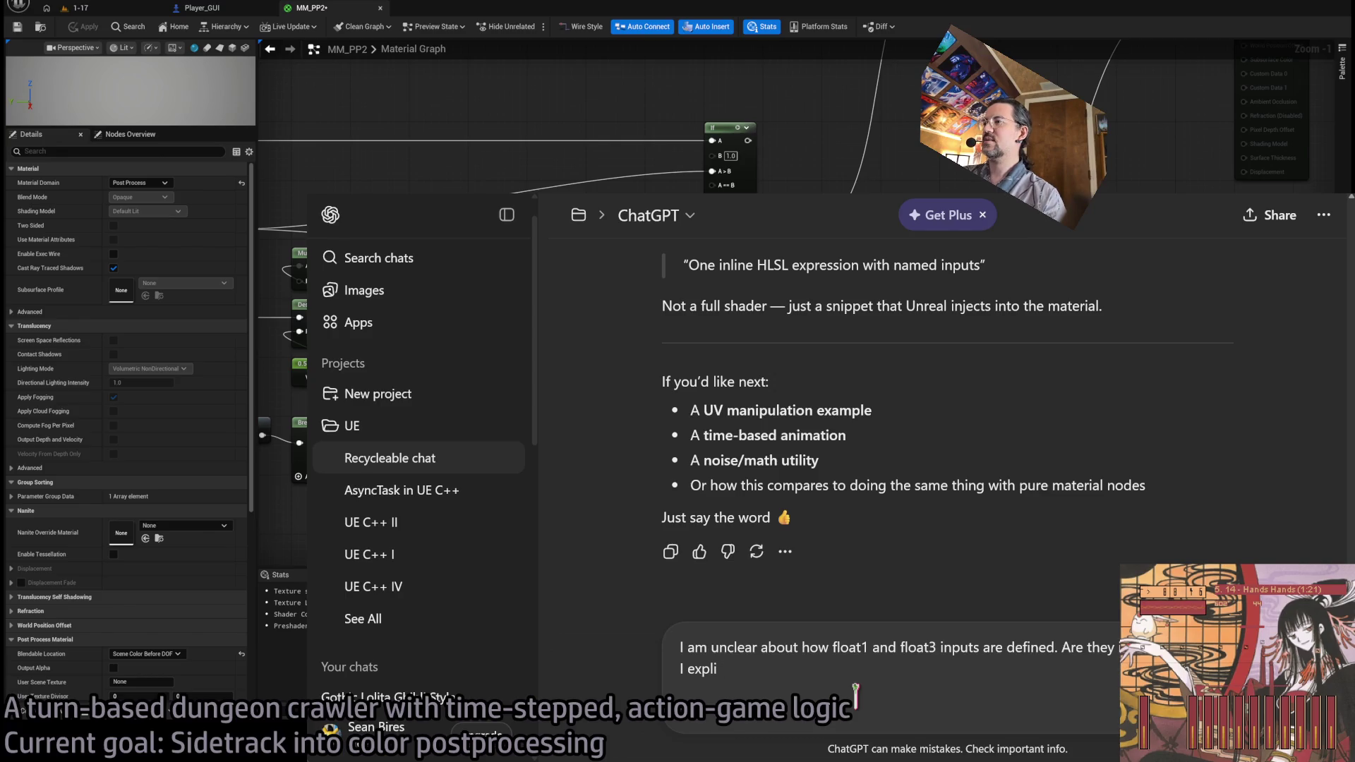
pyautogui.write('citly ')
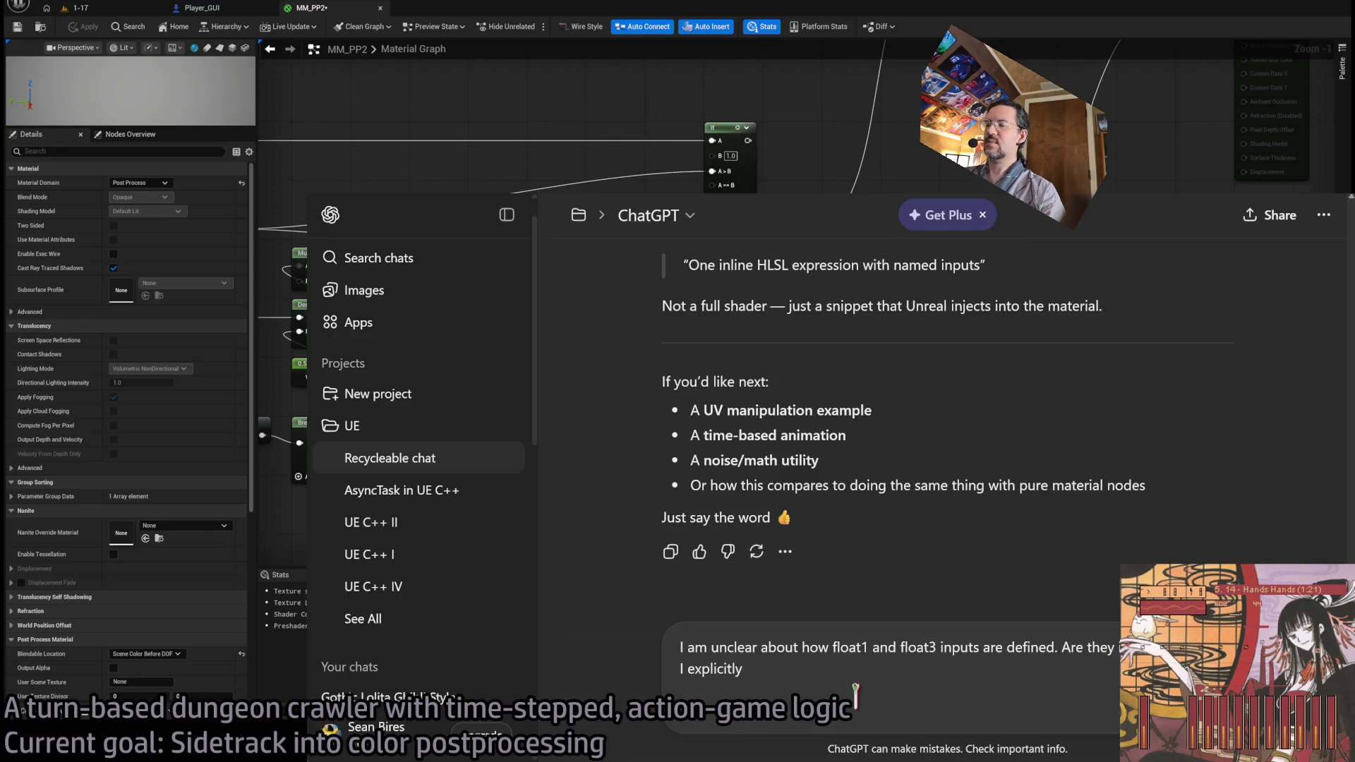
pyautogui.write('define')
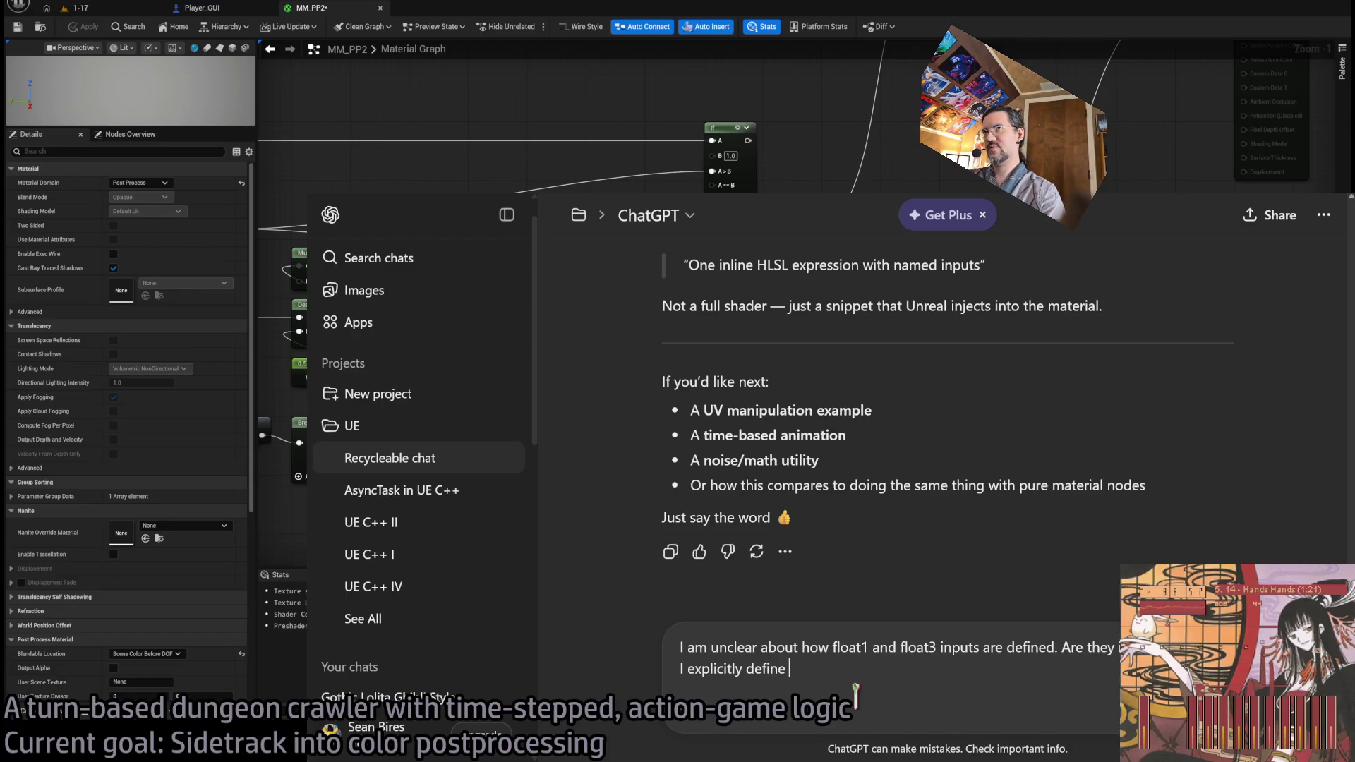
pyautogui.write('them as one or the othe')
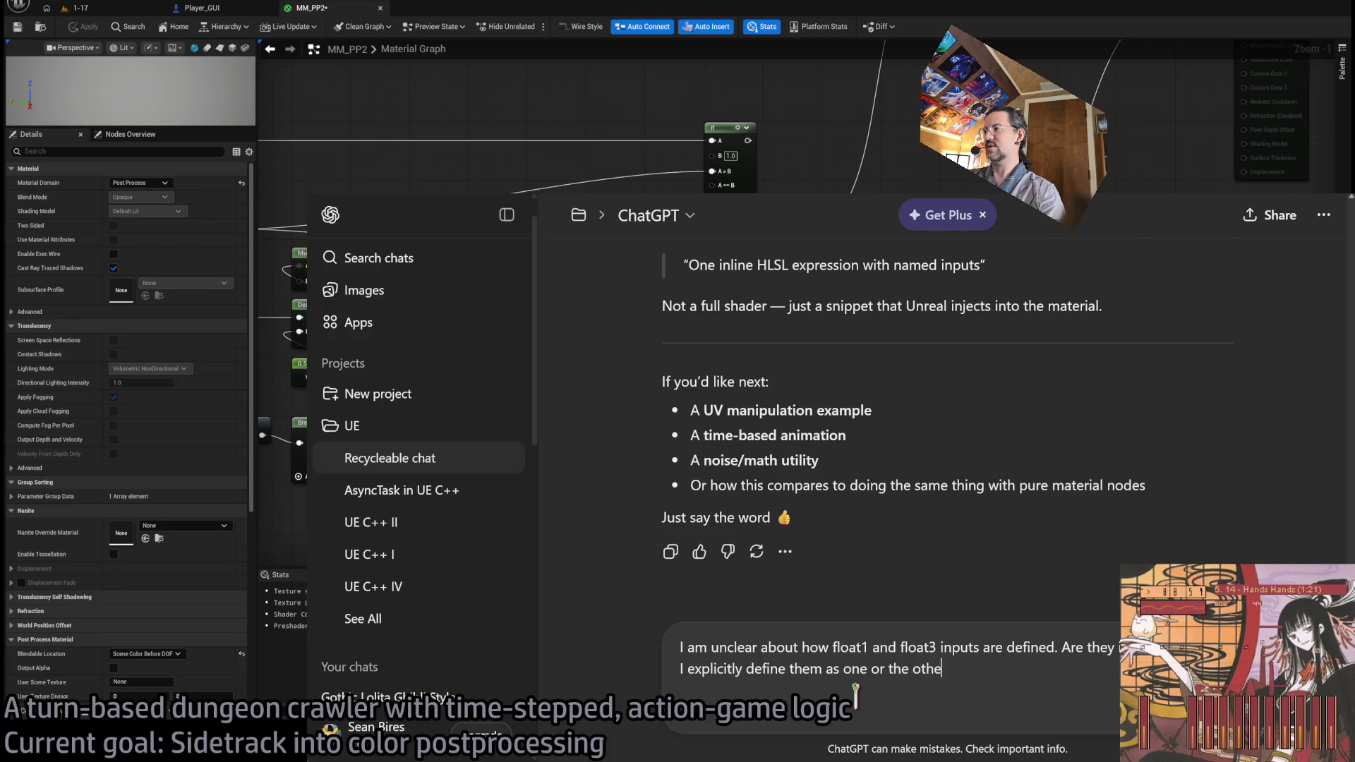
pyautogui.write('r?')
pyautogui.press('Return')
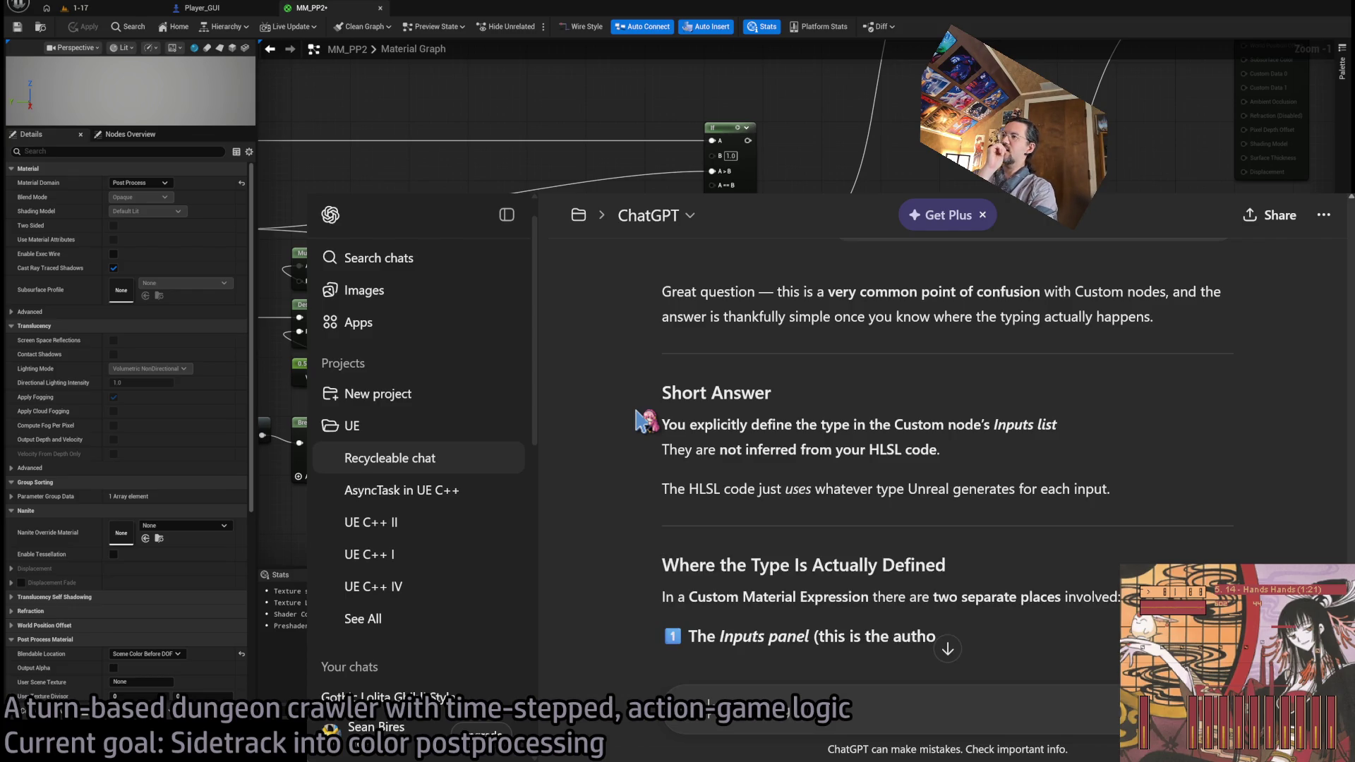
# - Read the opening of ChatGPT's reply on declaring Custom node input types, highlighting paragraphs
pyautogui.tripleClick(700, 297)
pyautogui.tripleClick(1199, 324)
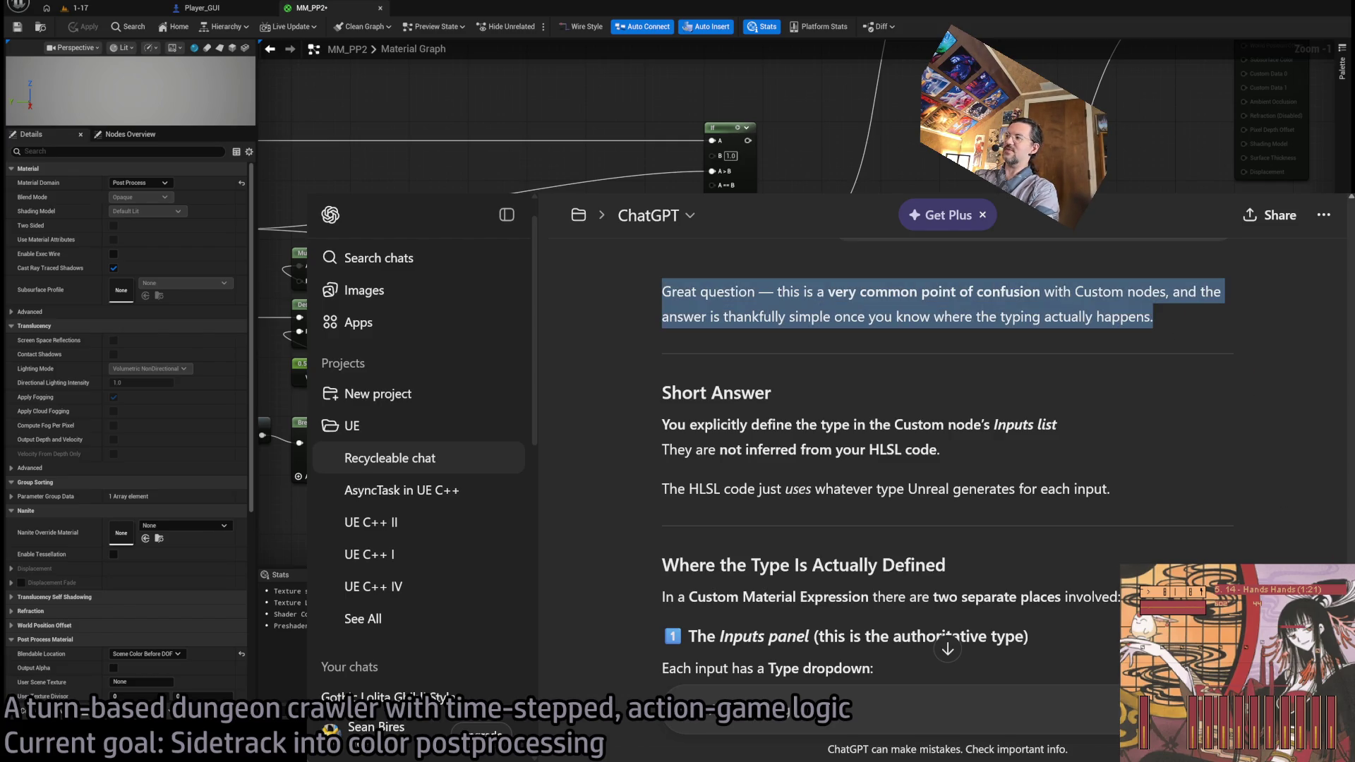
pyautogui.click(1186, 402)
pyautogui.scroll(3, 1186, 402)
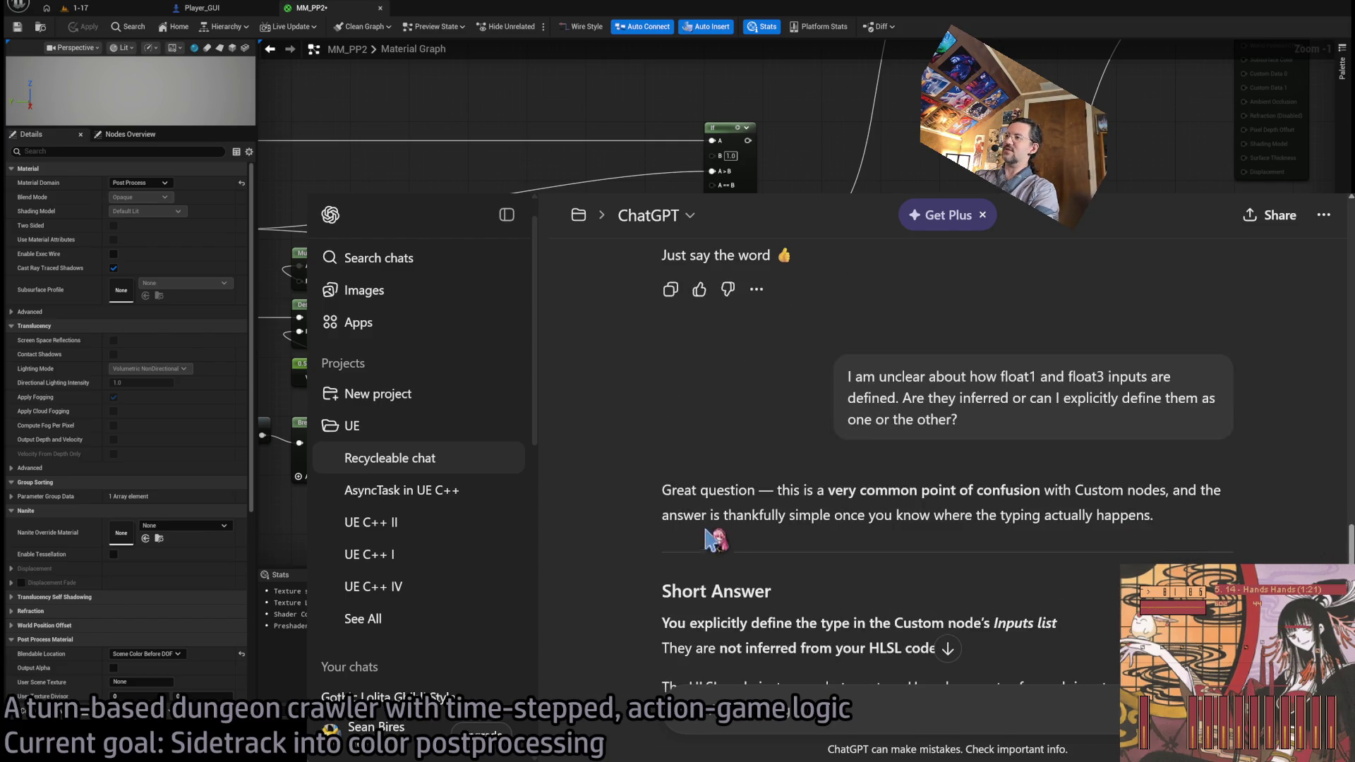
pyautogui.moveTo(707, 515)
pyautogui.mouseDown()
pyautogui.moveTo(669, 515)
pyautogui.moveTo(979, 490)
pyautogui.mouseUp()
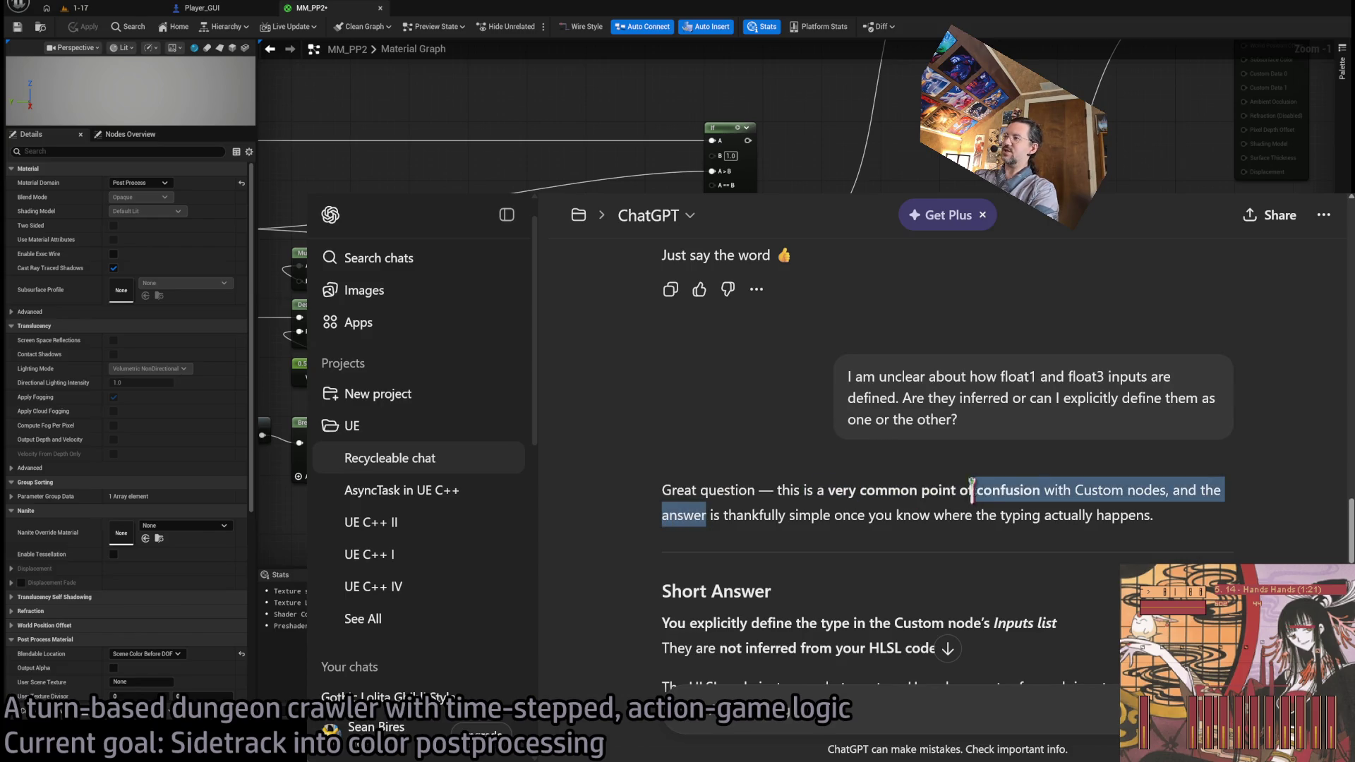
pyautogui.click(872, 489)
pyautogui.scroll(15, 871, 489)
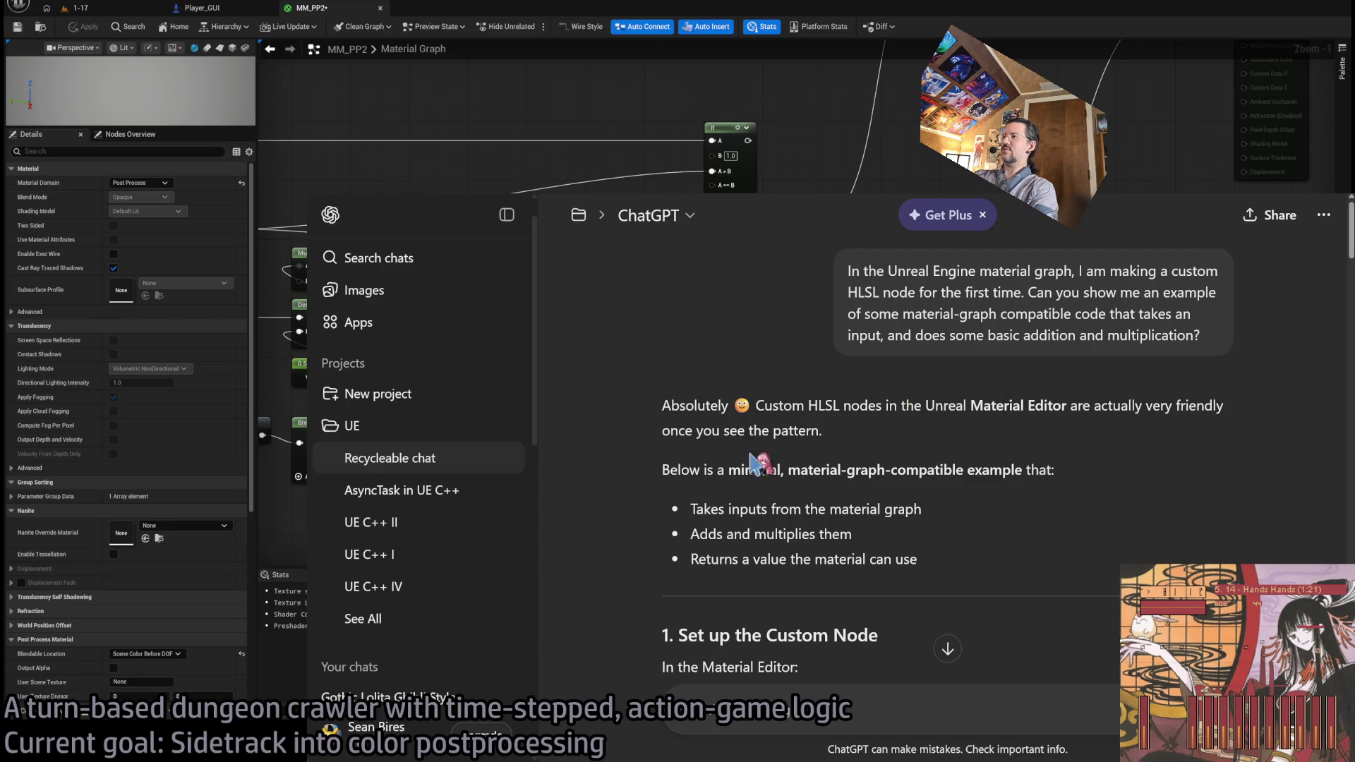
pyautogui.moveTo(1348, 233); pyautogui.dragTo(1349, 474)
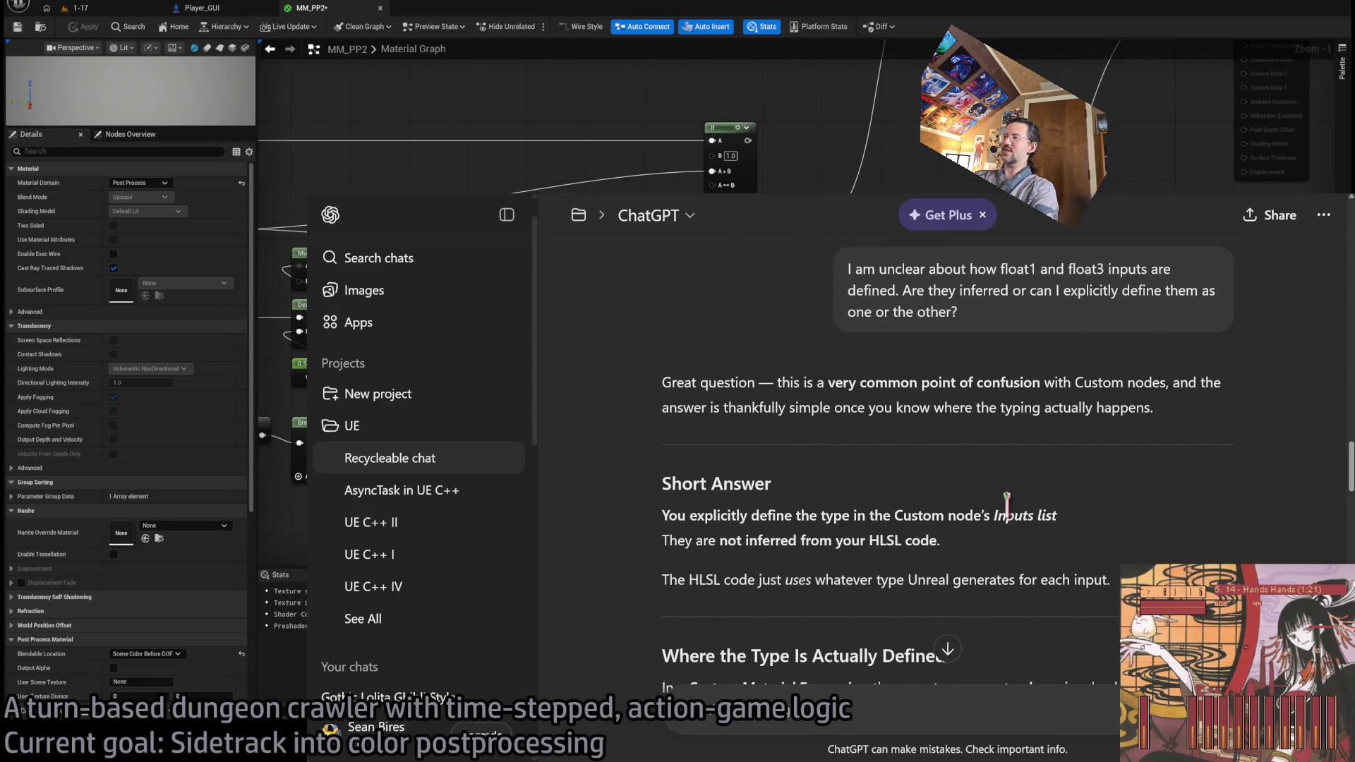
# - Scroll through the rest of the reply, then switch back to the Unreal material graph
pyautogui.scroll(-2, 629, 475)
pyautogui.scroll(-5, 625, 561)
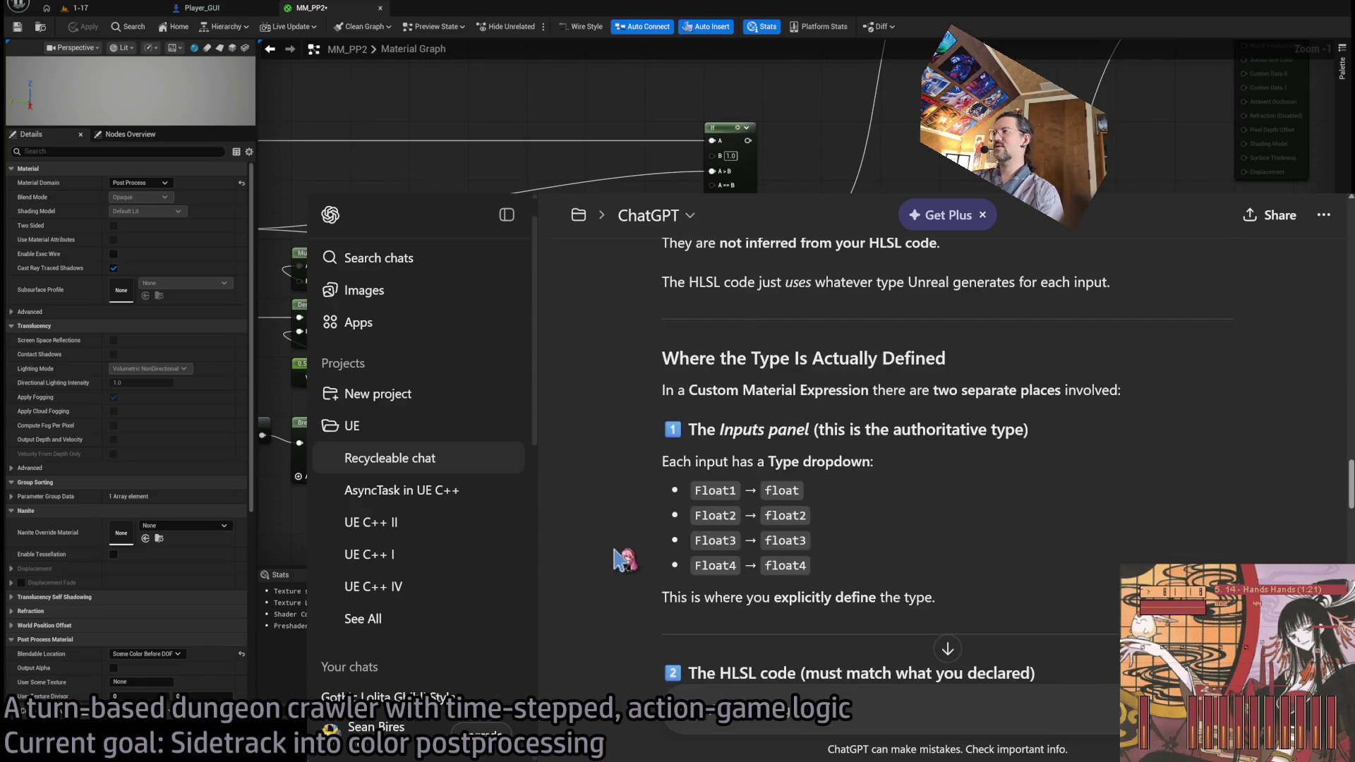
pyautogui.scroll(1, 614, 549)
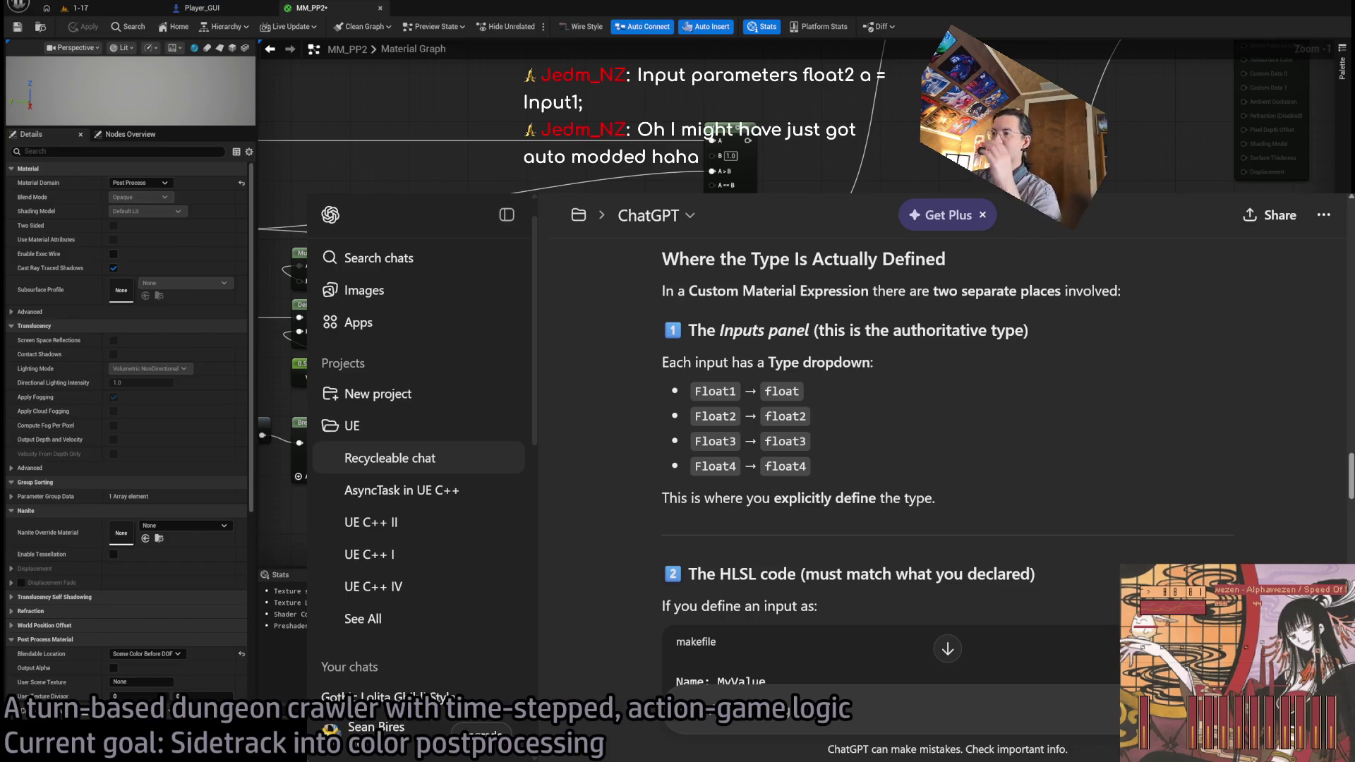
pyautogui.scroll(-4, 712, 525)
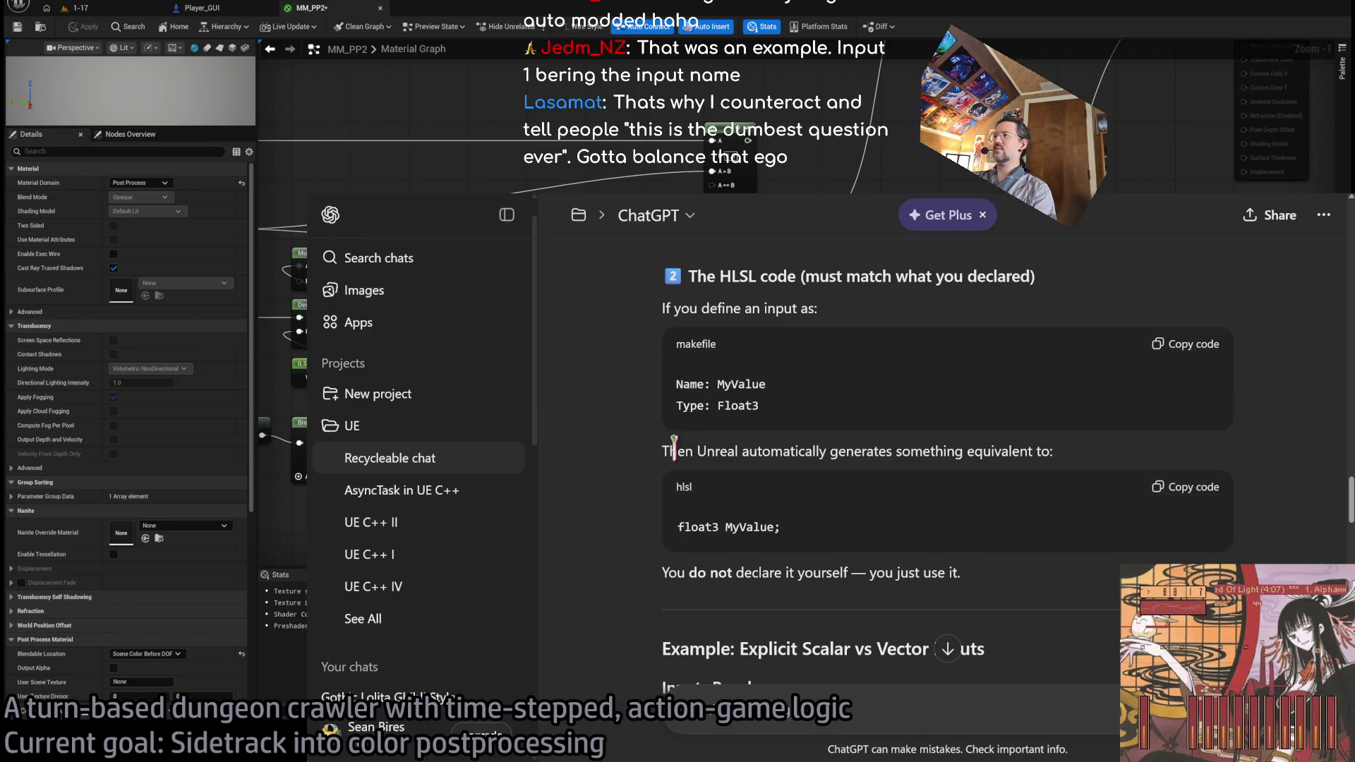
pyautogui.scroll(-3, 643, 522)
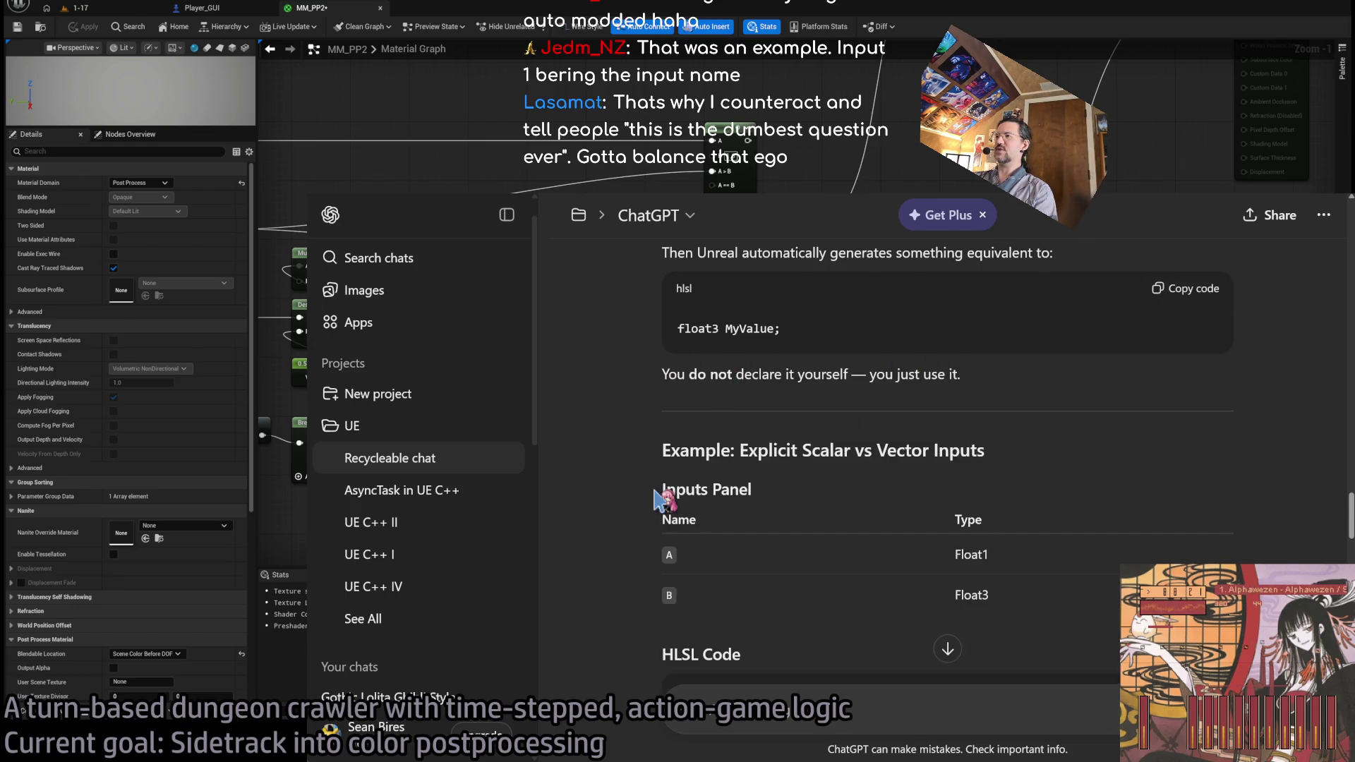
pyautogui.scroll(-3, 642, 494)
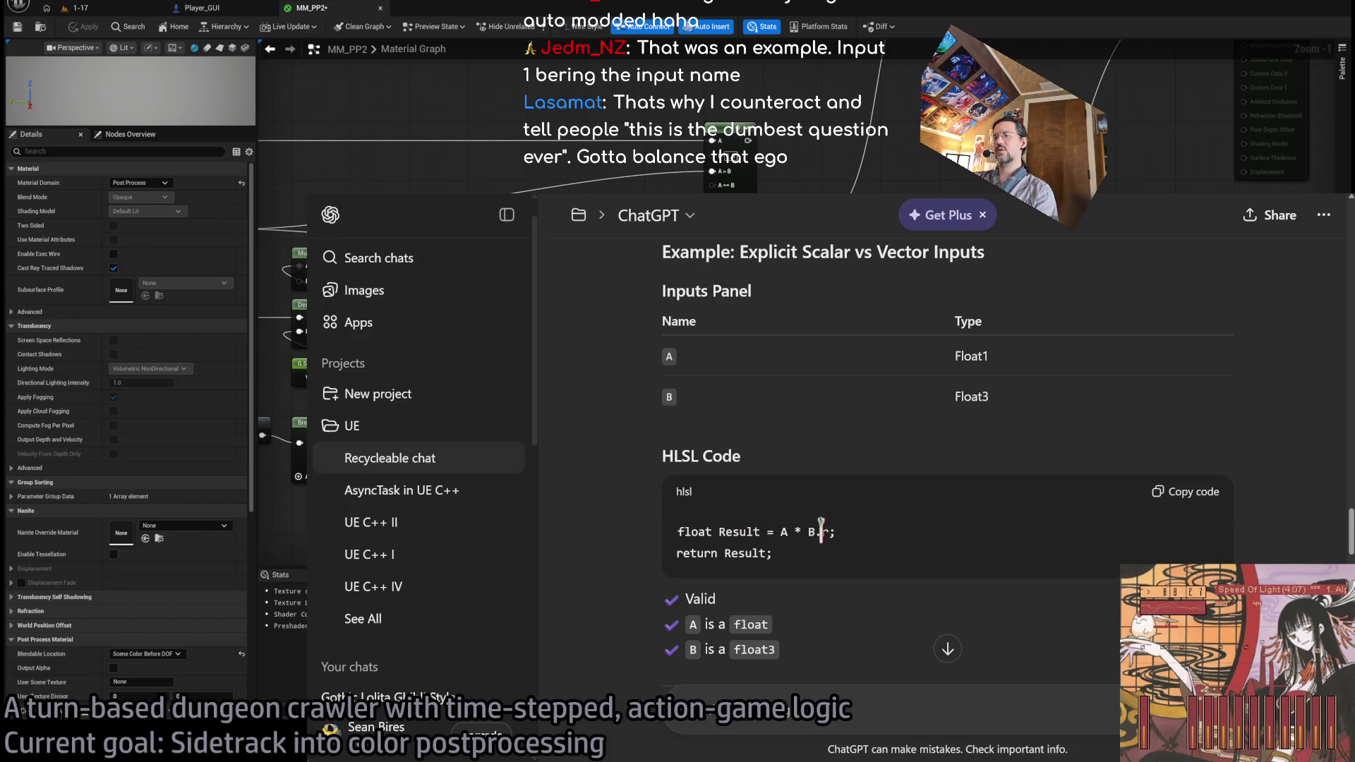
pyautogui.scroll(-3, 804, 559)
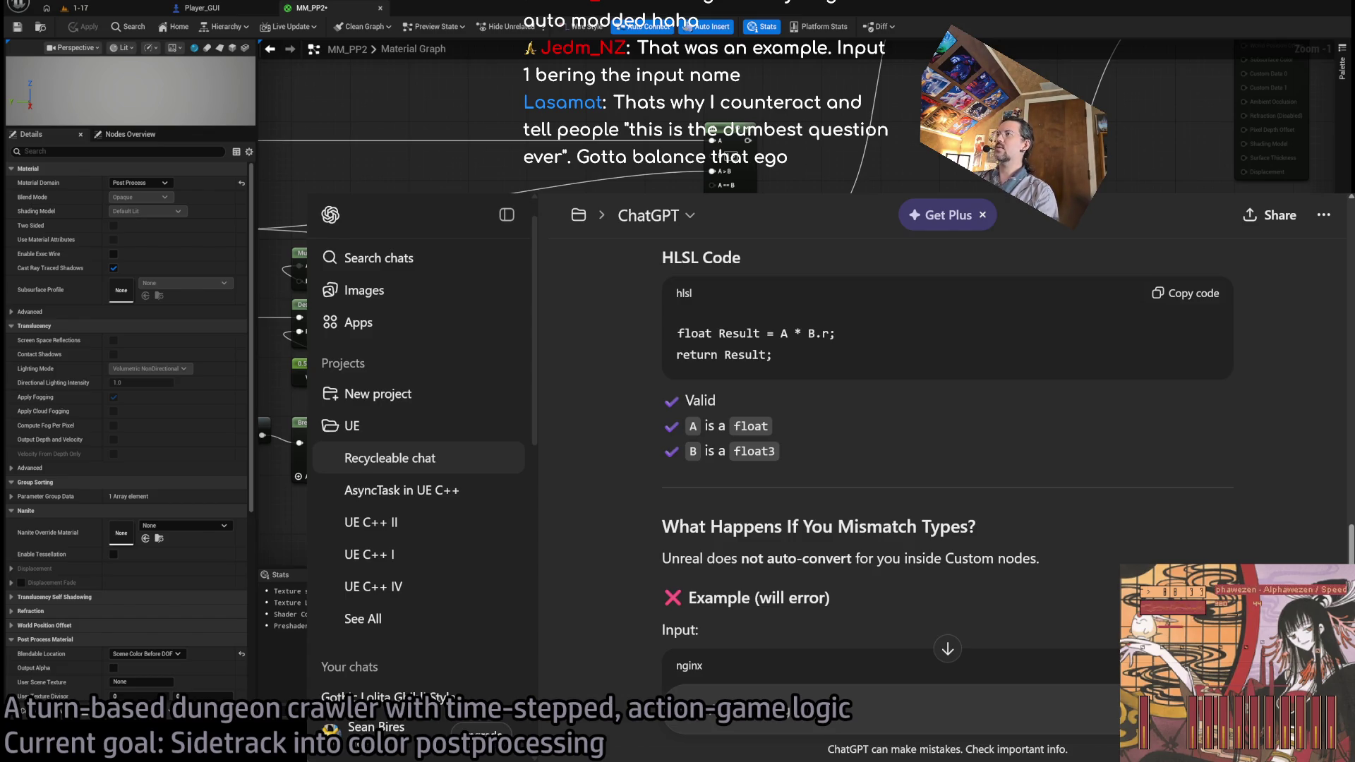
pyautogui.scroll(-3, 648, 316)
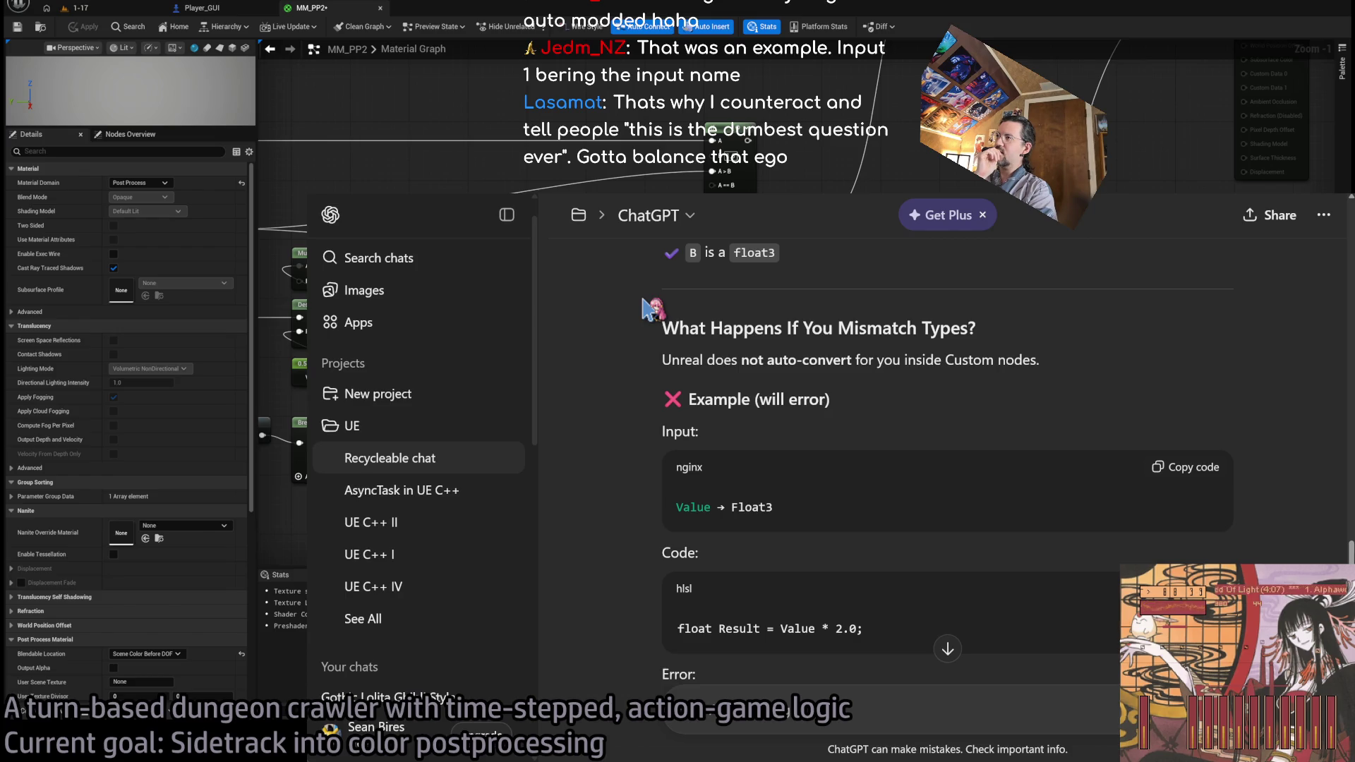
pyautogui.scroll(3, 648, 311)
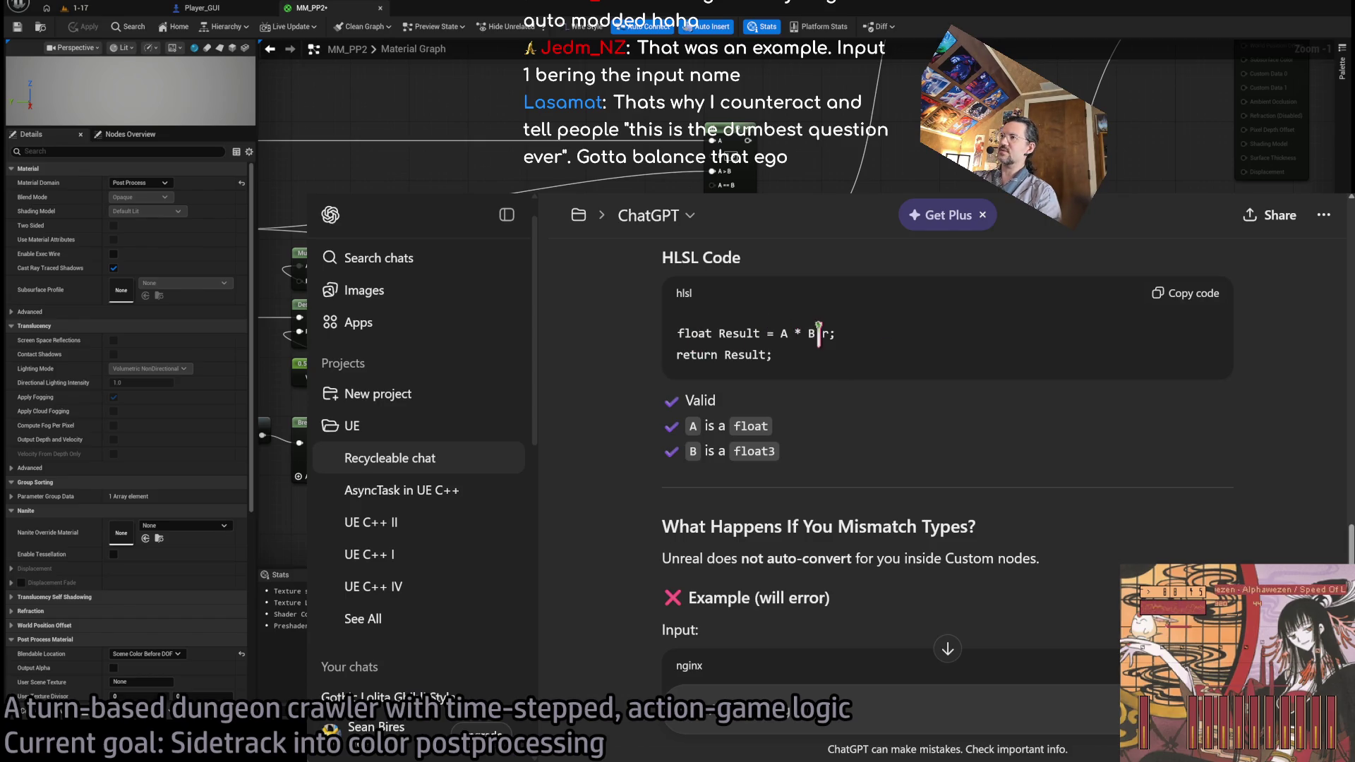
pyautogui.hotkey('alt', 'Tab')
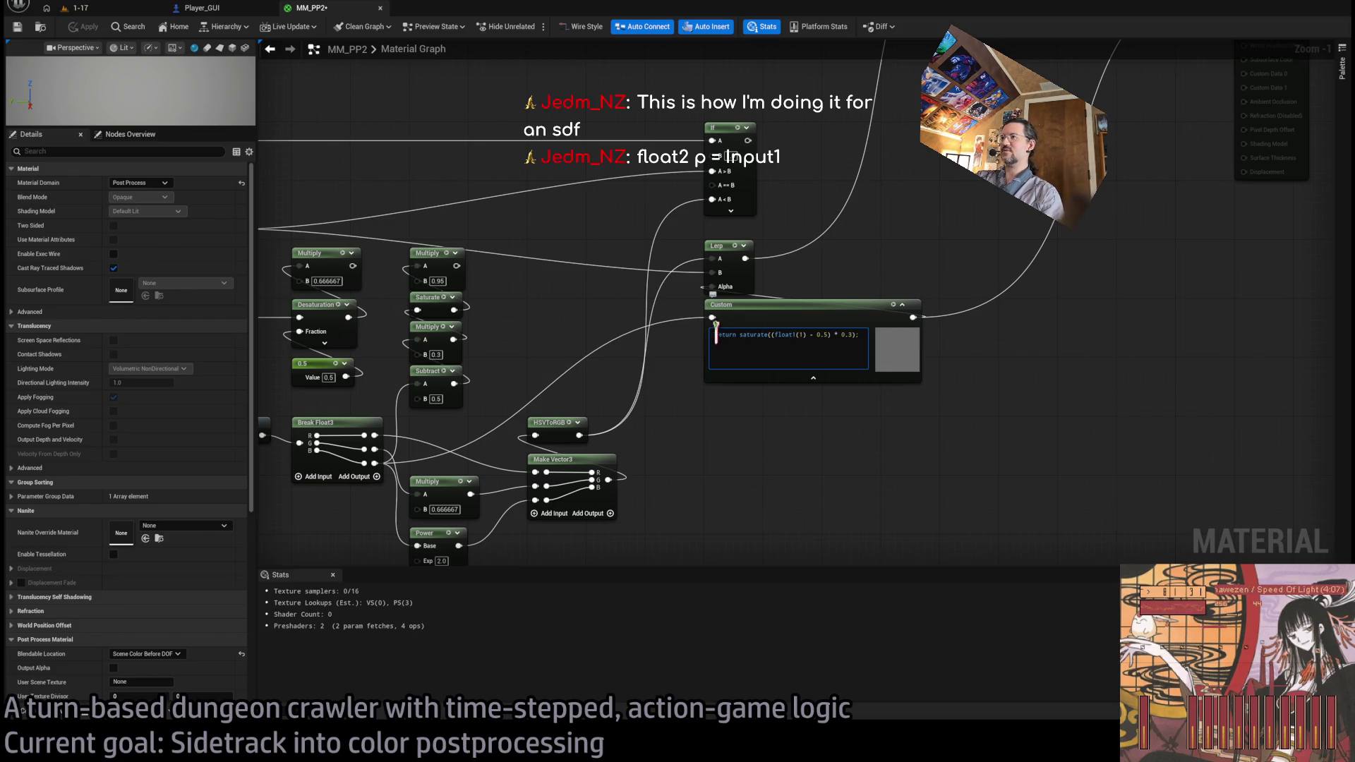
# - Add a 'float1 MyInput = A;' line above the return in the Custom node code
pyautogui.press('Return')
pyautogui.write('float1 MyInput')
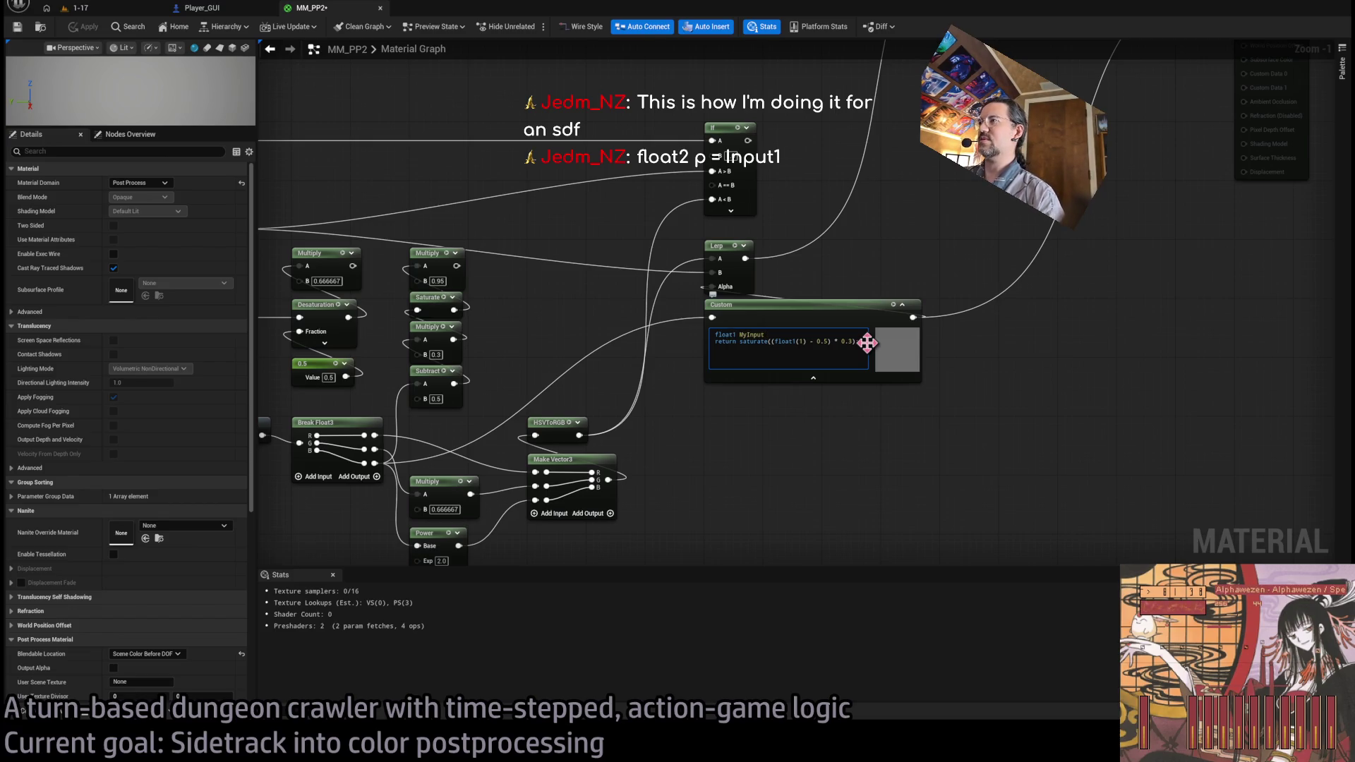
pyautogui.write('= A')
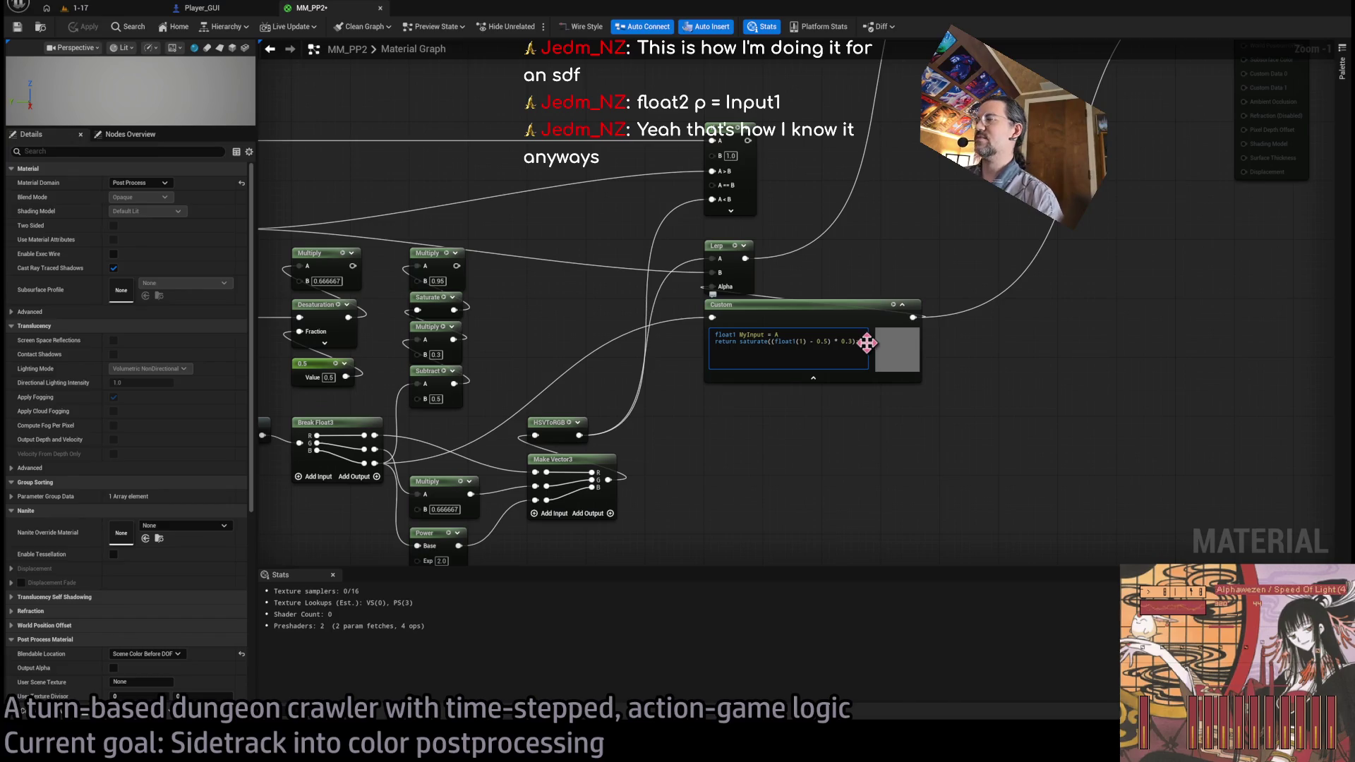
pyautogui.click(838, 449)
pyautogui.click(822, 341)
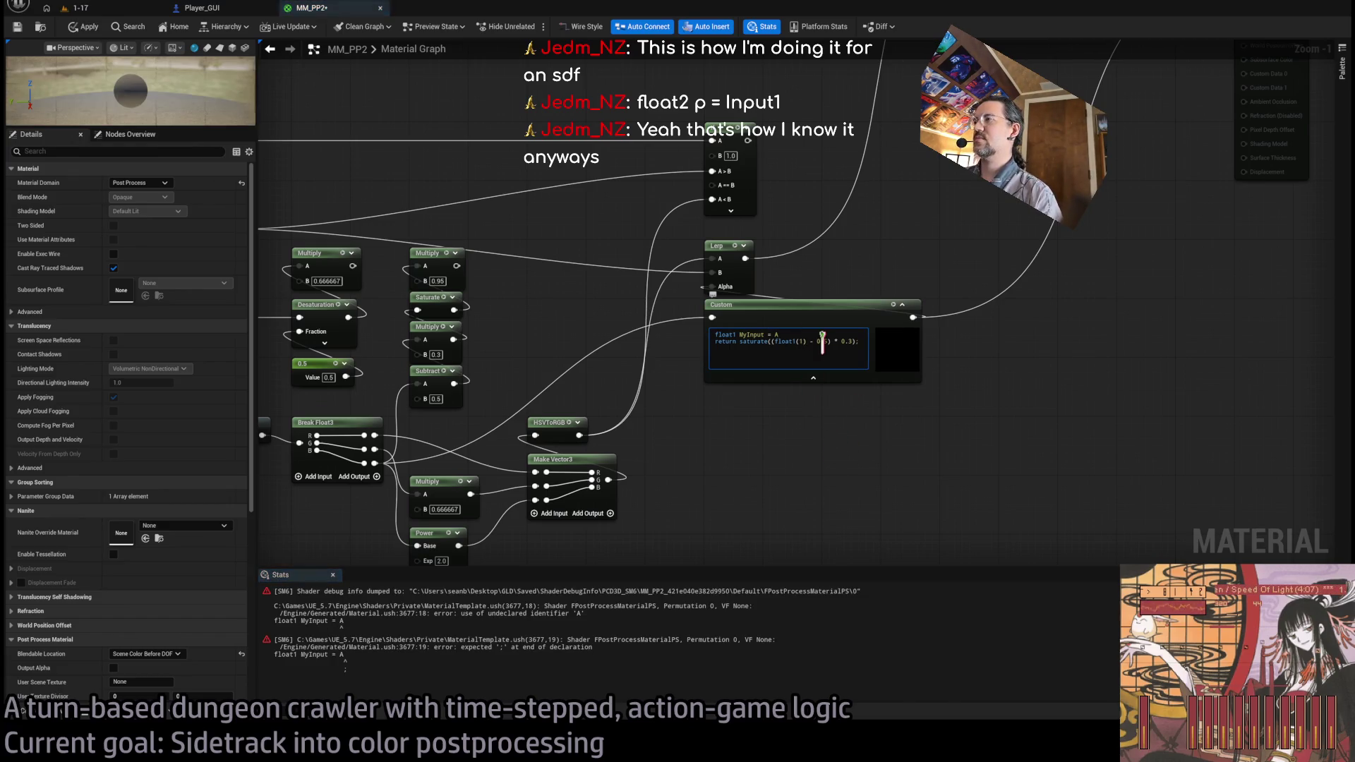
pyautogui.click(821, 452)
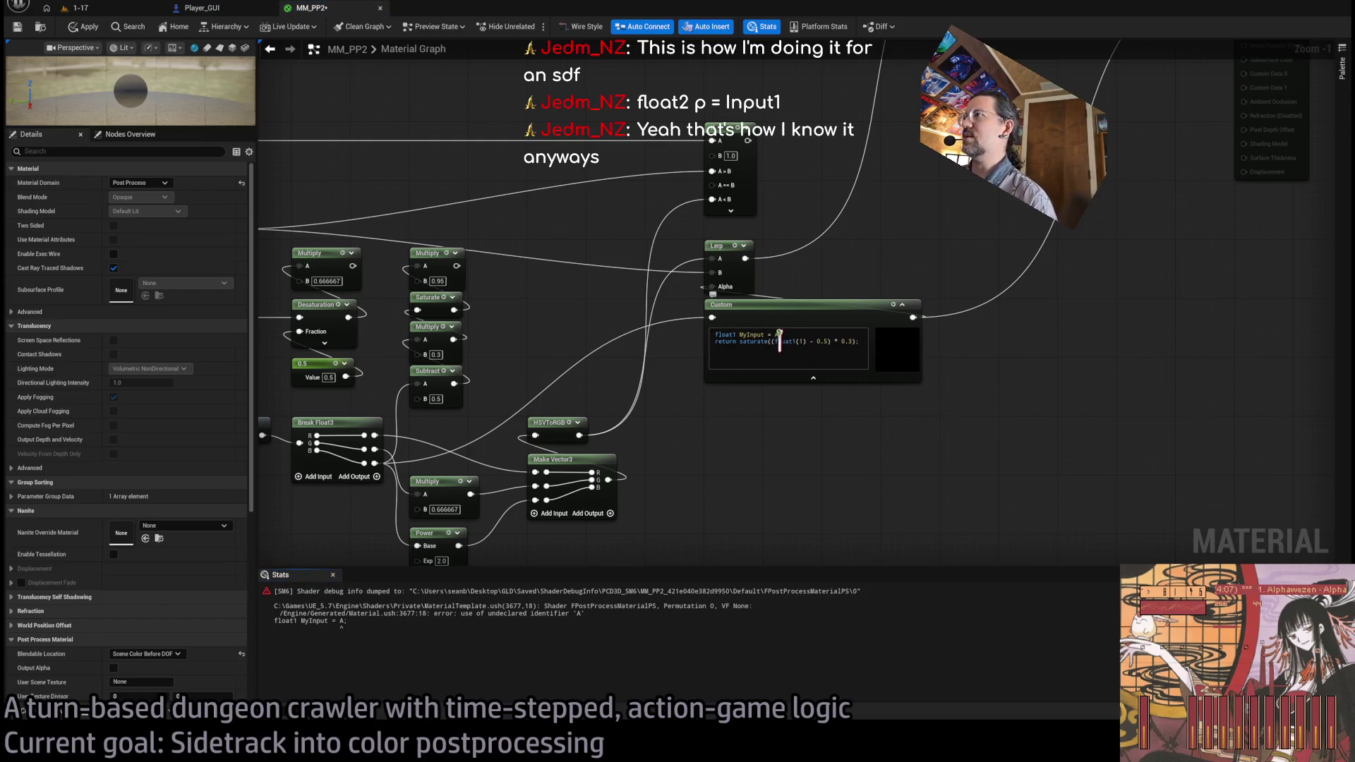
# - Replace float1(1) inside saturate with MyInput and recompile the Custom node
pyautogui.moveTo(775, 341); pyautogui.dragTo(806, 340)
pyautogui.write('A')
pyautogui.click(813, 394)
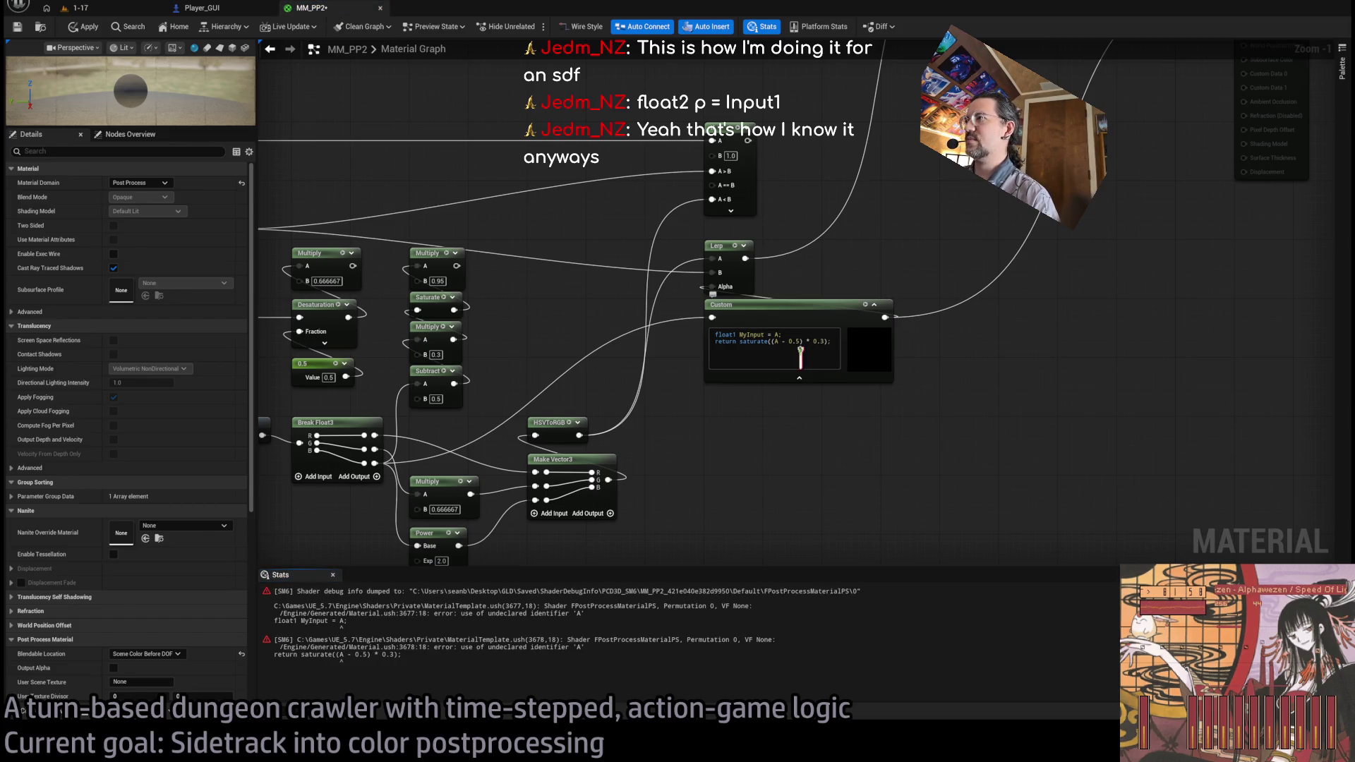
pyautogui.scroll(1, 812, 358)
pyautogui.doubleClick(770, 338)
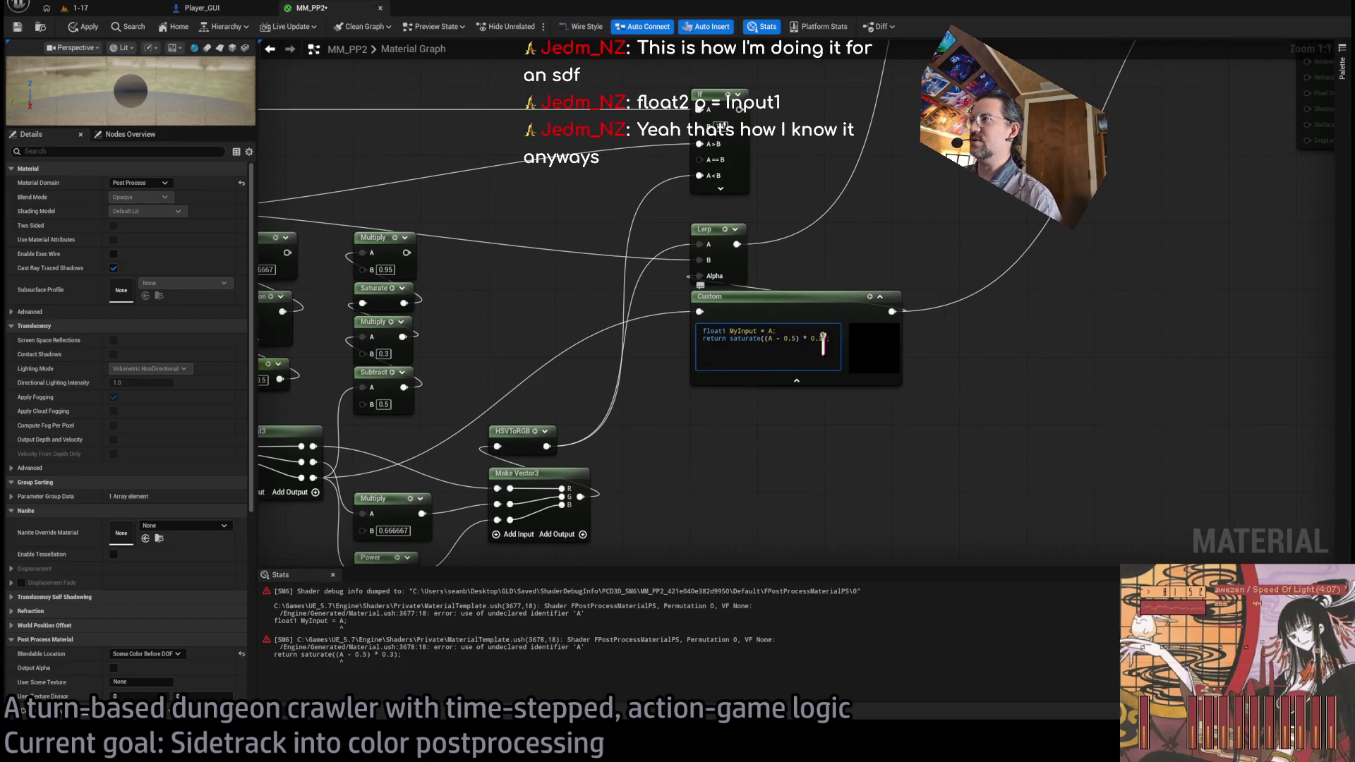
pyautogui.write('MyInput')
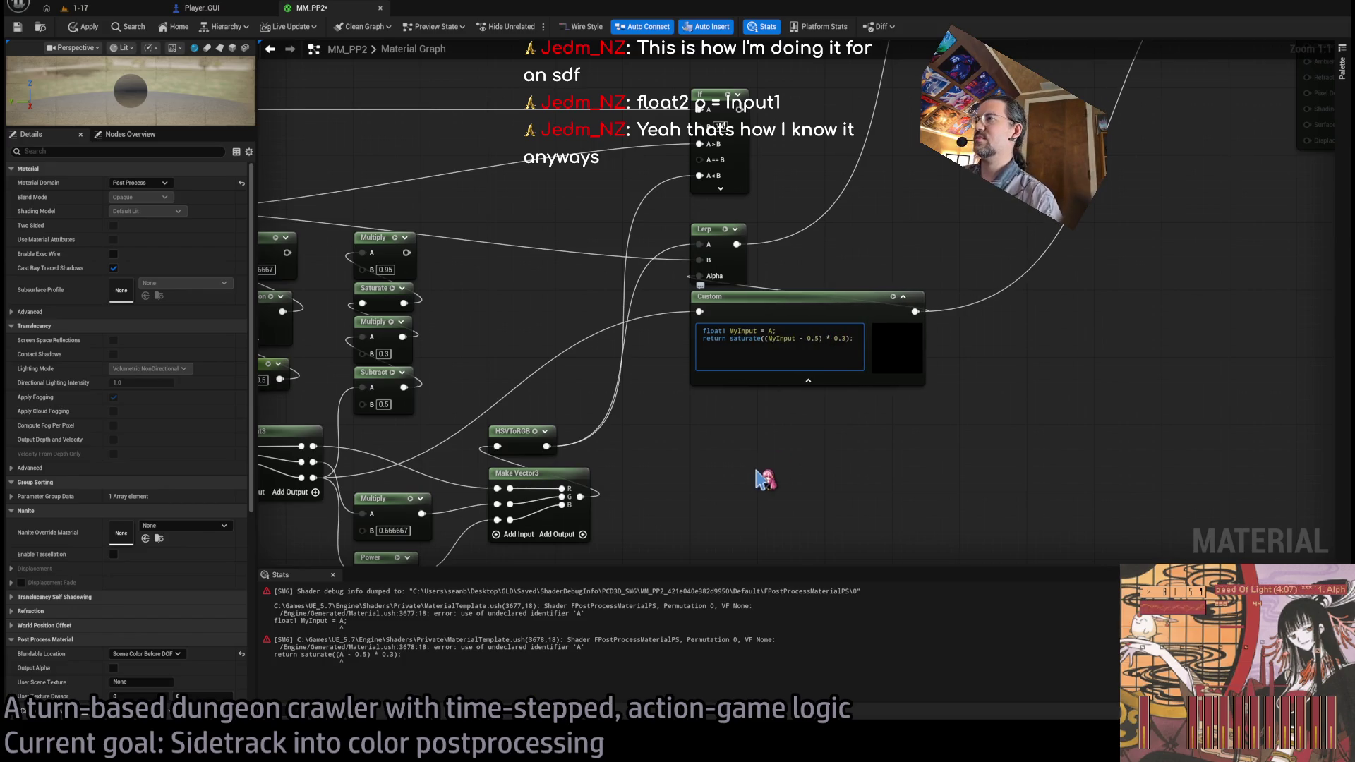
pyautogui.click(751, 482)
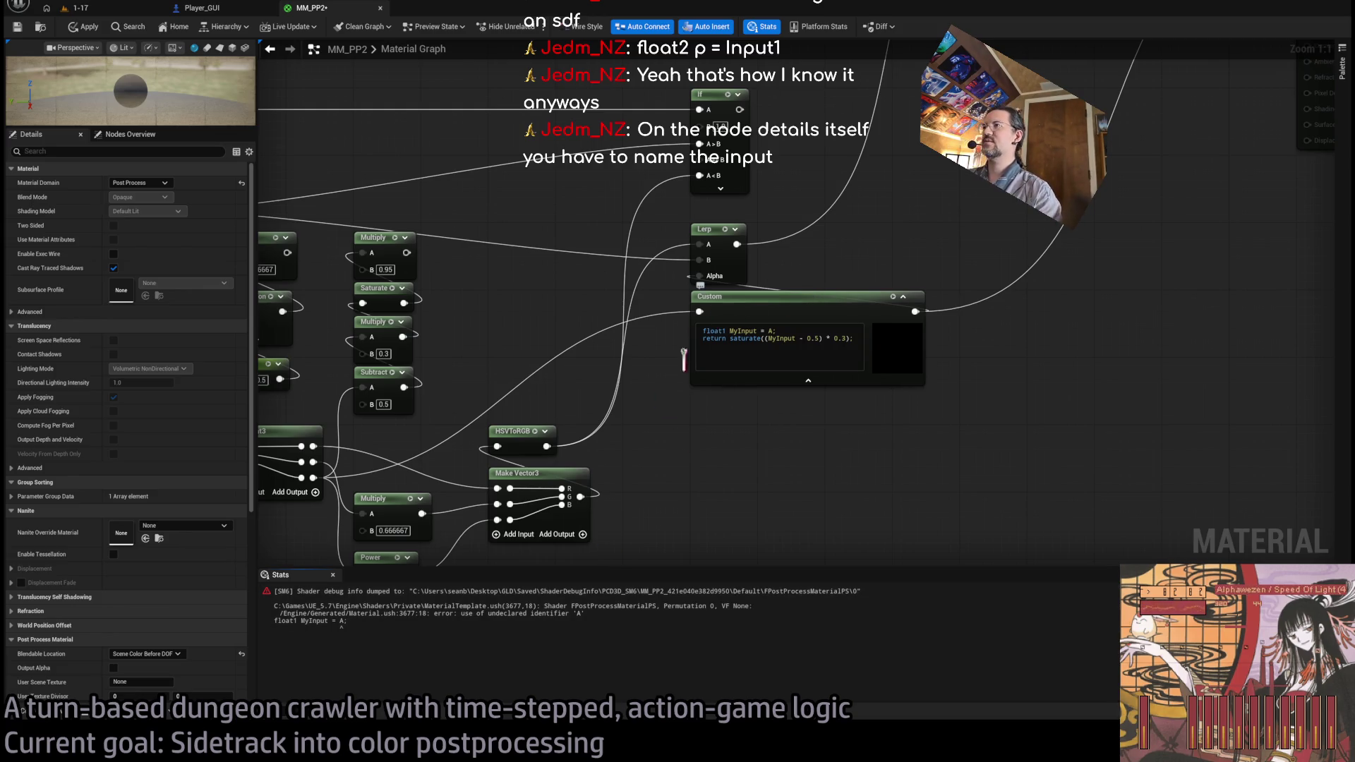
pyautogui.hotkey('alt', 'Tab')
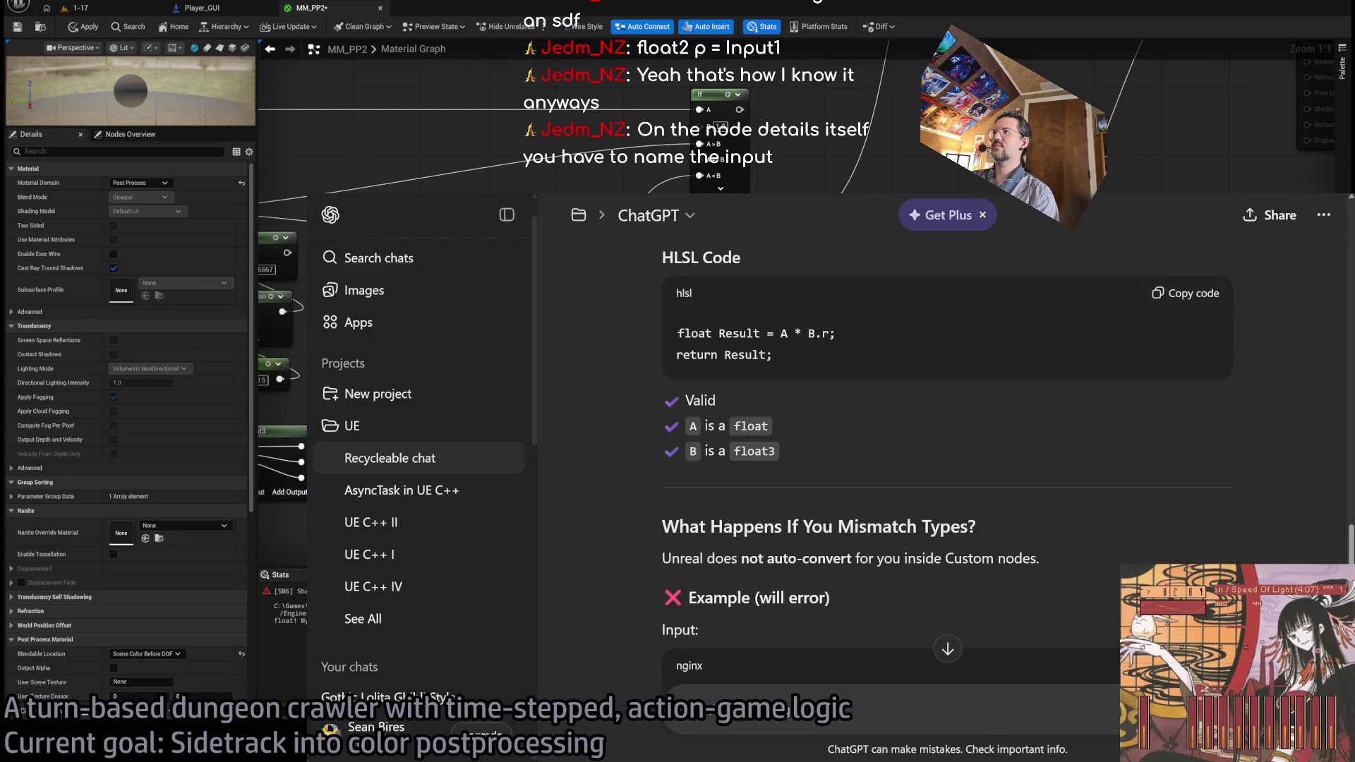
# - Reword the float1/float3 question to specify an Unreal Engine material graph custom node, dropping 'HLSL', and resend
pyautogui.hotkey('alt', 'Tab')
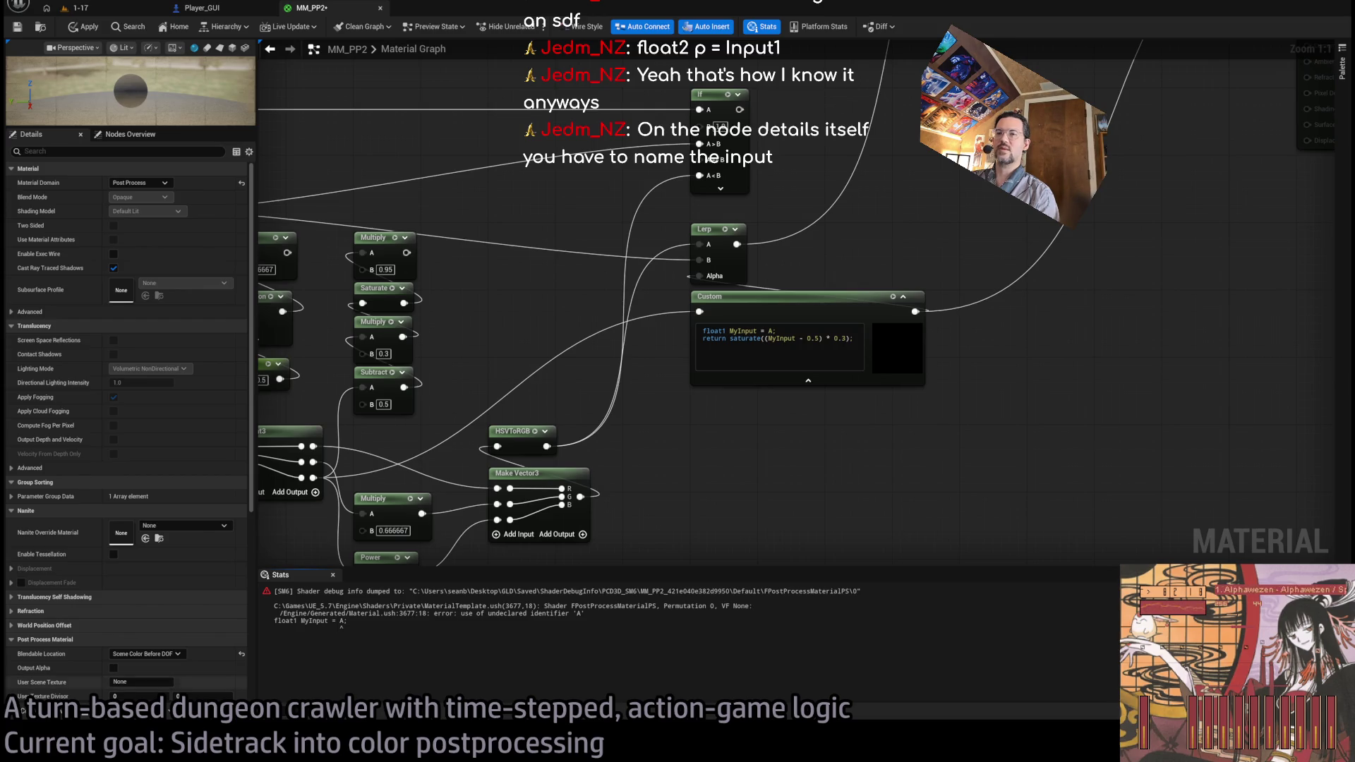
pyautogui.hotkey('alt', 'Tab')
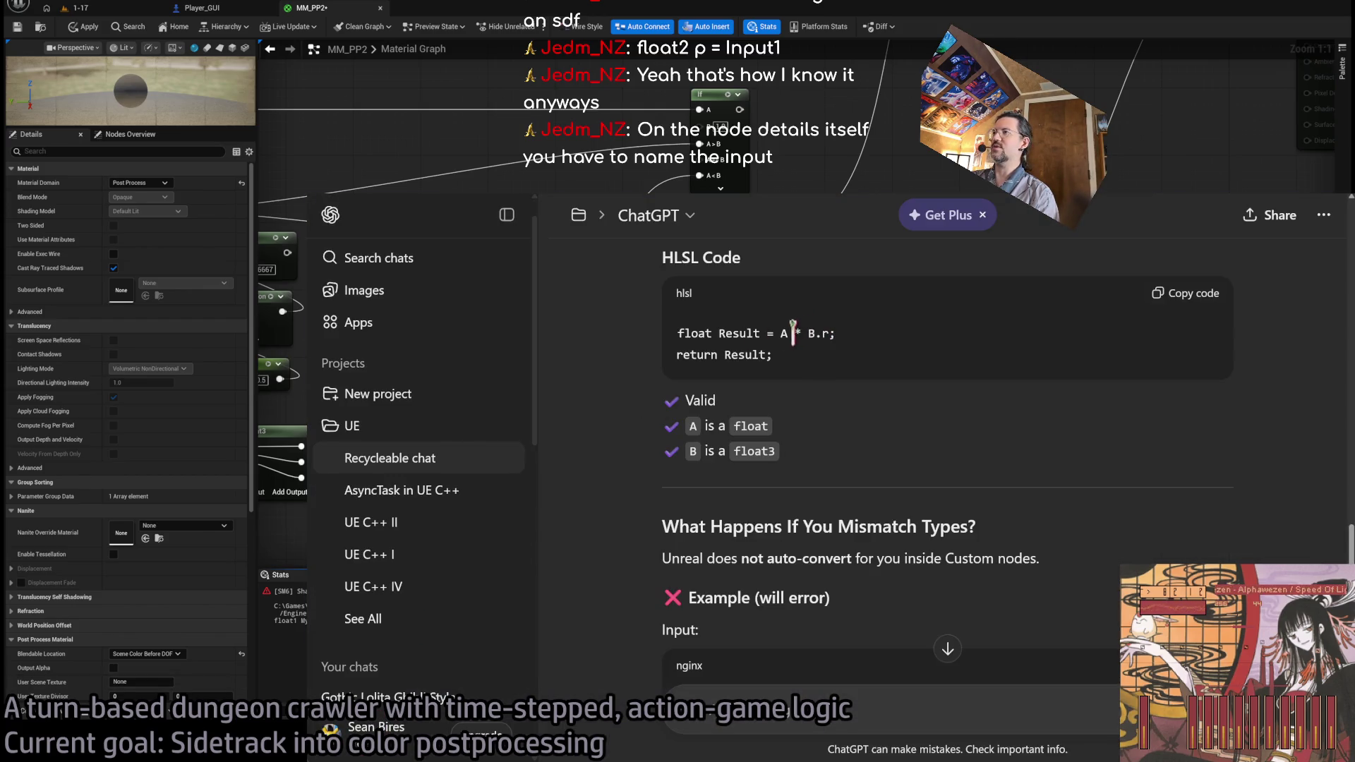
pyautogui.scroll(10, 814, 528)
pyautogui.scroll(-10, 813, 528)
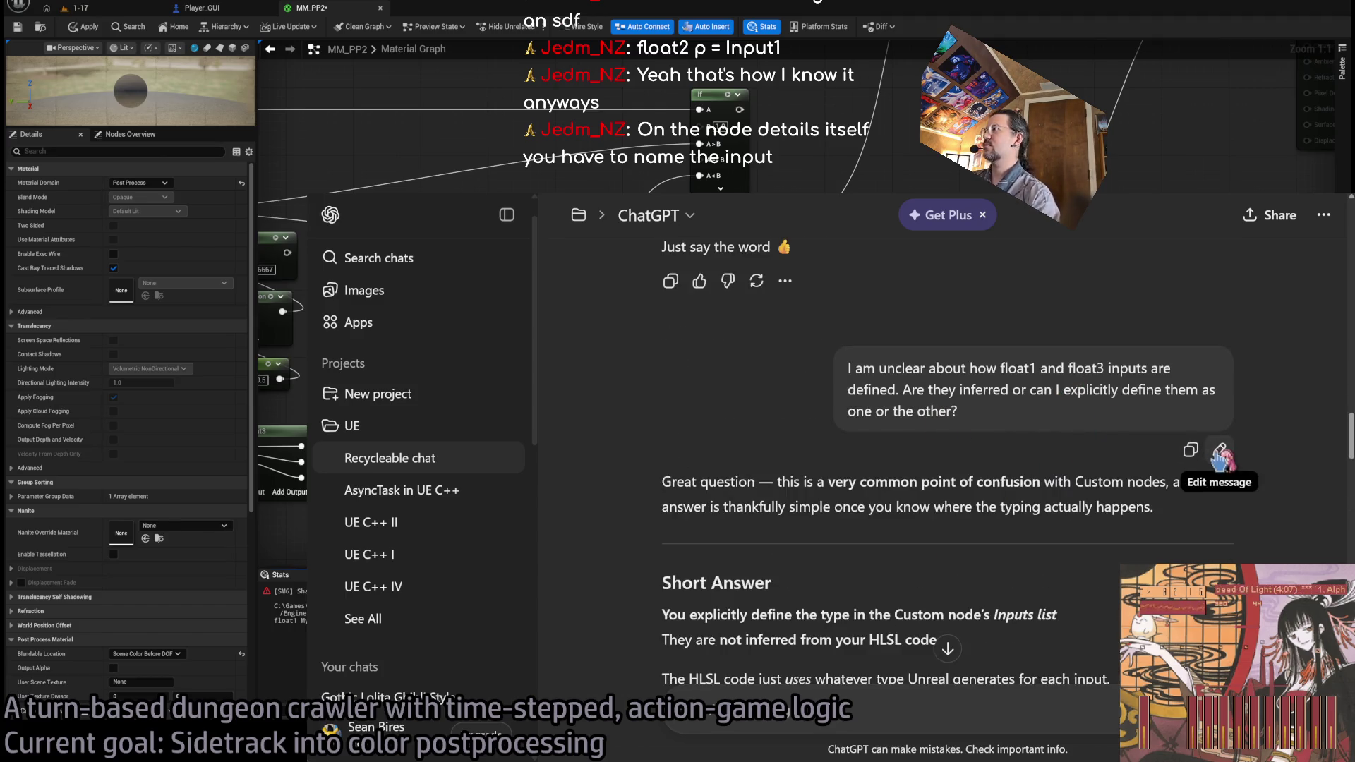
pyautogui.click(1218, 449)
pyautogui.click(1055, 375)
pyautogui.write('in an Unreal Engin')
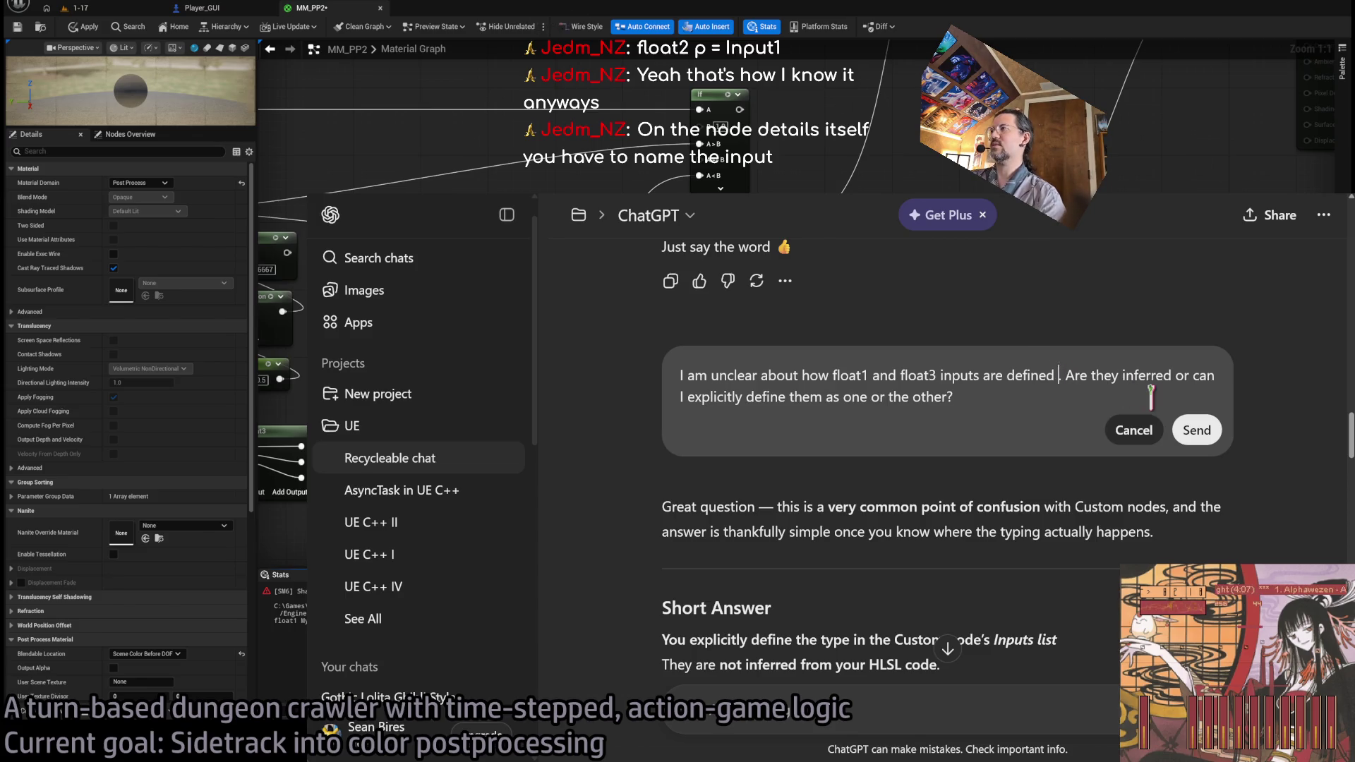
pyautogui.write('e custom ')
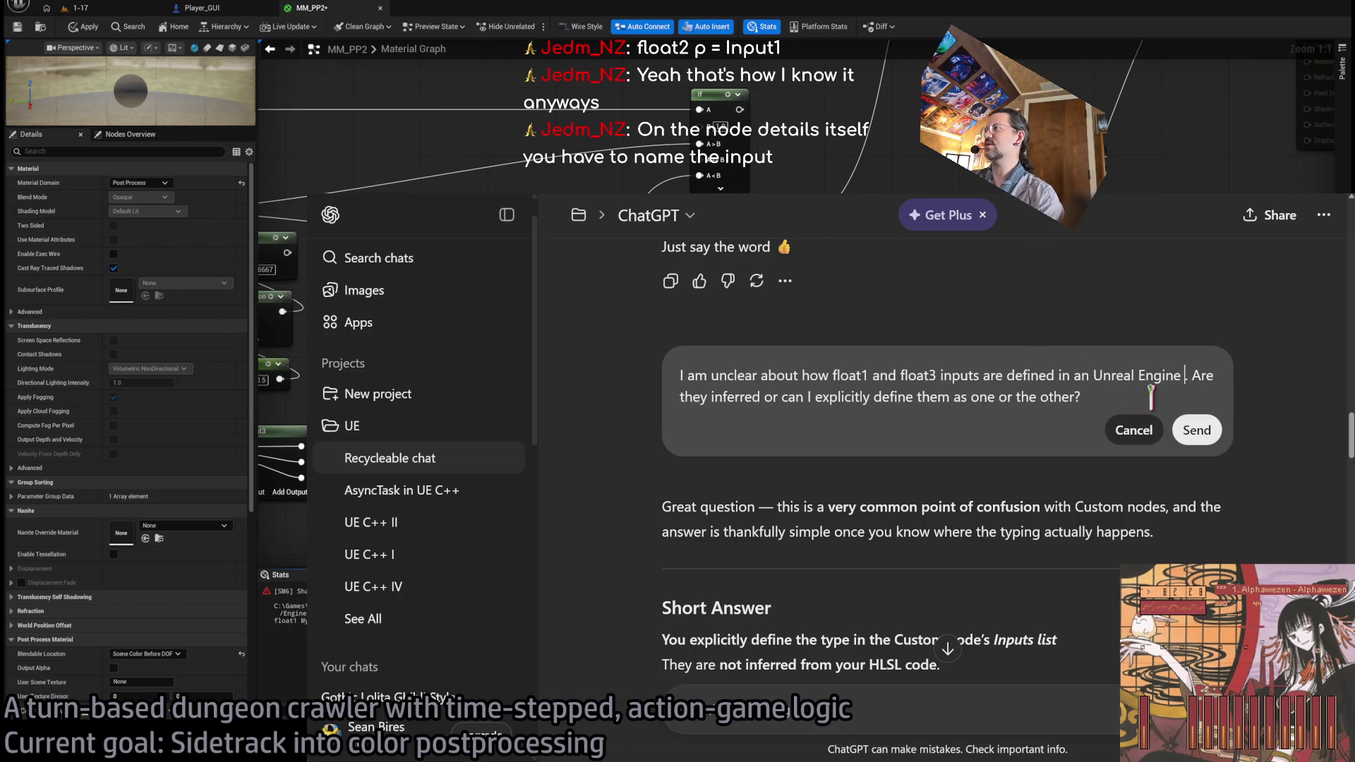
pyautogui.write('HLSL node')
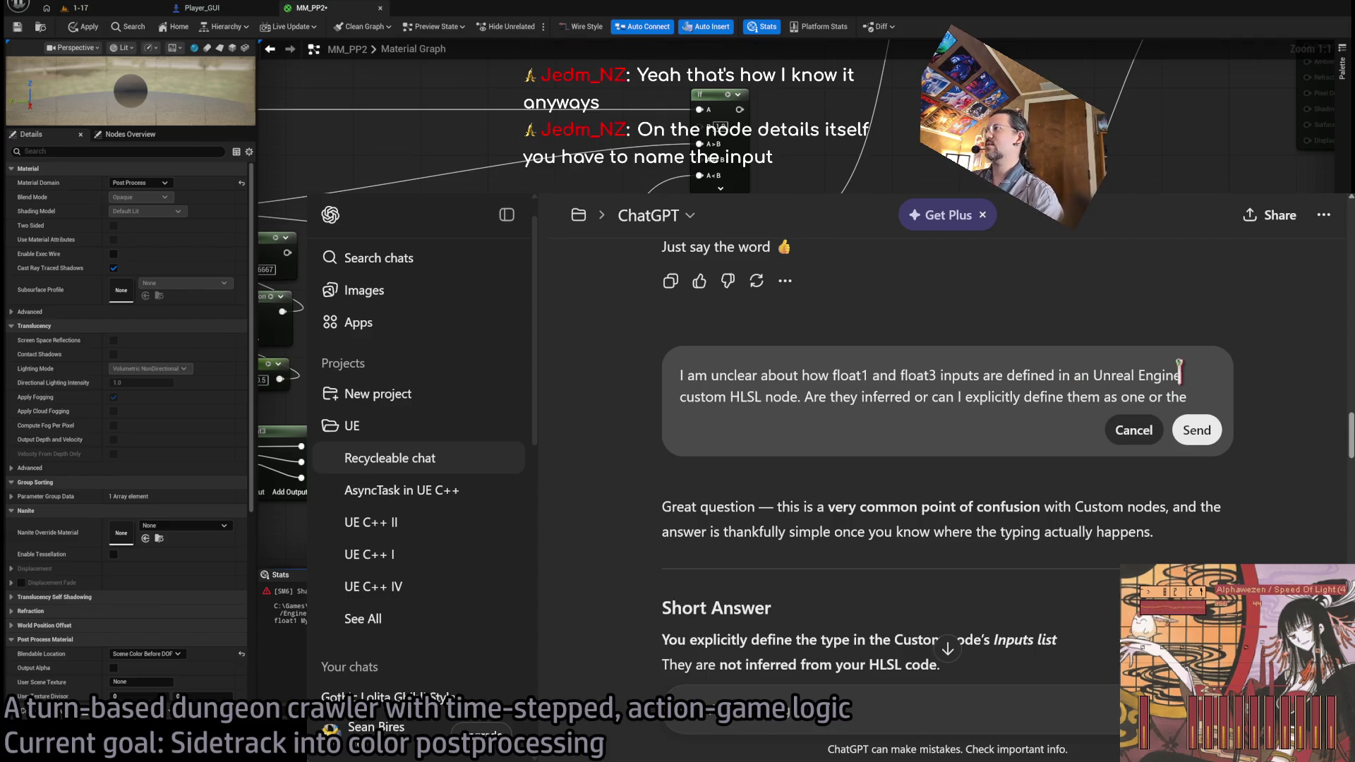
pyautogui.write(' mate')
pyautogui.write('rial graph')
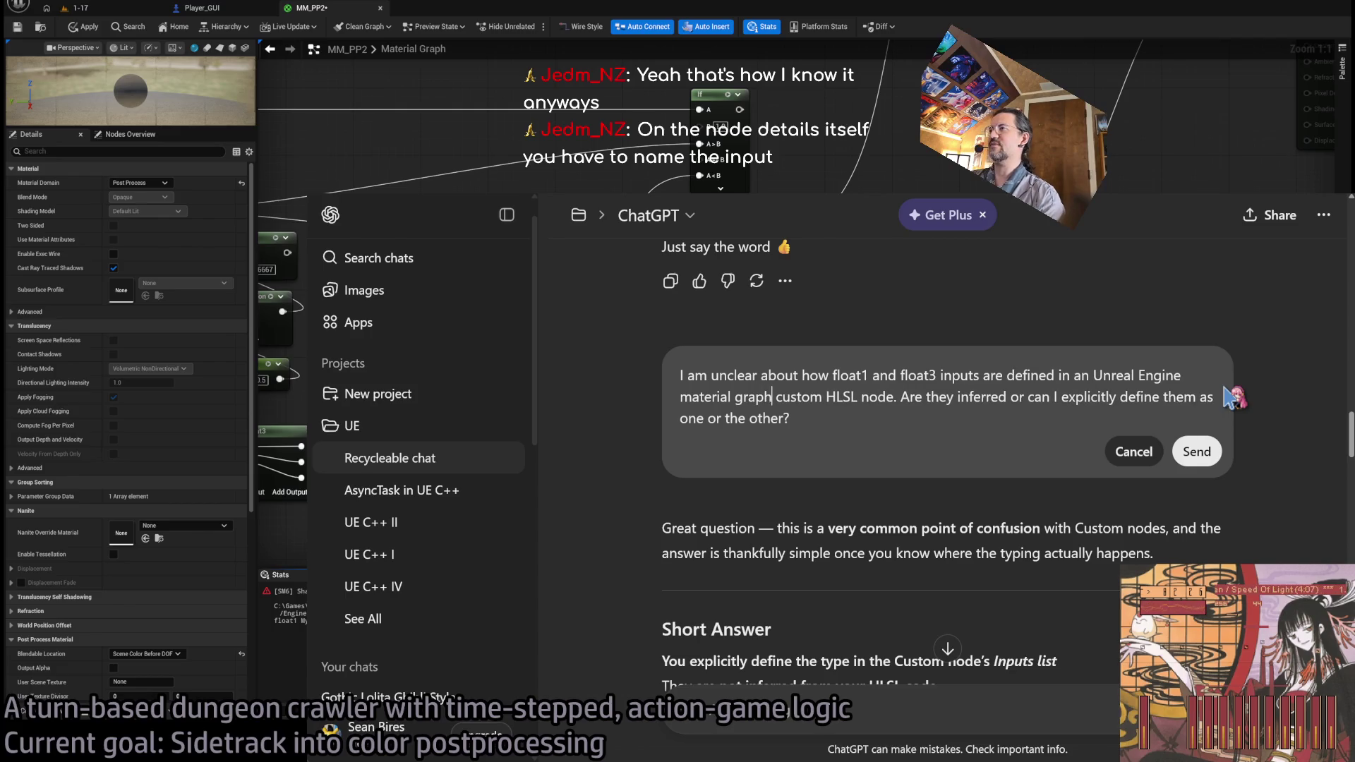
pyautogui.doubleClick(841, 397)
pyautogui.press('BackSpace')
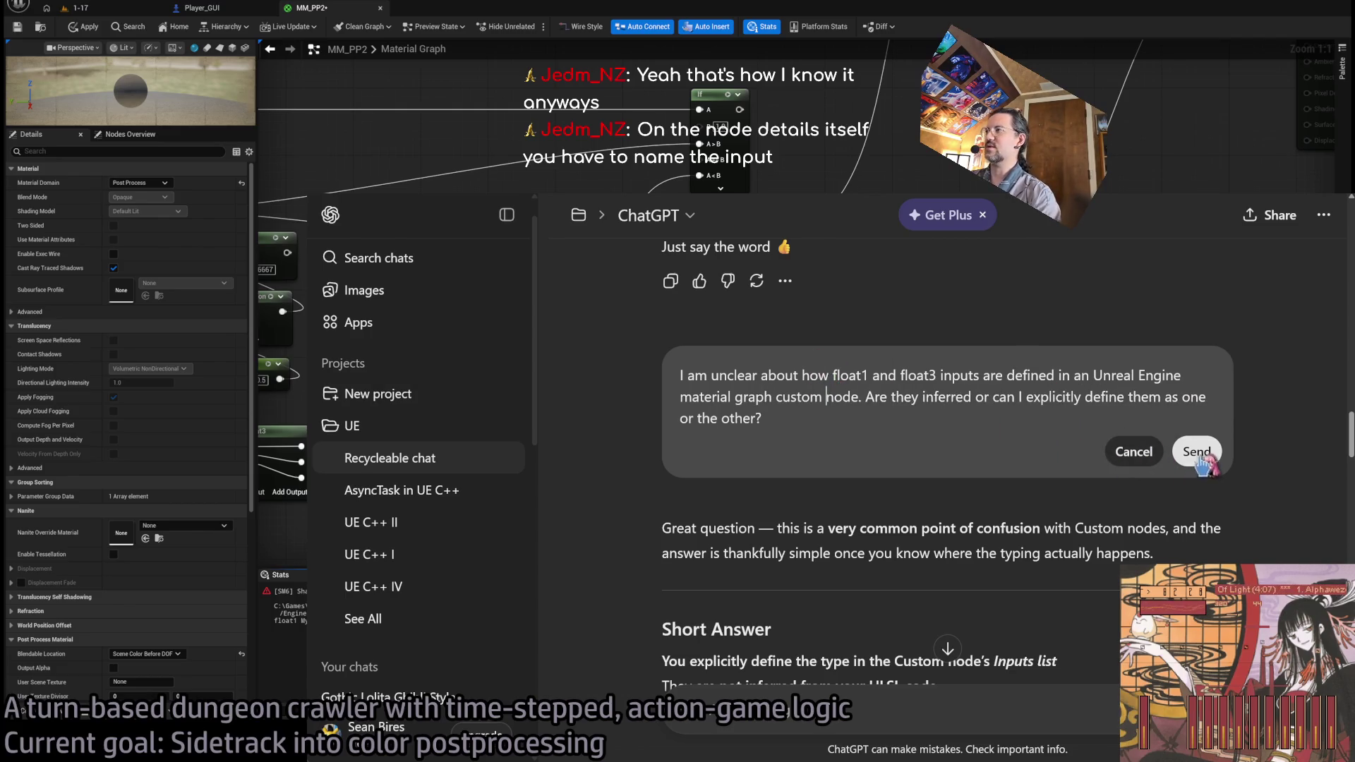
pyautogui.click(1197, 451)
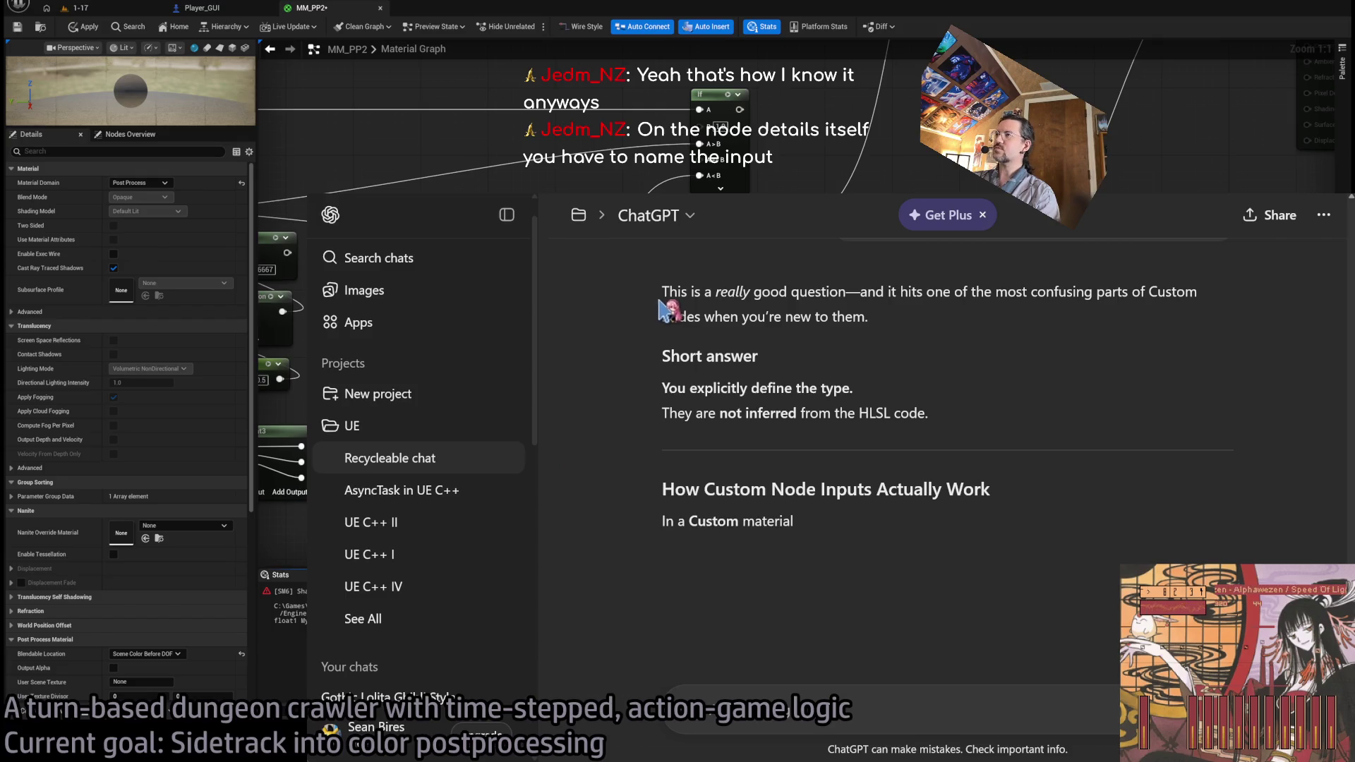
# - Read the opening of the reply explaining inputs must be typed explicitly
pyautogui.moveTo(662, 291); pyautogui.dragTo(845, 292)
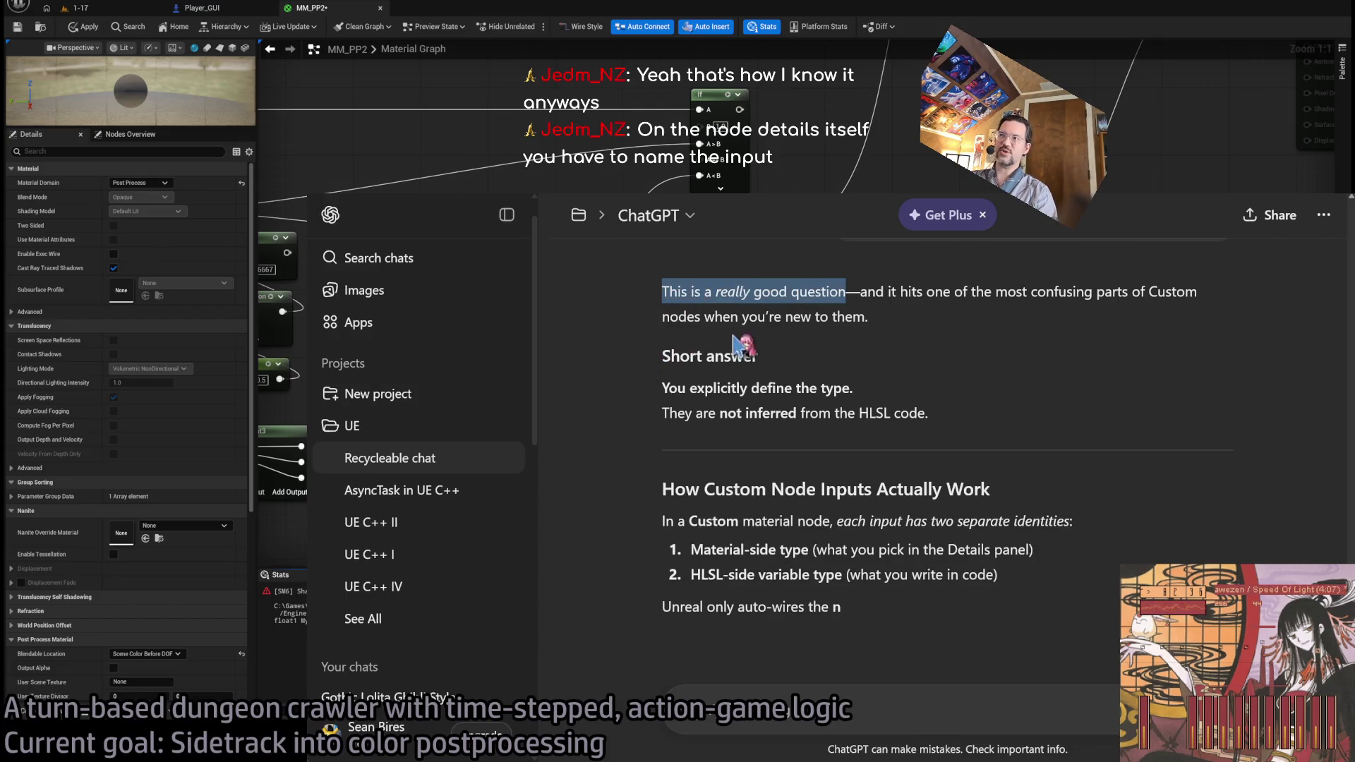
pyautogui.moveTo(860, 292); pyautogui.dragTo(869, 317)
pyautogui.click(910, 329)
pyautogui.click(921, 314)
pyautogui.scroll(-7, 599, 374)
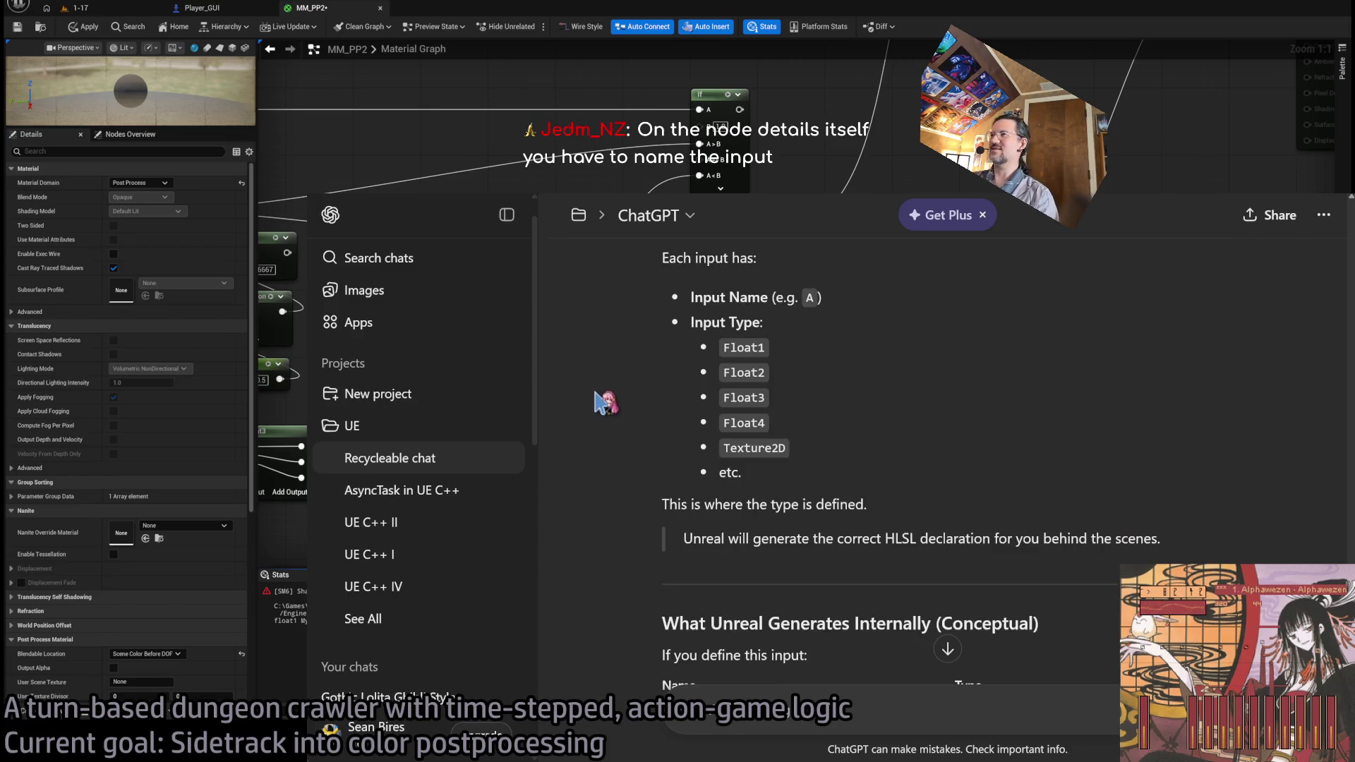
pyautogui.scroll(2, 597, 401)
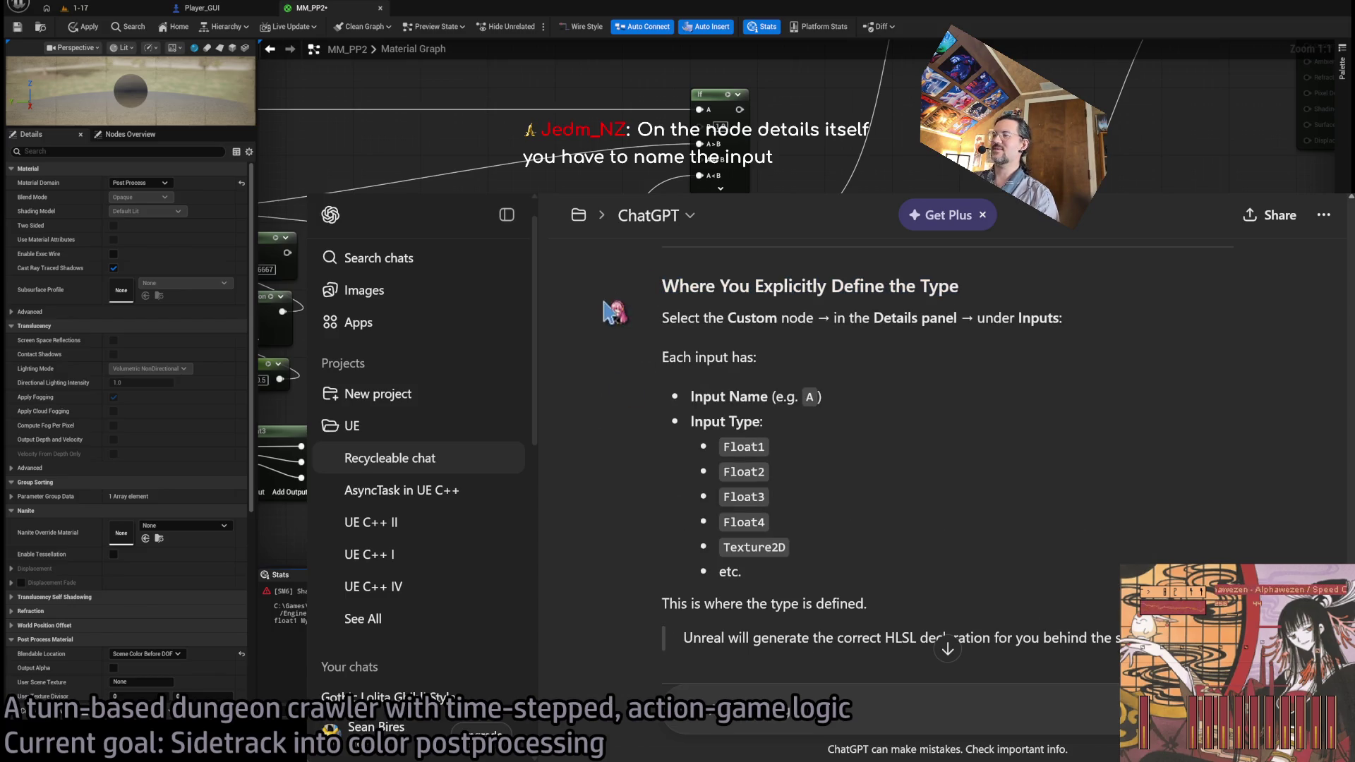
pyautogui.scroll(-1, 522, 324)
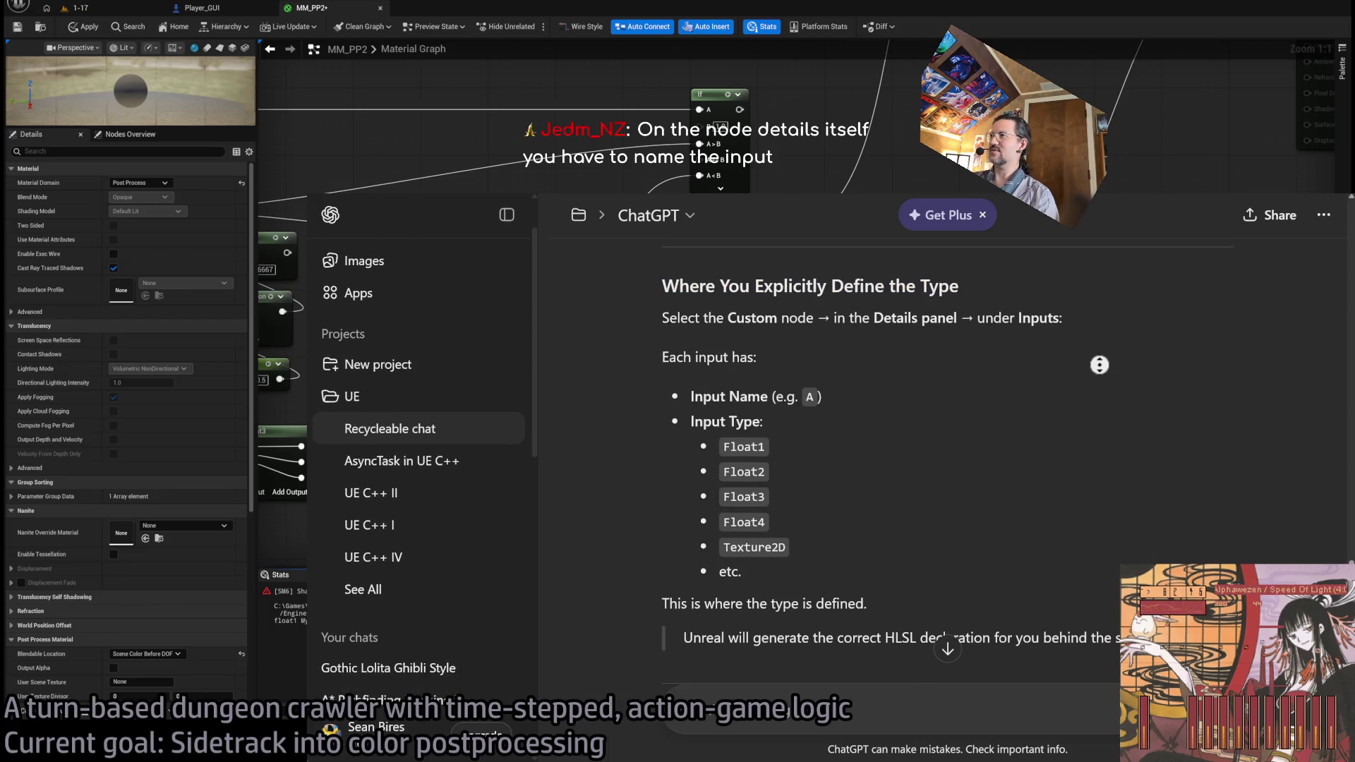
# - Scroll through the rest of the reply on type mismatches, then return to Unreal
pyautogui.scroll(-1, 1101, 385)
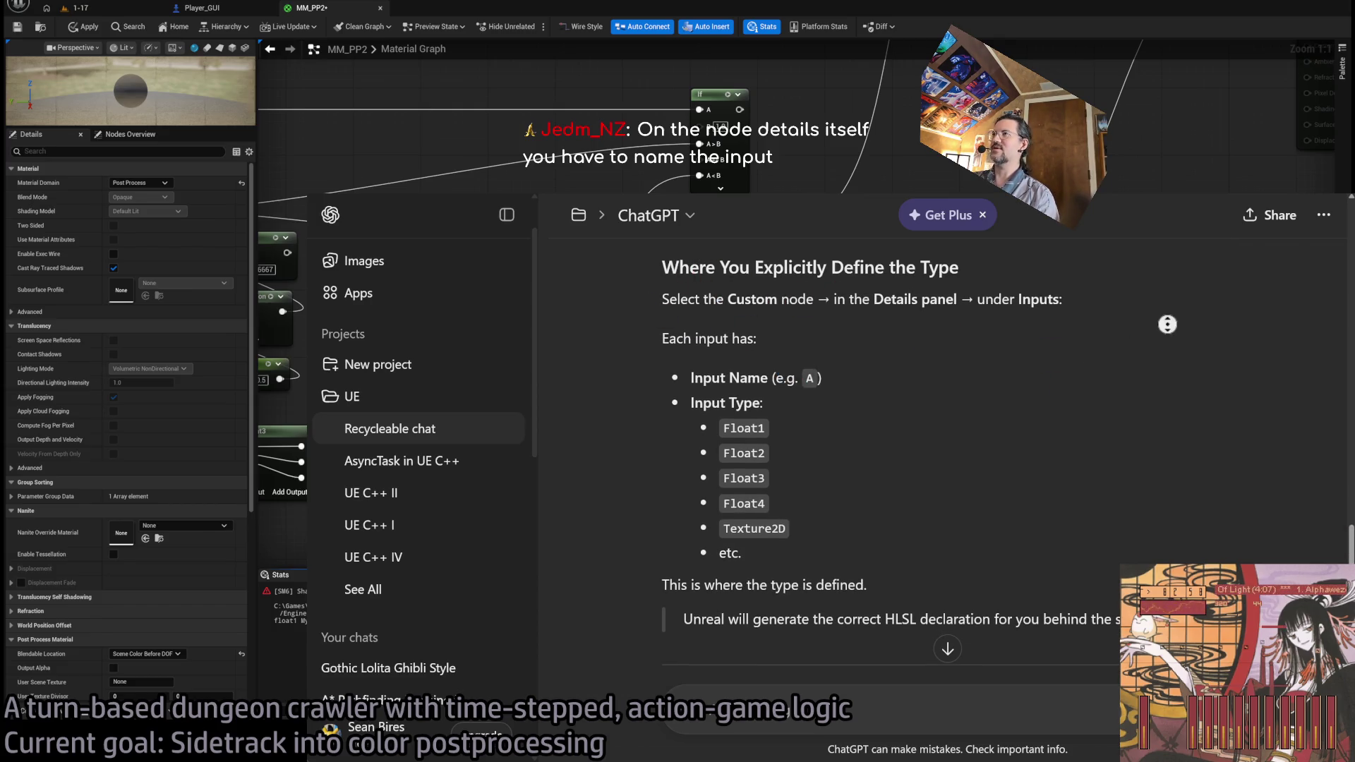
pyautogui.scroll(-1, 1168, 346)
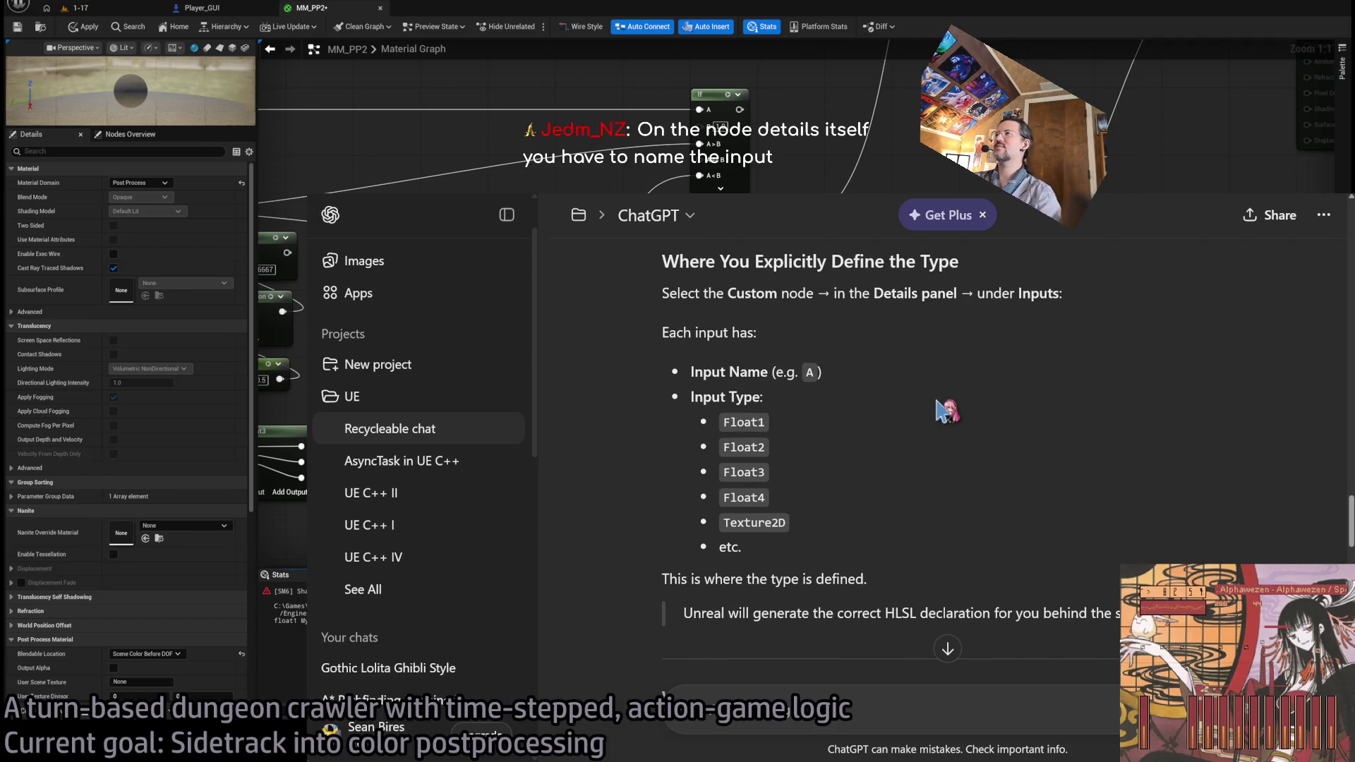
pyautogui.scroll(-3, 943, 409)
pyautogui.scroll(-4, 924, 416)
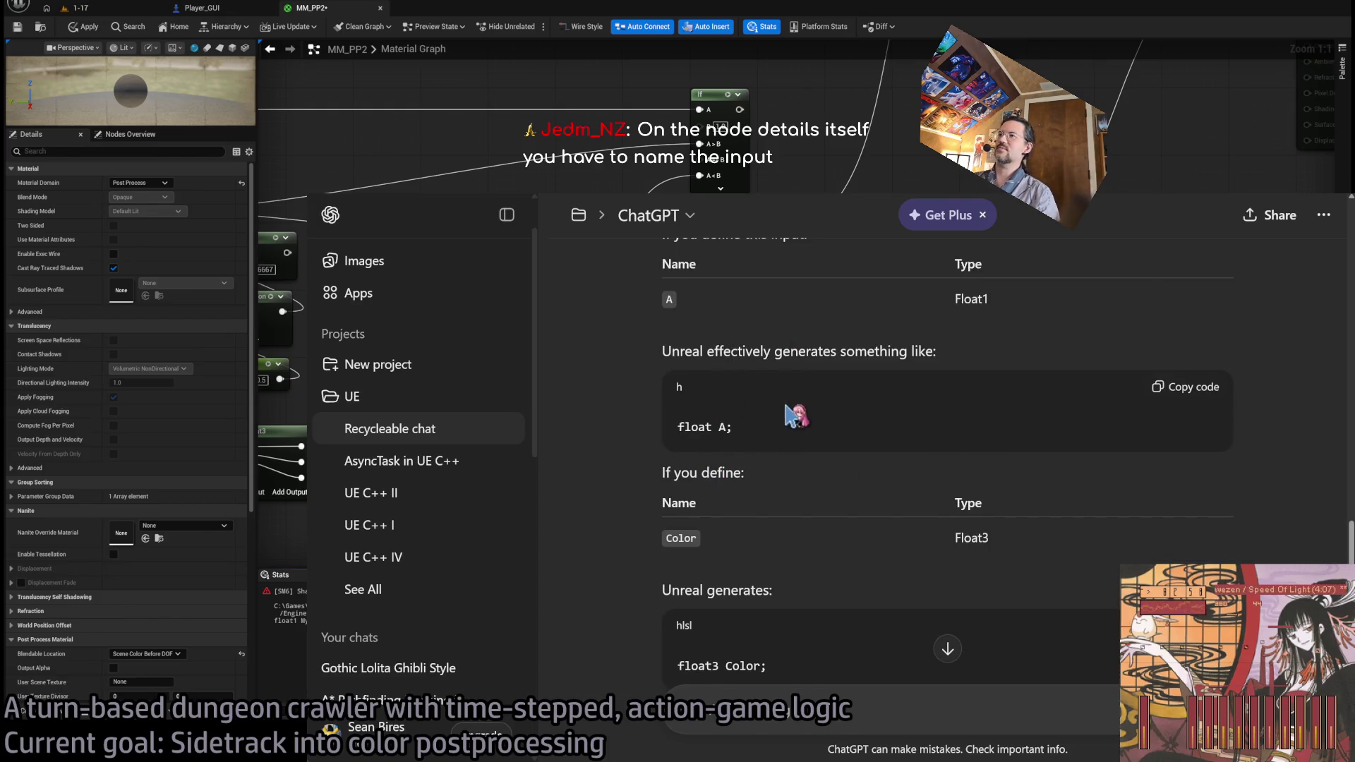
pyautogui.scroll(-2, 785, 417)
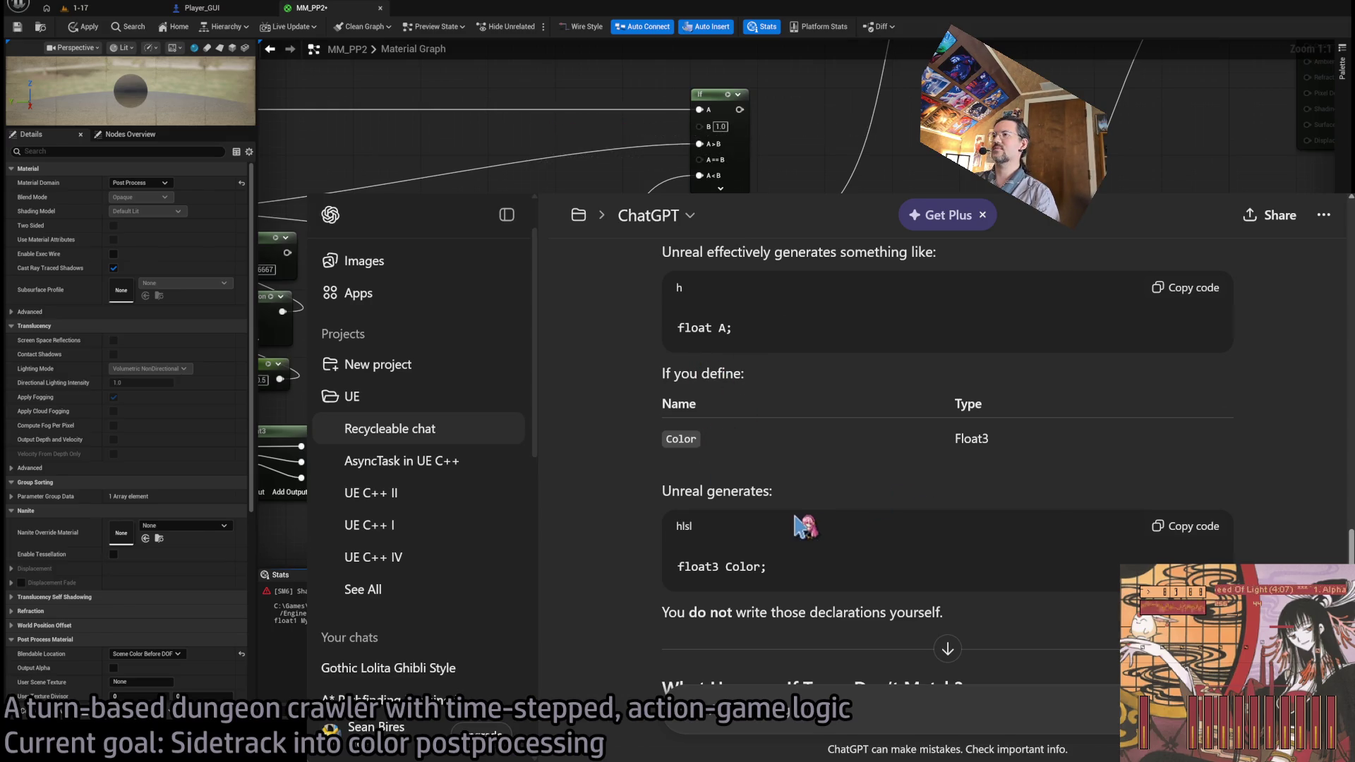
pyautogui.scroll(-2, 784, 487)
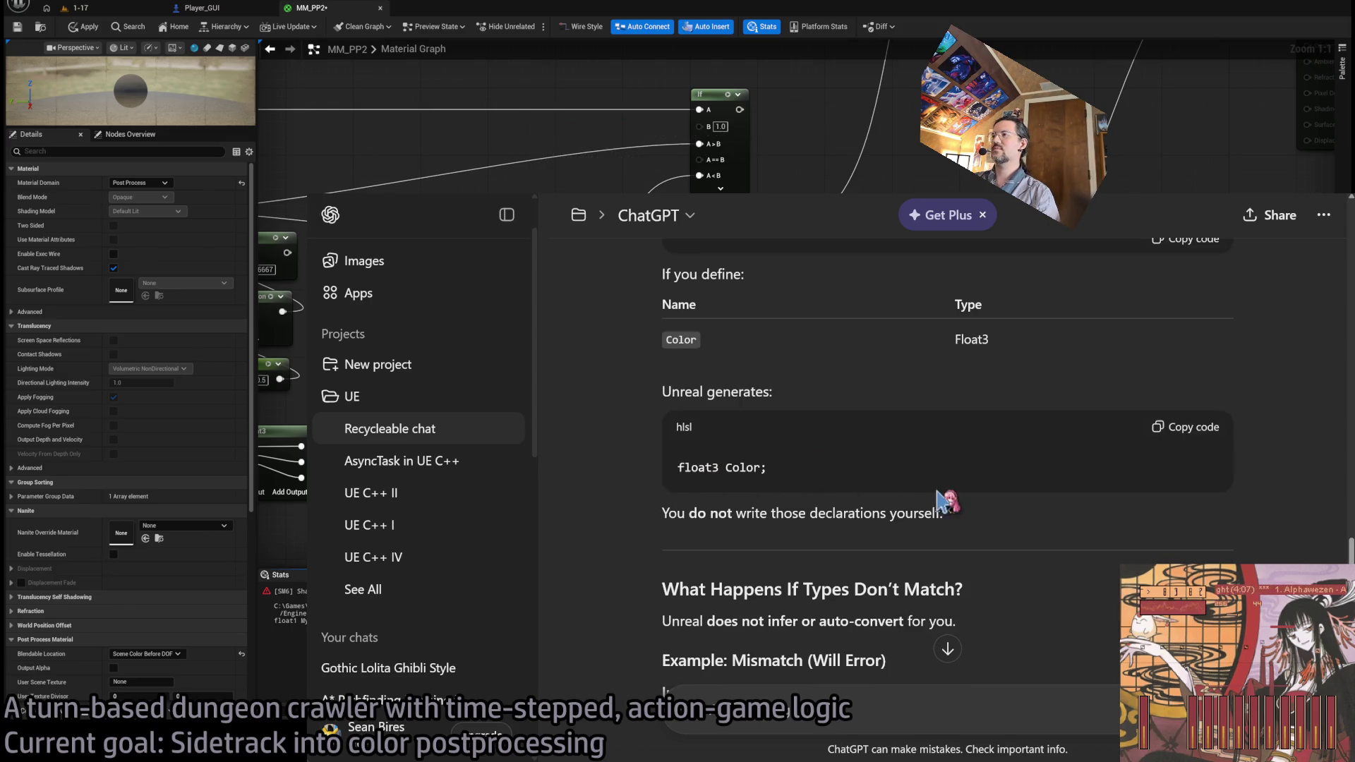
pyautogui.scroll(-6, 810, 487)
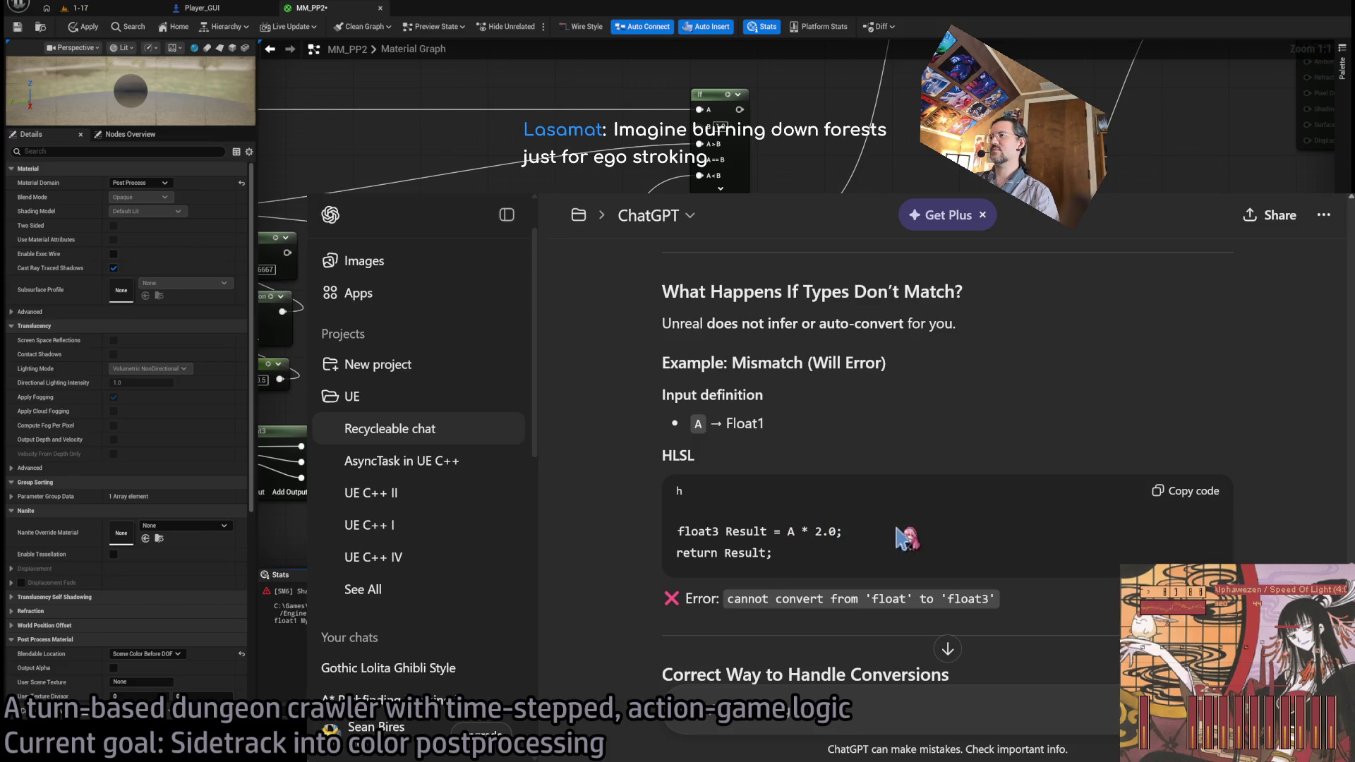
pyautogui.scroll(-2, 875, 526)
pyautogui.scroll(-2, 840, 446)
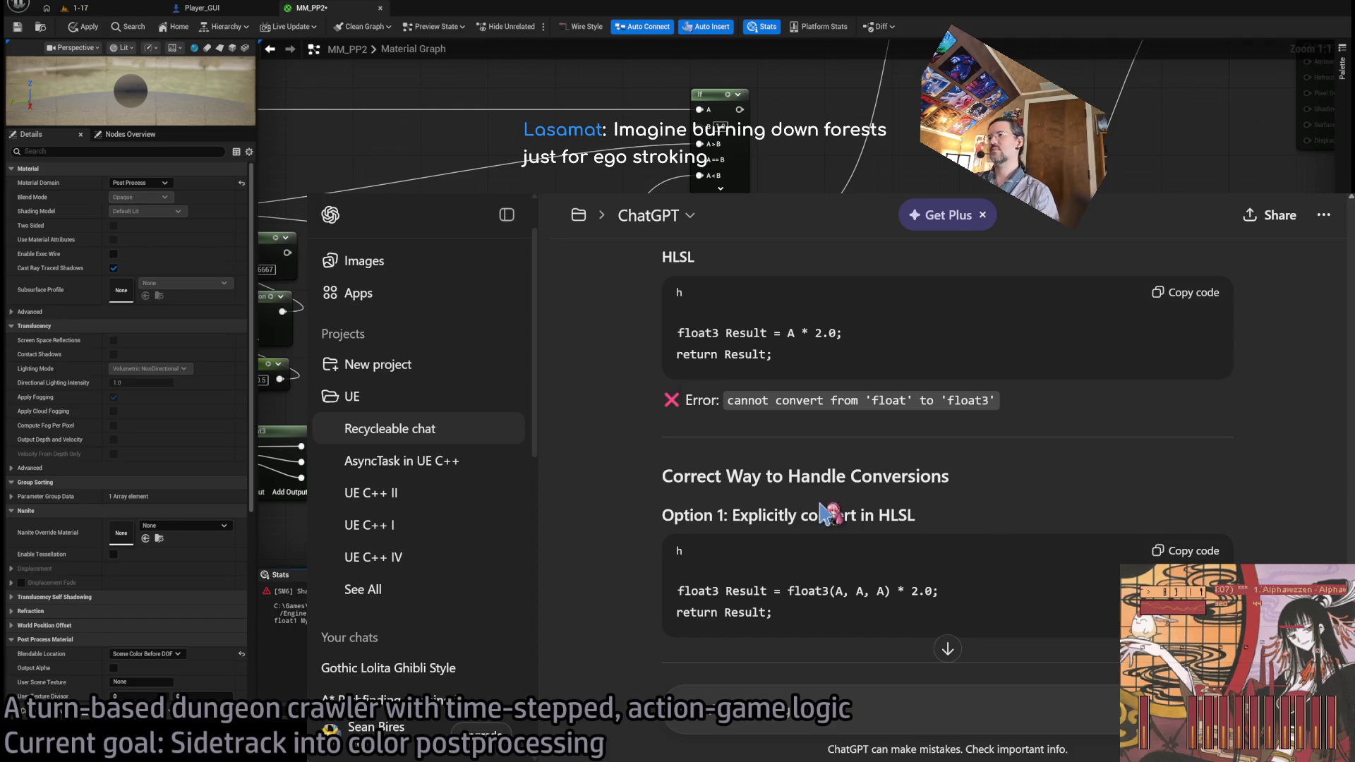
pyautogui.scroll(-1, 826, 508)
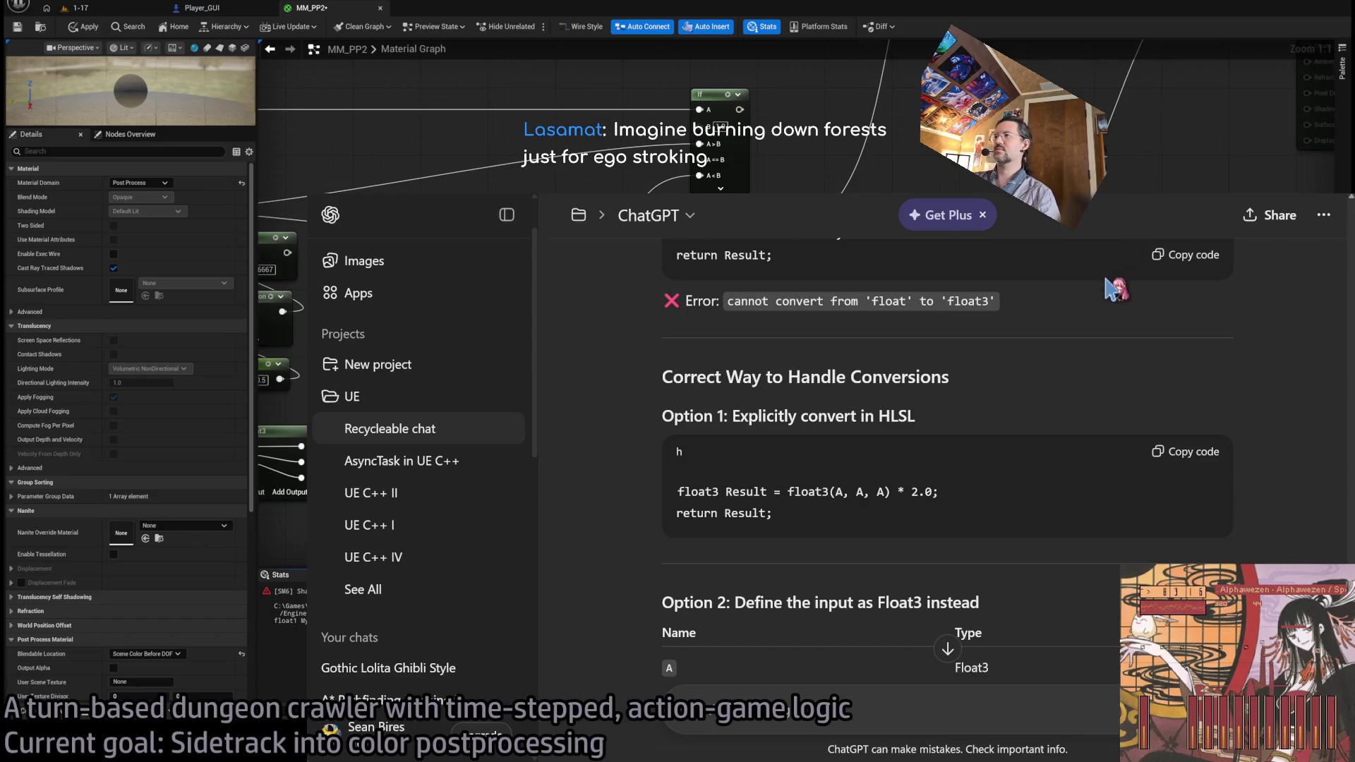
pyautogui.hotkey('alt', 'Tab')
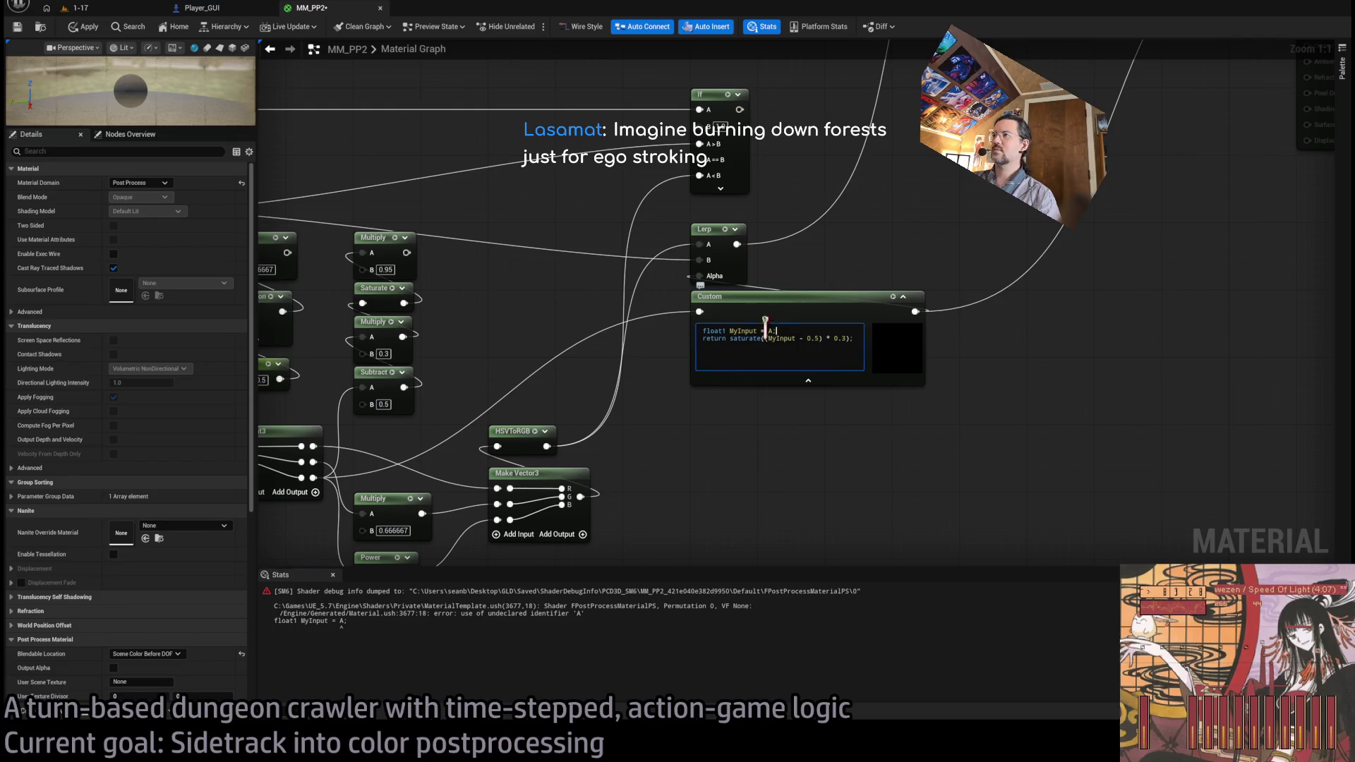
# - Replace the MyInput declaration with 'float1 Result =' in the Custom node code and recompile
pyautogui.hotkey('shift', 'Home')
pyautogui.press('BackSpace')
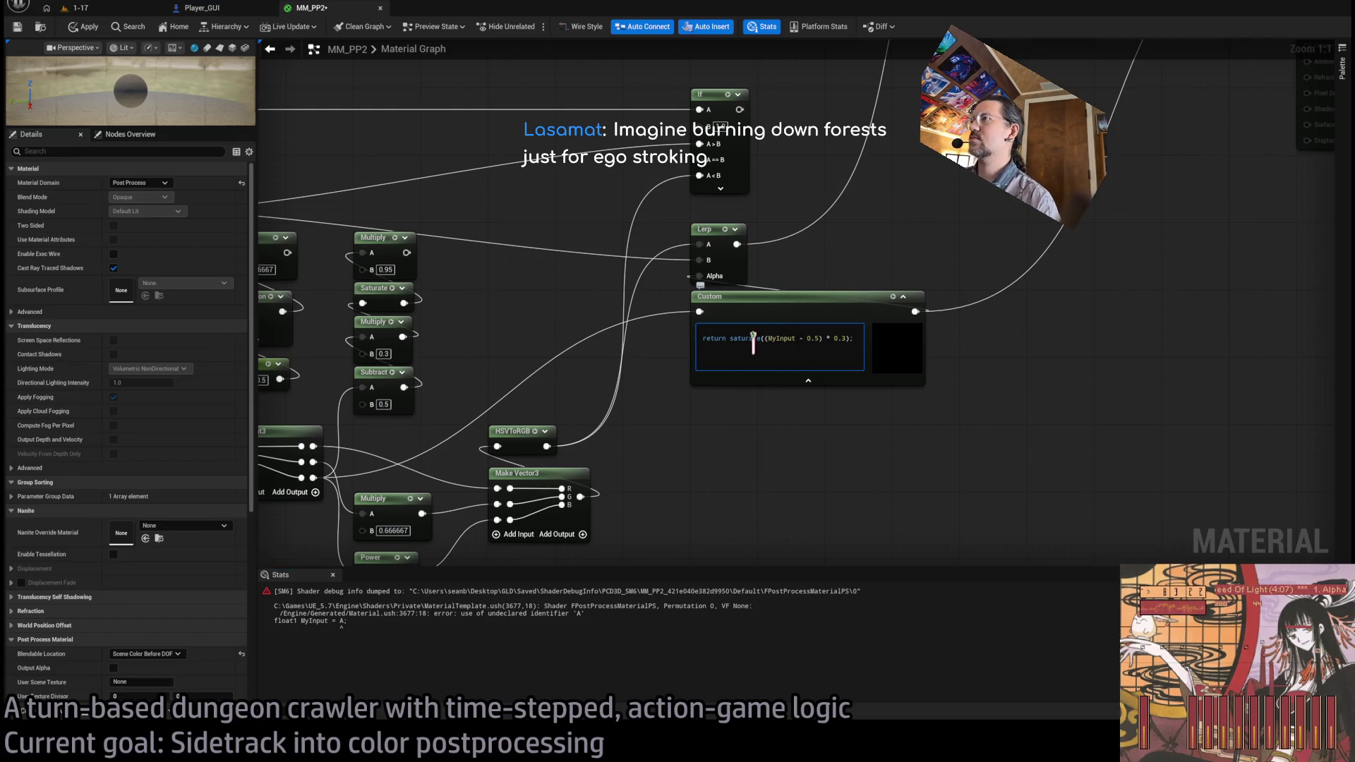
pyautogui.press('Delete')
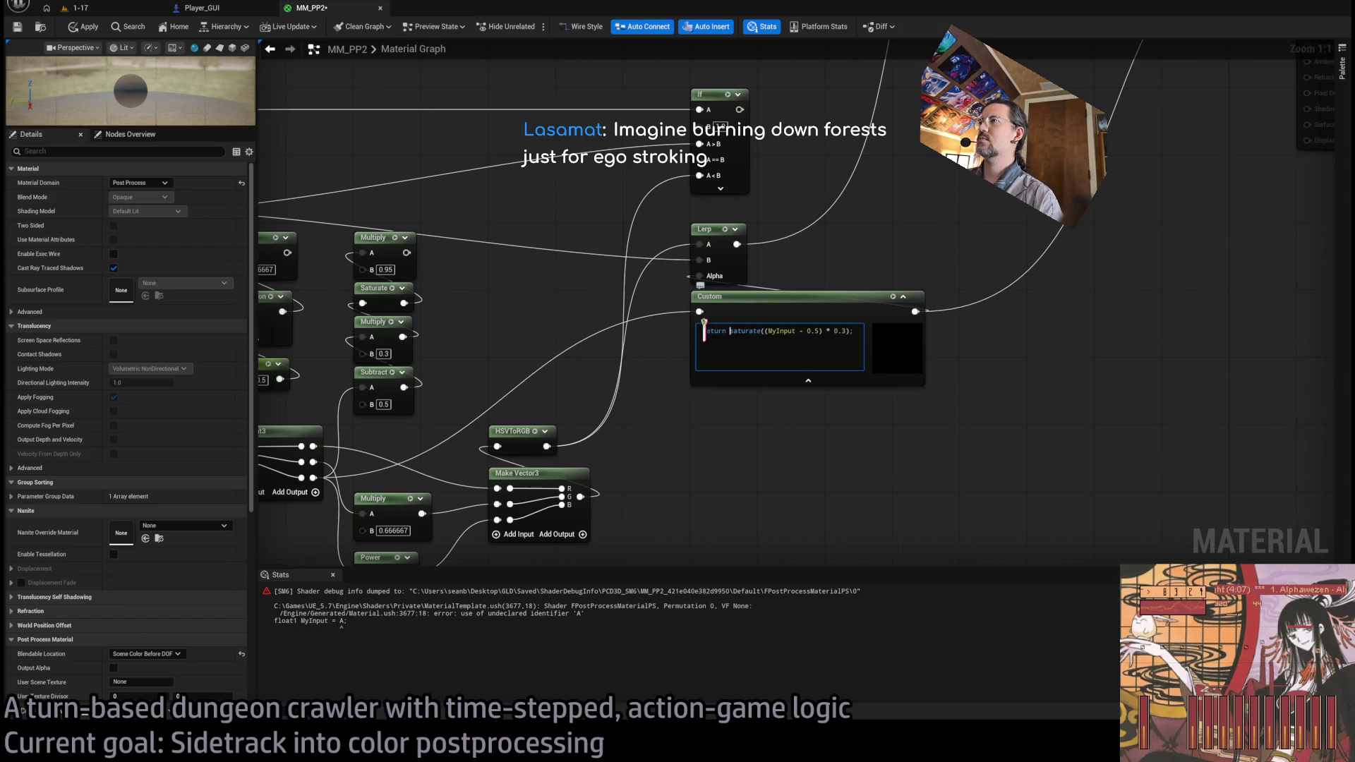
pyautogui.hotkey('ctrl', 'z')
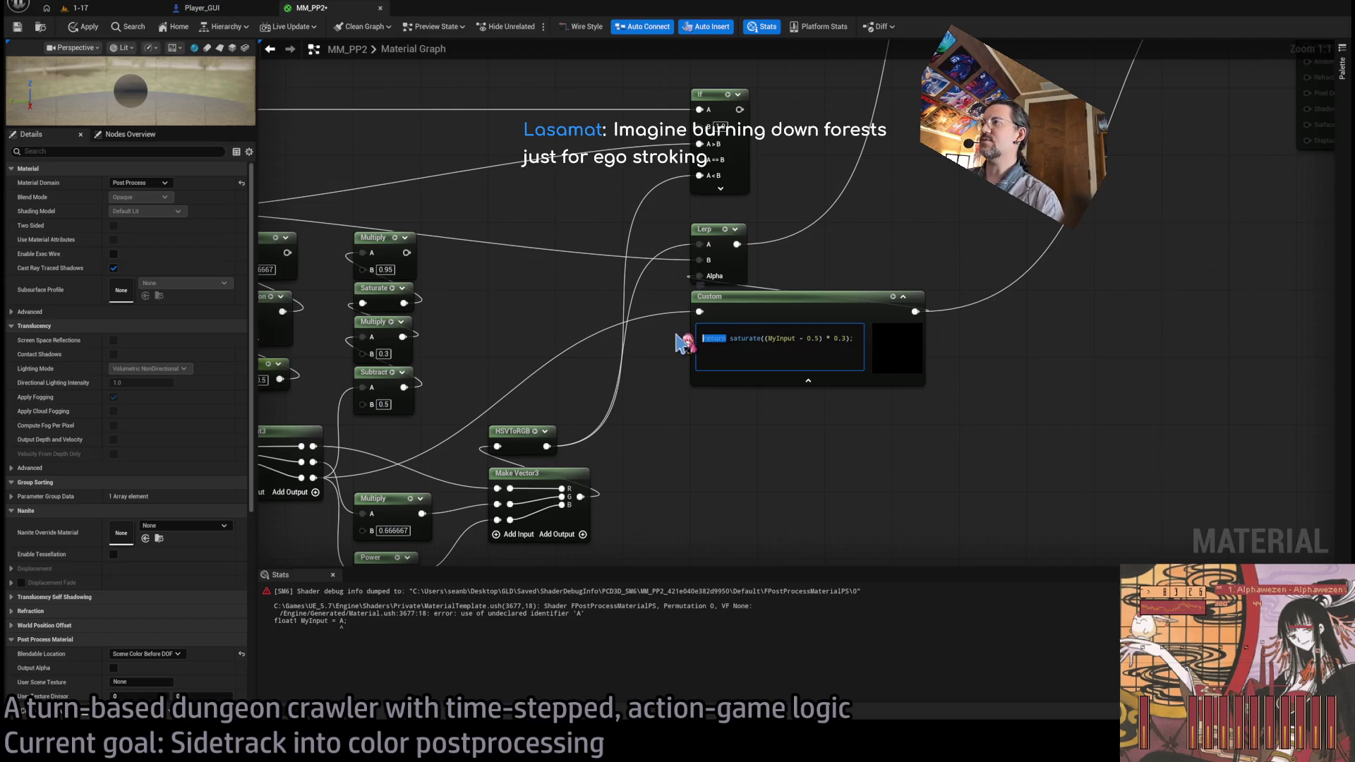
pyautogui.write('float1 Re')
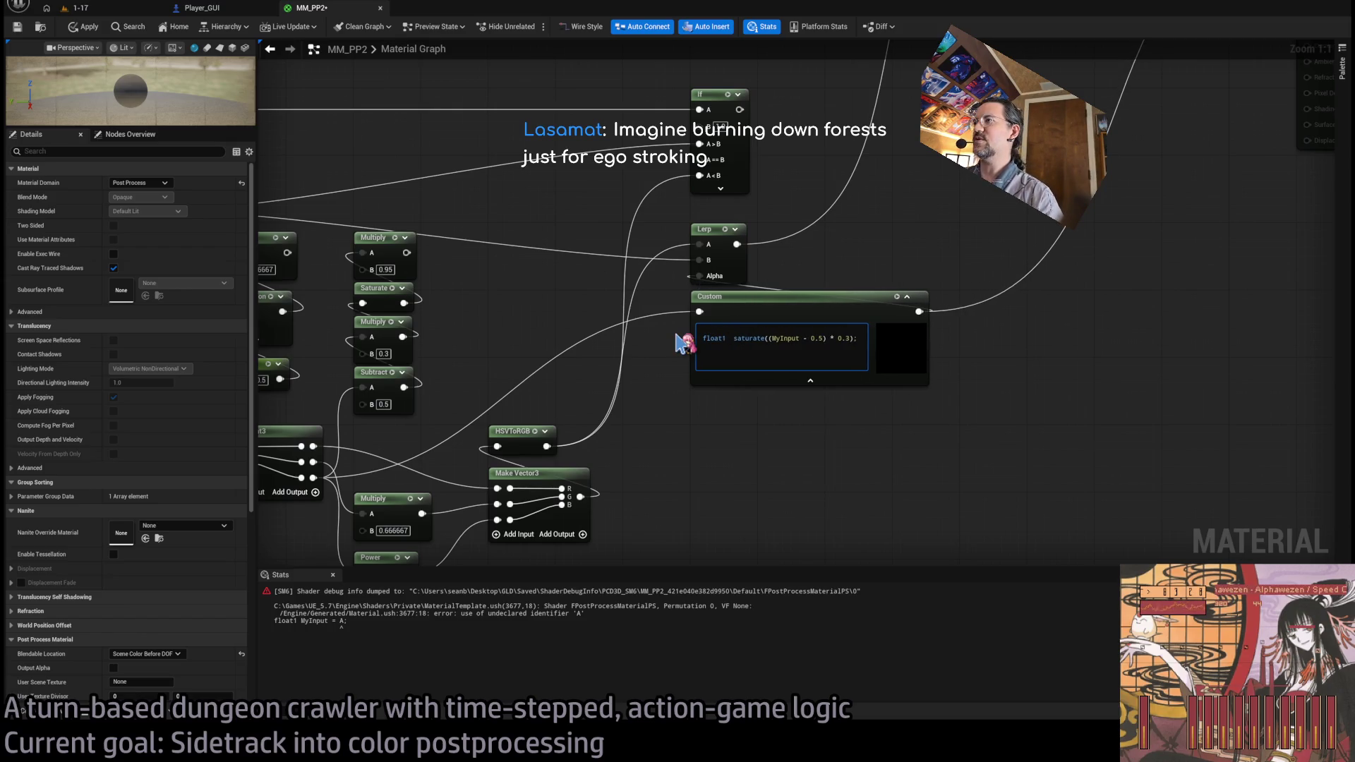
pyautogui.write('sult =')
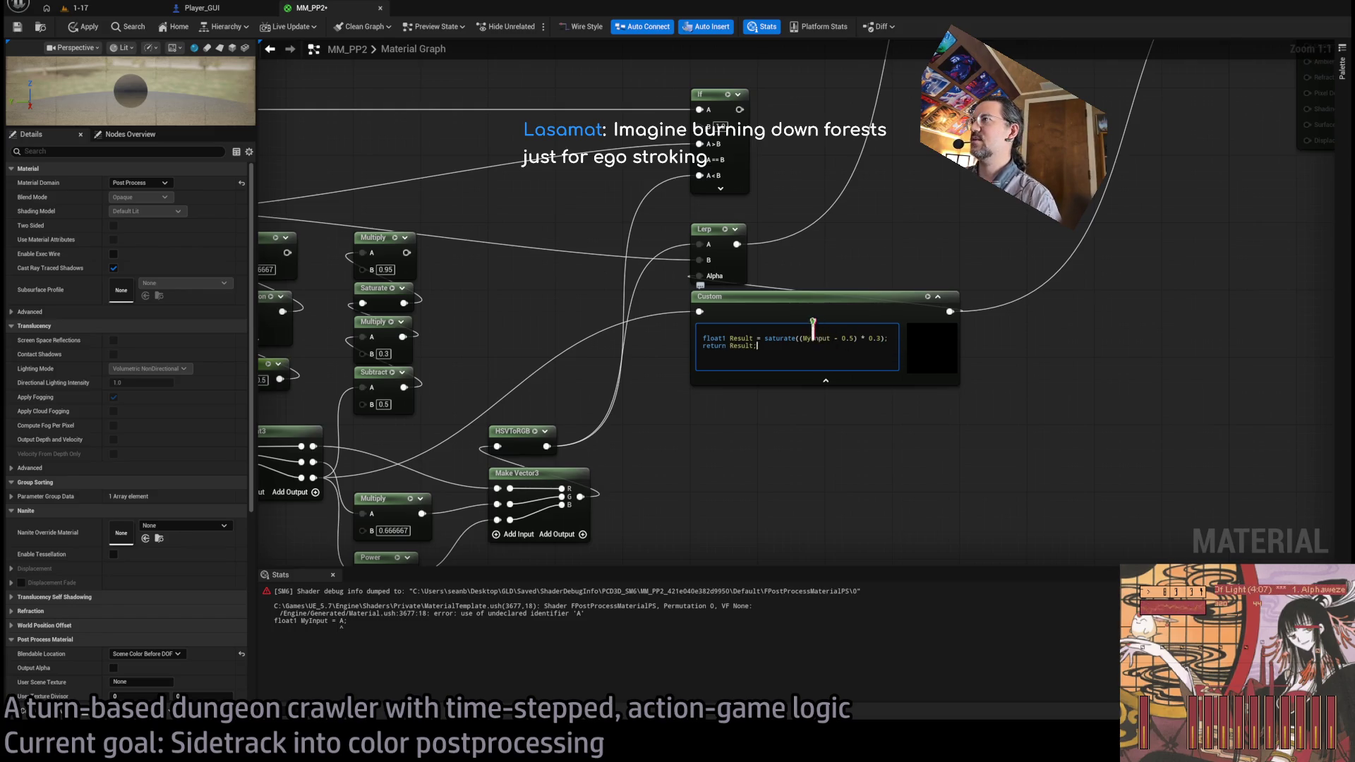
pyautogui.click(768, 471)
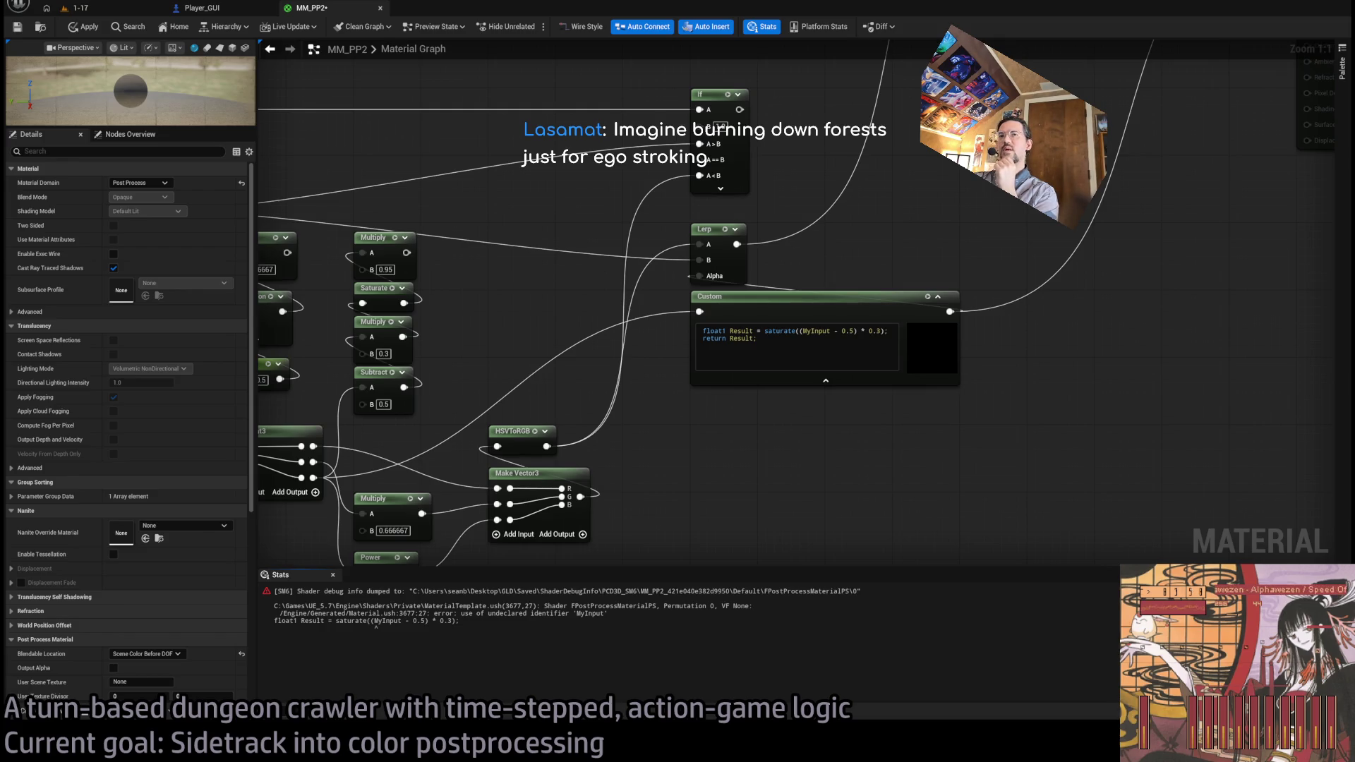
pyautogui.click(775, 302)
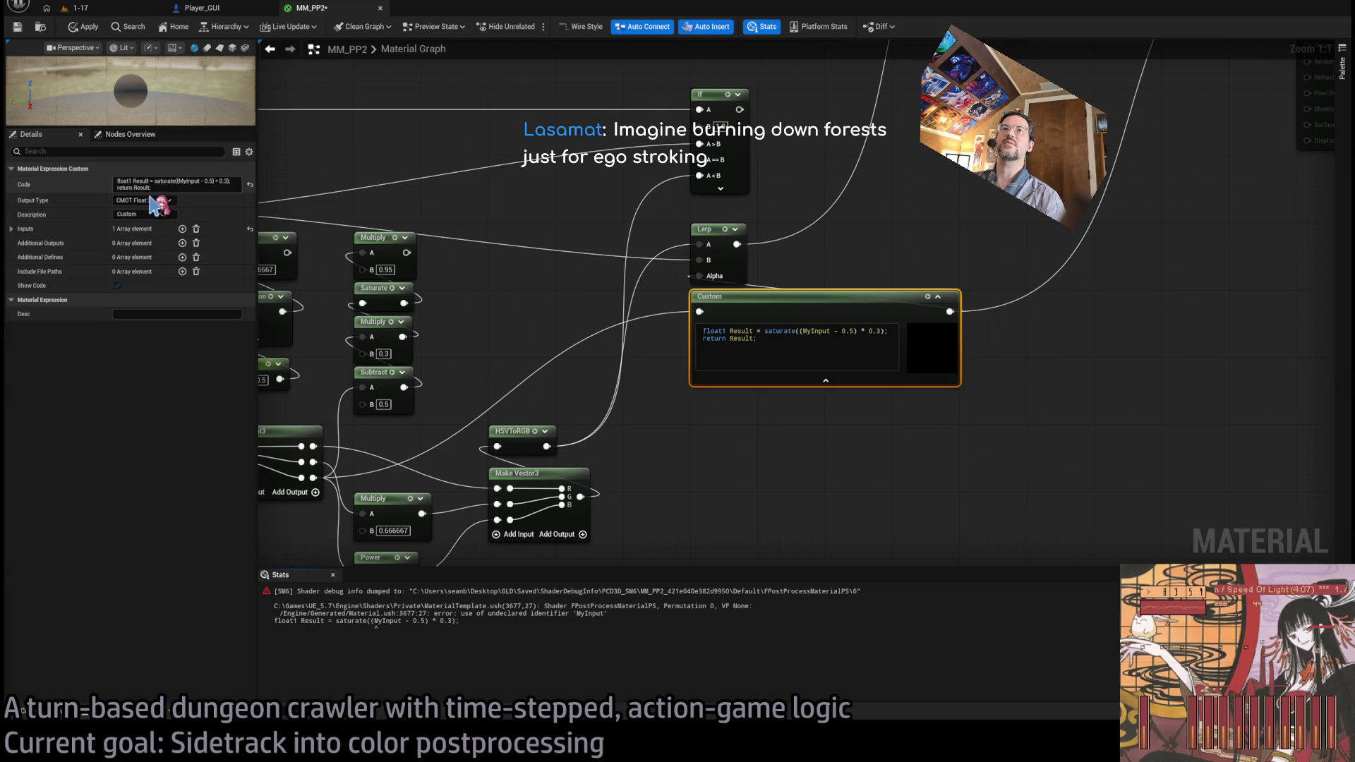
# - Name the Custom node's first input (Index 0) 'A'
pyautogui.click(11, 229)
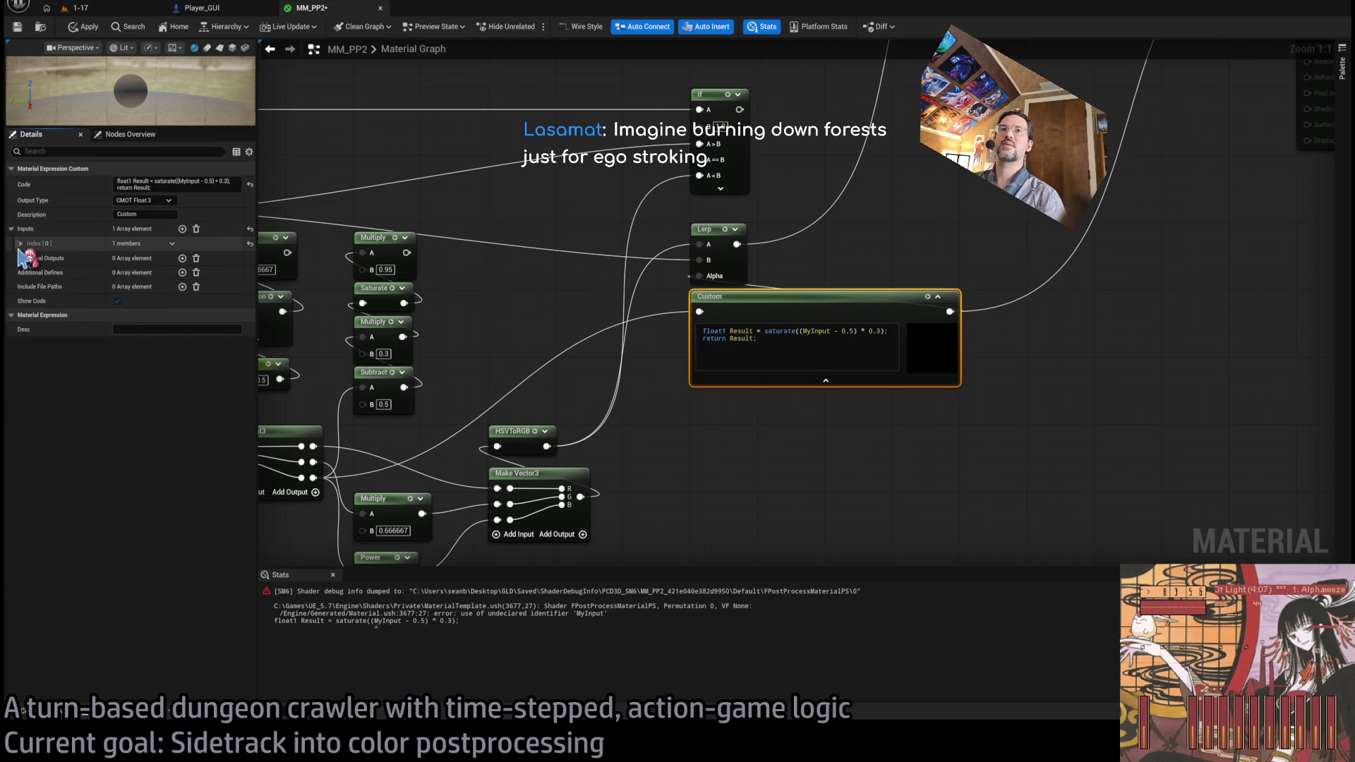
pyautogui.click(21, 243)
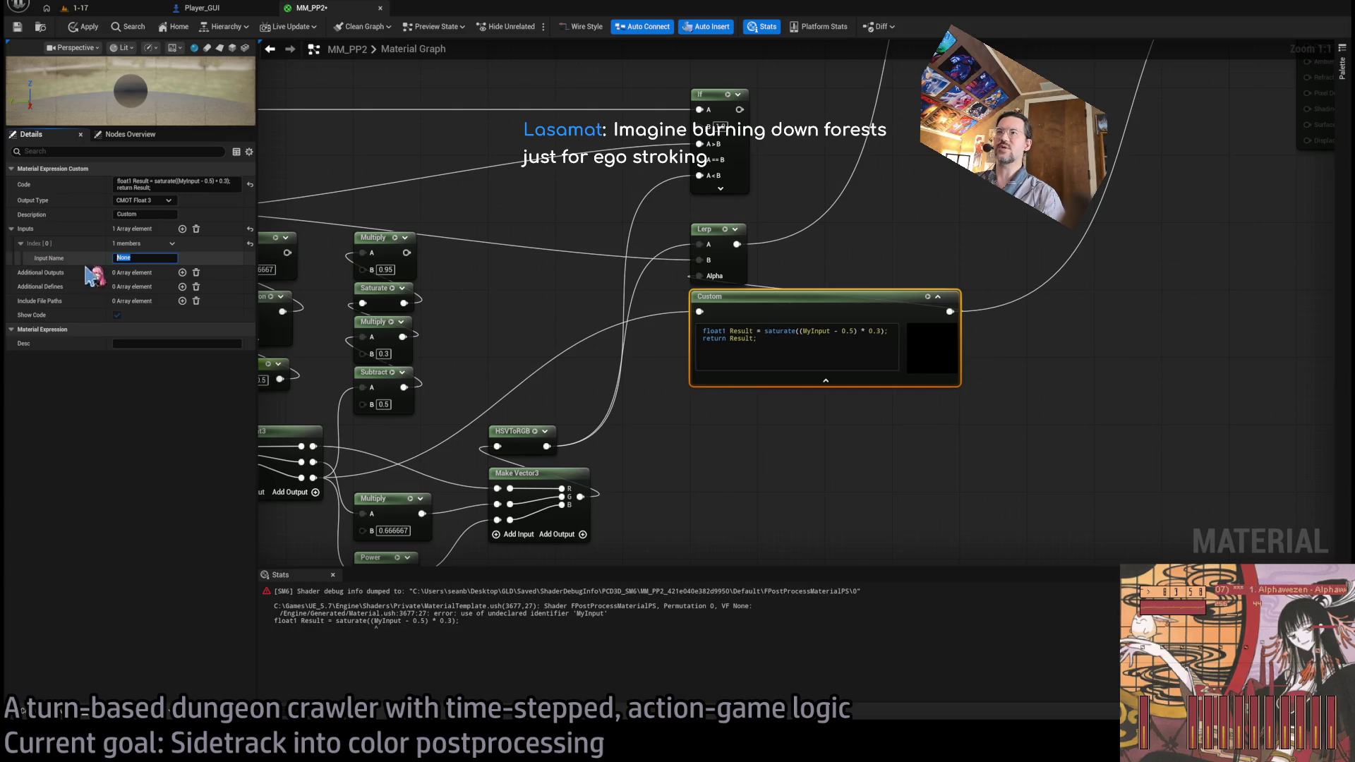
pyautogui.write('A')
pyautogui.press('Return')
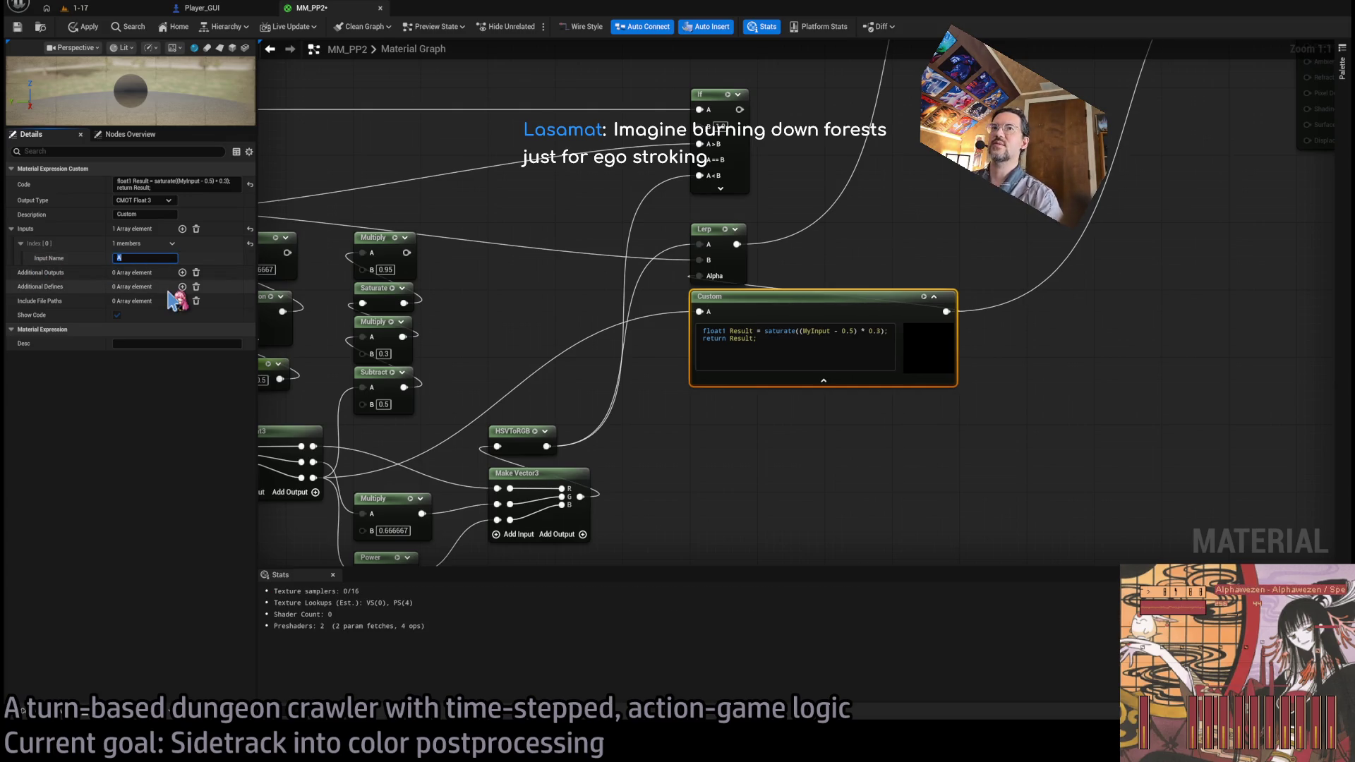
# - Change MyInput to A in the code so it reads saturate((A - 0.5) * 0.3) and recompile
pyautogui.click(802, 331)
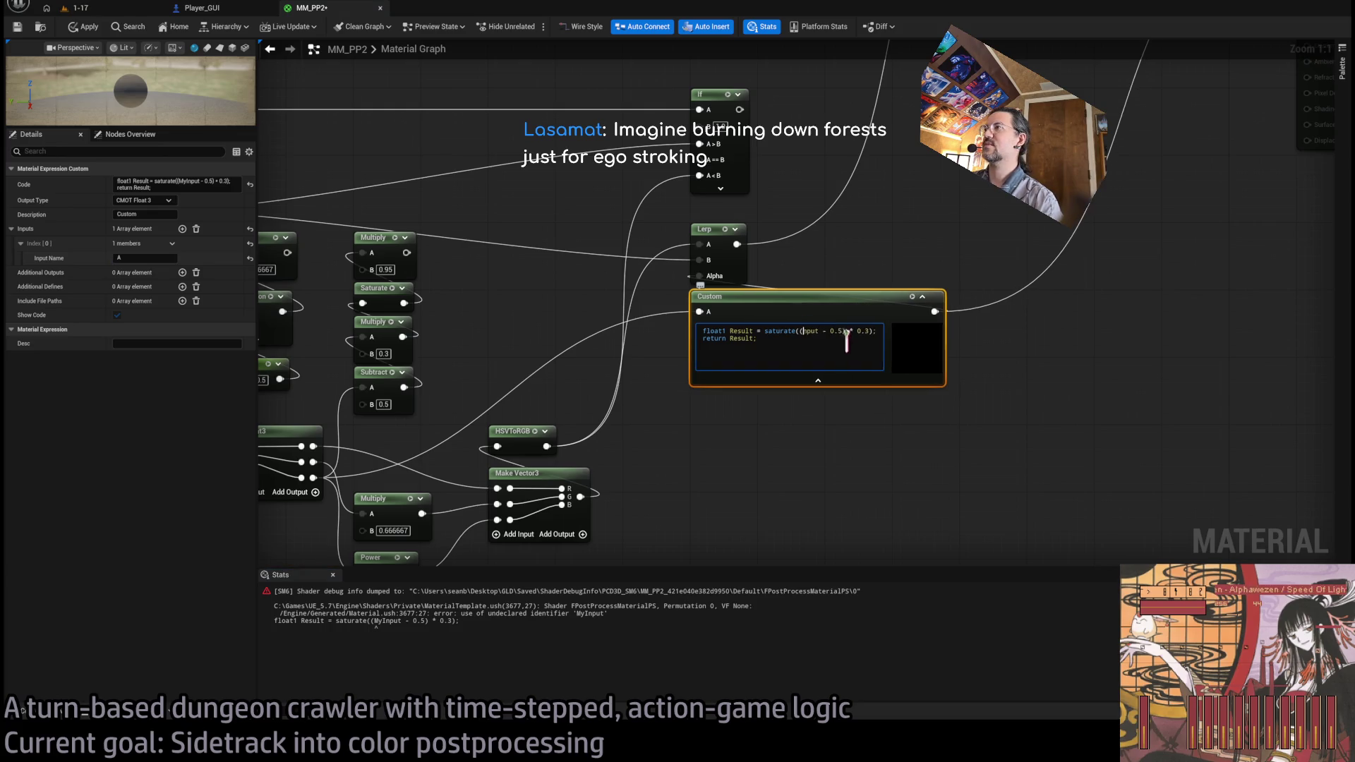
pyautogui.press('Delete')
pyautogui.write('A')
pyautogui.click(830, 465)
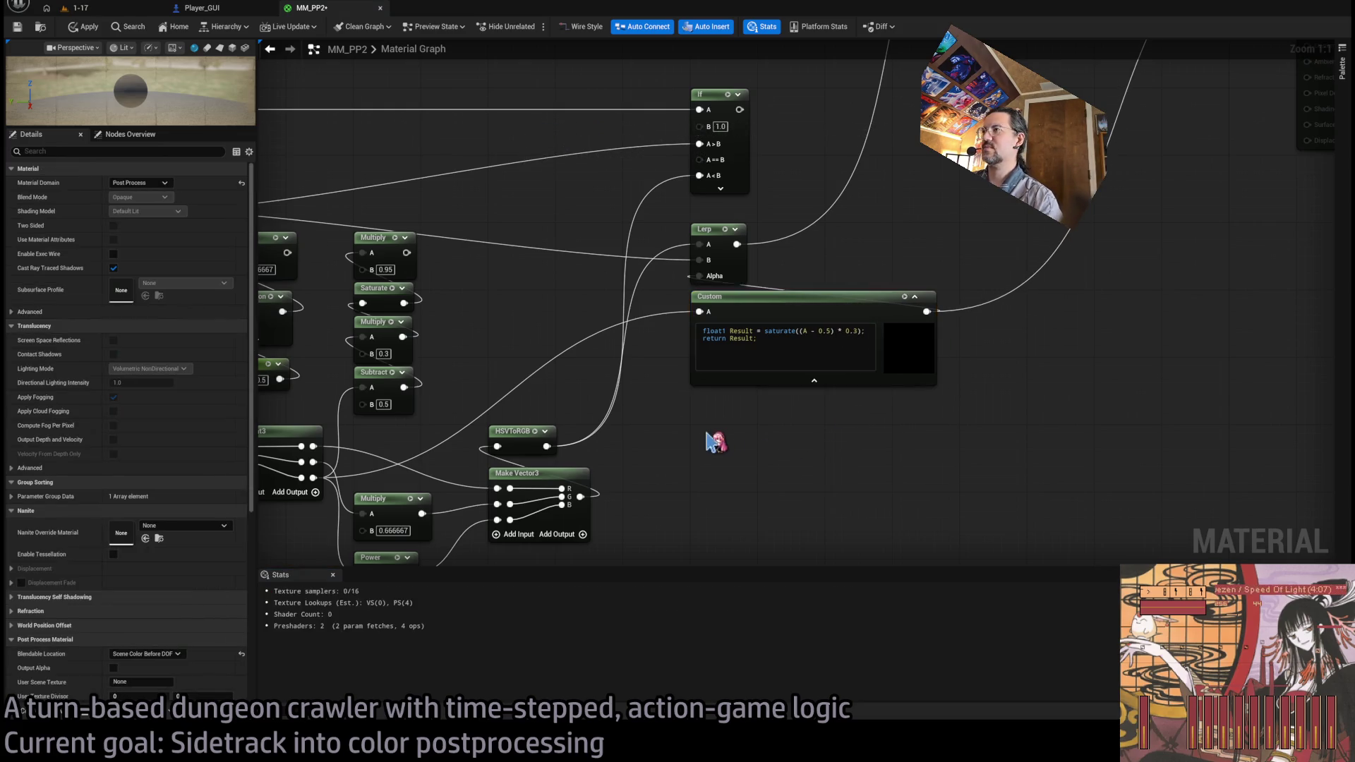
pyautogui.click(824, 309)
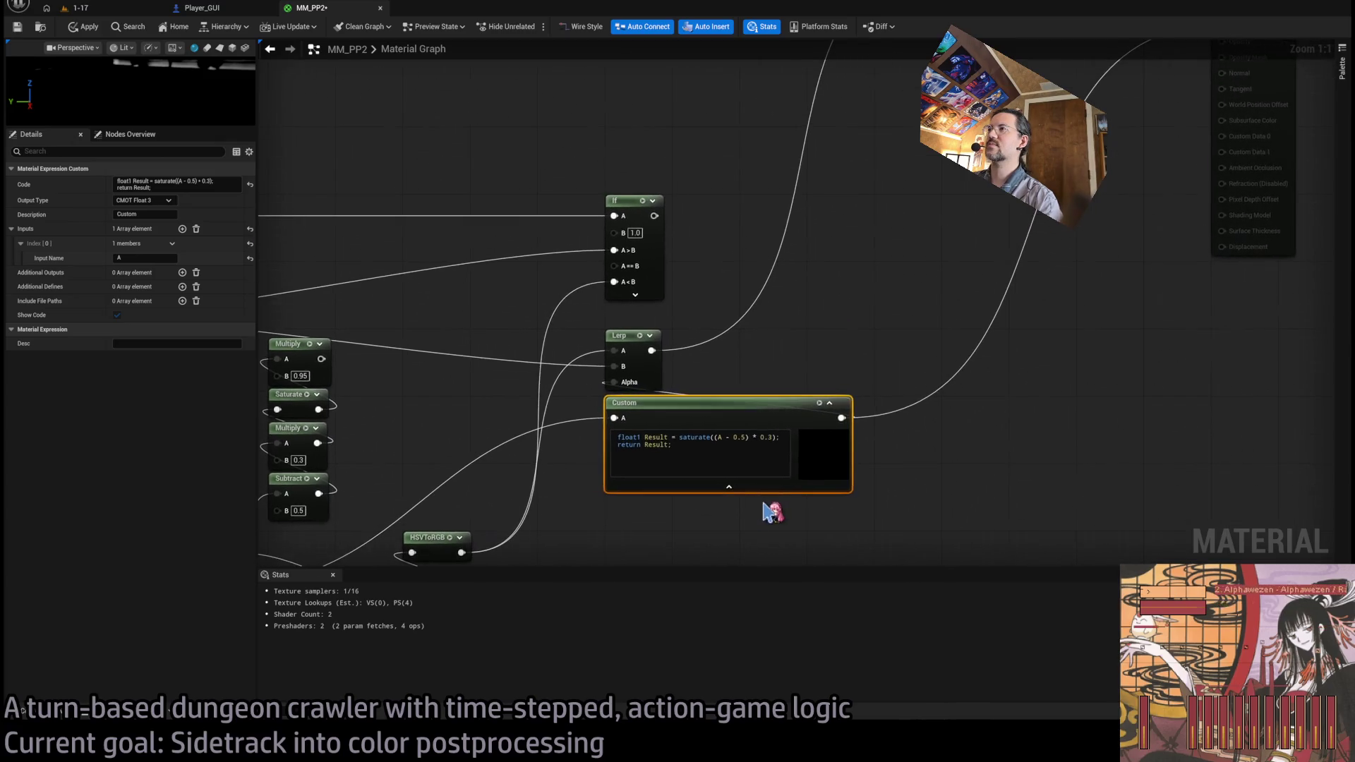
pyautogui.click(77, 8)
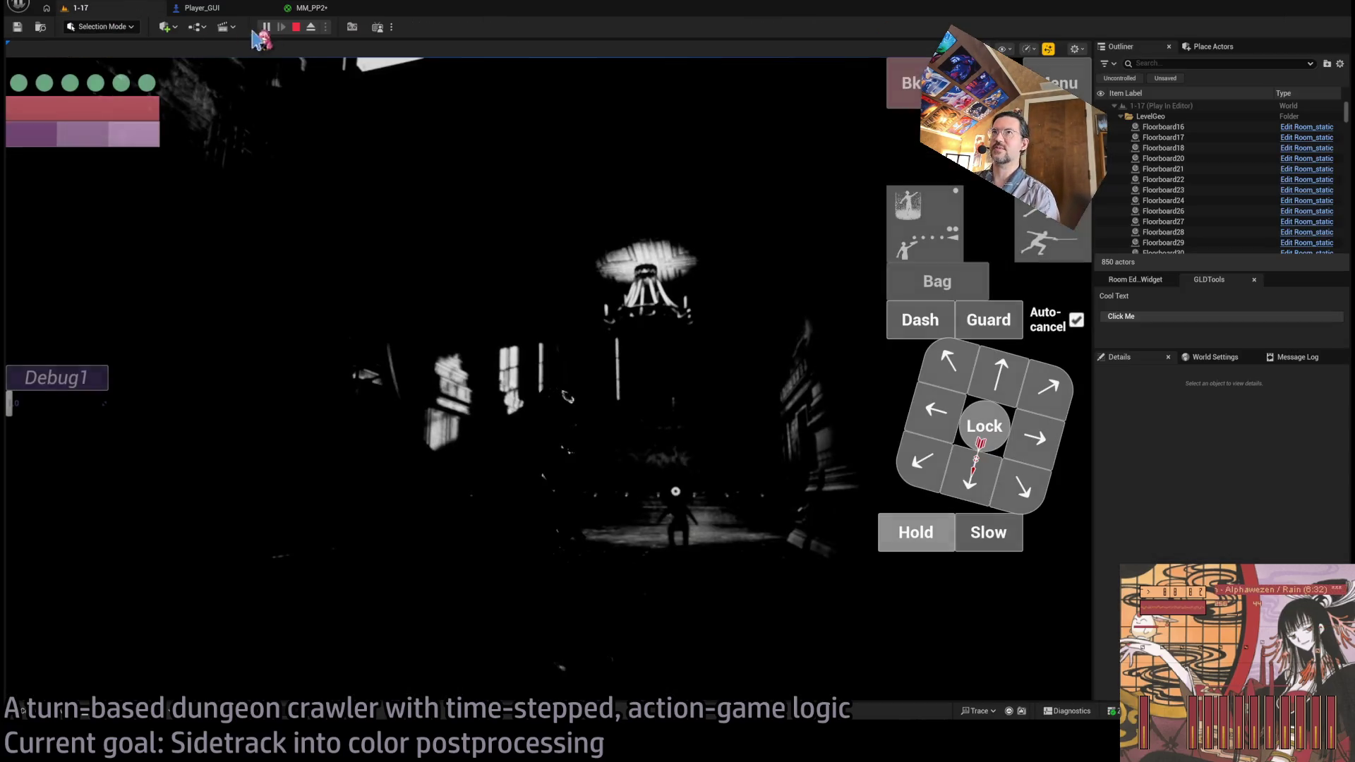
pyautogui.click(331, 10)
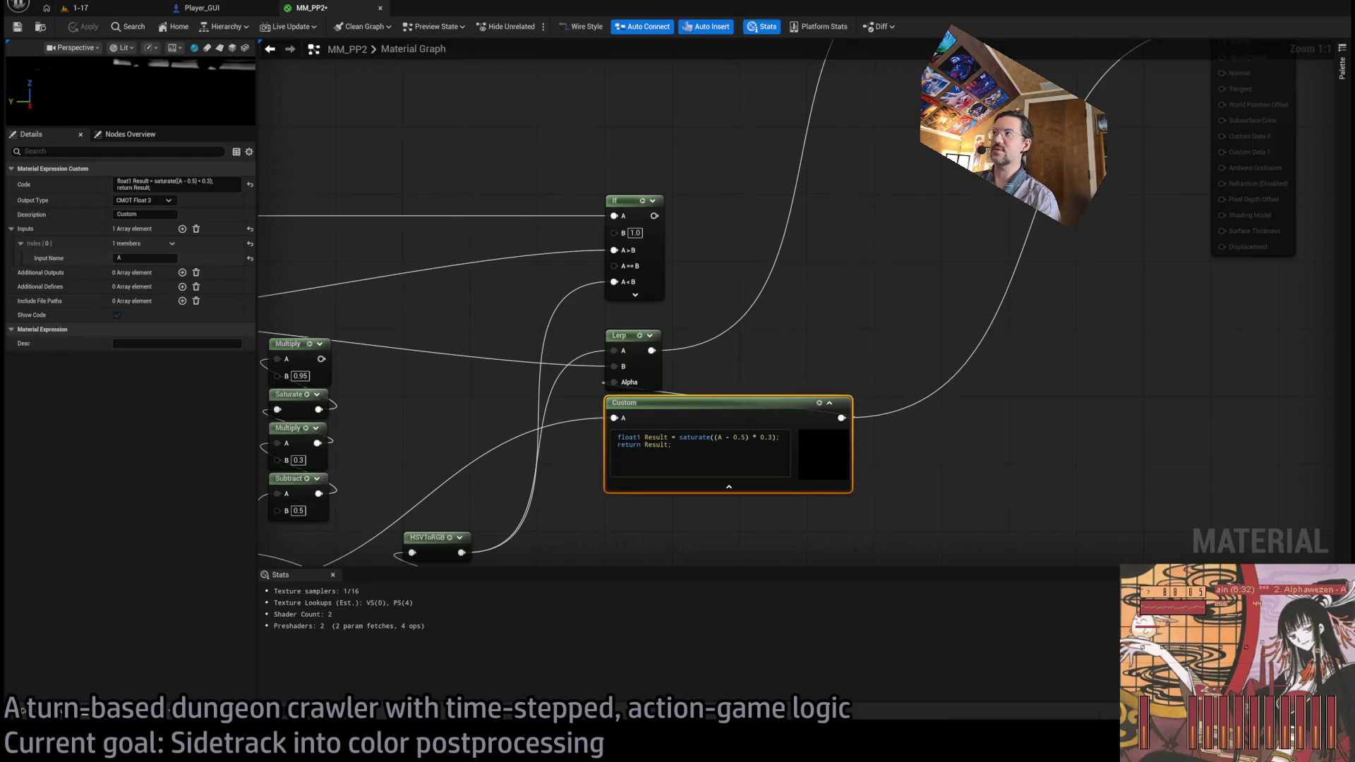
pyautogui.scroll(-1, 732, 323)
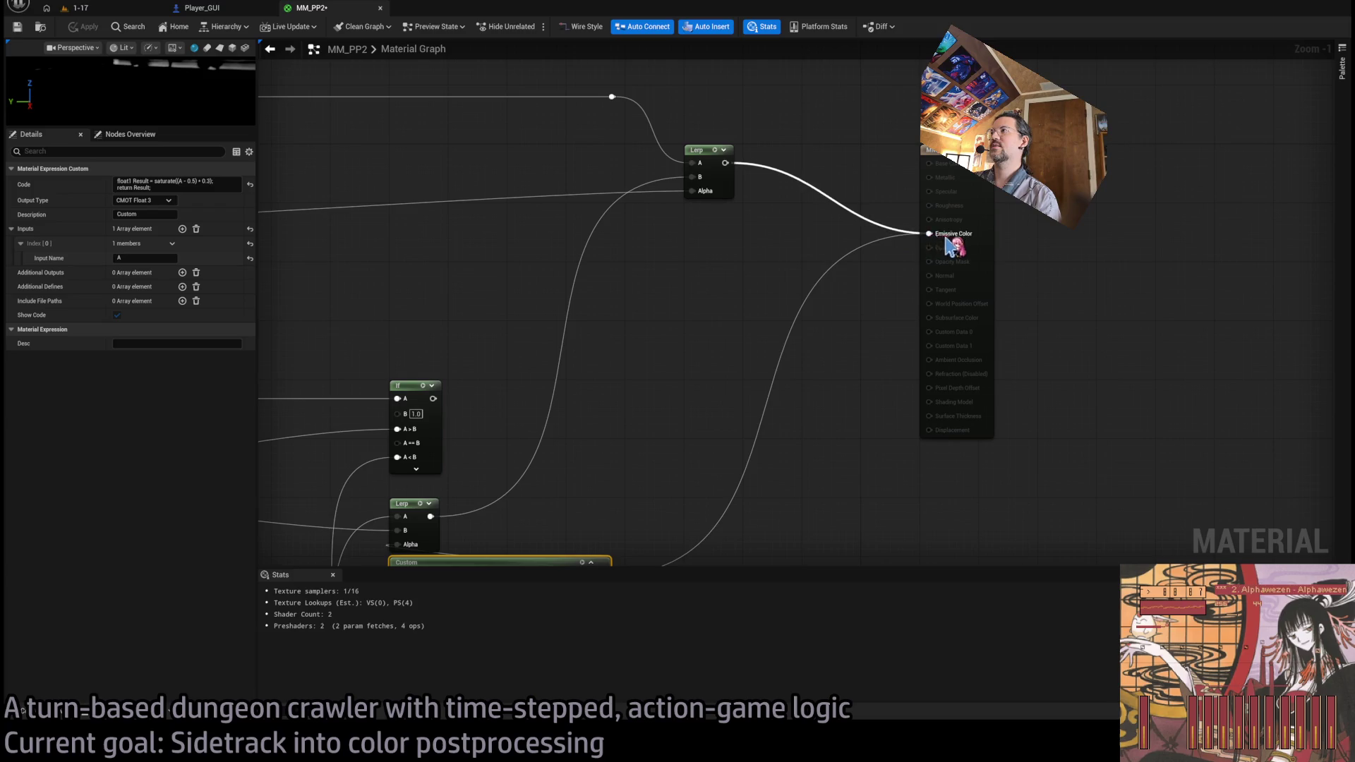
pyautogui.click(79, 8)
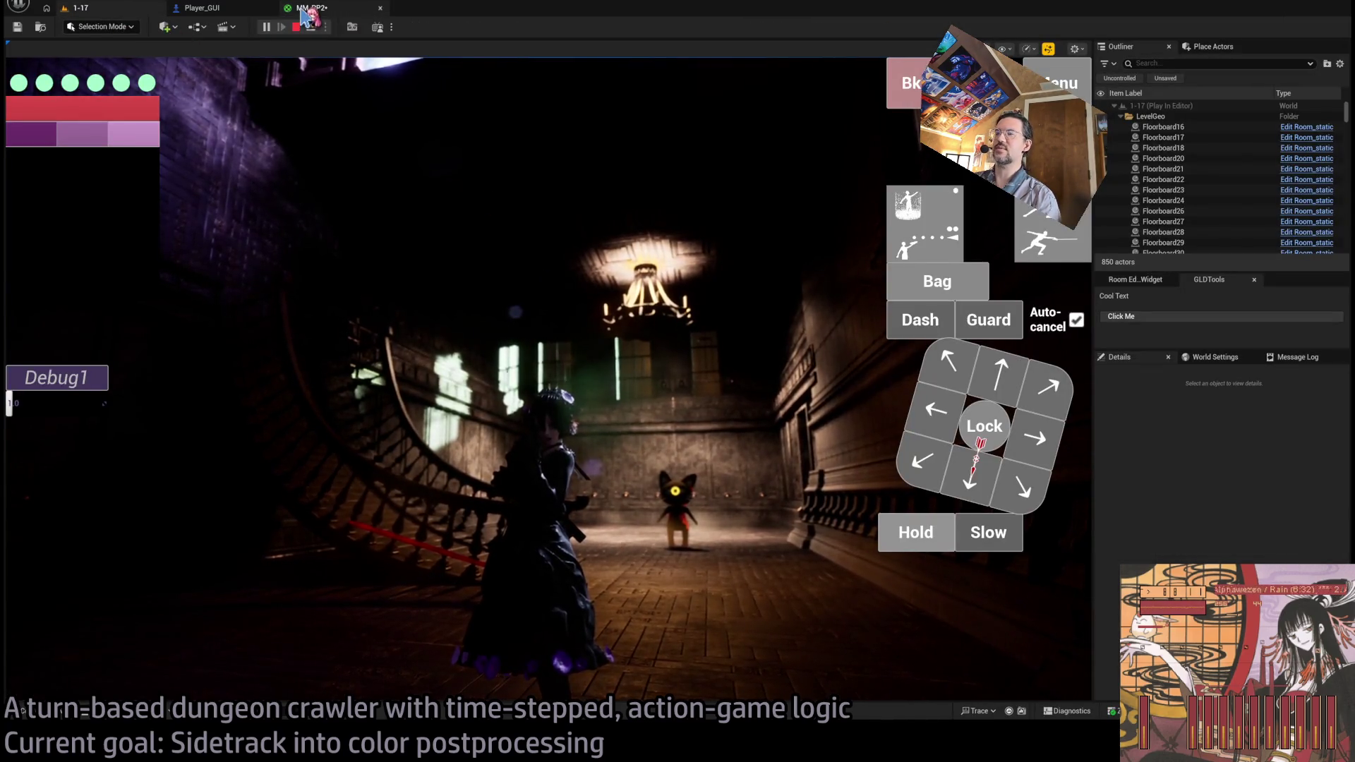
pyautogui.click(305, 8)
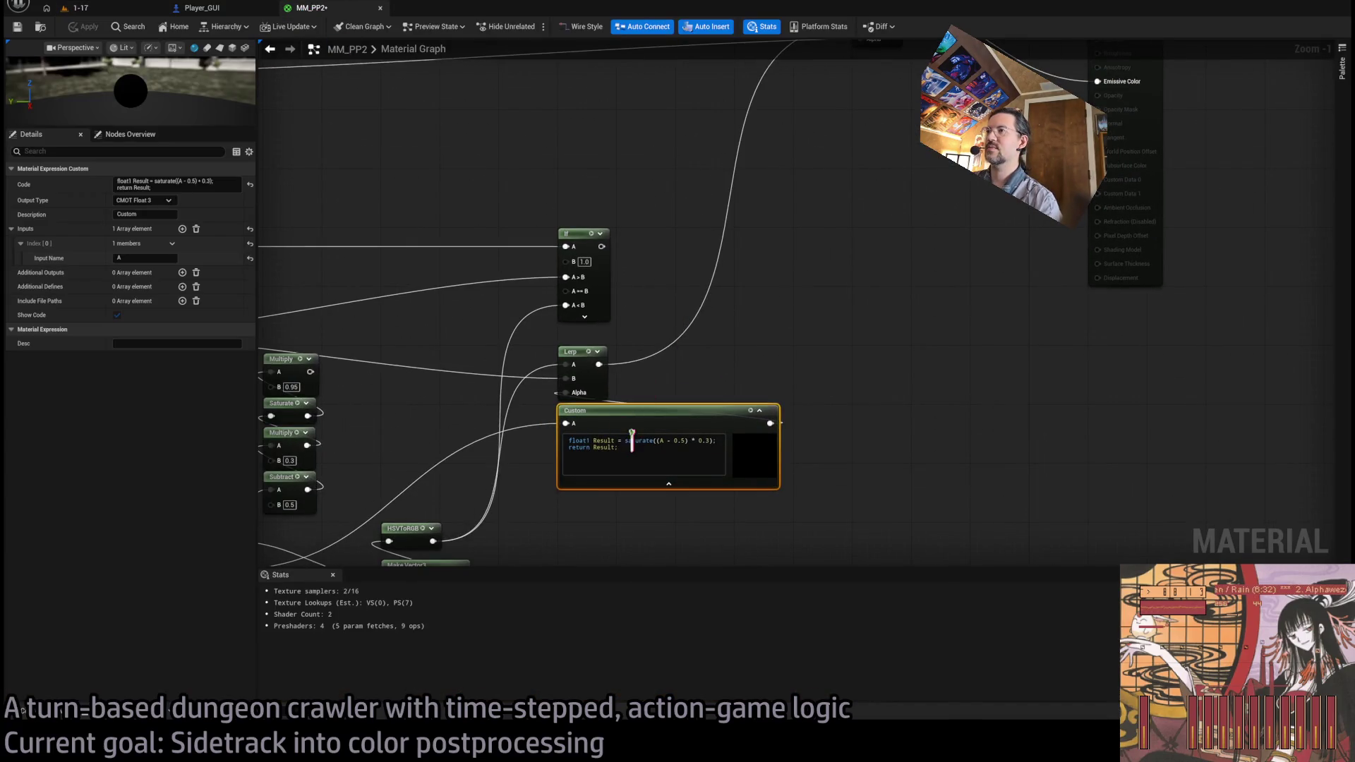
# - Multiply the Custom node's result by 0.95 and check the darker look in the 1-17 level
pyautogui.write('0.95')
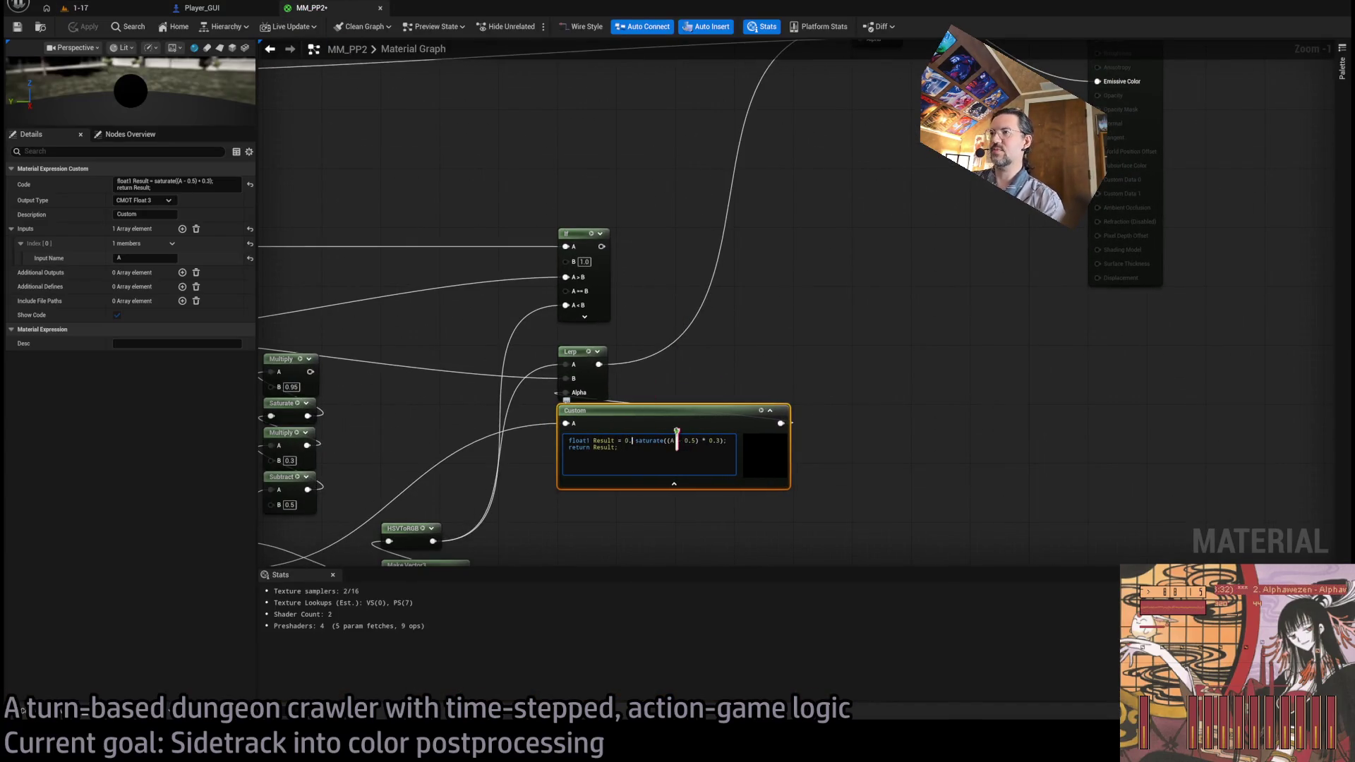
pyautogui.write(' *')
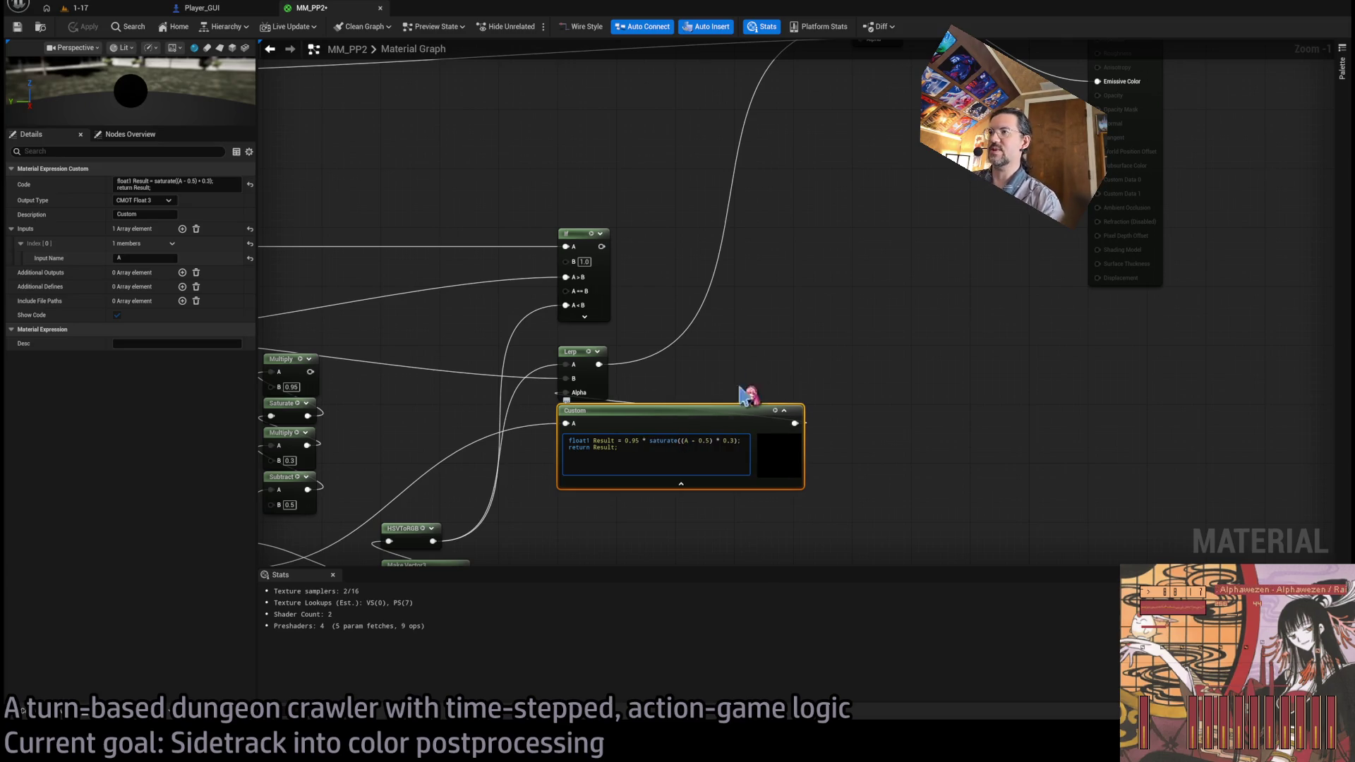
pyautogui.click(113, 8)
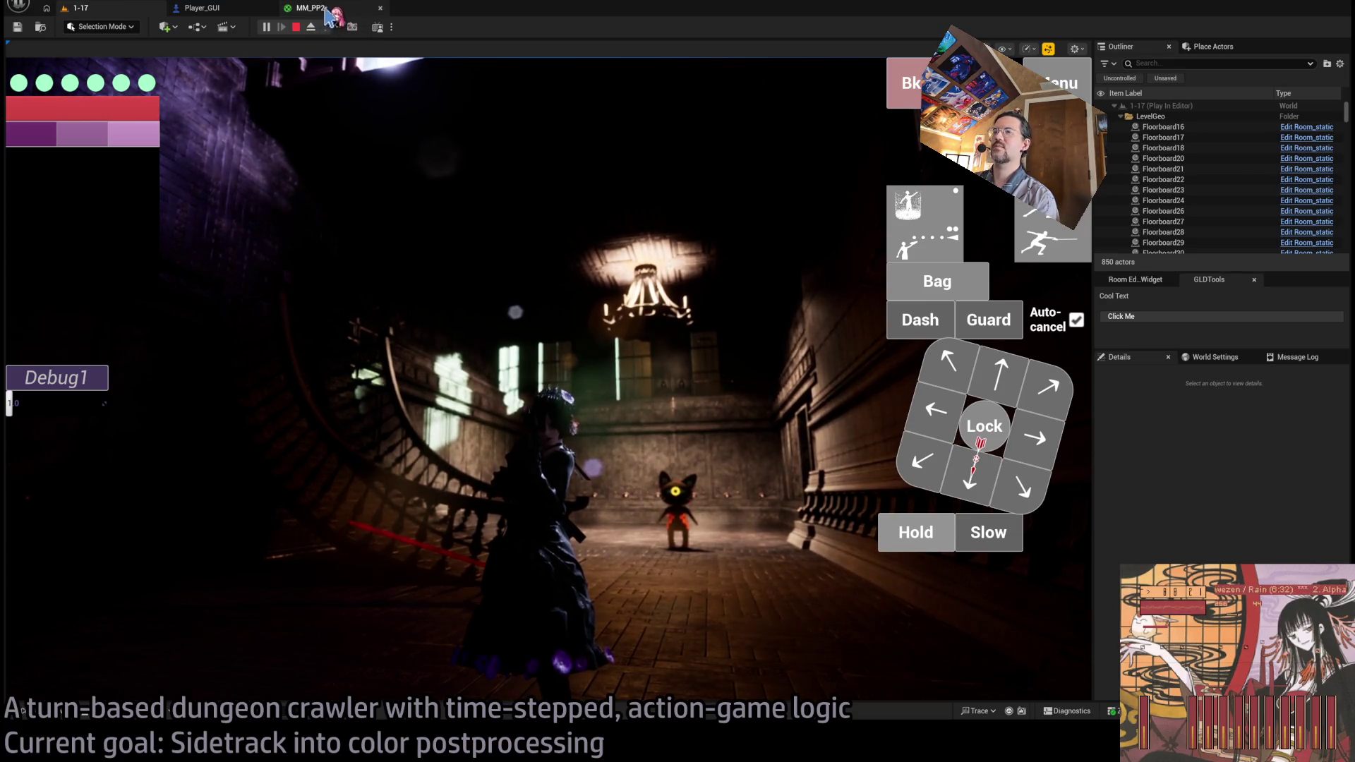
pyautogui.click(546, 363)
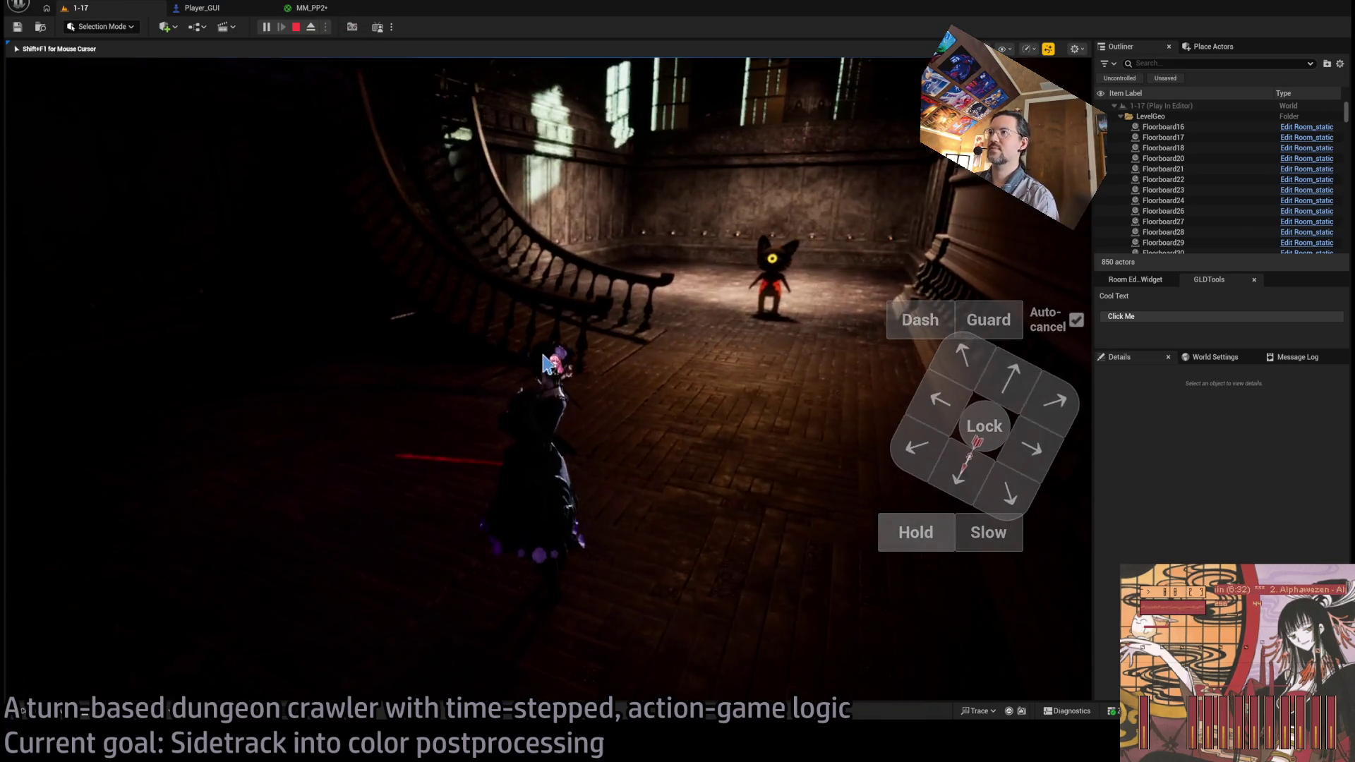
pyautogui.click(318, 9)
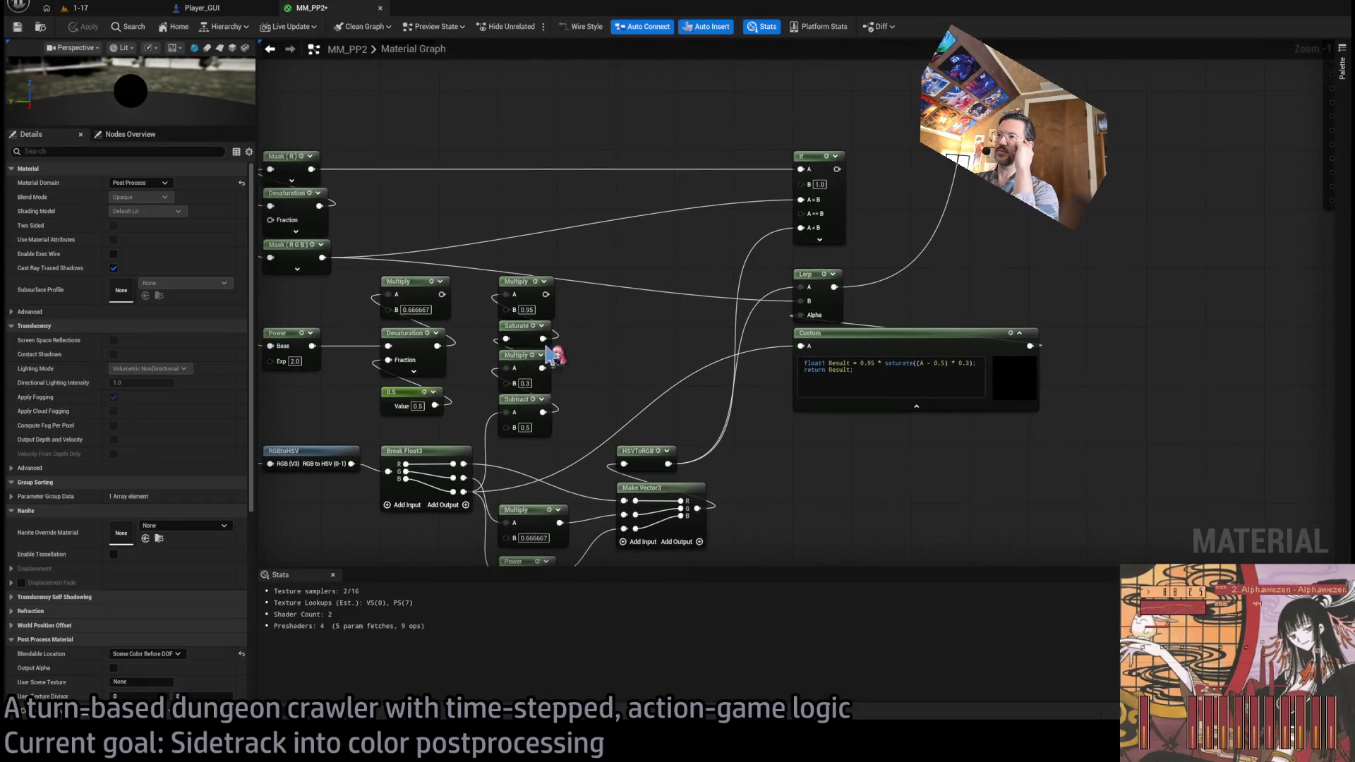
# - Delete the redundant Multiply, Saturate, Multiply and Subtract nodes
pyautogui.scroll(-3, 551, 355)
pyautogui.scroll(3, 586, 324)
pyautogui.moveTo(636, 287); pyautogui.dragTo(525, 416)
pyautogui.press('Delete')
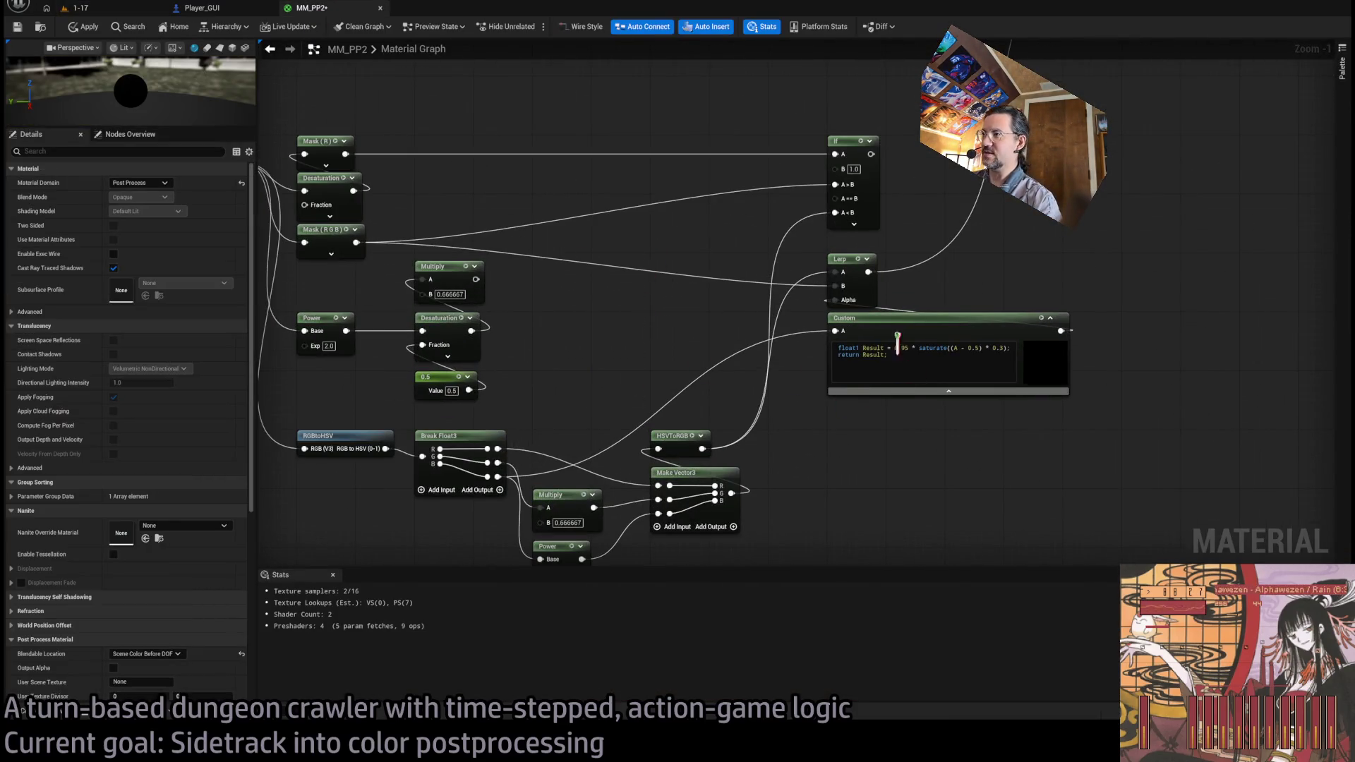
# - Move the Custom node left beside the Desaturation and Break Float3 nodes
pyautogui.moveTo(899, 379); pyautogui.dragTo(699, 361)
pyautogui.click(750, 374)
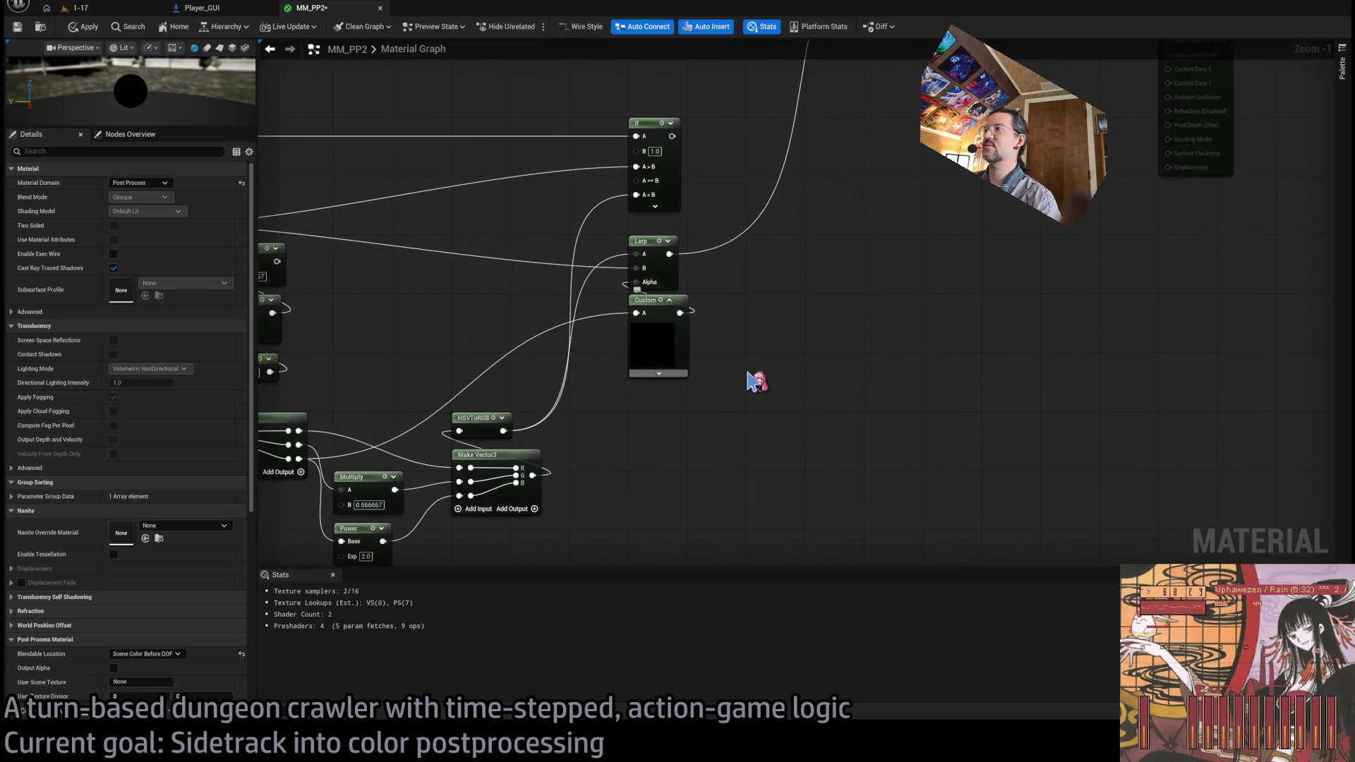
pyautogui.click(677, 375)
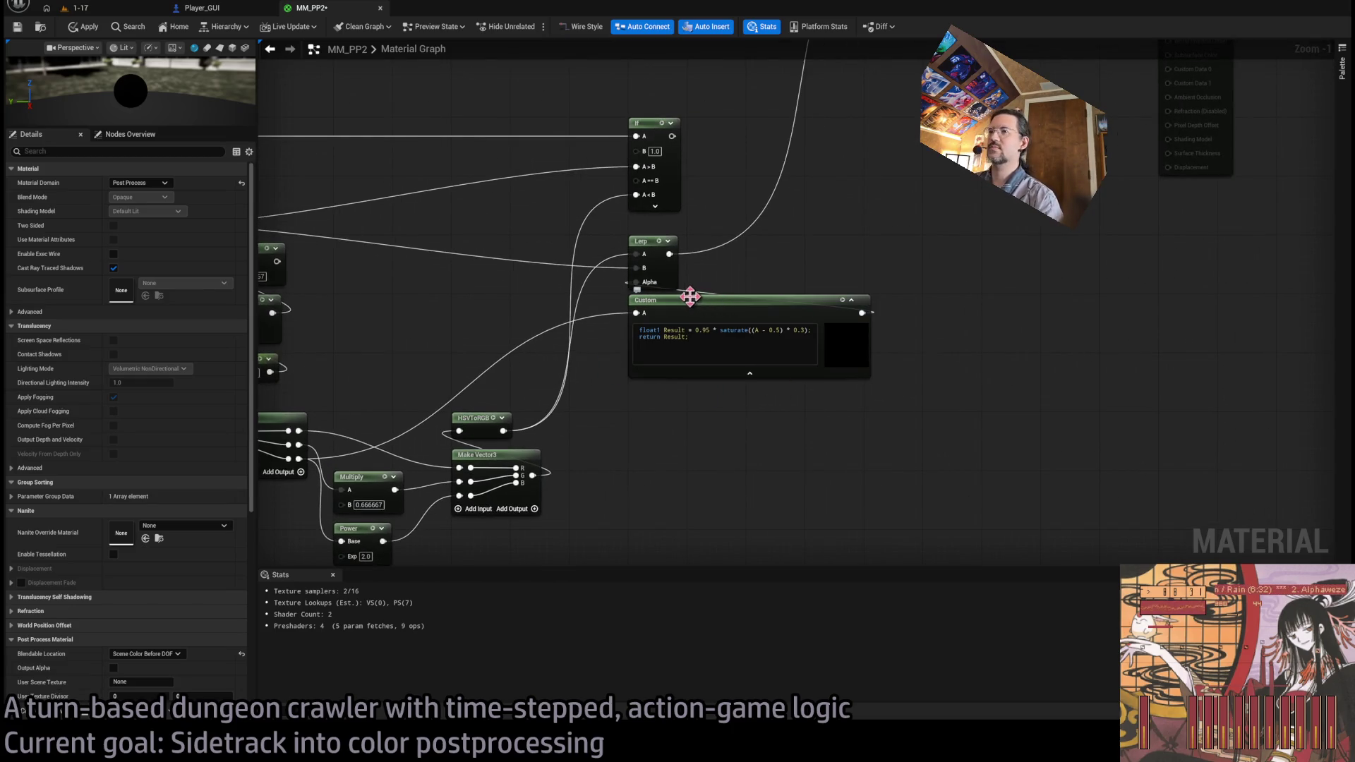
pyautogui.moveTo(546, 474); pyautogui.dragTo(700, 386)
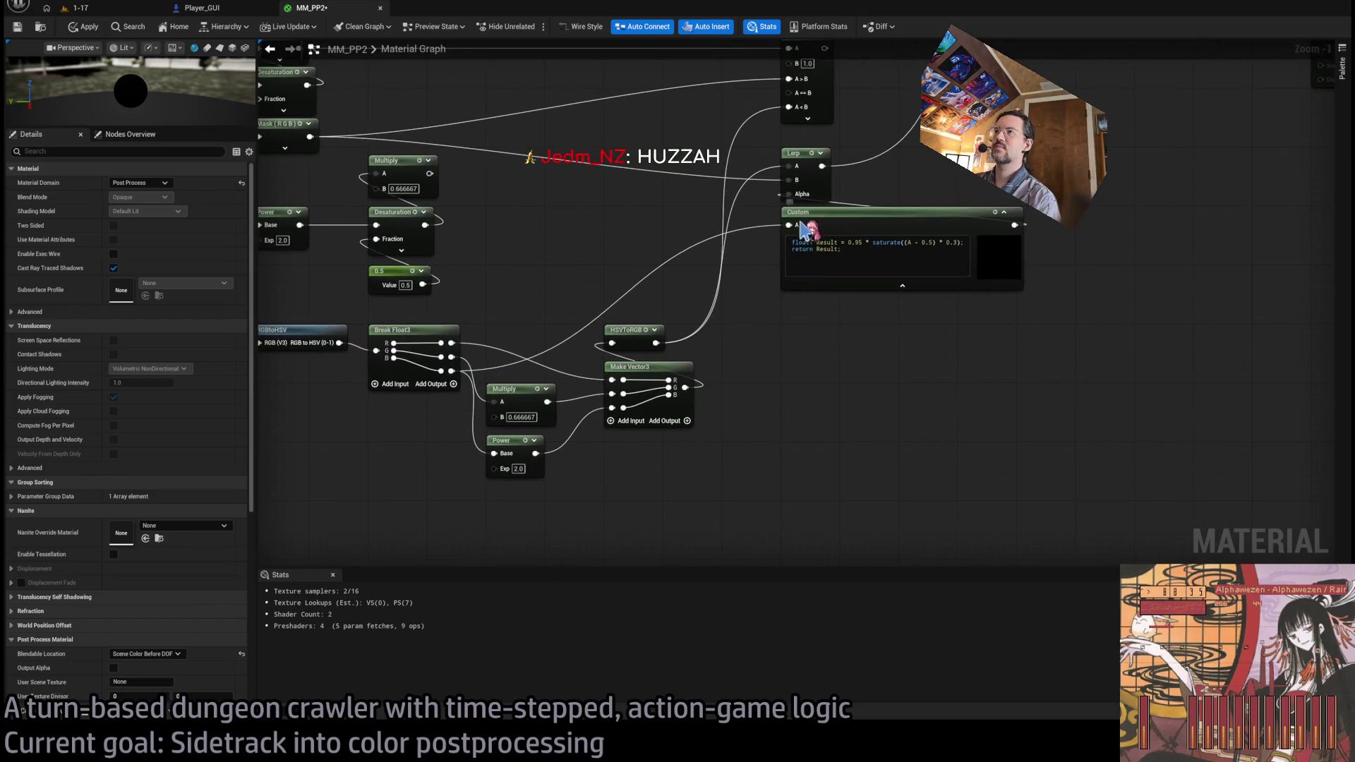
pyautogui.moveTo(802, 226)
pyautogui.mouseDown()
pyautogui.moveTo(521, 227)
pyautogui.moveTo(538, 228)
pyautogui.mouseUp()
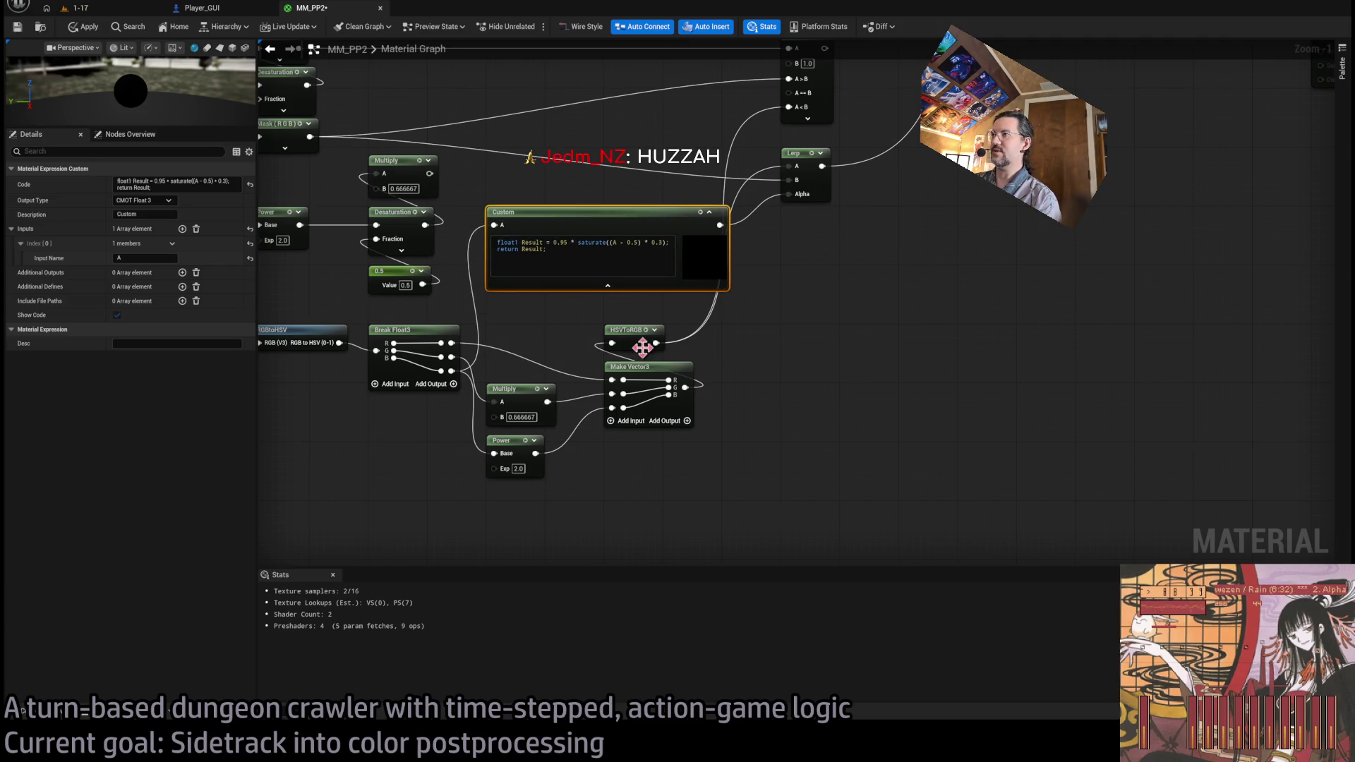
# - Pan around to review the PostProcessInput, Make Vector3, If, Lerp and output nodes
pyautogui.moveTo(642, 346); pyautogui.dragTo(780, 393)
pyautogui.moveTo(826, 272)
pyautogui.mouseDown()
pyautogui.moveTo(755, 429)
pyautogui.moveTo(767, 254)
pyautogui.moveTo(873, 257)
pyautogui.mouseUp()
pyautogui.moveTo(734, 306); pyautogui.dragTo(844, 153)
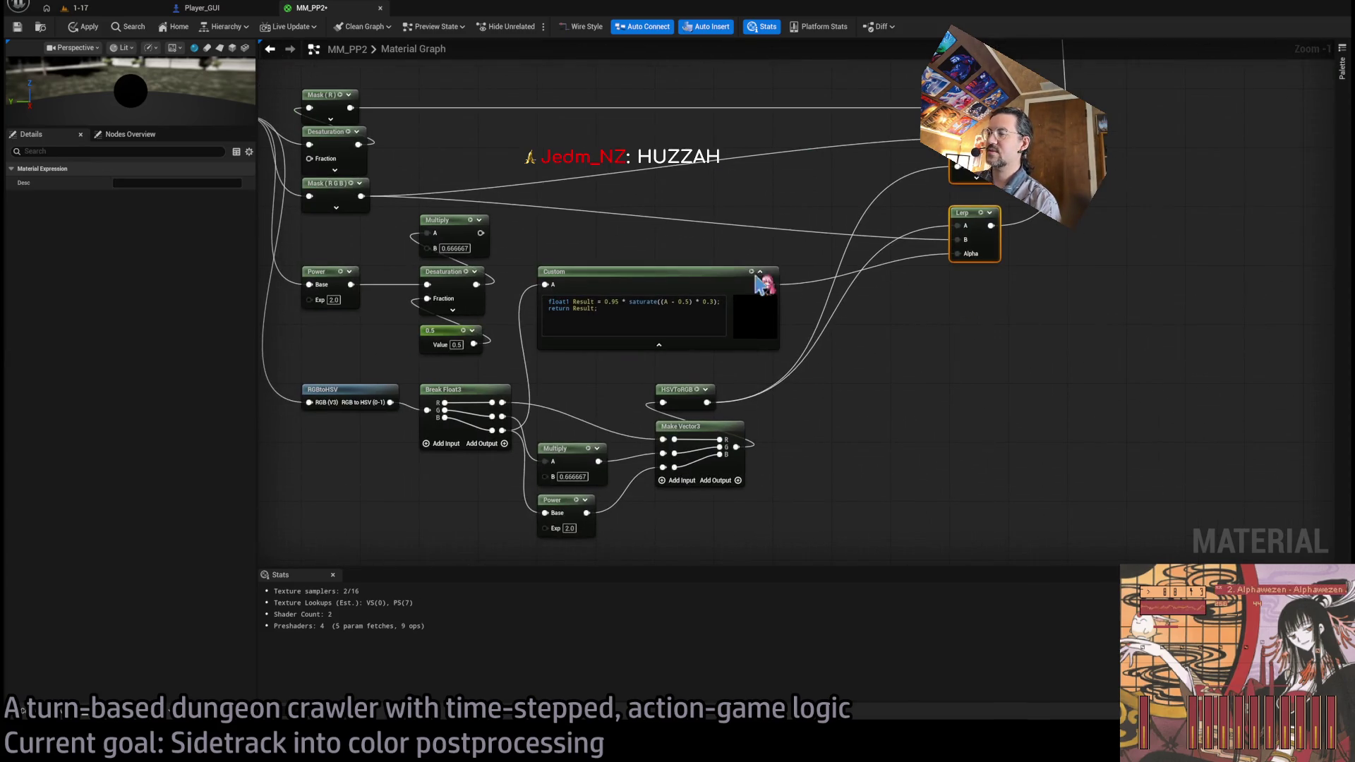
pyautogui.click(793, 487)
pyautogui.moveTo(602, 562); pyautogui.dragTo(684, 532)
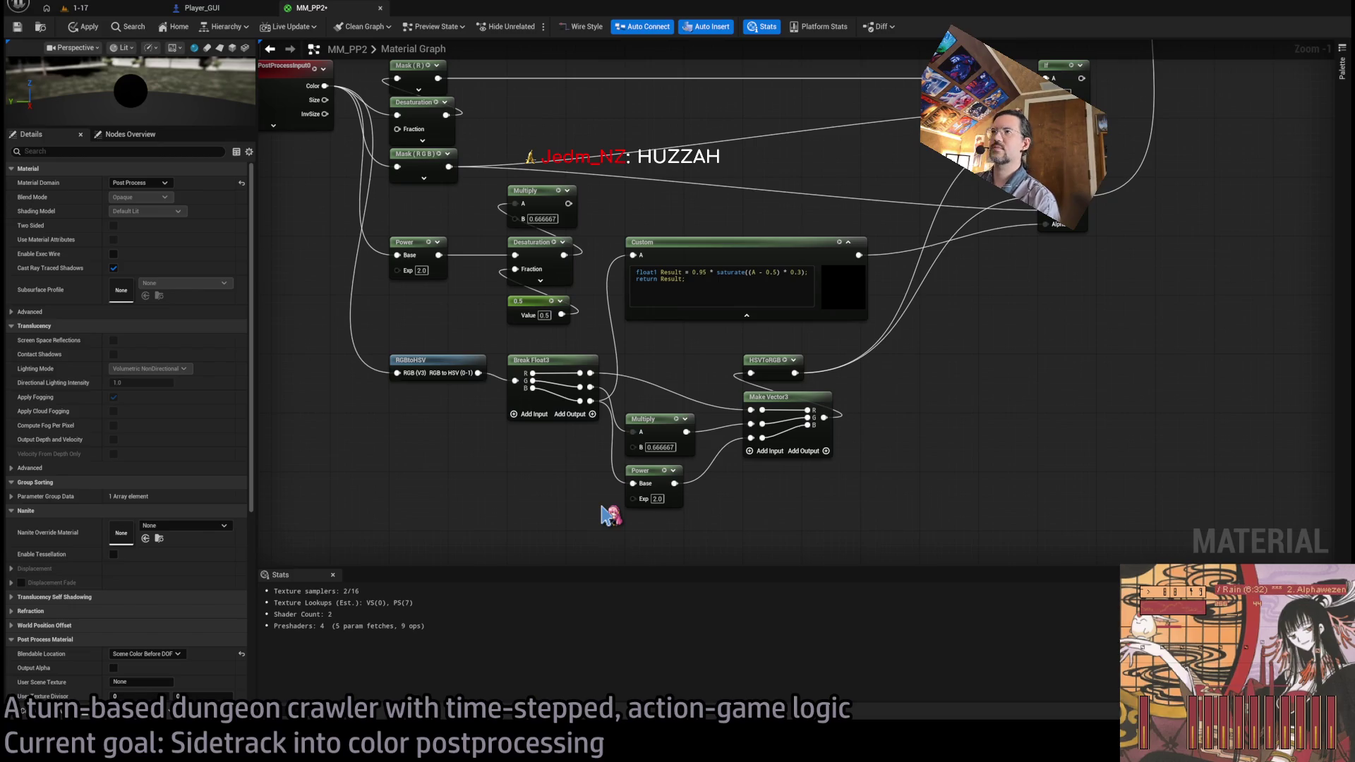
pyautogui.moveTo(946, 342); pyautogui.dragTo(535, 559)
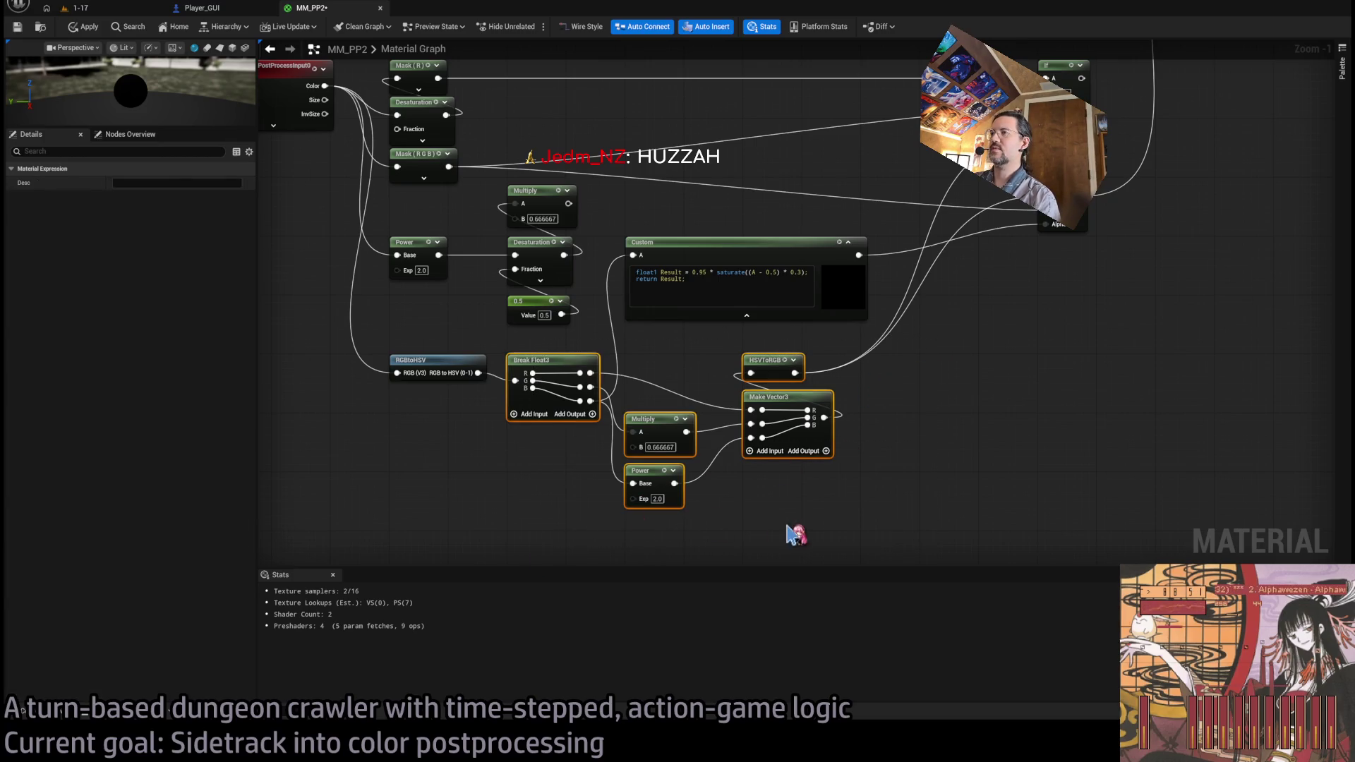
pyautogui.click(699, 475)
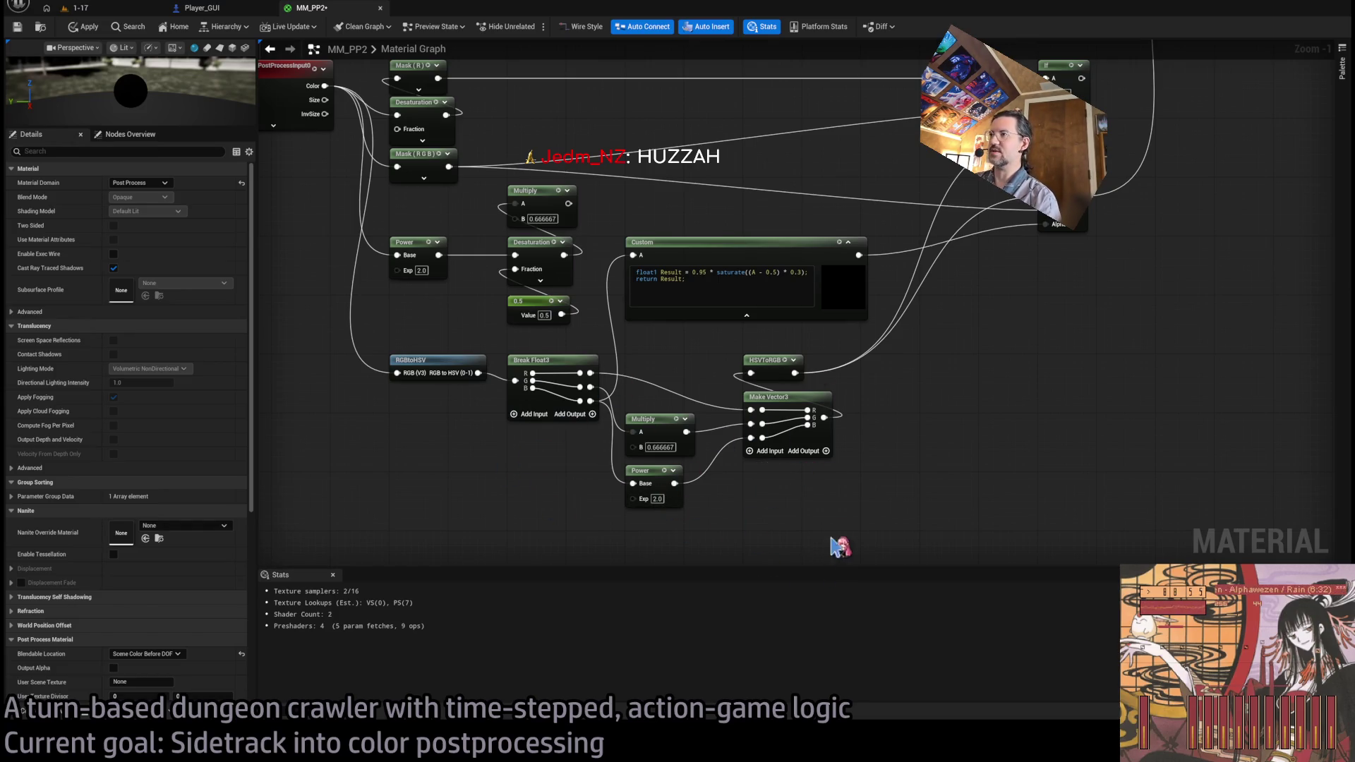
pyautogui.moveTo(917, 463)
pyautogui.mouseDown()
pyautogui.moveTo(807, 369)
pyautogui.moveTo(856, 445)
pyautogui.mouseUp()
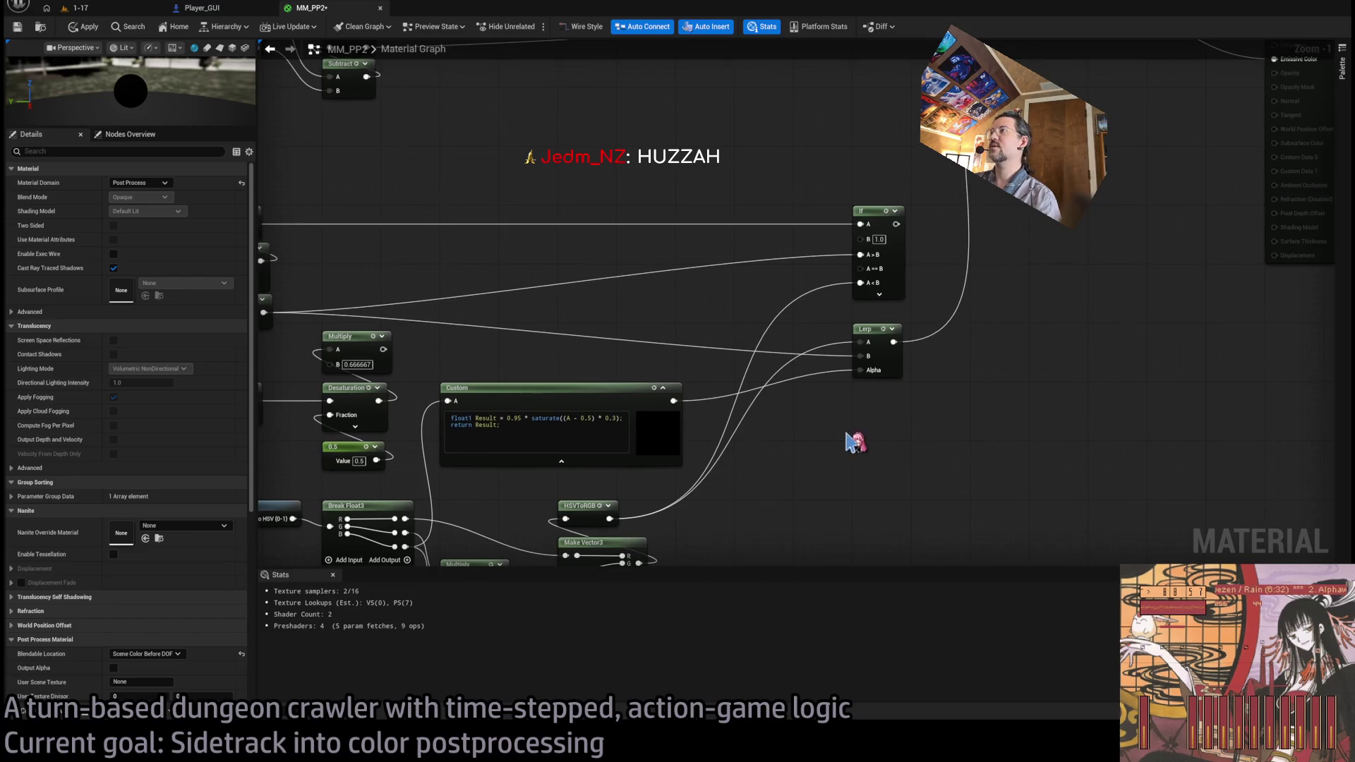
pyautogui.moveTo(528, 328)
pyautogui.mouseDown()
pyautogui.moveTo(448, 396)
pyautogui.moveTo(459, 227)
pyautogui.moveTo(544, 251)
pyautogui.mouseUp()
# - Apply the MM_PP2 changes and check the effect in the running 1-17 level
pyautogui.click(89, 31)
pyautogui.click(74, 8)
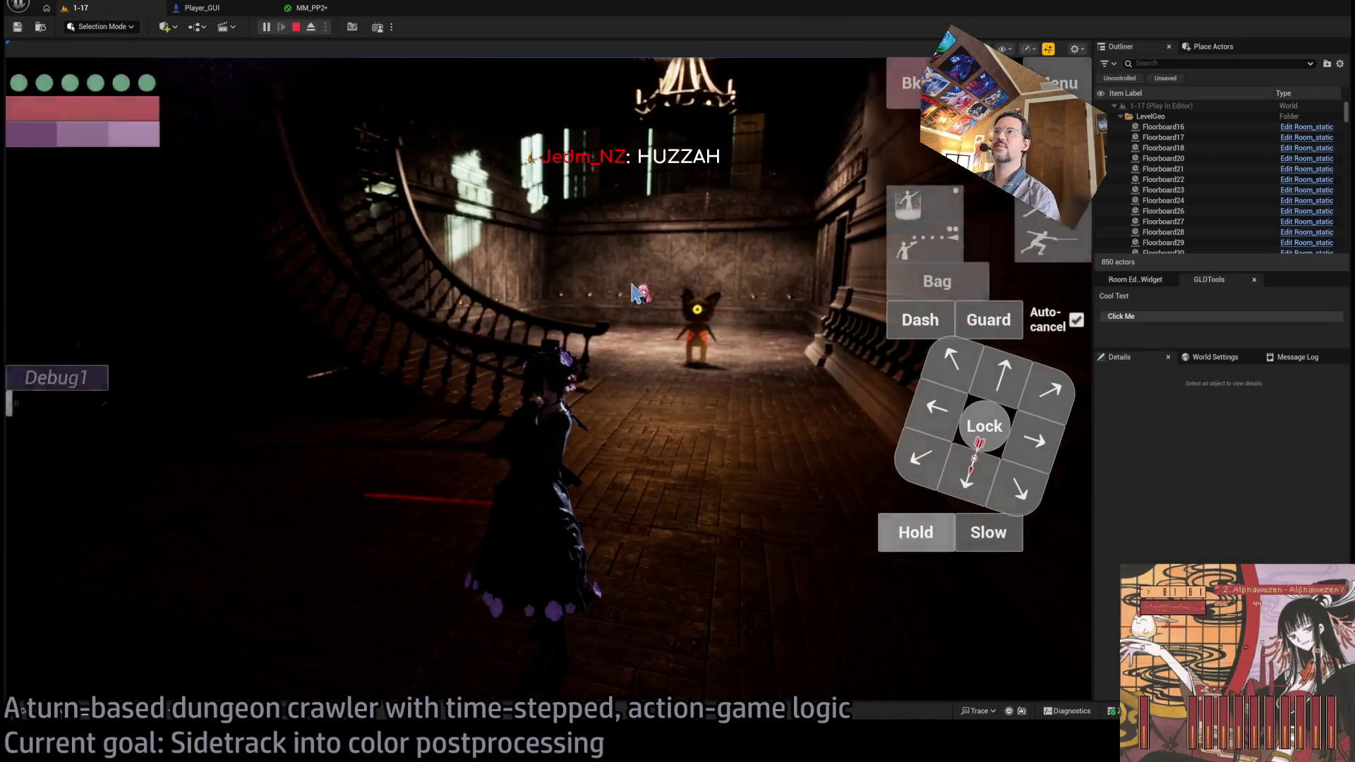
pyautogui.click(669, 245)
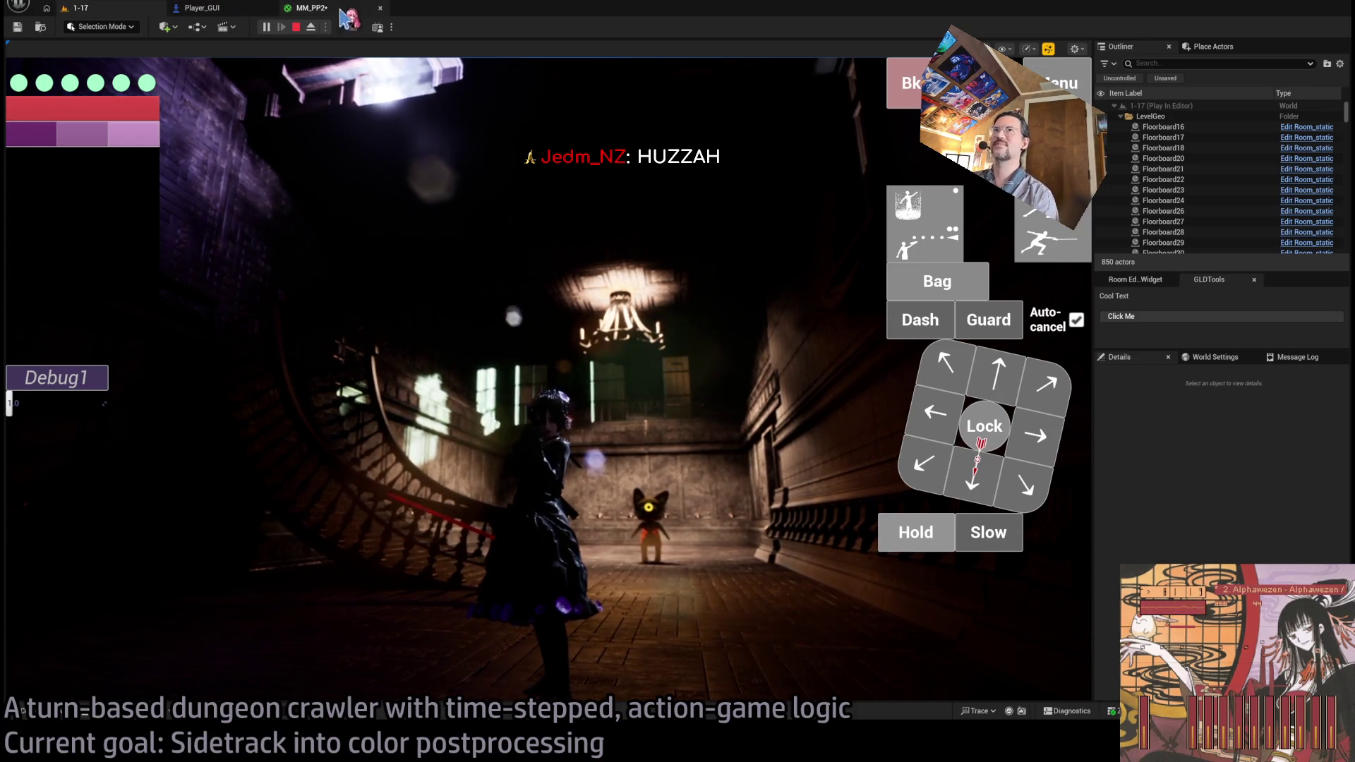
pyautogui.click(311, 8)
# - Save MM_PP2 with Ctrl+S and recheck the game view facing the cat enemy
pyautogui.moveTo(775, 242); pyautogui.dragTo(696, 289)
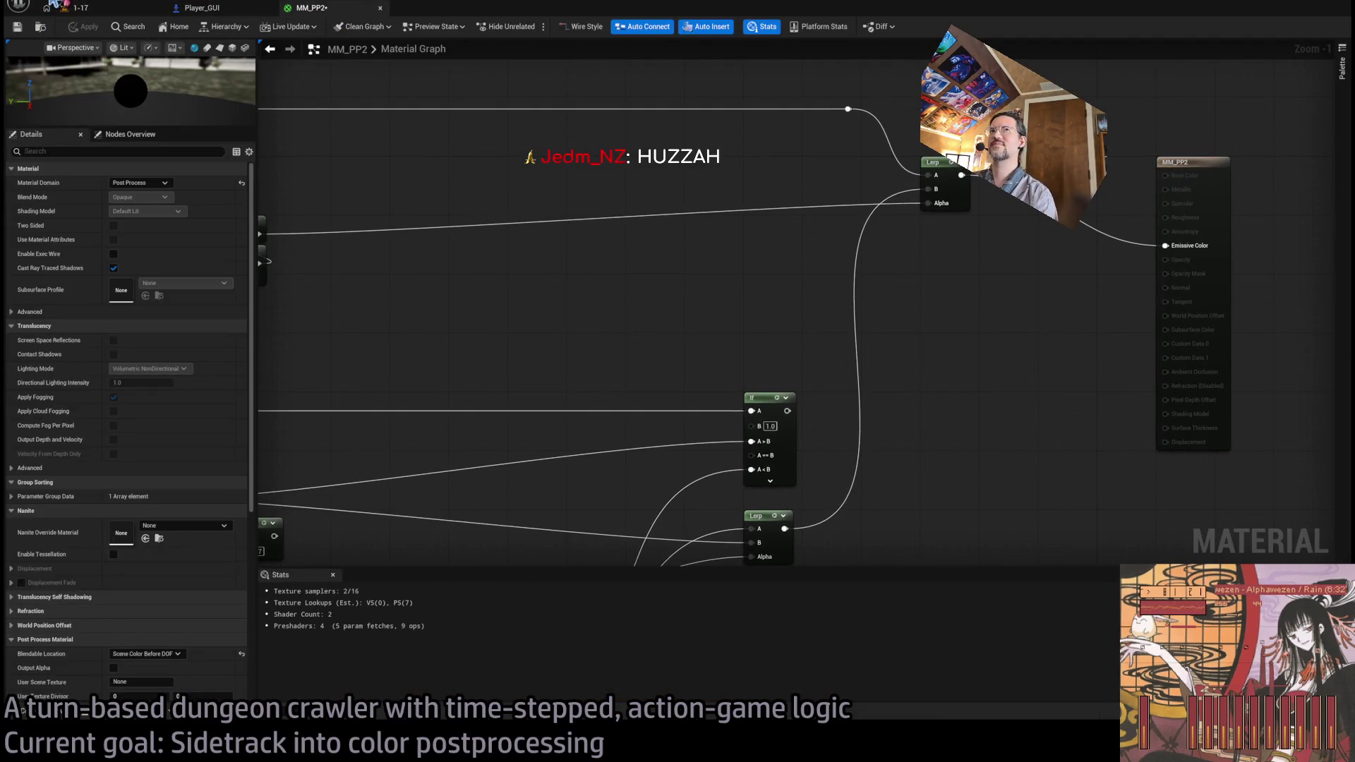
pyautogui.hotkey('ctrl', 's')
pyautogui.click(114, 10)
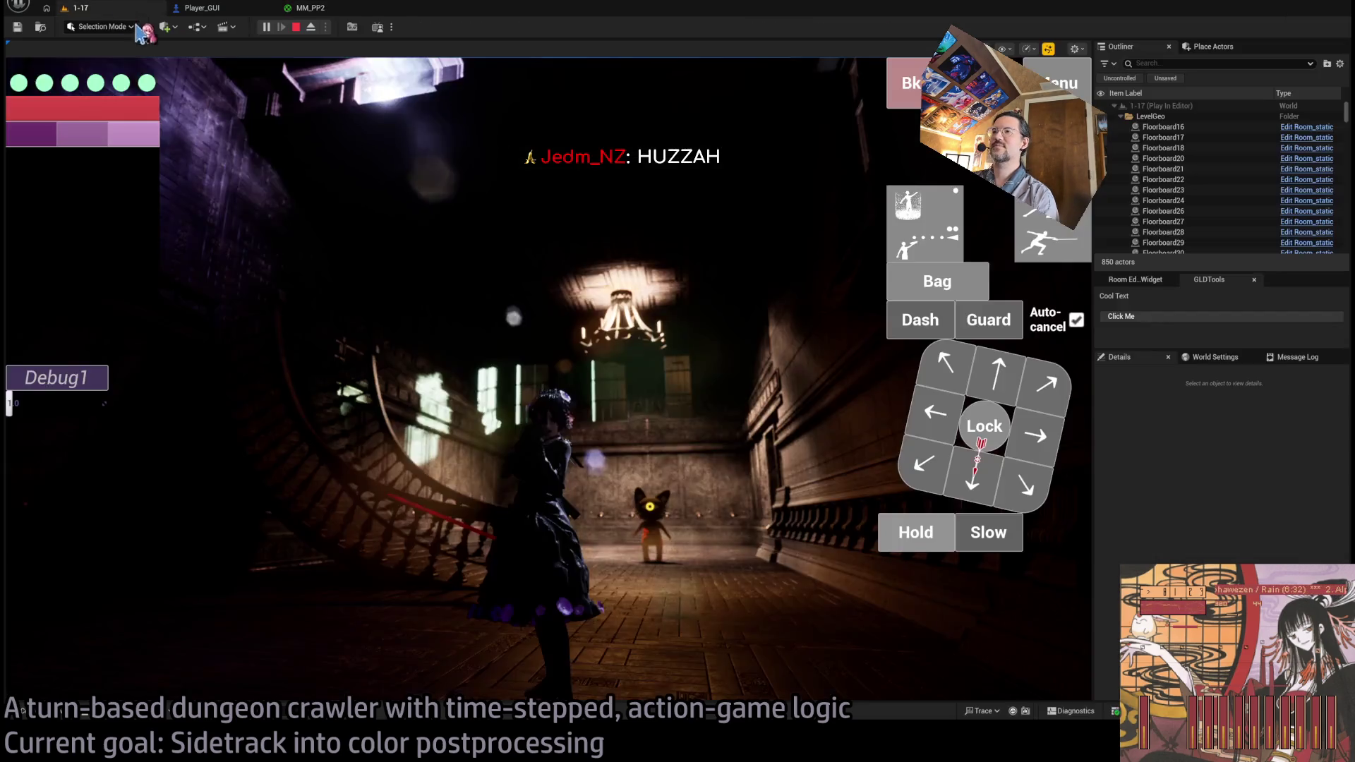
pyautogui.click(478, 371)
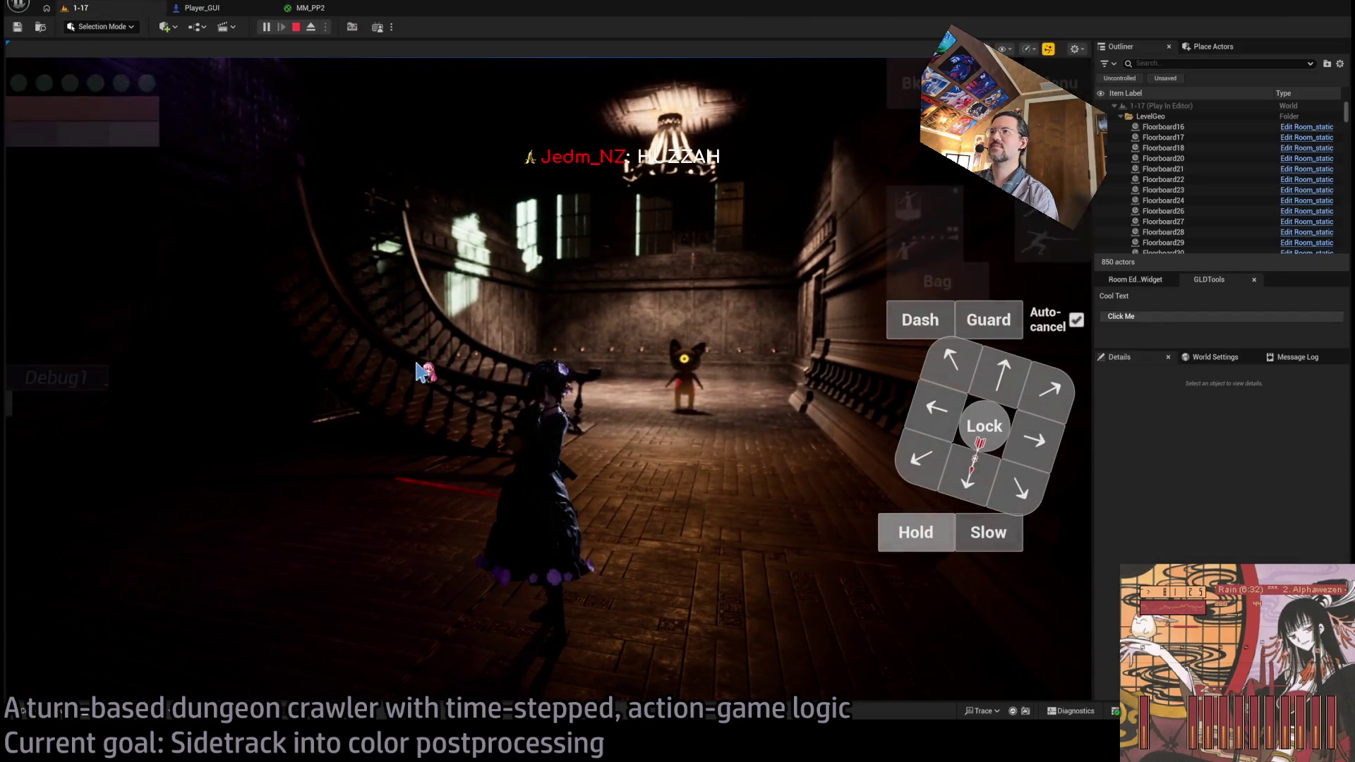
pyautogui.click(311, 8)
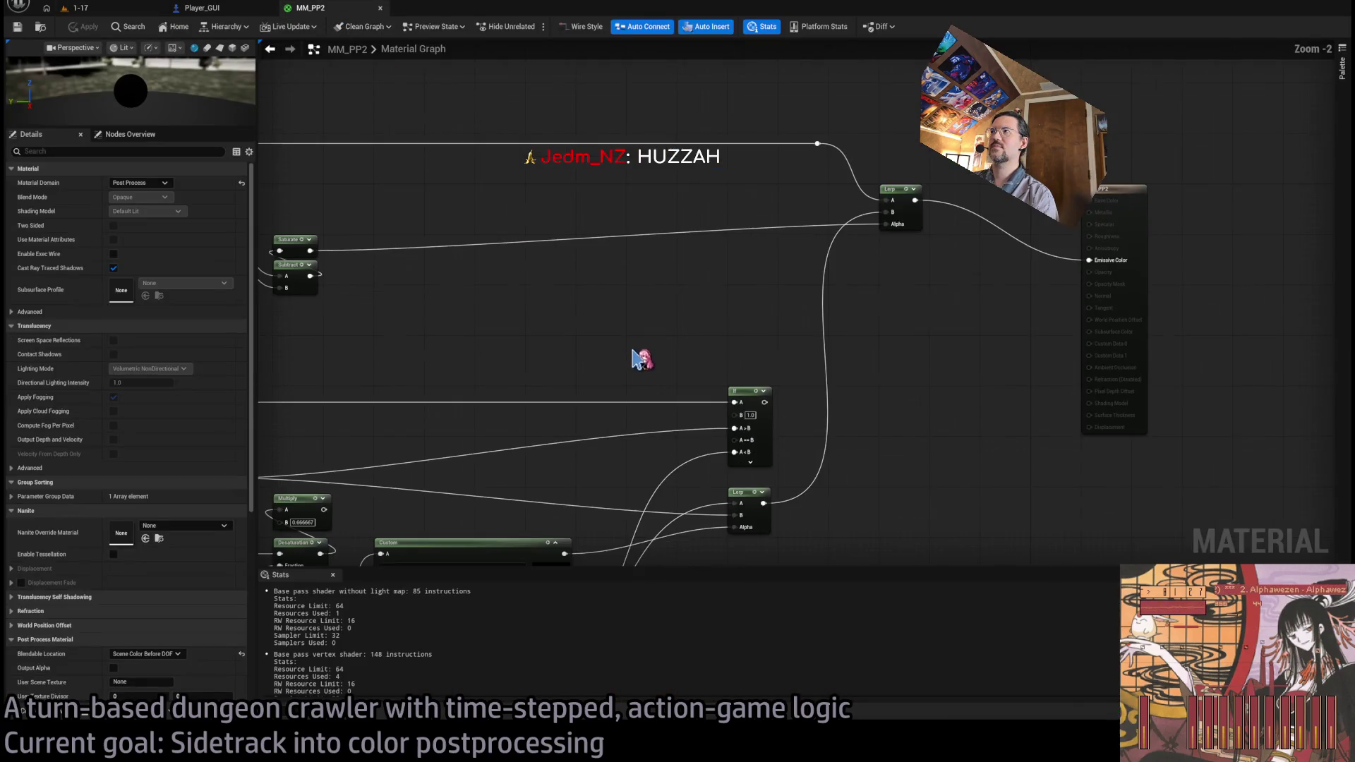
# - Add a new Lerp node above the existing post-process network
pyautogui.moveTo(642, 359)
pyautogui.mouseDown()
pyautogui.moveTo(971, 418)
pyautogui.moveTo(615, 379)
pyautogui.mouseUp()
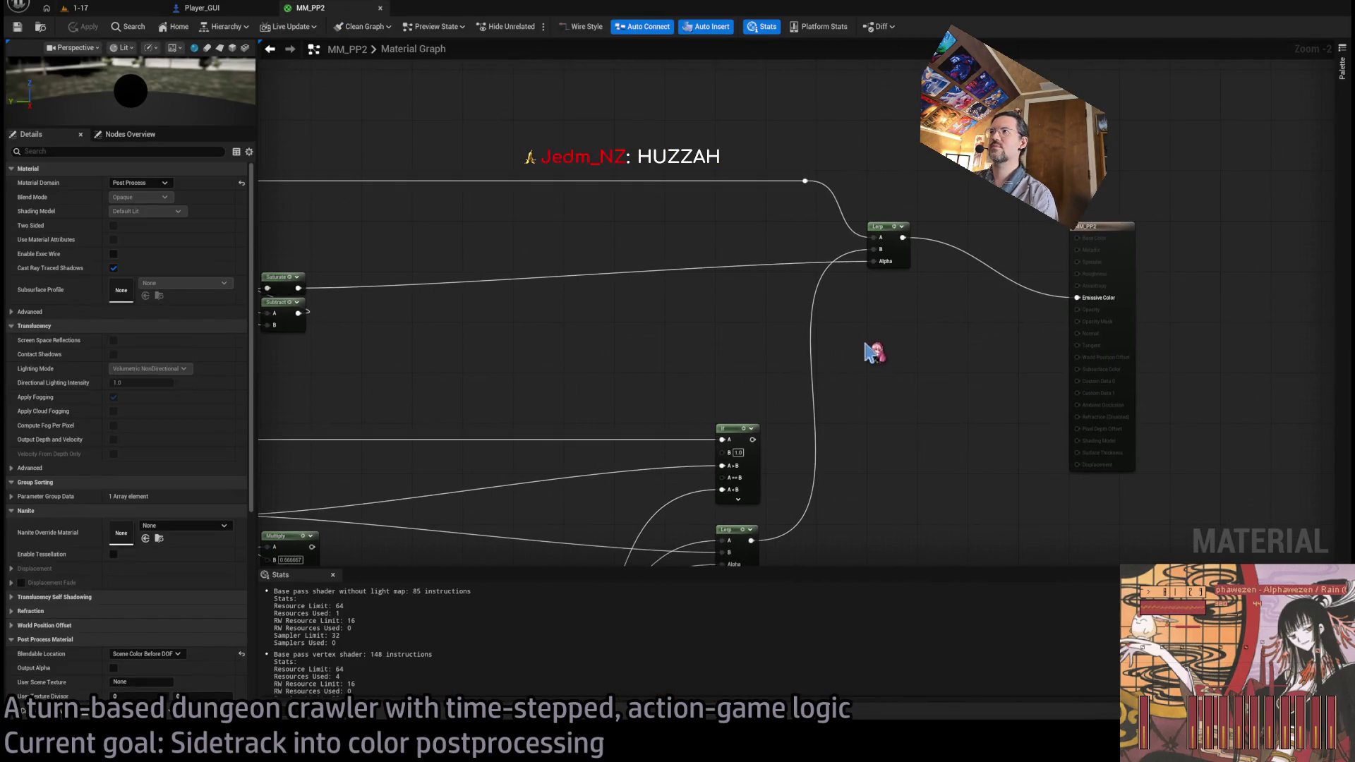
pyautogui.moveTo(874, 353)
pyautogui.mouseDown()
pyautogui.moveTo(770, 346)
pyautogui.moveTo(1211, 321)
pyautogui.moveTo(605, 333)
pyautogui.mouseUp()
pyautogui.scroll(2, 851, 150)
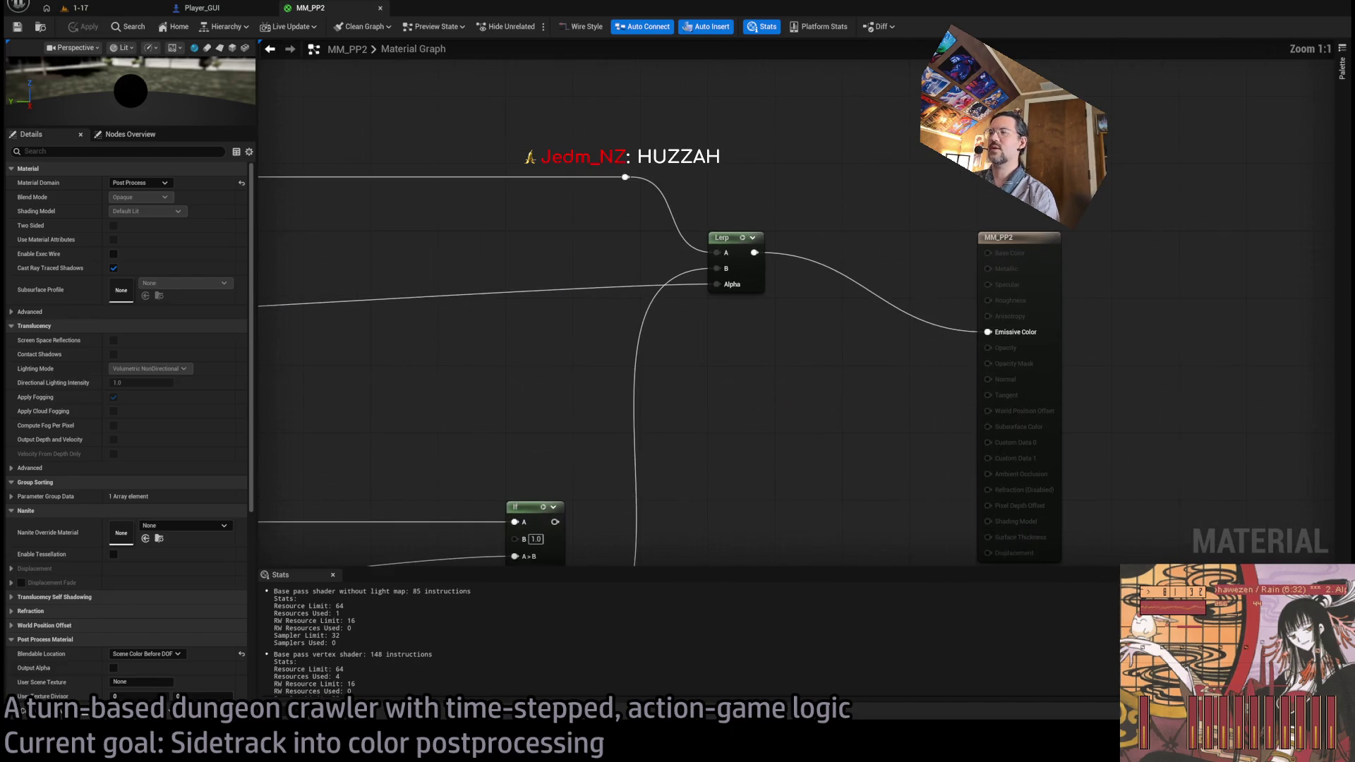
pyautogui.click(852, 151)
pyautogui.moveTo(852, 151); pyautogui.dragTo(822, 113)
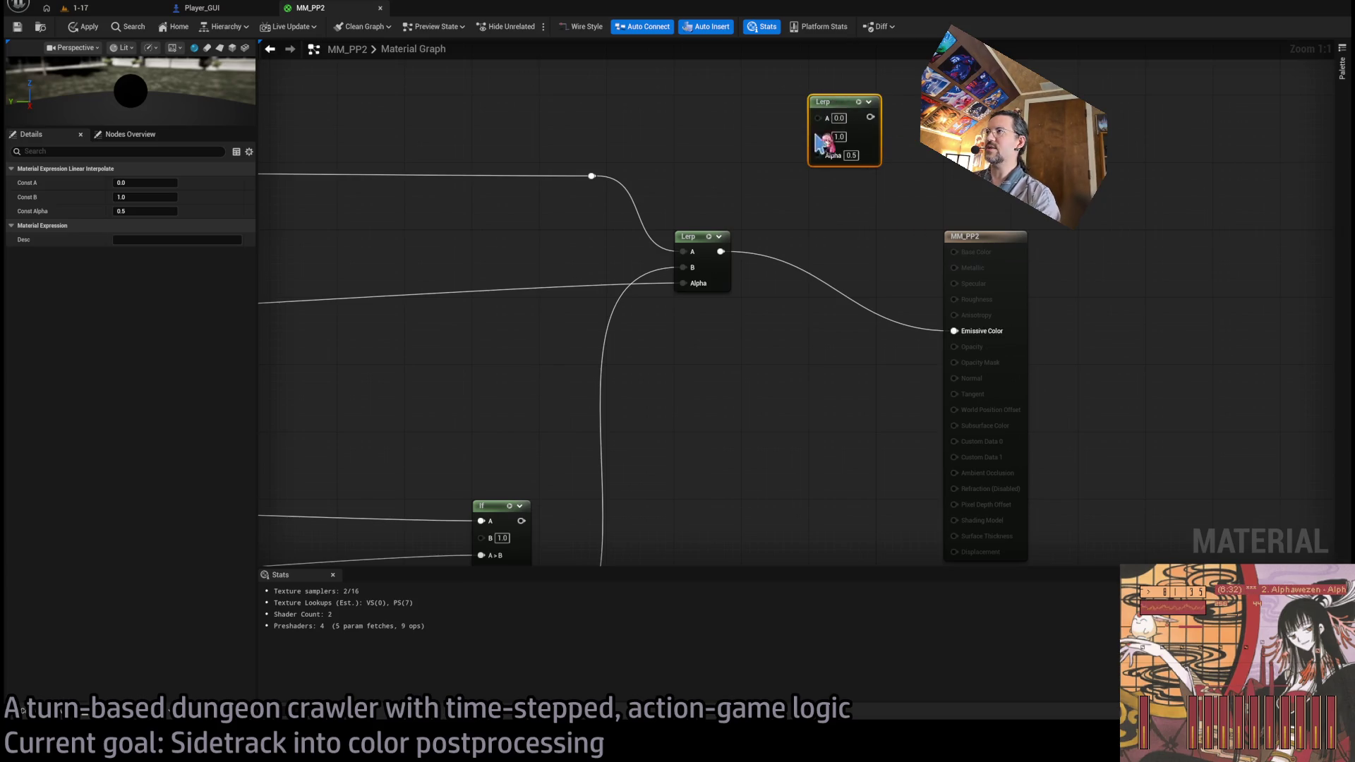
pyautogui.moveTo(727, 151); pyautogui.dragTo(804, 201)
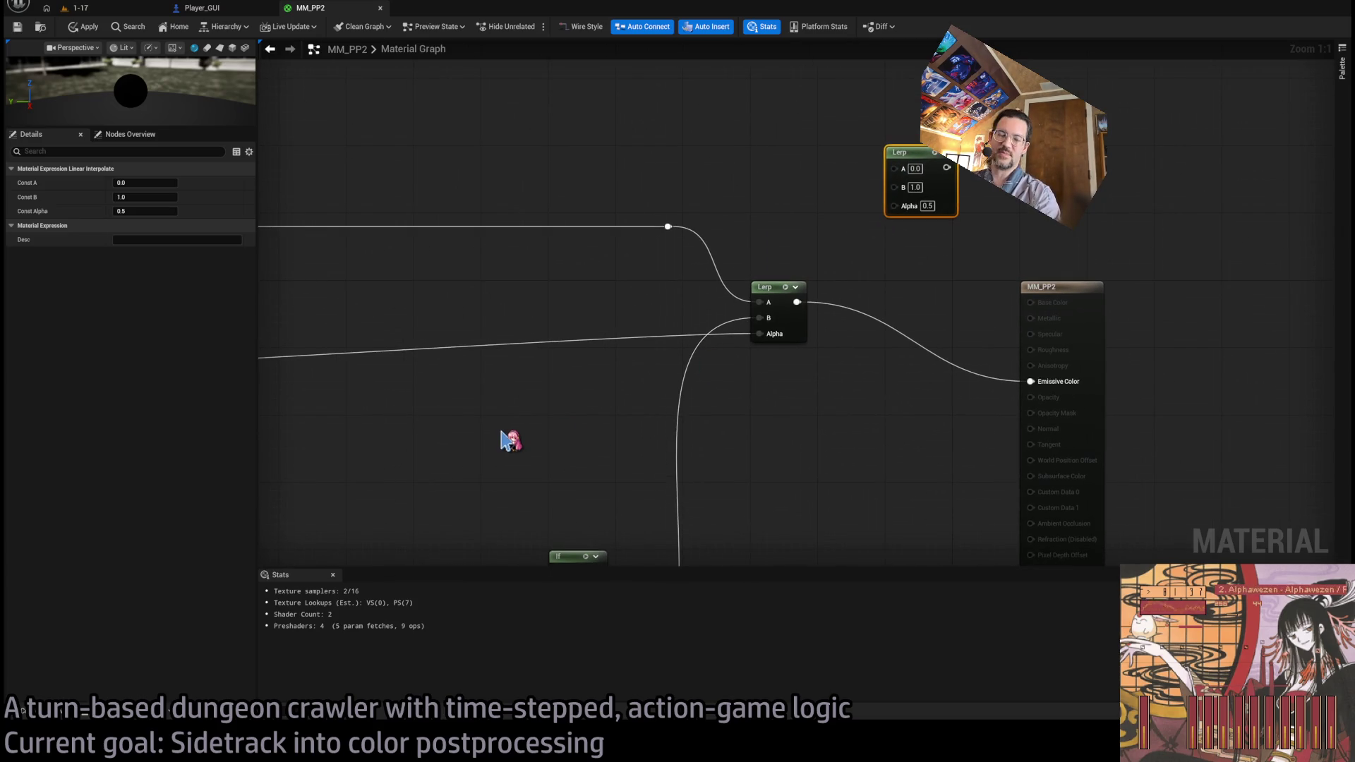
# - Connect the Time node's output into the Sine node and tidy their layout
pyautogui.moveTo(550, 453); pyautogui.dragTo(600, 454)
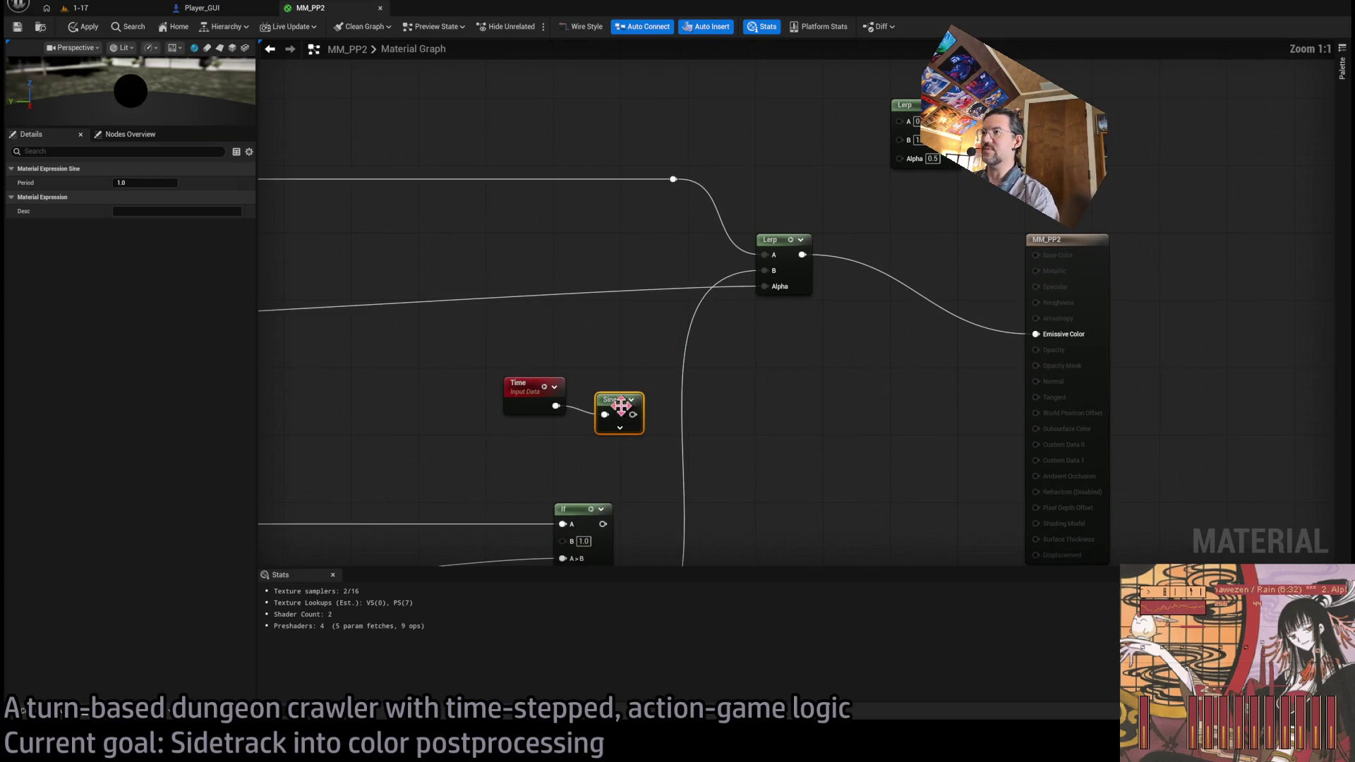
pyautogui.moveTo(621, 404); pyautogui.dragTo(646, 379)
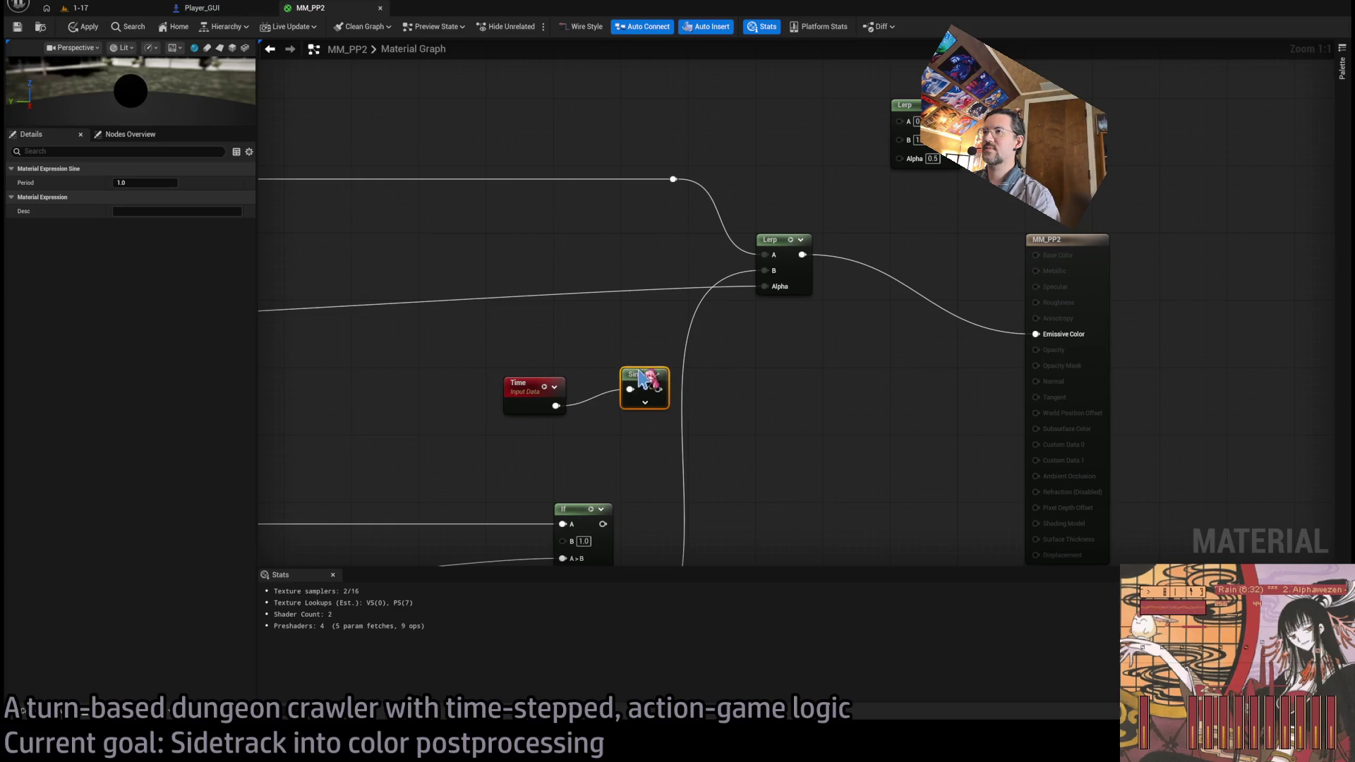
pyautogui.moveTo(537, 393); pyautogui.dragTo(519, 383)
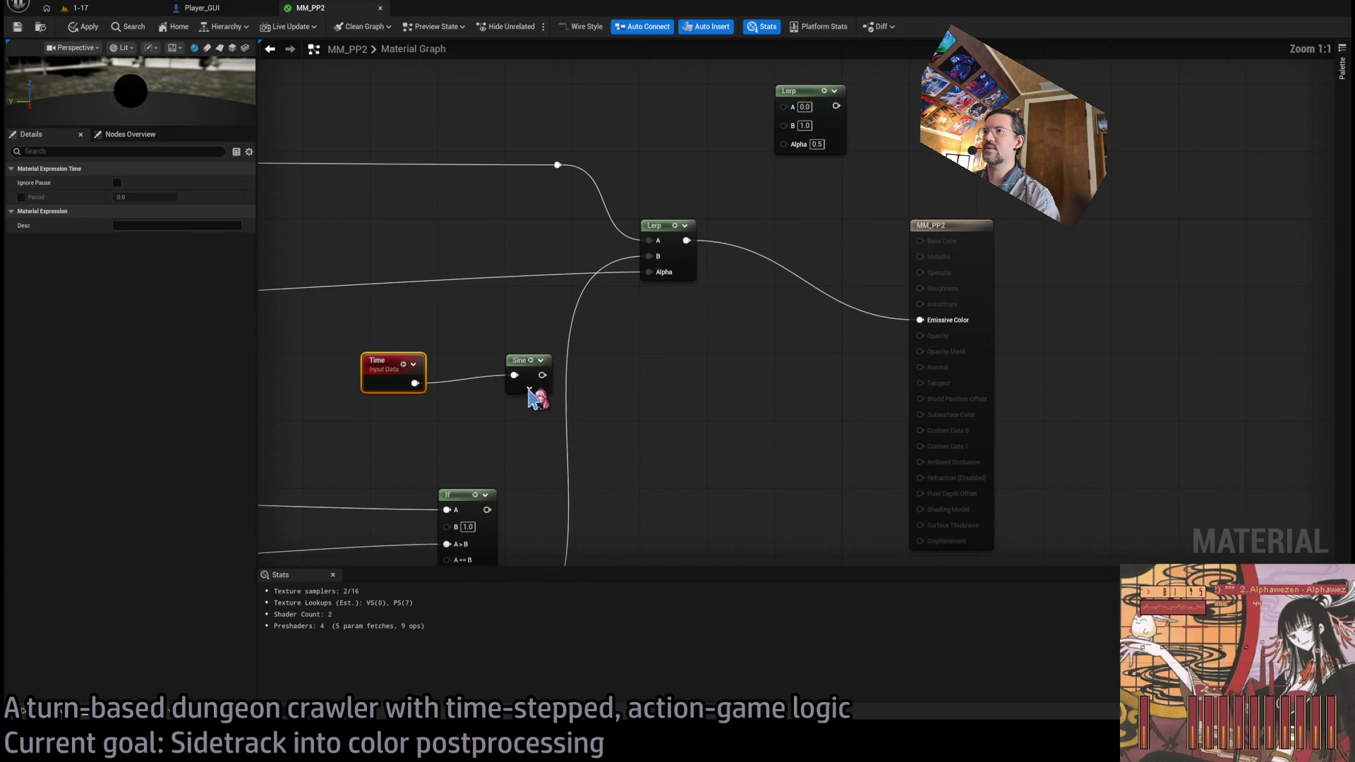
pyautogui.click(528, 389)
pyautogui.click(542, 407)
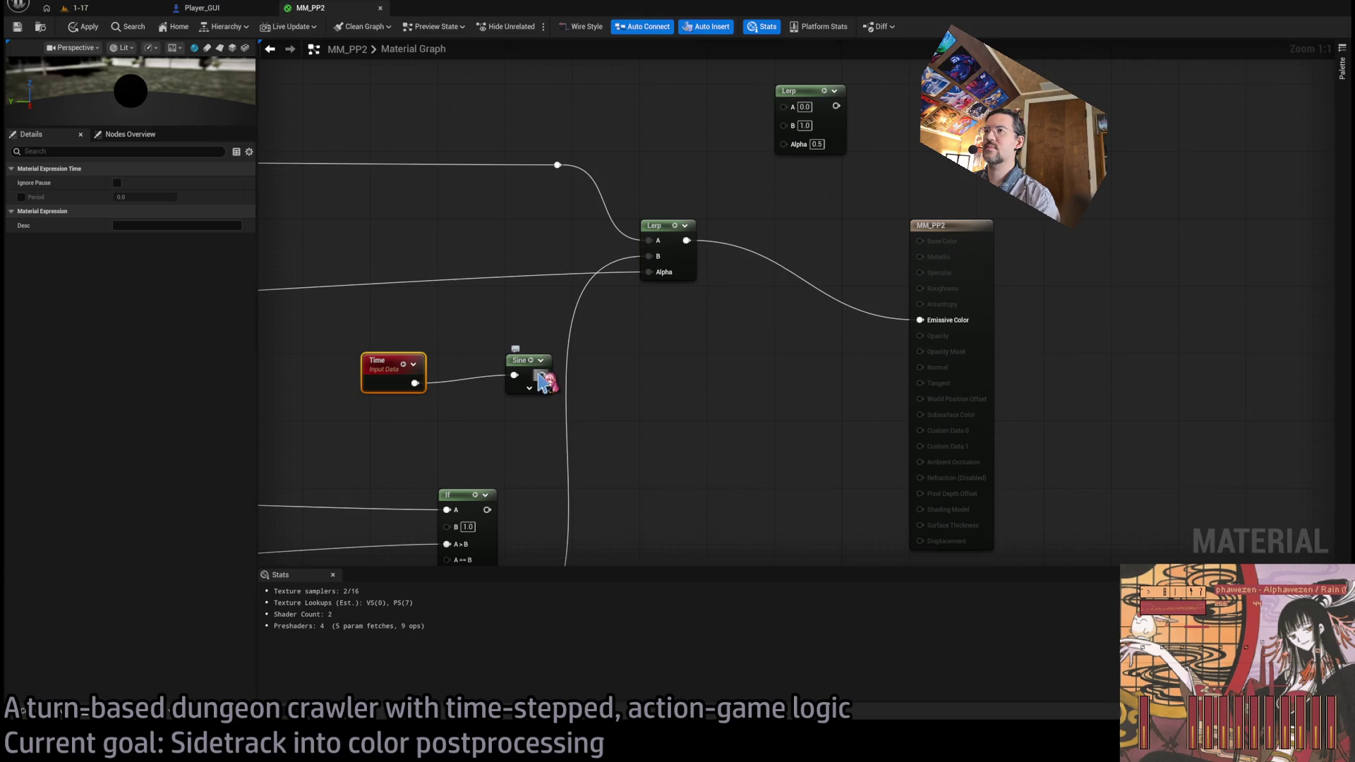
# - Feed Sine through MatFunc_normalize_sine into the new Lerp's Alpha, with the original Lerp as input
pyautogui.moveTo(541, 374); pyautogui.dragTo(604, 381)
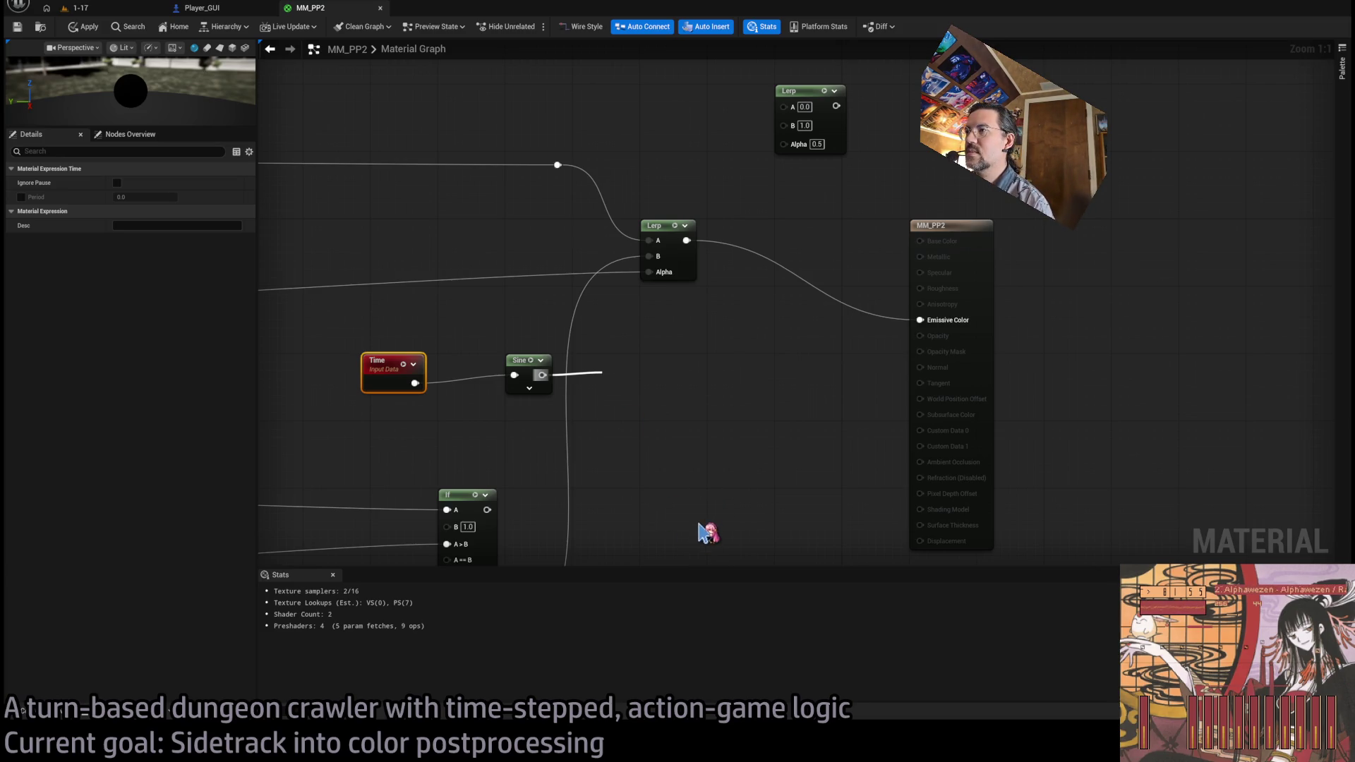
pyautogui.click(621, 392)
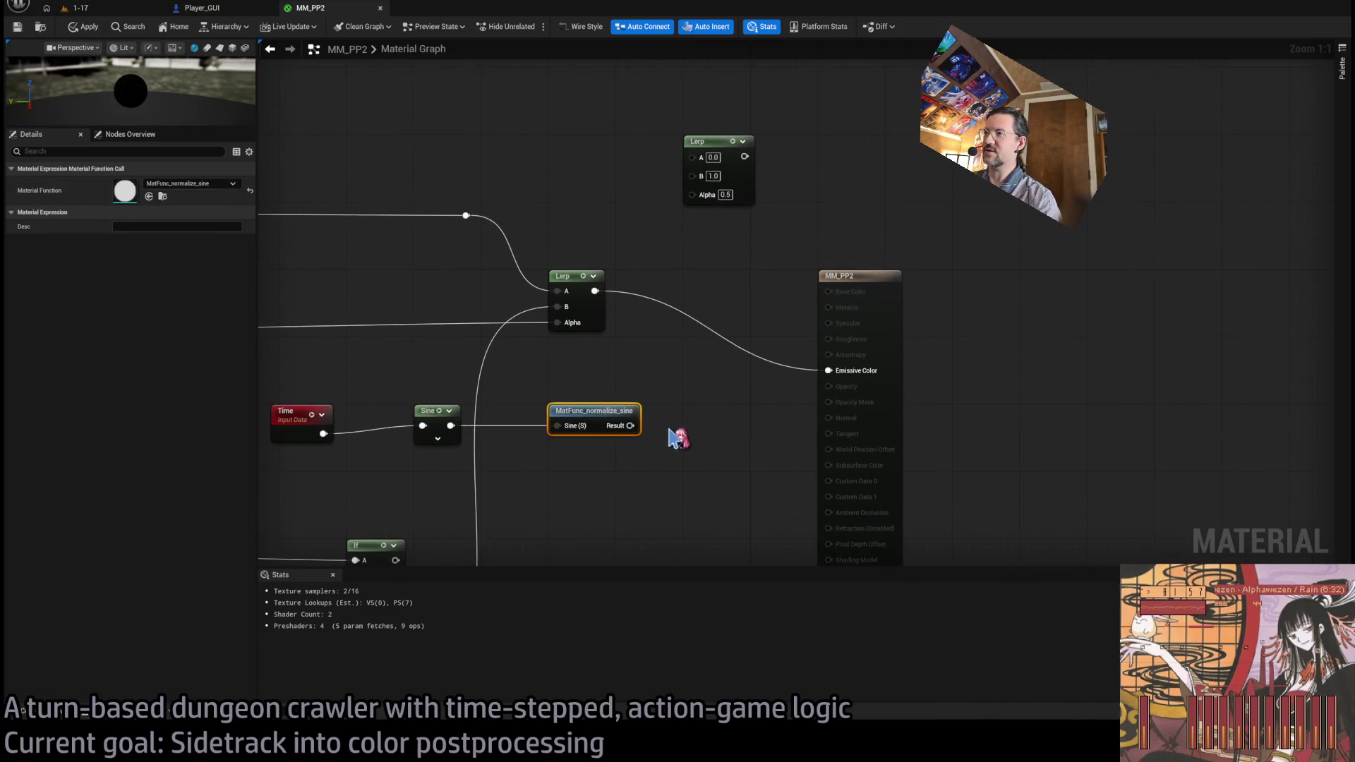
pyautogui.moveTo(630, 426)
pyautogui.mouseDown()
pyautogui.moveTo(704, 202)
pyautogui.moveTo(694, 194)
pyautogui.moveTo(733, 249)
pyautogui.moveTo(706, 218)
pyautogui.moveTo(717, 219)
pyautogui.mouseUp()
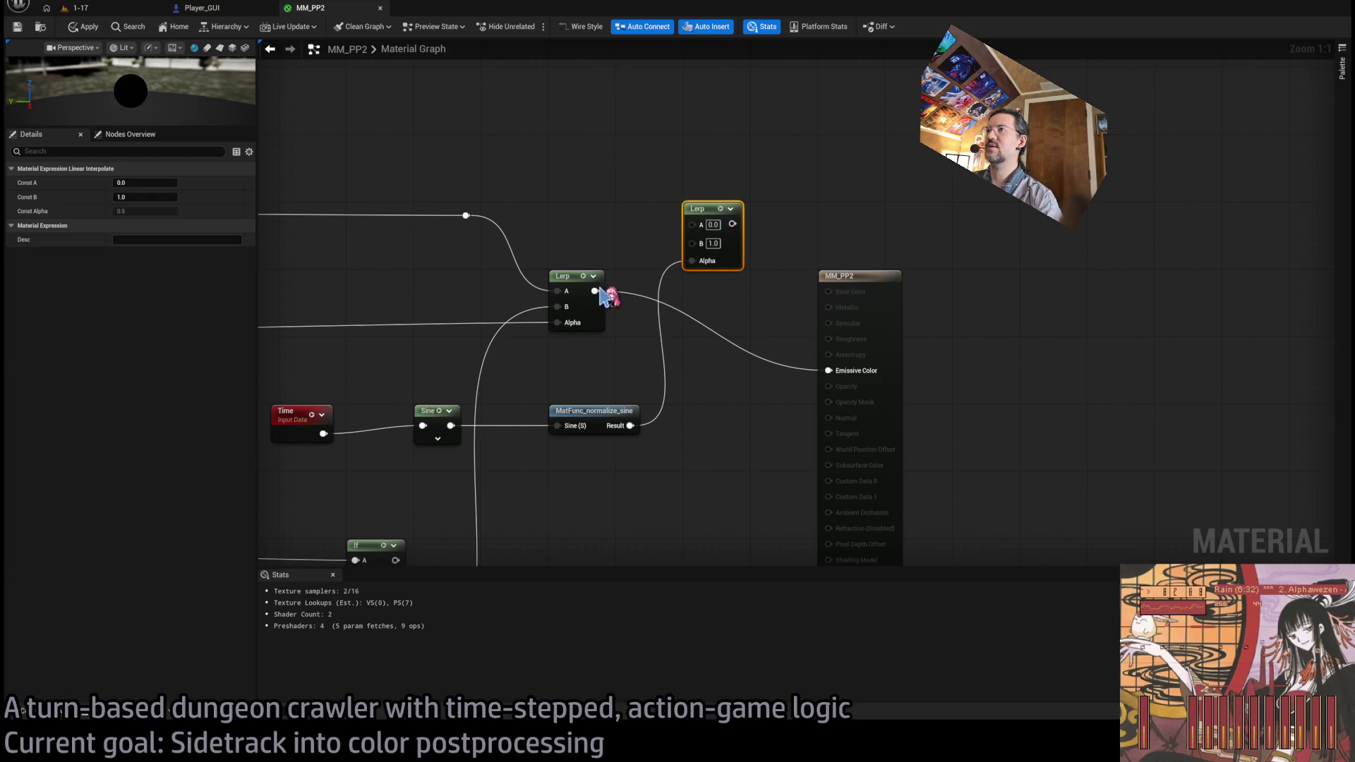
pyautogui.moveTo(594, 290); pyautogui.dragTo(692, 243)
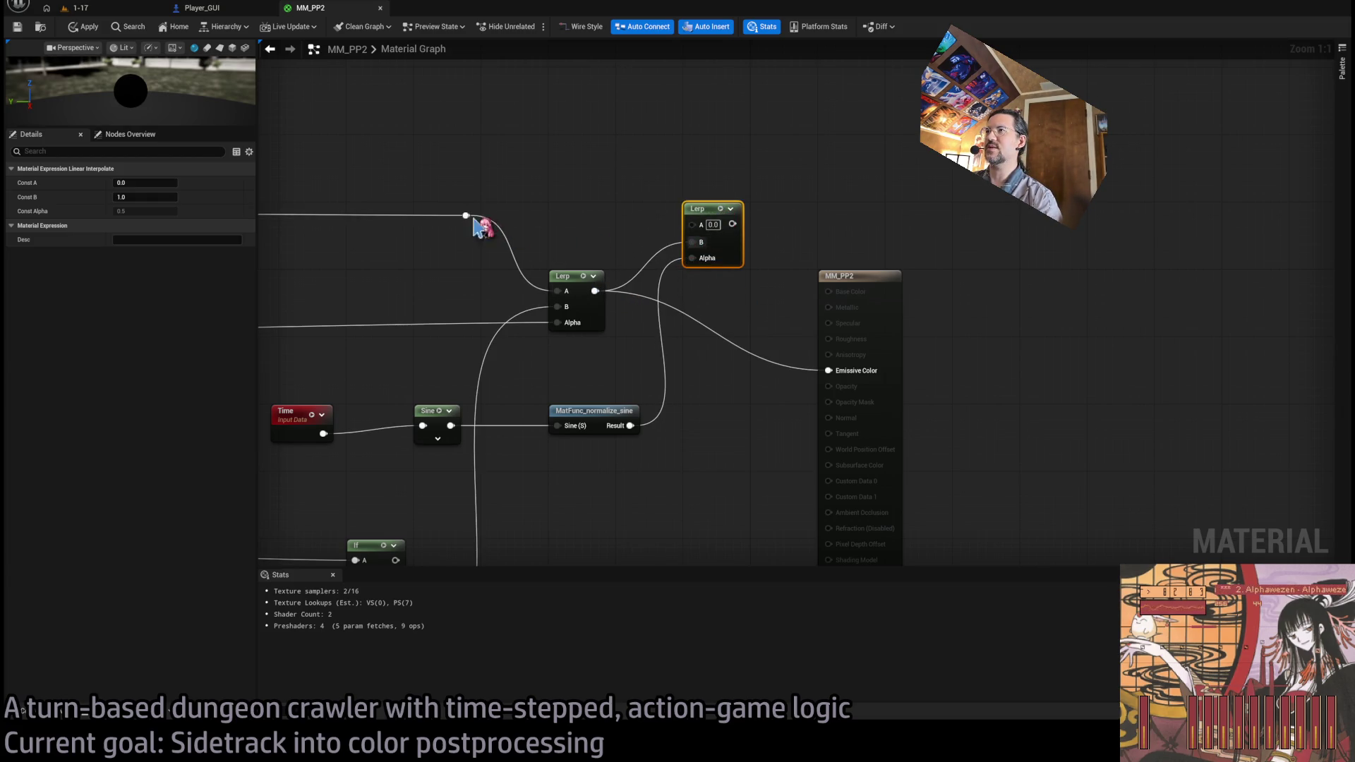
pyautogui.moveTo(475, 221)
pyautogui.mouseDown()
pyautogui.moveTo(688, 233)
pyautogui.moveTo(466, 222)
pyautogui.moveTo(294, 320)
pyautogui.moveTo(711, 257)
pyautogui.moveTo(688, 258)
pyautogui.moveTo(902, 247)
pyautogui.moveTo(1059, 399)
pyautogui.moveTo(1038, 392)
pyautogui.mouseUp()
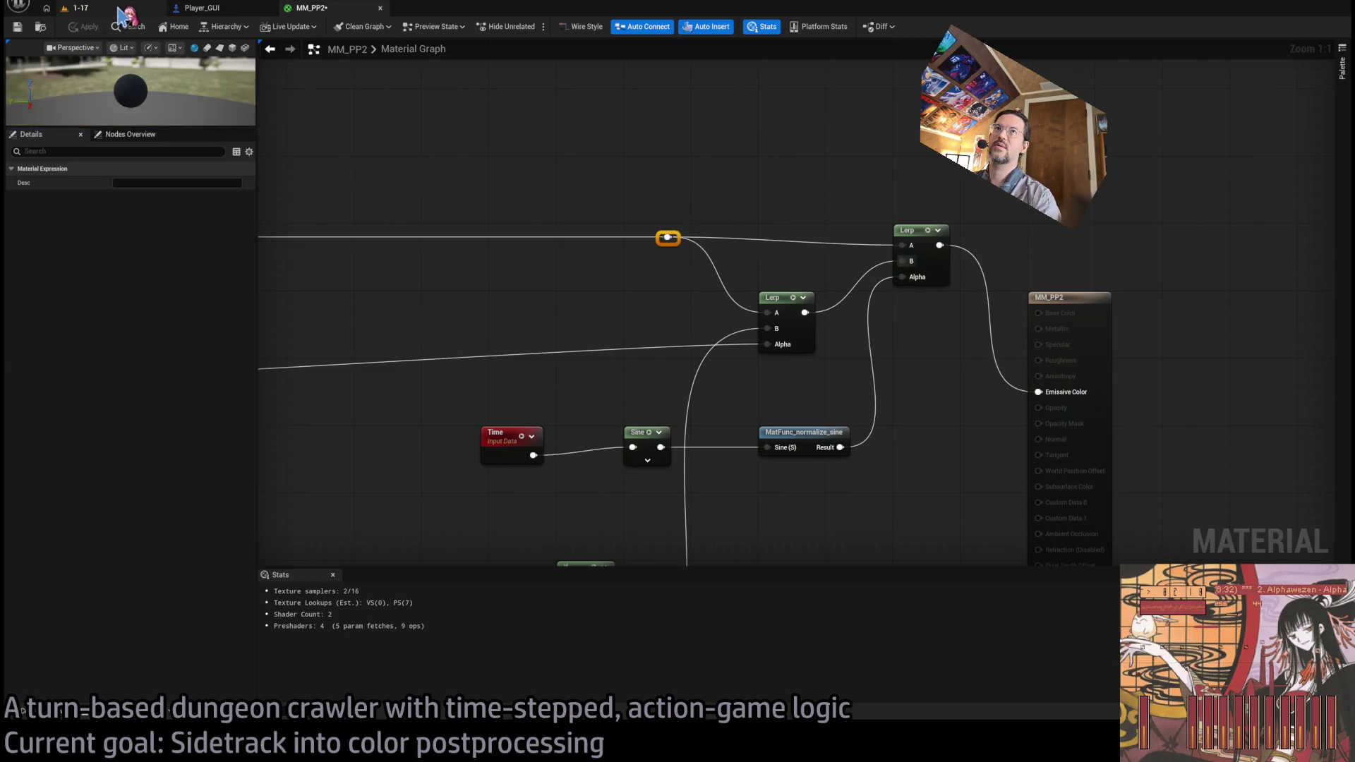
pyautogui.click(77, 7)
pyautogui.click(636, 305)
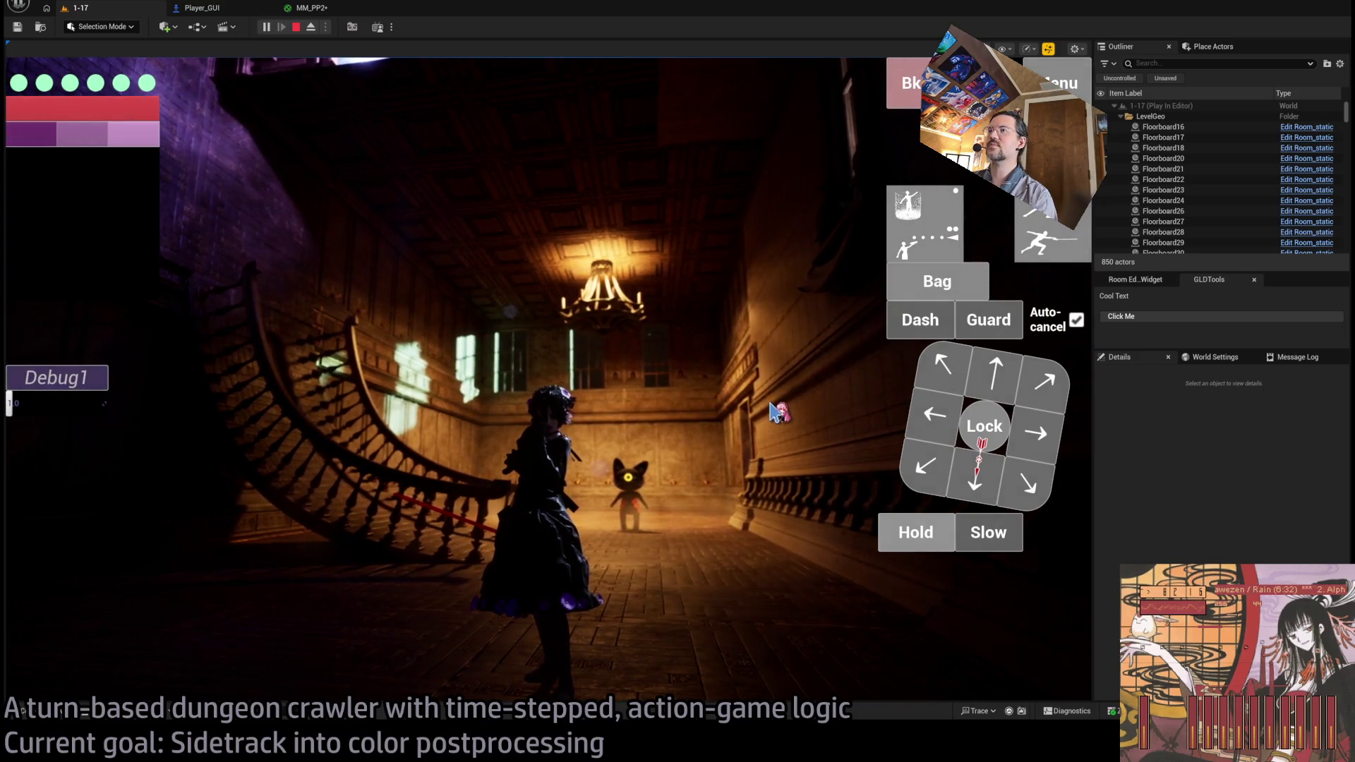
pyautogui.click(315, 9)
pyautogui.scroll(3, 741, 346)
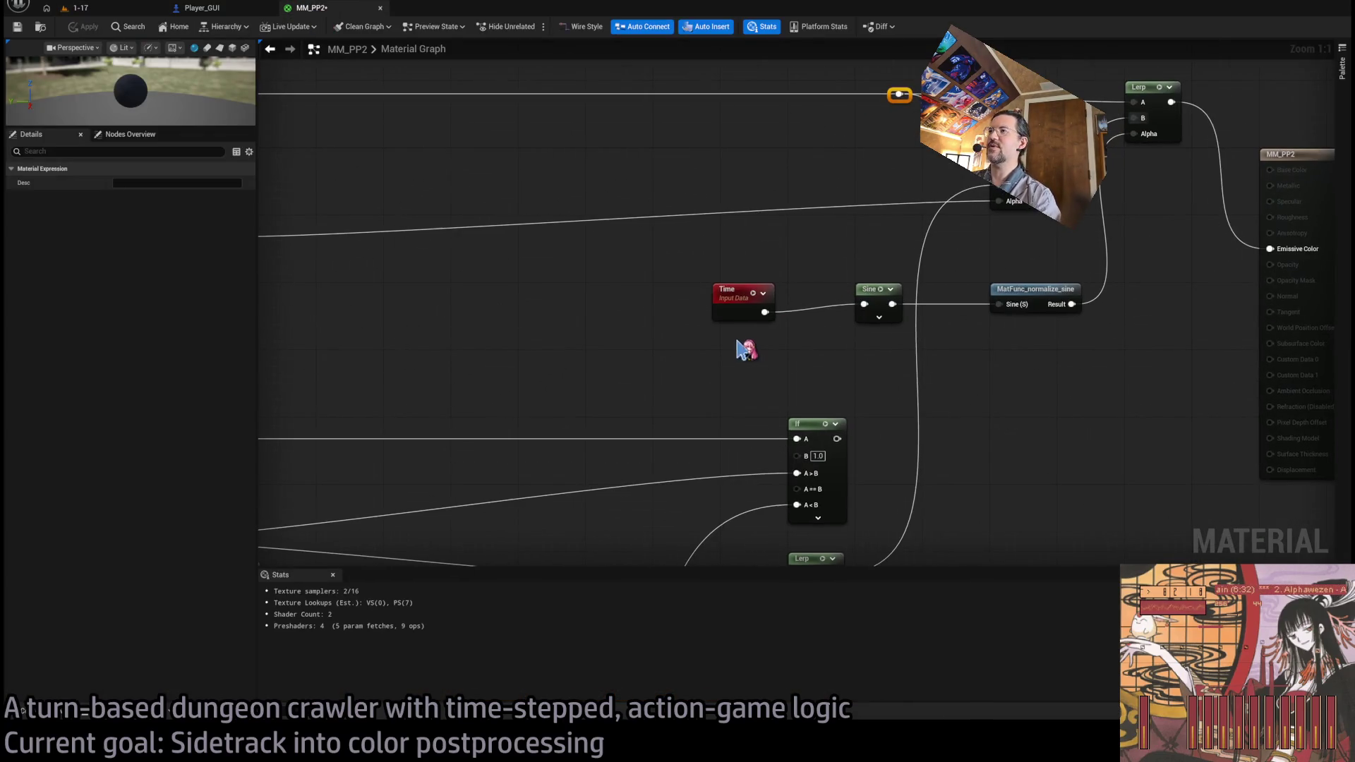
pyautogui.click(738, 302)
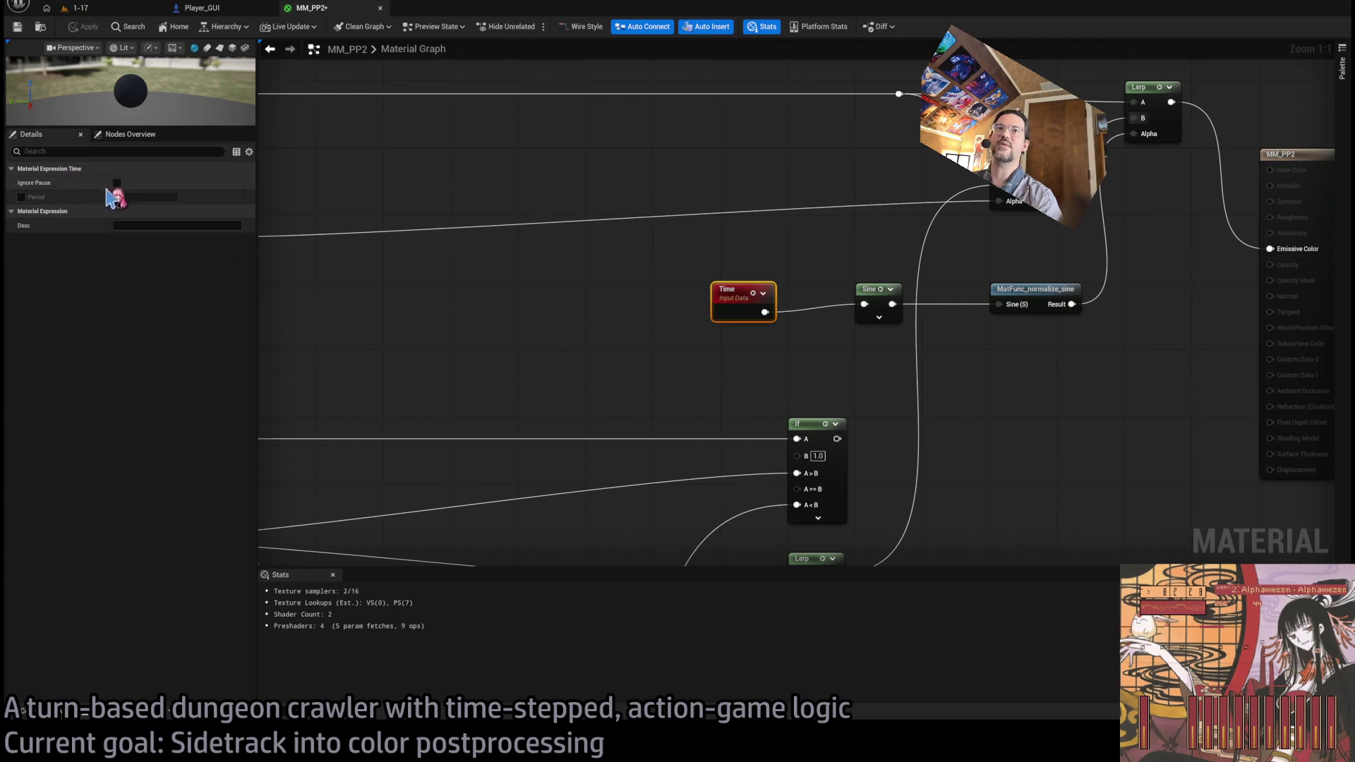
pyautogui.click(639, 404)
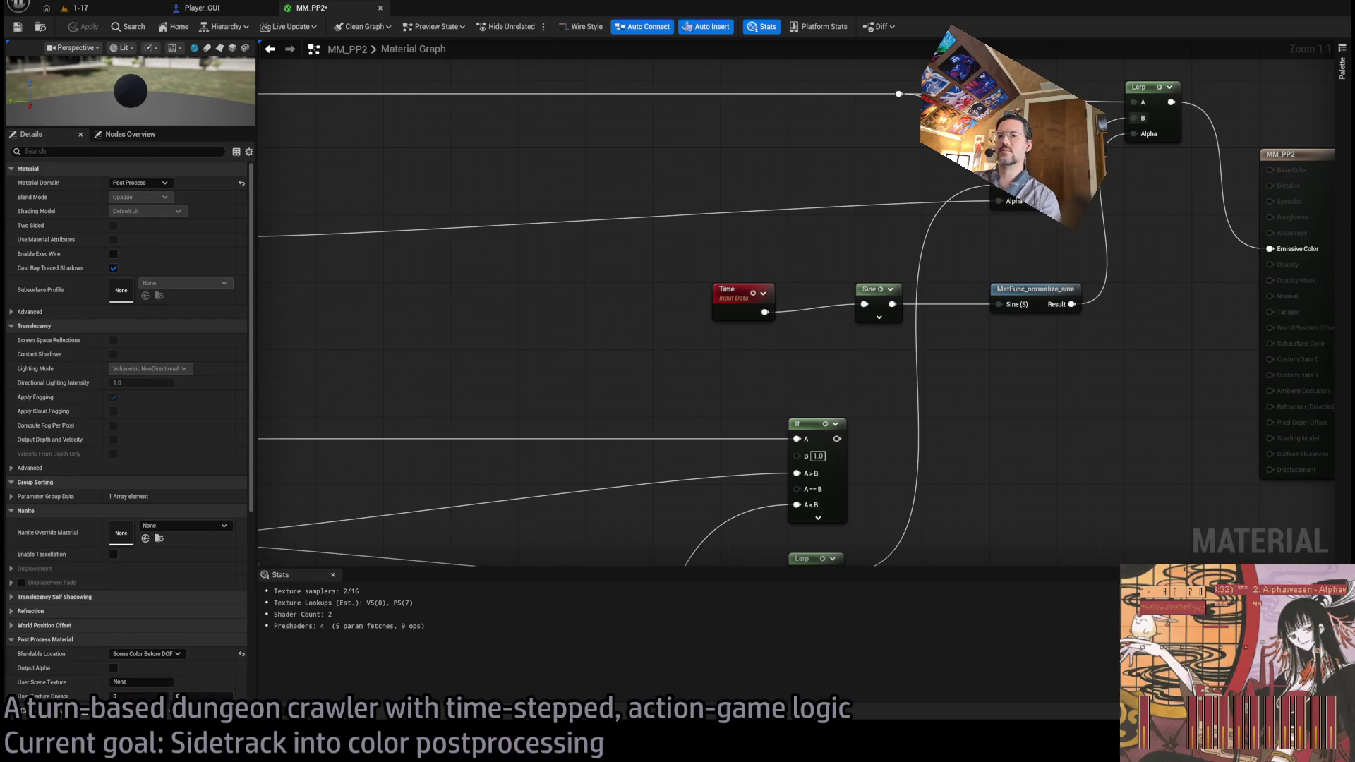
pyautogui.hotkey('alt', 'Tab')
pyautogui.scroll(10, 946, 459)
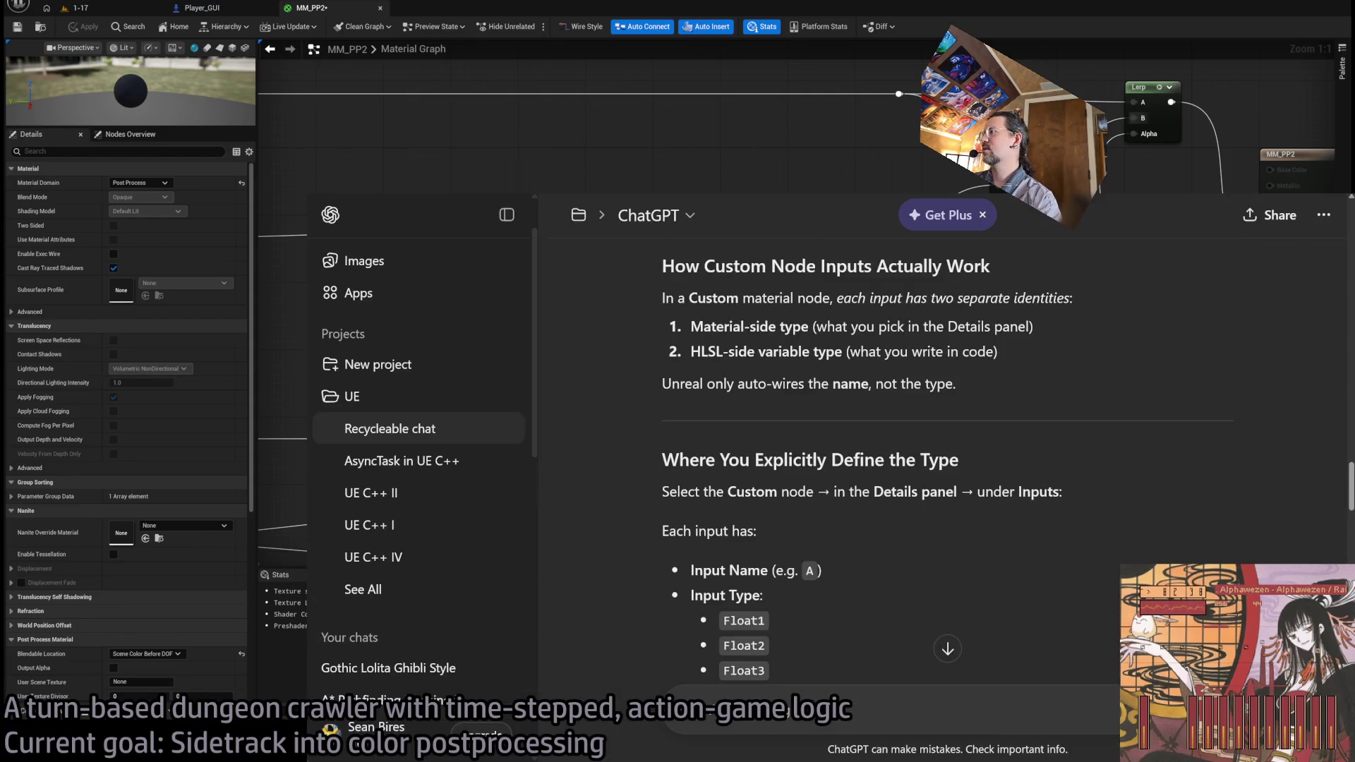
# - Rewrite the earlier ChatGPT question to ask for a material time input unaffected by time dilation
pyautogui.scroll(5, 946, 459)
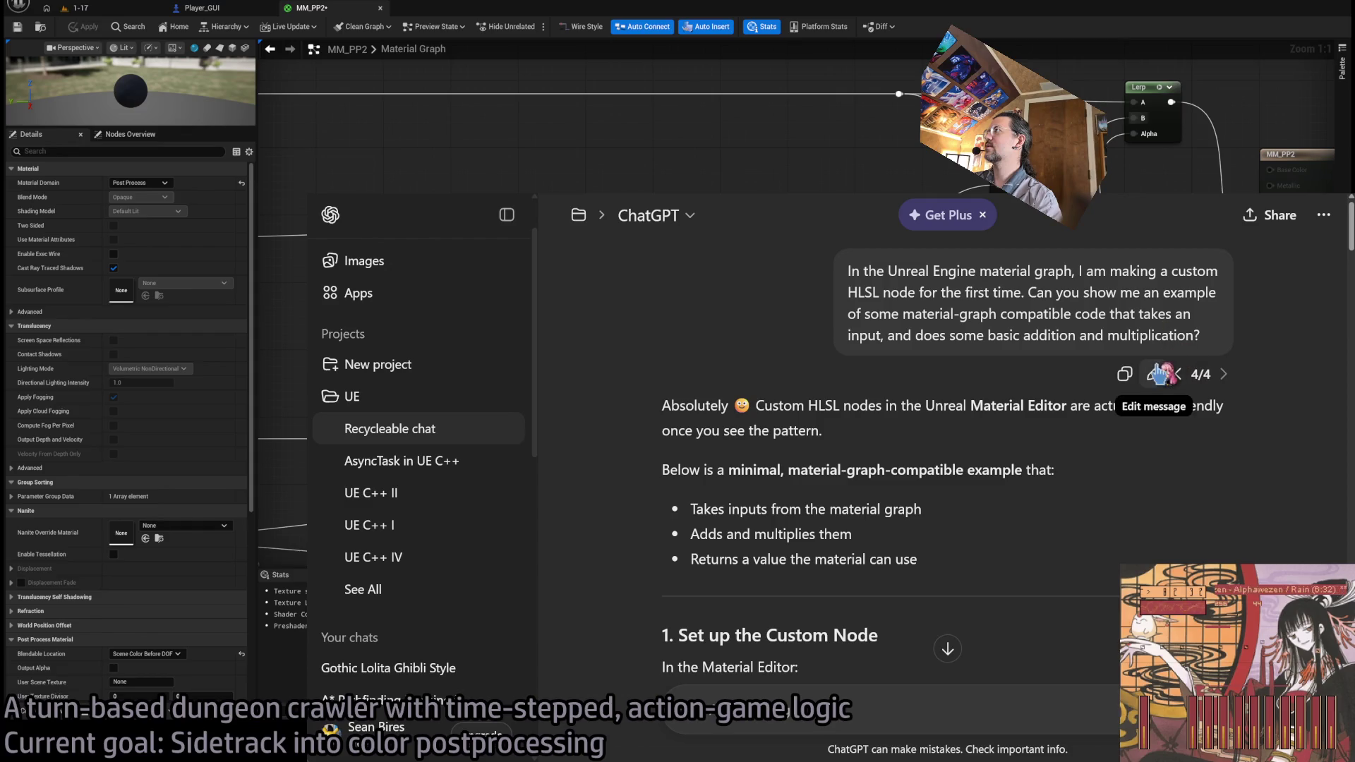
pyautogui.click(1157, 374)
pyautogui.hotkey('ctrl', 'a')
pyautogui.write('In')
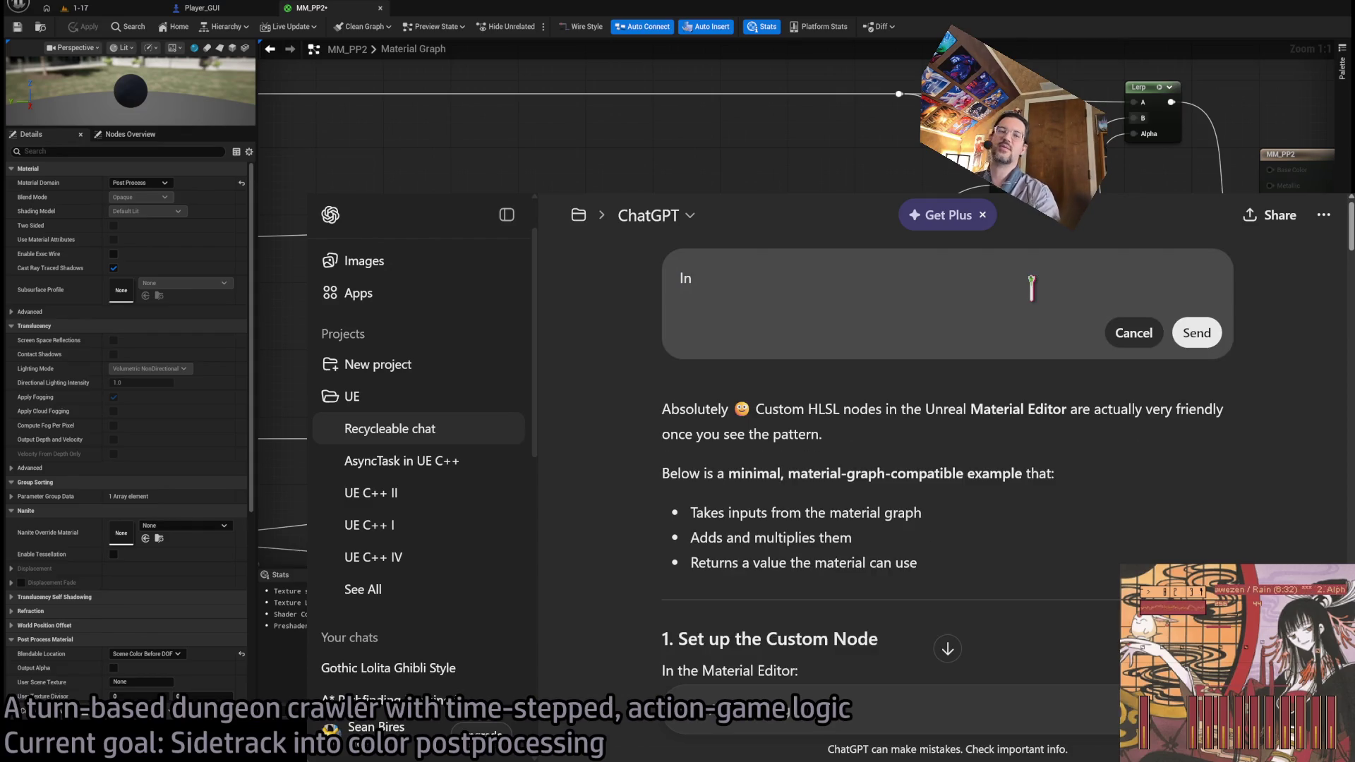
pyautogui.hotkey('ctrl', 'a')
pyautogui.press('BackSpace')
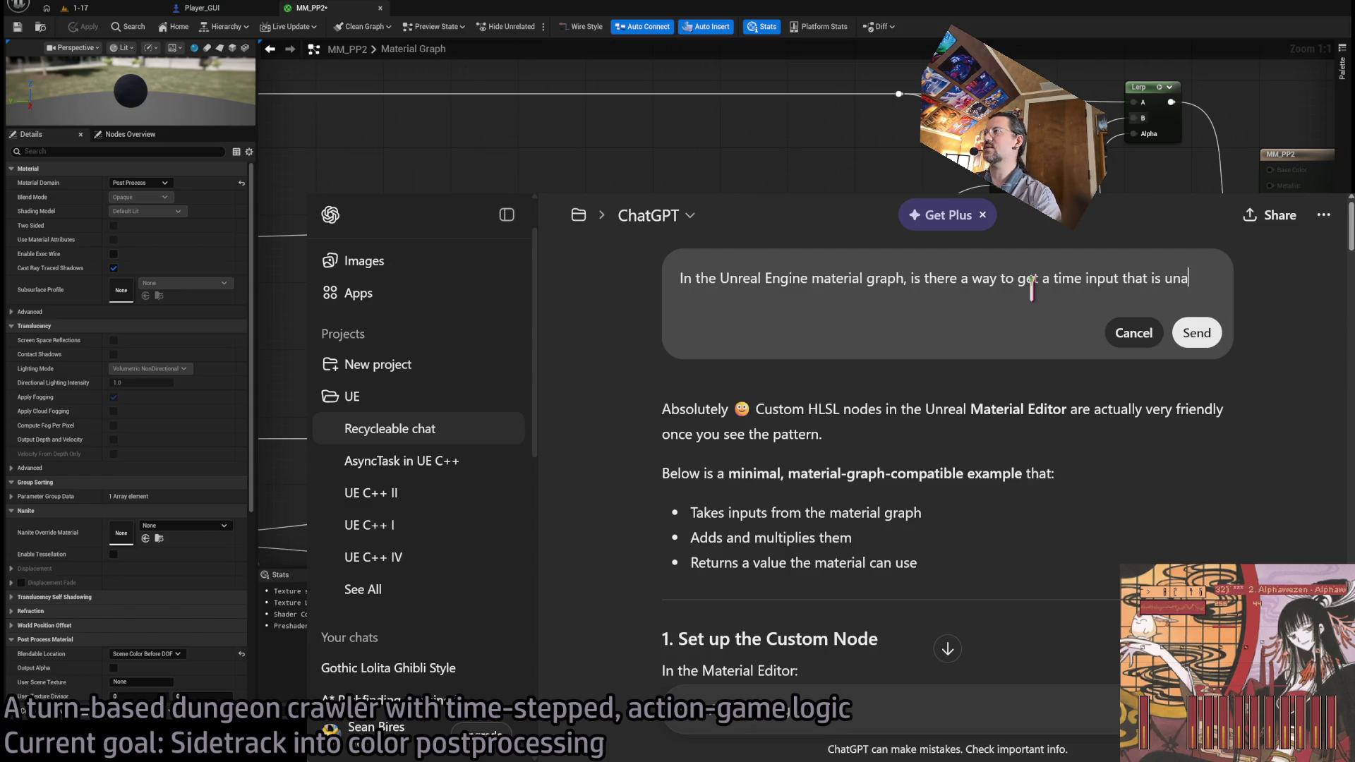
pyautogui.write('cted by time dilation?')
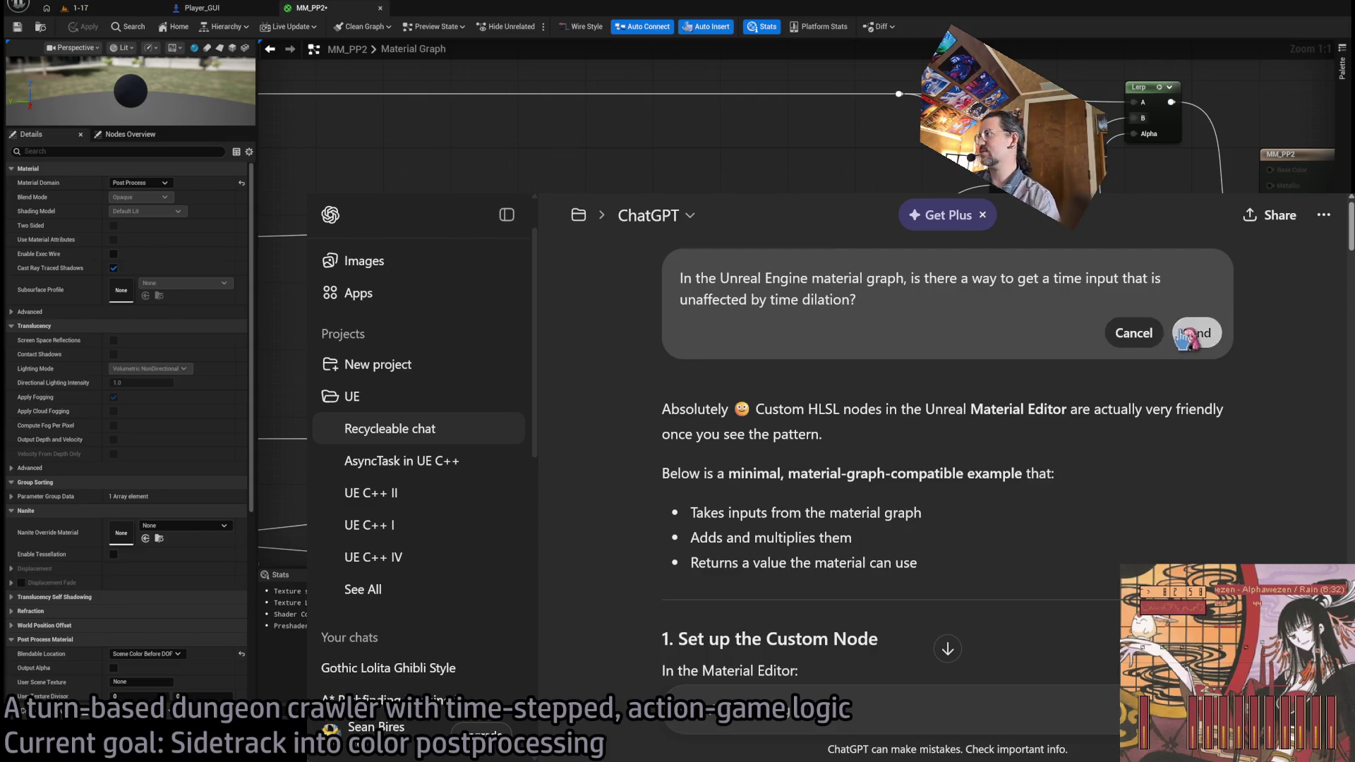
pyautogui.click(1196, 330)
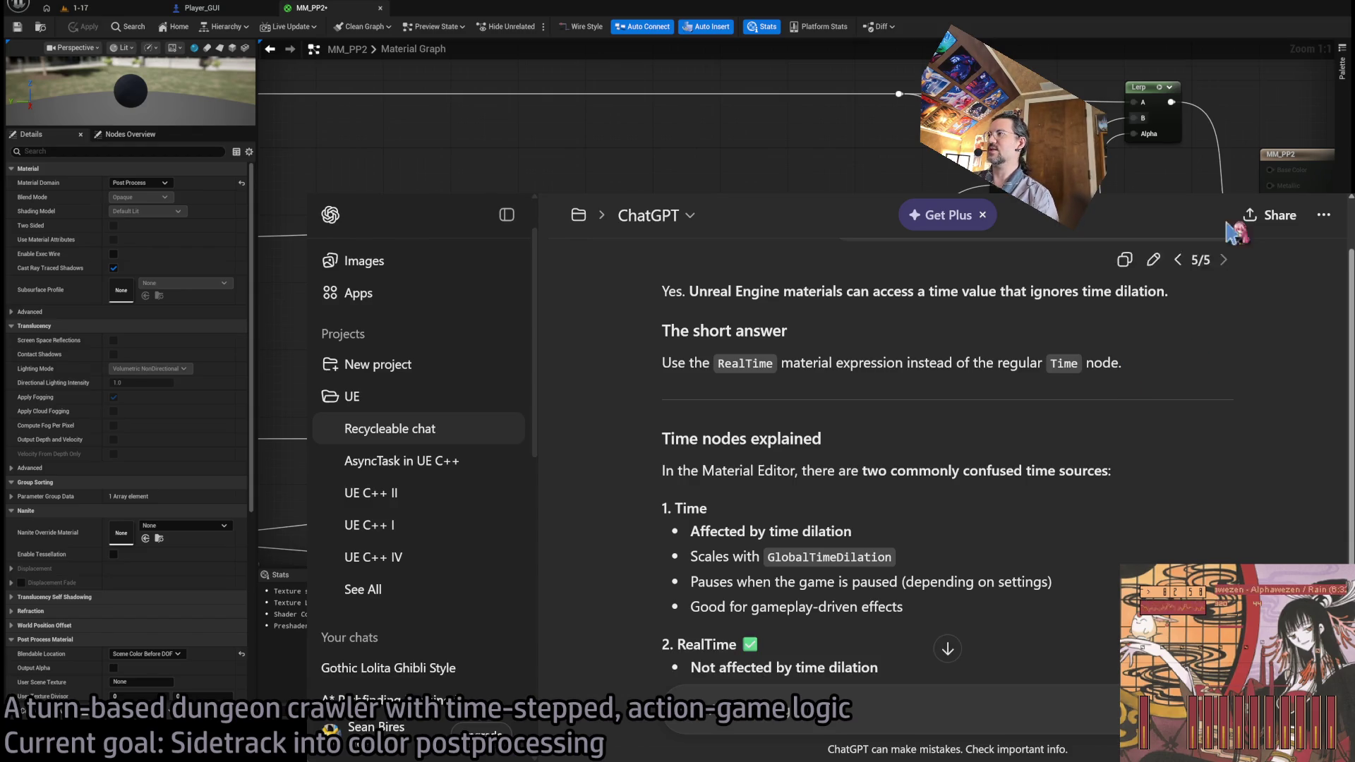
# - Read through ChatGPT's reply recommending the RealTime expression over Time
pyautogui.hotkey('alt', 'Tab')
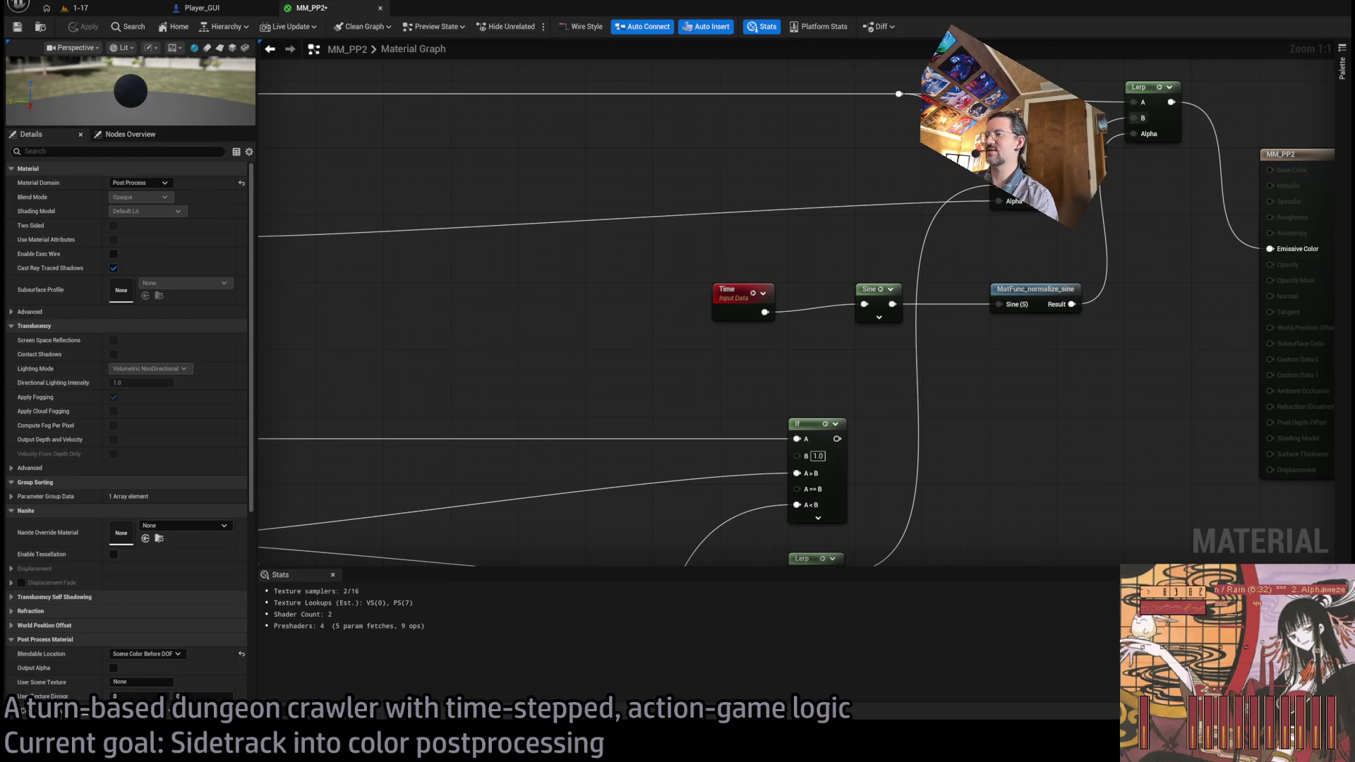
pyautogui.hotkey('alt', 'Tab')
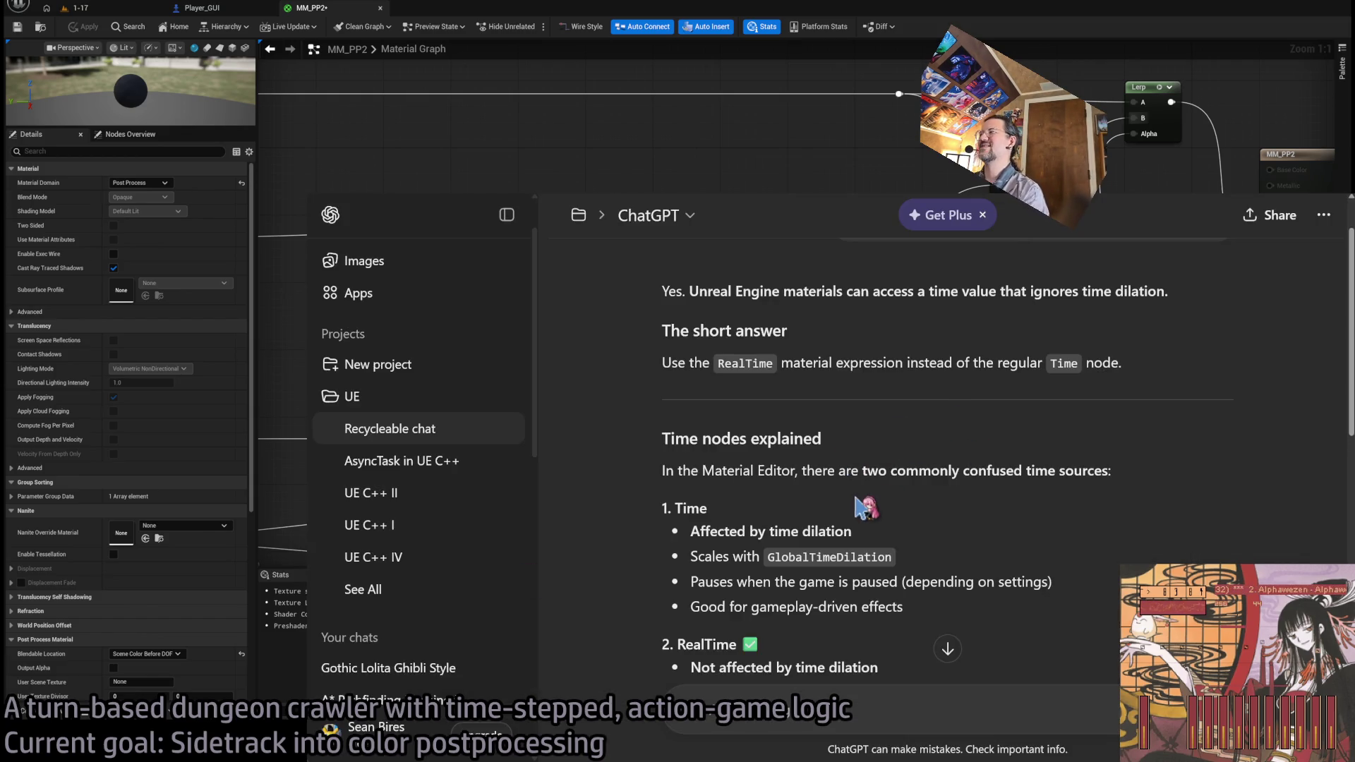
pyautogui.scroll(-3, 857, 507)
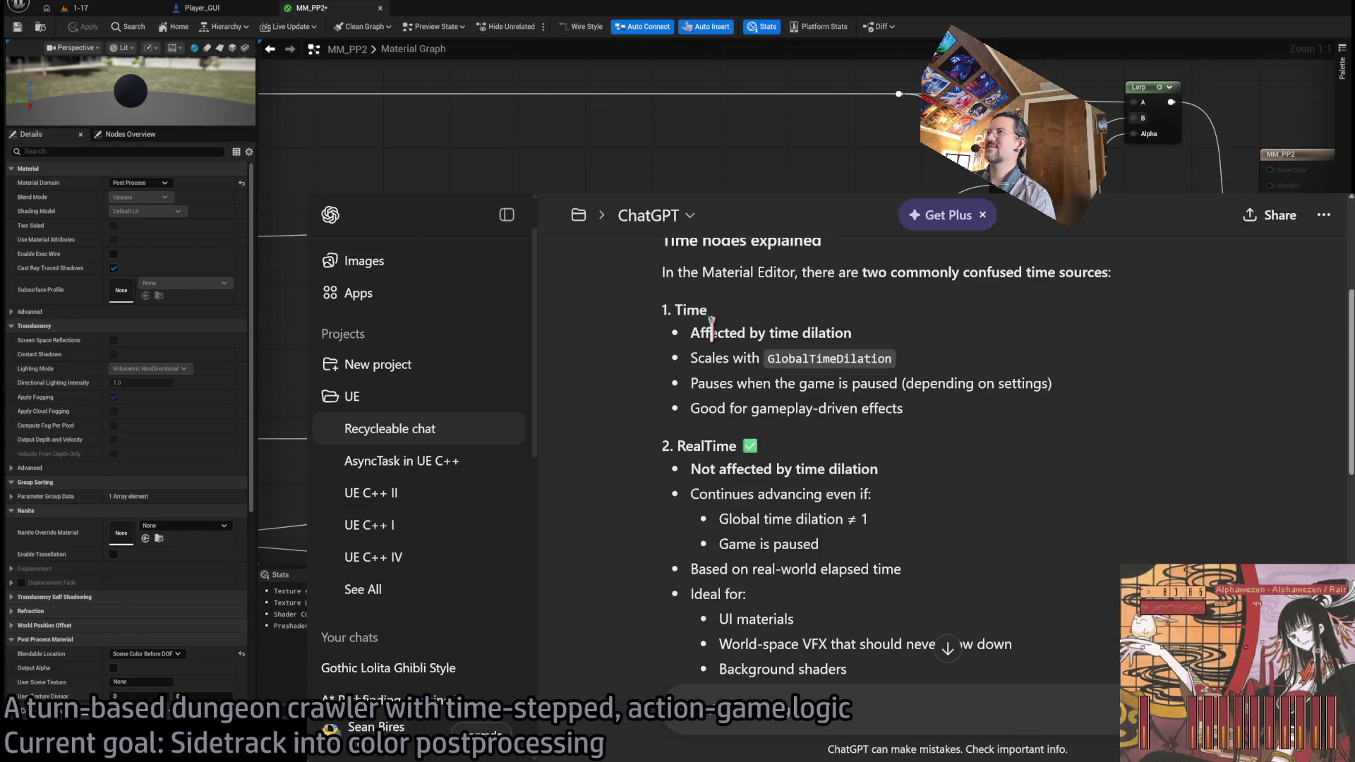
pyautogui.scroll(-2, 1033, 559)
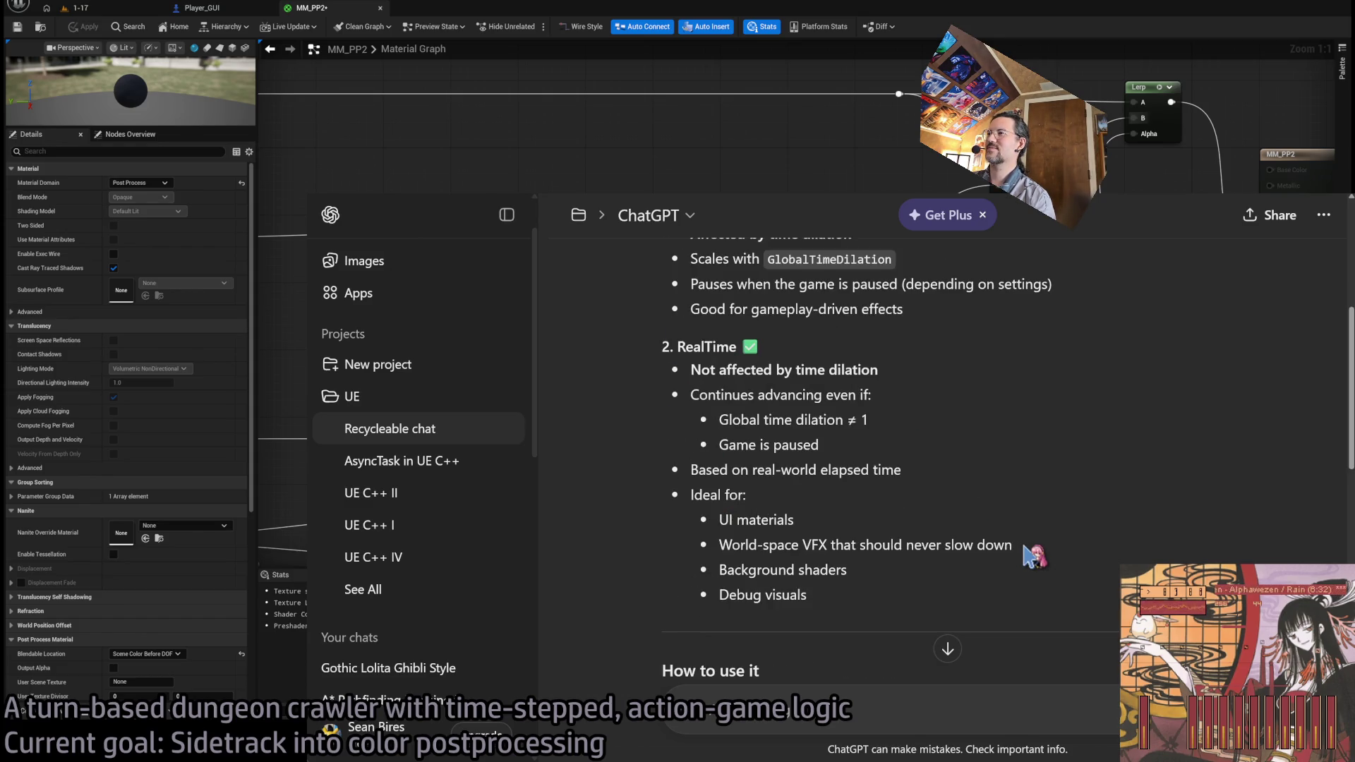
pyautogui.scroll(-5, 1030, 556)
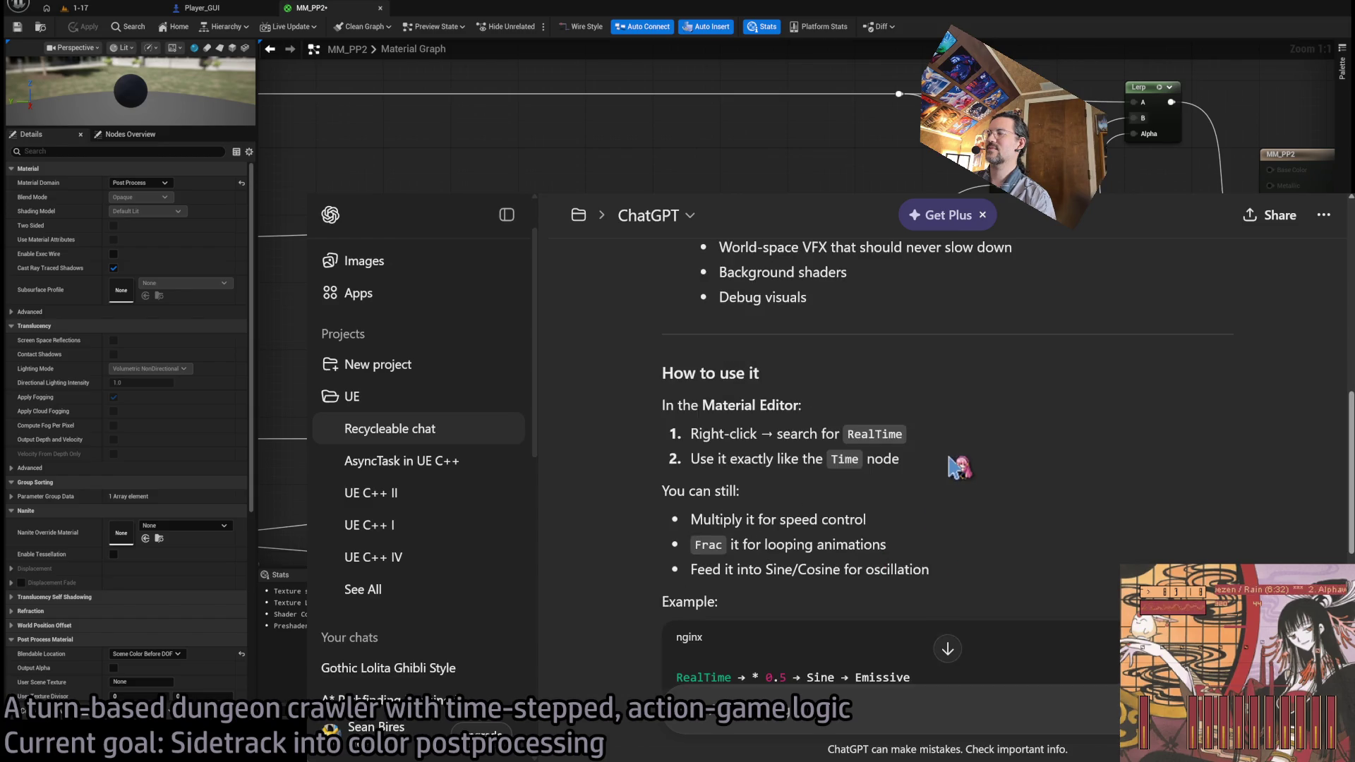
pyautogui.scroll(-3, 996, 487)
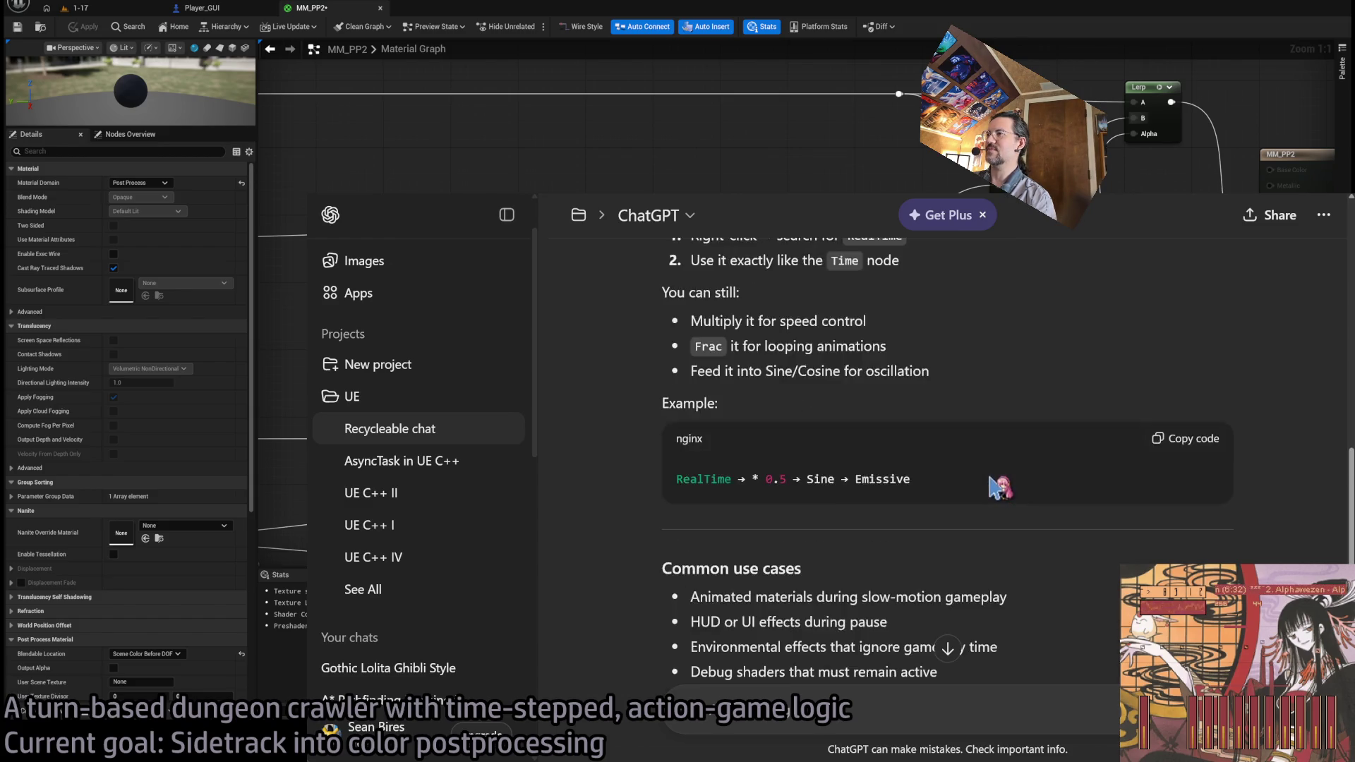
pyautogui.scroll(-2, 995, 487)
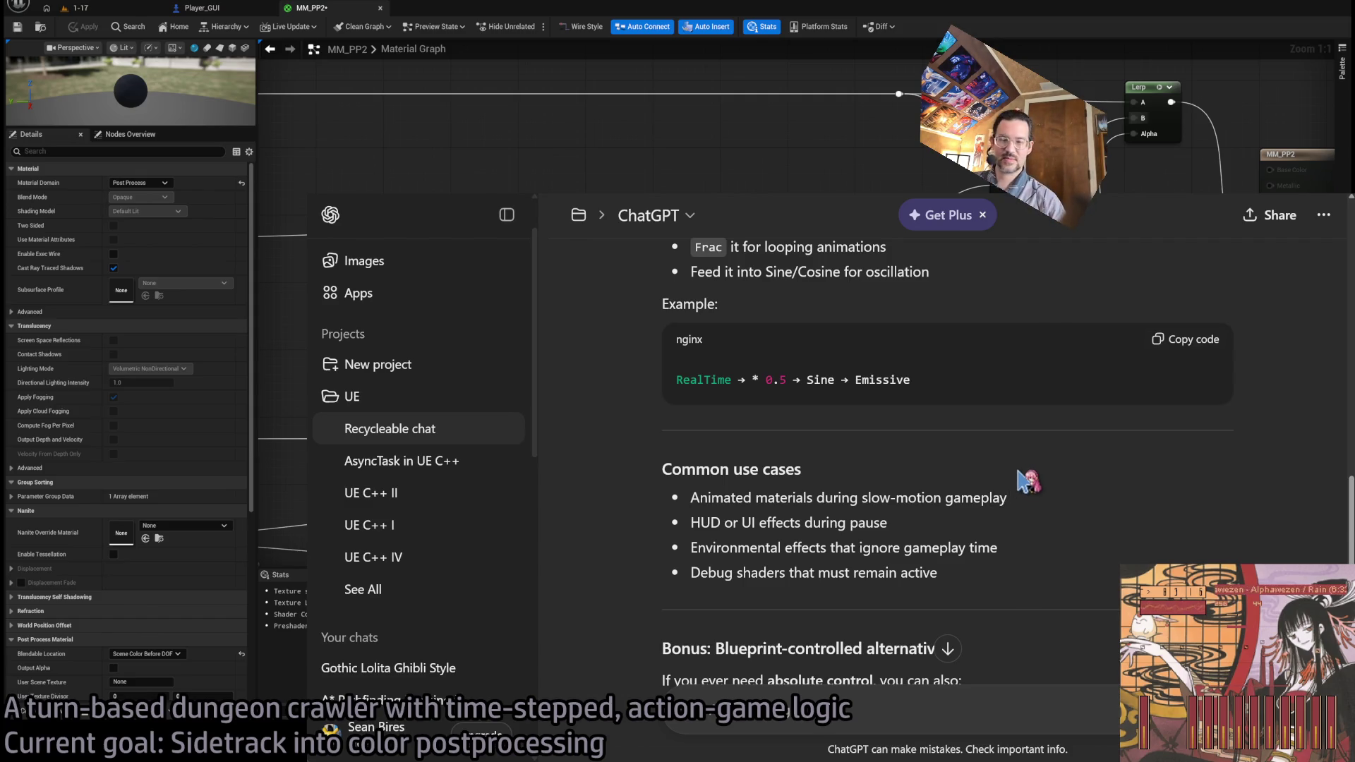
pyautogui.scroll(-3, 1017, 487)
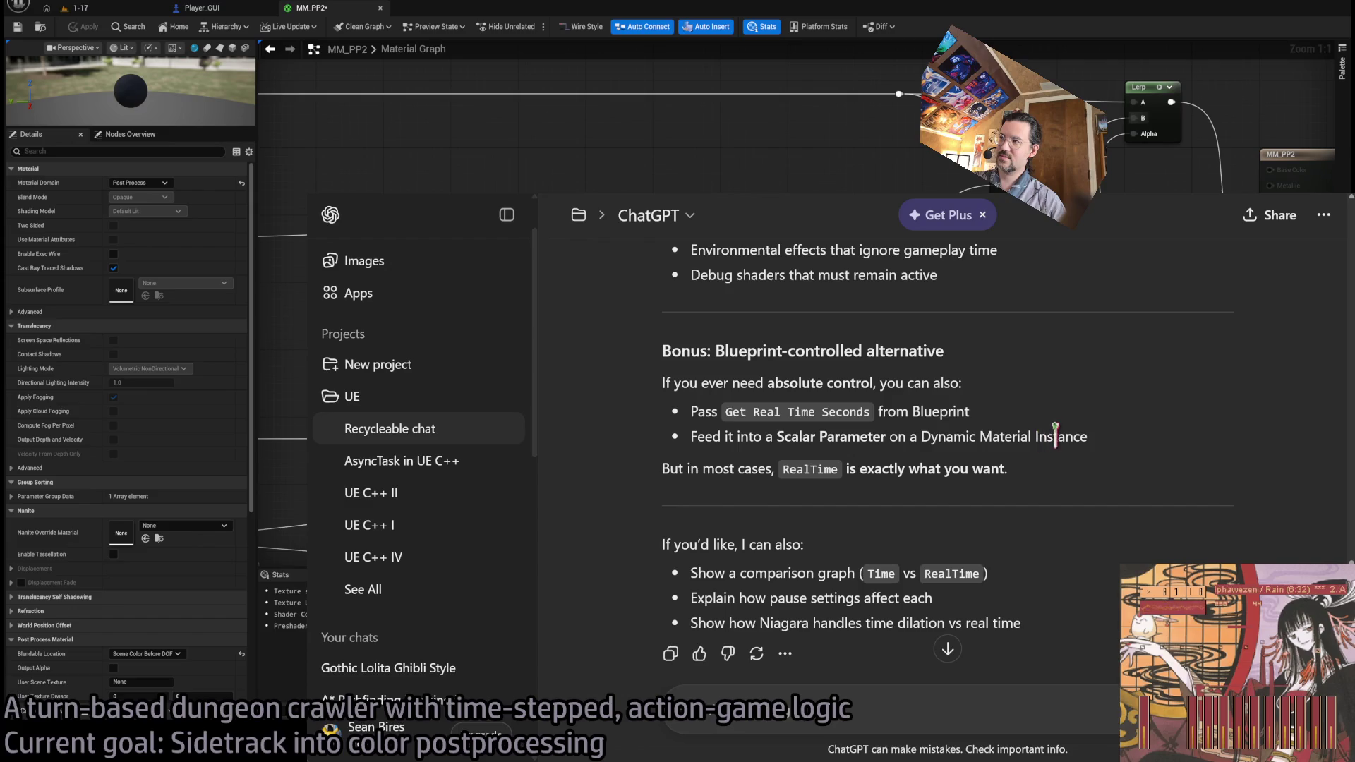
pyautogui.scroll(-2, 1062, 452)
pyautogui.scroll(2, 1058, 448)
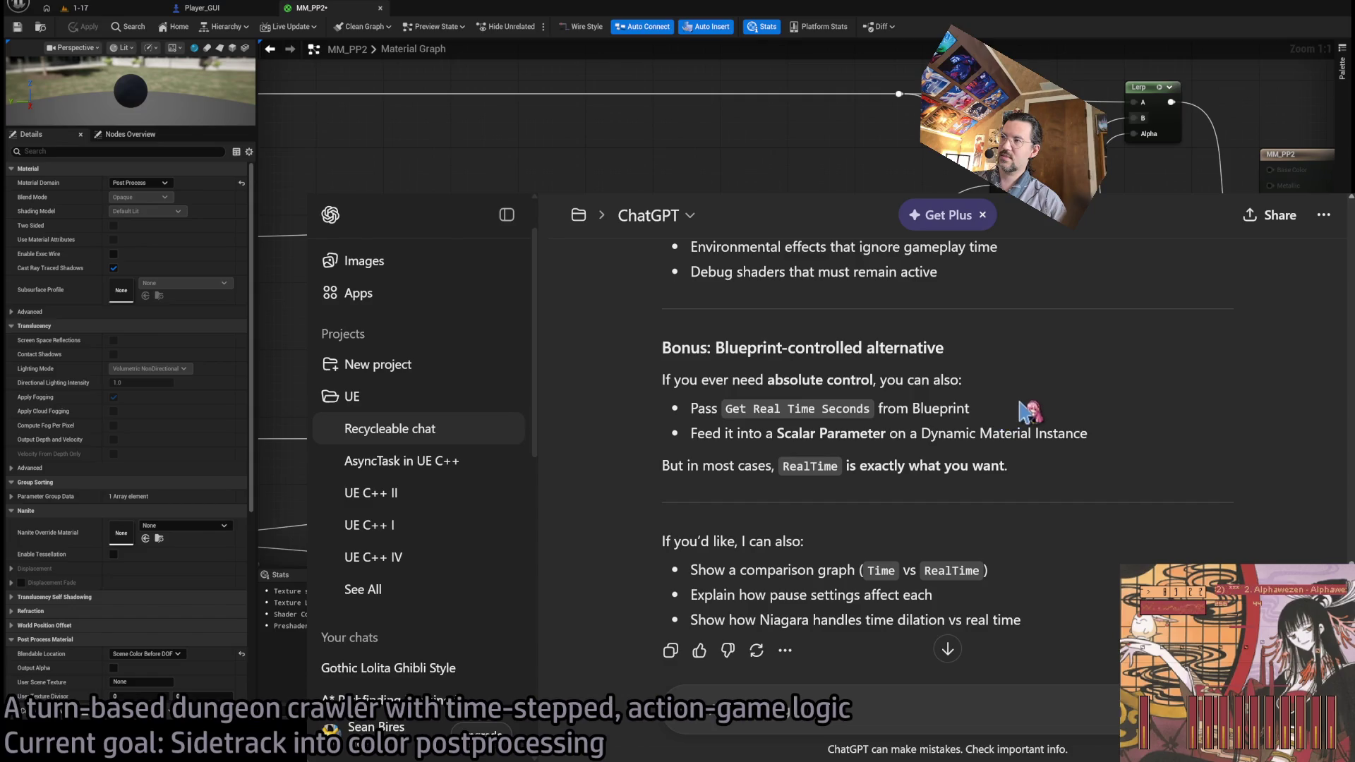
pyautogui.scroll(15, 1028, 411)
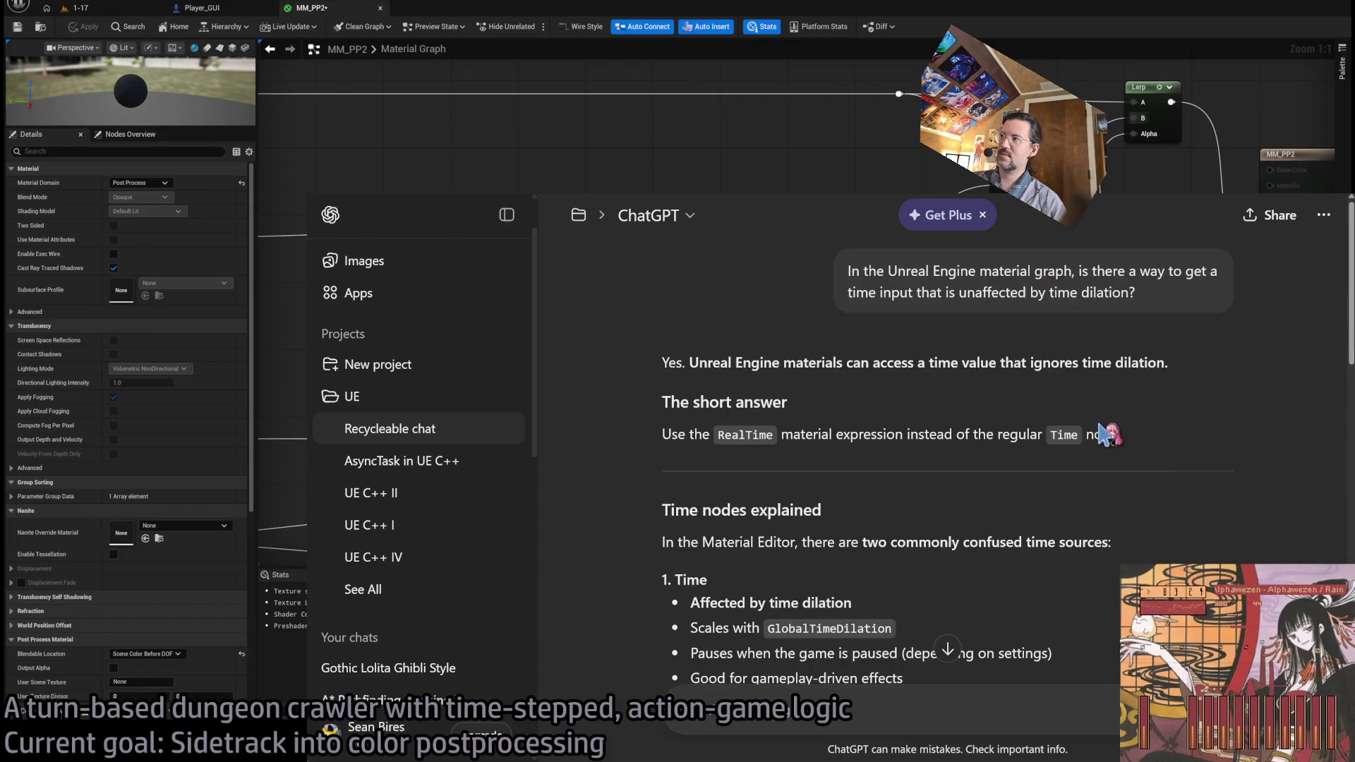
pyautogui.hotkey('alt', 'Tab')
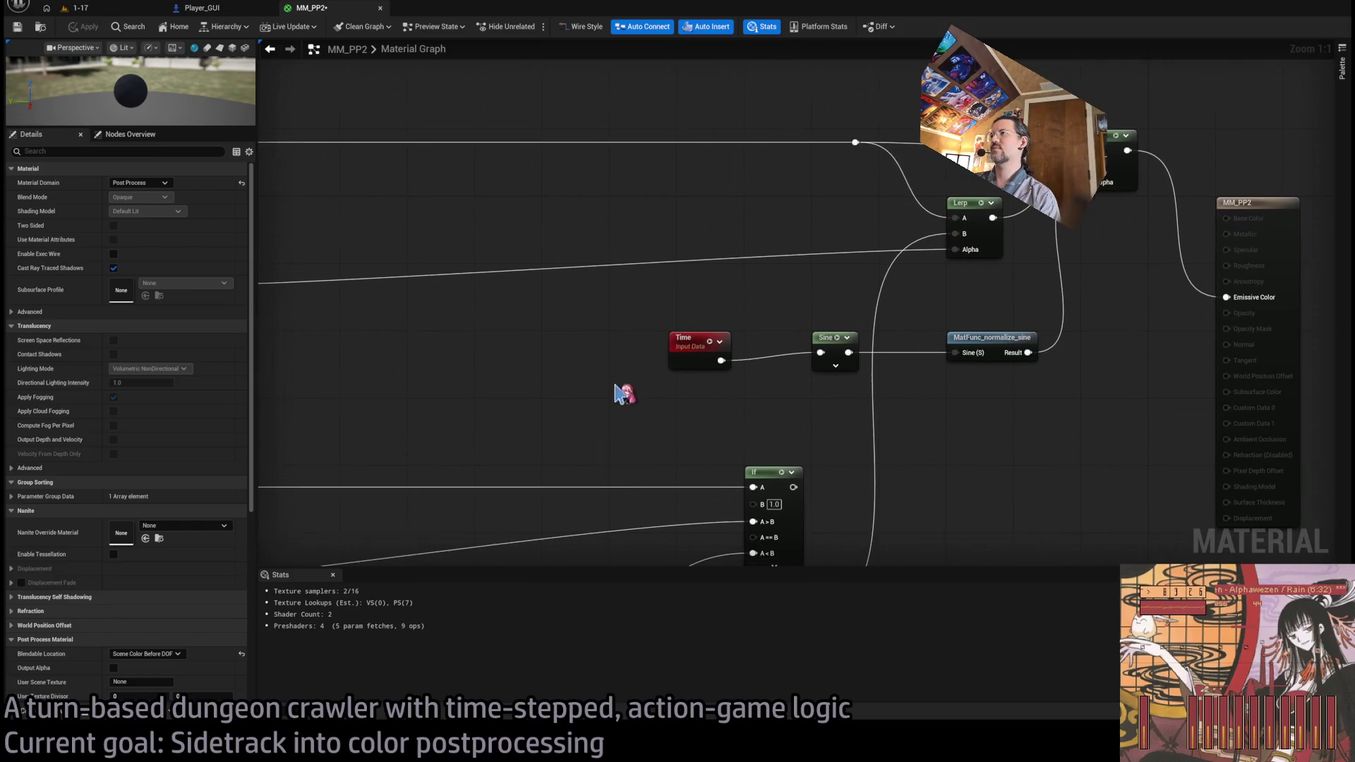
pyautogui.click(703, 355)
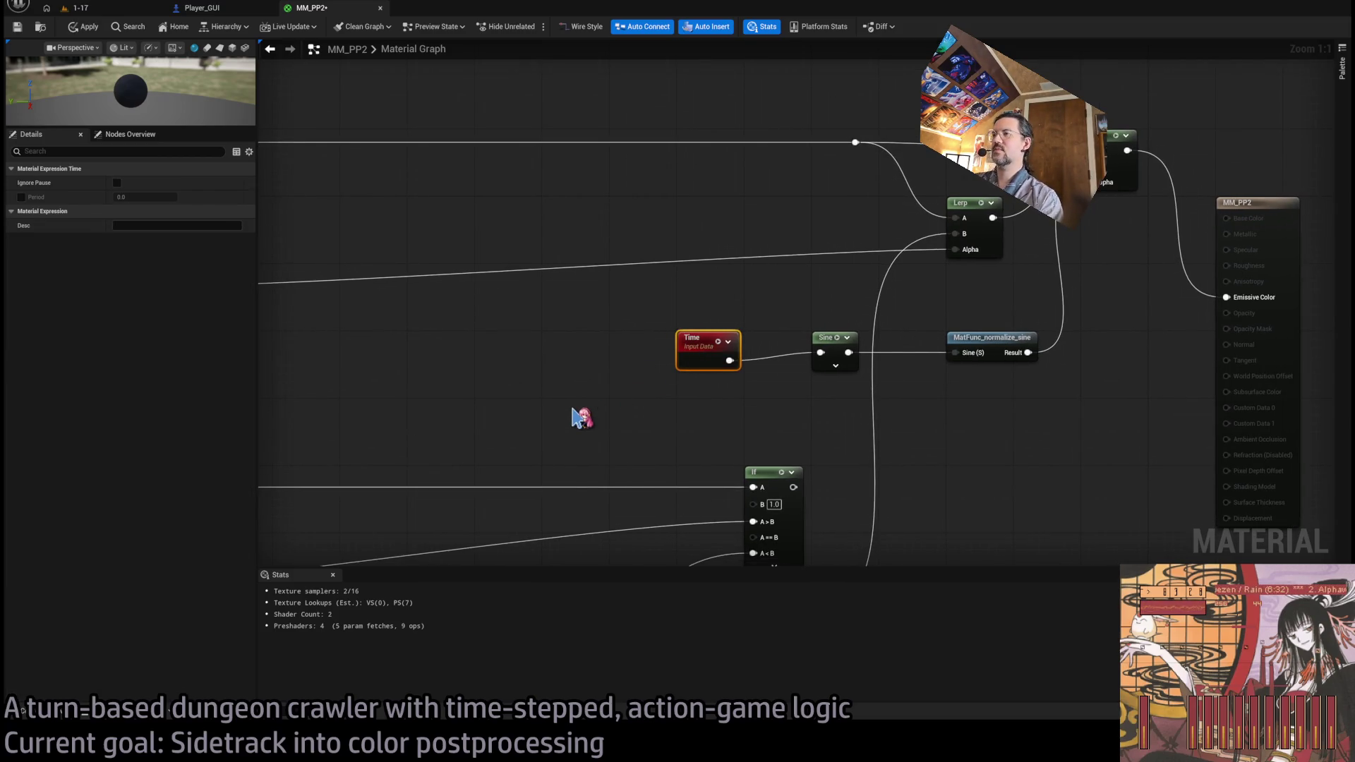
pyautogui.click(507, 395)
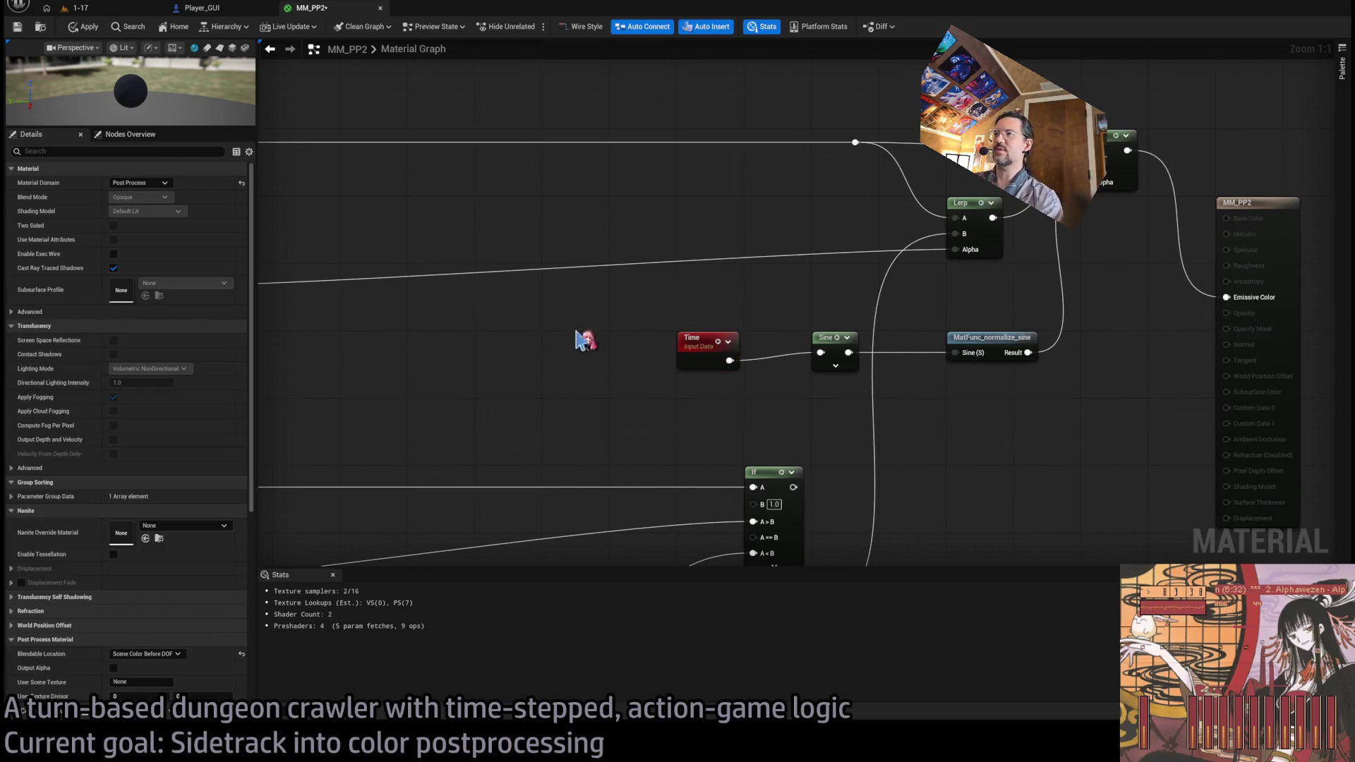
pyautogui.click(716, 342)
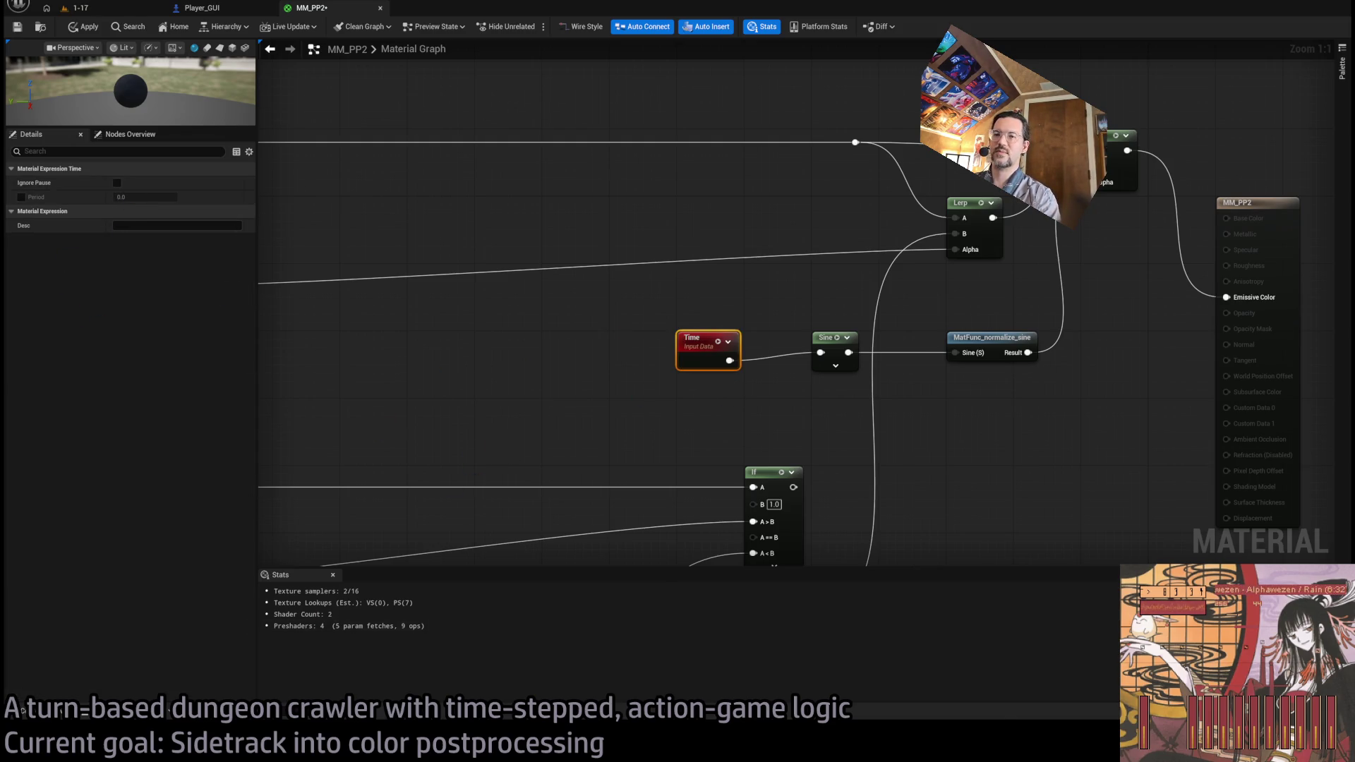
pyautogui.hotkey('alt', 'Tab')
pyautogui.tripleClick(1093, 286)
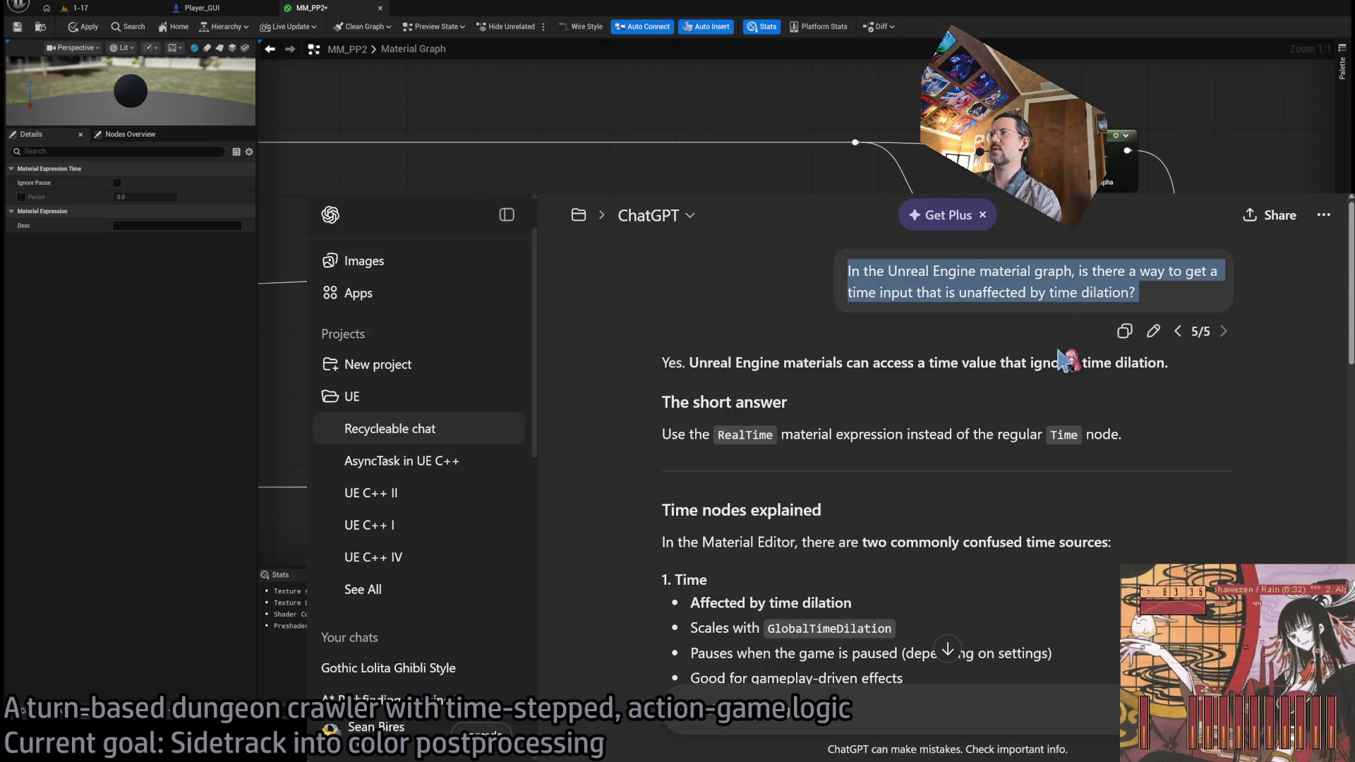
pyautogui.hotkey('ctrl', 'c')
pyautogui.hotkey('ctrl', 't')
pyautogui.hotkey('ctrl', 'v')
pyautogui.press('Return')
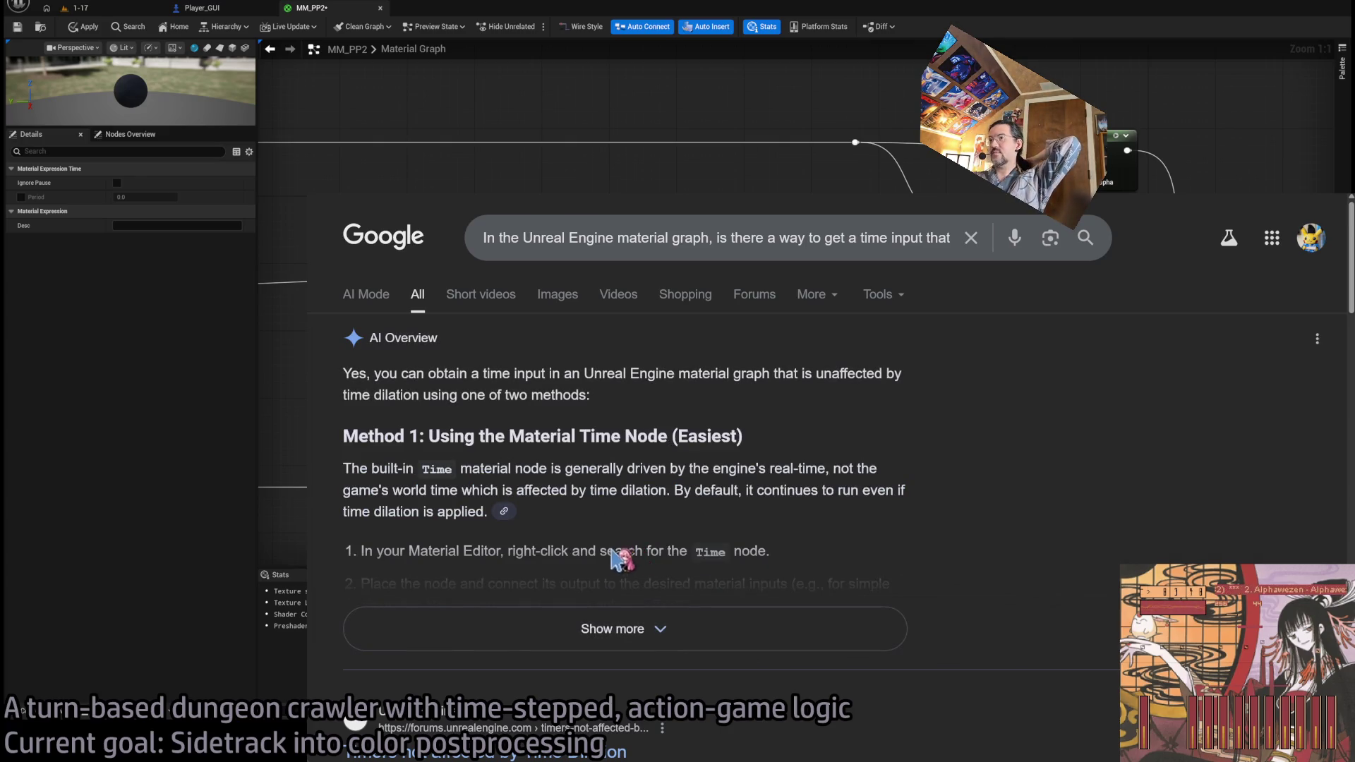
# - Expand and read the full Google AI Overview answer on ignoring time dilation
pyautogui.click(621, 631)
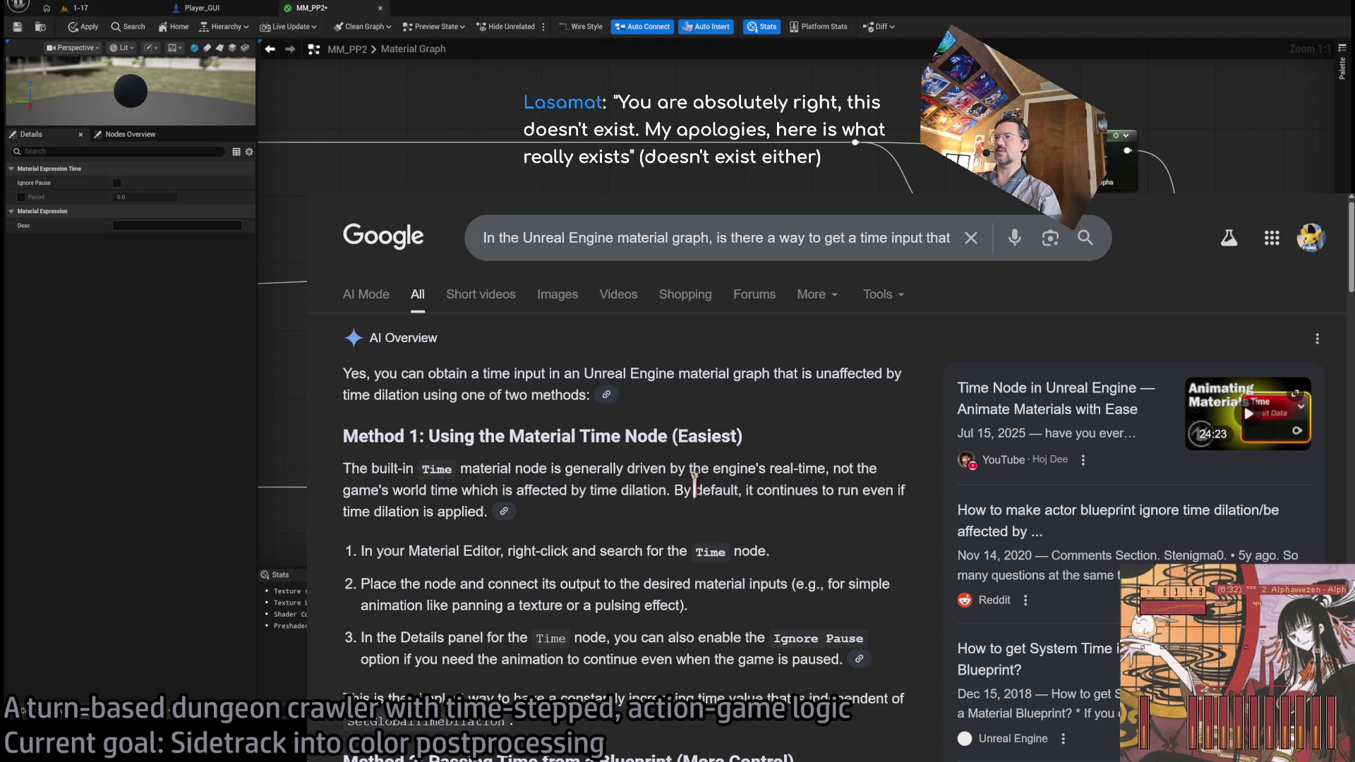
pyautogui.scroll(-1, 367, 544)
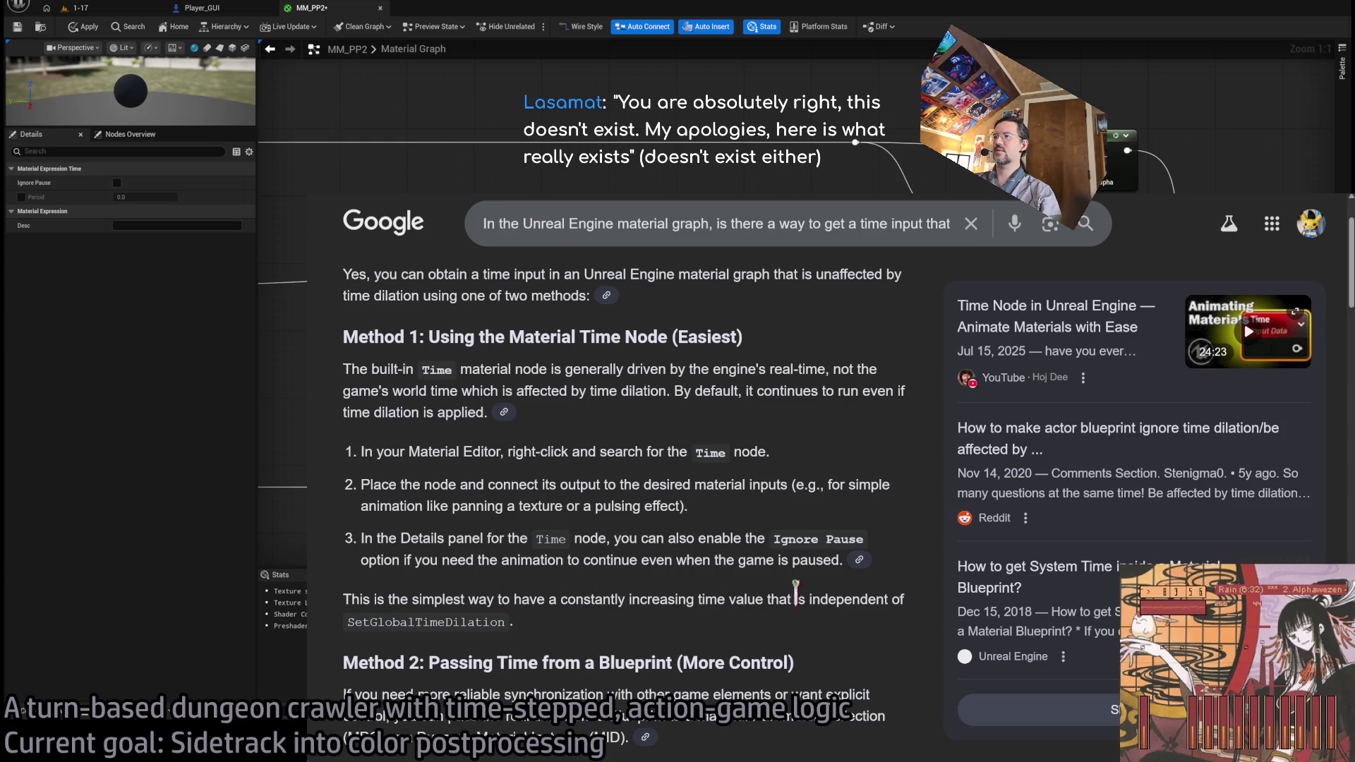
pyautogui.scroll(-3, 688, 542)
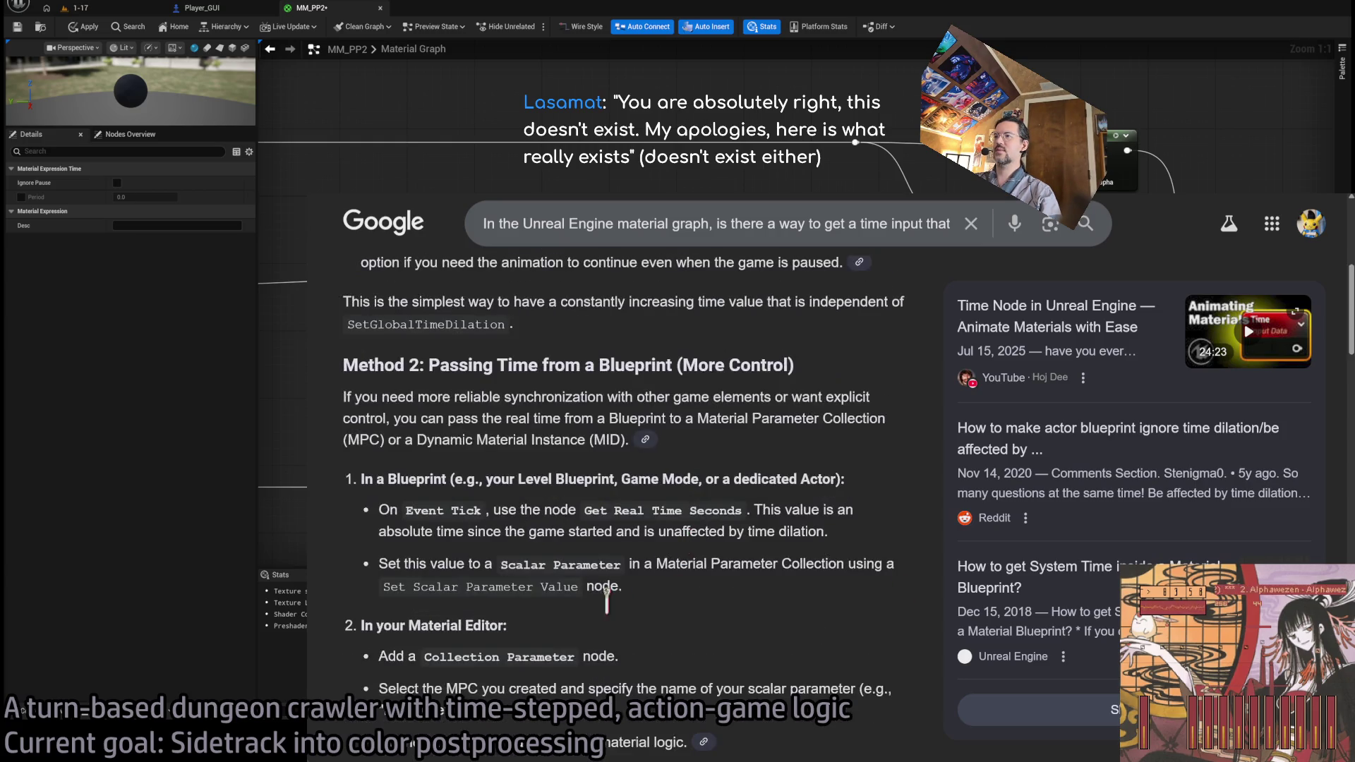
pyautogui.scroll(-7, 563, 593)
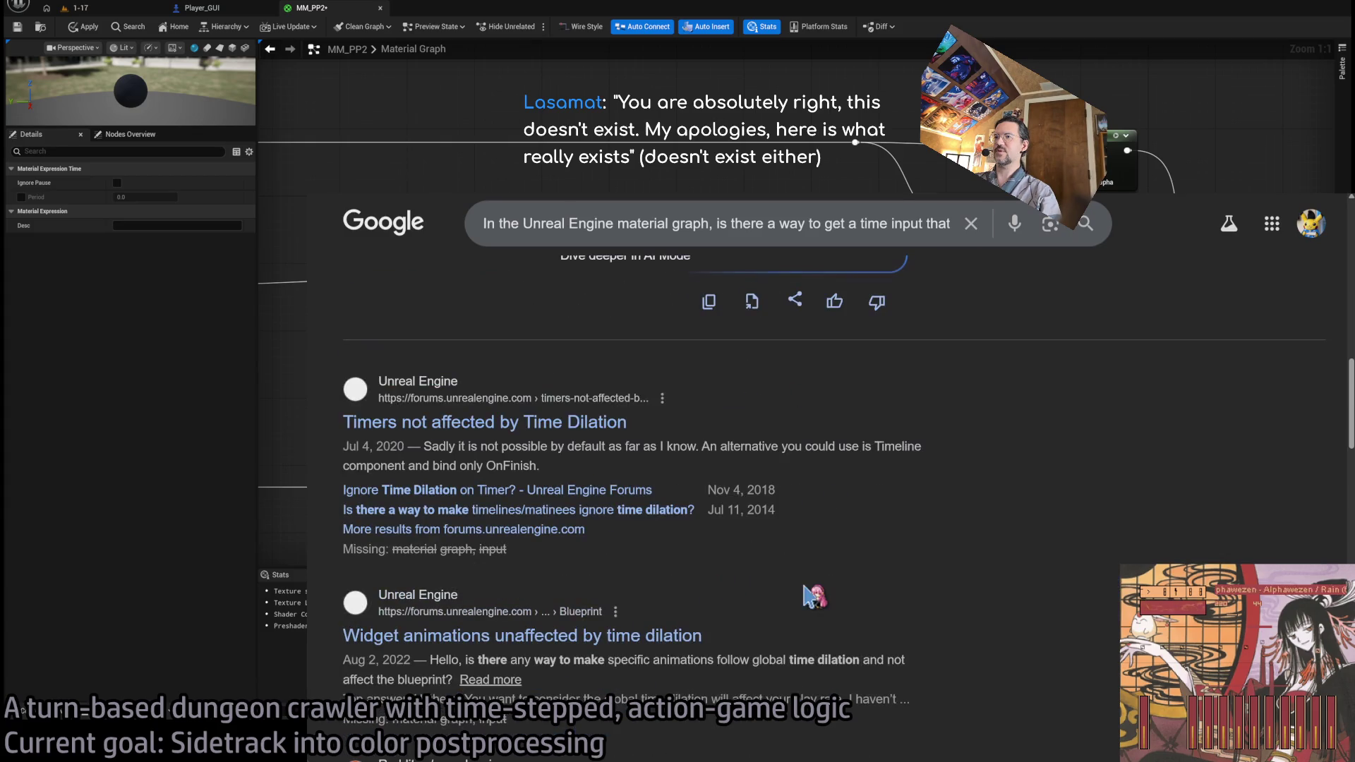
# - Check the 'Timers not affected by Time Dilation' forum thread, then return to Unreal
pyautogui.click(548, 422)
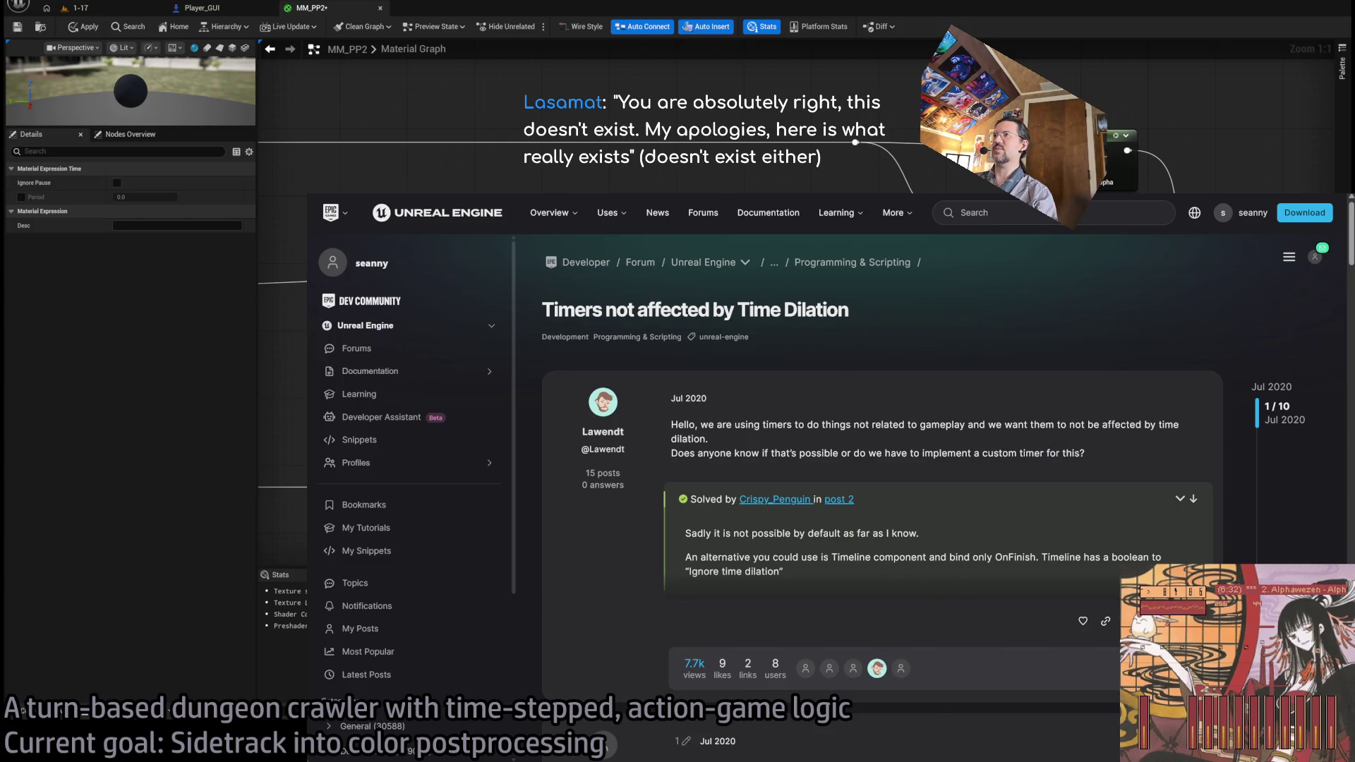
pyautogui.hotkey('alt', 'Left')
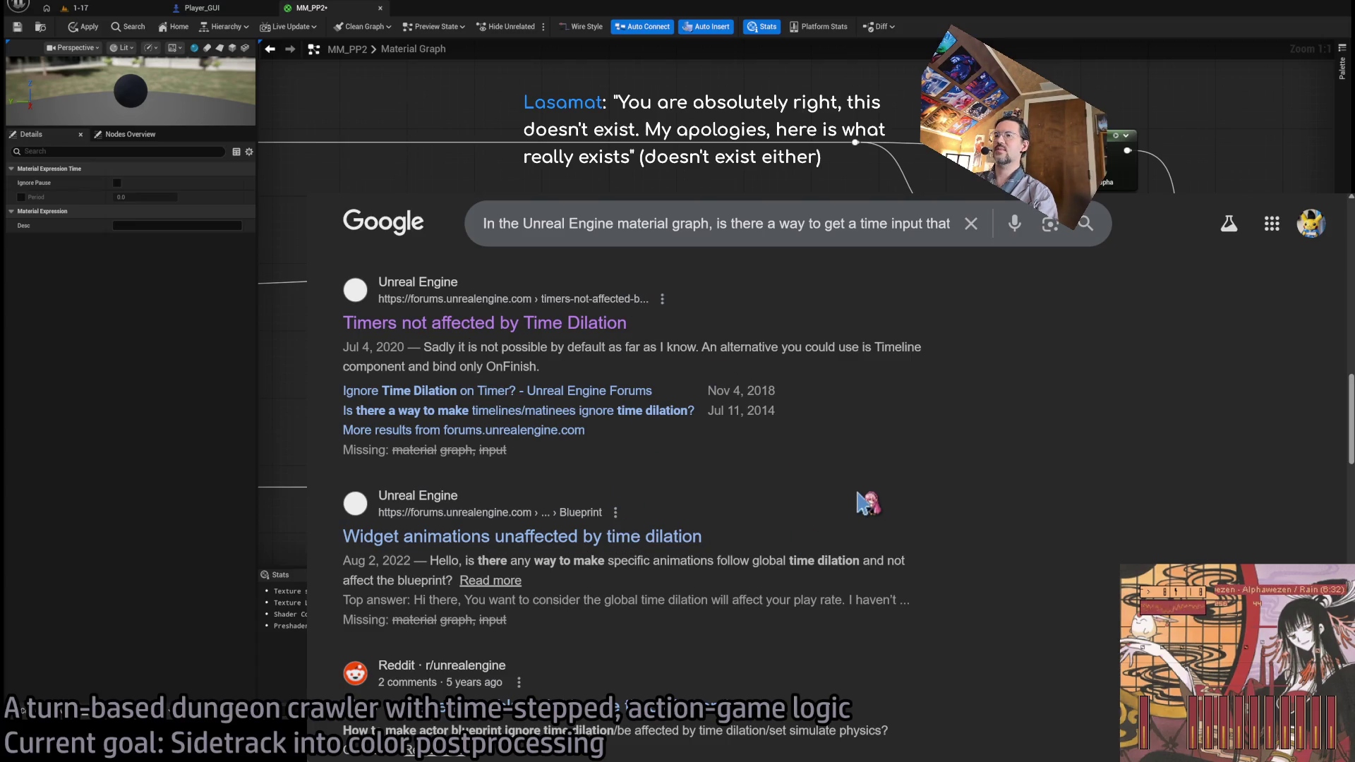
pyautogui.scroll(-3, 863, 498)
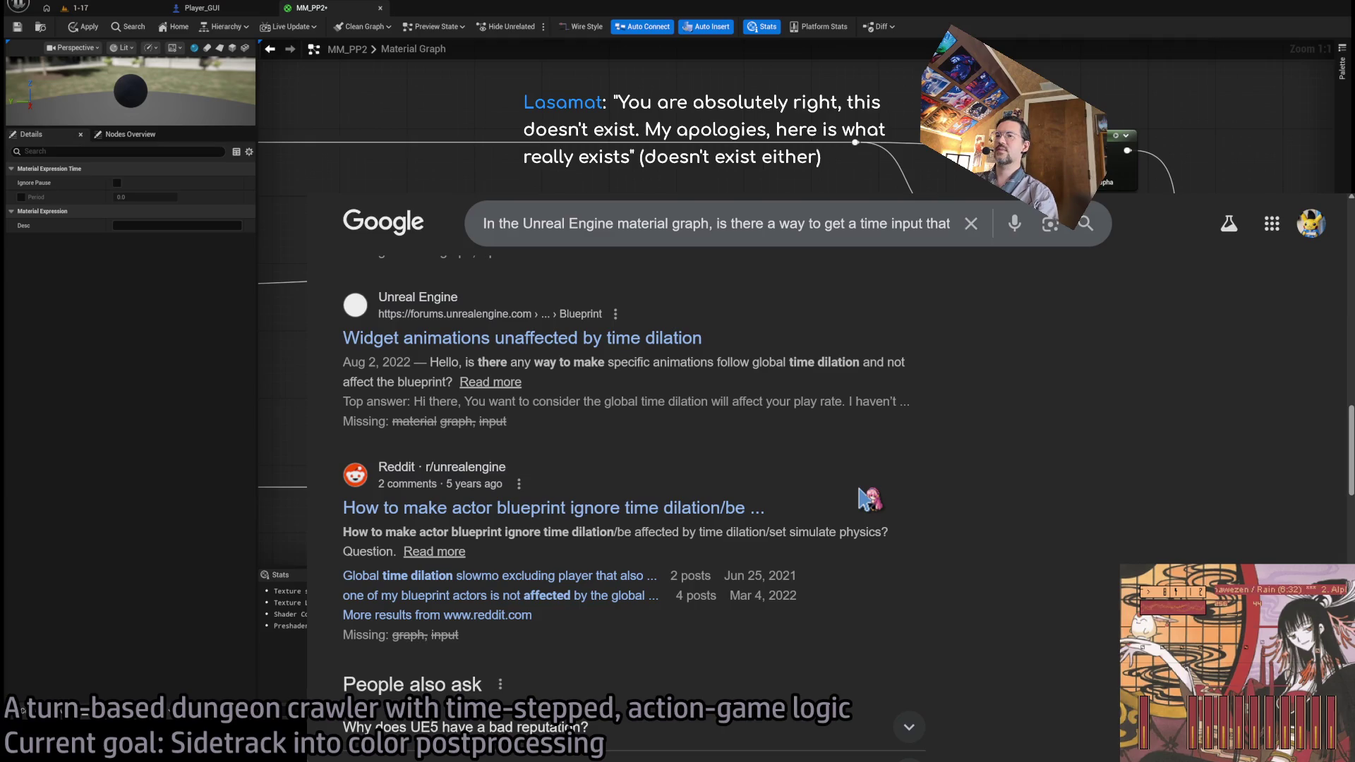
pyautogui.scroll(10, 862, 499)
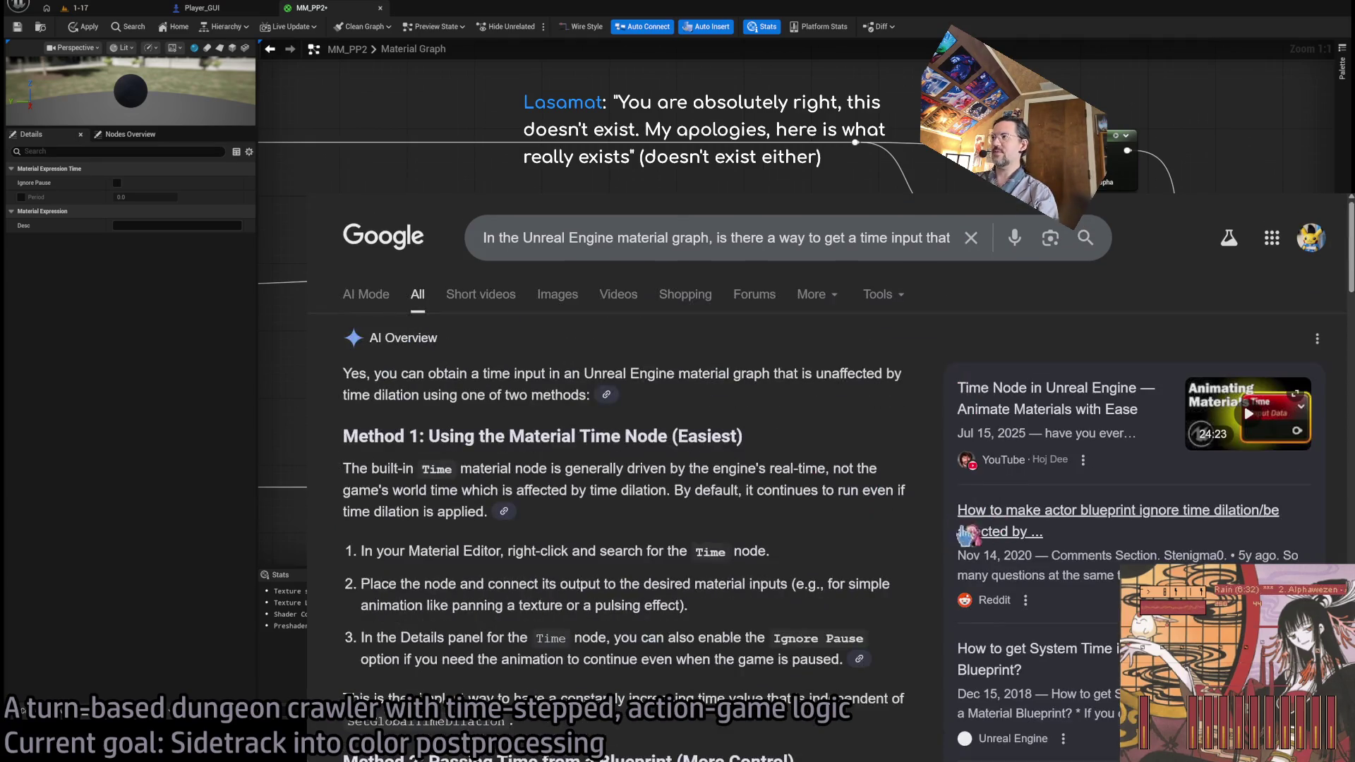
pyautogui.hotkey('alt', 'Tab')
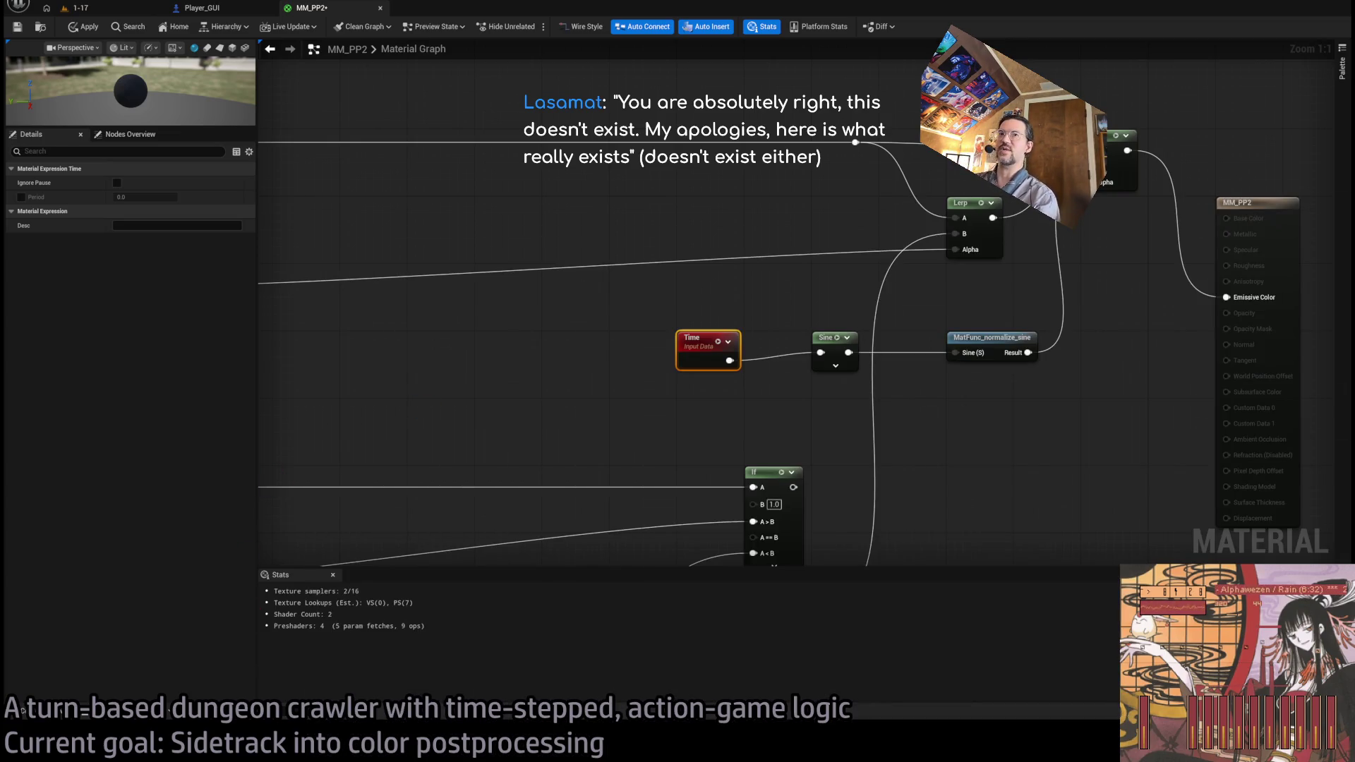
# - Send ChatGPT a follow-up saying the RealTime node can't be found
pyautogui.hotkey('alt', 'Tab')
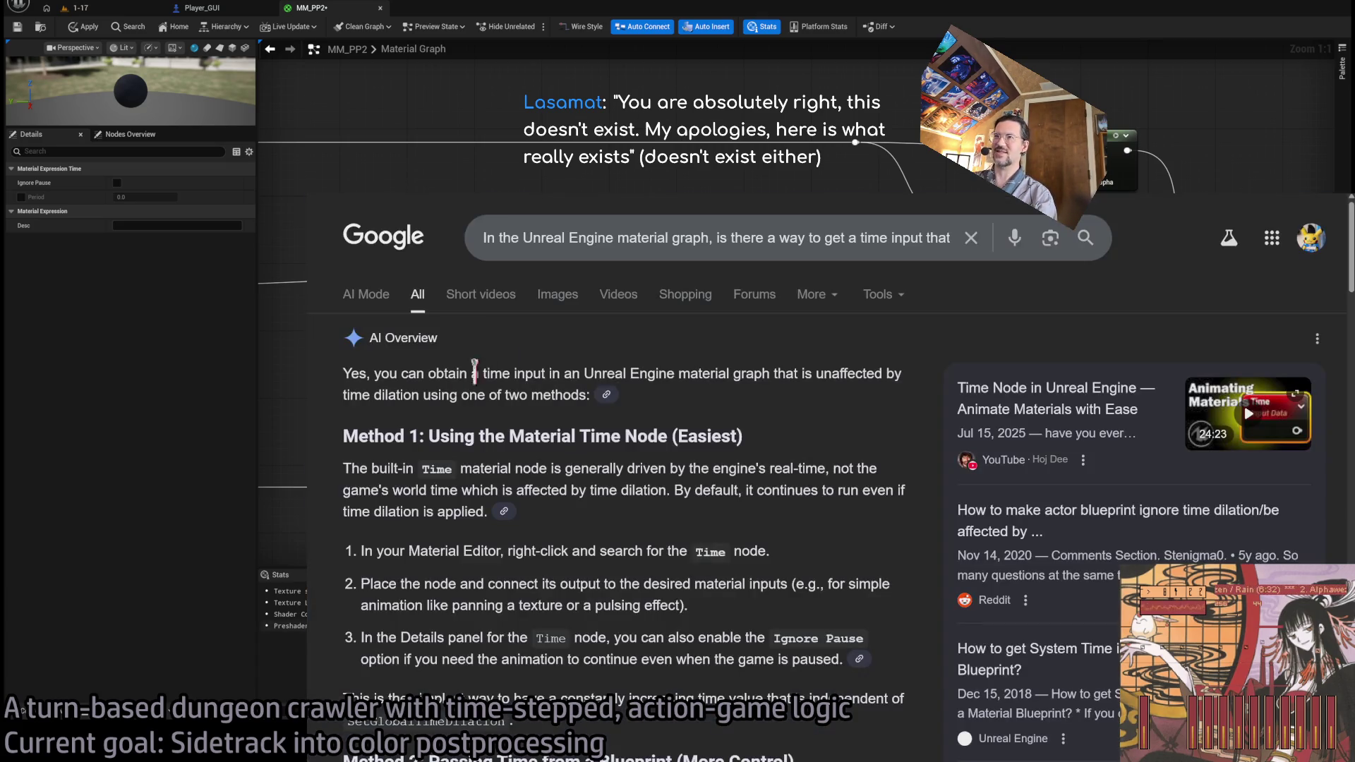
pyautogui.hotkey('alt', 'Tab')
pyautogui.scroll(-15, 892, 708)
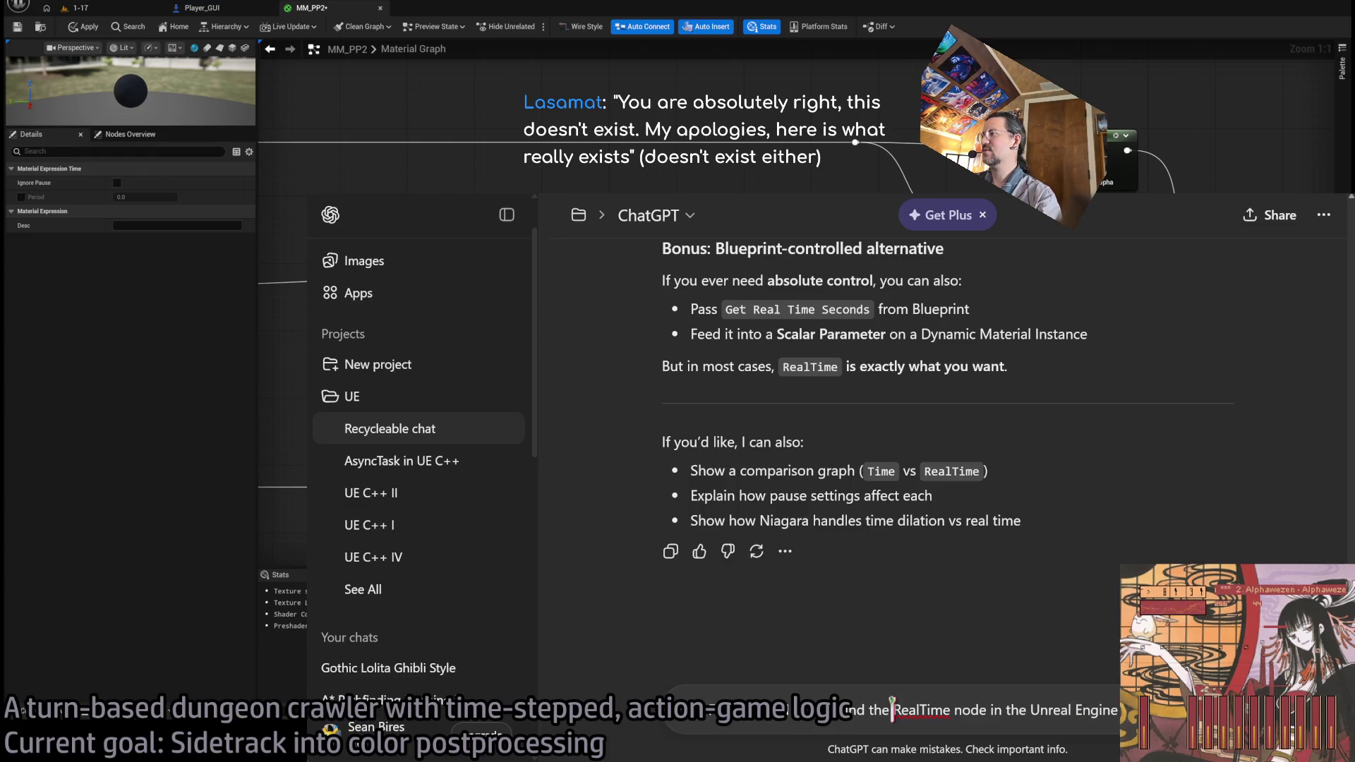
pyautogui.hotkey('shift', 'Return')
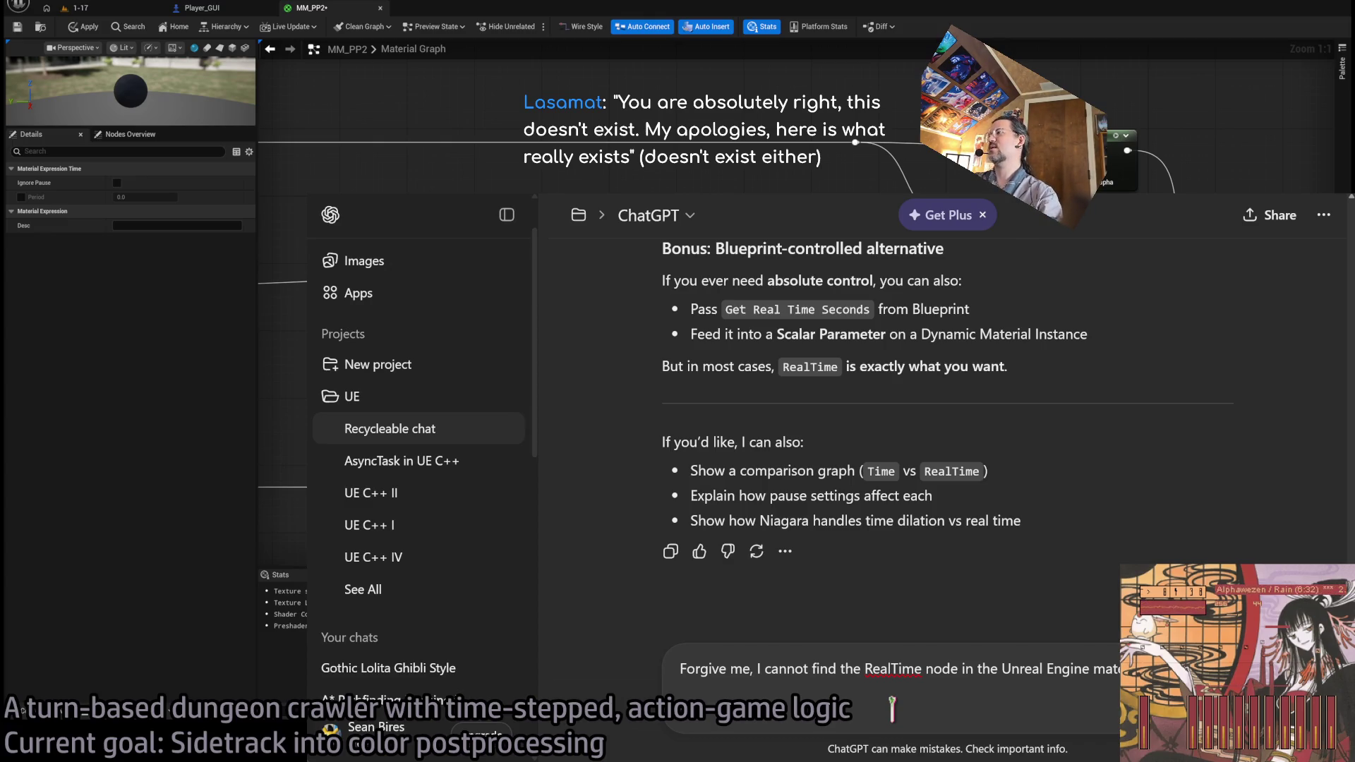
pyautogui.hotkey('shift', 'Return')
pyautogui.write('Does it rea')
pyautogui.press('Return')
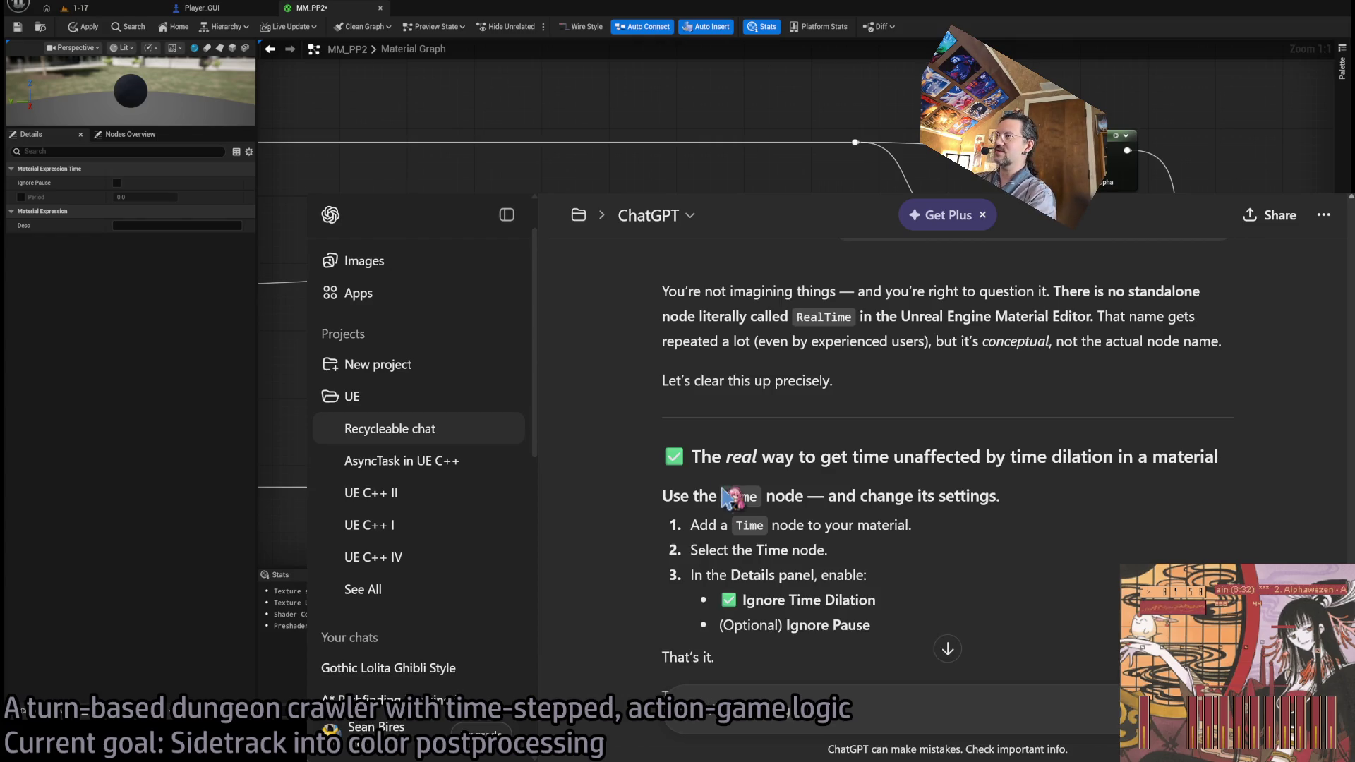
# - Read the corrected reply, then reselect the Time node in the MM_PP2 graph
pyautogui.scroll(-3, 579, 525)
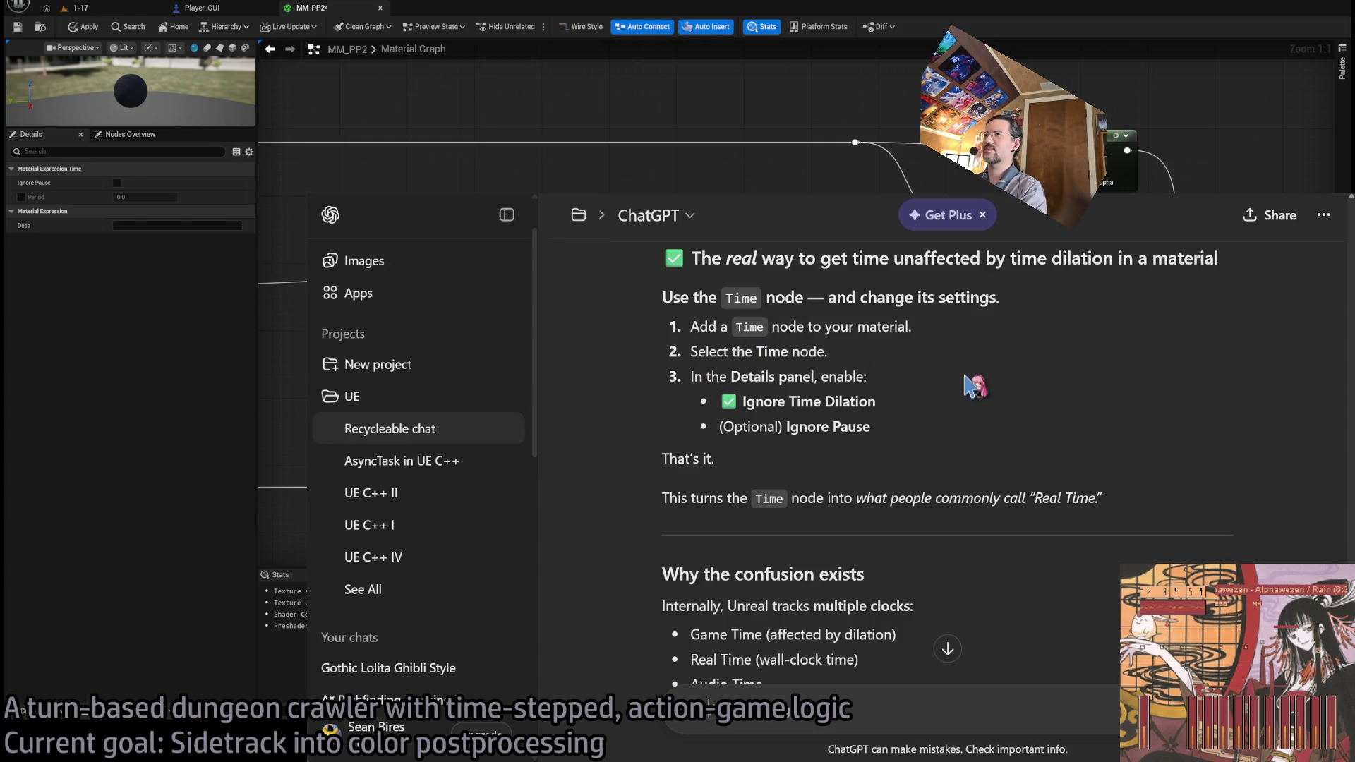
pyautogui.hotkey('alt', 'Tab')
pyautogui.click(720, 396)
pyautogui.click(706, 342)
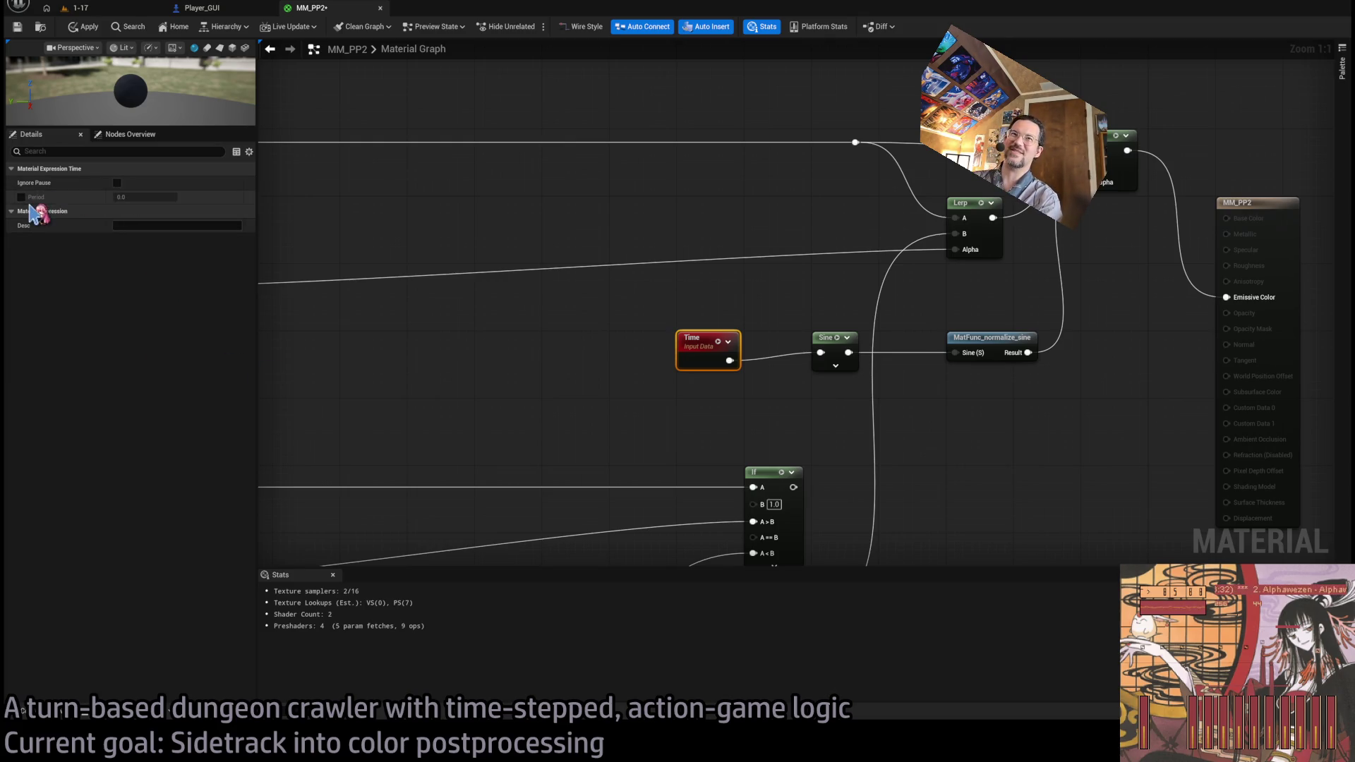
# - Tick Ignore Pause on the Time node and view the result in the running 1-17 level
pyautogui.click(118, 185)
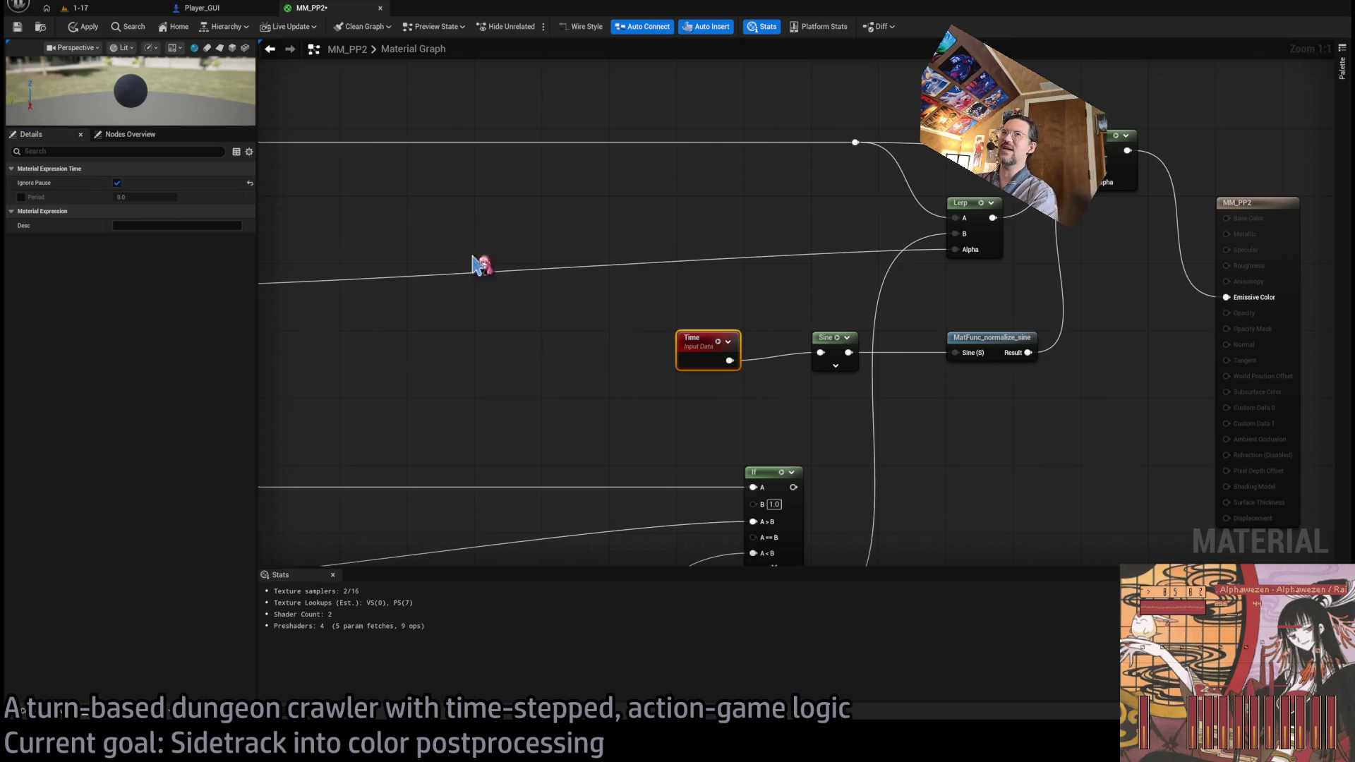
pyautogui.click(514, 287)
pyautogui.click(92, 8)
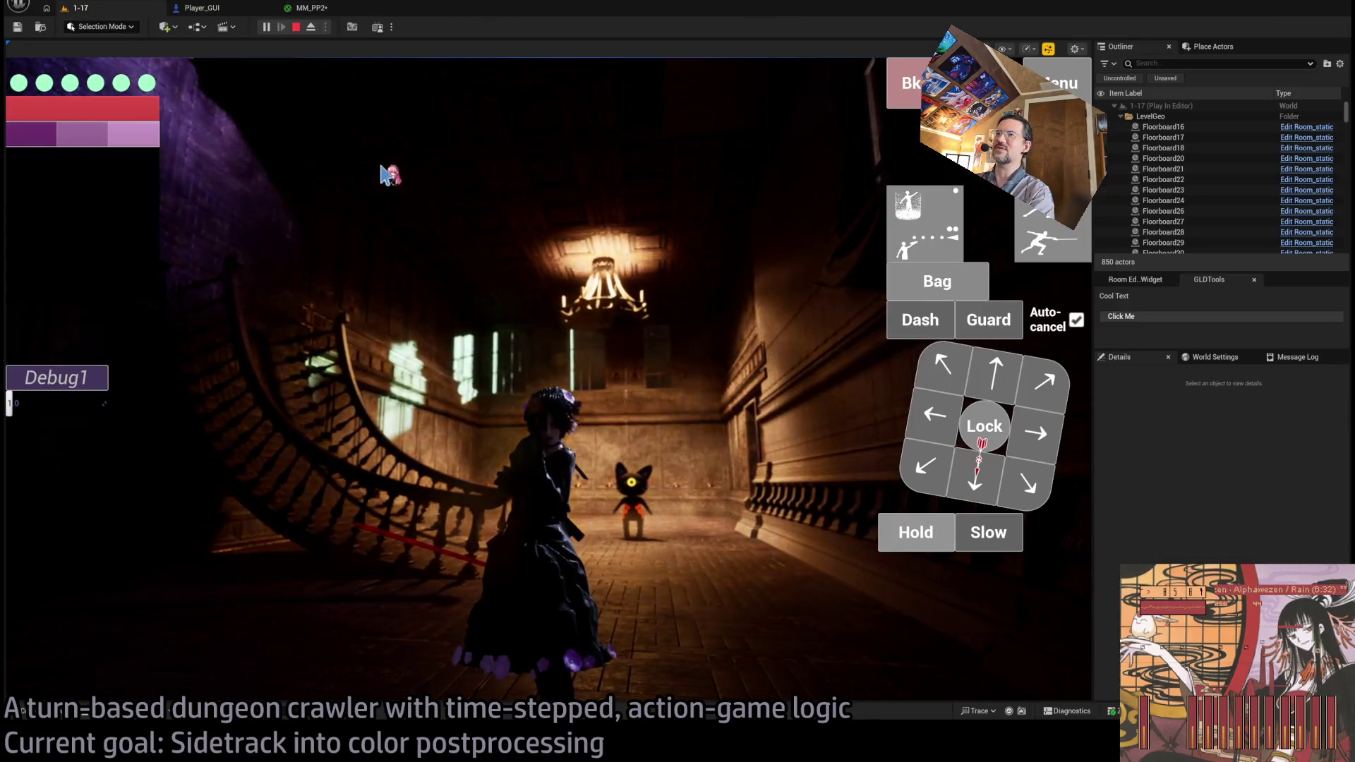
pyautogui.click(336, 12)
pyautogui.click(703, 362)
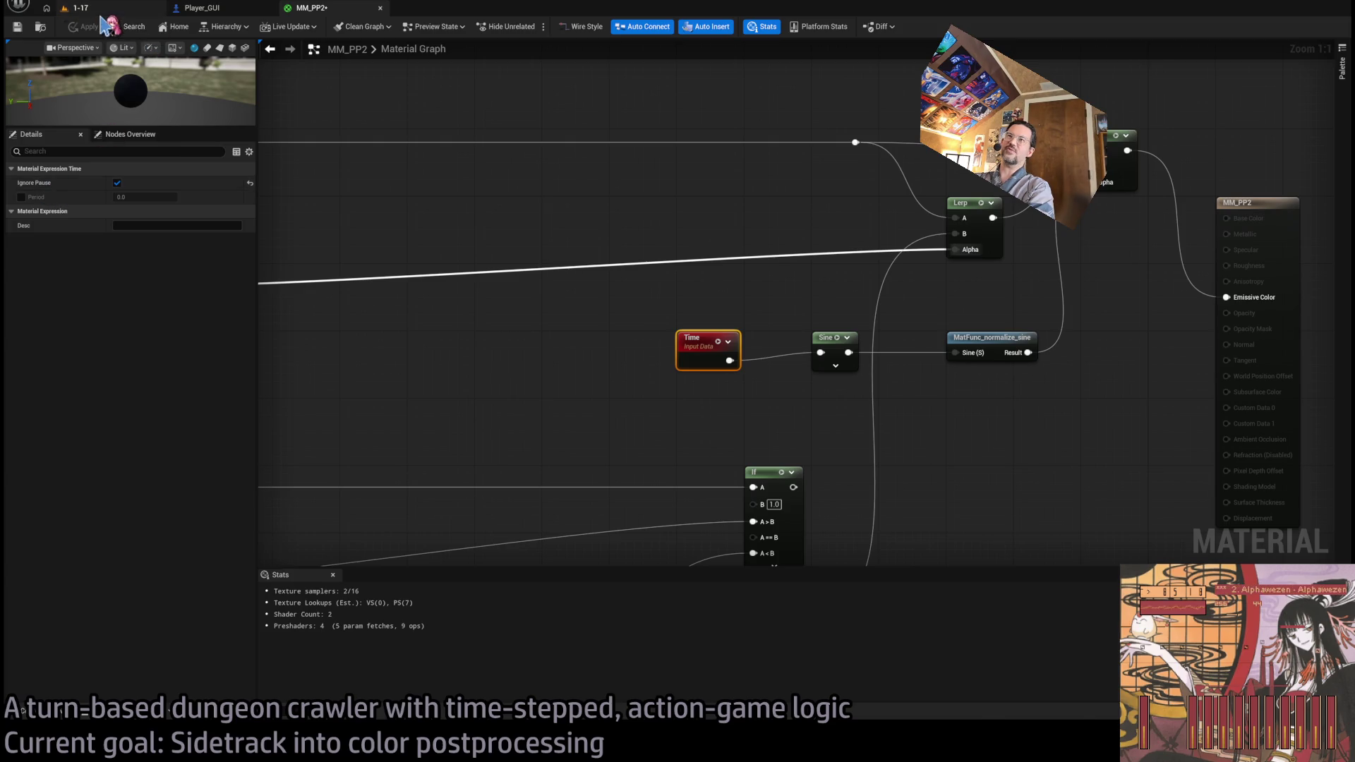
pyautogui.click(79, 9)
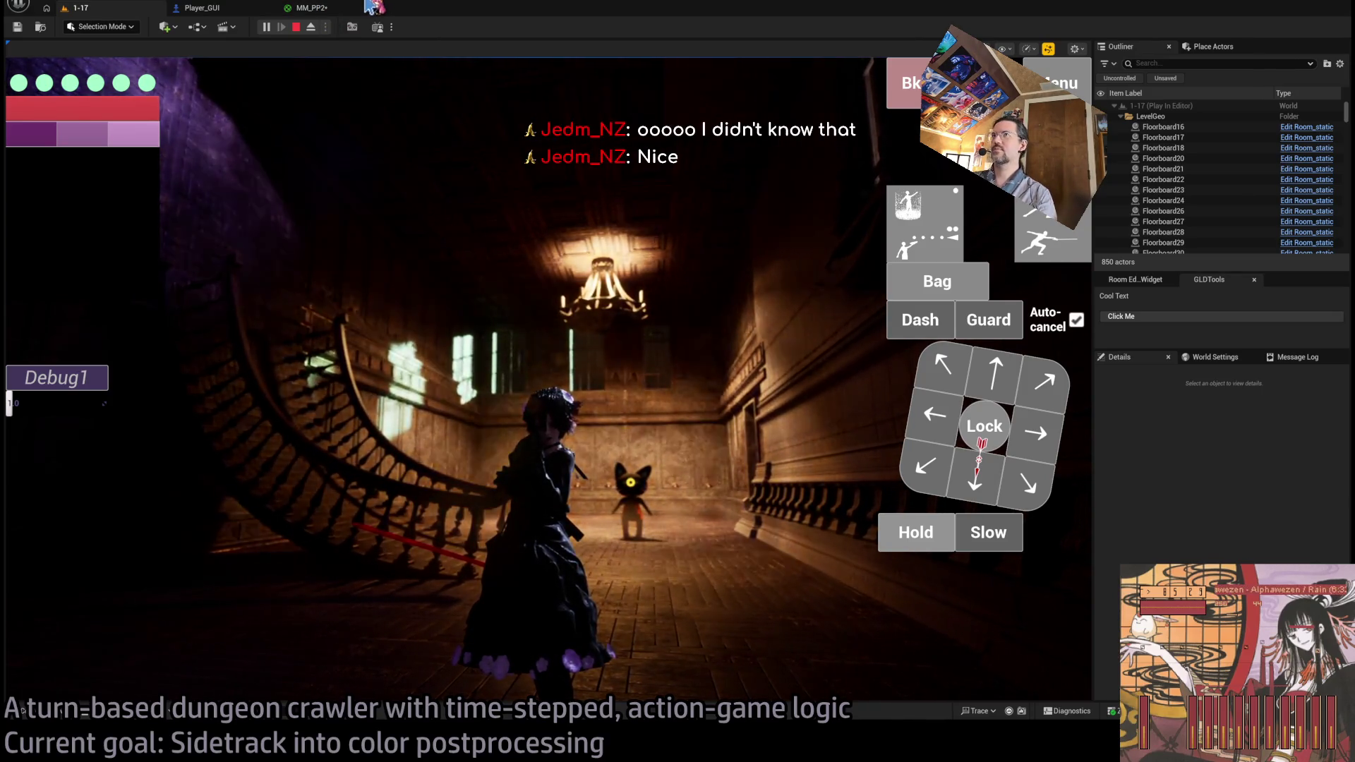
pyautogui.click(879, 317)
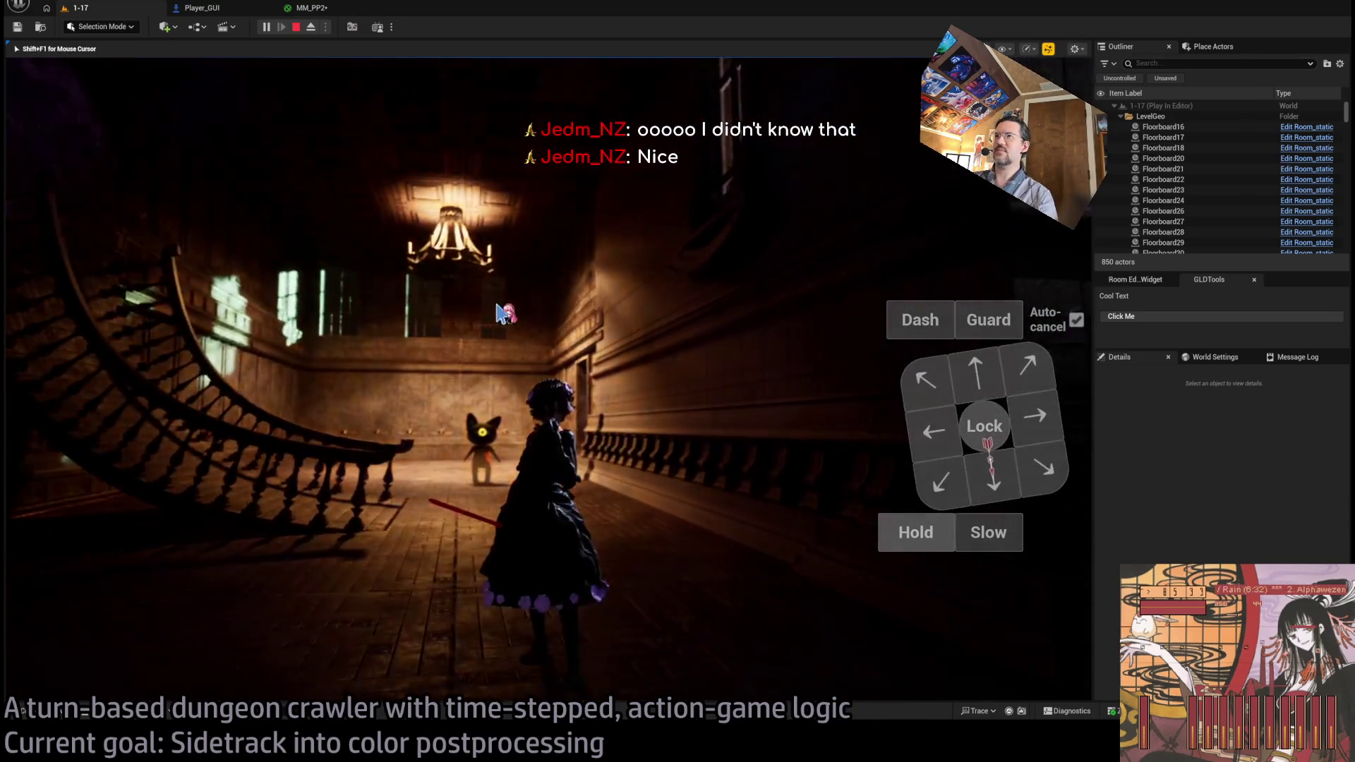
pyautogui.hotkey('shift', 'F1')
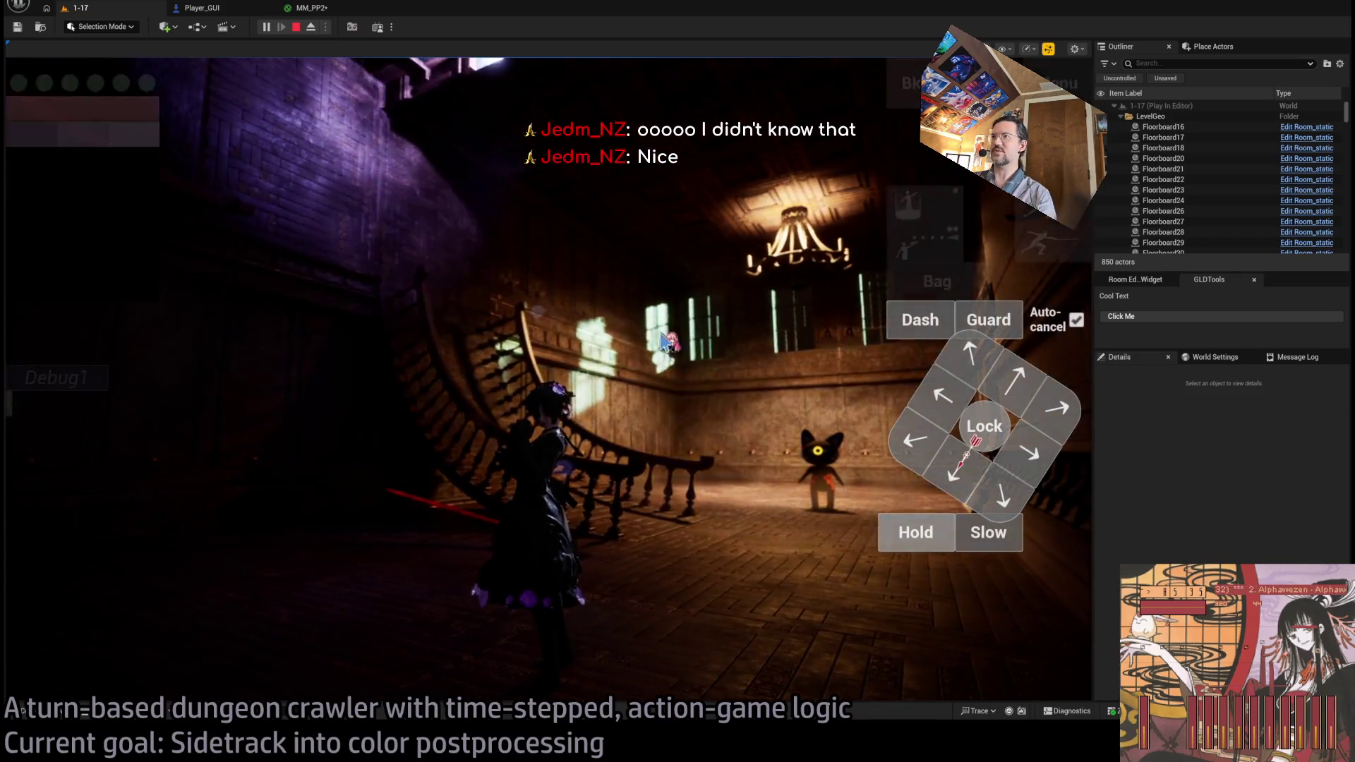
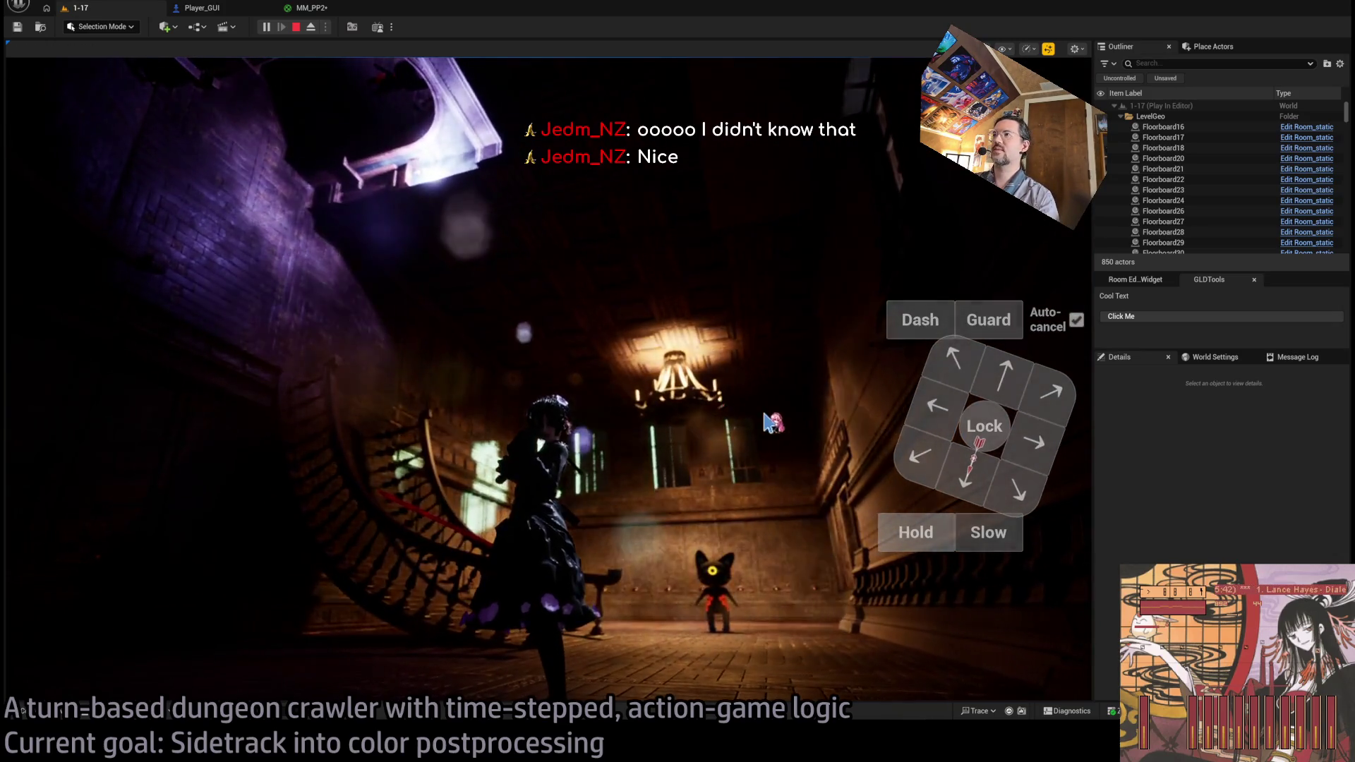
# - Look around the running game with the camera, then stop the play session
pyautogui.click(801, 464)
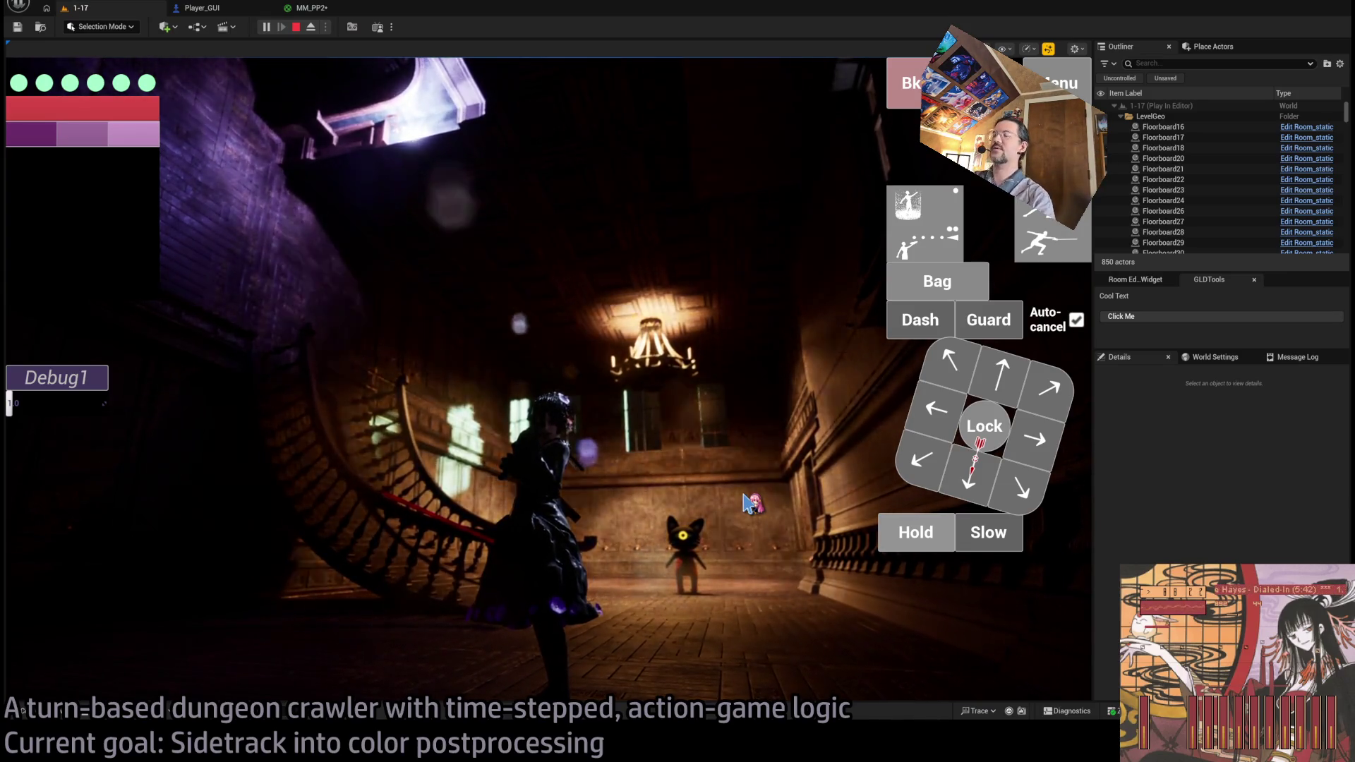
pyautogui.moveTo(747, 502); pyautogui.dragTo(636, 539)
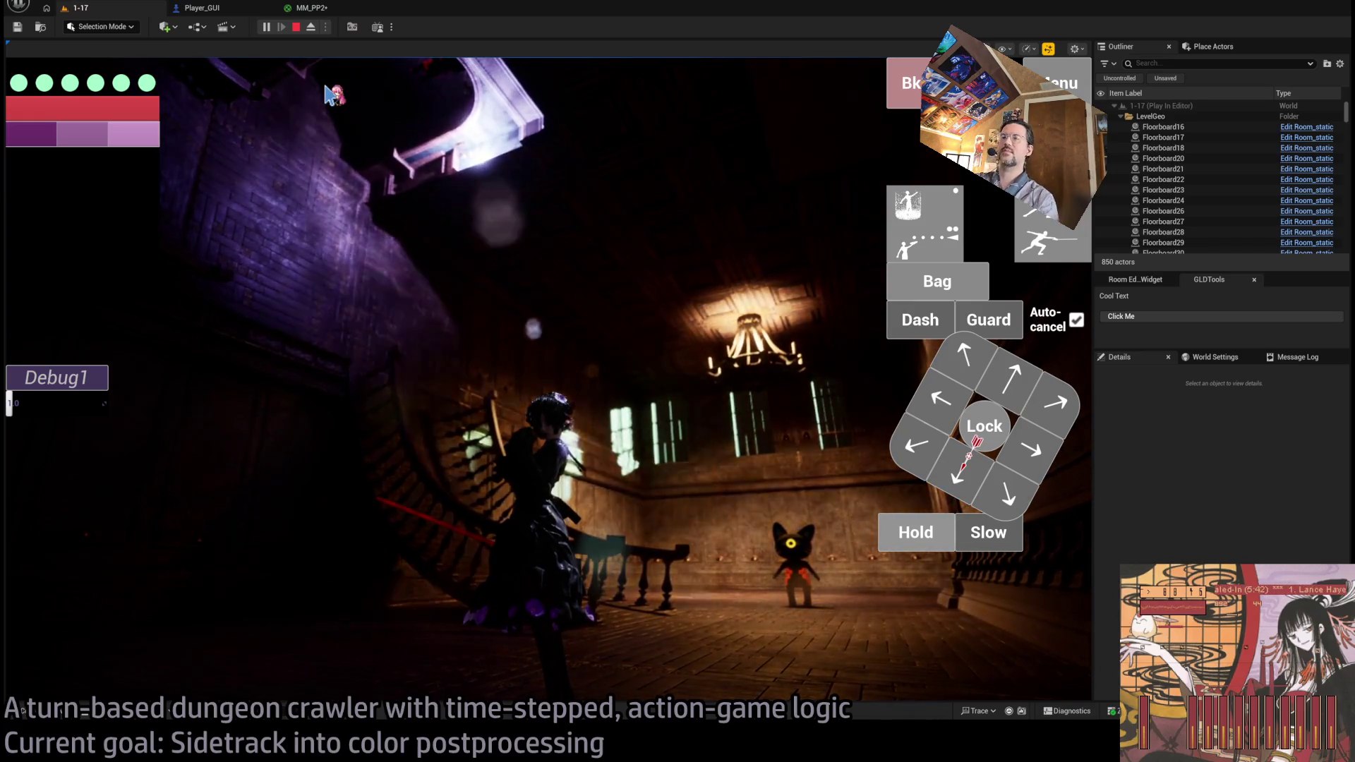
pyautogui.click(296, 27)
# - In MM_PP2, select the HSV conversion nodes including RGBtoHSV and shift them slightly lower
pyautogui.click(311, 8)
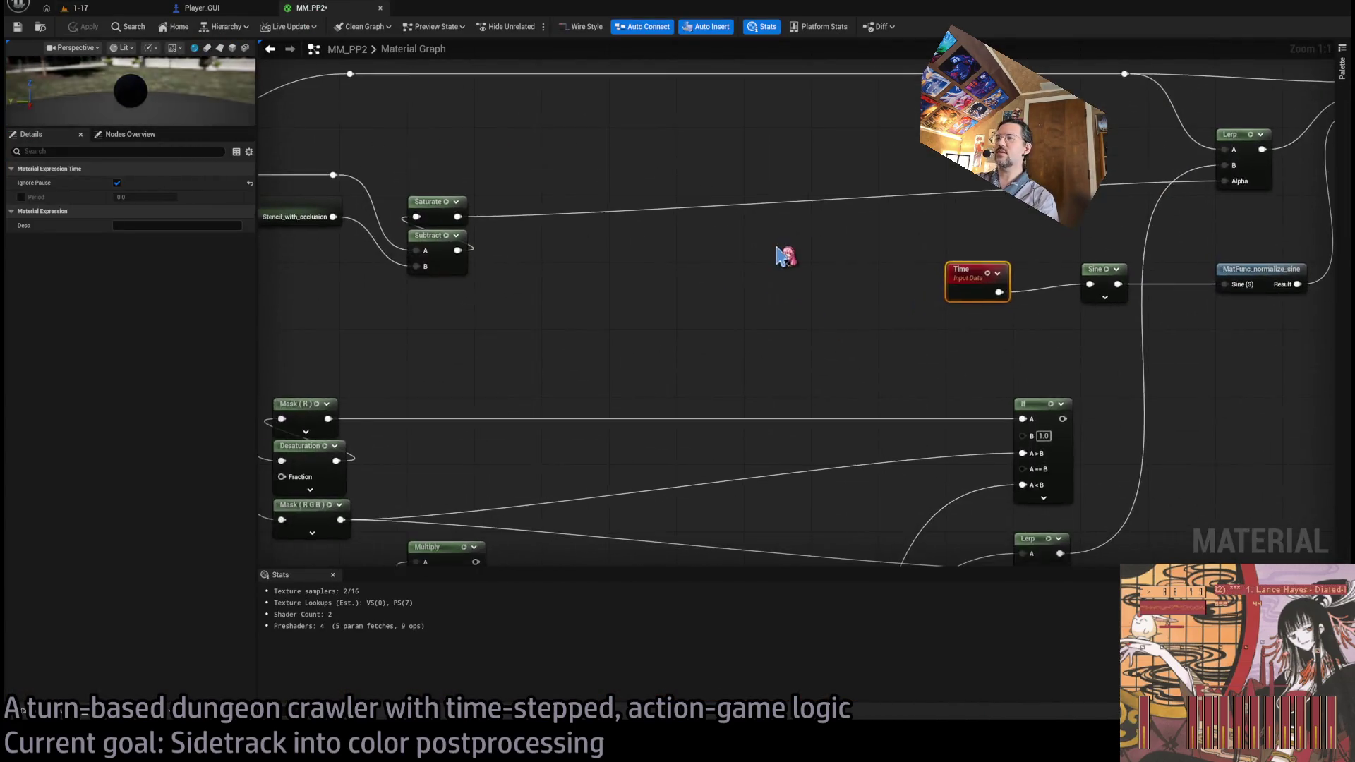
pyautogui.scroll(3, 729, 223)
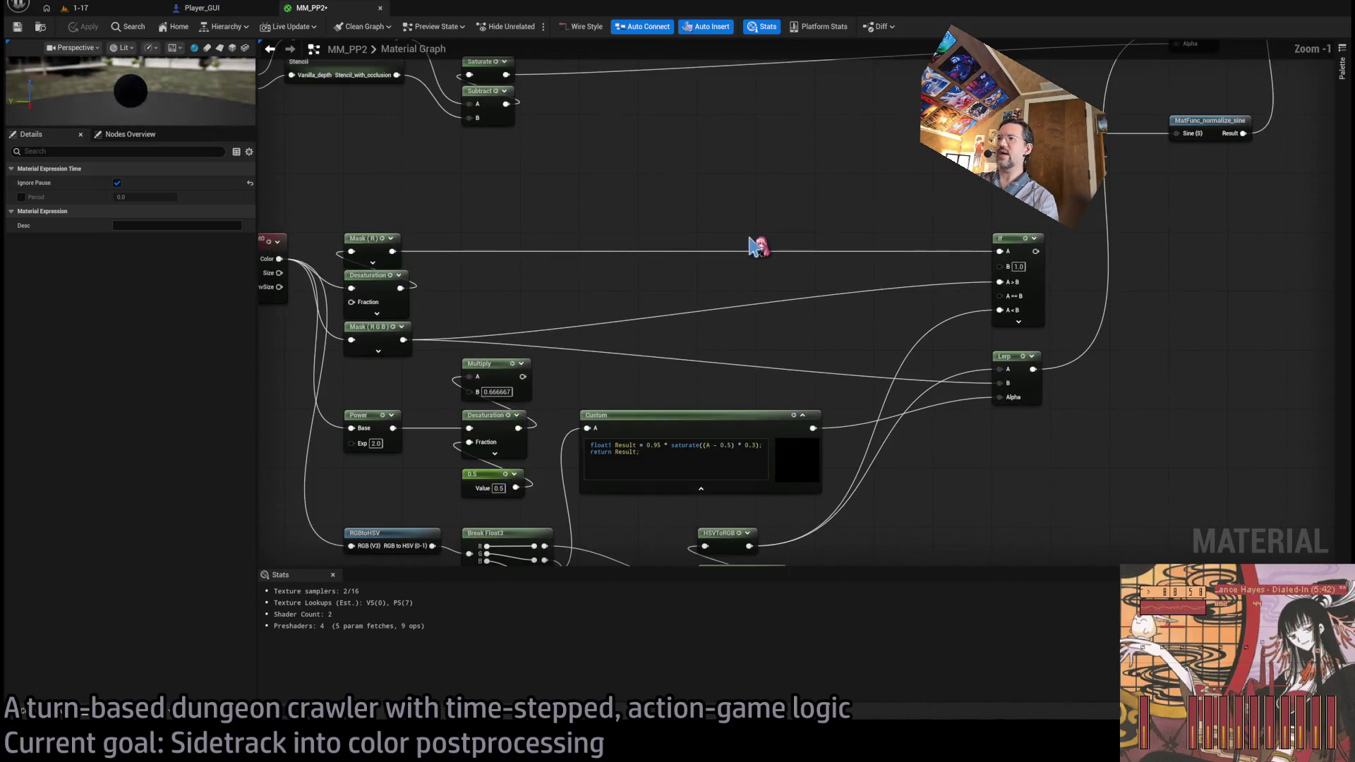
pyautogui.moveTo(698, 113)
pyautogui.mouseDown()
pyautogui.moveTo(713, 266)
pyautogui.moveTo(626, 106)
pyautogui.mouseUp()
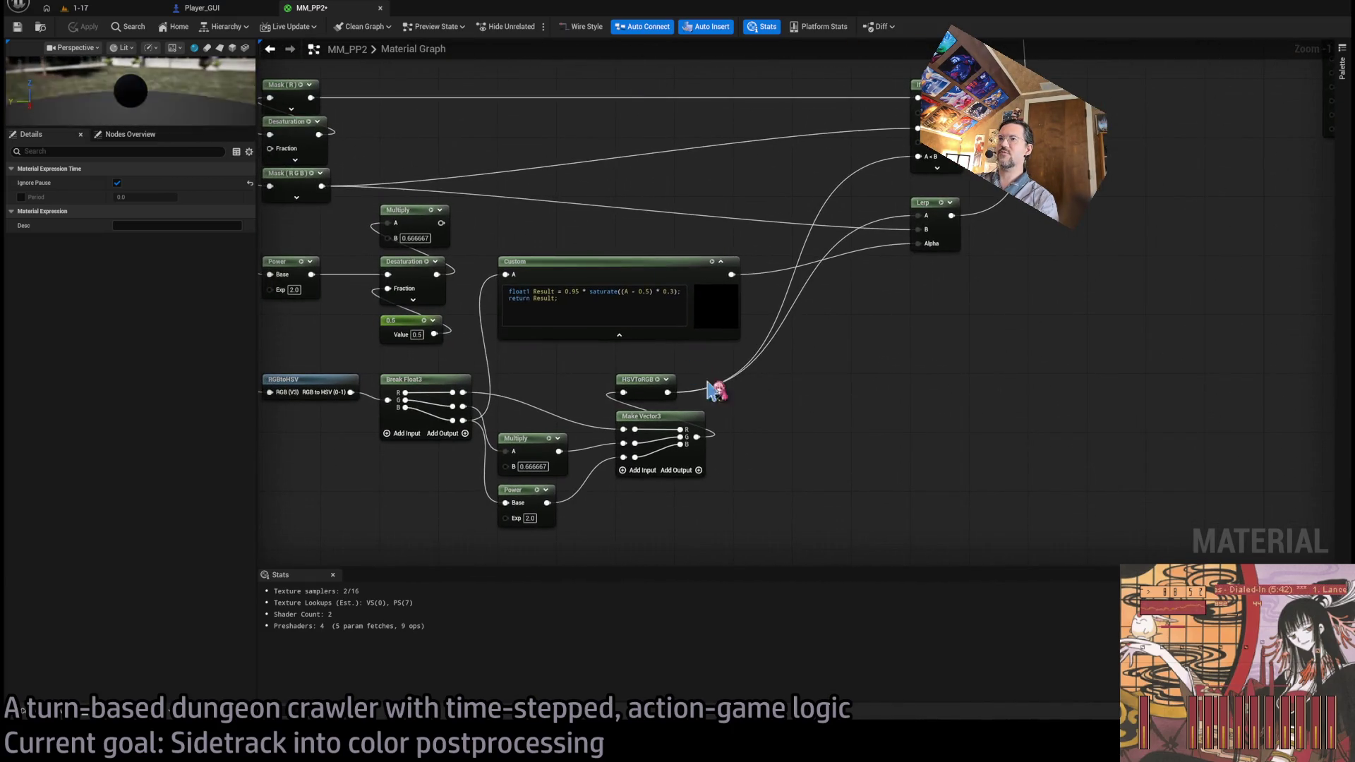
pyautogui.moveTo(708, 388); pyautogui.dragTo(909, 226)
pyautogui.moveTo(840, 474); pyautogui.dragTo(552, 263)
pyautogui.keyDown('shift'); pyautogui.click(468, 243); pyautogui.keyUp('shift')
pyautogui.moveTo(469, 243)
pyautogui.mouseDown()
pyautogui.moveTo(472, 349)
pyautogui.moveTo(472, 251)
pyautogui.mouseUp()
pyautogui.click(564, 472)
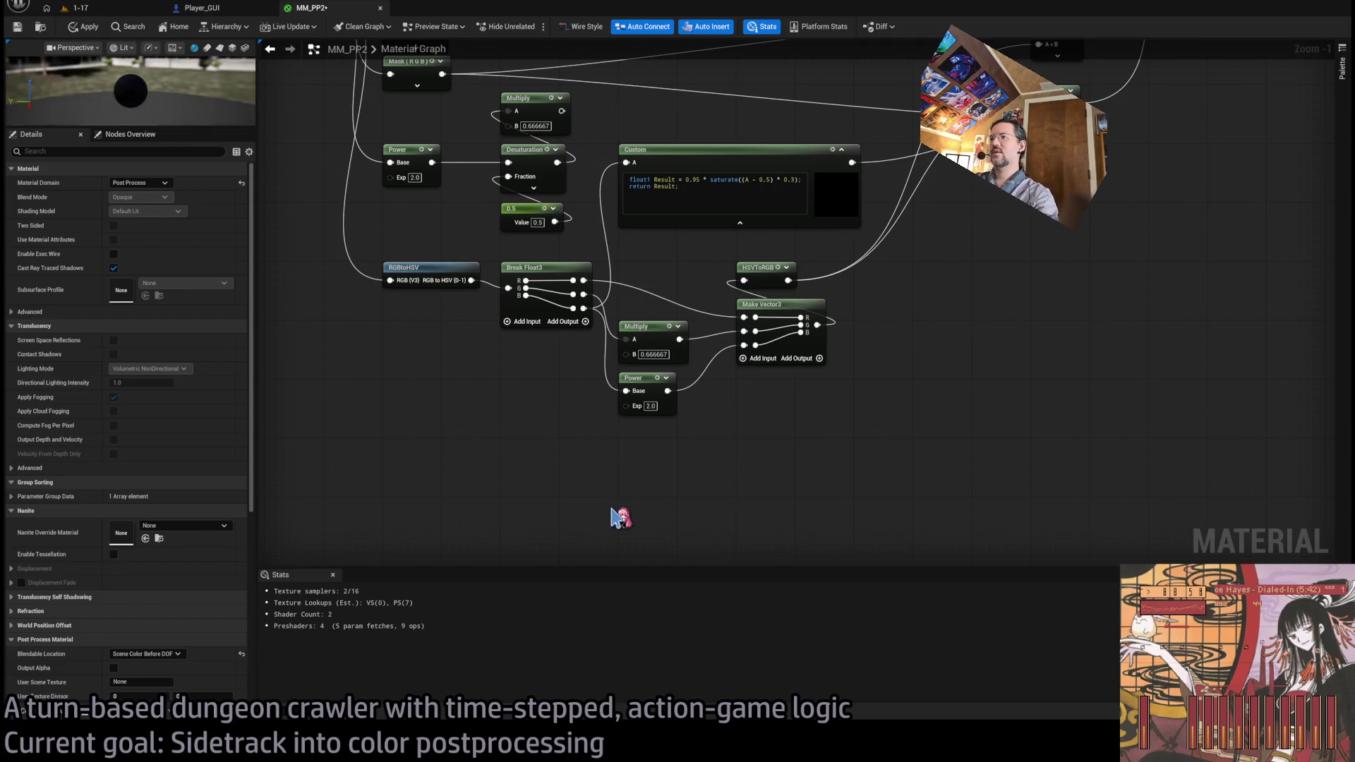
# - Replace the pasted Fresnel function with a plain Fresnel node set to Base Reflect Fraction 0
pyautogui.hotkey('ctrl', 'v')
pyautogui.scroll(-2, 756, 457)
pyautogui.moveTo(653, 442)
pyautogui.mouseDown()
pyautogui.moveTo(712, 445)
pyautogui.moveTo(698, 434)
pyautogui.mouseUp()
pyautogui.press('Delete')
pyautogui.scroll(3, 683, 455)
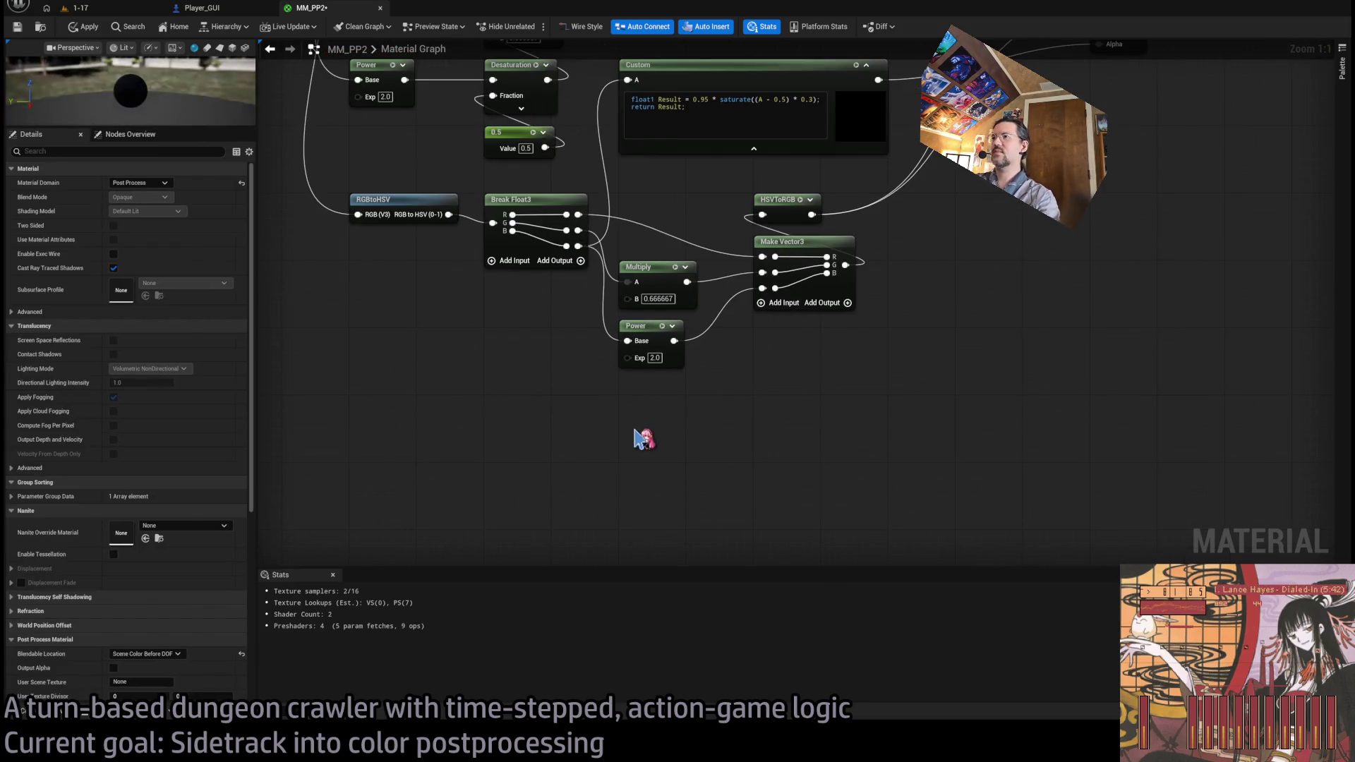
pyautogui.hotkey('ctrl', 'v')
pyautogui.moveTo(793, 454); pyautogui.dragTo(675, 484)
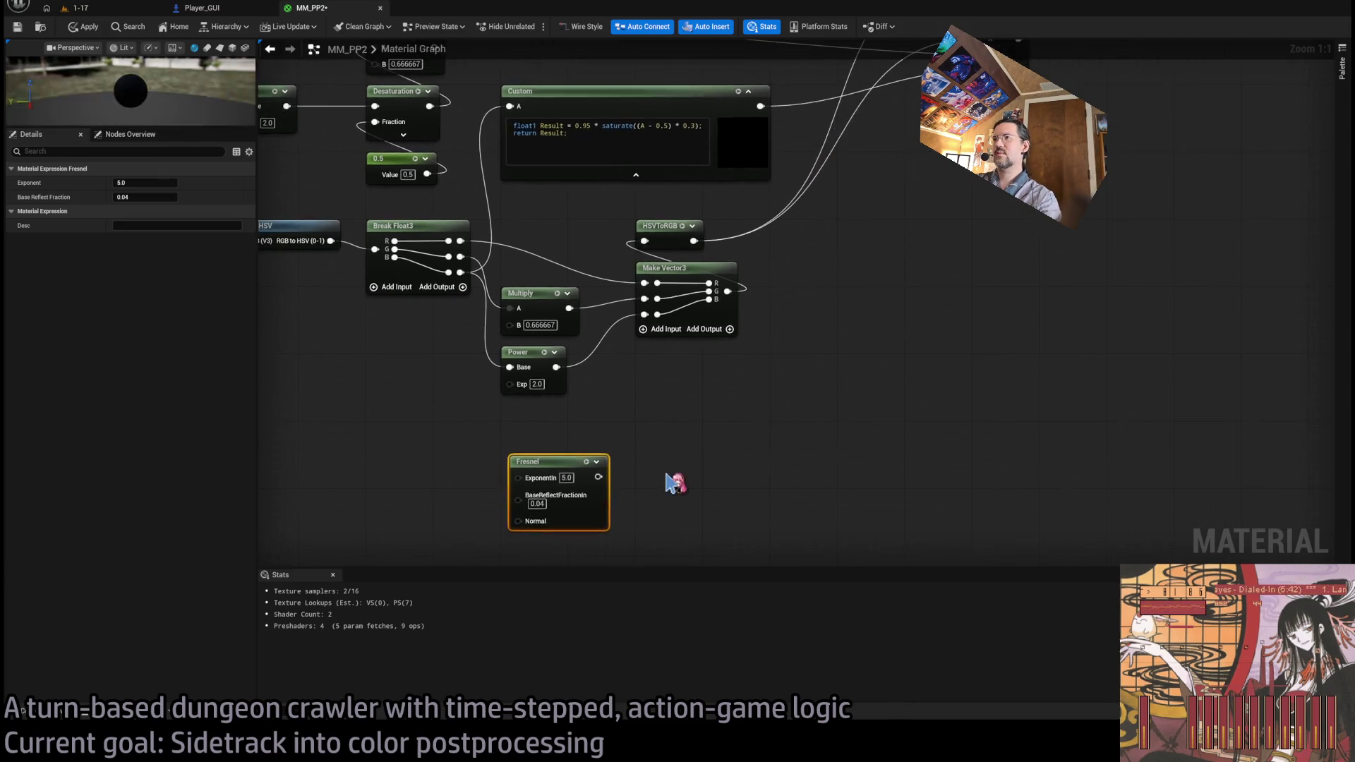
pyautogui.scroll(-3, 671, 484)
pyautogui.click(477, 529)
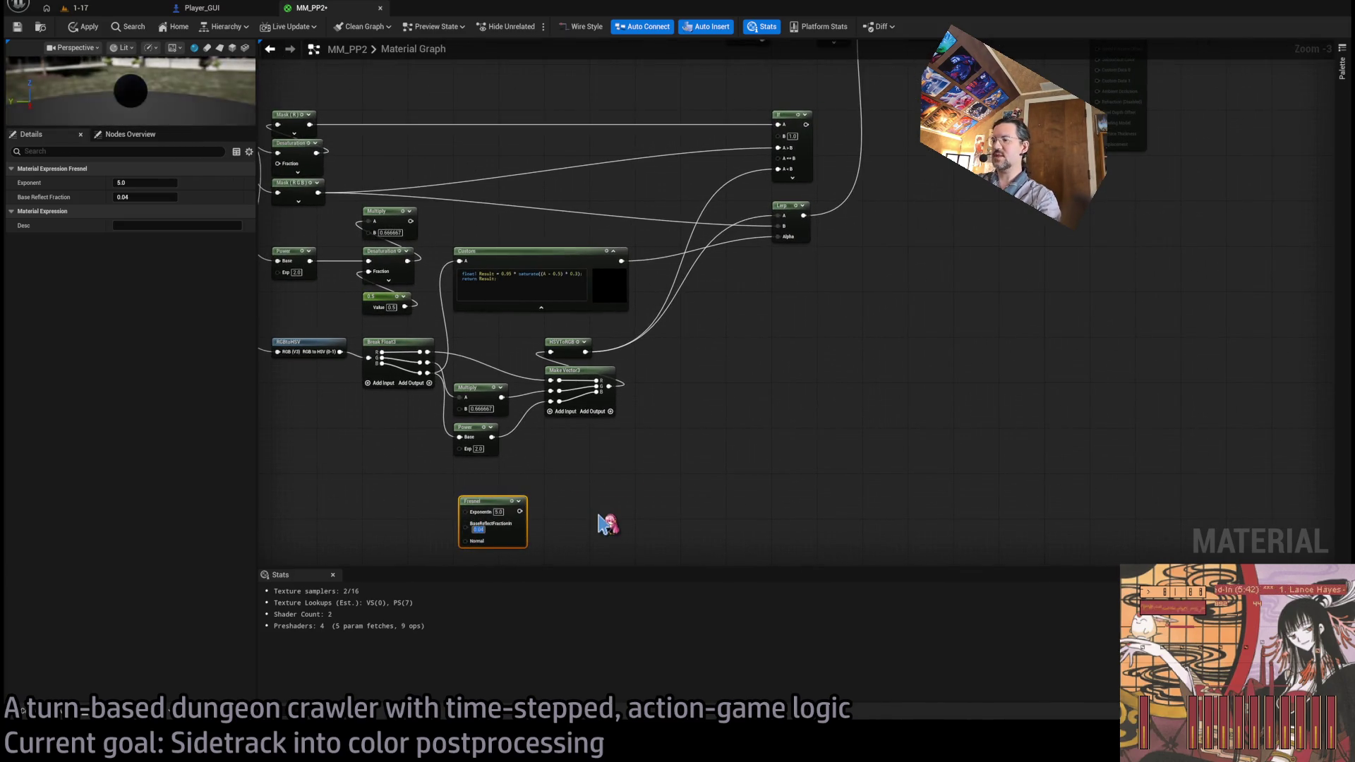
# - Wire the Fresnel into Emissive Color, apply, and play the 1-17 level
pyautogui.moveTo(520, 511)
pyautogui.mouseDown()
pyautogui.moveTo(1129, 212)
pyautogui.moveTo(1121, 203)
pyautogui.mouseUp()
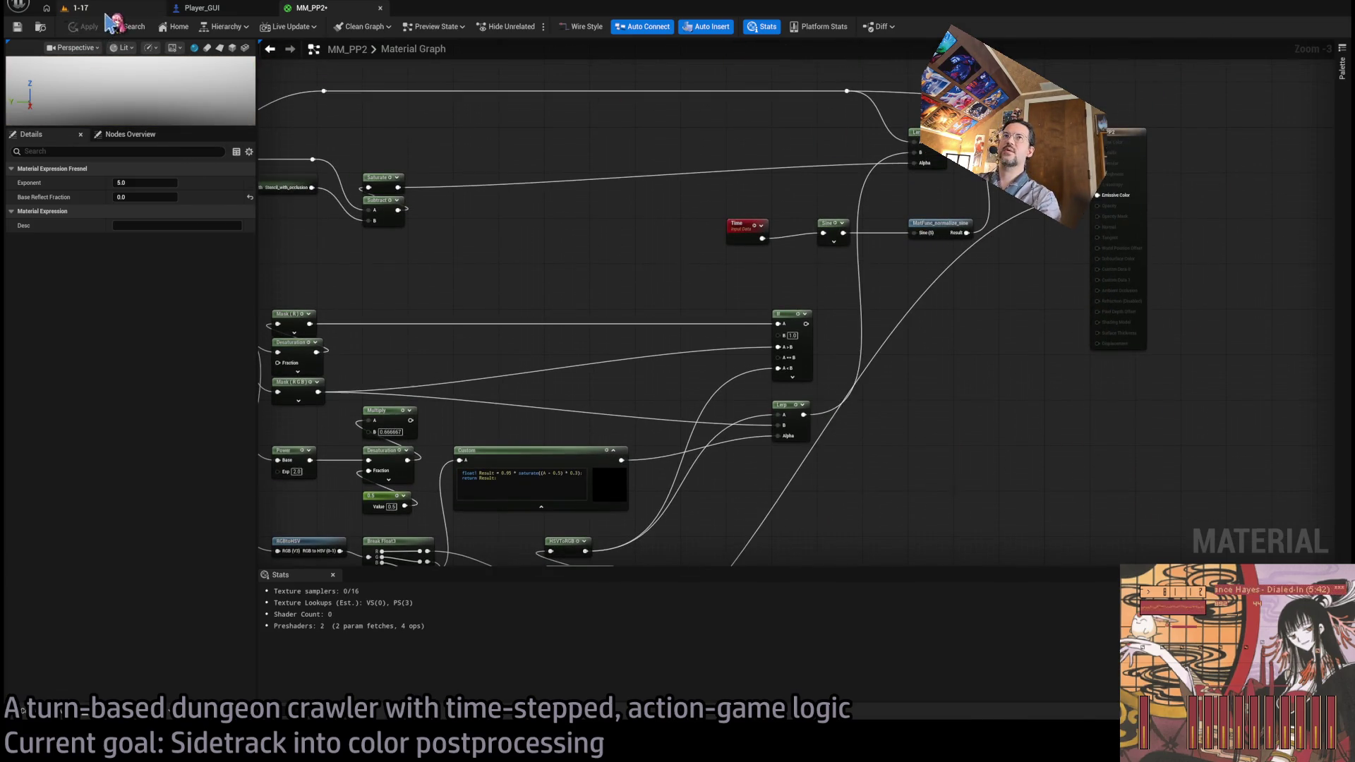
pyautogui.click(106, 9)
pyautogui.click(329, 9)
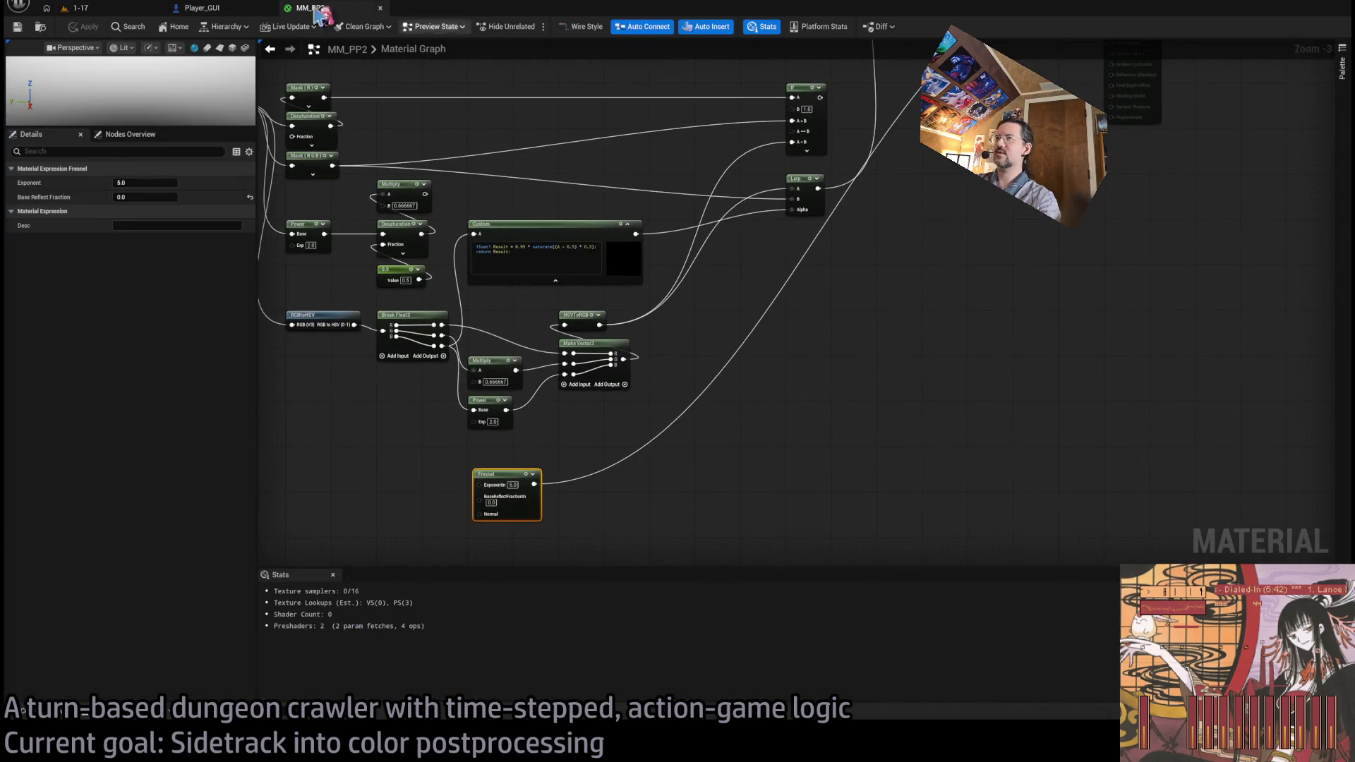
pyautogui.click(77, 8)
pyautogui.click(267, 28)
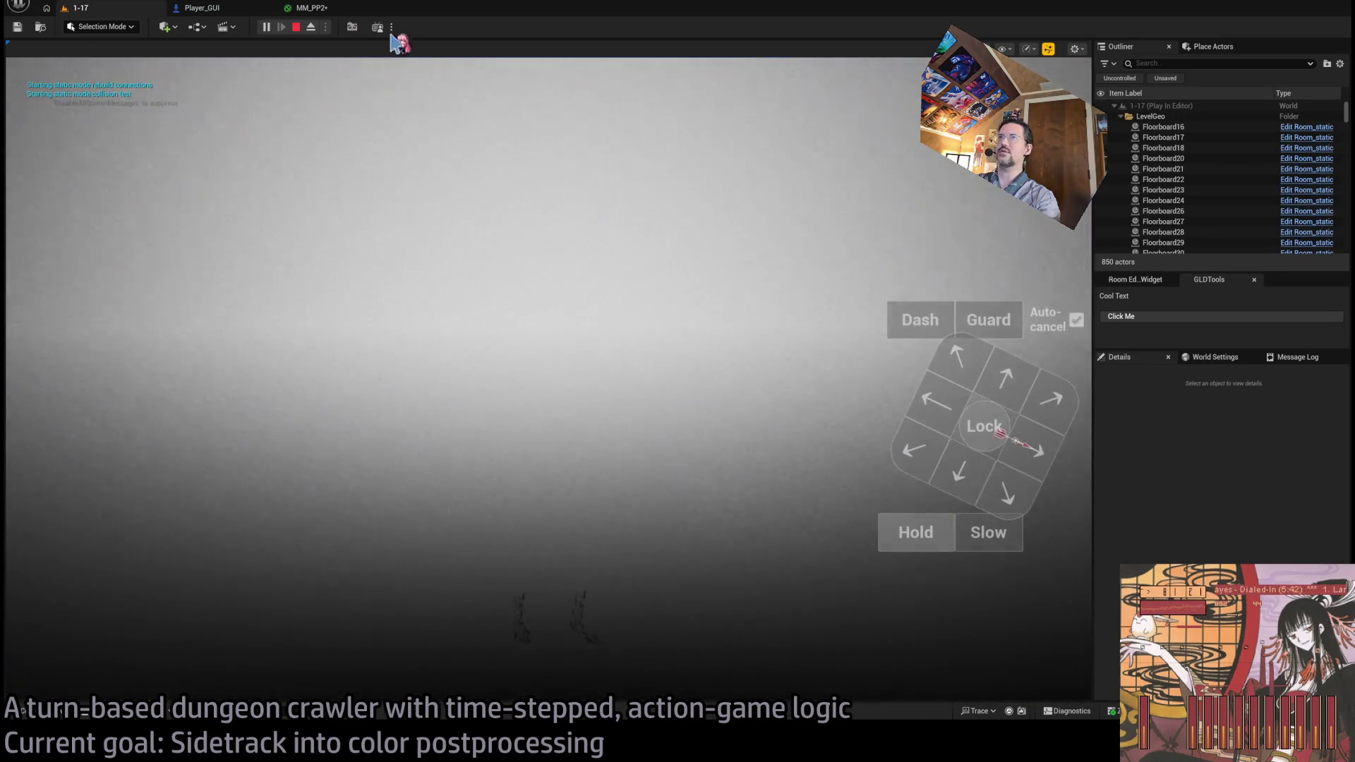
# - Nudge the Fresnel node upward and bring the PostProcessInput0 scene texture into view
pyautogui.click(328, 8)
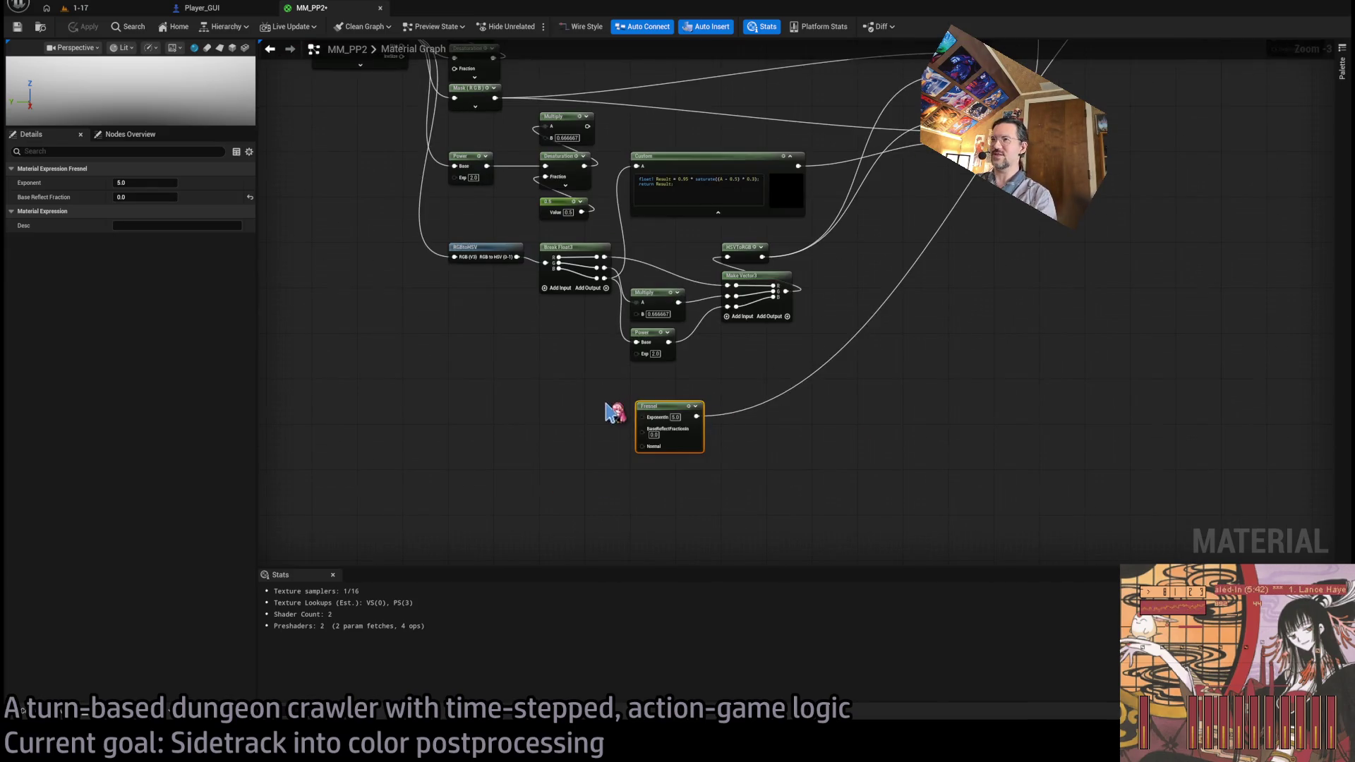
pyautogui.scroll(3, 614, 413)
pyautogui.moveTo(694, 369); pyautogui.dragTo(693, 360)
pyautogui.click(498, 432)
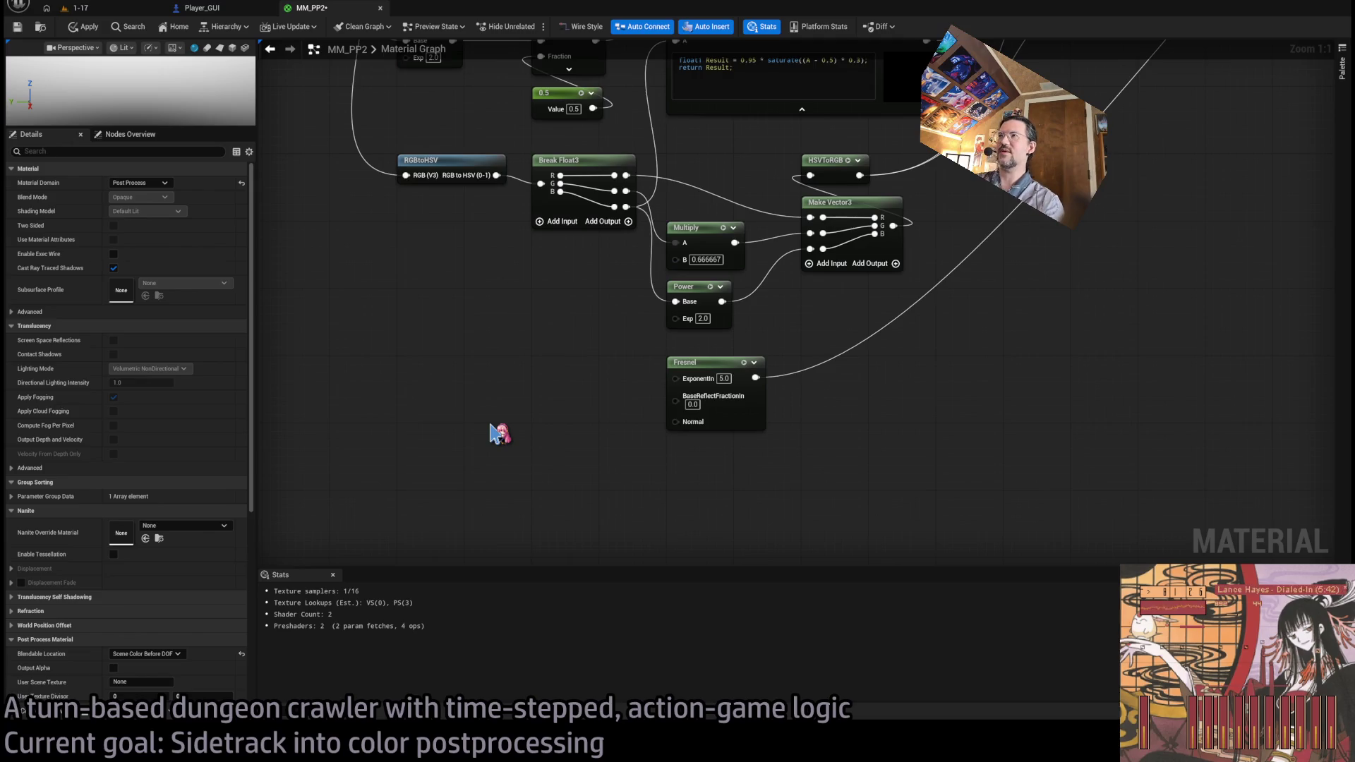
pyautogui.moveTo(490, 399)
pyautogui.mouseDown()
pyautogui.moveTo(543, 472)
pyautogui.moveTo(533, 433)
pyautogui.mouseUp()
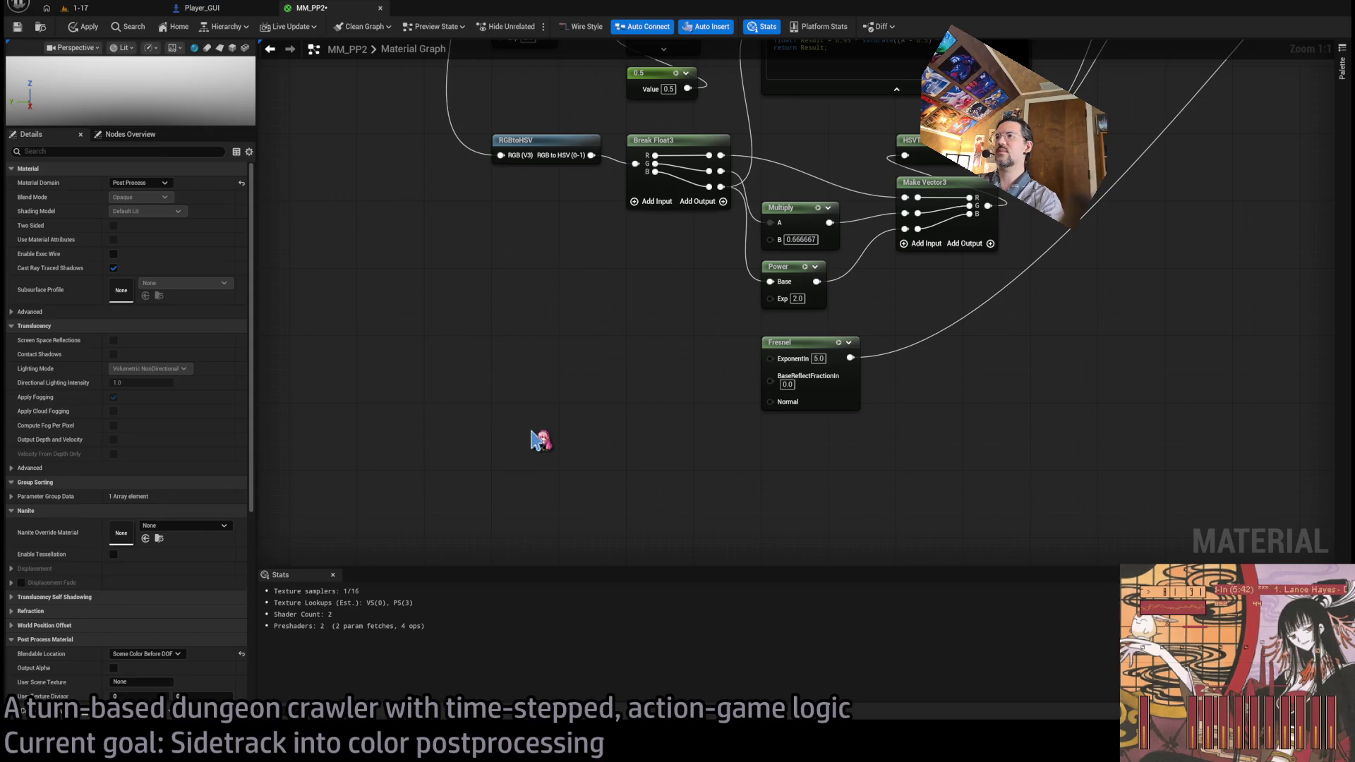
pyautogui.moveTo(528, 311)
pyautogui.mouseDown()
pyautogui.moveTo(480, 483)
pyautogui.moveTo(441, 242)
pyautogui.mouseUp()
# - Duplicate the scene texture as WorldNormal, feed it into Fresnel Normal, and check the 1-17 game
pyautogui.click(438, 257)
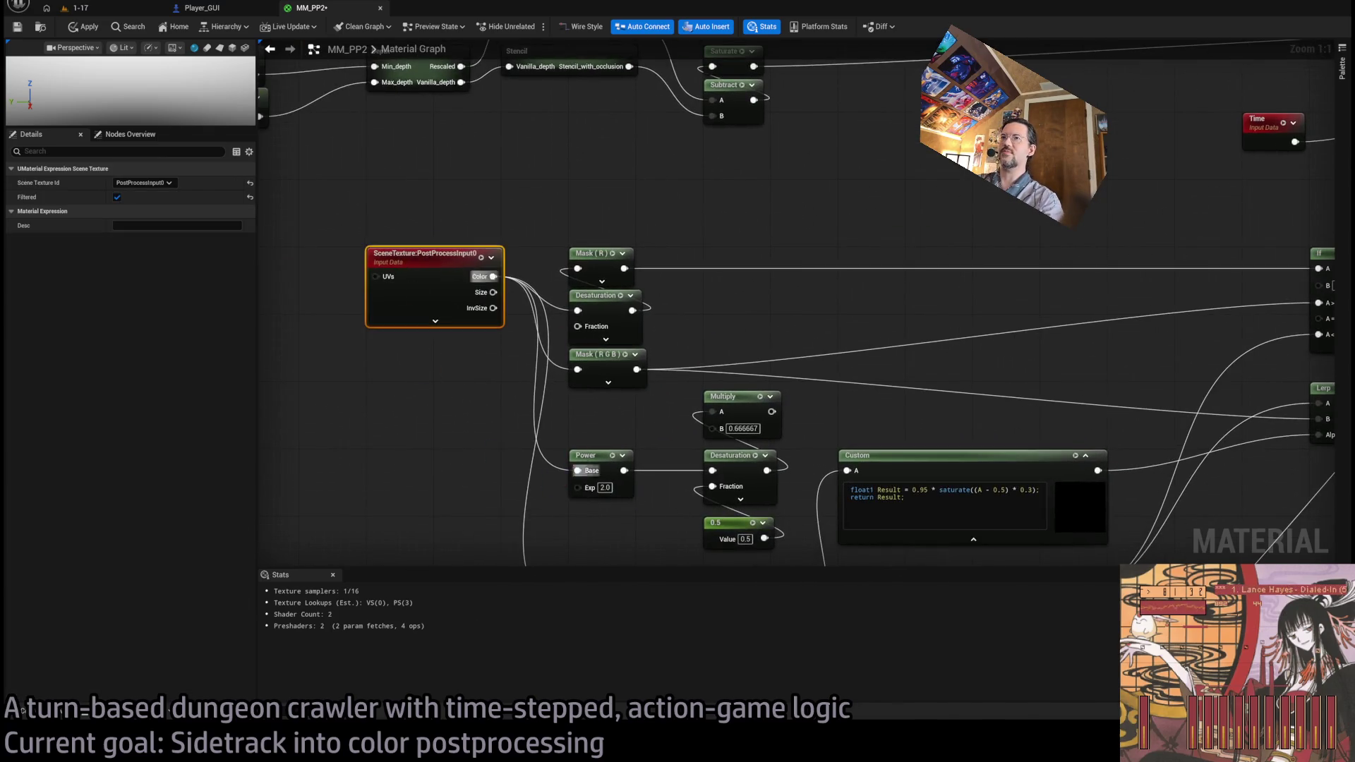
pyautogui.hotkey('ctrl', 'c')
pyautogui.moveTo(586, 557); pyautogui.dragTo(590, 353)
pyautogui.hotkey('ctrl', 'v')
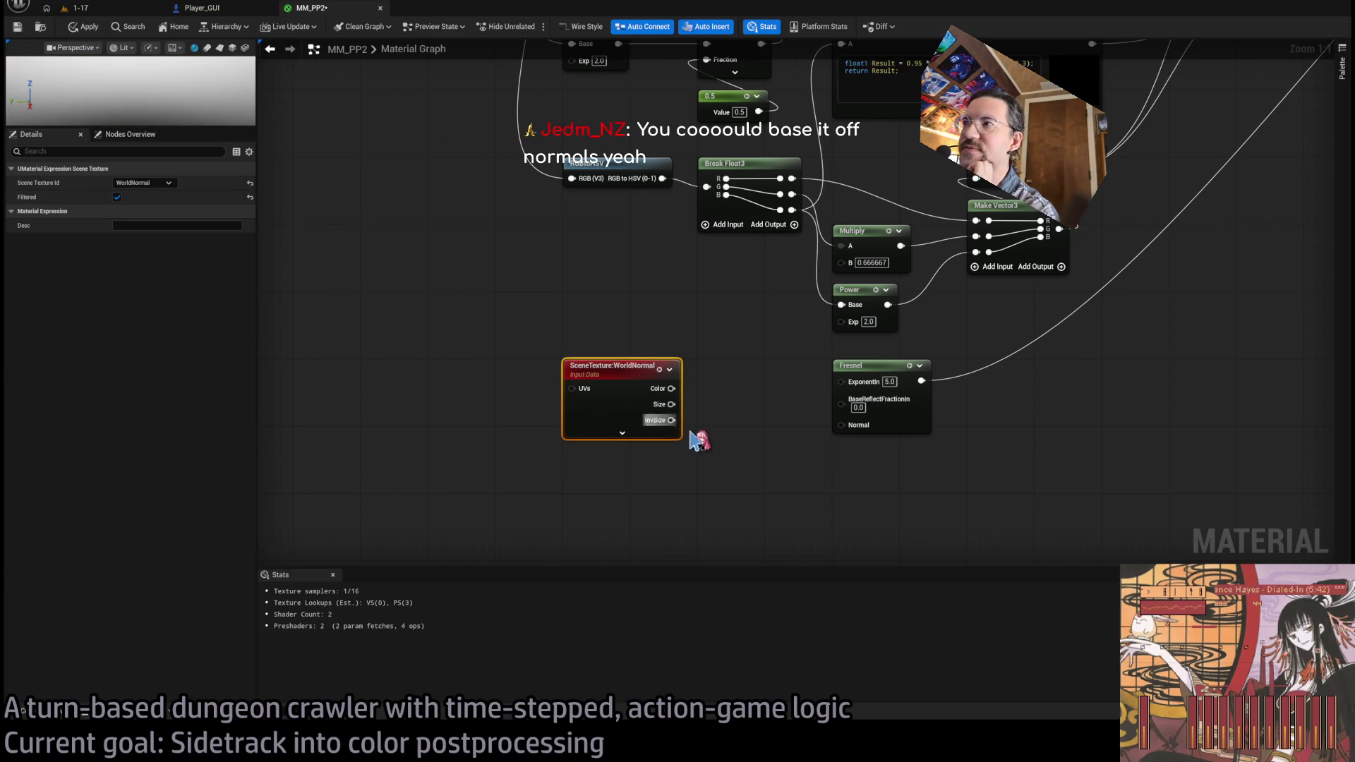
pyautogui.hotkey('ctrl', 'z')
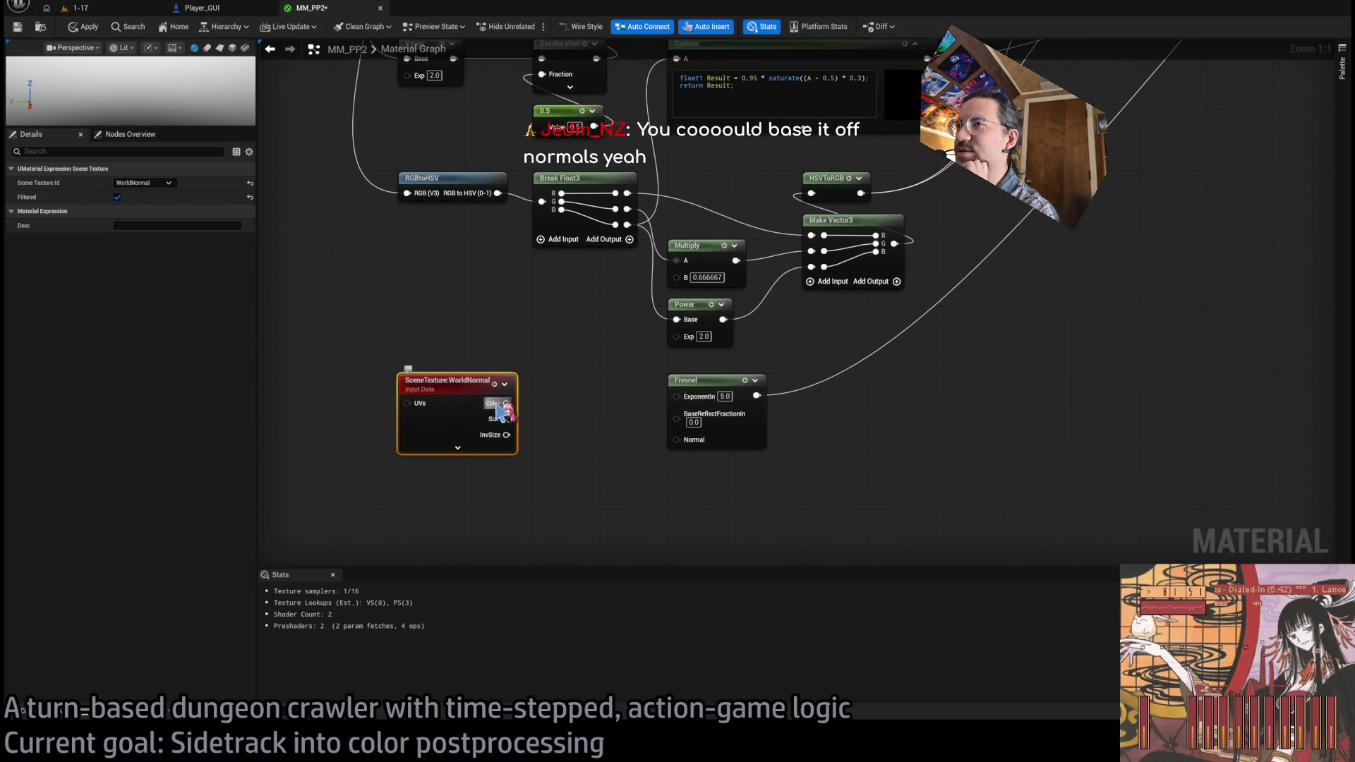
pyautogui.moveTo(507, 403); pyautogui.dragTo(678, 440)
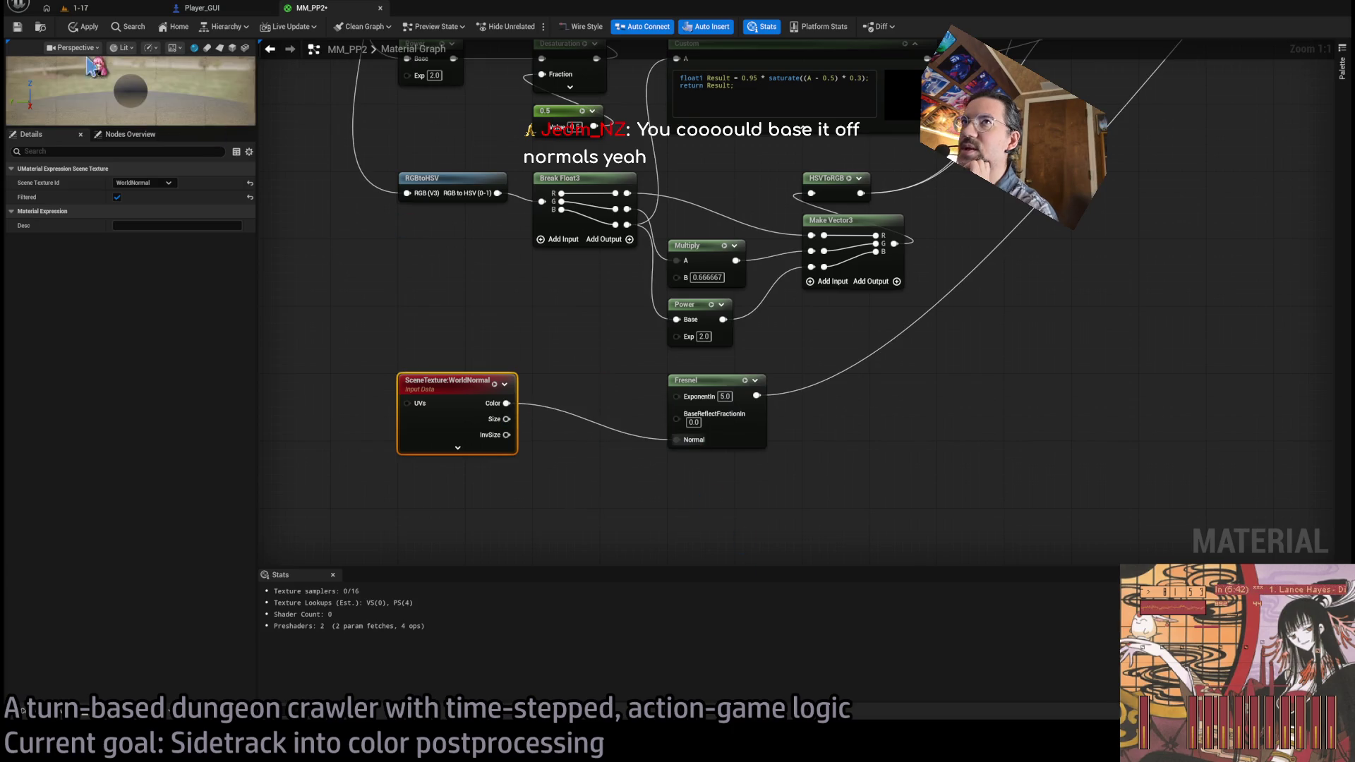
pyautogui.click(76, 8)
pyautogui.click(167, 63)
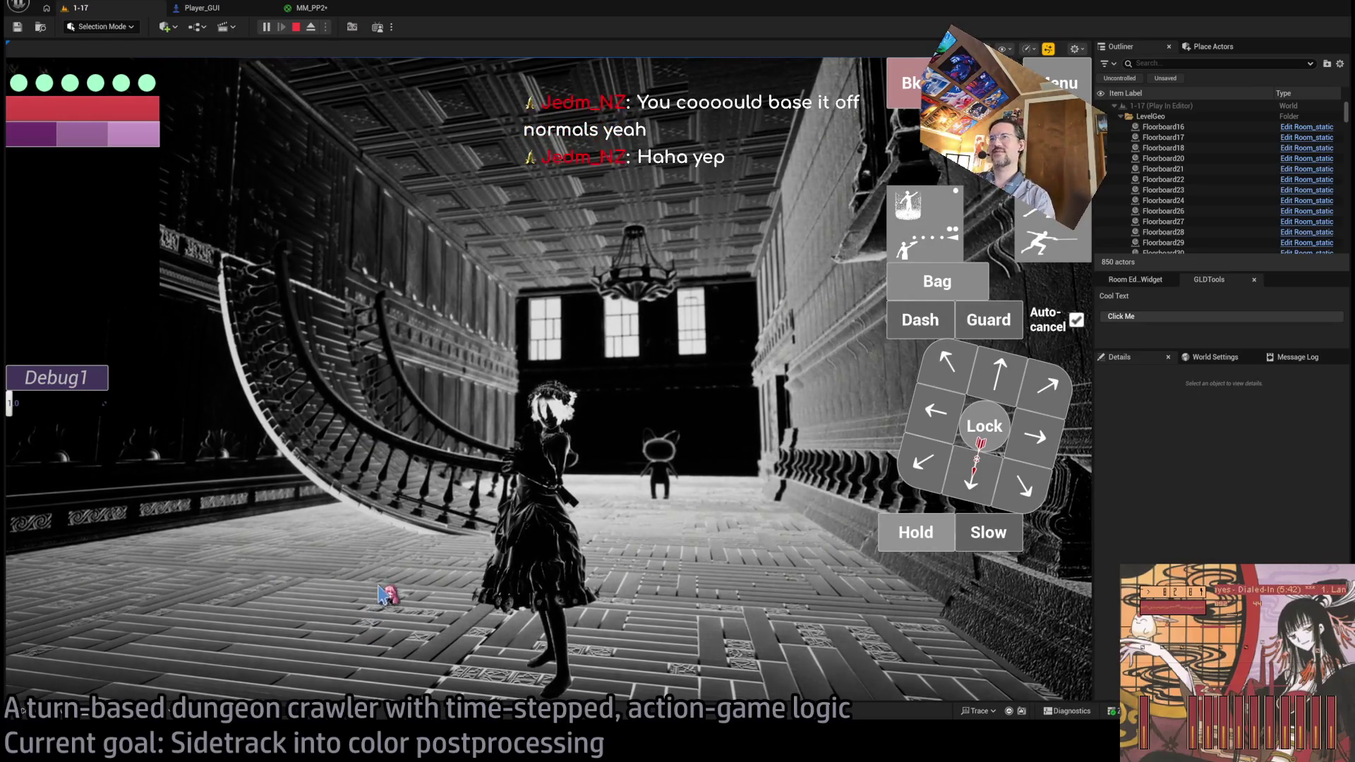
# - Set the Fresnel exponent to 10 and walk into the hall to check it
pyautogui.click(311, 8)
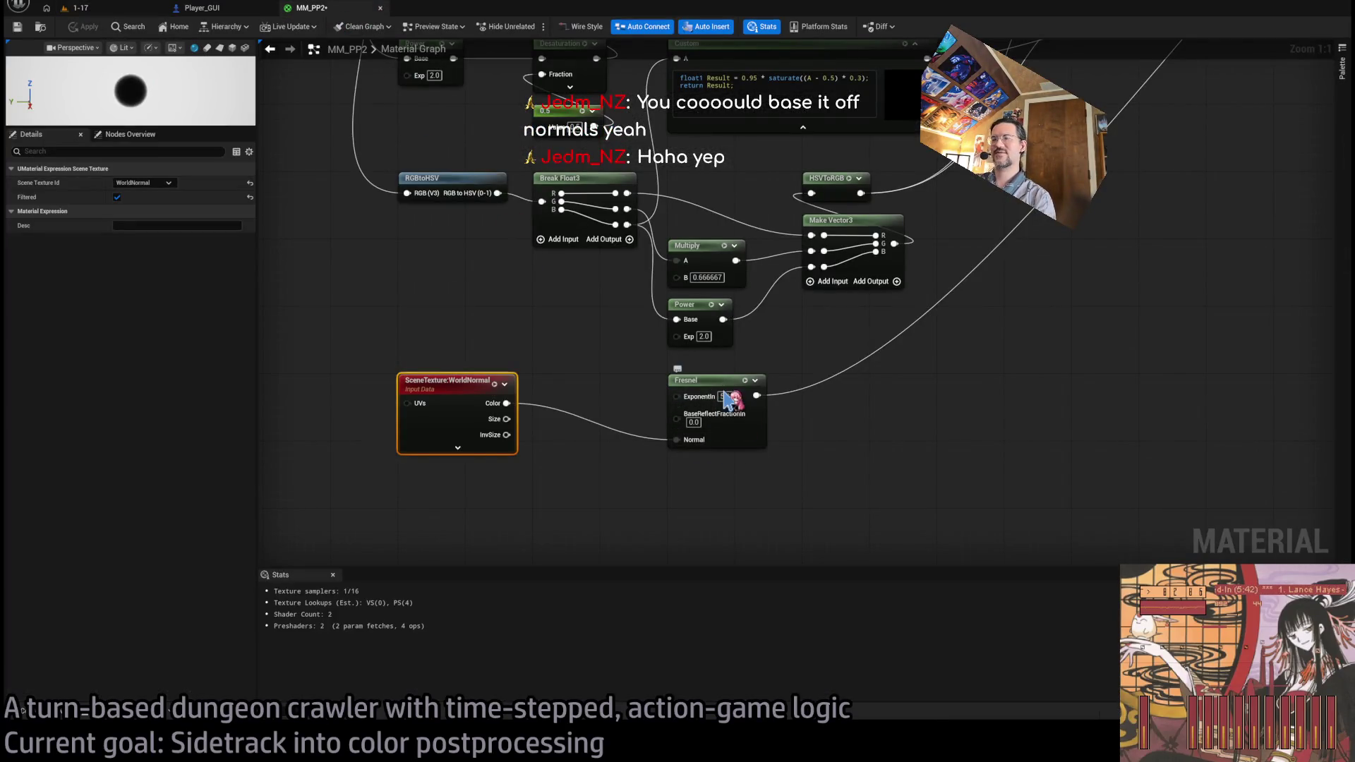
pyautogui.write('10')
pyautogui.press('Return')
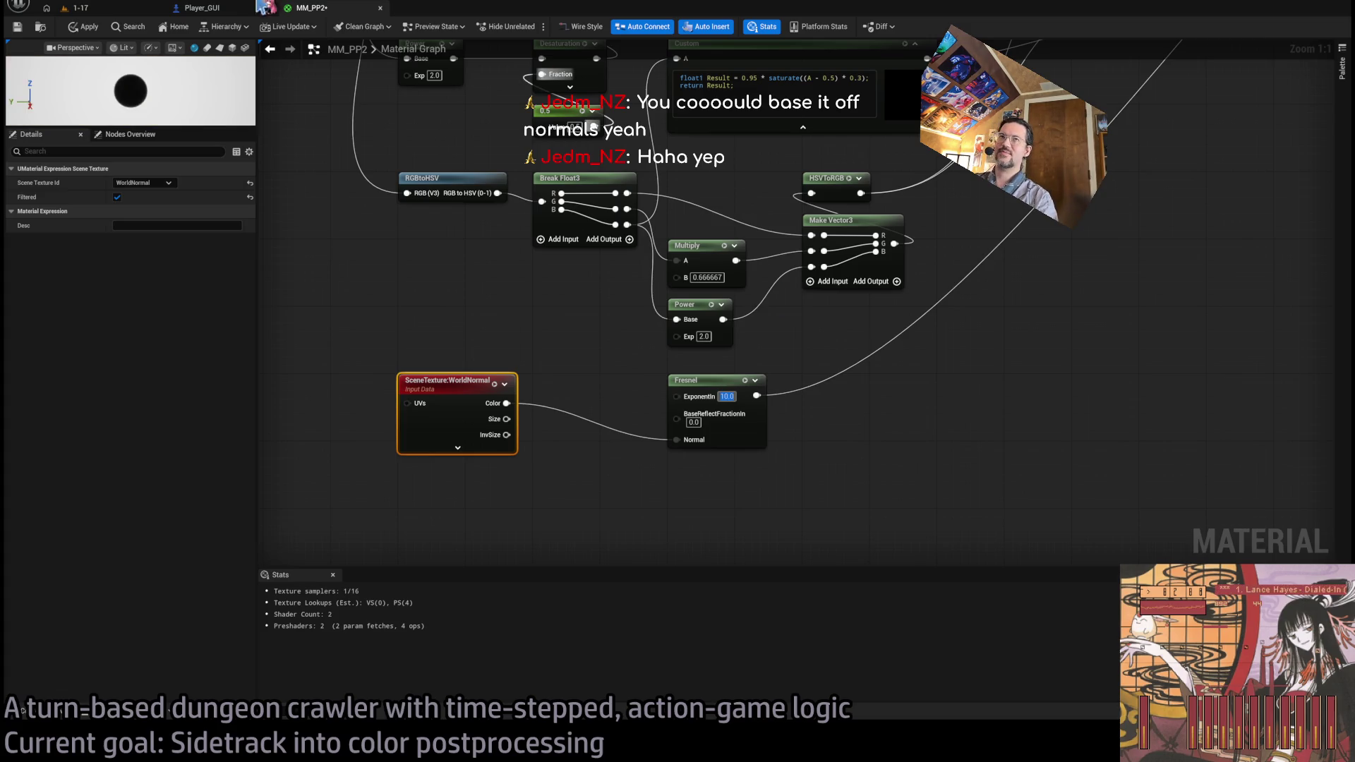
pyautogui.click(111, 10)
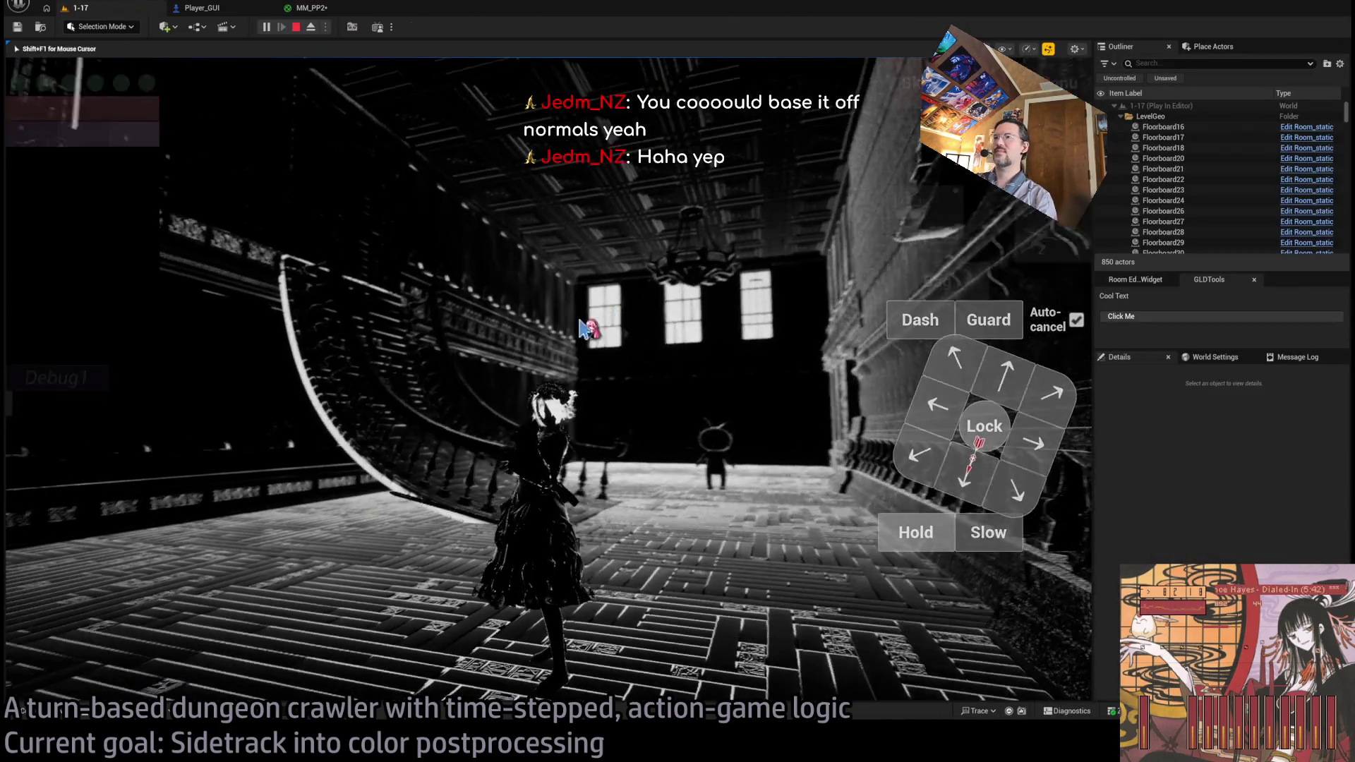
pyautogui.press('w')
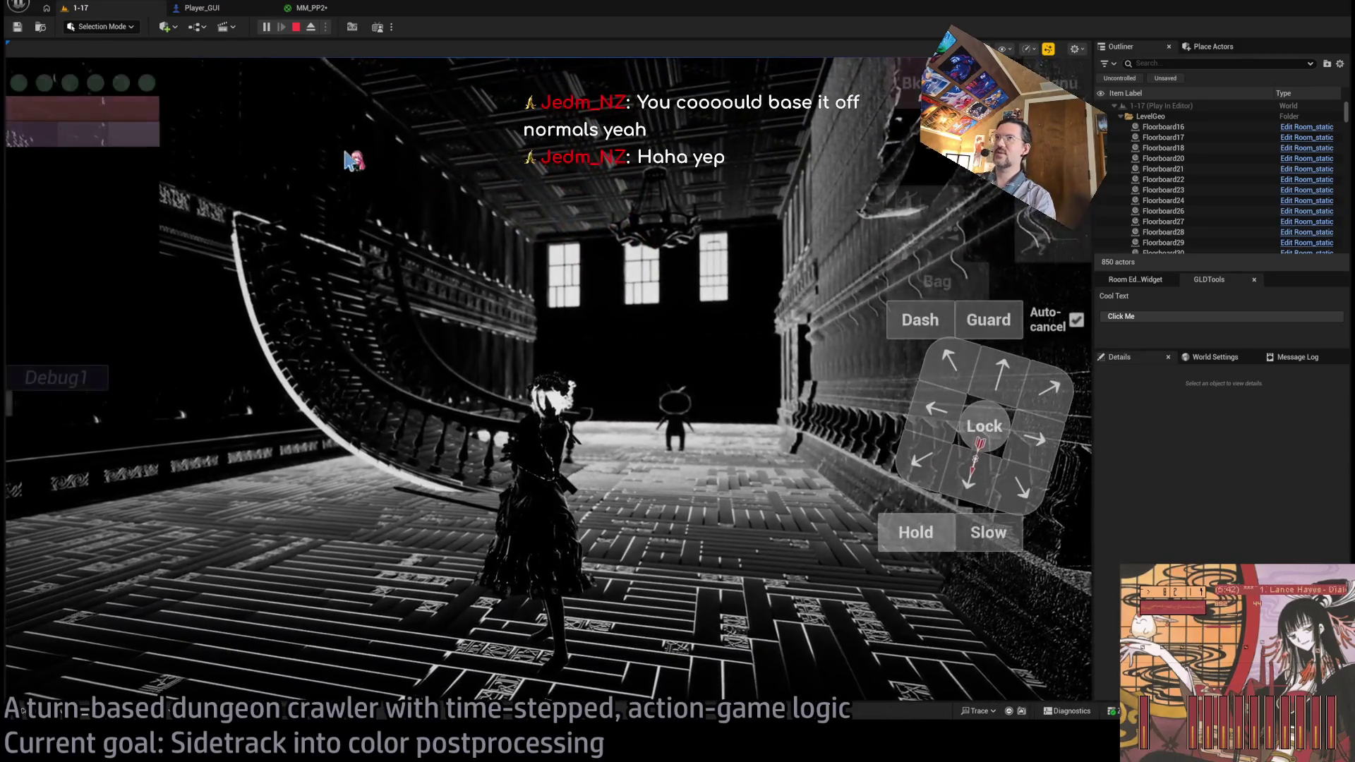
# - Raise the Fresnel exponent to 11, apply, and return to the running game
pyautogui.click(312, 7)
pyautogui.moveTo(454, 391); pyautogui.dragTo(486, 422)
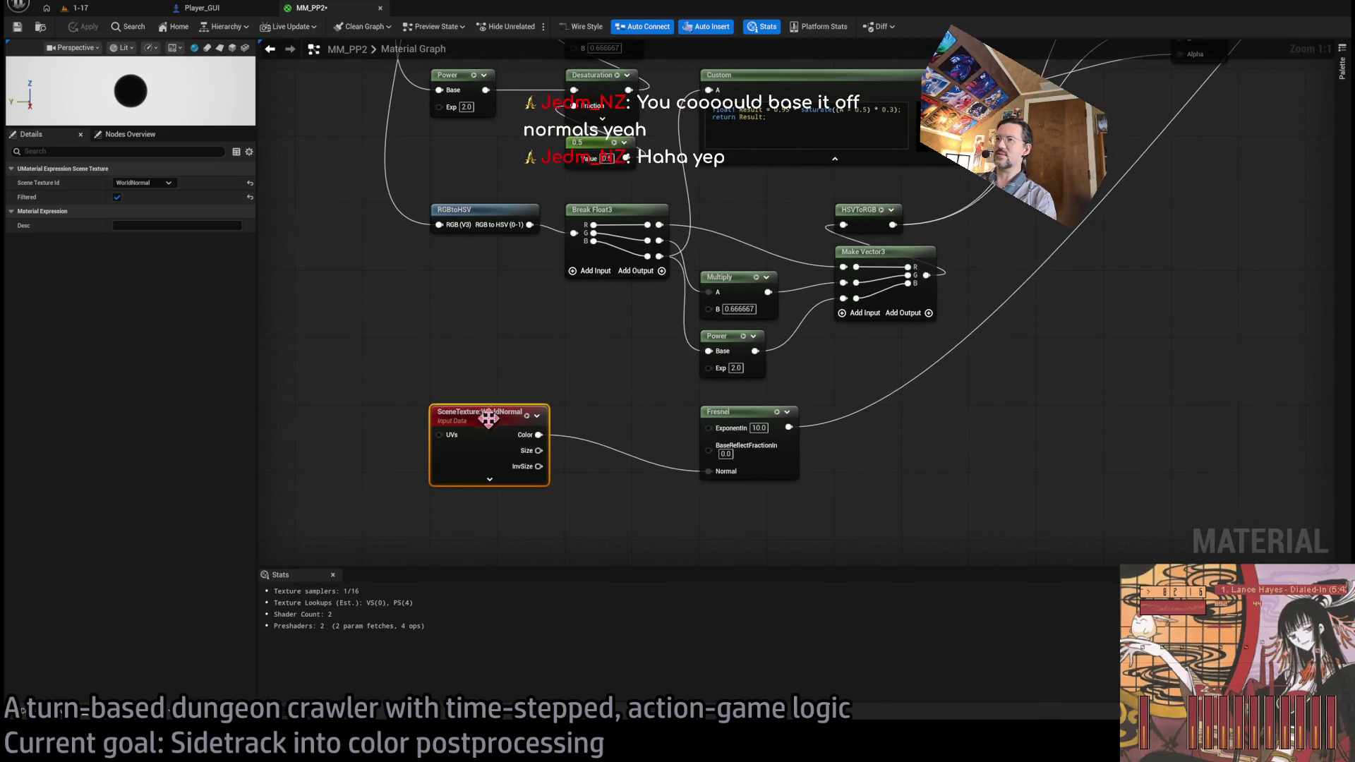
pyautogui.moveTo(731, 413)
pyautogui.mouseDown()
pyautogui.moveTo(630, 413)
pyautogui.moveTo(747, 417)
pyautogui.mouseUp()
pyautogui.write('11')
pyautogui.press('Return')
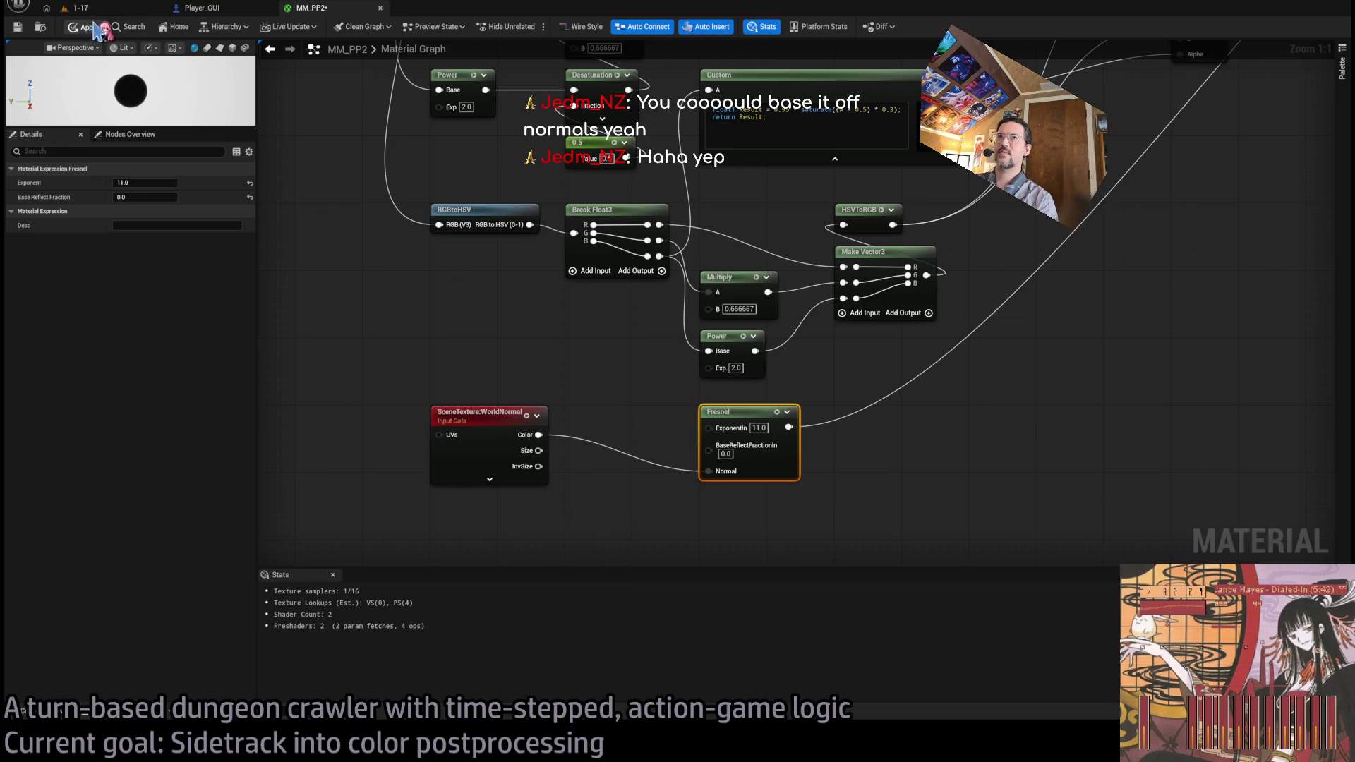
pyautogui.click(80, 8)
pyautogui.click(653, 345)
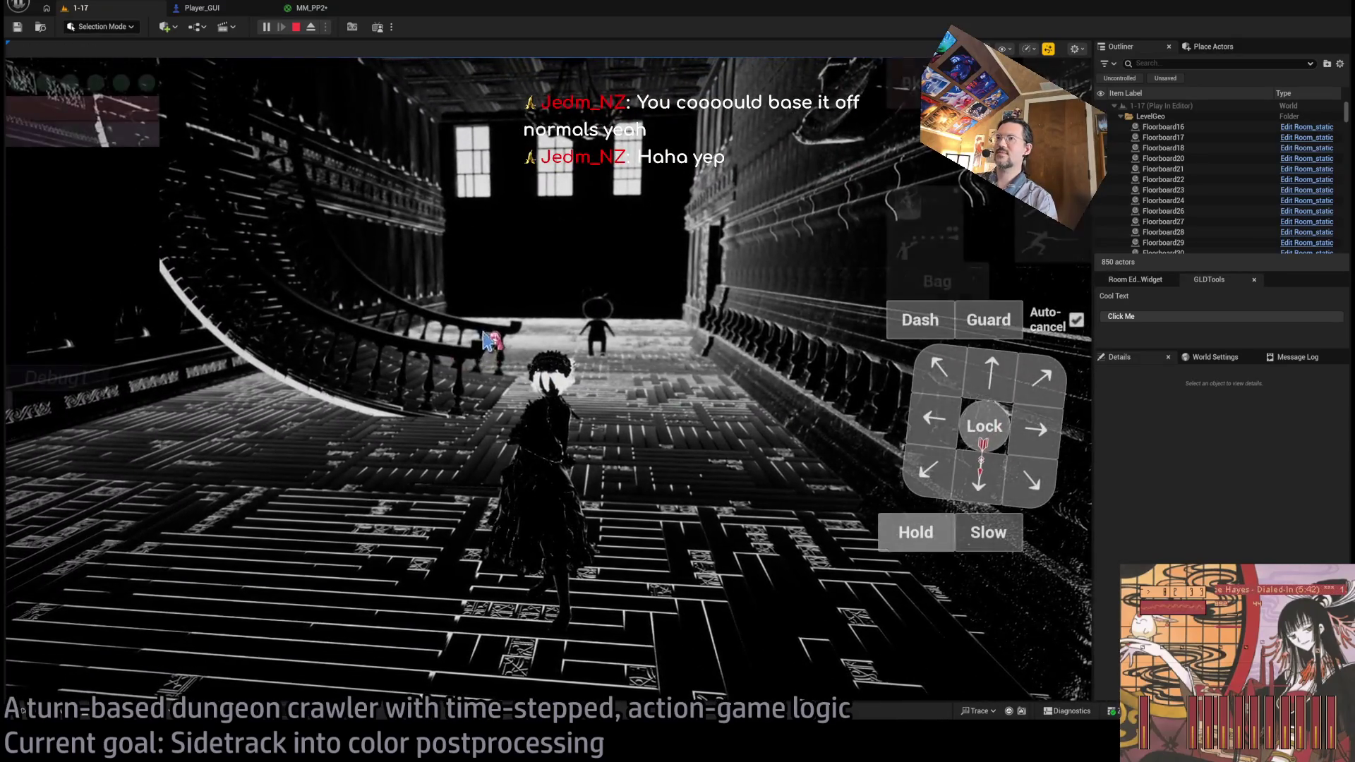
pyautogui.hotkey('shift', 'F1')
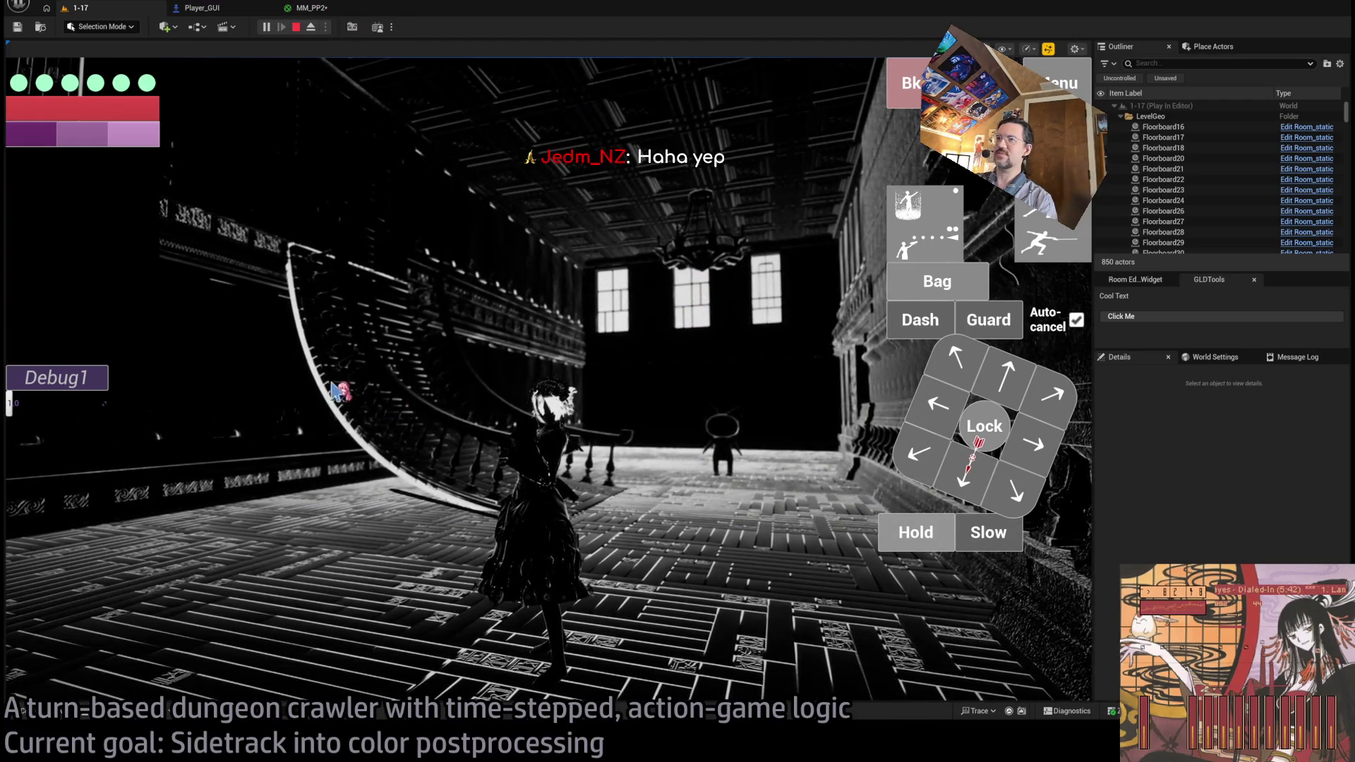
pyautogui.press('e')
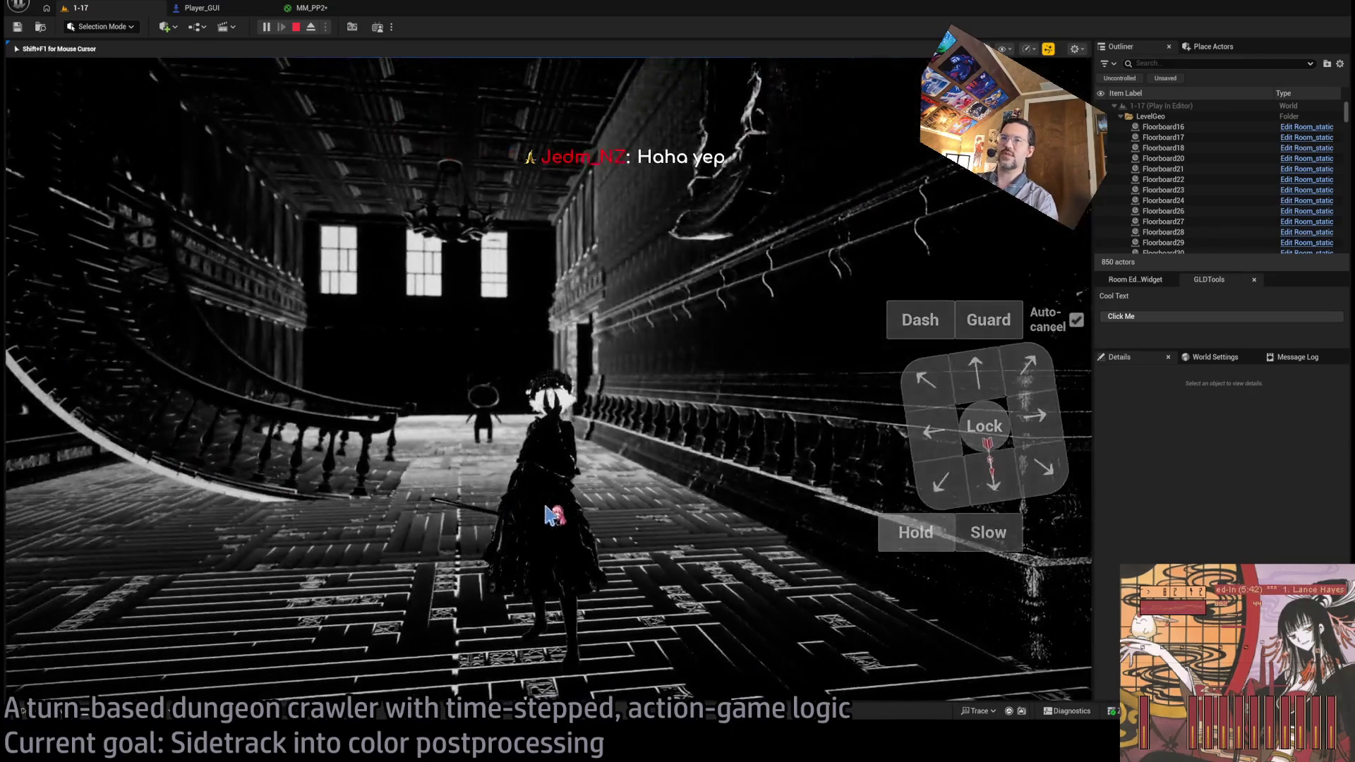
pyautogui.press('F8')
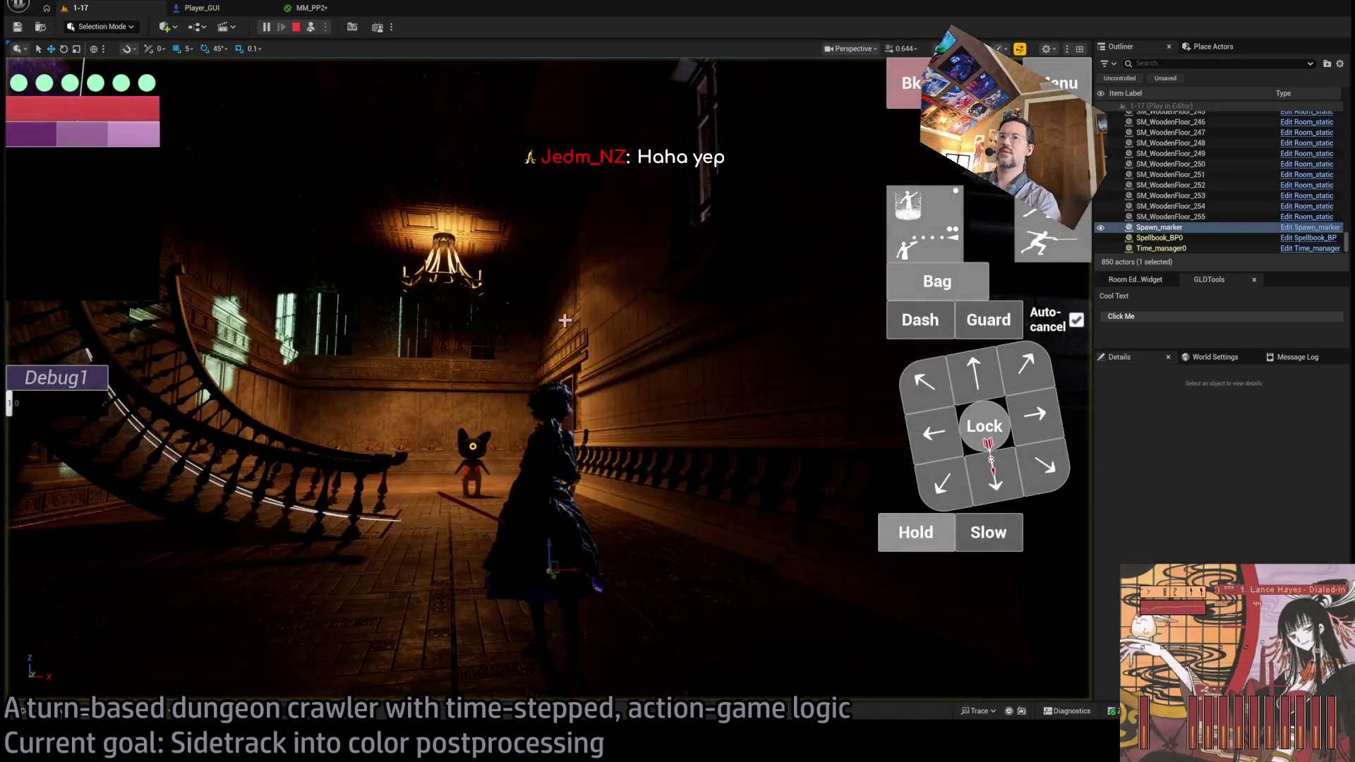
pyautogui.click(310, 27)
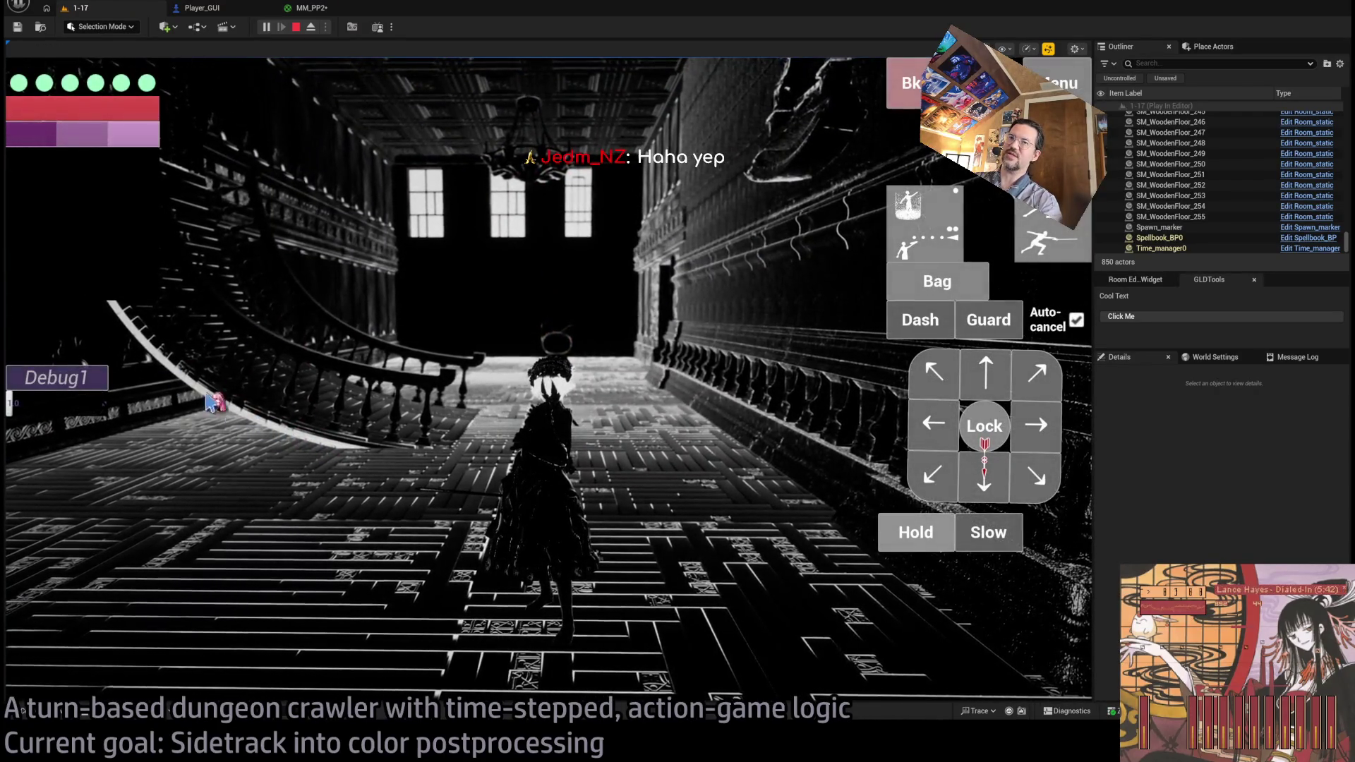
pyautogui.click(386, 436)
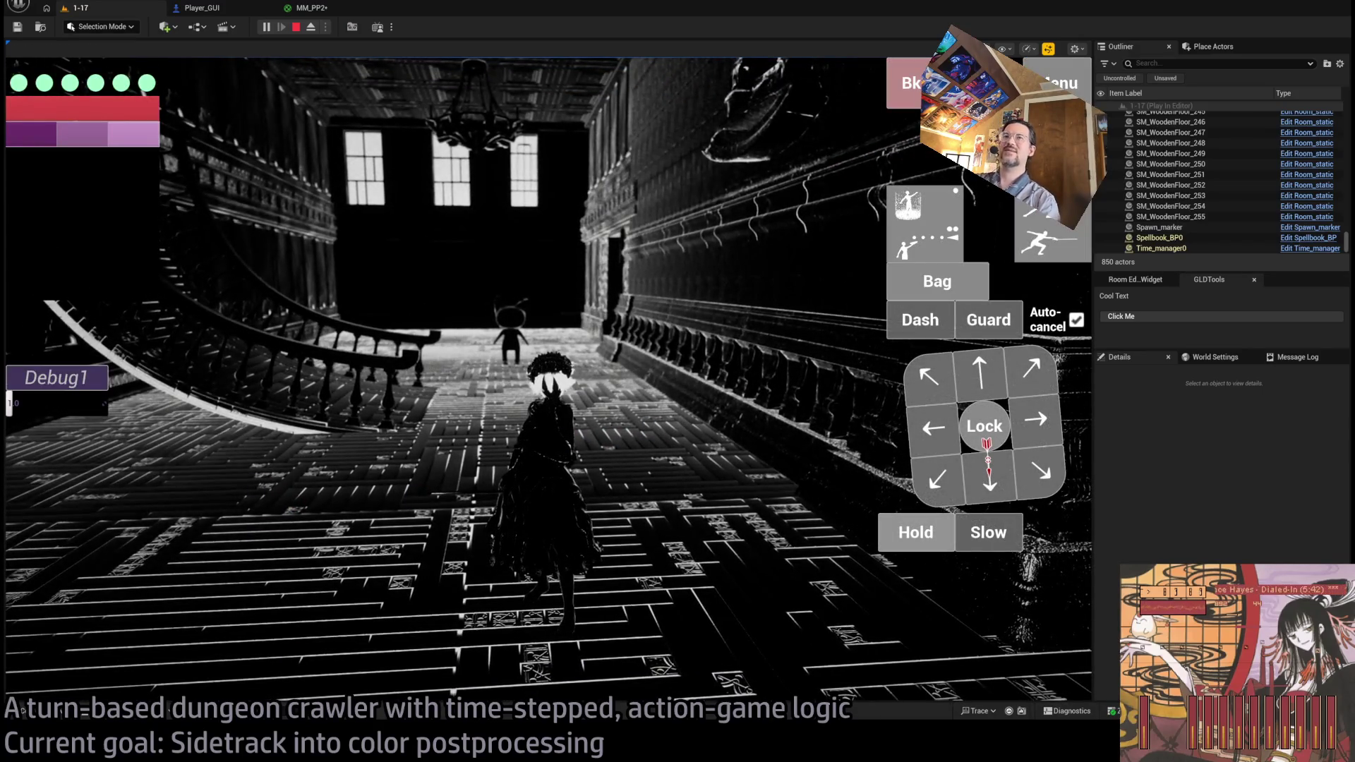
pyautogui.click(639, 475)
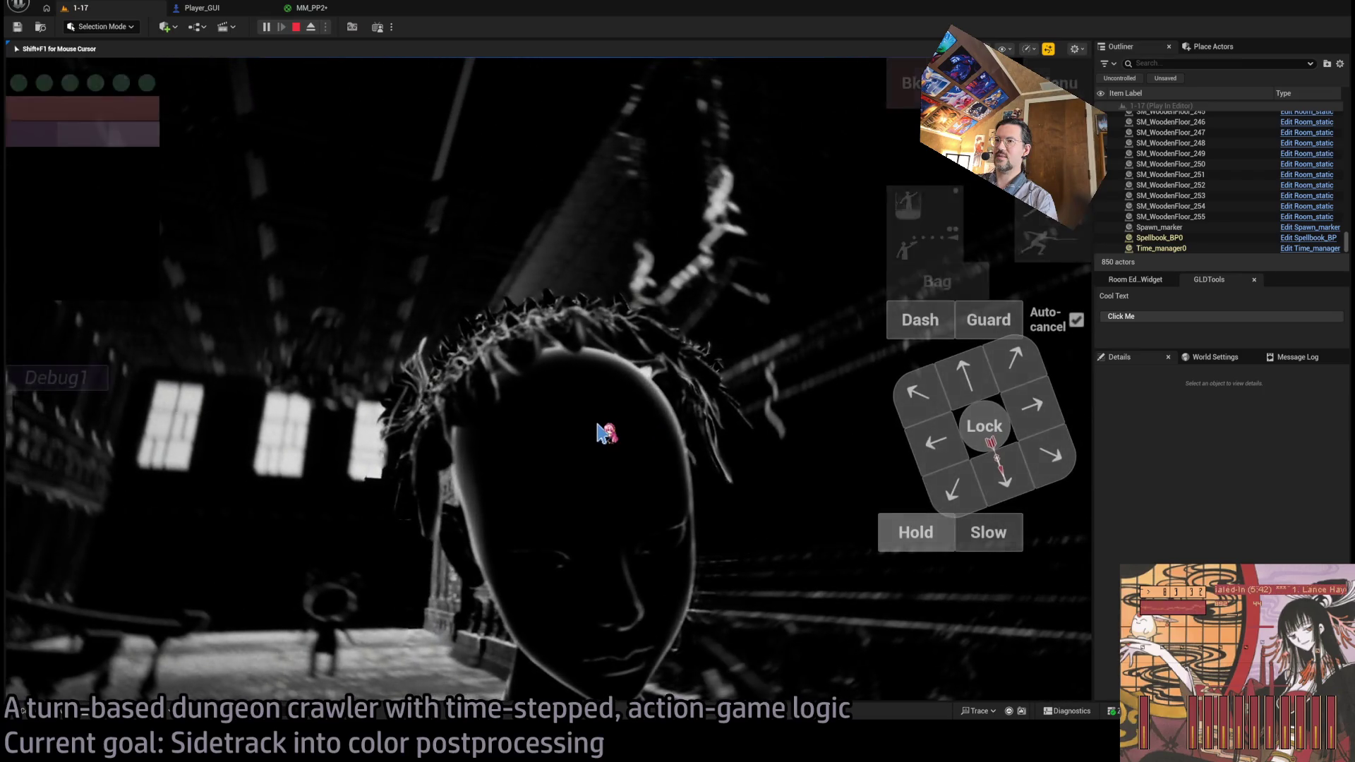
# - Reconnect the Fresnel output to Emissive Color, apply, and view the white edge outlines in 1-17
pyautogui.click(311, 8)
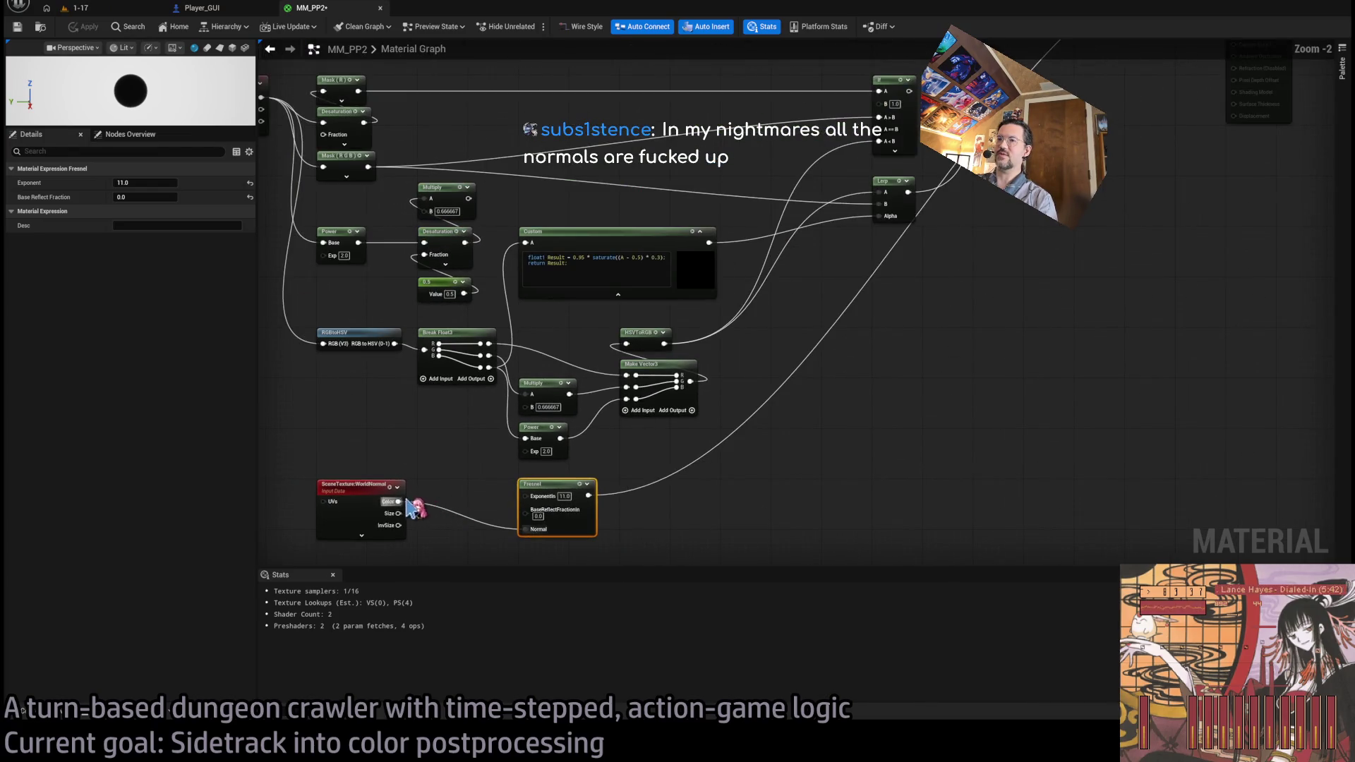
pyautogui.click(188, 26)
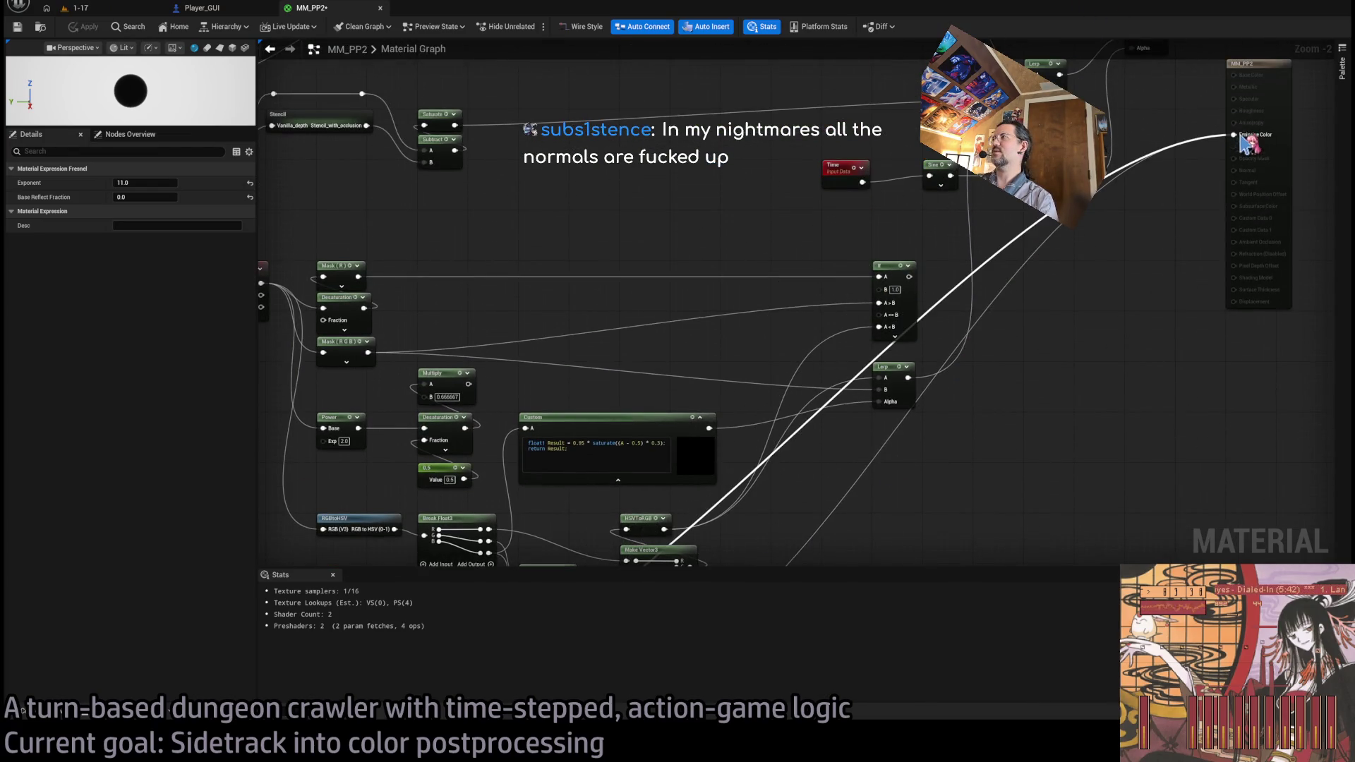
pyautogui.click(79, 8)
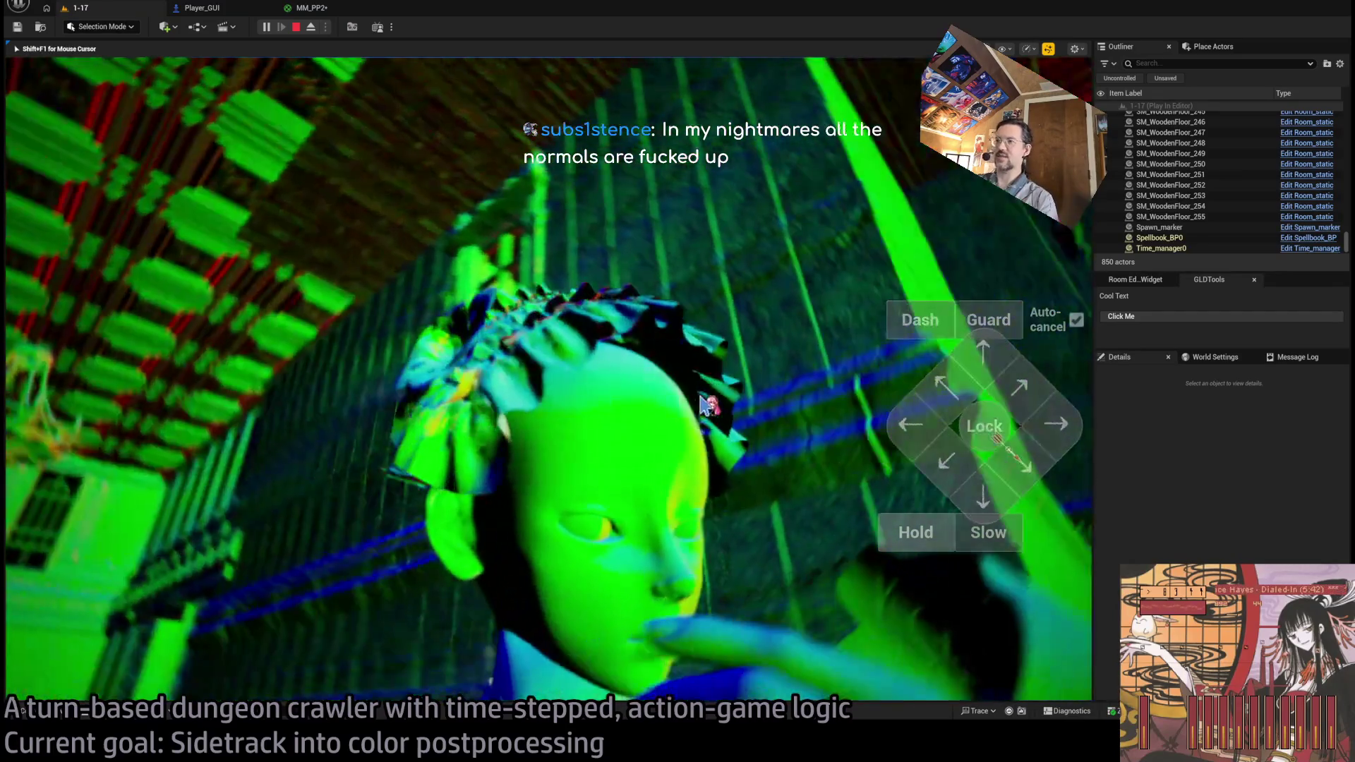
pyautogui.click(324, 17)
pyautogui.scroll(2, 671, 378)
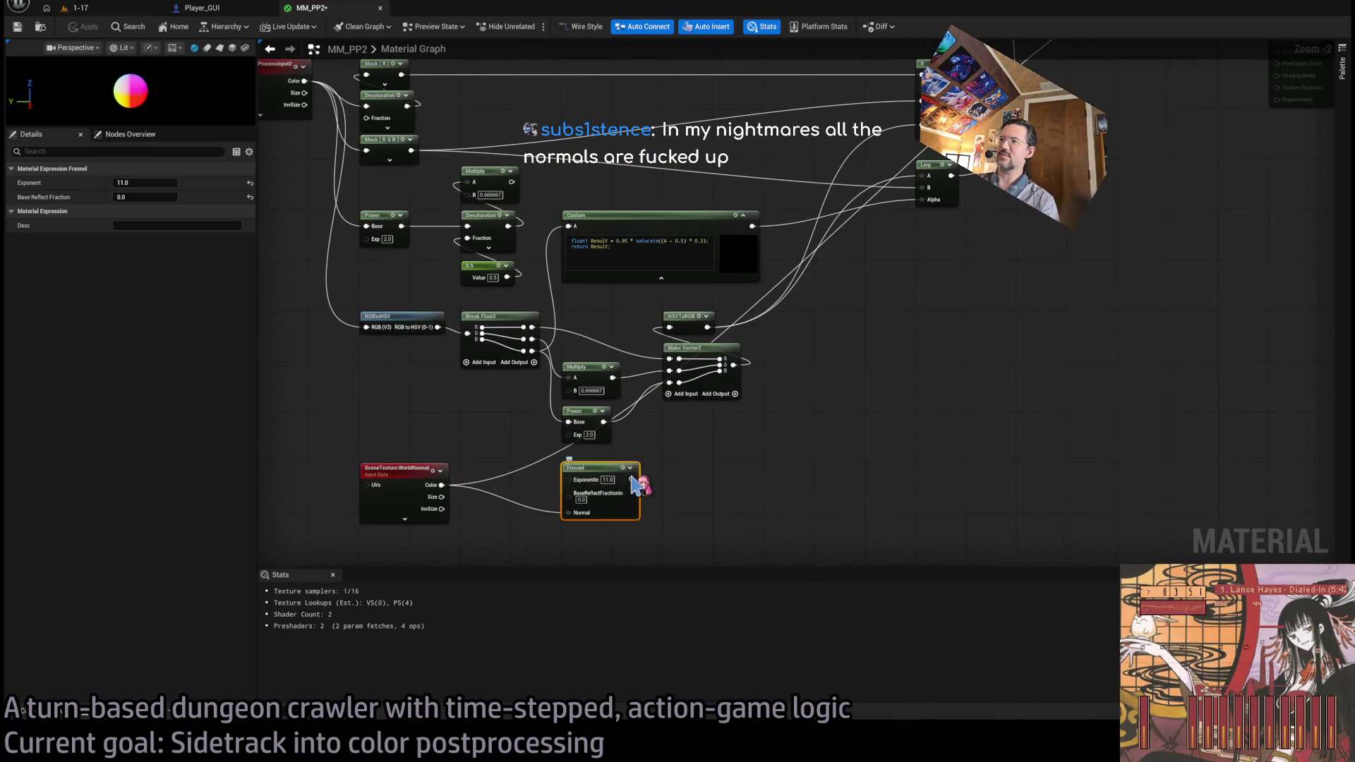
pyautogui.moveTo(1014, 267)
pyautogui.mouseDown()
pyautogui.moveTo(998, 90)
pyautogui.moveTo(1327, 49)
pyautogui.moveTo(1323, 90)
pyautogui.moveTo(1276, 103)
pyautogui.mouseUp()
pyautogui.click(88, 28)
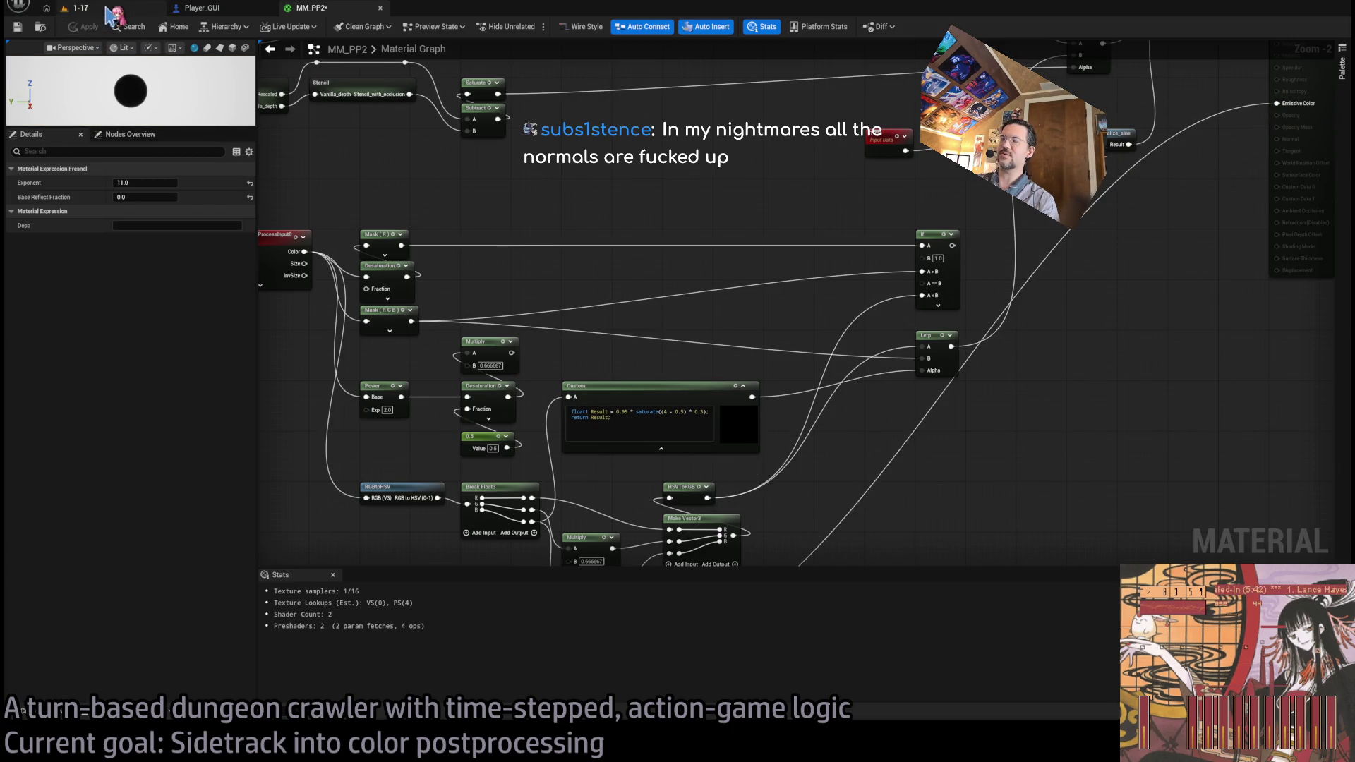
pyautogui.click(105, 10)
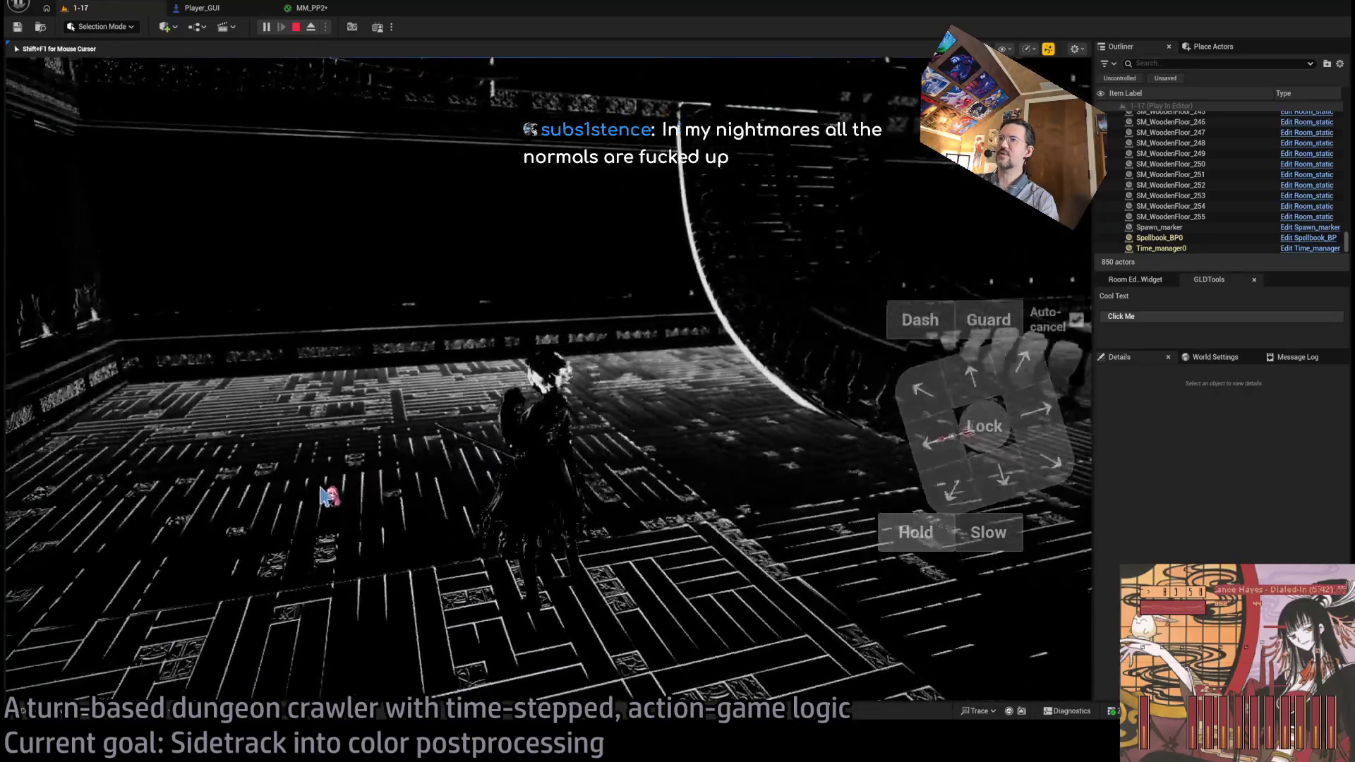
# - Swing the camera around the outlined hall, free the mouse with Shift+F1, and reopen MM_PP2
pyautogui.press('e')
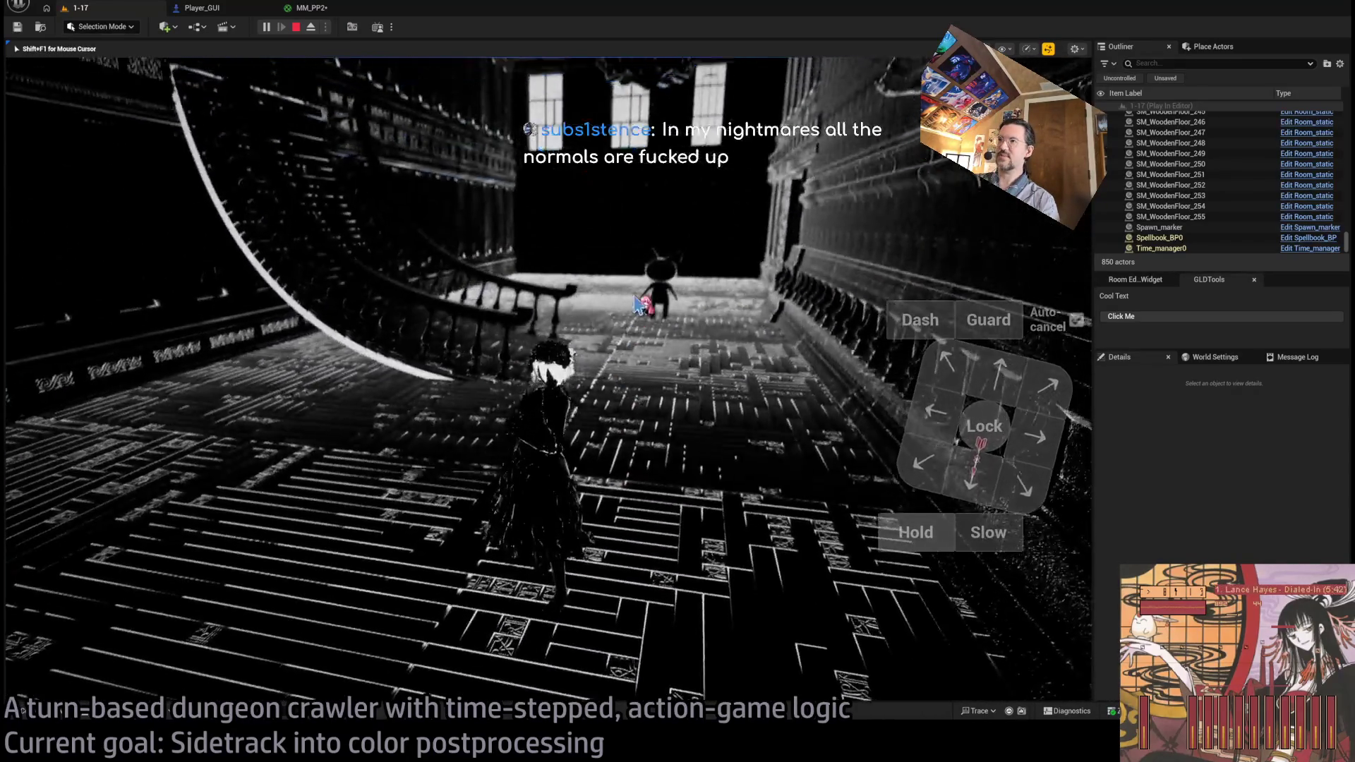
pyautogui.hotkey('shift', 'F1')
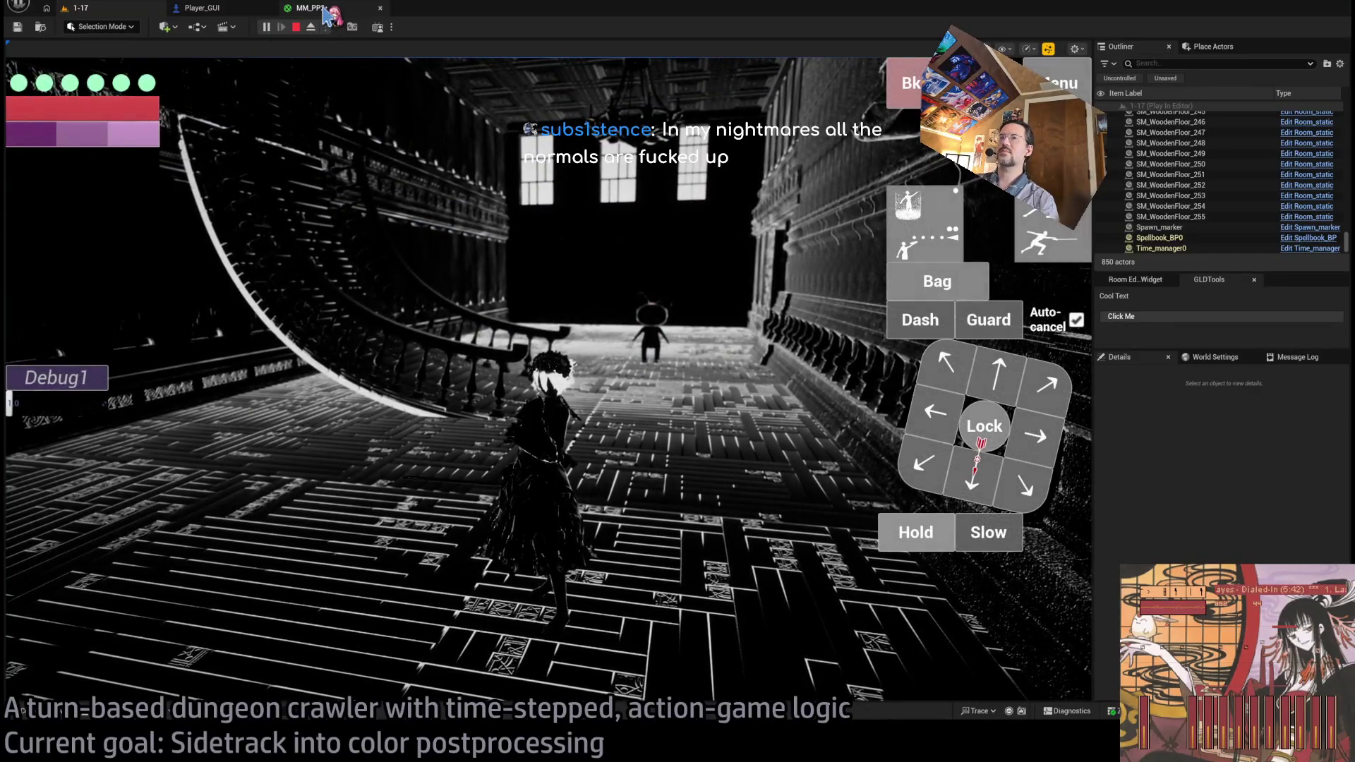
pyautogui.click(327, 10)
pyautogui.scroll(1, 741, 433)
pyautogui.scroll(-1, 816, 372)
pyautogui.moveTo(1050, 265); pyautogui.dragTo(812, 272)
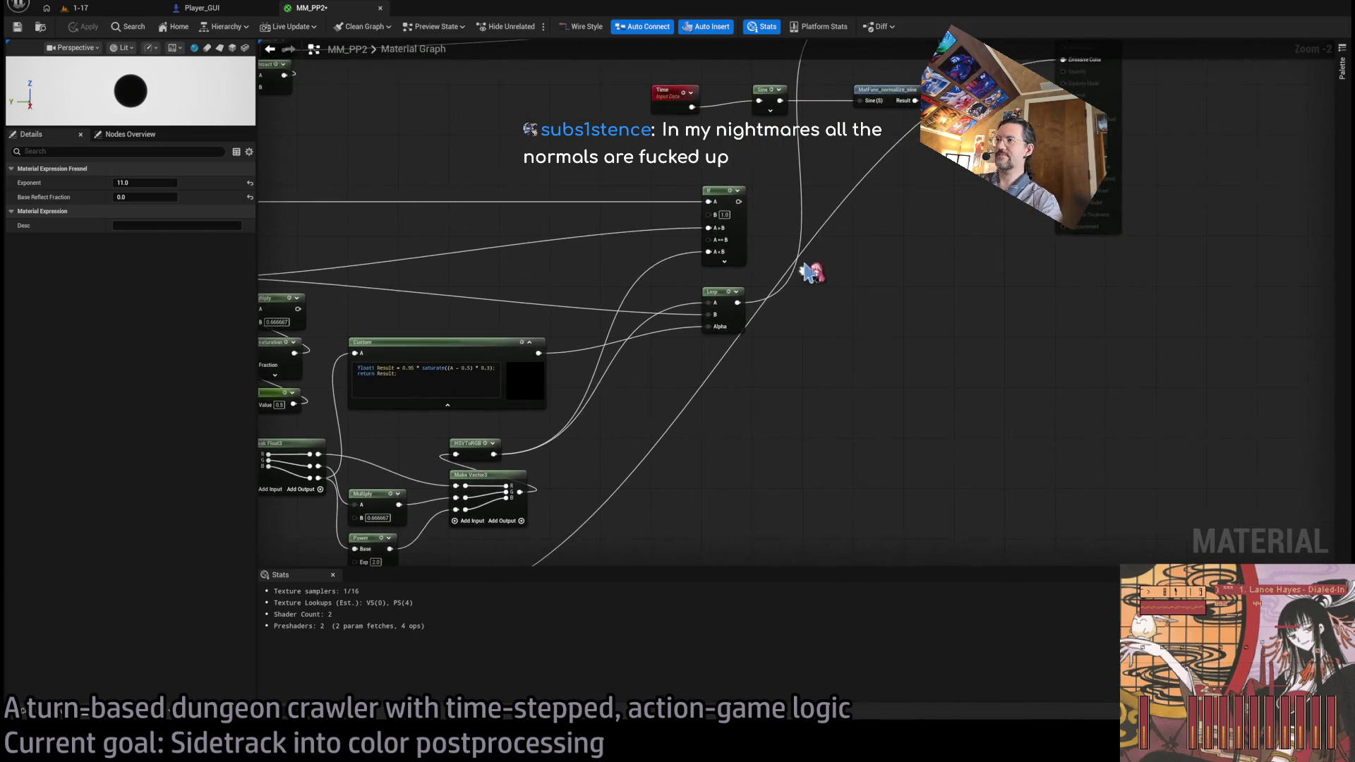
# - Reconnect the Lerp output to Emissive Color and check the result in the game
pyautogui.moveTo(691, 387); pyautogui.dragTo(810, 393)
pyautogui.moveTo(656, 357)
pyautogui.mouseDown()
pyautogui.moveTo(859, 281)
pyautogui.moveTo(977, 275)
pyautogui.moveTo(1057, 333)
pyautogui.mouseUp()
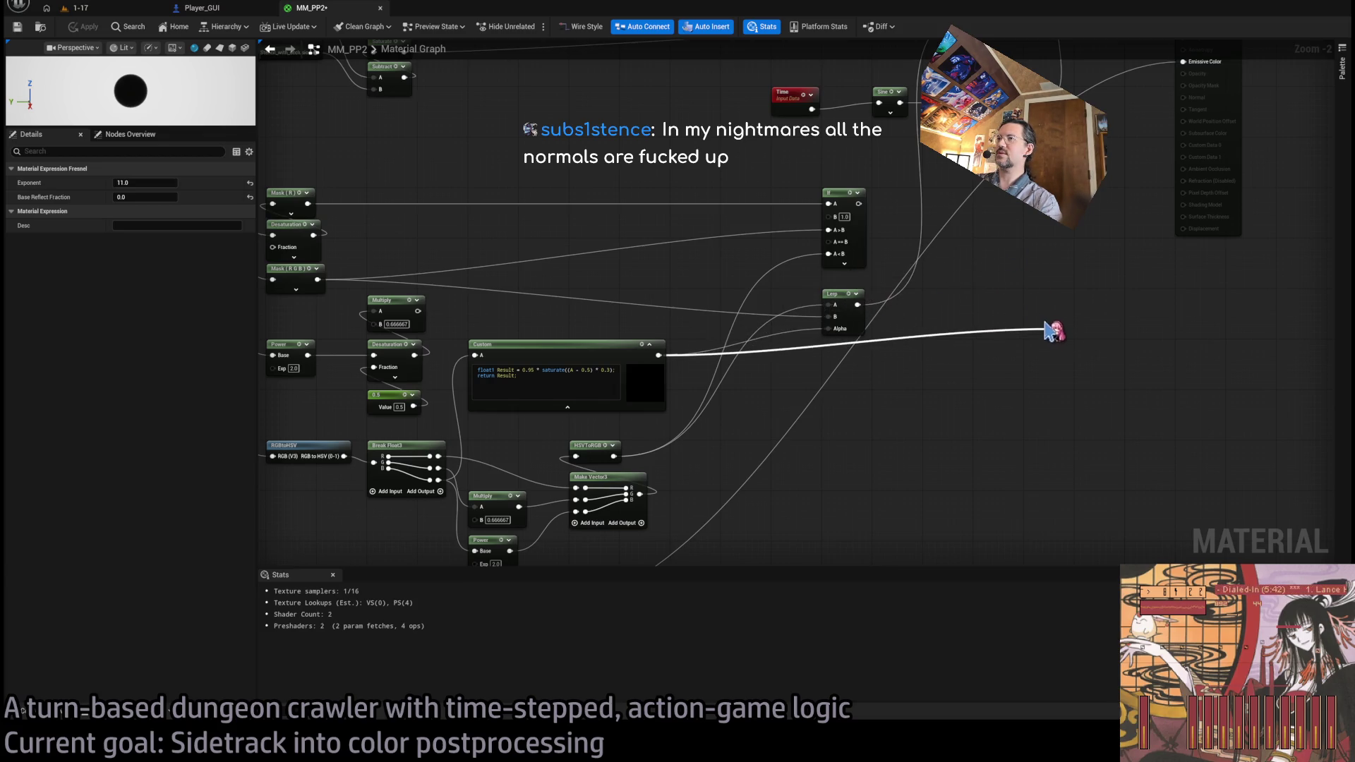
pyautogui.moveTo(1025, 263); pyautogui.dragTo(1029, 357)
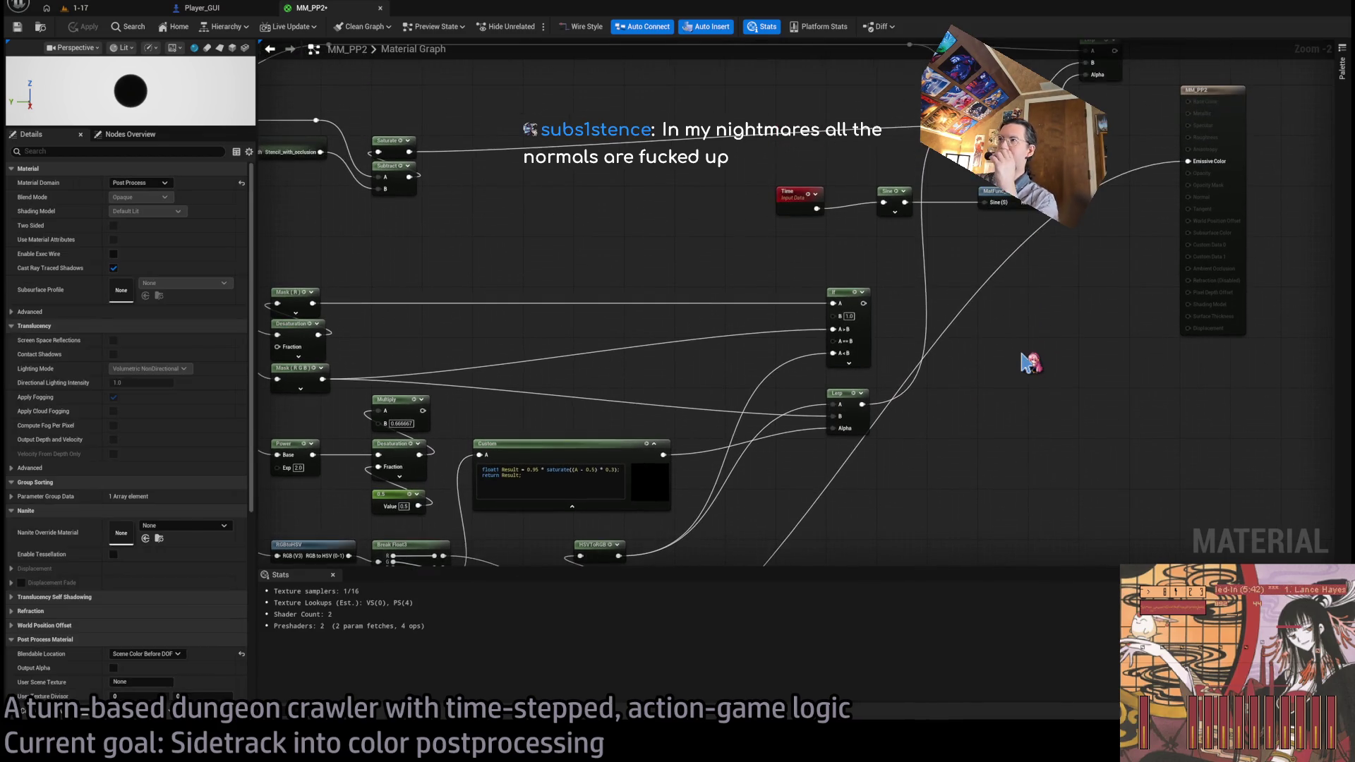
pyautogui.click(864, 409)
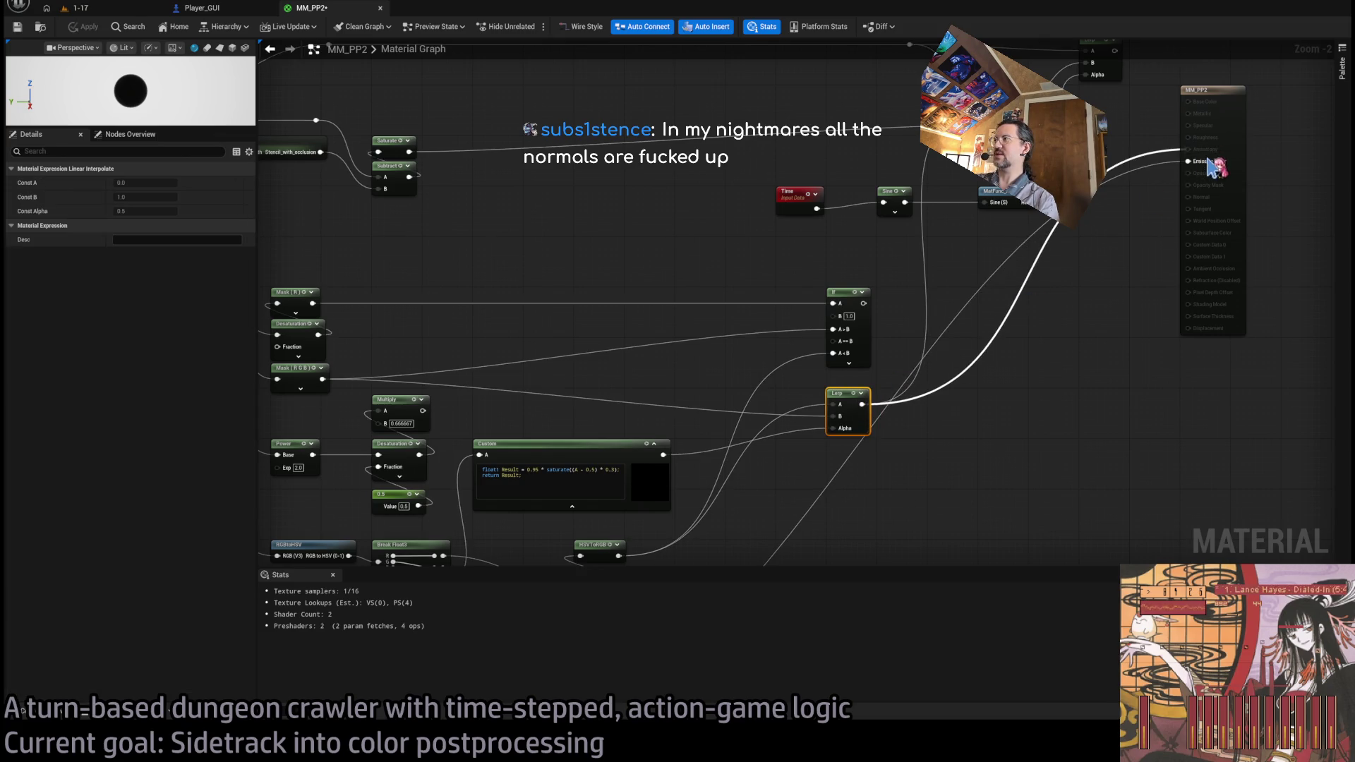
pyautogui.click(79, 8)
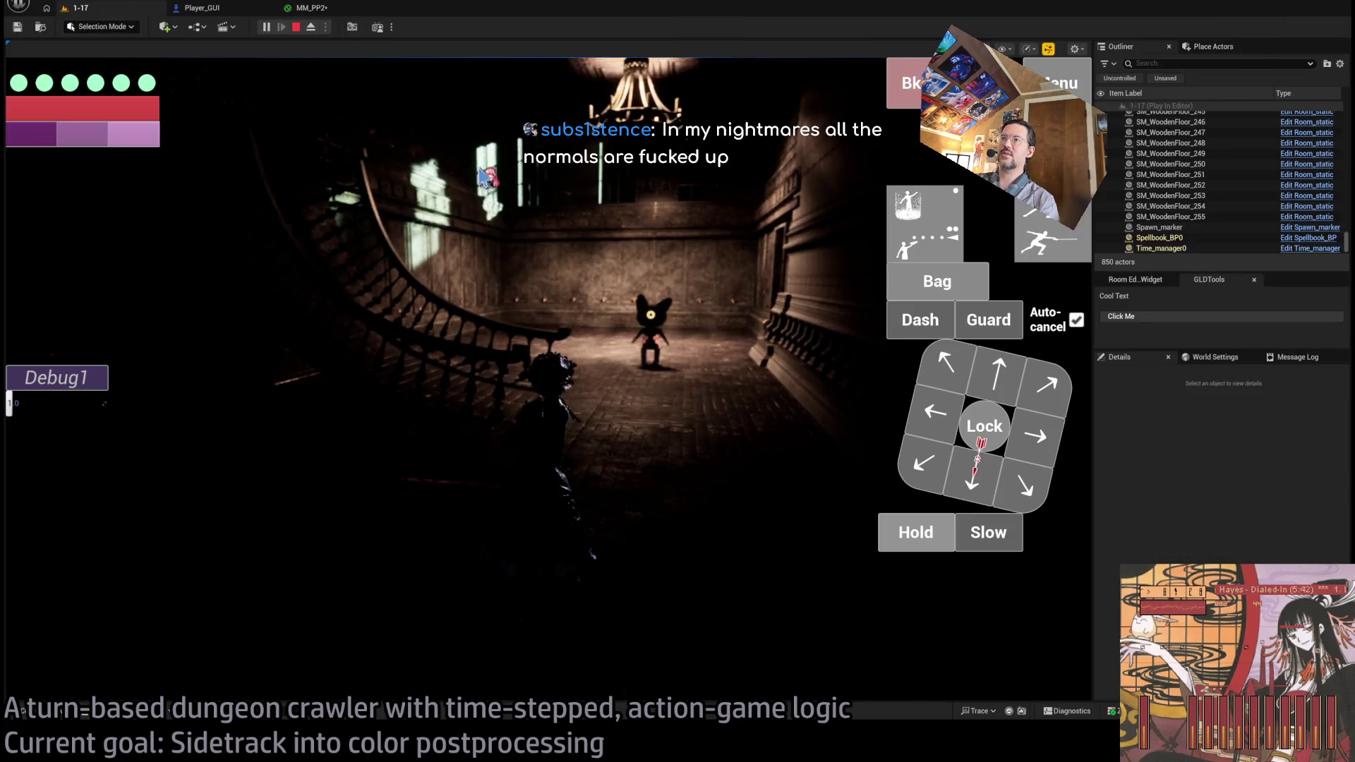
pyautogui.click(329, 8)
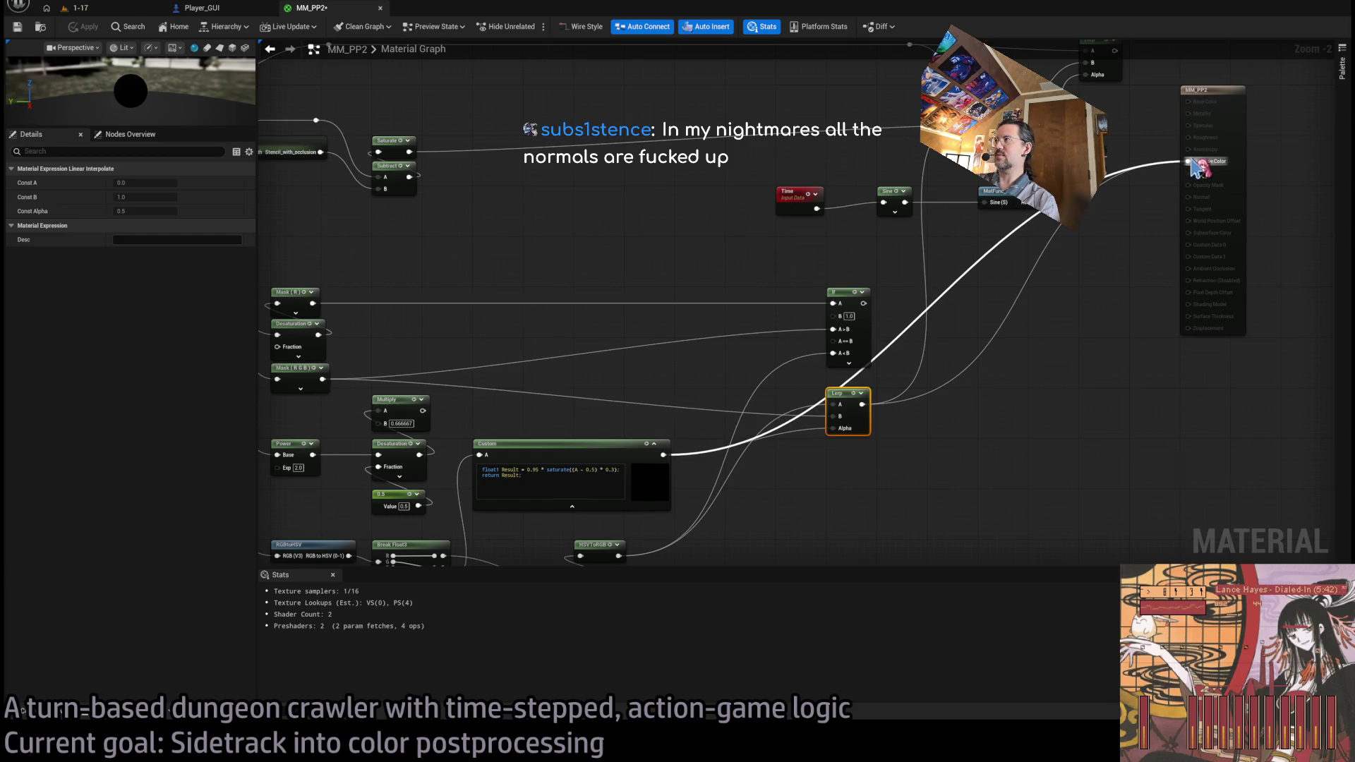
# - Compare the dark desaturated game view against the graph's colour conversion nodes
pyautogui.moveTo(495, 261)
pyautogui.mouseDown()
pyautogui.moveTo(589, 139)
pyautogui.moveTo(604, 145)
pyautogui.mouseUp()
pyautogui.click(83, 28)
pyautogui.click(81, 8)
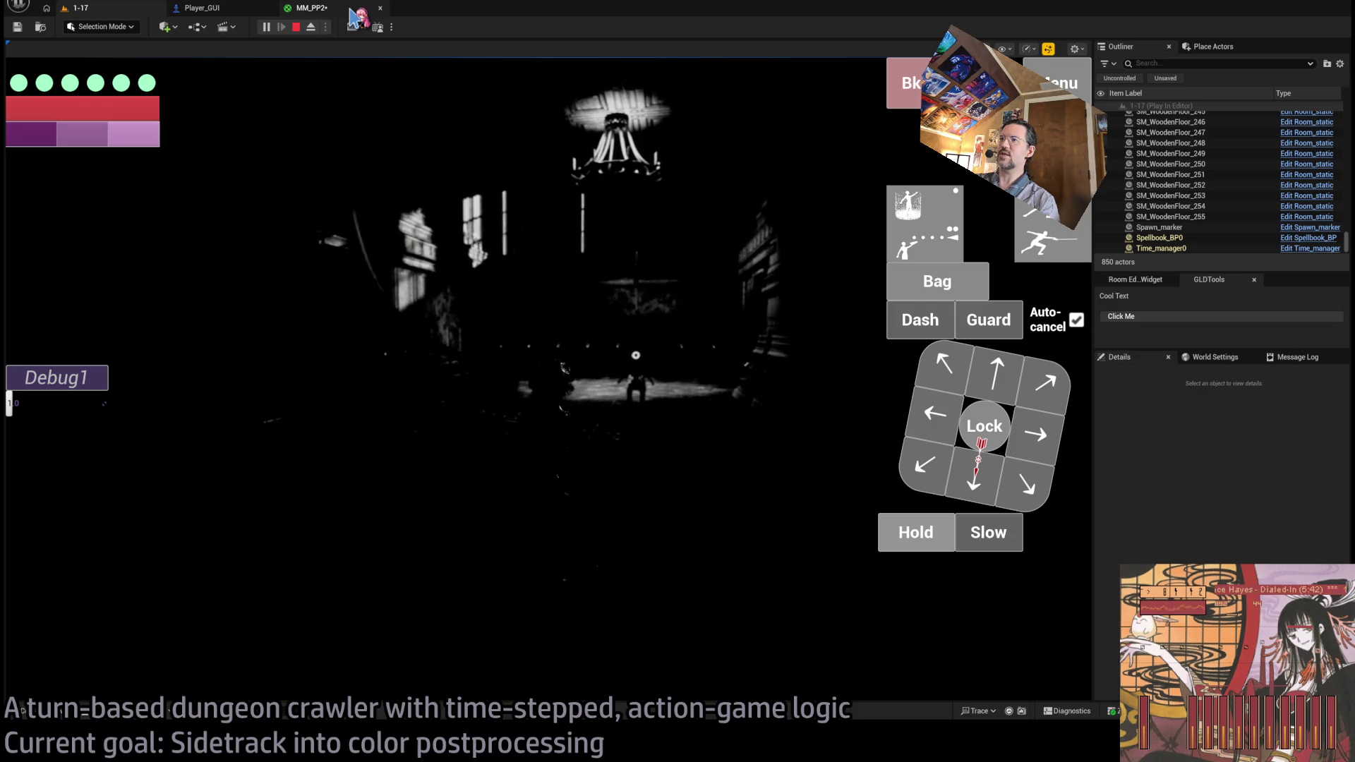
pyautogui.click(357, 11)
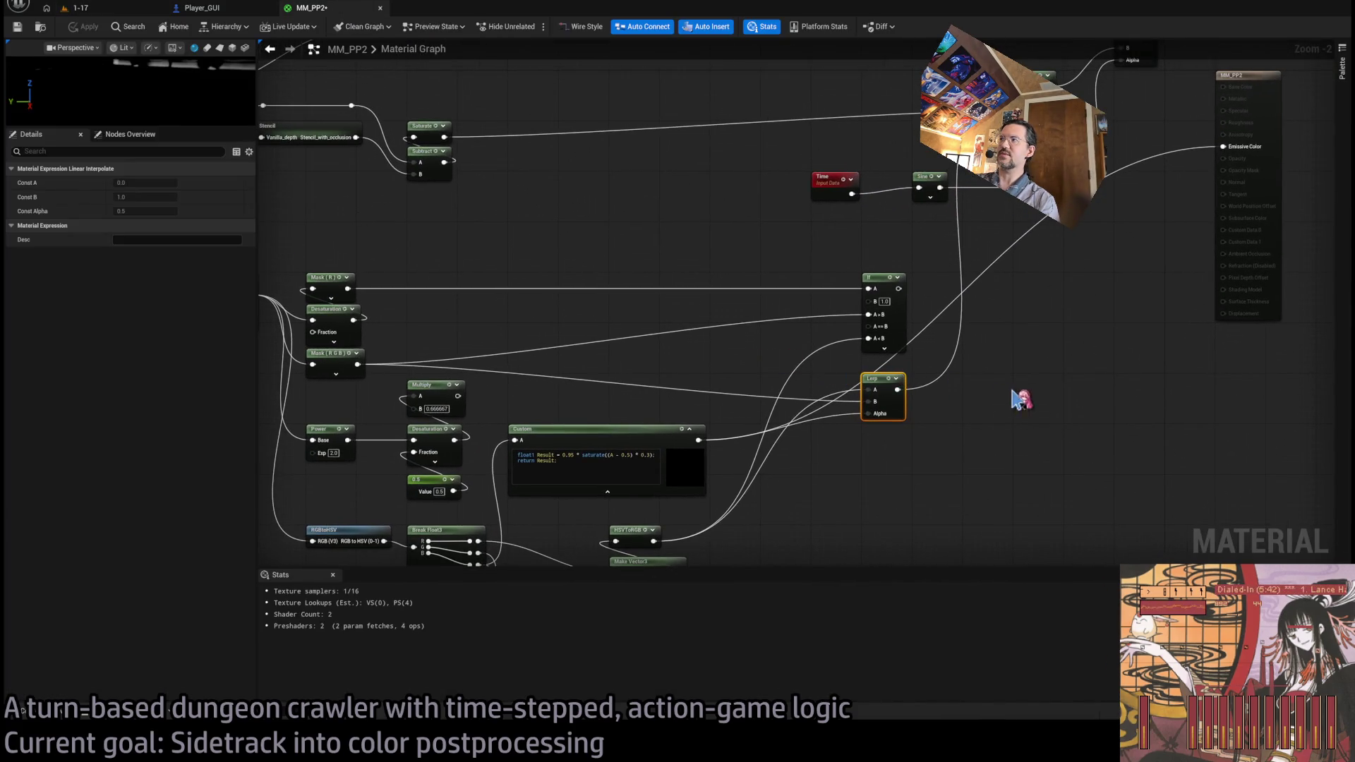
pyautogui.moveTo(661, 316)
pyautogui.mouseDown()
pyautogui.moveTo(713, 305)
pyautogui.moveTo(821, 345)
pyautogui.moveTo(738, 333)
pyautogui.moveTo(726, 273)
pyautogui.mouseUp()
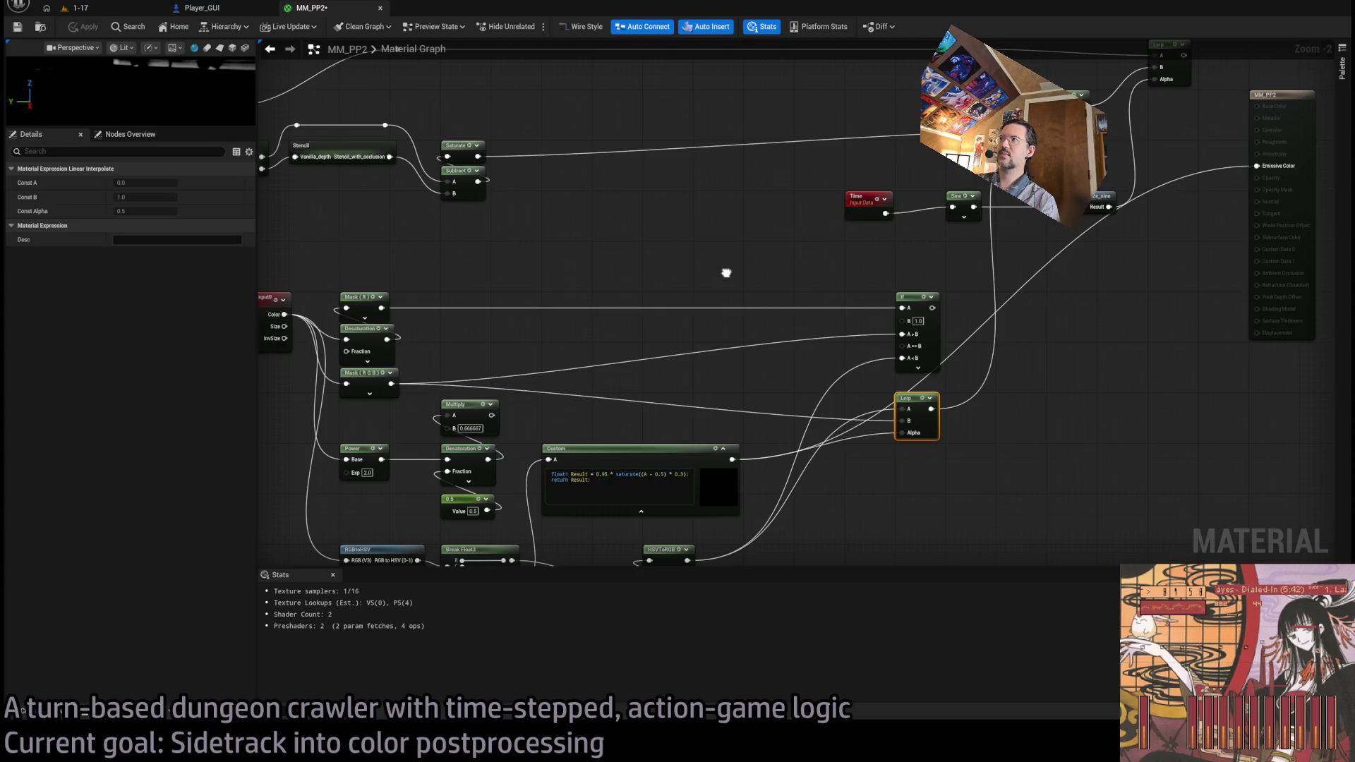
pyautogui.moveTo(727, 273)
pyautogui.mouseDown()
pyautogui.moveTo(746, 320)
pyautogui.moveTo(776, 283)
pyautogui.mouseUp()
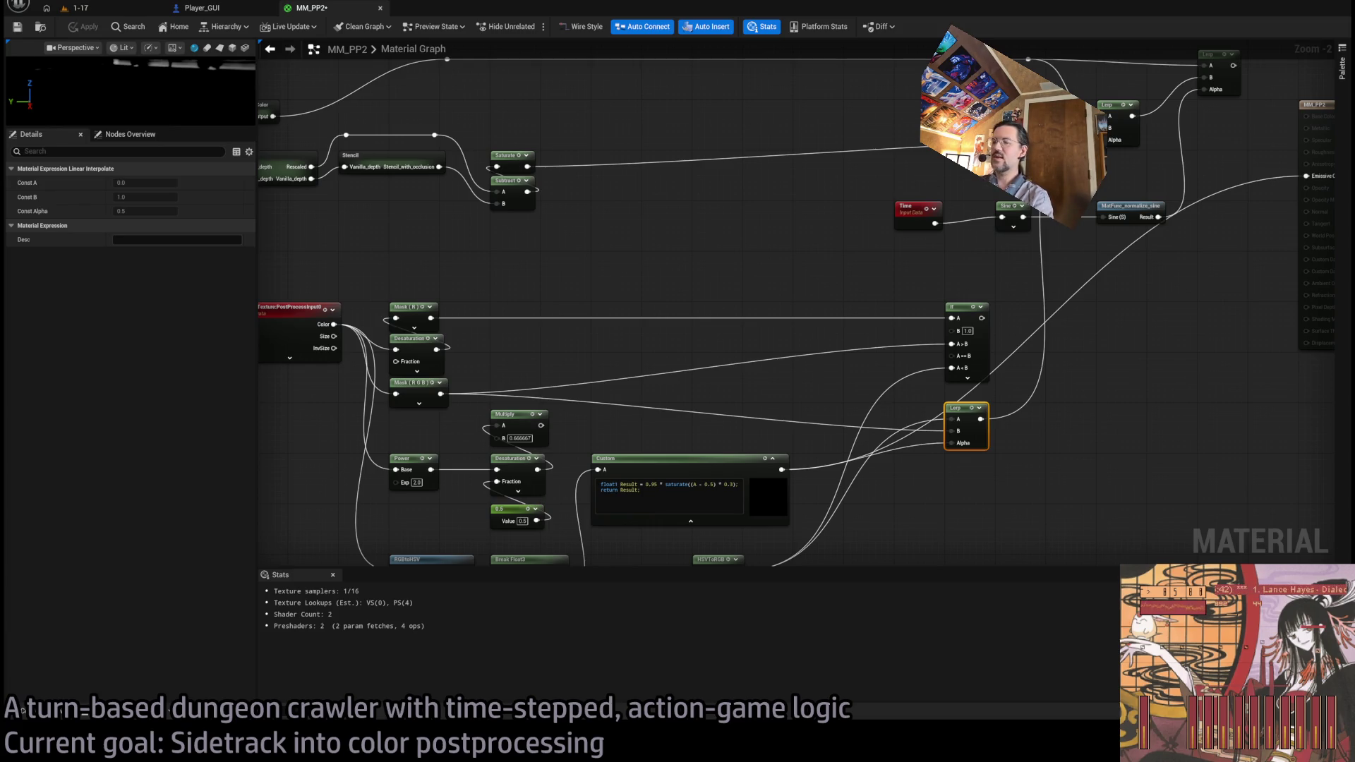
pyautogui.click(726, 273)
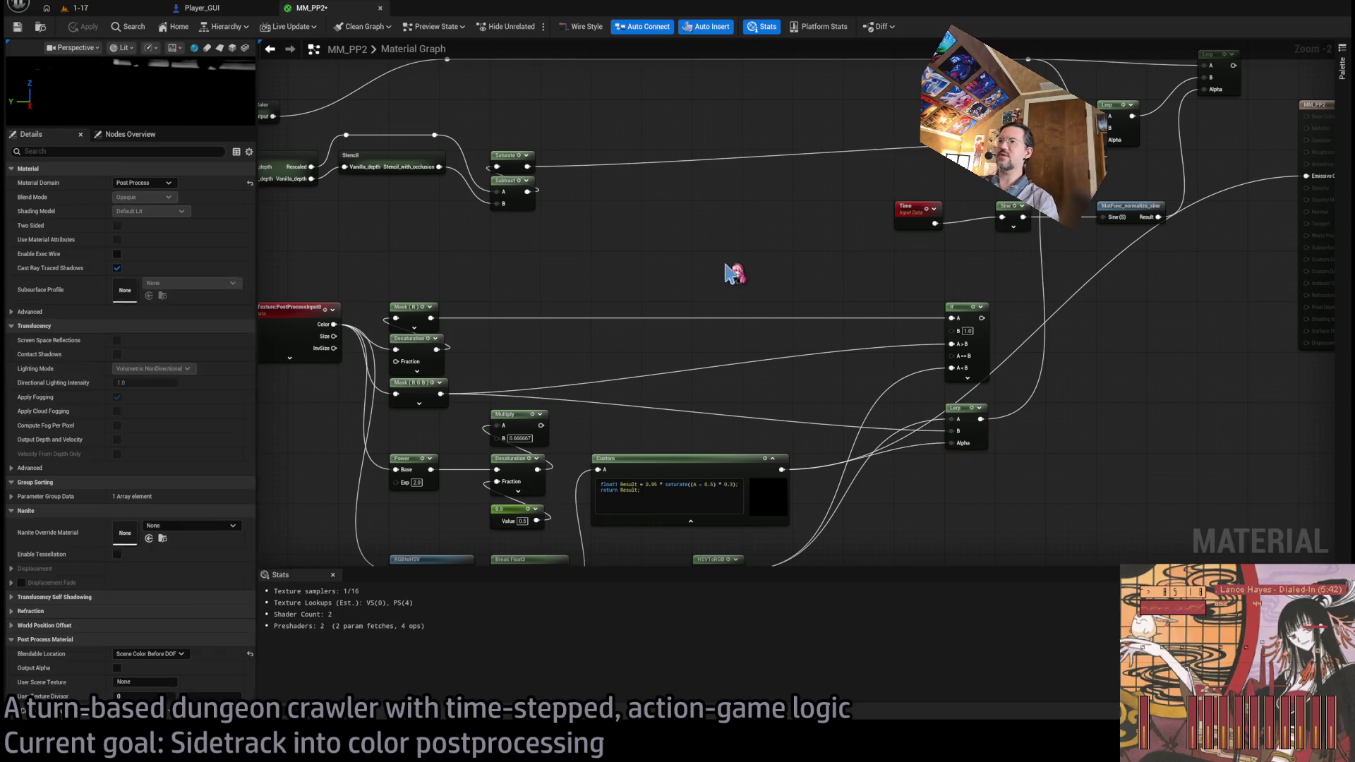
pyautogui.moveTo(726, 273); pyautogui.dragTo(654, 187)
pyautogui.click(148, 15)
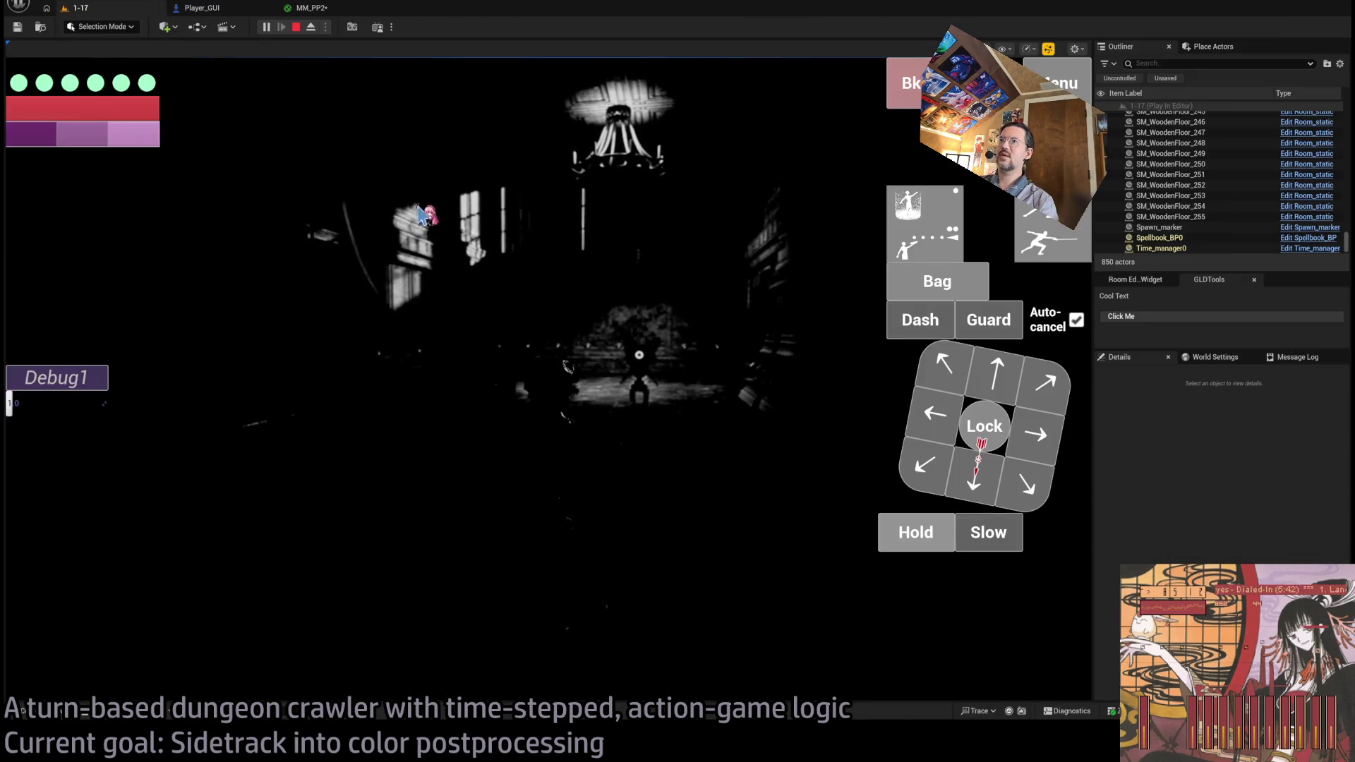
pyautogui.click(315, 28)
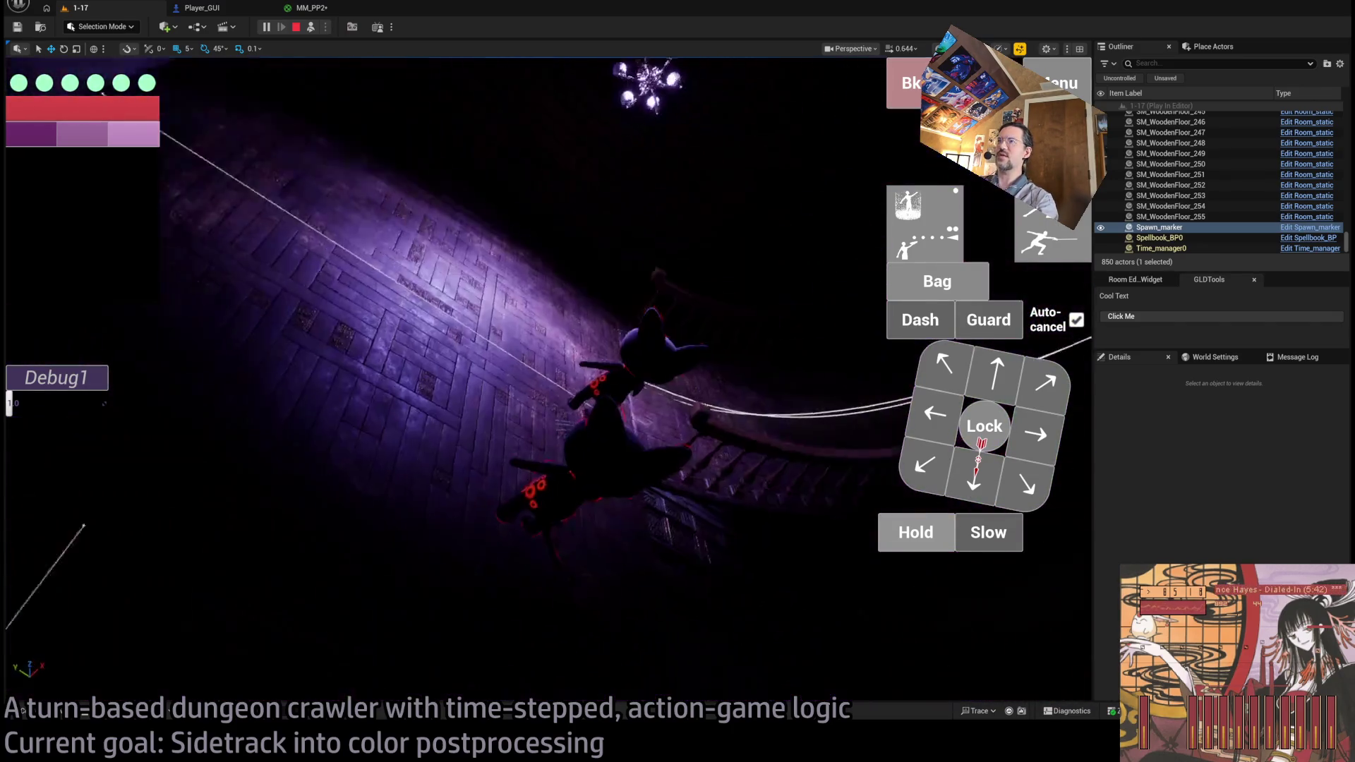
pyautogui.press('q')
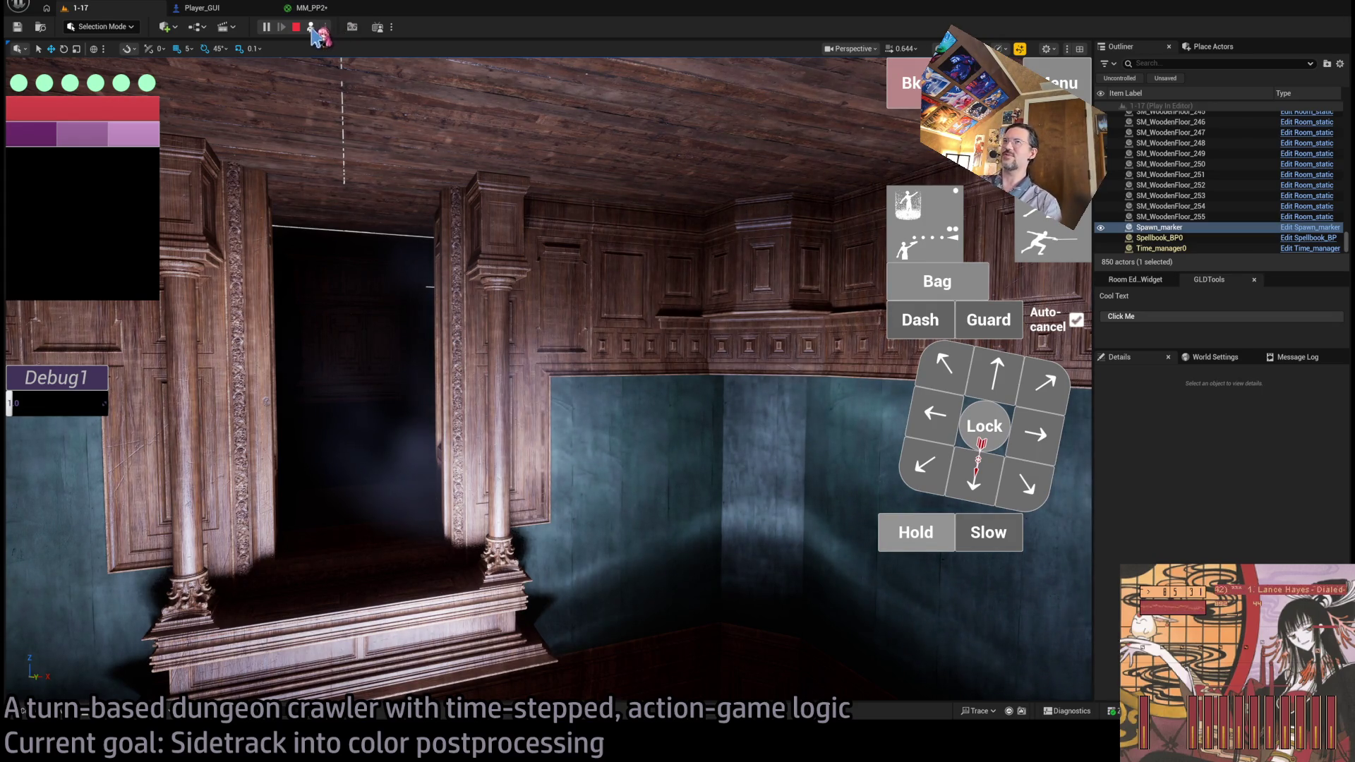
pyautogui.click(311, 26)
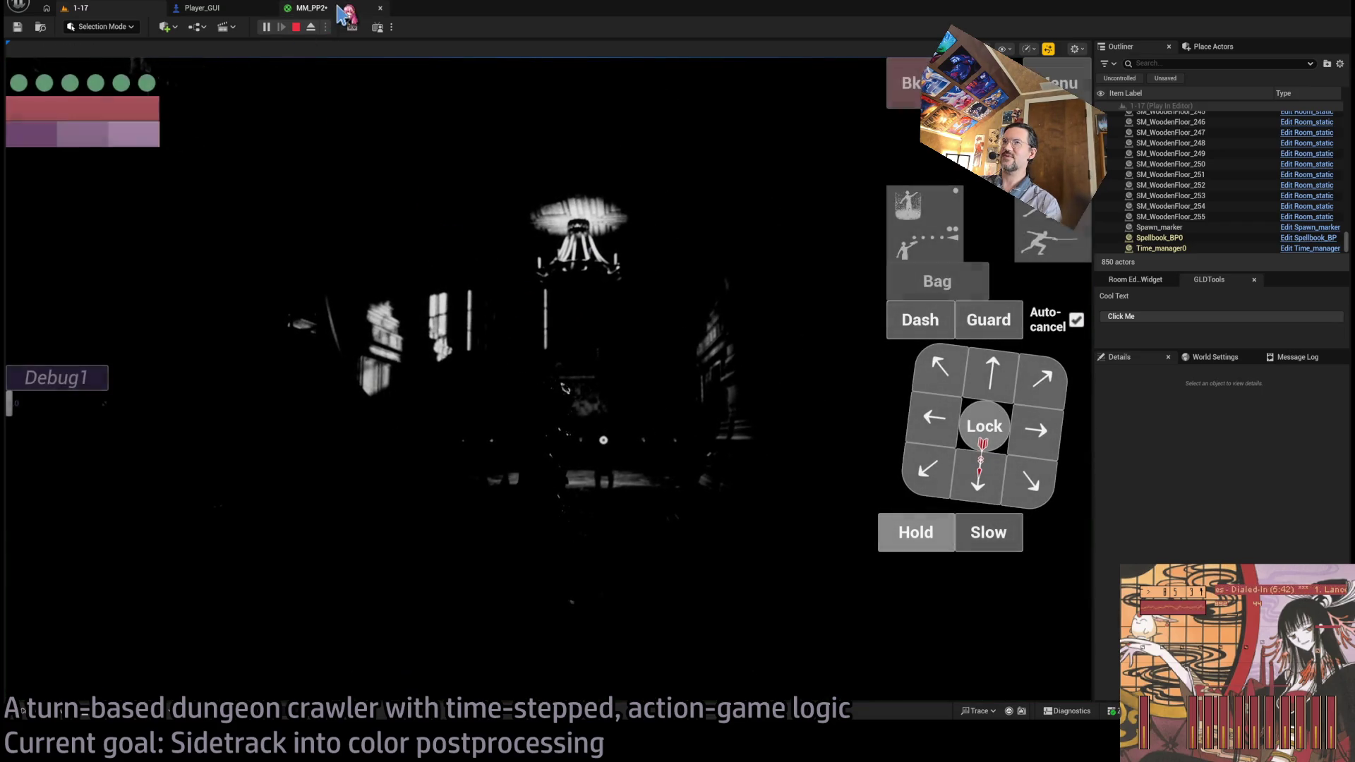
pyautogui.click(311, 8)
pyautogui.moveTo(711, 436); pyautogui.dragTo(777, 312)
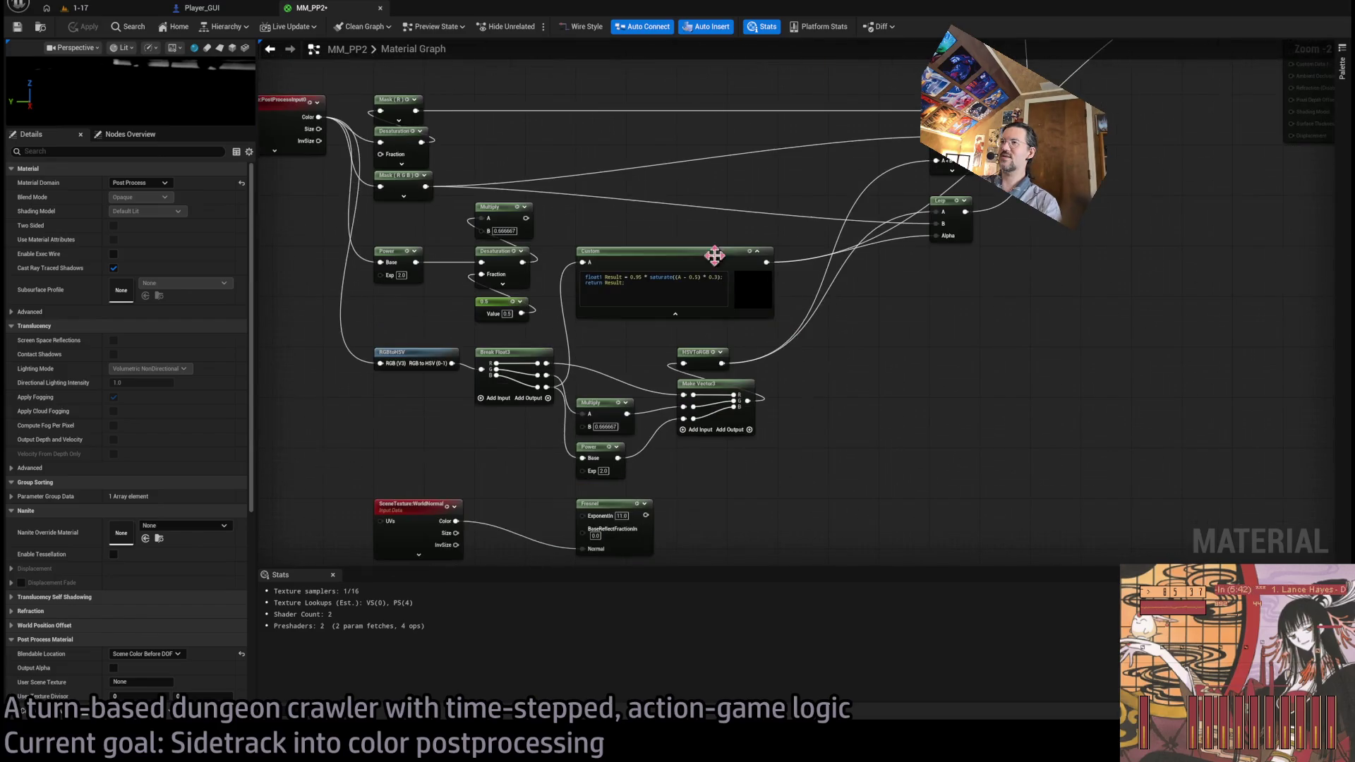
pyautogui.click(157, 8)
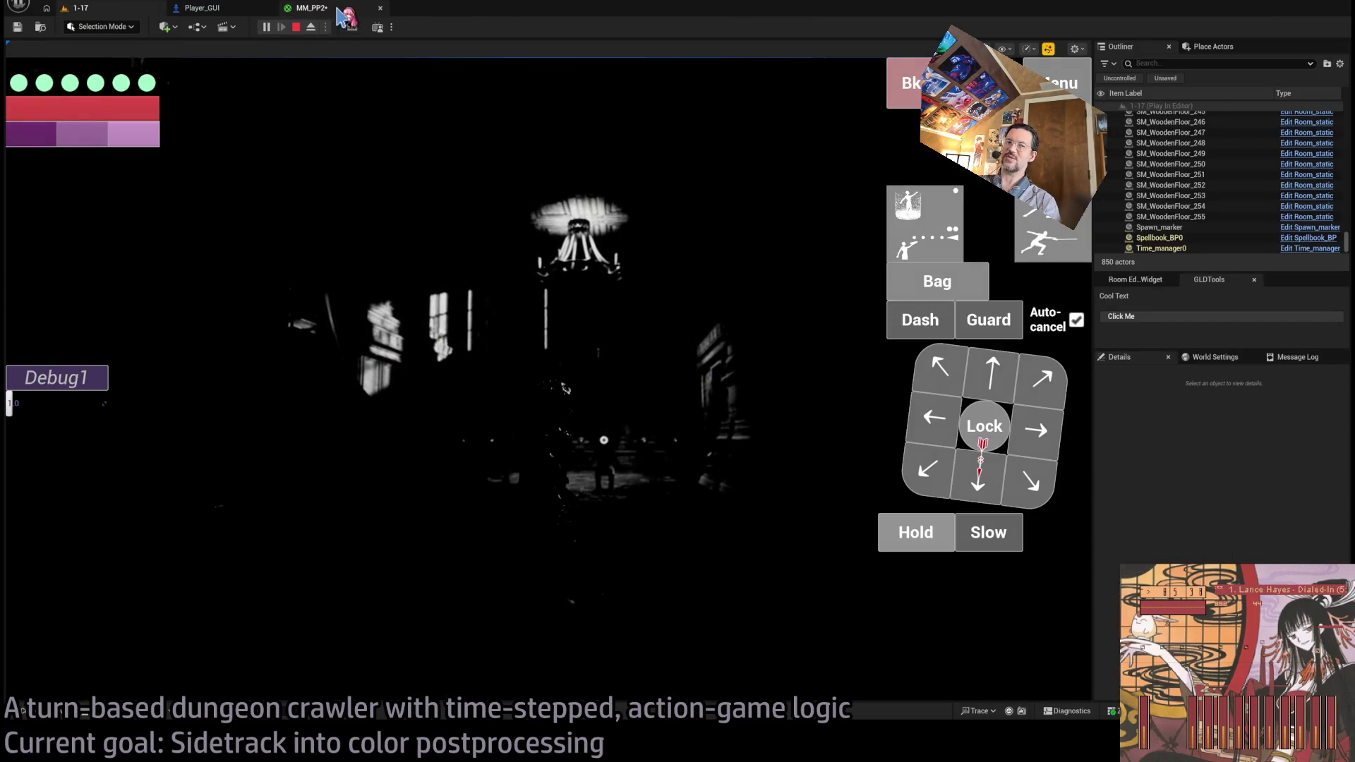
pyautogui.click(343, 8)
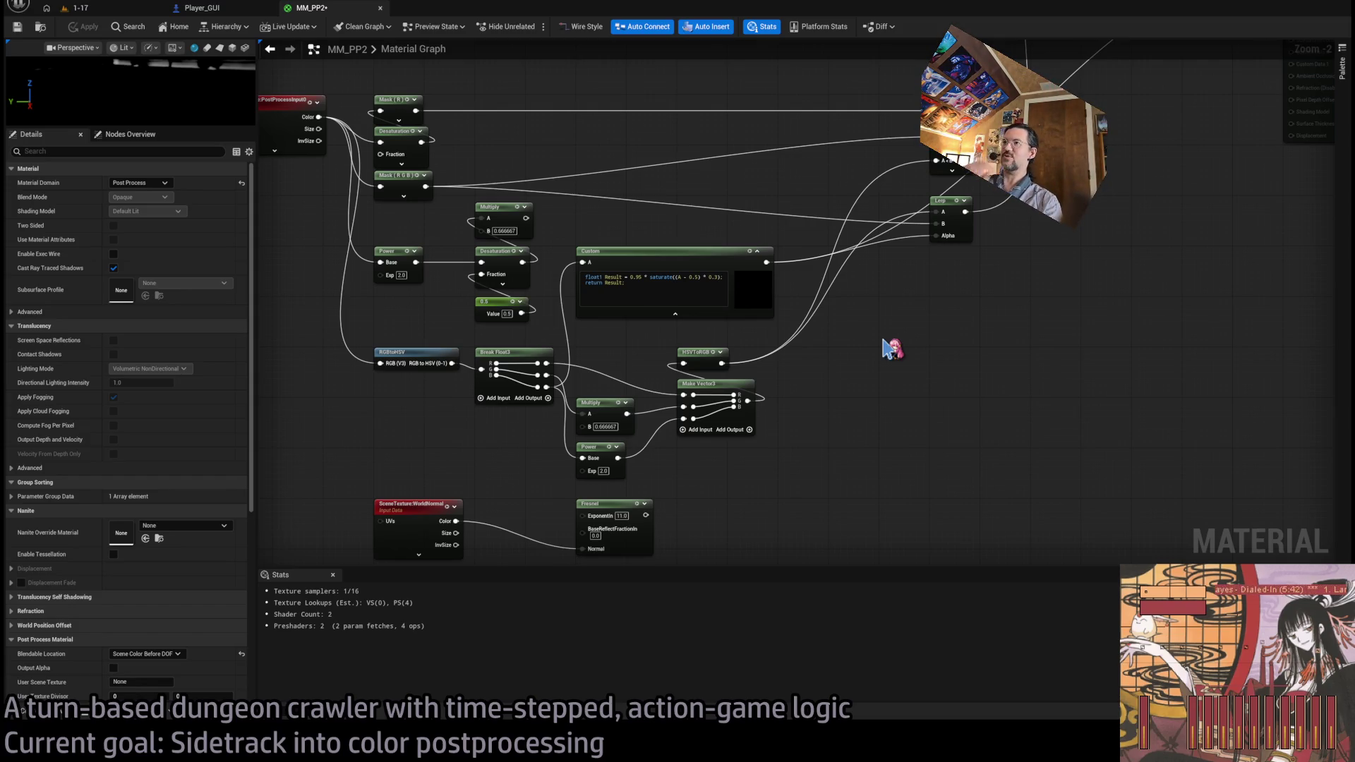
pyautogui.scroll(2, 764, 281)
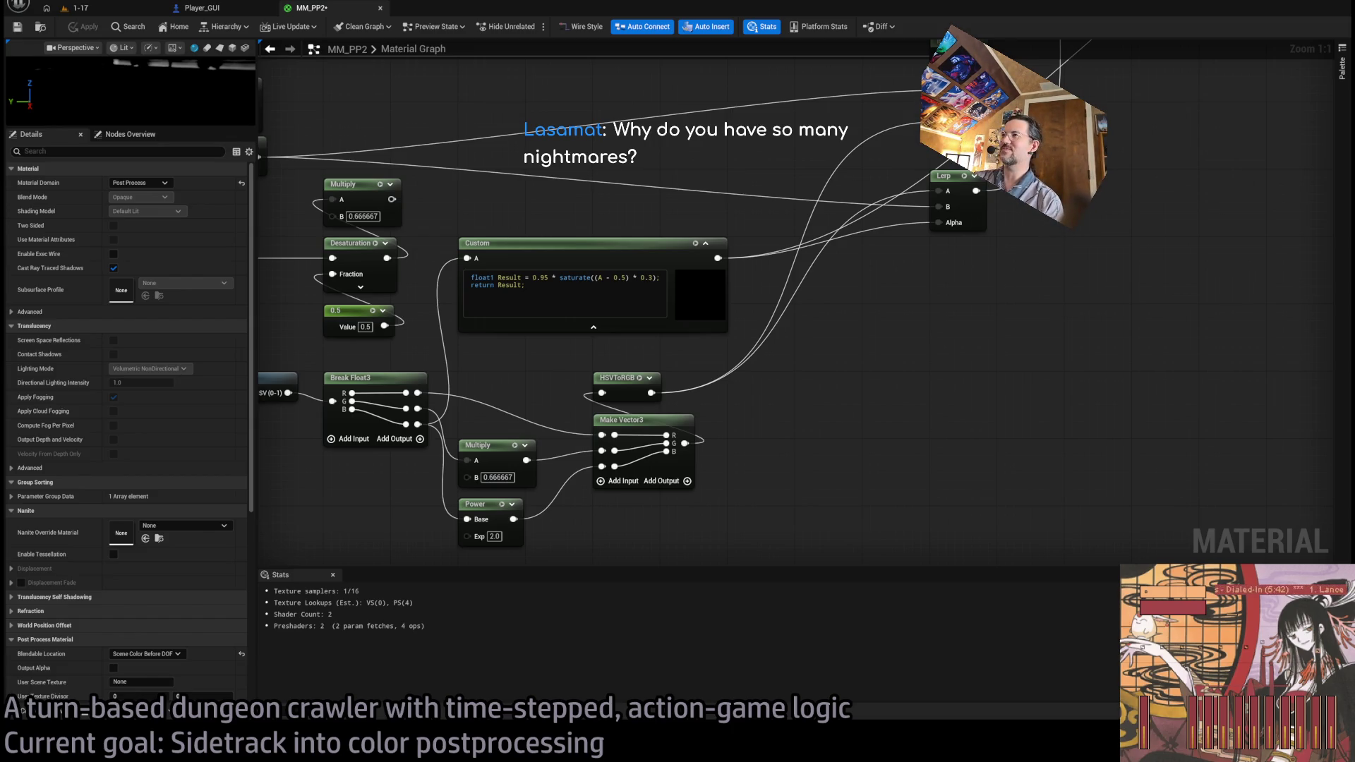
# - Drag the Custom node down and to the right
pyautogui.moveTo(692, 164); pyautogui.dragTo(749, 186)
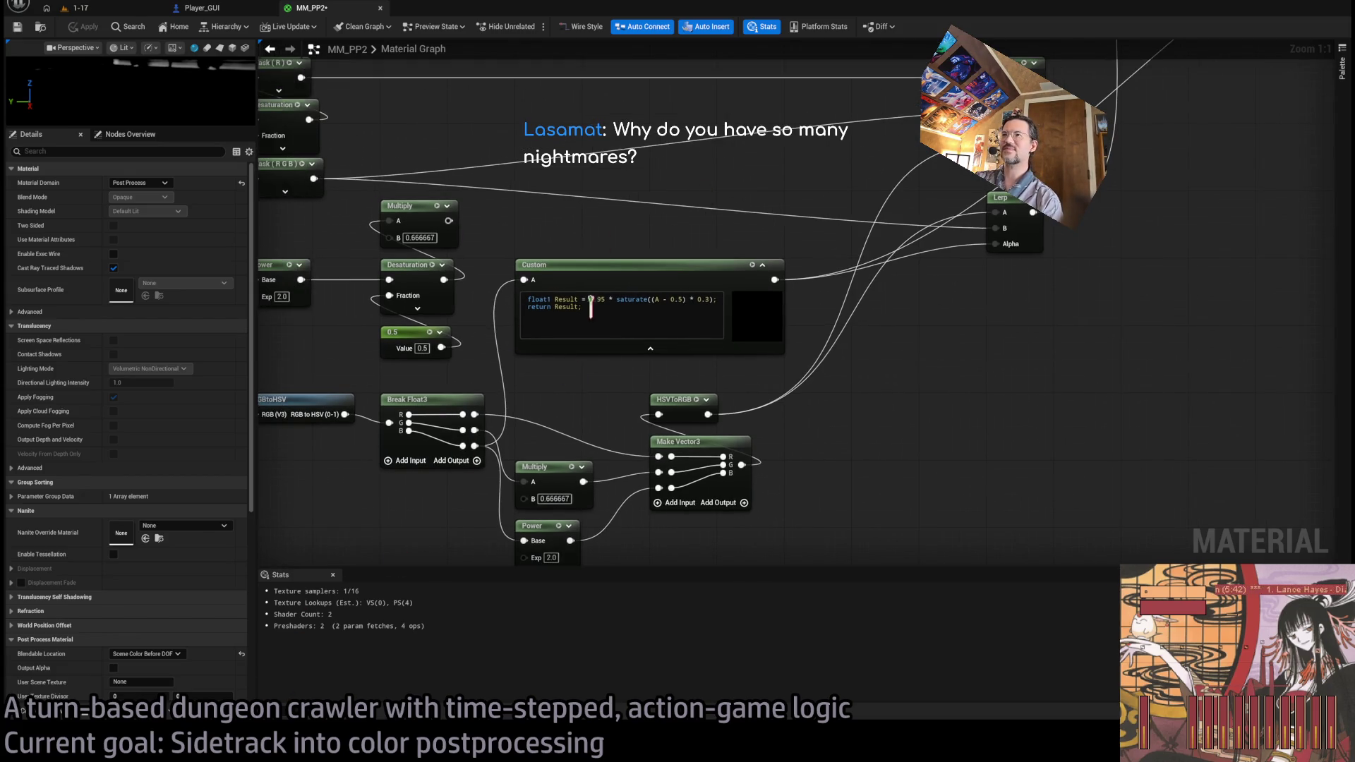
pyautogui.moveTo(603, 270)
pyautogui.mouseDown()
pyautogui.moveTo(766, 287)
pyautogui.moveTo(737, 273)
pyautogui.moveTo(599, 269)
pyautogui.mouseUp()
pyautogui.click(582, 235)
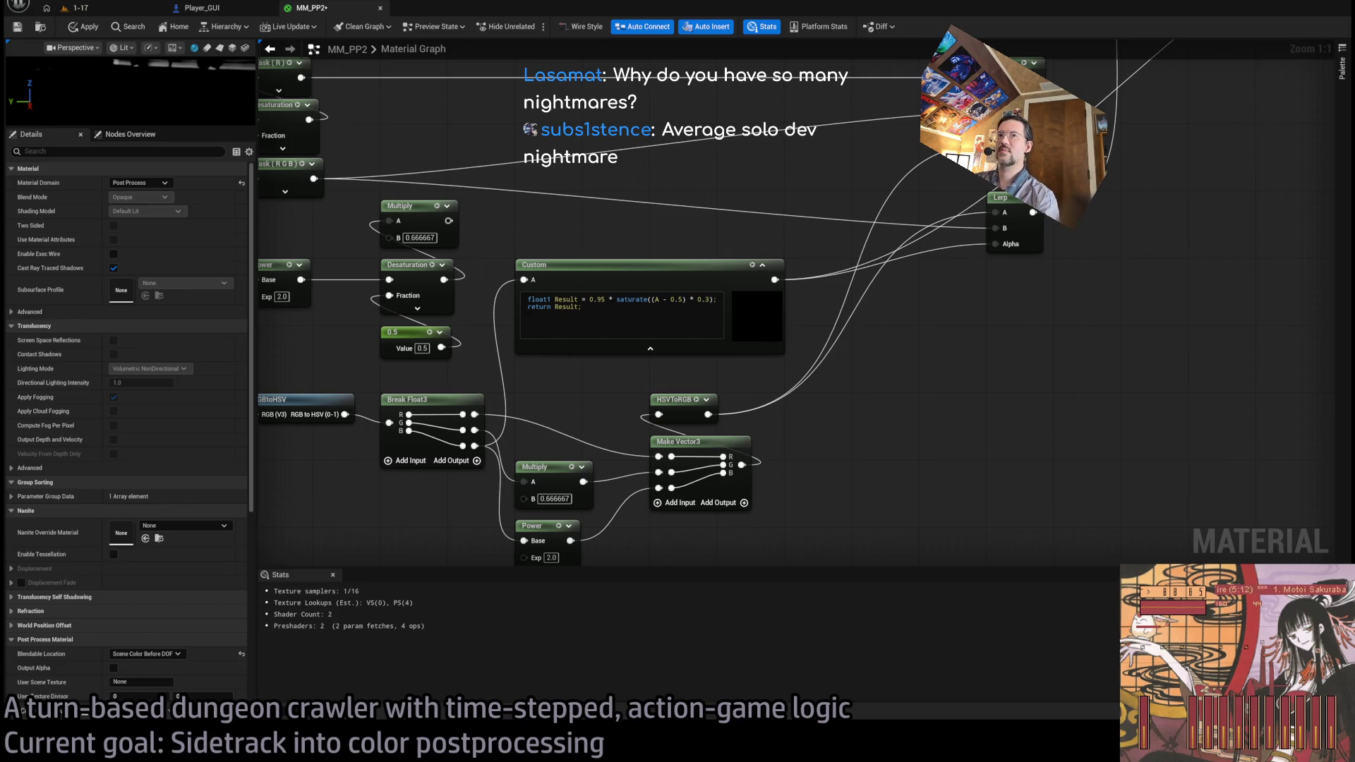
# - Survey the graph from the Time and Sine nodes to the output, then select the Saturate node
pyautogui.scroll(-1, 820, 454)
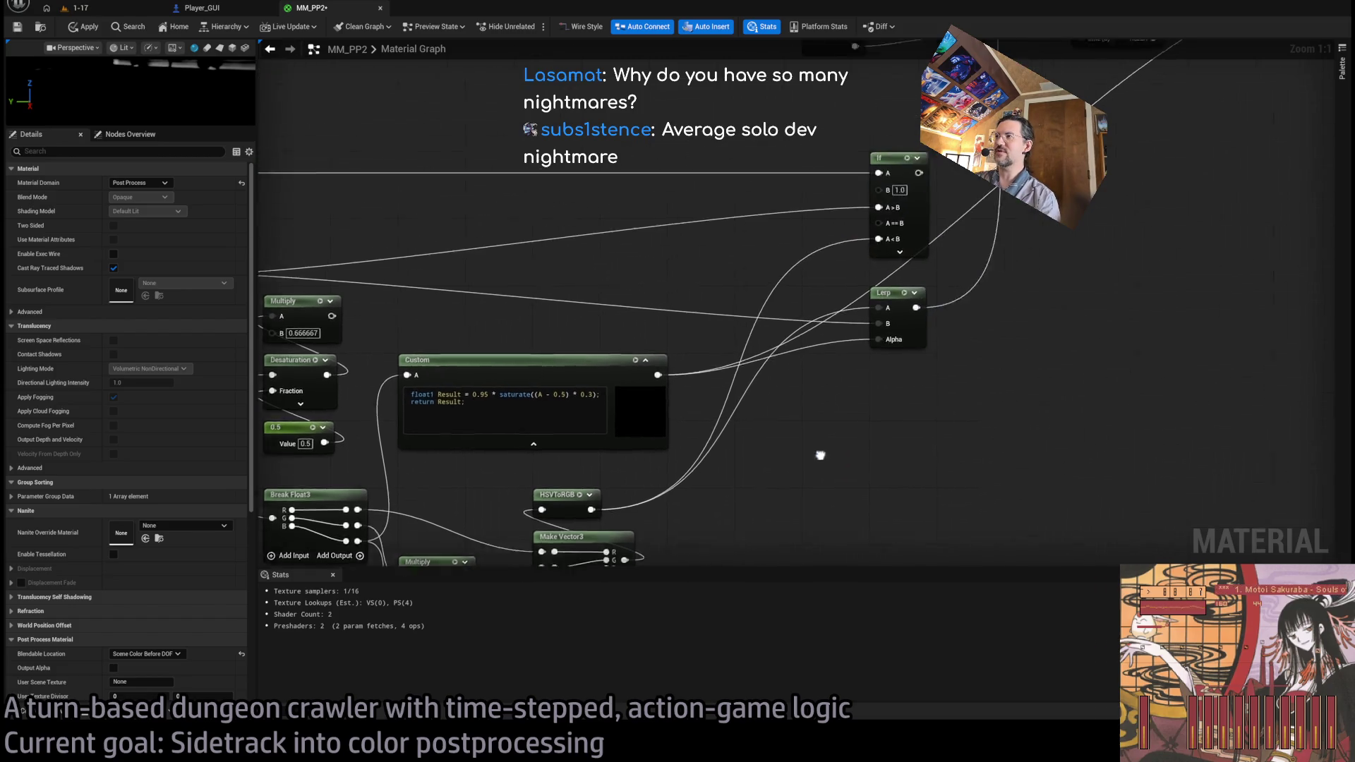
pyautogui.moveTo(590, 411); pyautogui.dragTo(674, 326)
pyautogui.scroll(1, 758, 345)
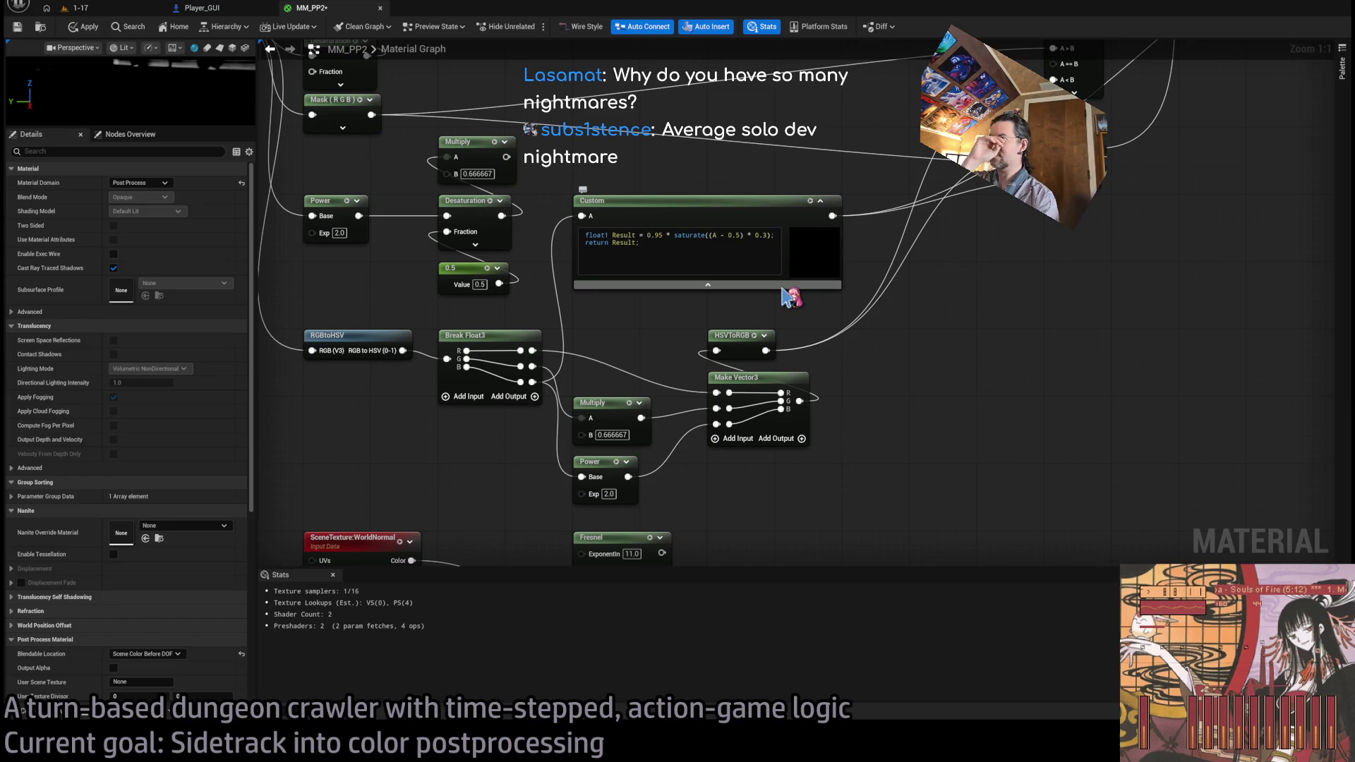
pyautogui.moveTo(1003, 366)
pyautogui.mouseDown()
pyautogui.moveTo(650, 515)
pyautogui.moveTo(705, 460)
pyautogui.moveTo(591, 547)
pyautogui.mouseUp()
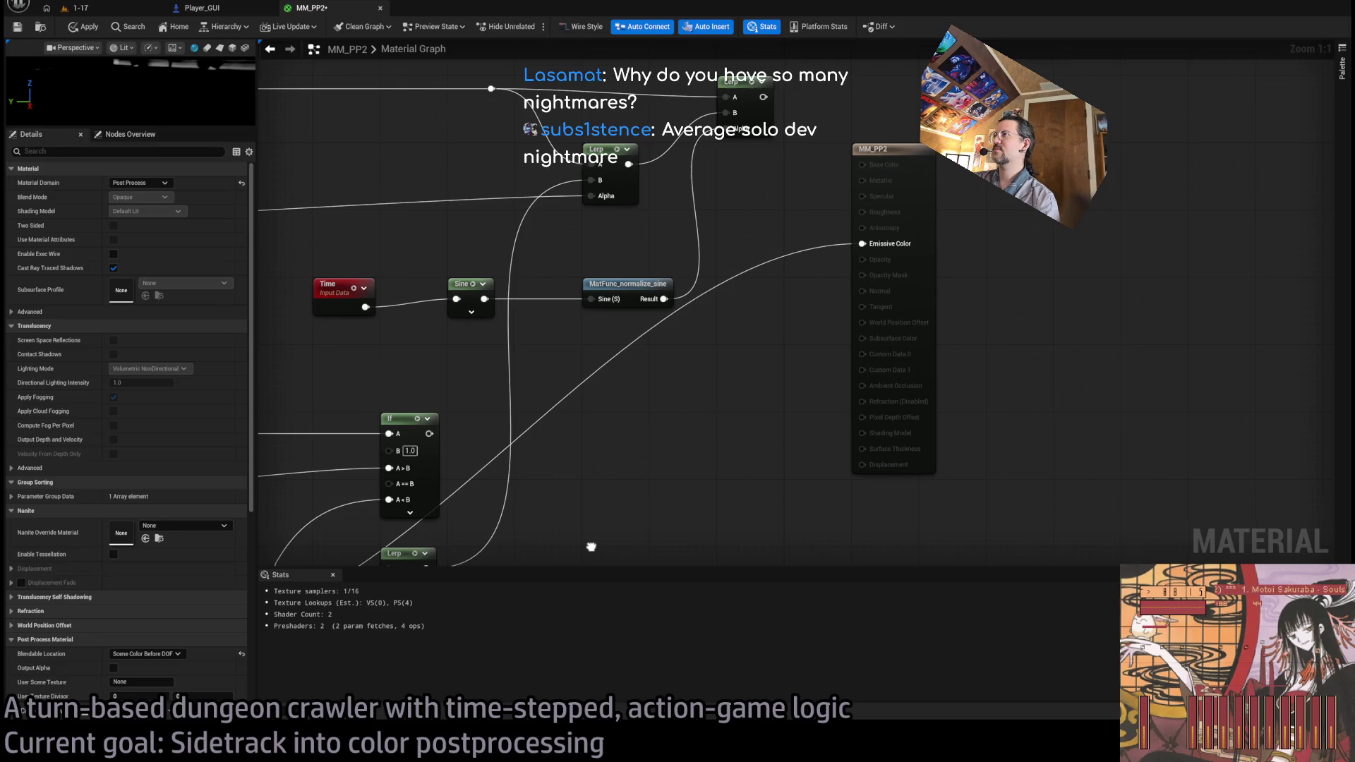
pyautogui.scroll(-2, 952, 477)
pyautogui.moveTo(953, 478); pyautogui.dragTo(1041, 356)
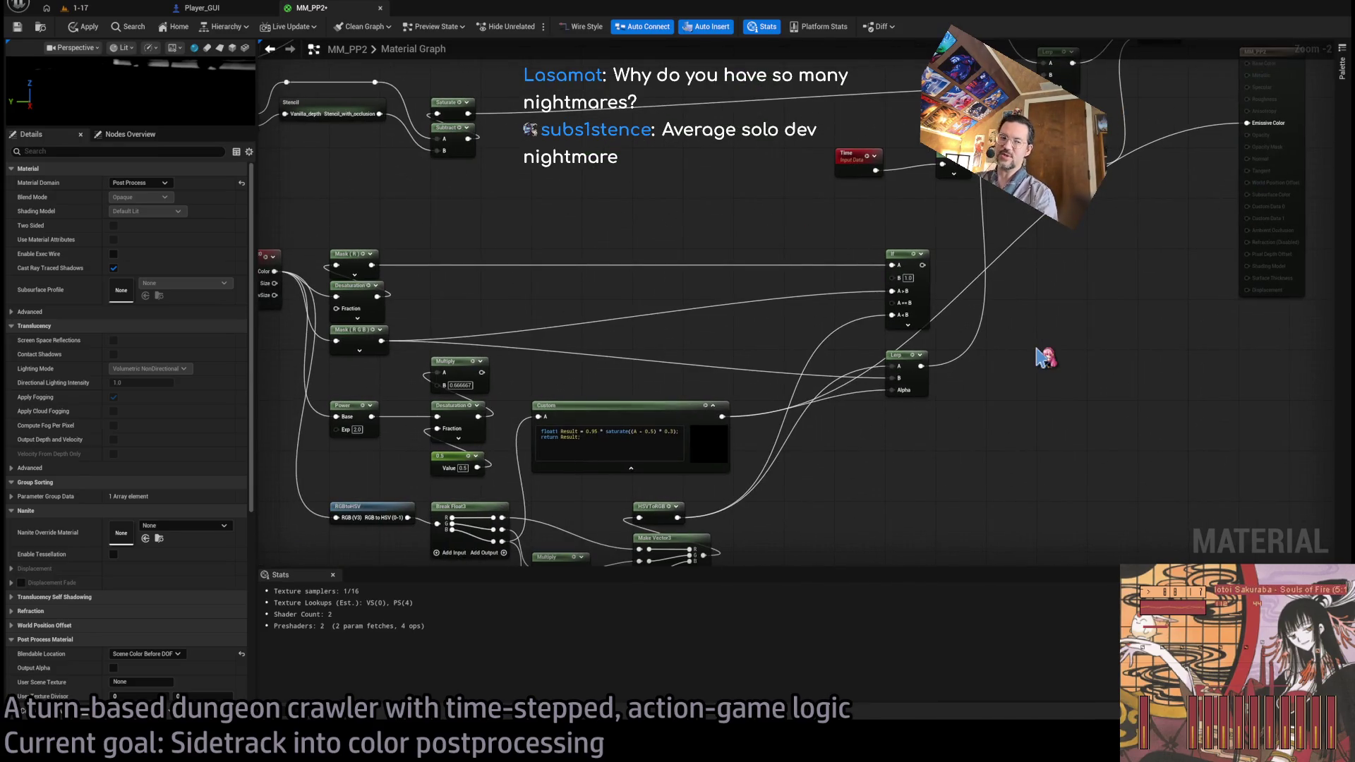
pyautogui.moveTo(1089, 306); pyautogui.dragTo(809, 463)
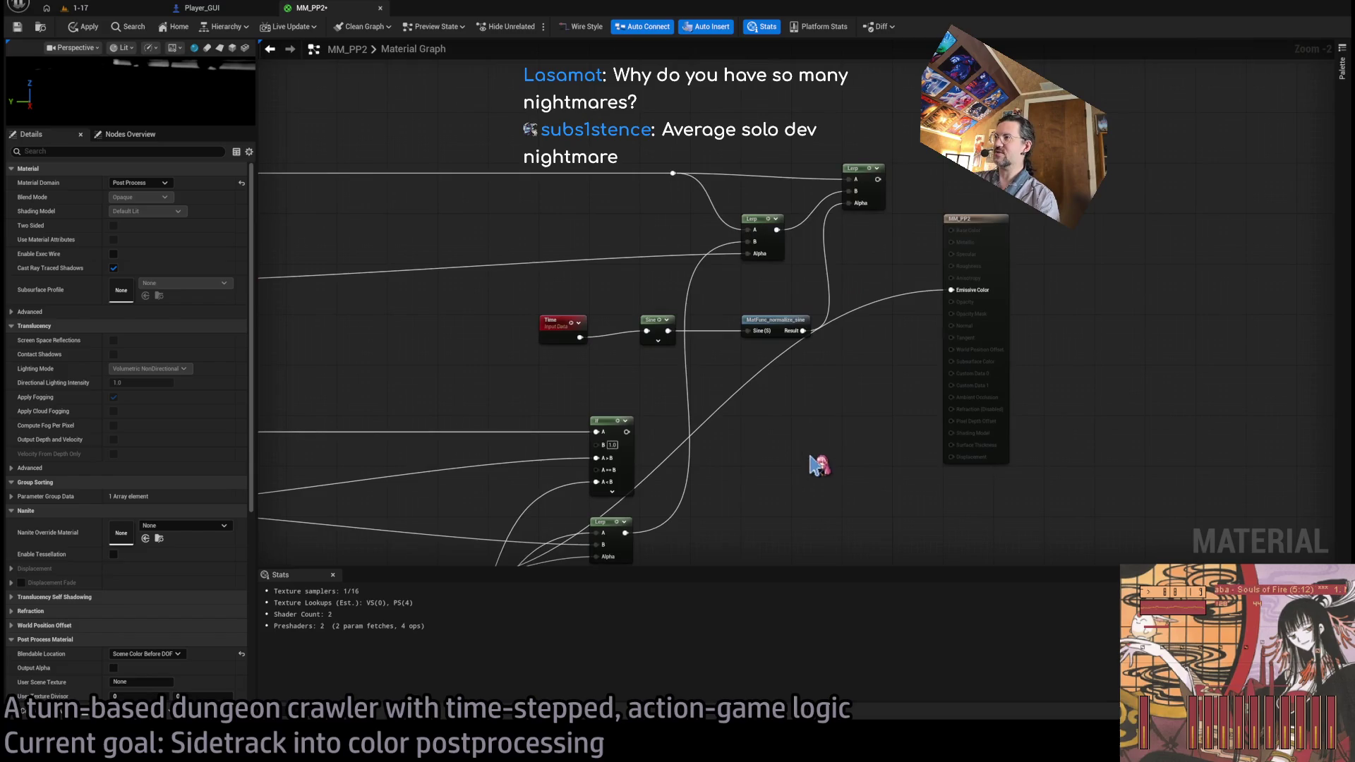
pyautogui.moveTo(559, 330)
pyautogui.mouseDown()
pyautogui.moveTo(599, 342)
pyautogui.moveTo(883, 324)
pyautogui.moveTo(776, 221)
pyautogui.mouseUp()
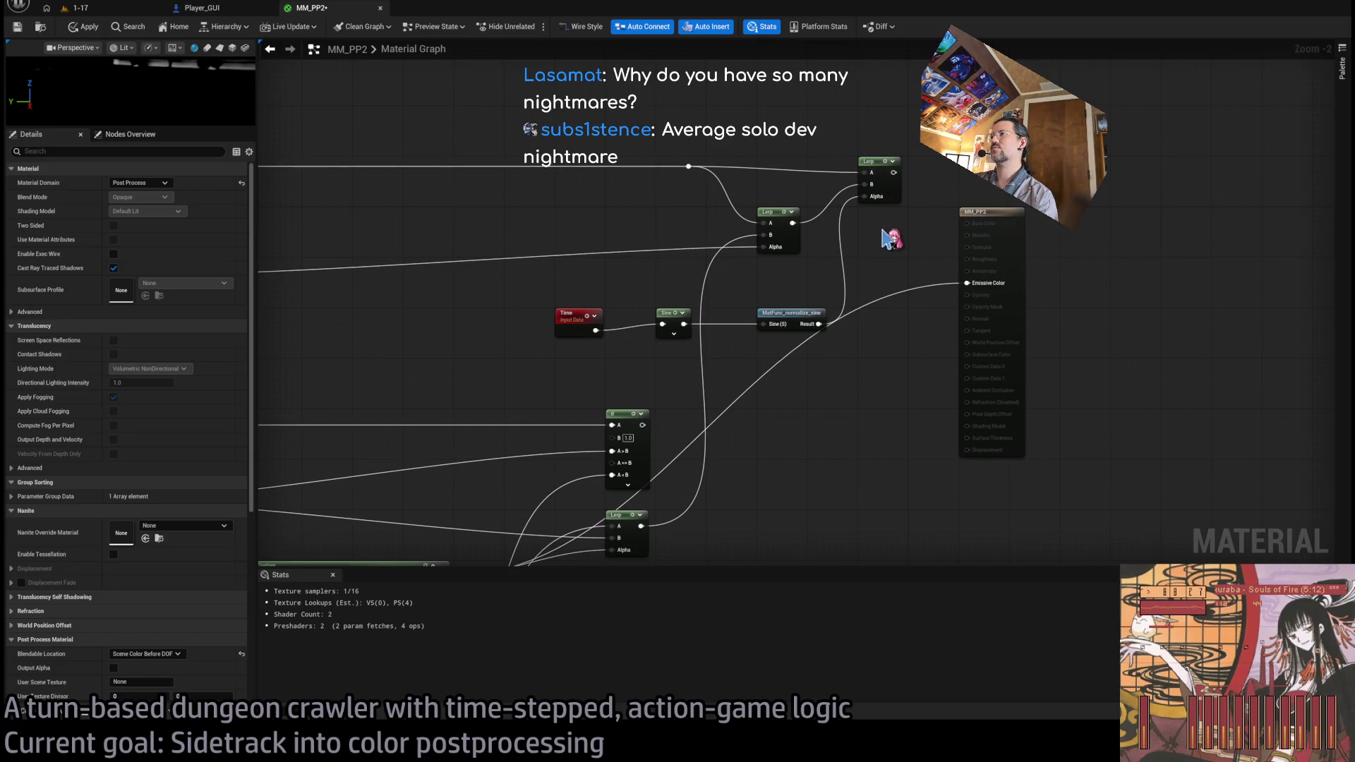
pyautogui.moveTo(877, 309)
pyautogui.mouseDown()
pyautogui.moveTo(898, 388)
pyautogui.moveTo(851, 426)
pyautogui.moveTo(966, 455)
pyautogui.moveTo(1135, 433)
pyautogui.mouseUp()
pyautogui.click(593, 210)
pyautogui.moveTo(593, 210)
pyautogui.mouseDown()
pyautogui.moveTo(524, 216)
pyautogui.moveTo(1300, 221)
pyautogui.mouseUp()
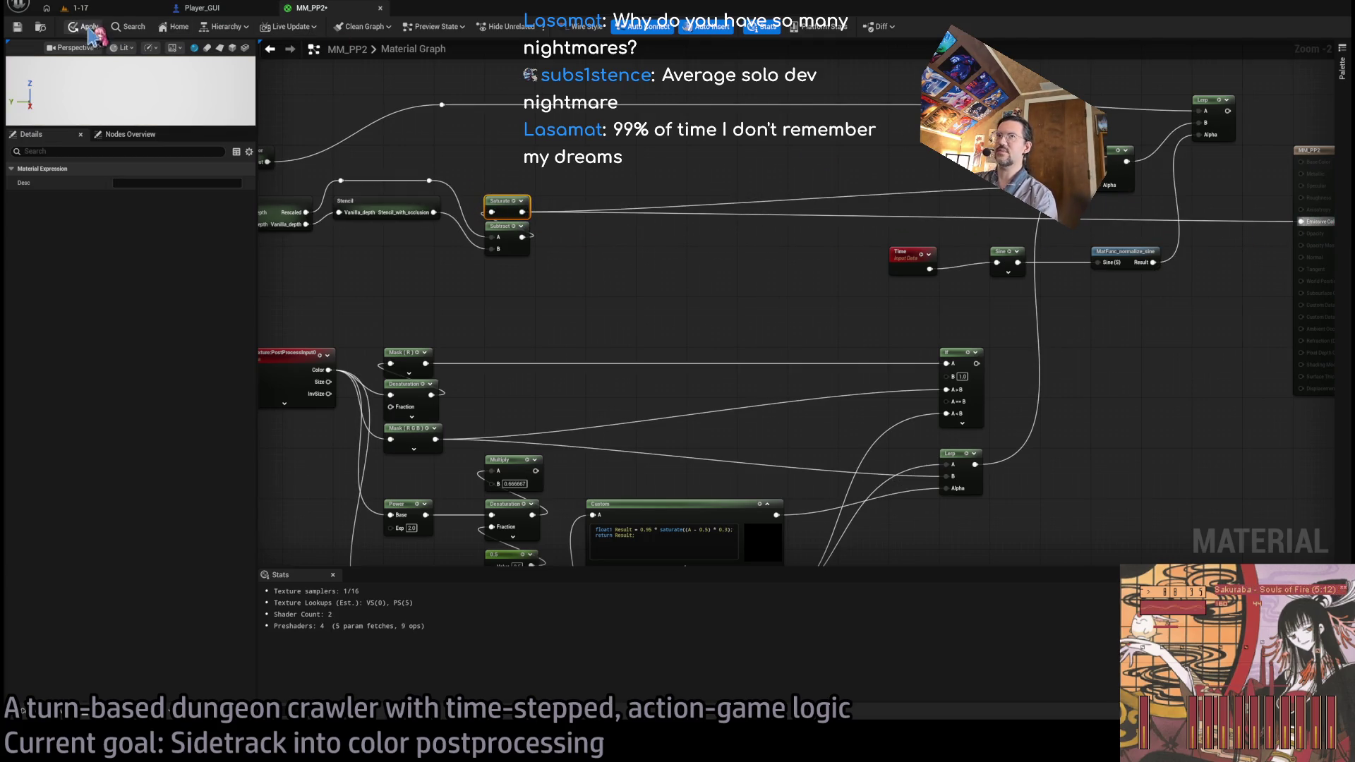
# - Wire the Saturate result into the material output, apply, and check it in the game
pyautogui.click(118, 8)
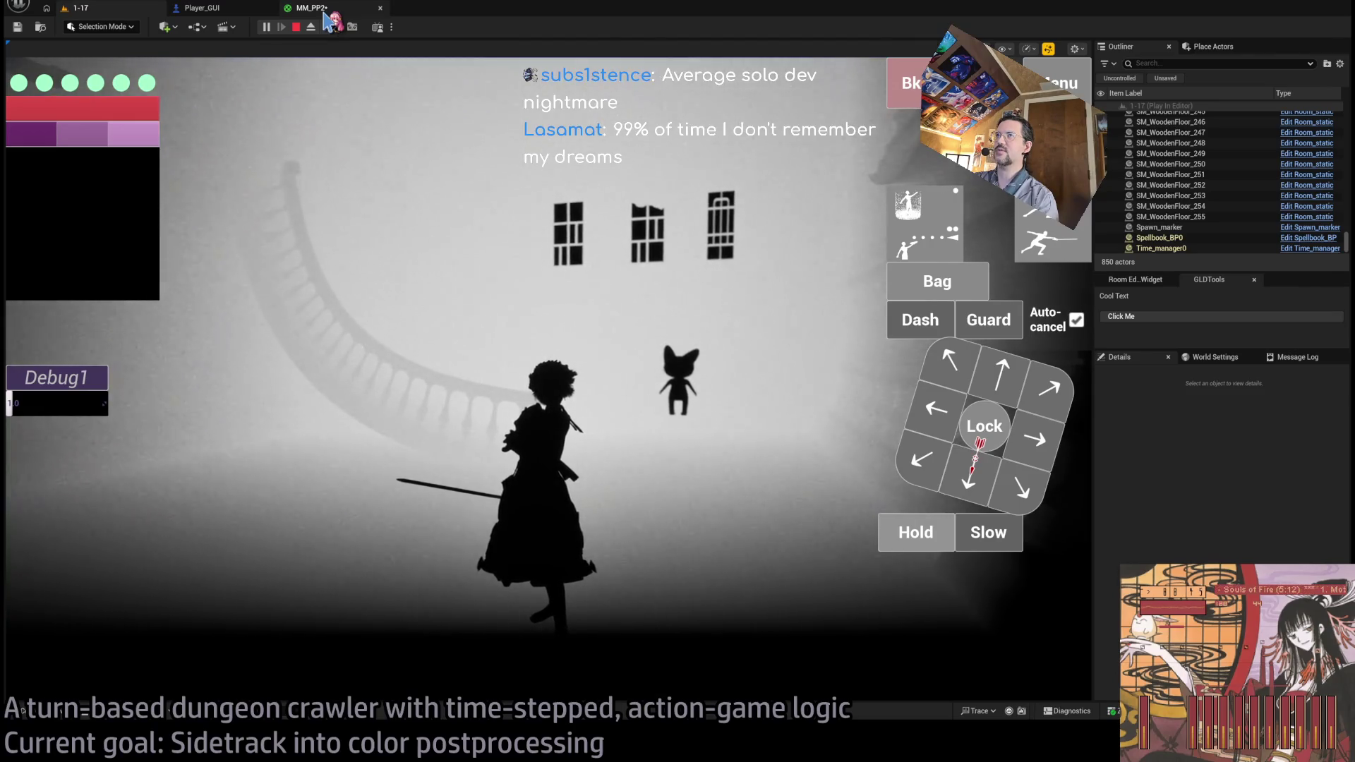
pyautogui.click(327, 18)
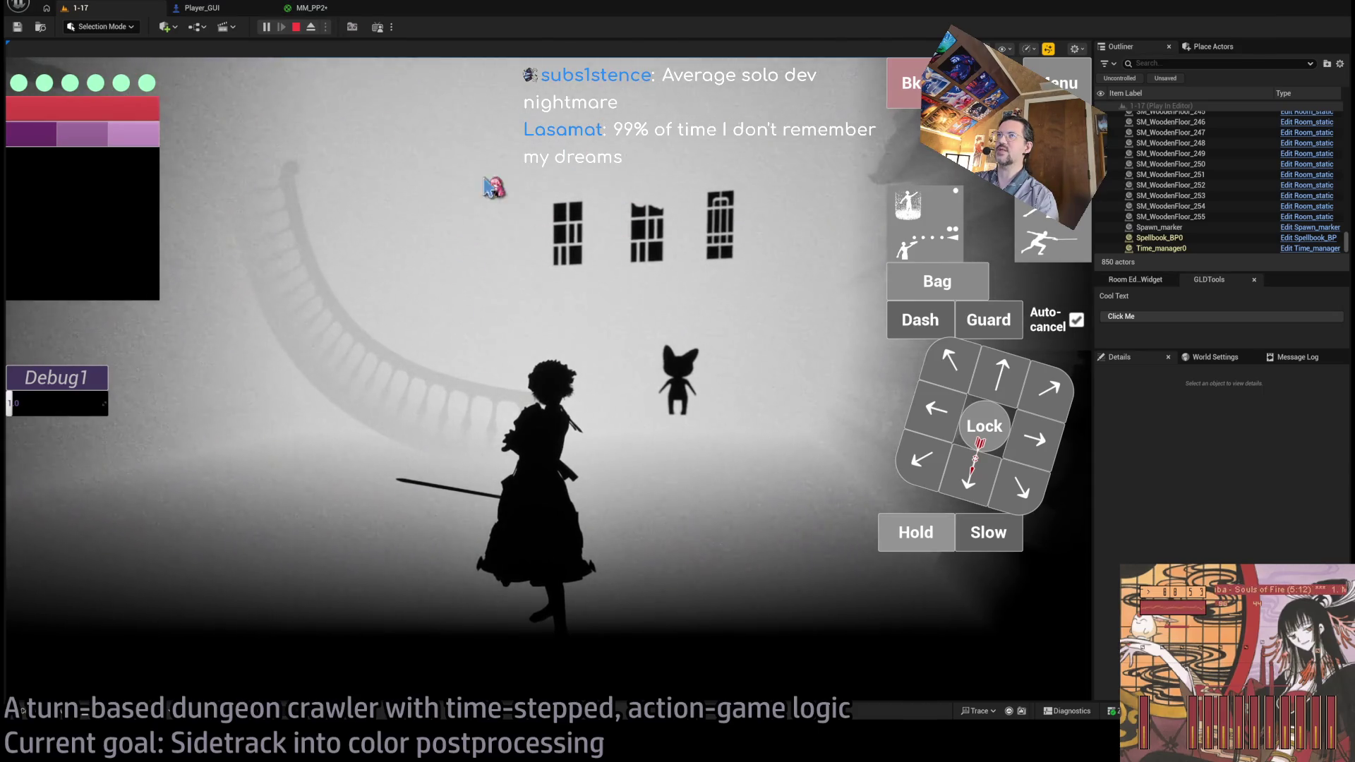
pyautogui.click(311, 8)
pyautogui.scroll(2, 523, 343)
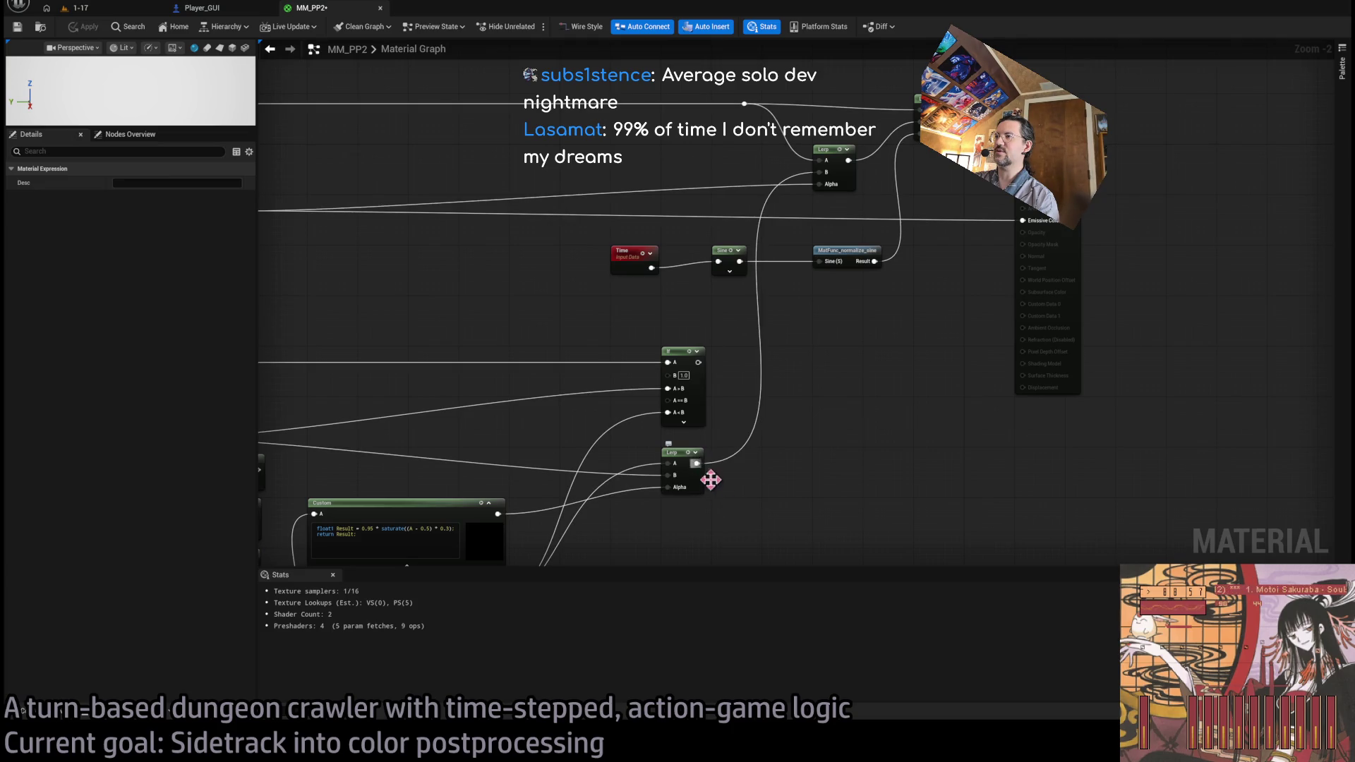
pyautogui.moveTo(607, 576); pyautogui.dragTo(592, 414)
pyautogui.moveTo(482, 352)
pyautogui.mouseDown()
pyautogui.moveTo(629, 39)
pyautogui.moveTo(1005, 192)
pyautogui.mouseUp()
pyautogui.click(83, 26)
pyautogui.click(79, 8)
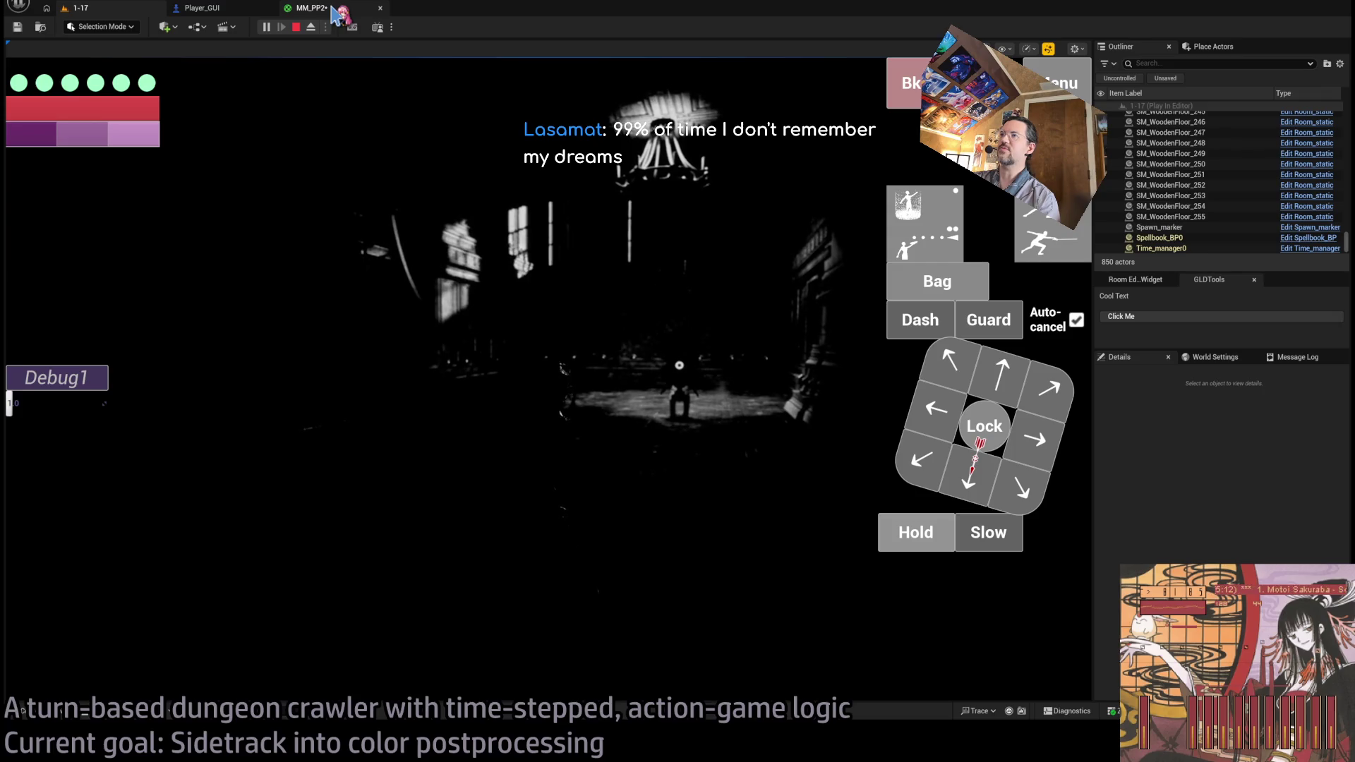
pyautogui.click(333, 8)
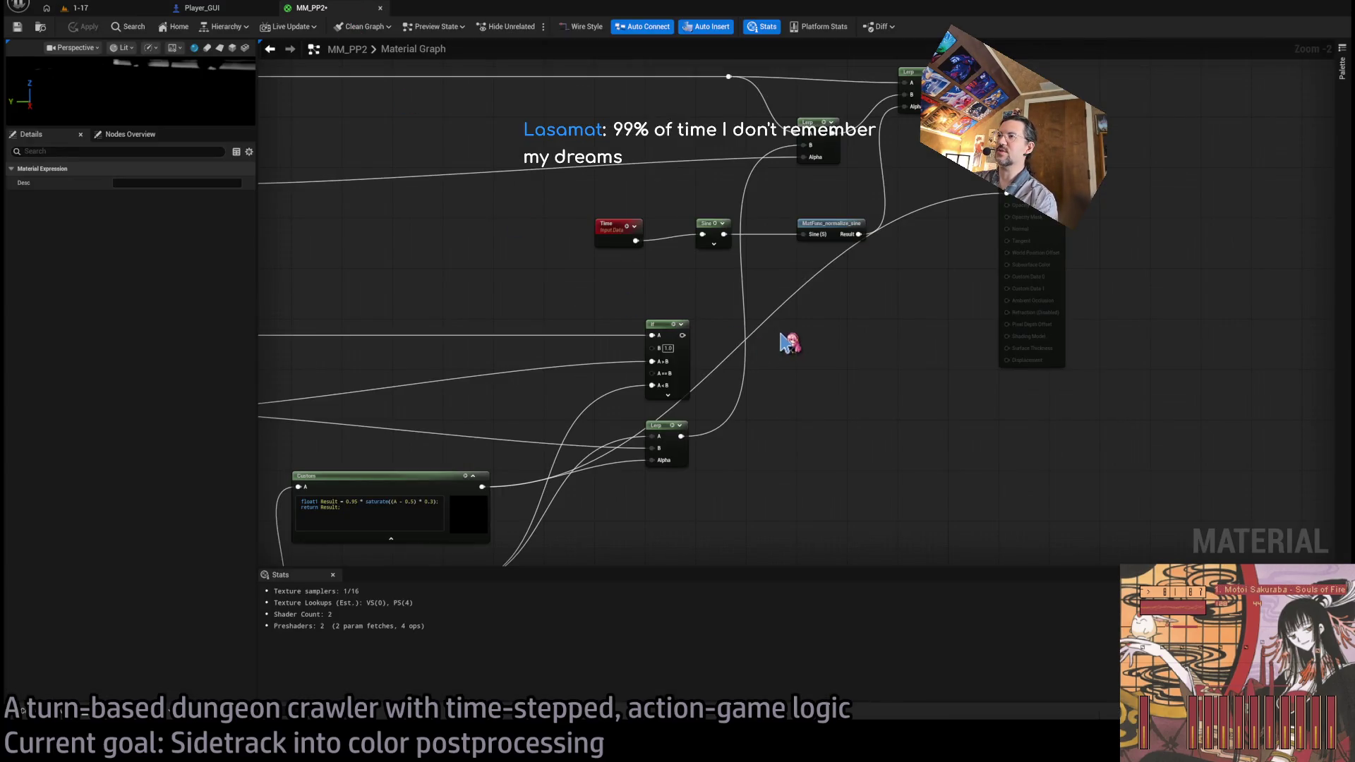
# - Add a Subtract node after Saturate and subtract the Custom node's output in it
pyautogui.moveTo(828, 364); pyautogui.dragTo(944, 332)
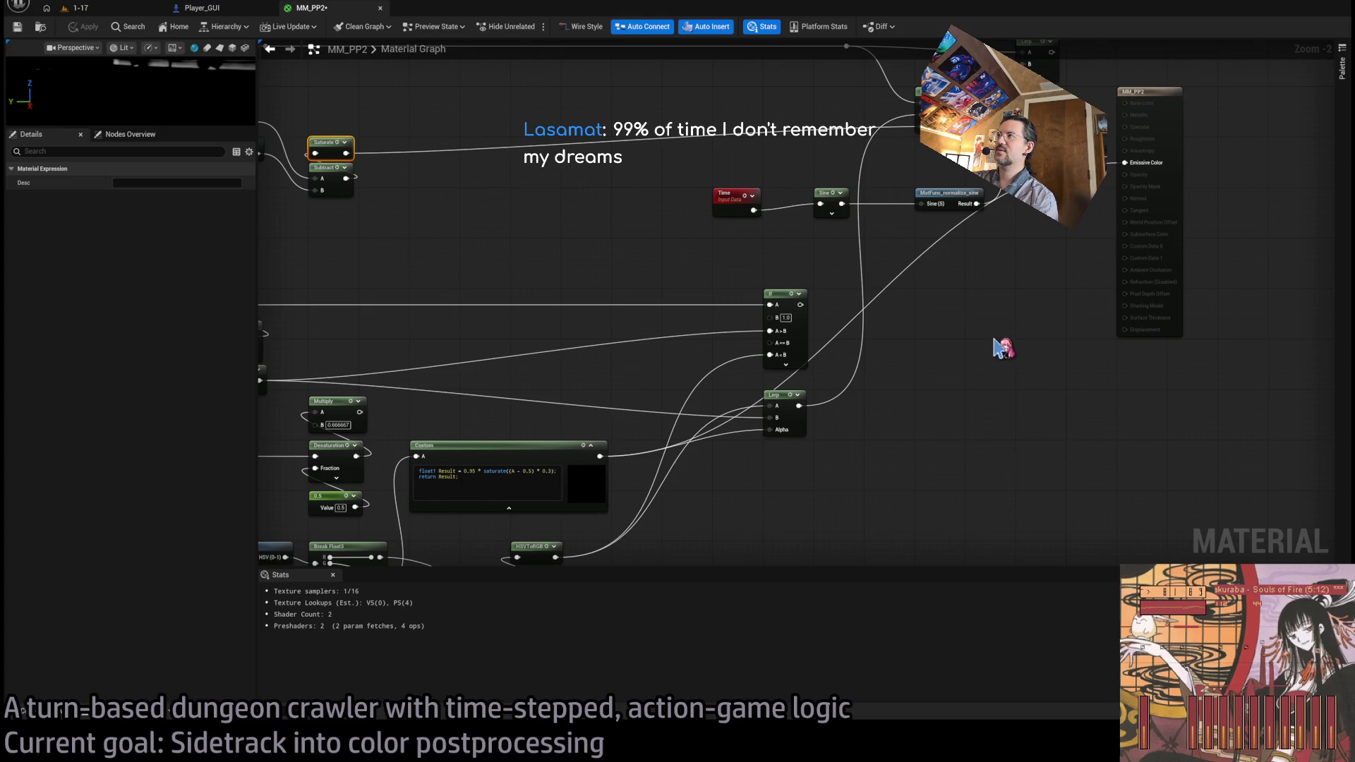
pyautogui.click(968, 419)
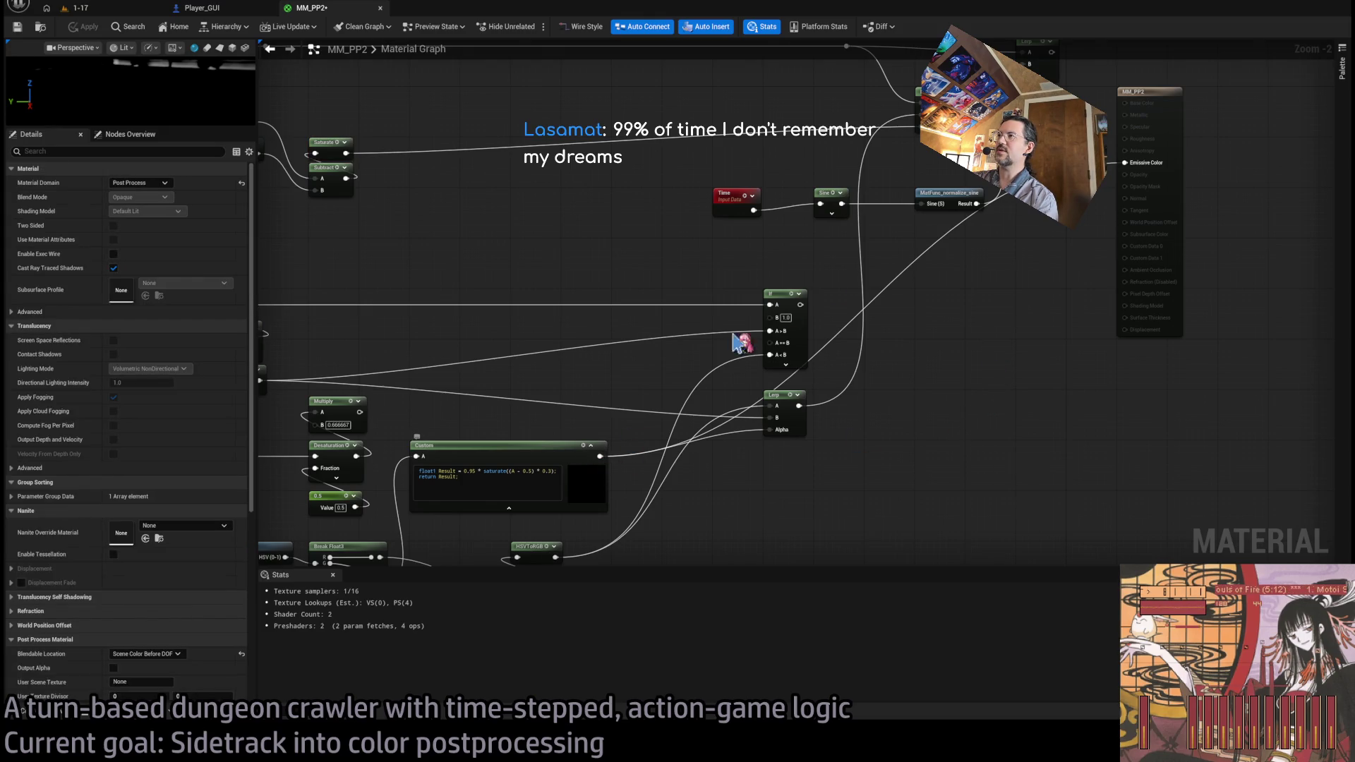
pyautogui.moveTo(592, 198); pyautogui.dragTo(709, 308)
pyautogui.moveTo(463, 264); pyautogui.dragTo(695, 318)
pyautogui.moveTo(716, 515)
pyautogui.mouseDown()
pyautogui.moveTo(685, 281)
pyautogui.moveTo(715, 294)
pyautogui.moveTo(690, 256)
pyautogui.mouseUp()
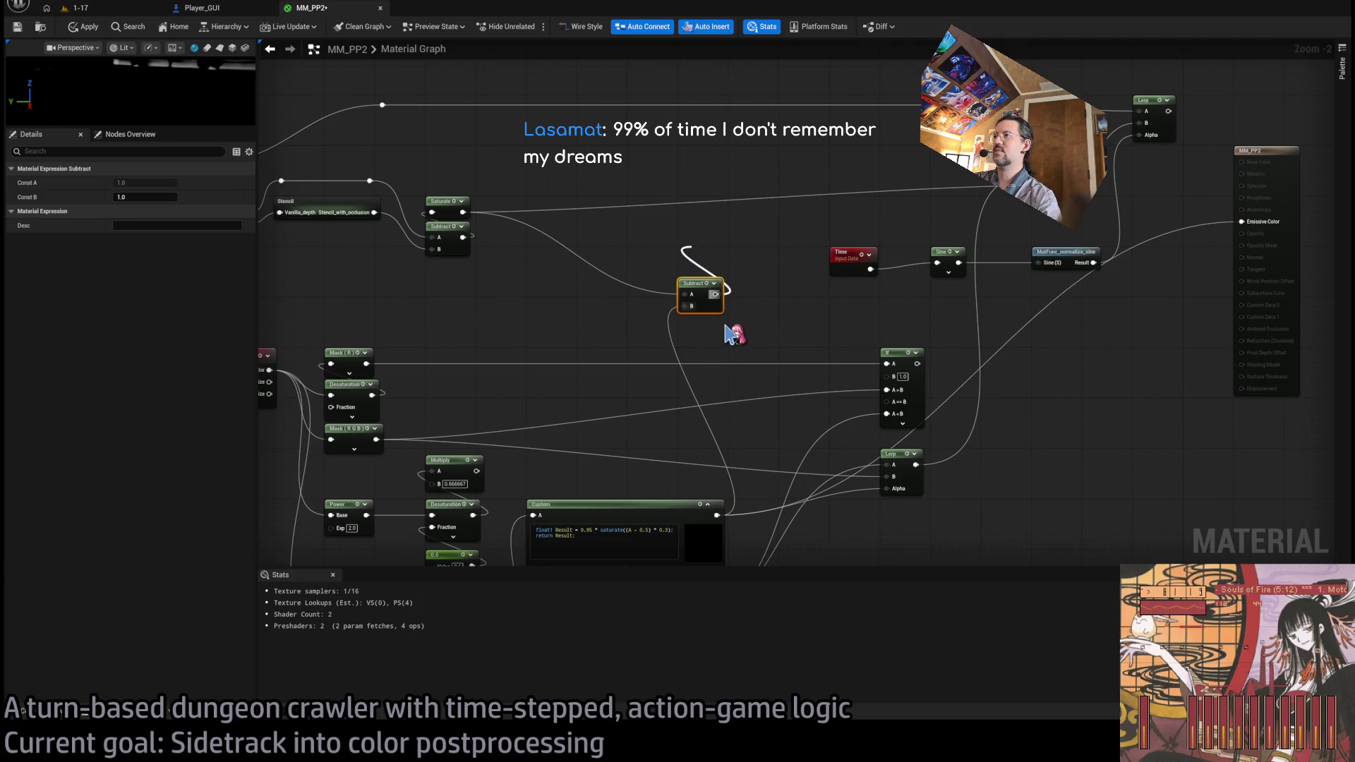
# - Clamp the Subtract result with a new Saturate node and compare in the running game
pyautogui.moveTo(733, 334); pyautogui.dragTo(706, 257)
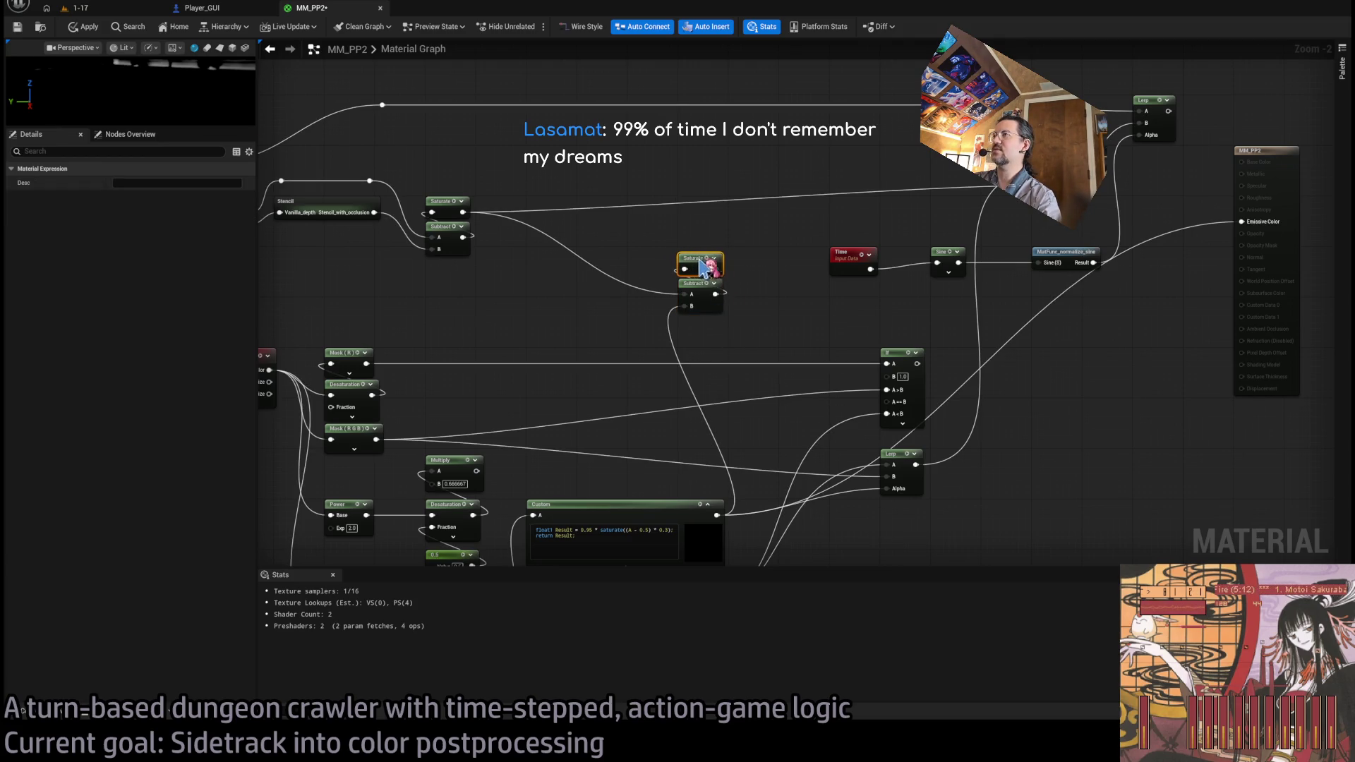
pyautogui.click(763, 260)
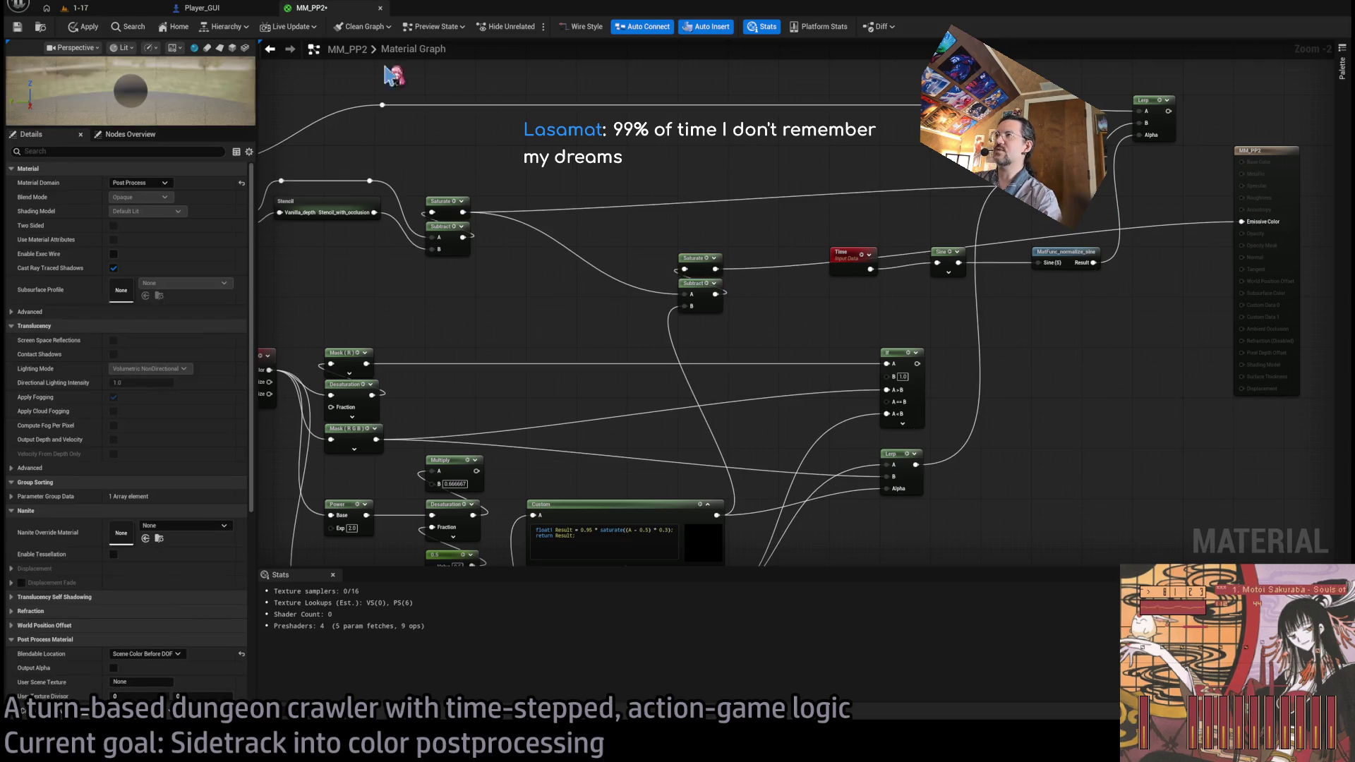
pyautogui.click(79, 8)
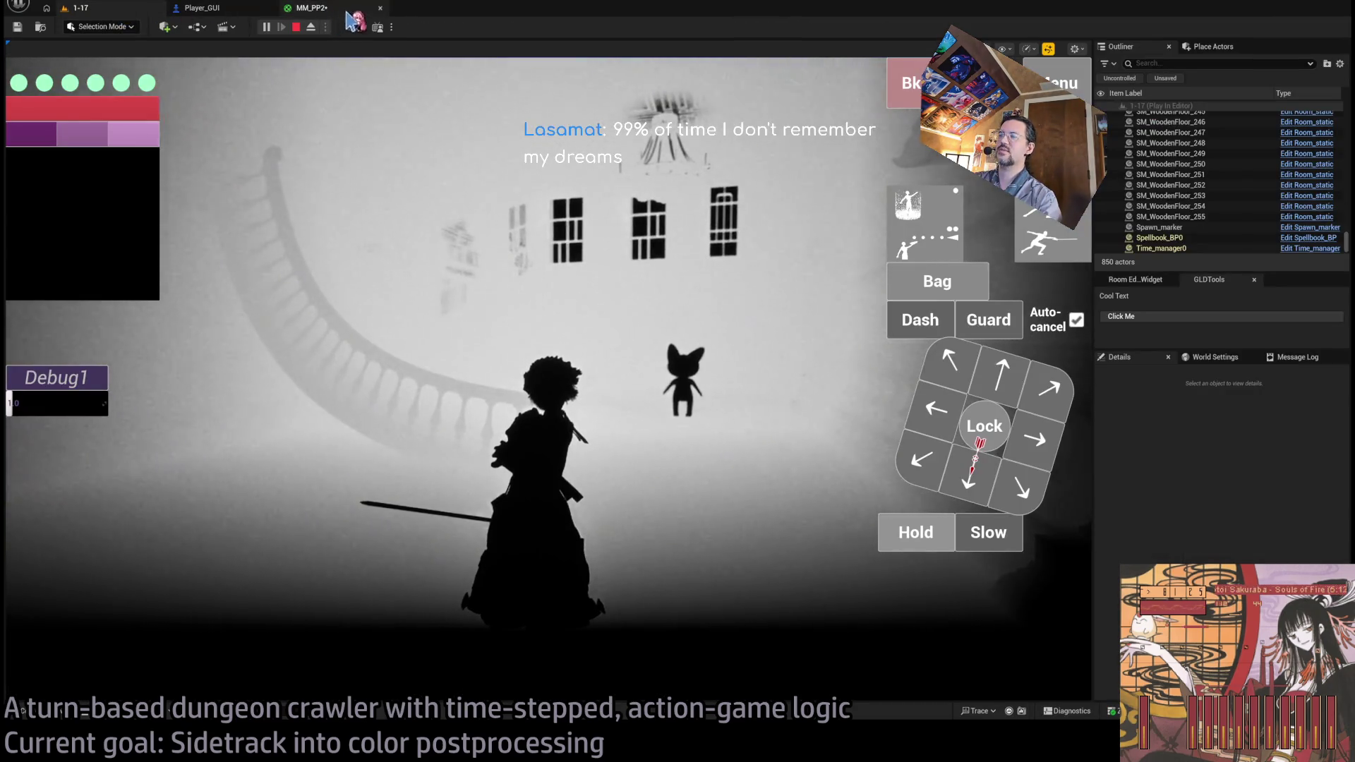
pyautogui.click(331, 8)
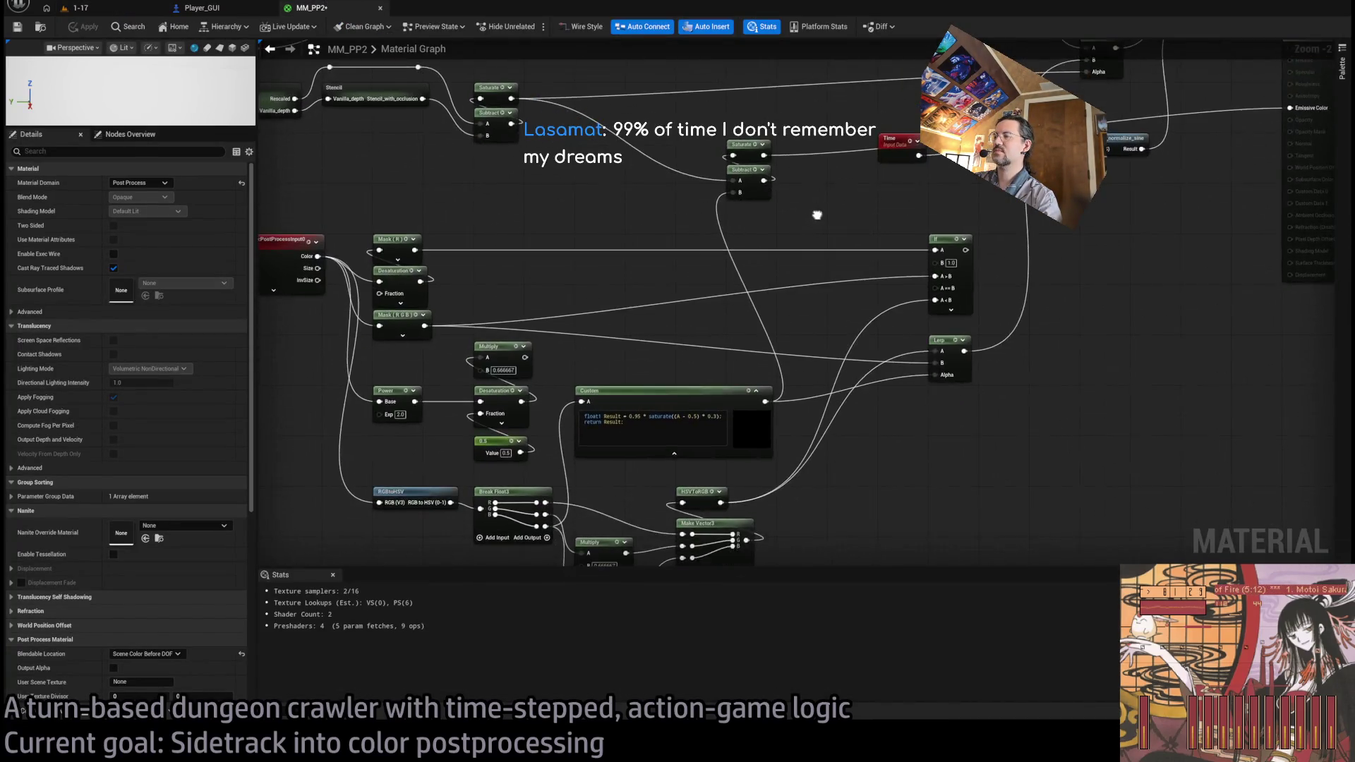
pyautogui.click(79, 7)
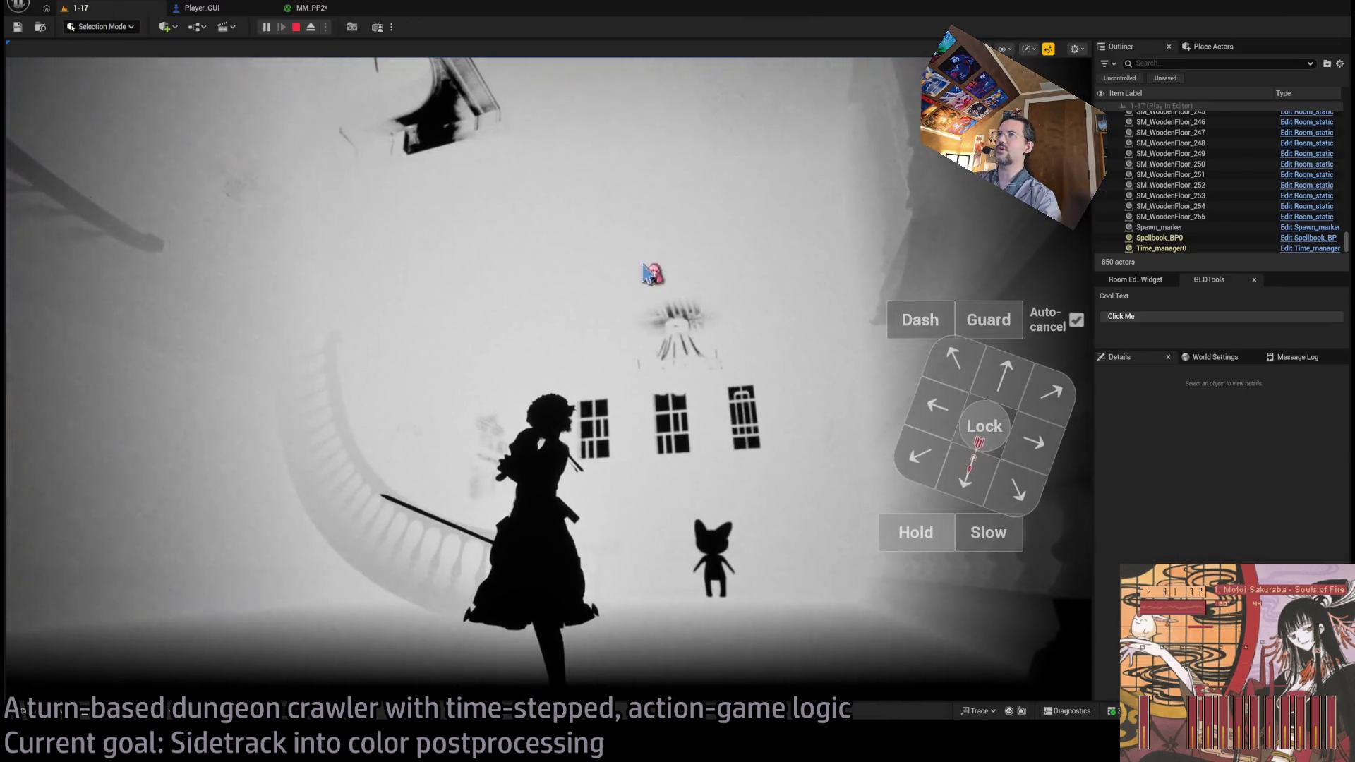
pyautogui.click(653, 274)
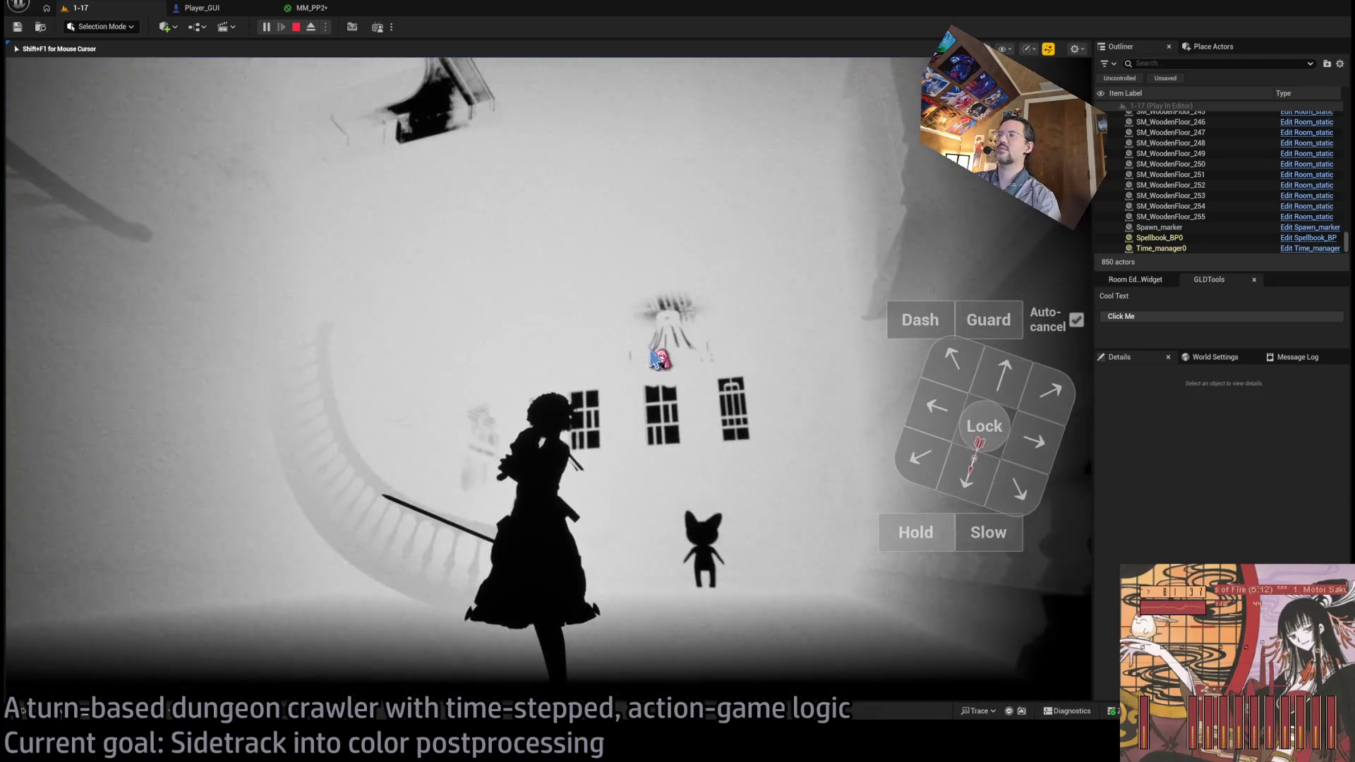
pyautogui.click(311, 7)
# - Wire the Fresnel result into Emissive Color, apply, and view the bright edge lines
pyautogui.moveTo(692, 381); pyautogui.dragTo(699, 339)
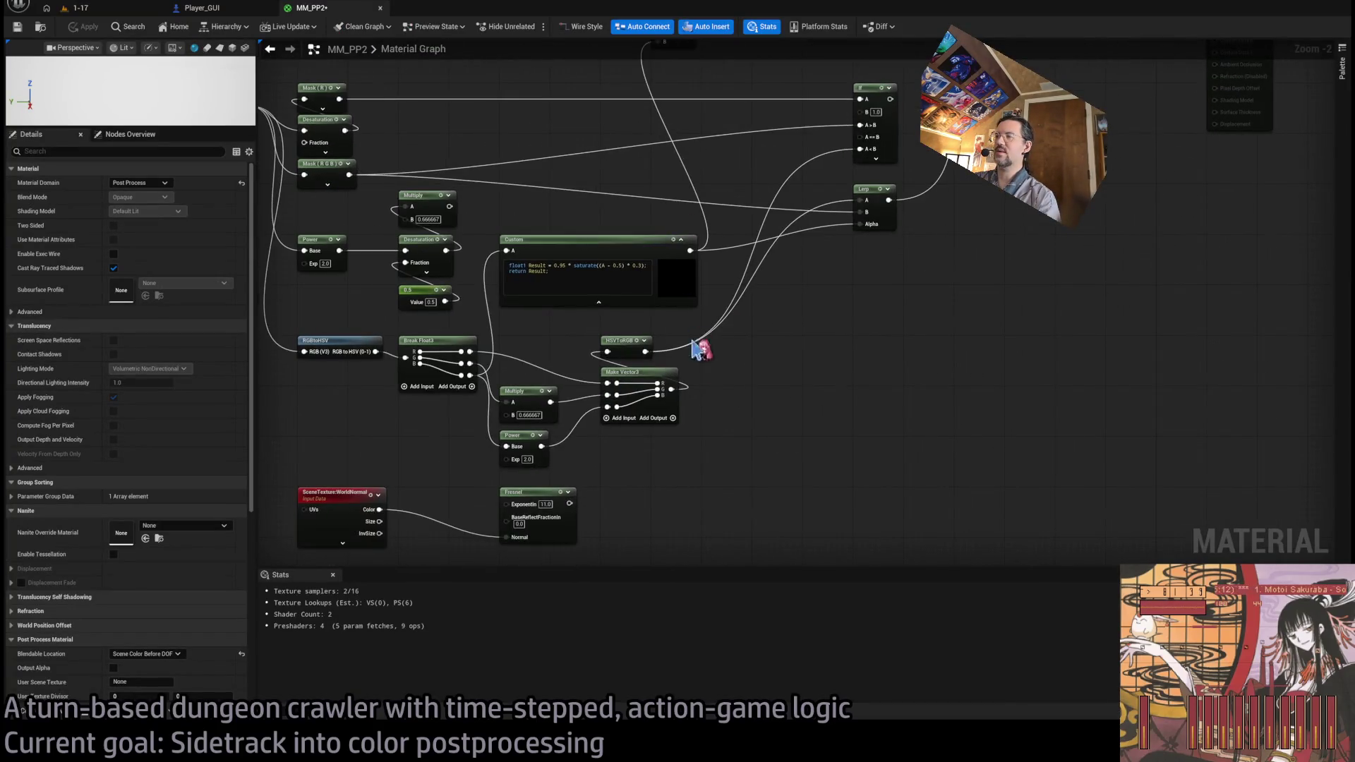
pyautogui.moveTo(564, 283); pyautogui.dragTo(564, 533)
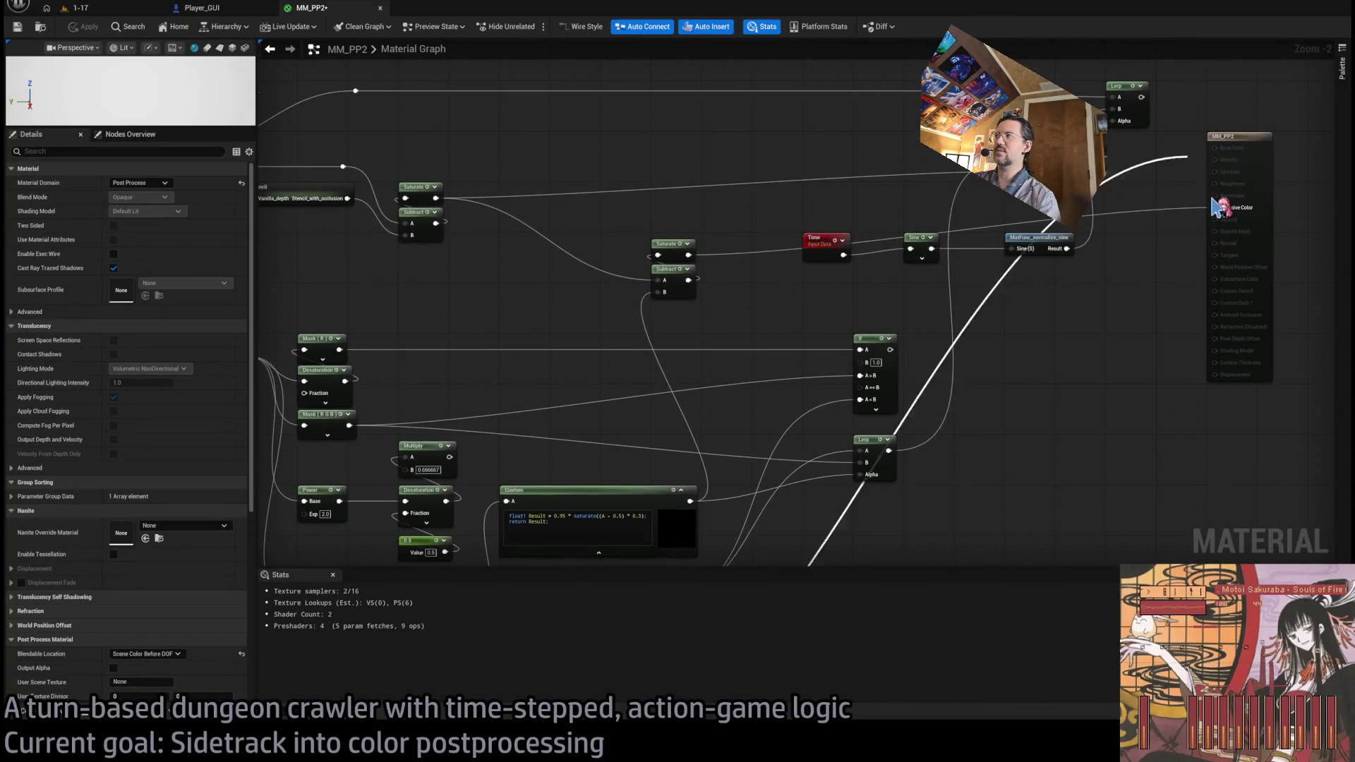
pyautogui.click(82, 28)
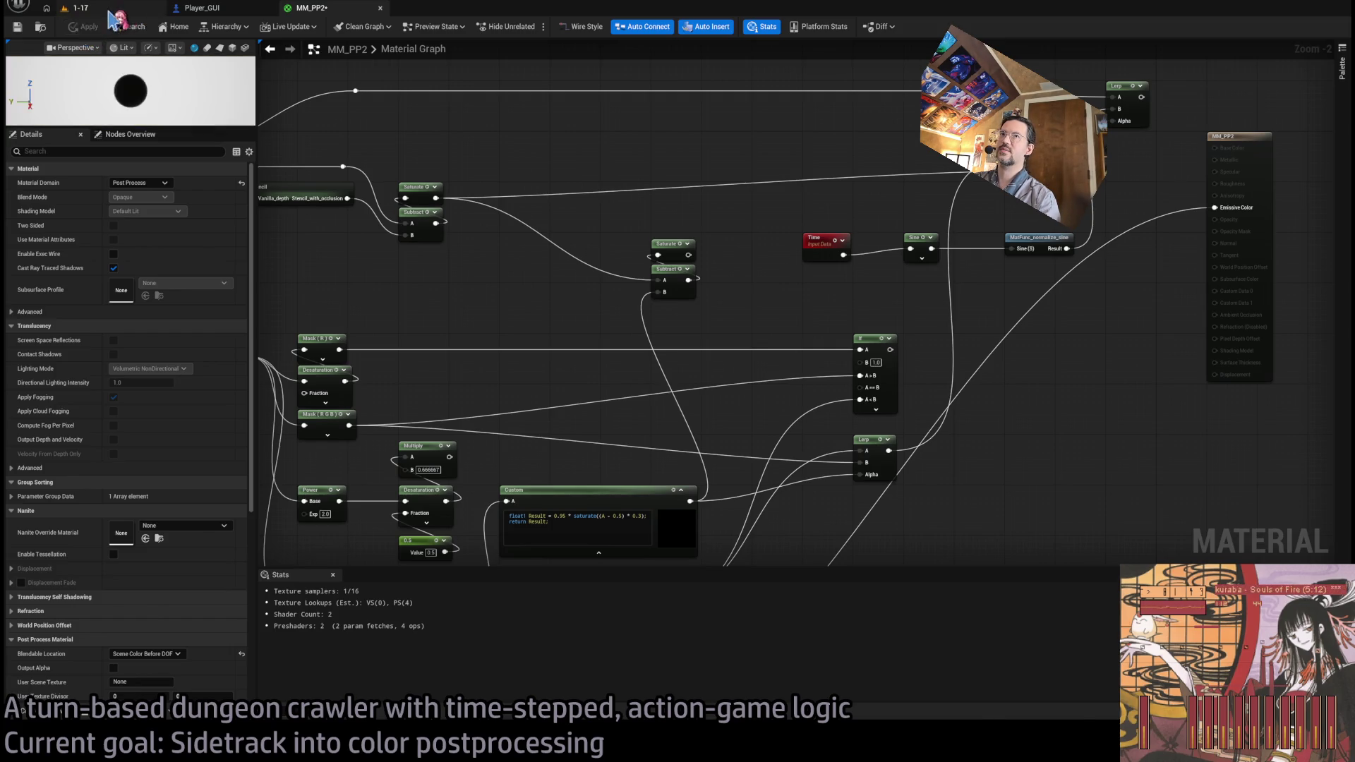
pyautogui.click(76, 8)
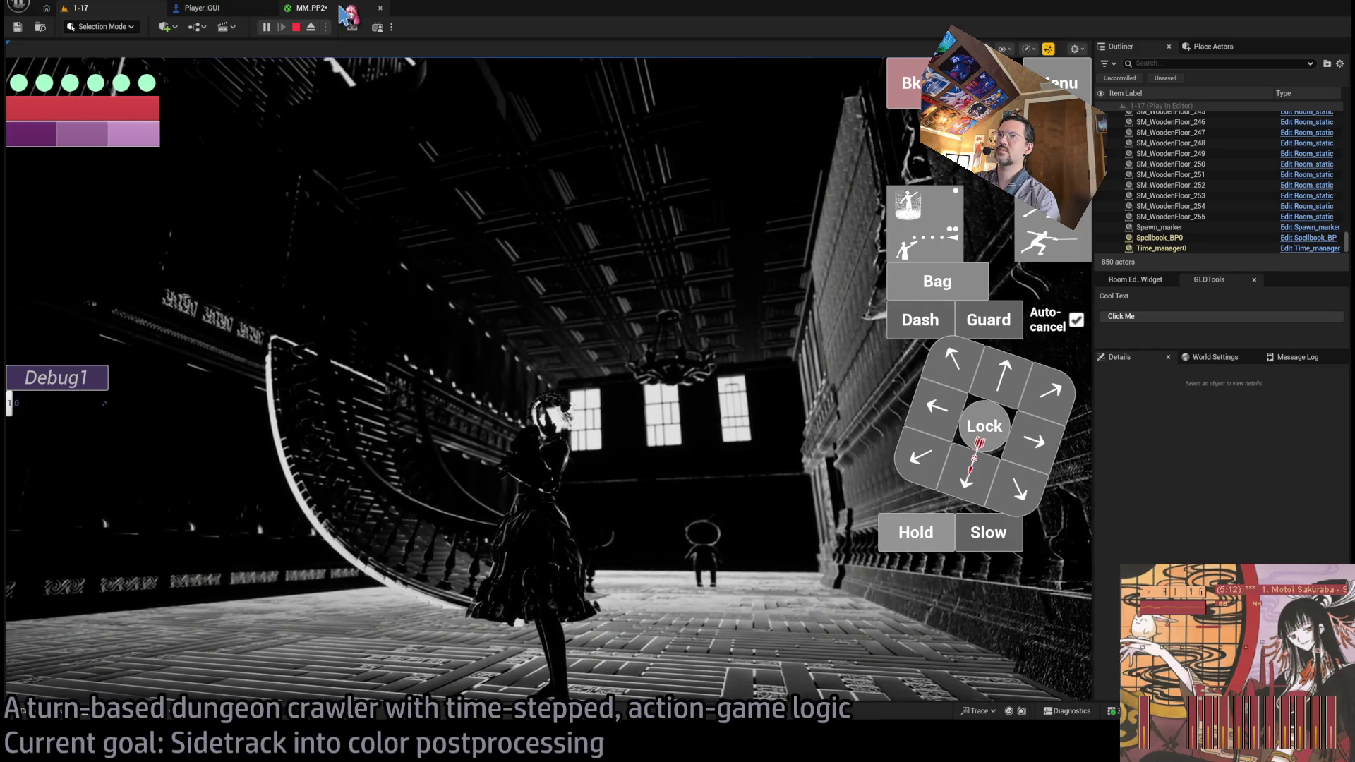
pyautogui.click(340, 9)
pyautogui.moveTo(675, 326); pyautogui.dragTo(696, 62)
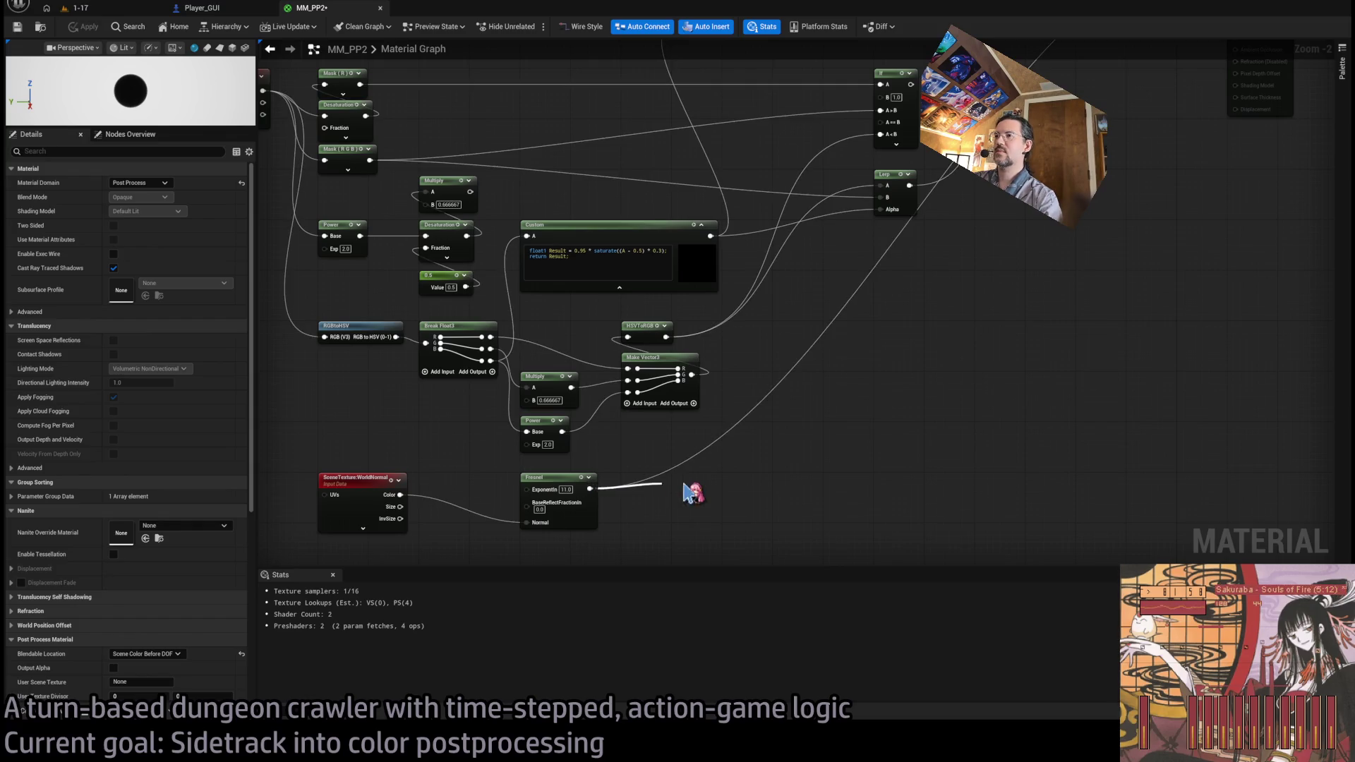
# - Nudge the upper Saturate node and add a Subtract copy fed by the Fresnel in B
pyautogui.moveTo(702, 106); pyautogui.dragTo(731, 274)
pyautogui.moveTo(711, 155)
pyautogui.mouseDown()
pyautogui.moveTo(810, 181)
pyautogui.moveTo(712, 151)
pyautogui.moveTo(723, 146)
pyautogui.moveTo(730, 222)
pyautogui.mouseUp()
pyautogui.hotkey('ctrl', 'w')
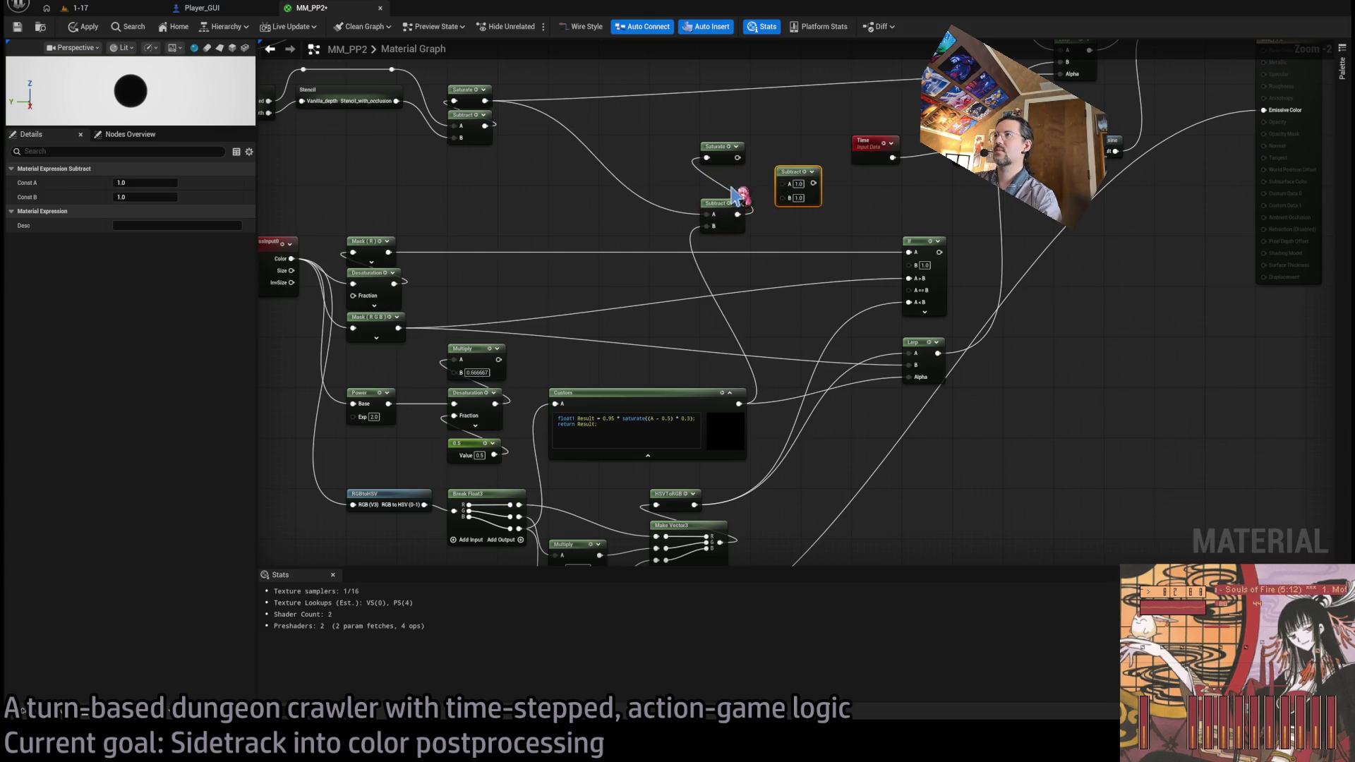
pyautogui.scroll(-5, 775, 400)
pyautogui.moveTo(559, 437)
pyautogui.mouseDown()
pyautogui.moveTo(644, 24)
pyautogui.moveTo(641, 202)
pyautogui.moveTo(736, 203)
pyautogui.mouseUp()
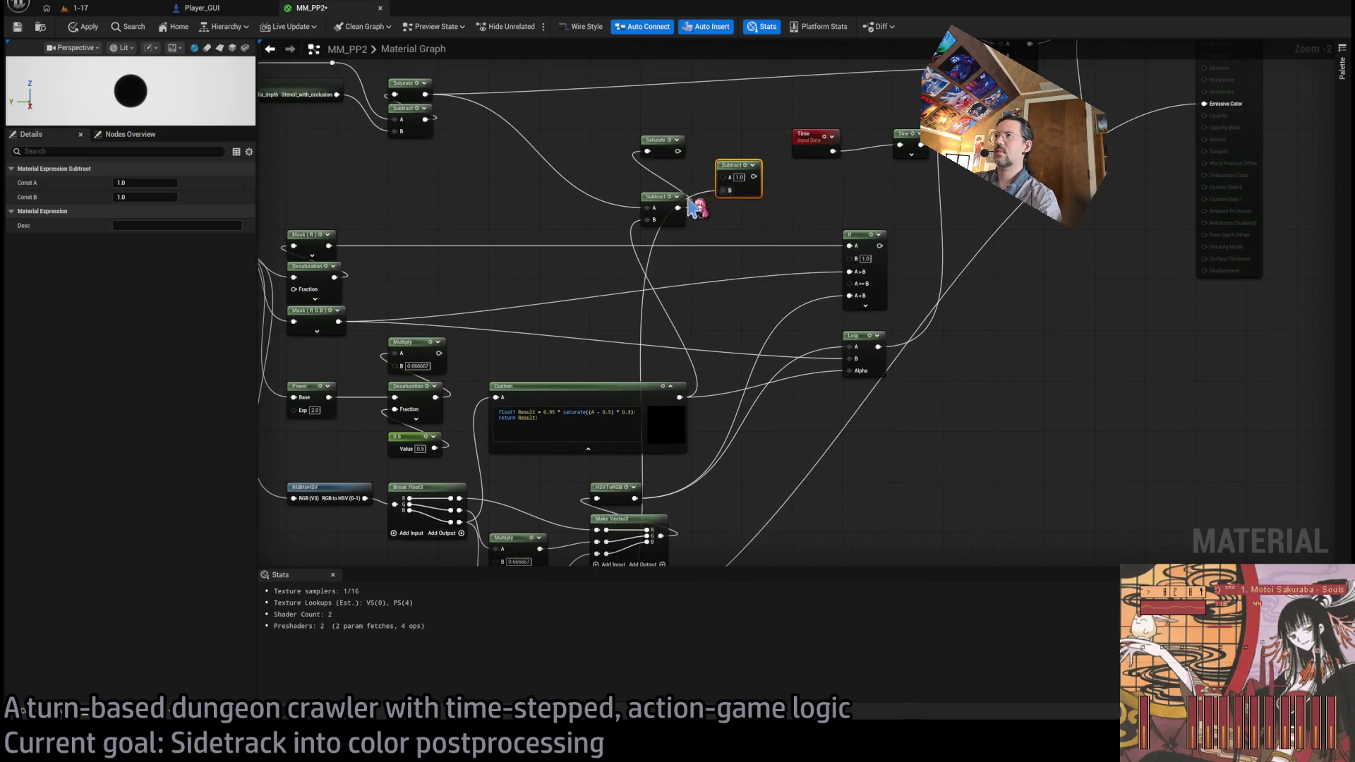
# - Preview the Saturate result as output, undo it, apply, and look down the corridor in game
pyautogui.moveTo(678, 152); pyautogui.dragTo(1239, 106)
pyautogui.hotkey('ctrl', 'z')
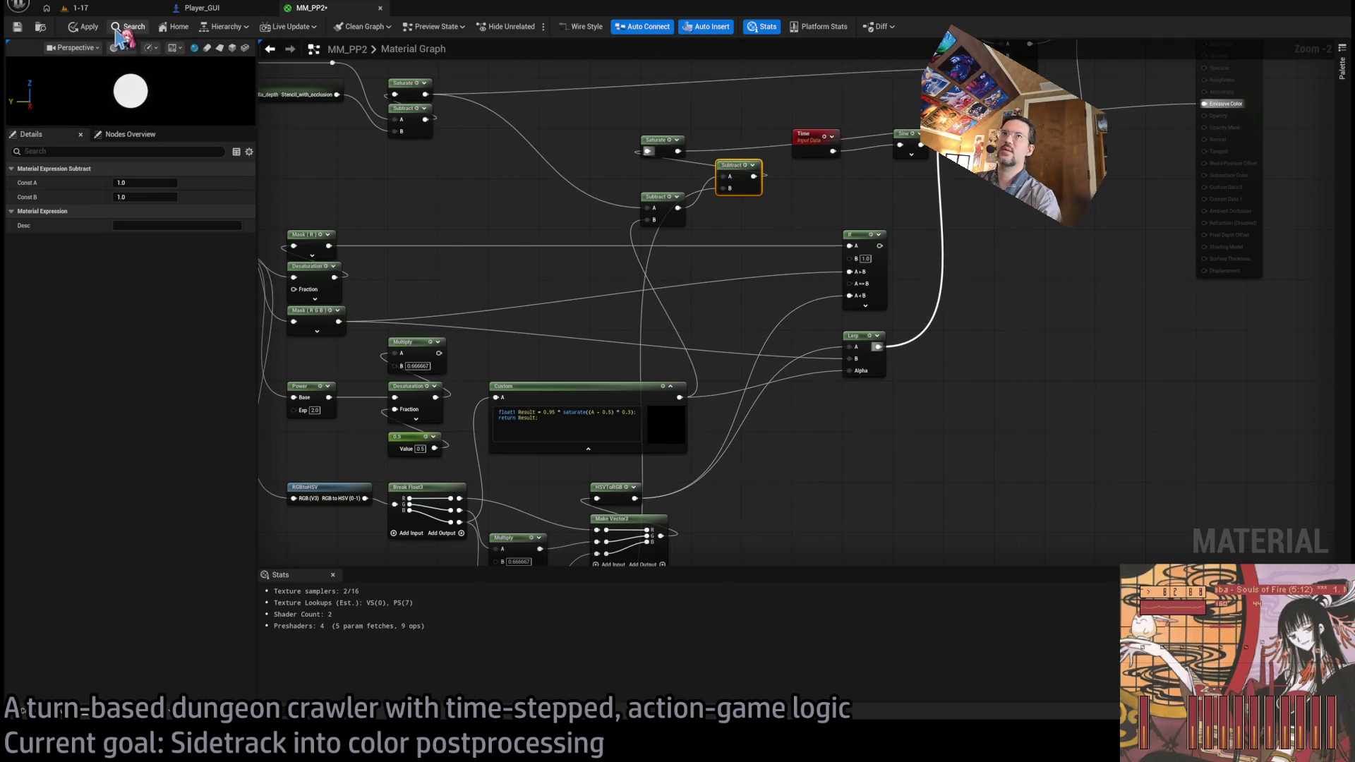
pyautogui.click(89, 27)
pyautogui.click(99, 10)
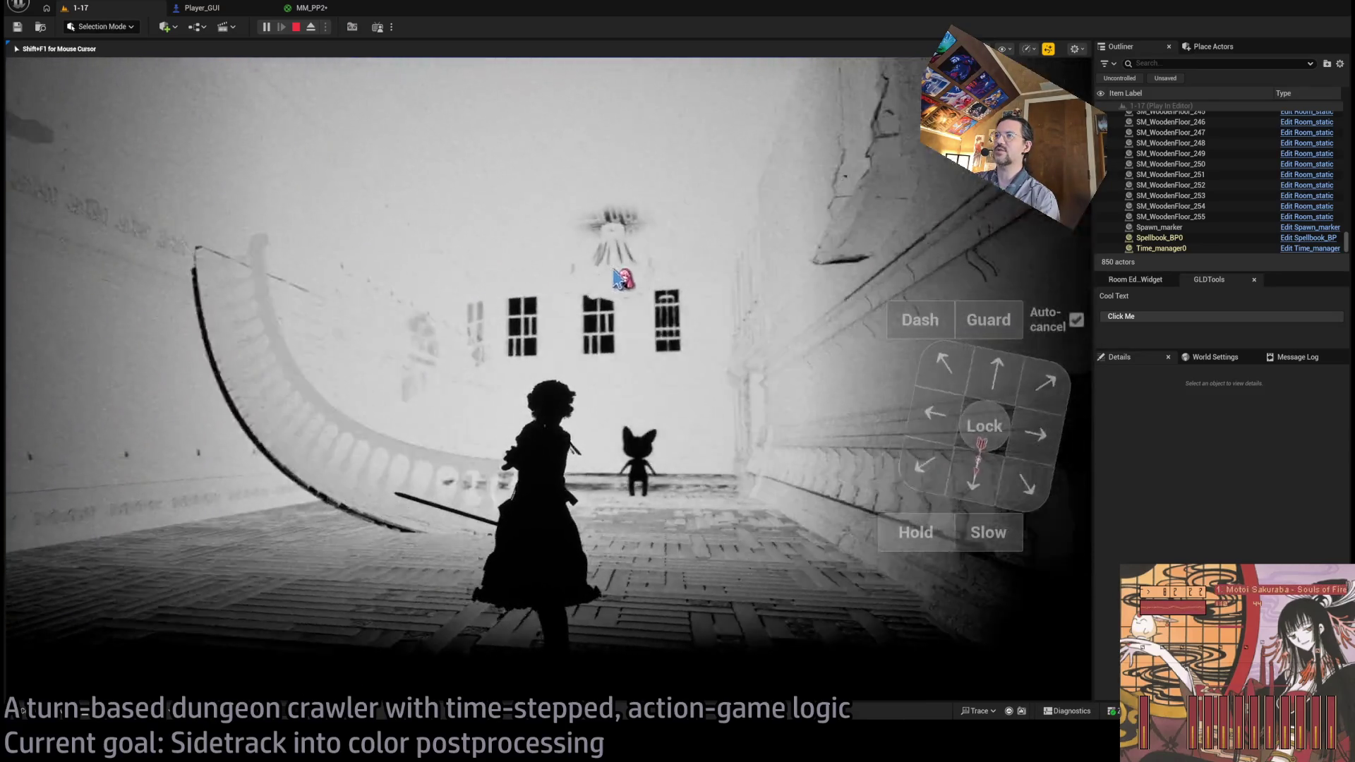
pyautogui.press('e')
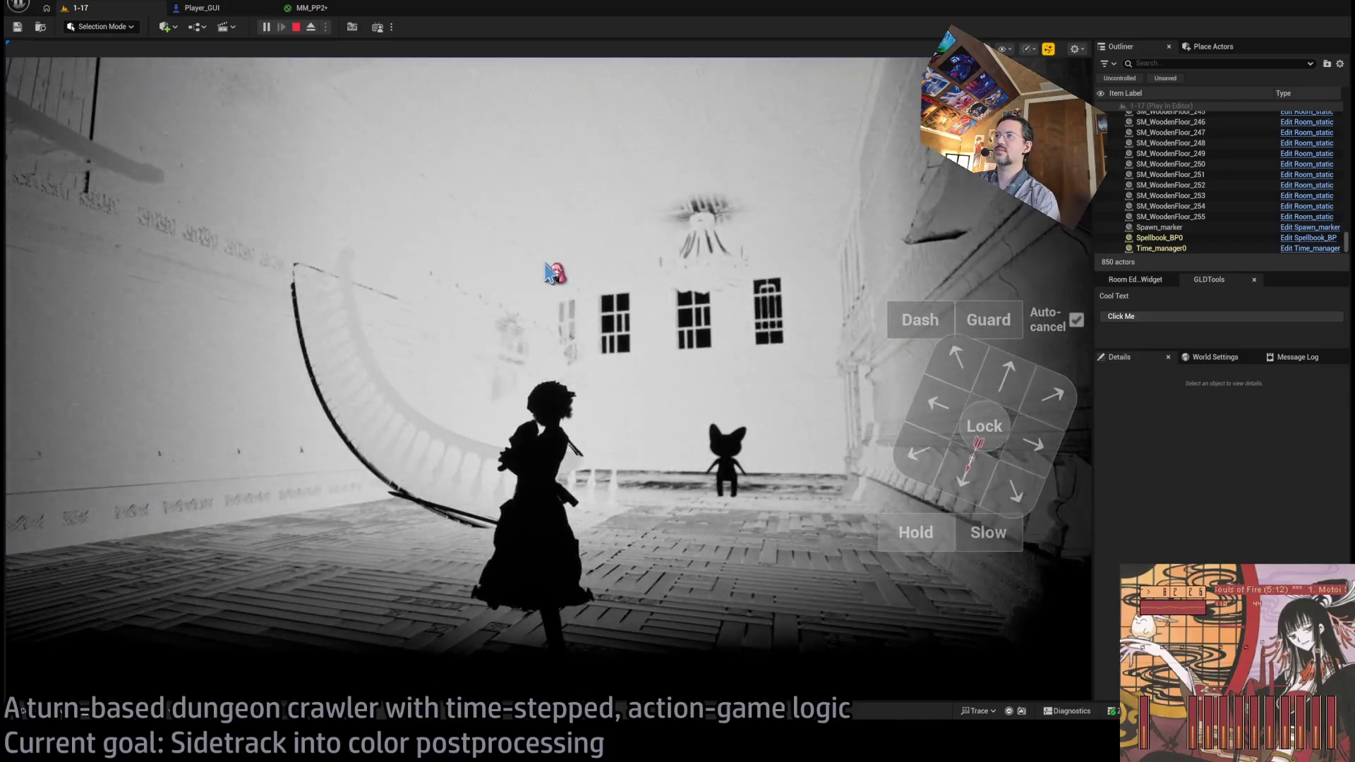
# - Set the Fresnel exponent to 5.0 and check the pale sketch look up and down in game
pyautogui.click(311, 7)
pyautogui.scroll(3, 675, 429)
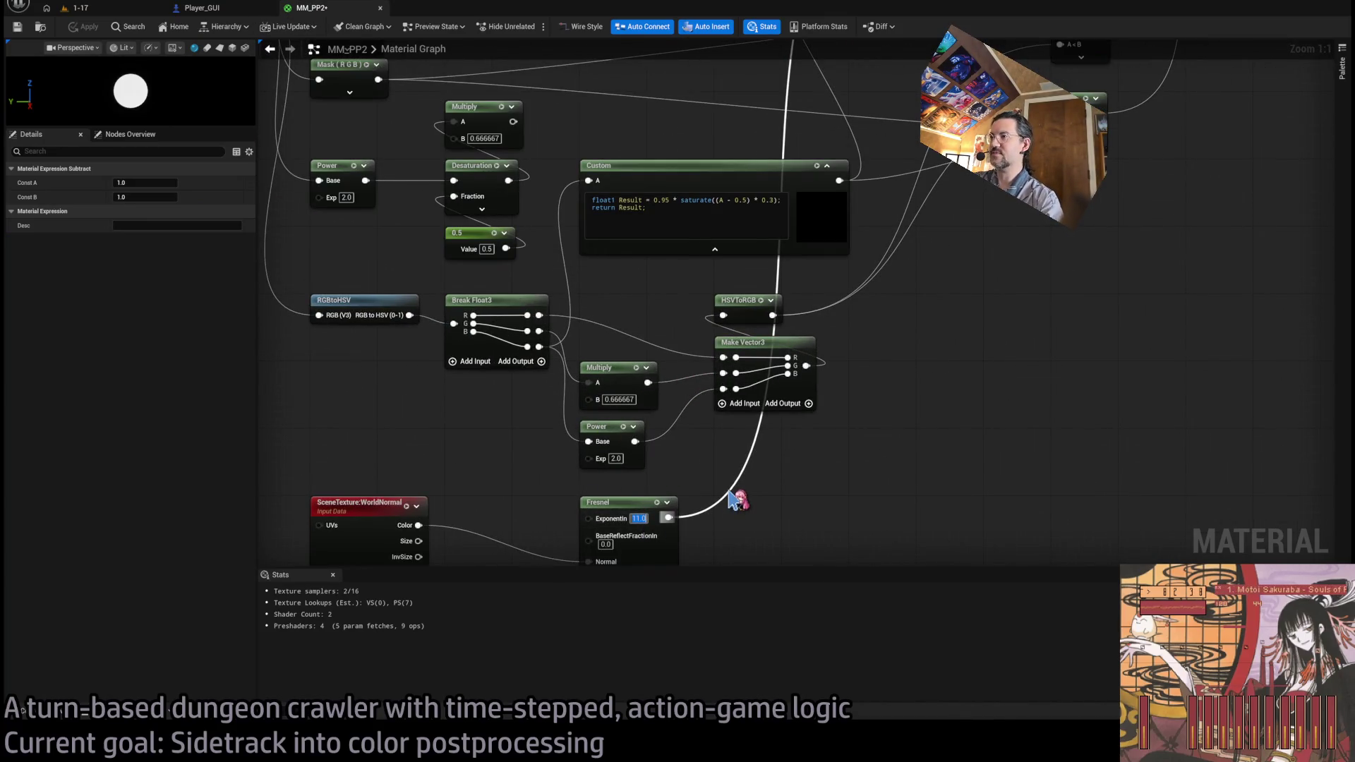
pyautogui.write('5')
pyautogui.press('Return')
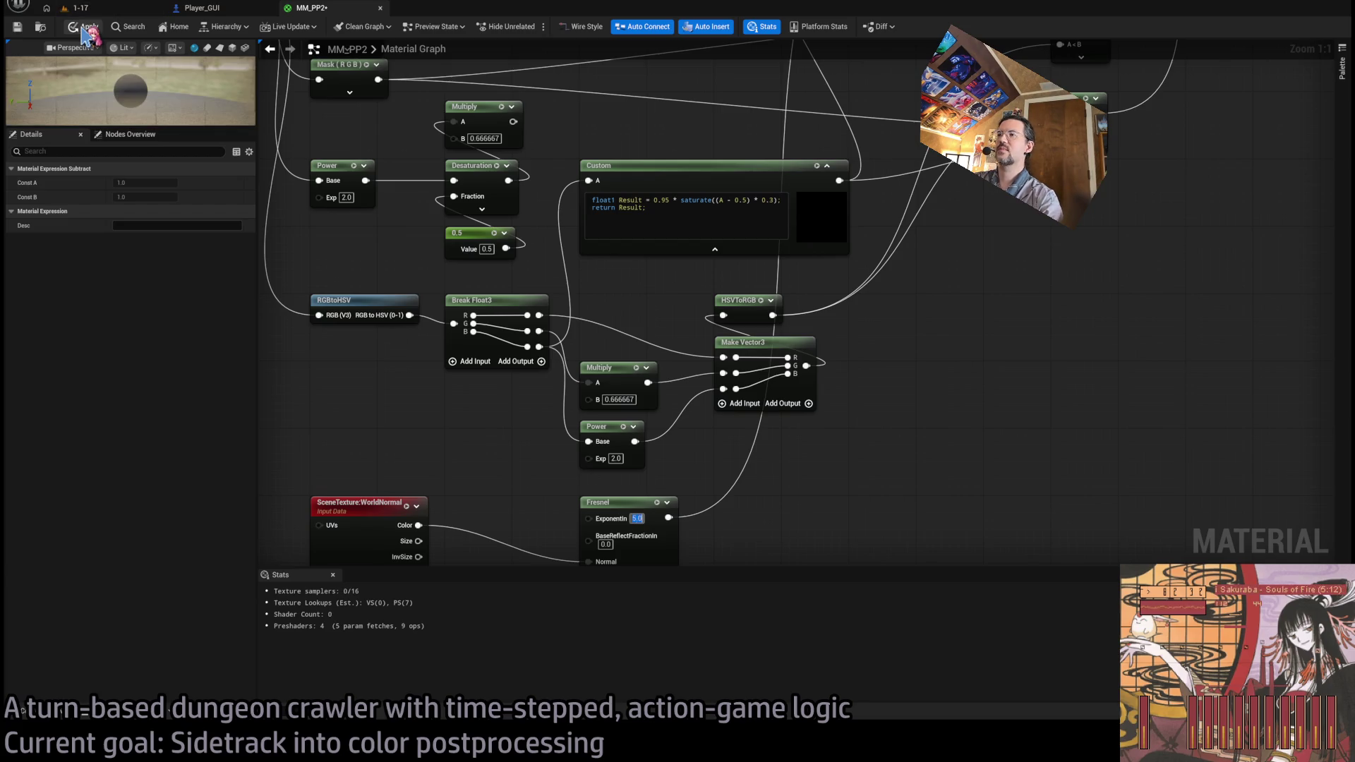
pyautogui.click(85, 9)
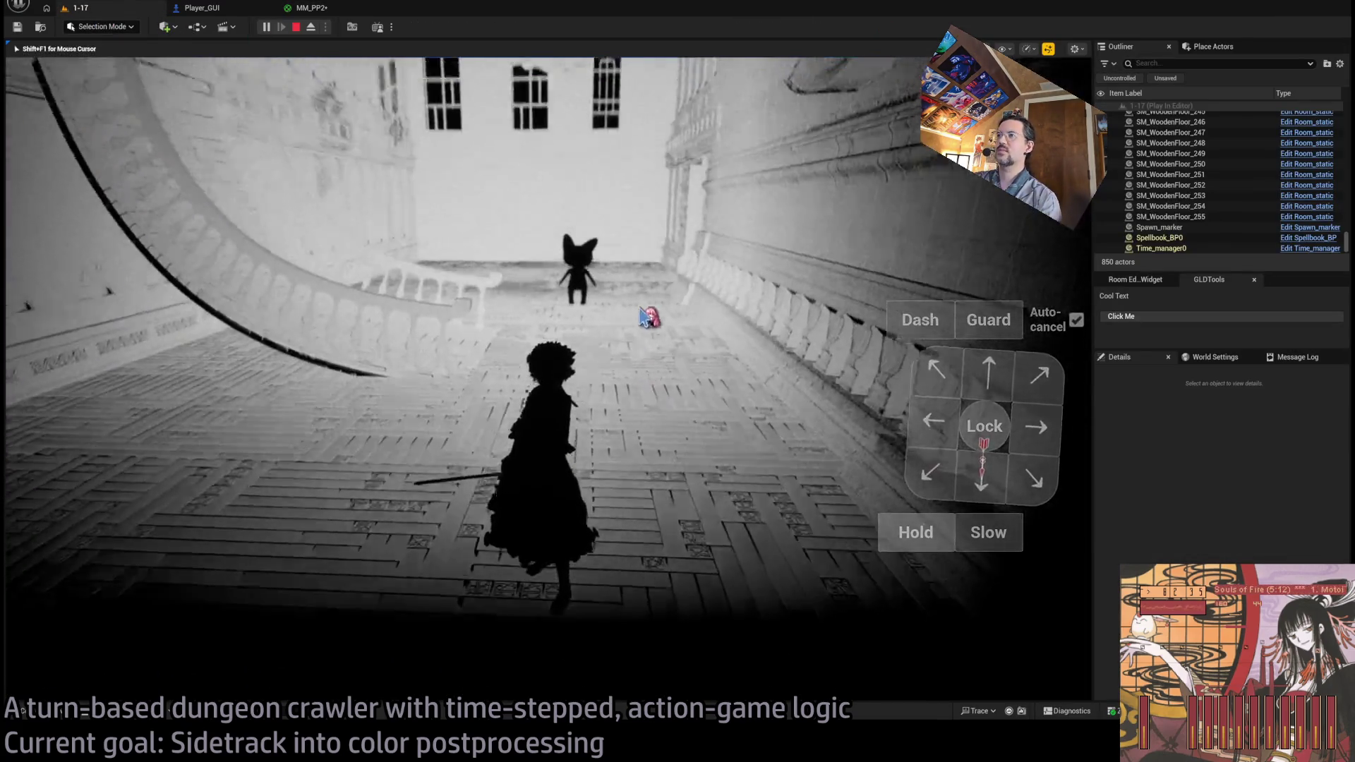
pyautogui.moveTo(643, 317)
pyautogui.mouseDown()
pyautogui.moveTo(638, 239)
pyautogui.moveTo(606, 226)
pyautogui.mouseUp()
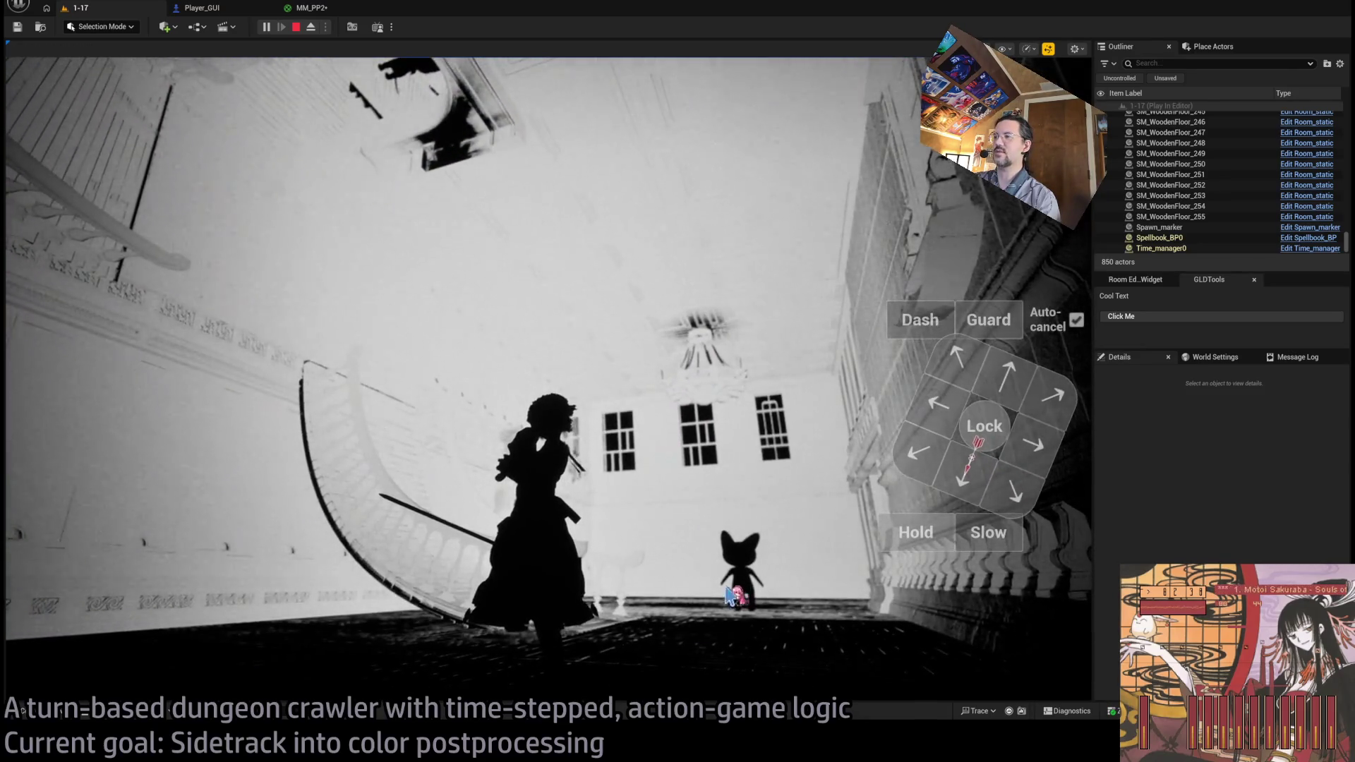
pyautogui.moveTo(730, 630)
pyautogui.mouseDown()
pyautogui.moveTo(692, 514)
pyautogui.moveTo(693, 671)
pyautogui.moveTo(720, 581)
pyautogui.mouseUp()
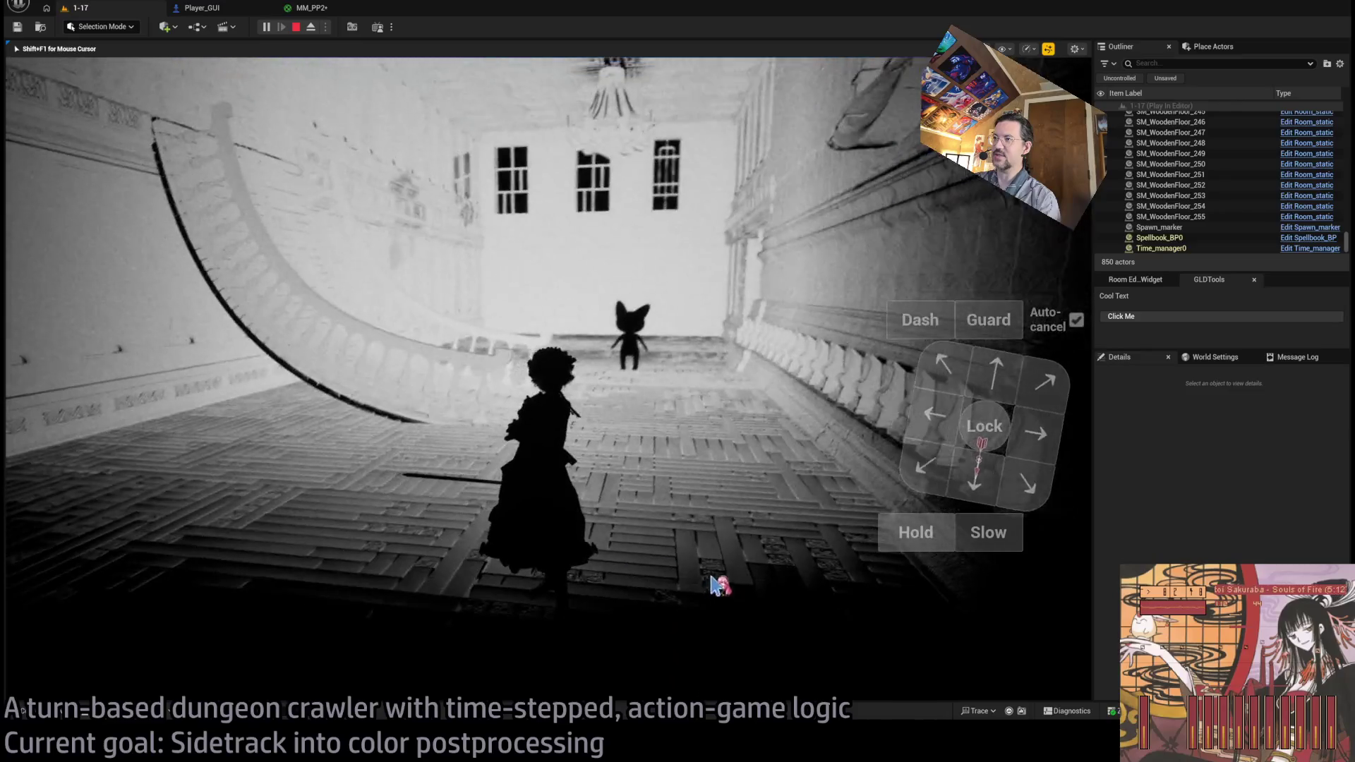
pyautogui.click(311, 8)
pyautogui.scroll(-3, 896, 315)
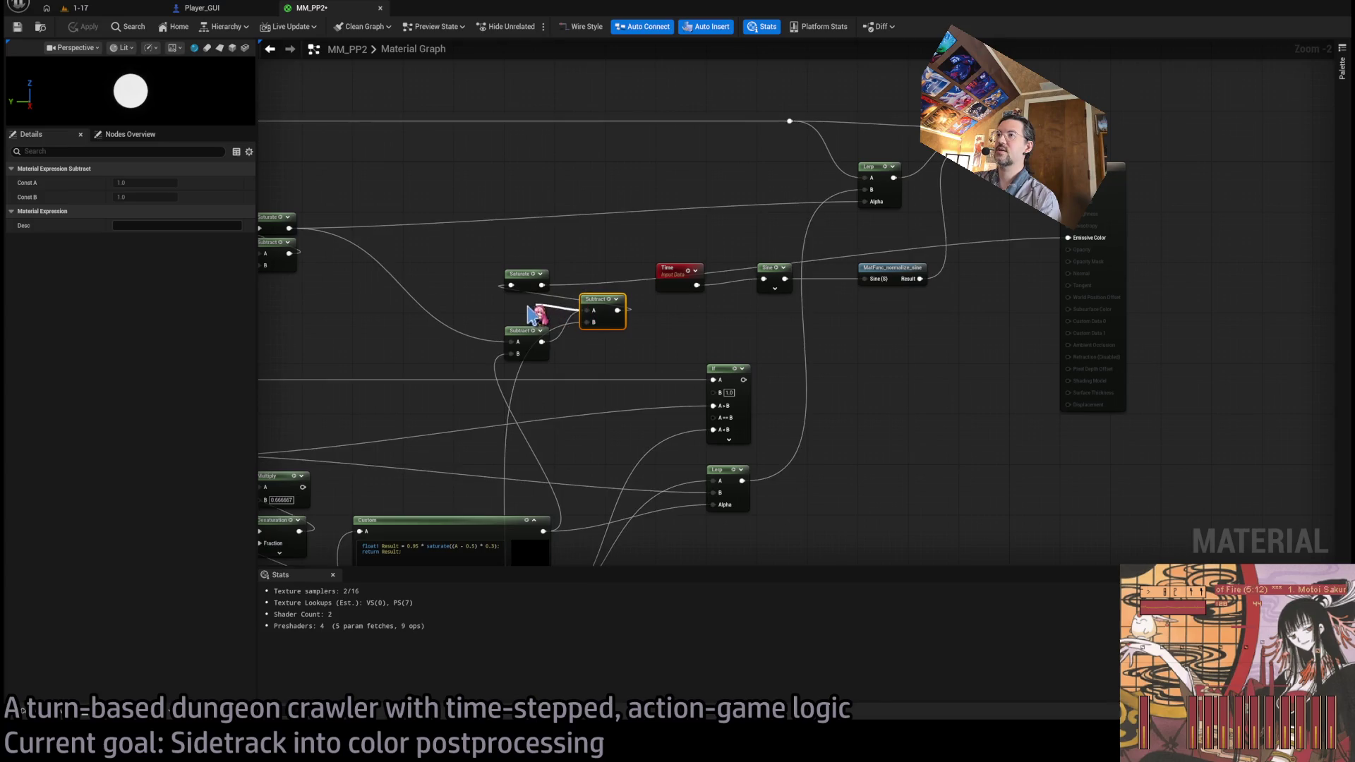
# - Wire the centre Saturate result into the Lerp's Alpha, apply, and preview the game
pyautogui.click(570, 272)
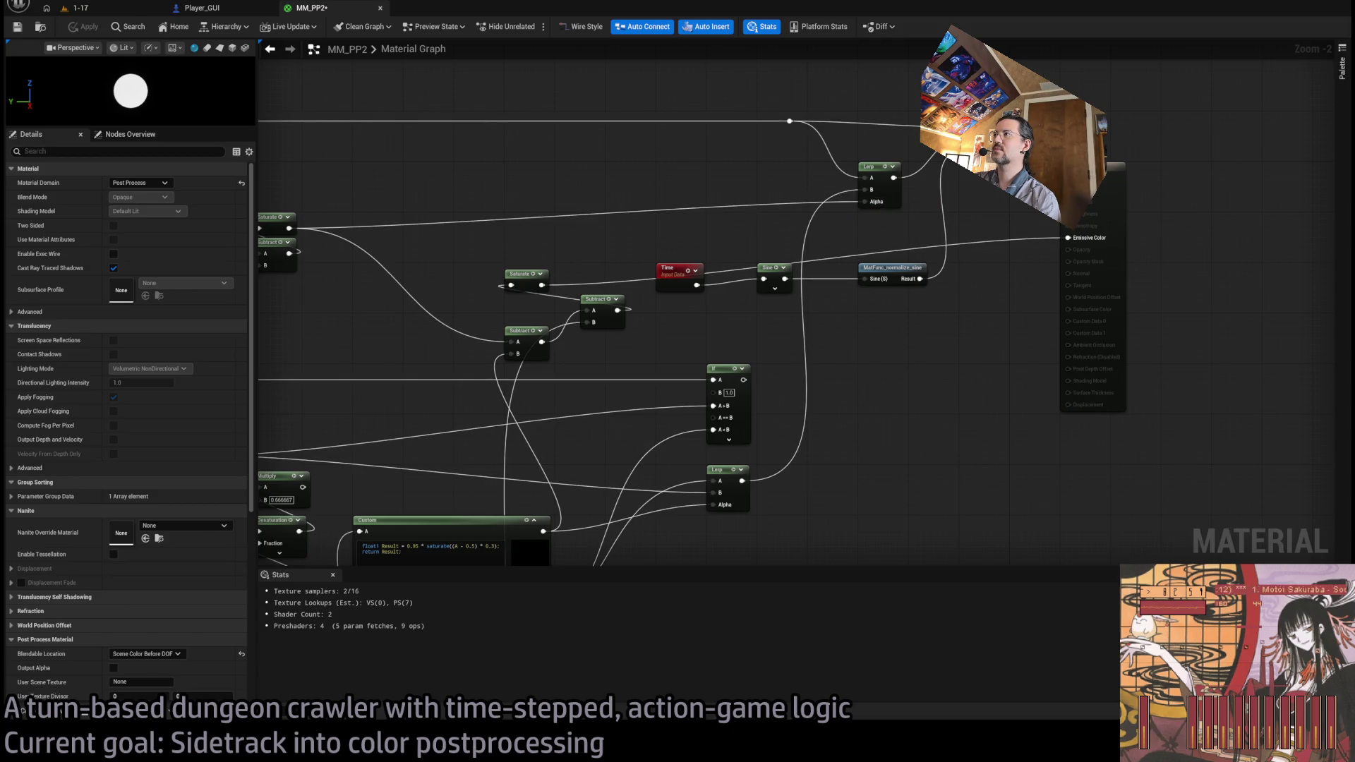
pyautogui.moveTo(541, 285); pyautogui.dragTo(876, 203)
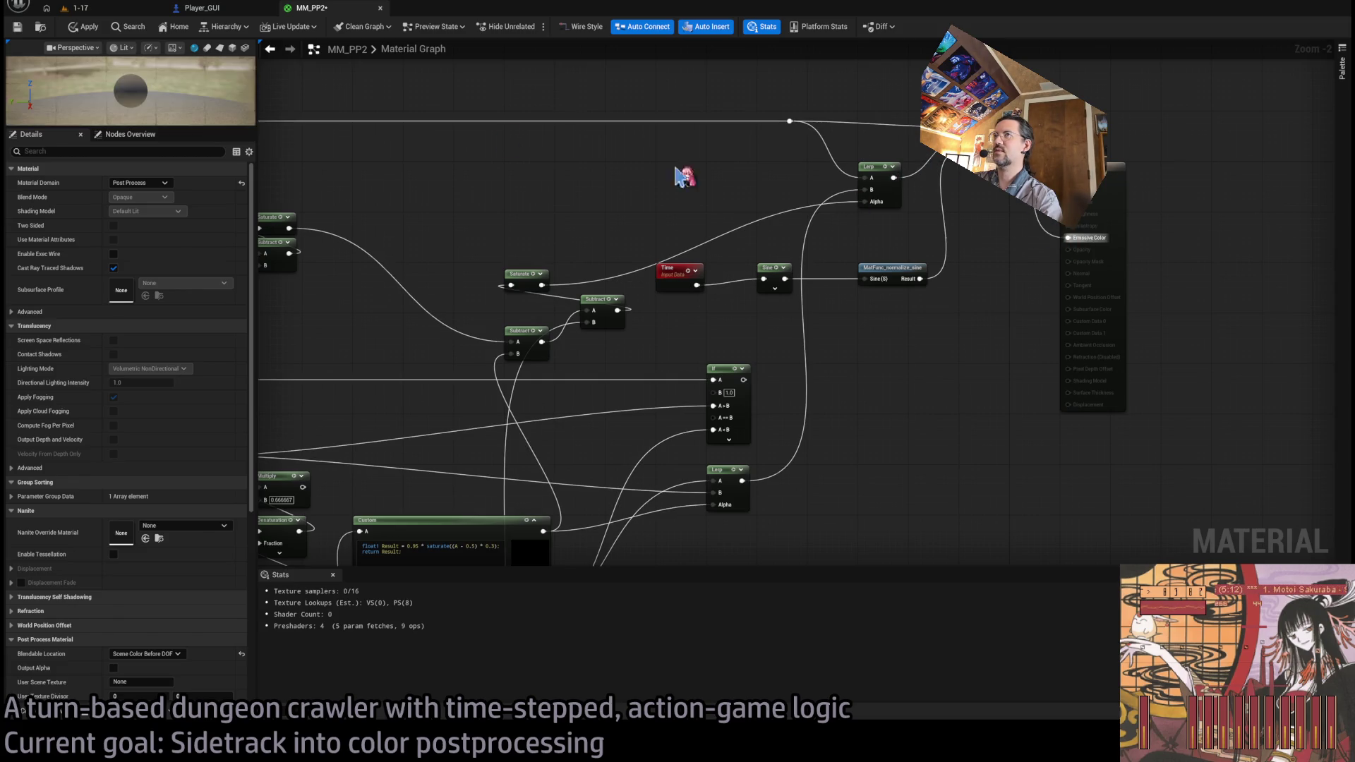
pyautogui.click(84, 27)
pyautogui.click(111, 10)
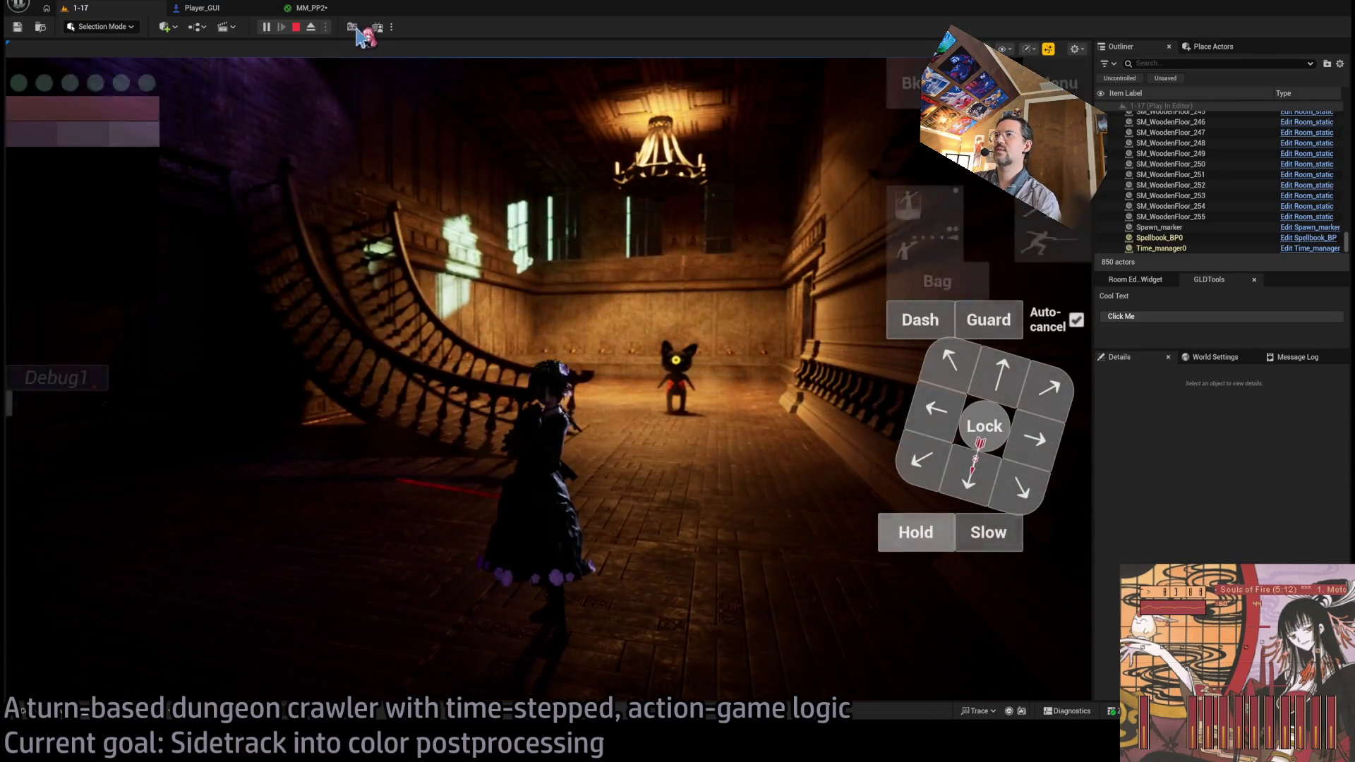
pyautogui.click(311, 8)
# - Reconnect the Lerp output to Emissive Color and look around the full-colour game view
pyautogui.moveTo(896, 182); pyautogui.dragTo(893, 177)
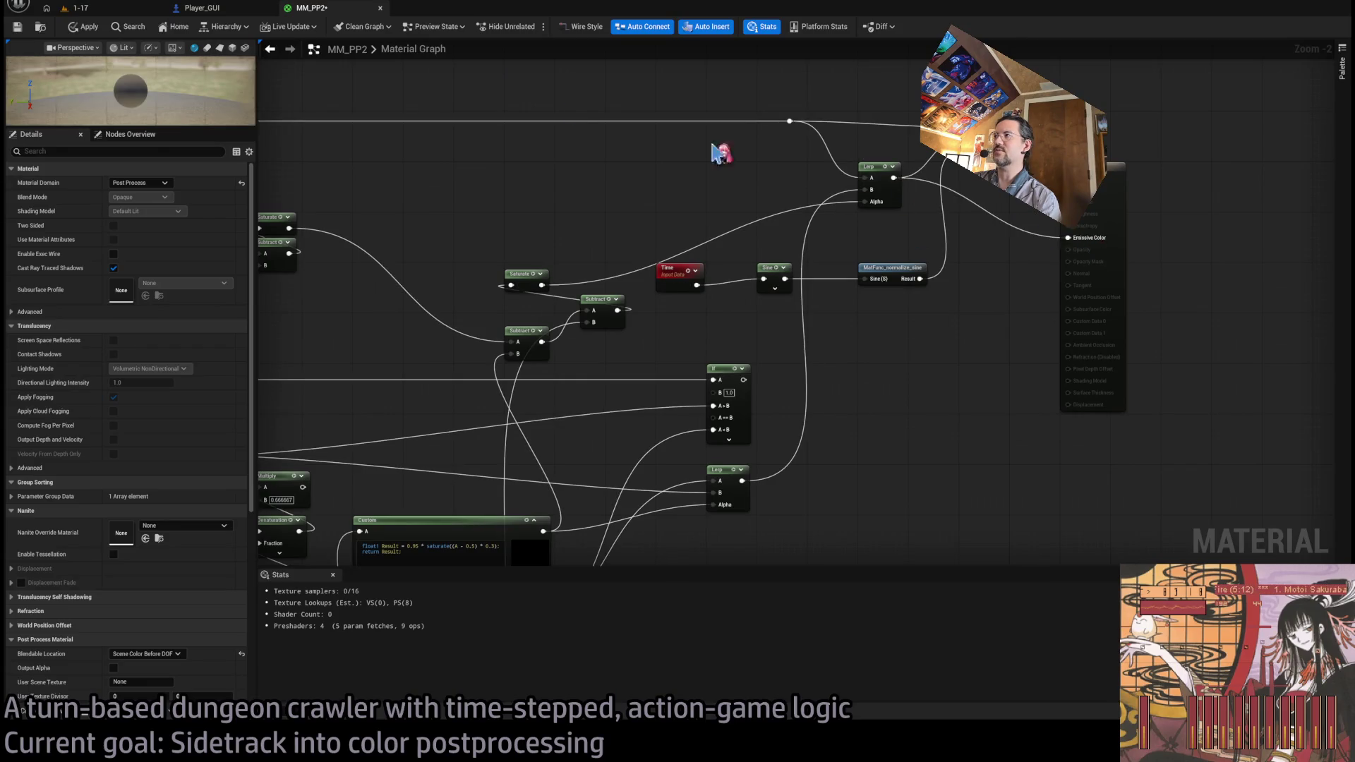
pyautogui.click(94, 10)
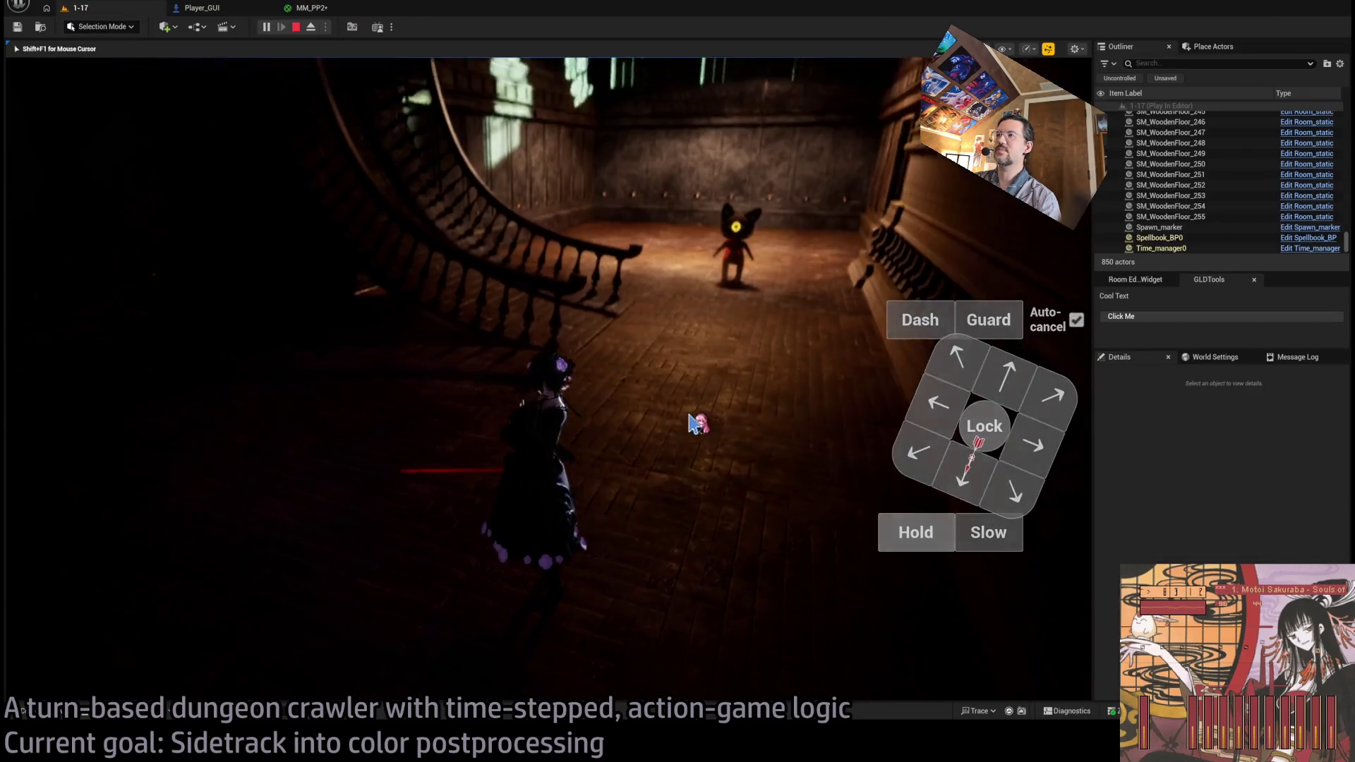
pyautogui.click(721, 427)
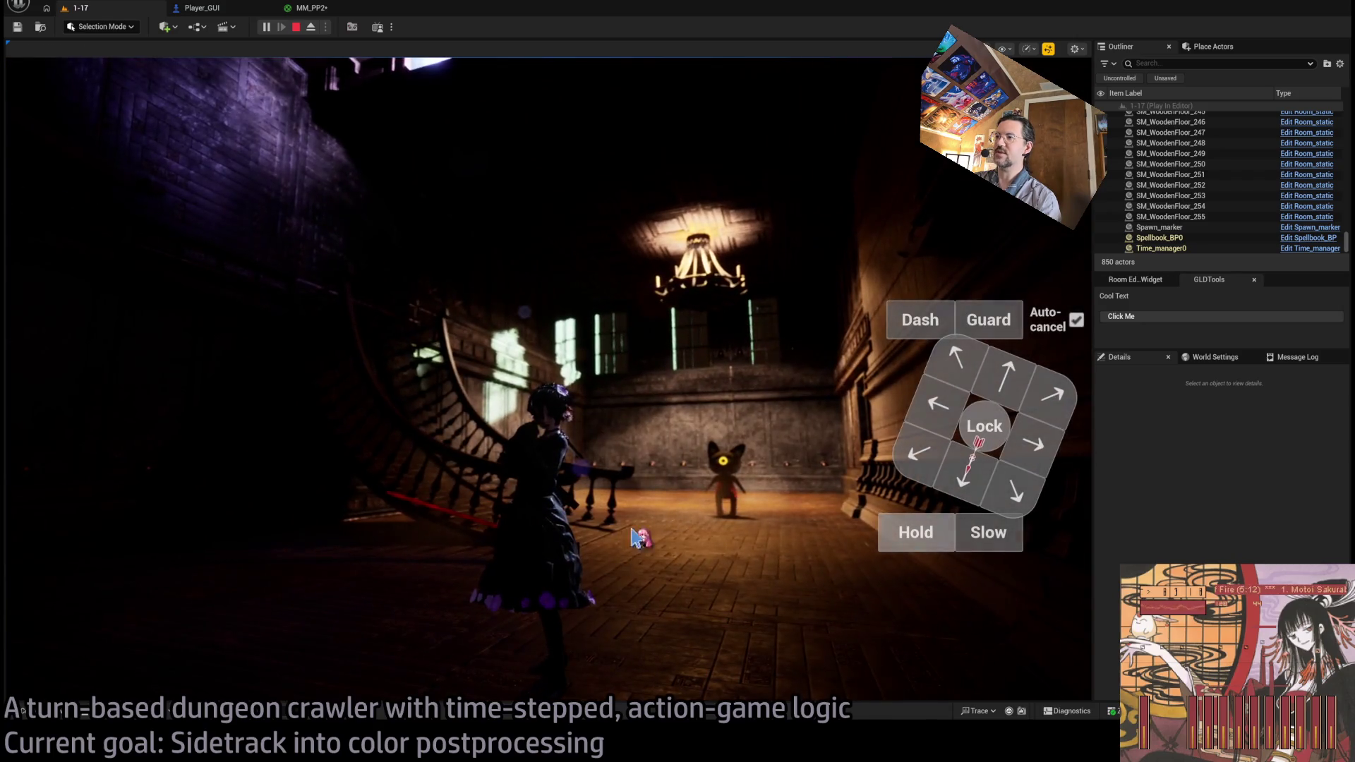
pyautogui.click(708, 517)
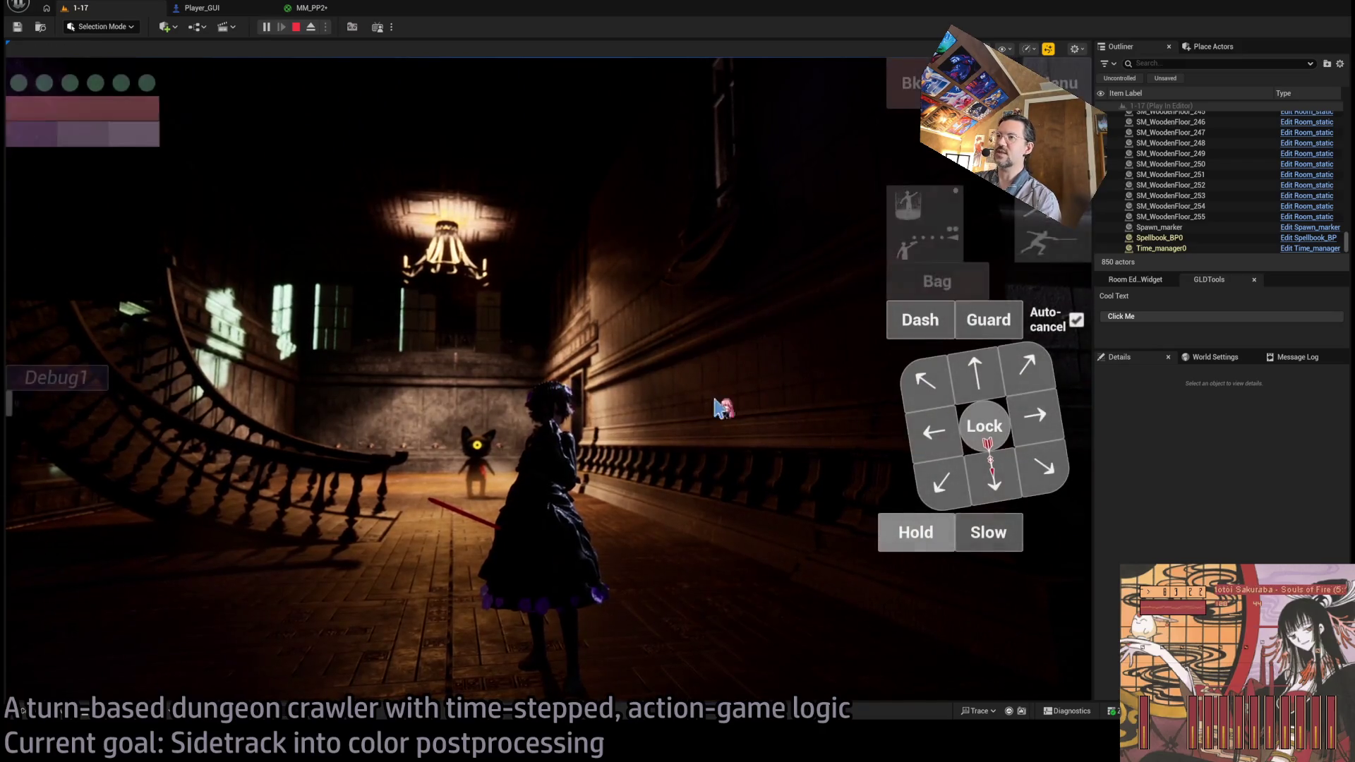
pyautogui.hotkey('shift', 'F1')
pyautogui.click(300, 8)
pyautogui.scroll(3, 680, 348)
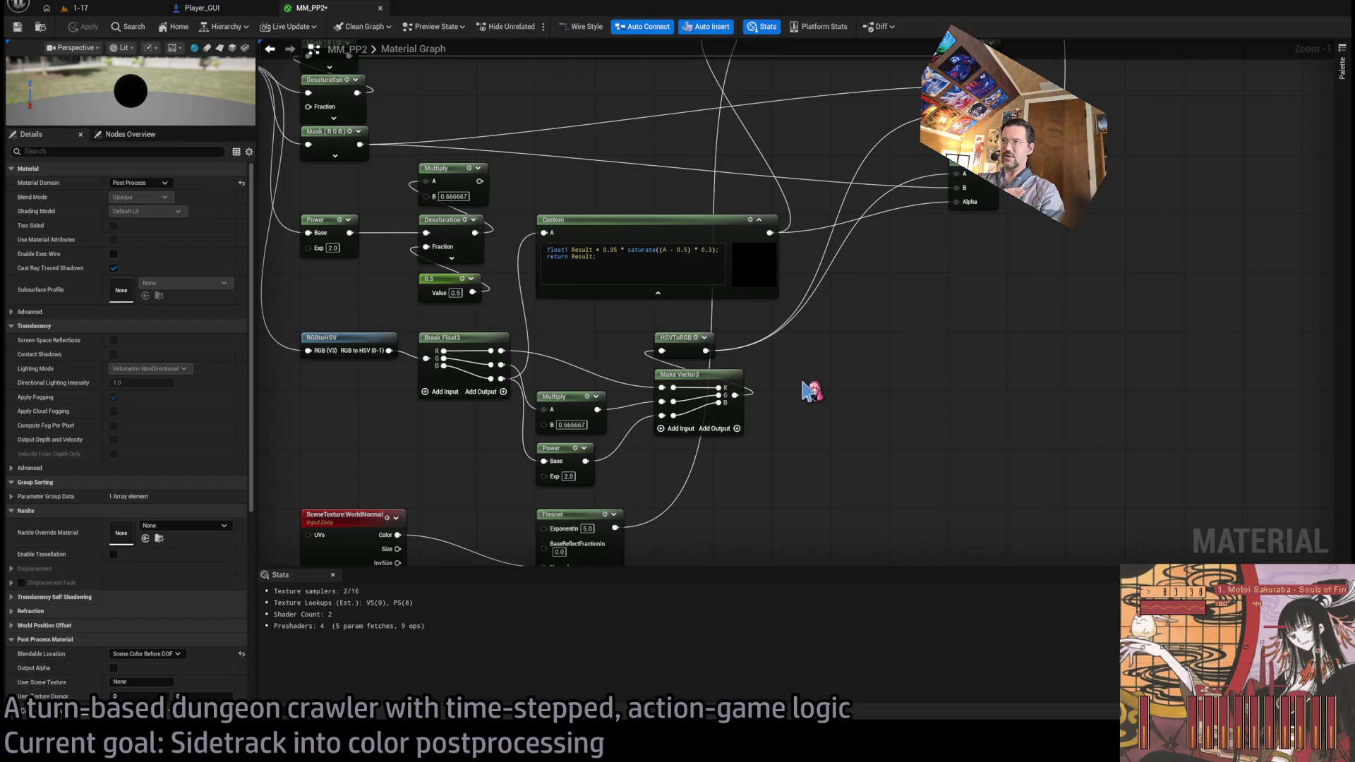
# - Duplicate the SceneTexture WorldNormal node and place the copy just below the original
pyautogui.moveTo(824, 393); pyautogui.dragTo(957, 243)
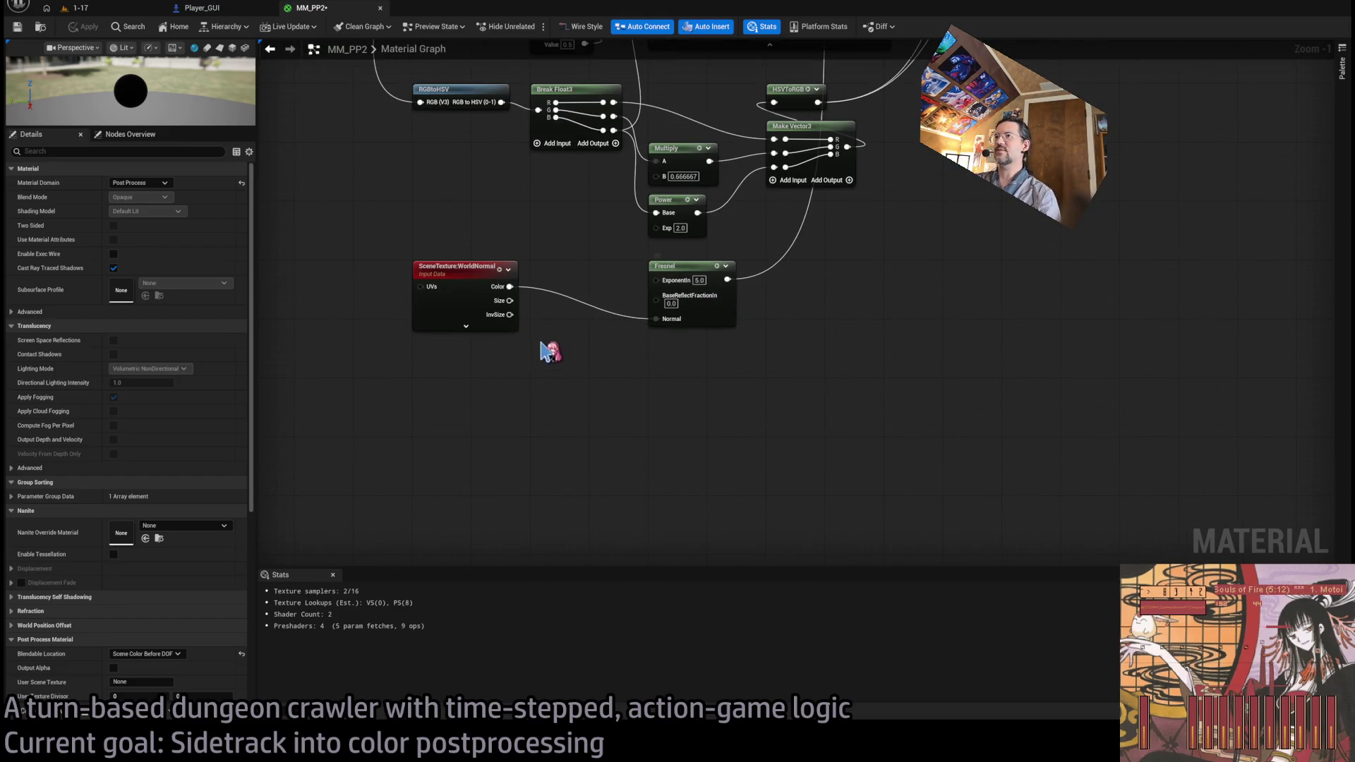
pyautogui.scroll(1, 548, 353)
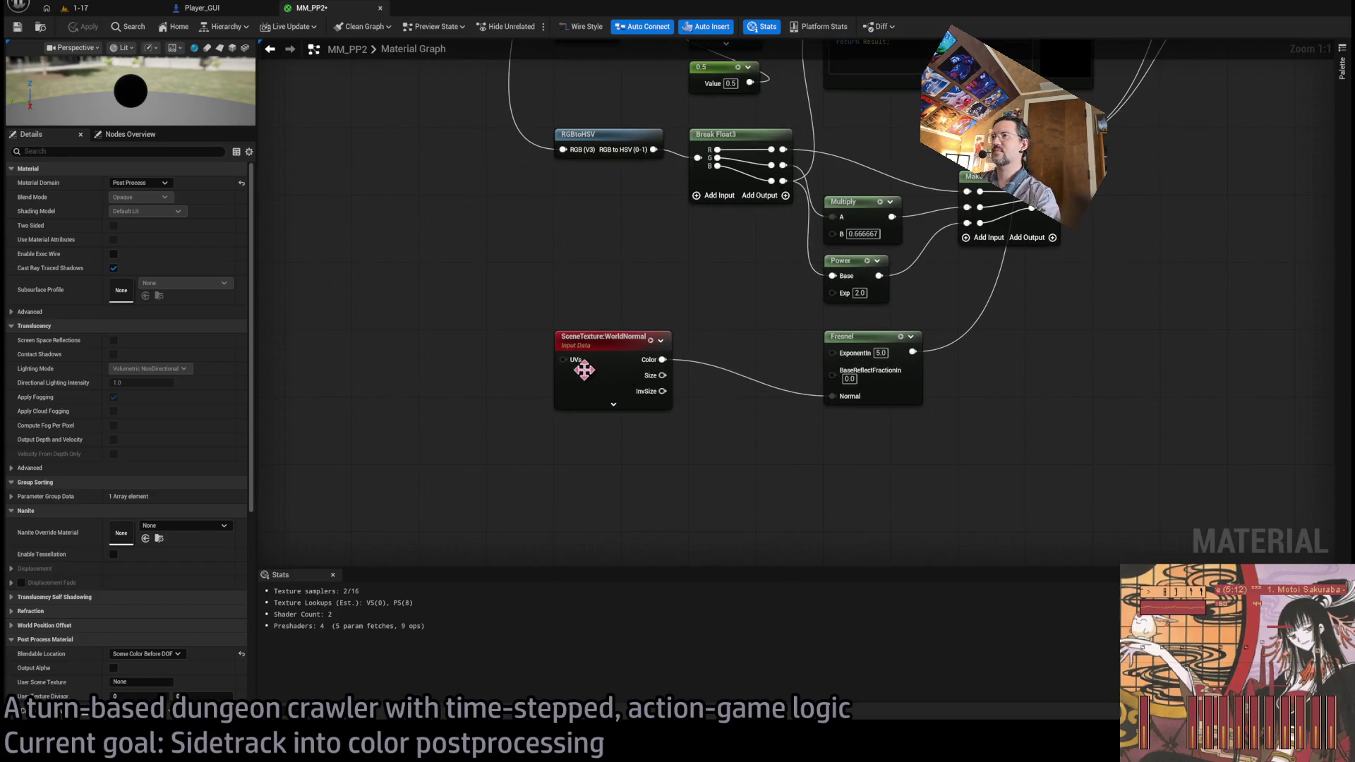
pyautogui.click(565, 360)
pyautogui.hotkey('ctrl', 'w')
pyautogui.moveTo(620, 459); pyautogui.dragTo(616, 419)
pyautogui.click(466, 434)
pyautogui.moveTo(466, 434)
pyautogui.mouseDown()
pyautogui.moveTo(506, 405)
pyautogui.moveTo(669, 402)
pyautogui.mouseUp()
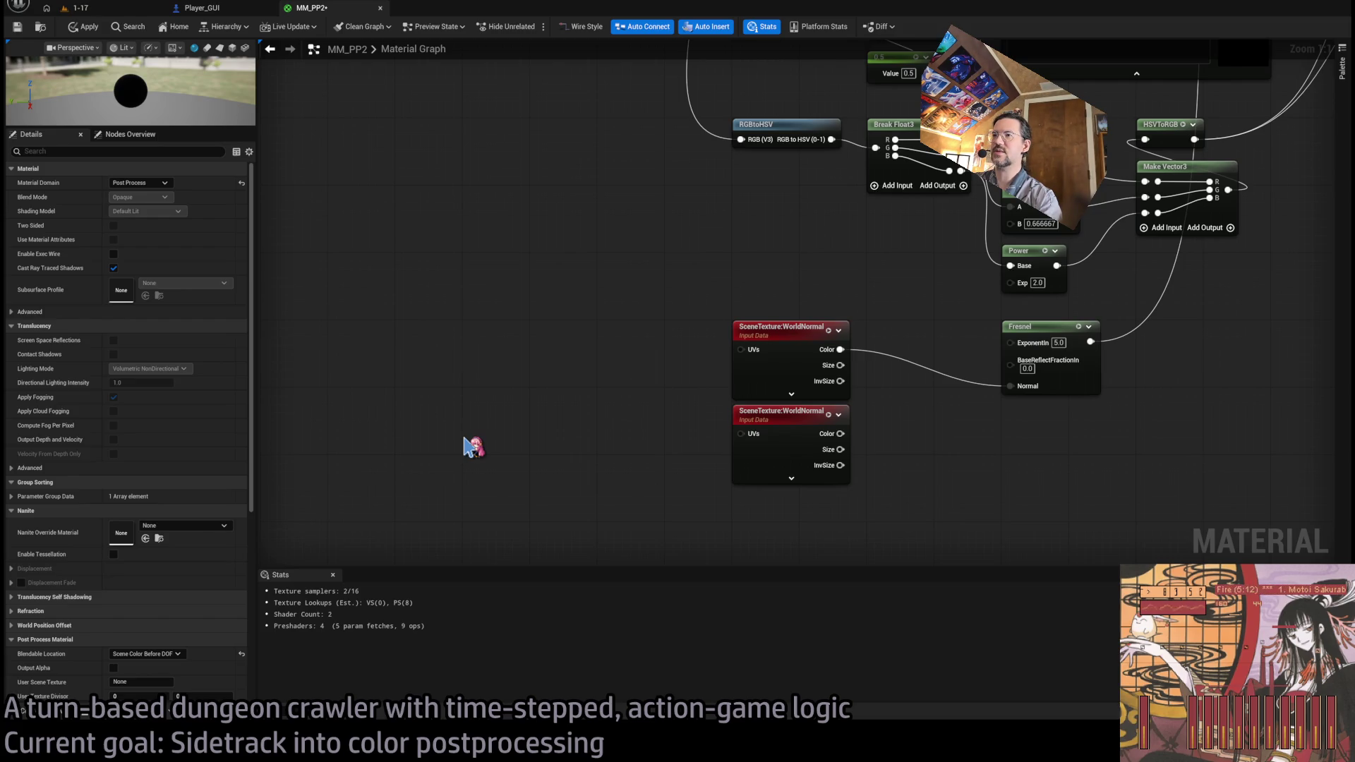
# - Offset the lower SceneTexture's UVs with TexCoord plus a Make Vector2 of 0.01
pyautogui.click(465, 446)
pyautogui.moveTo(506, 441)
pyautogui.mouseDown()
pyautogui.moveTo(367, 406)
pyautogui.moveTo(475, 417)
pyautogui.moveTo(452, 379)
pyautogui.mouseUp()
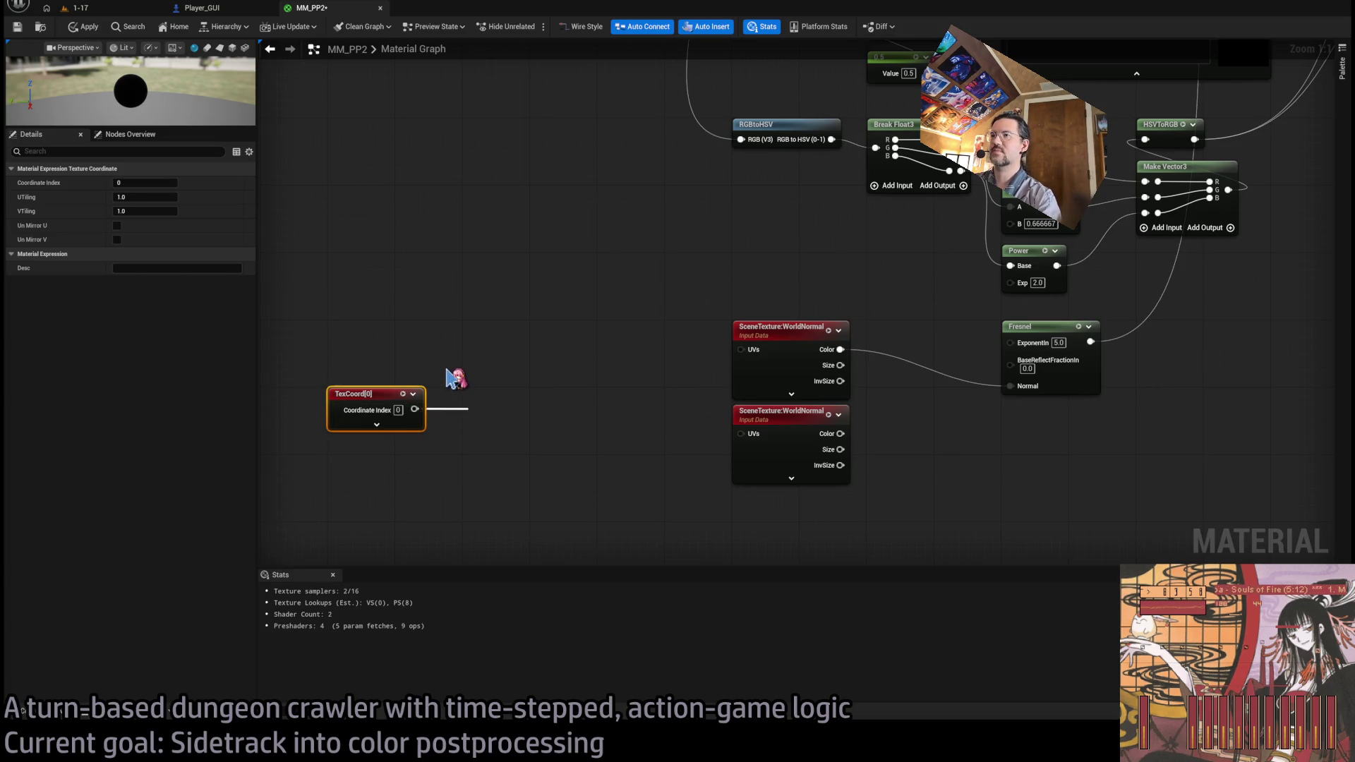
pyautogui.moveTo(465, 392); pyautogui.dragTo(467, 394)
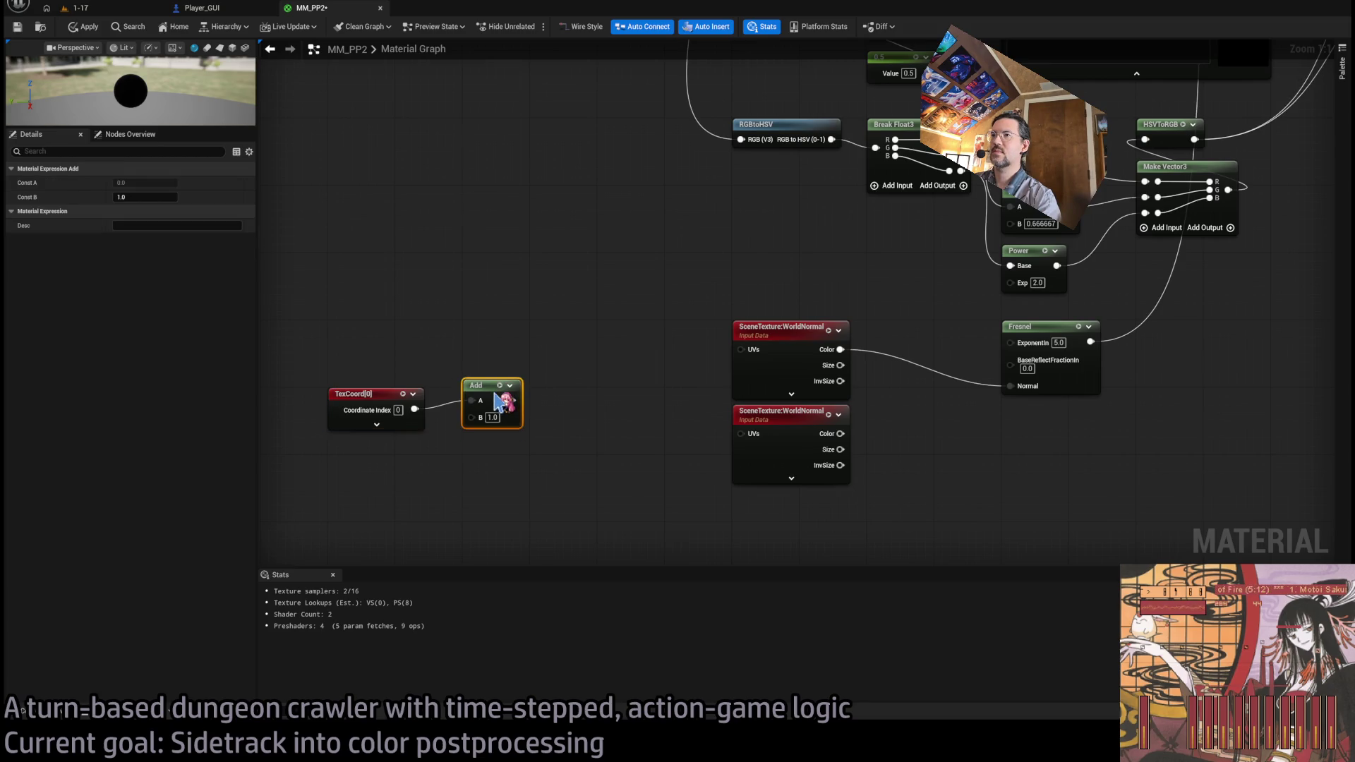
pyautogui.moveTo(708, 369); pyautogui.dragTo(739, 415)
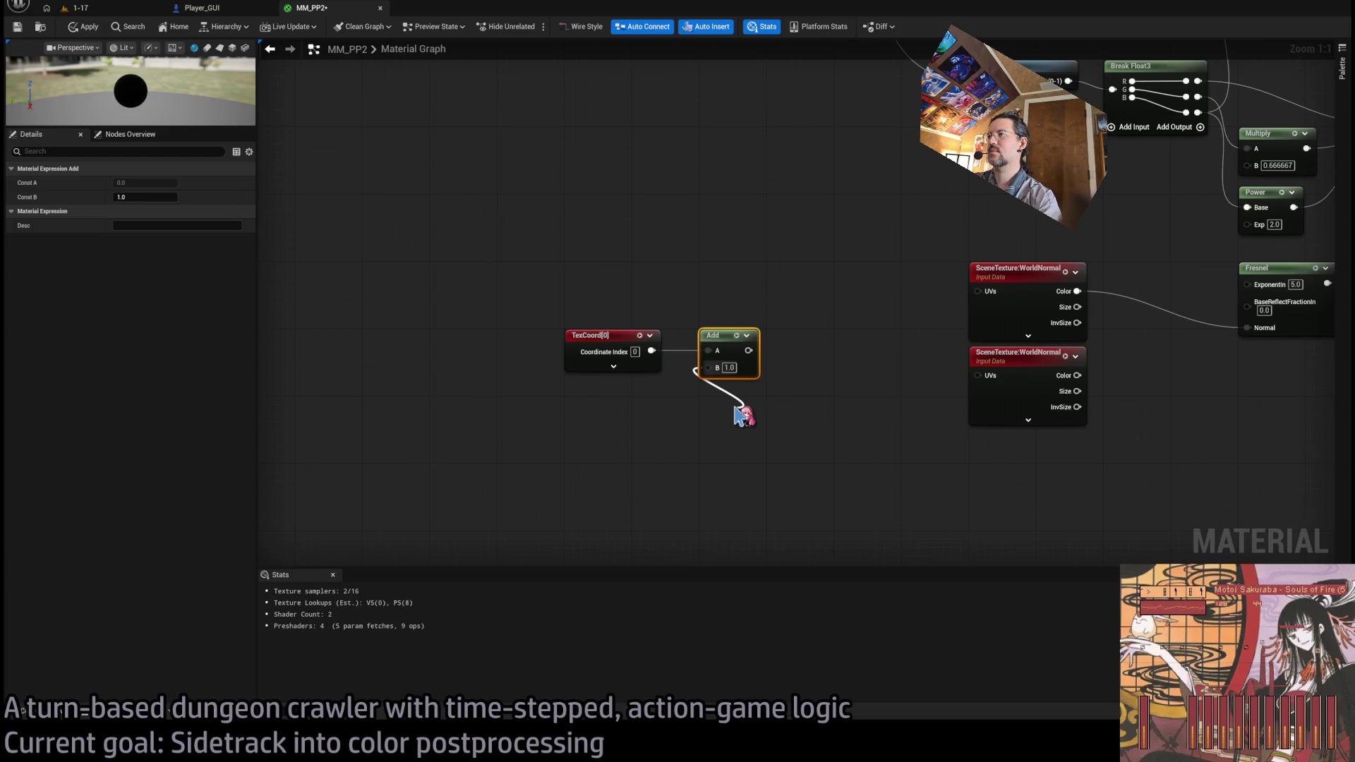
pyautogui.moveTo(739, 415); pyautogui.dragTo(783, 369)
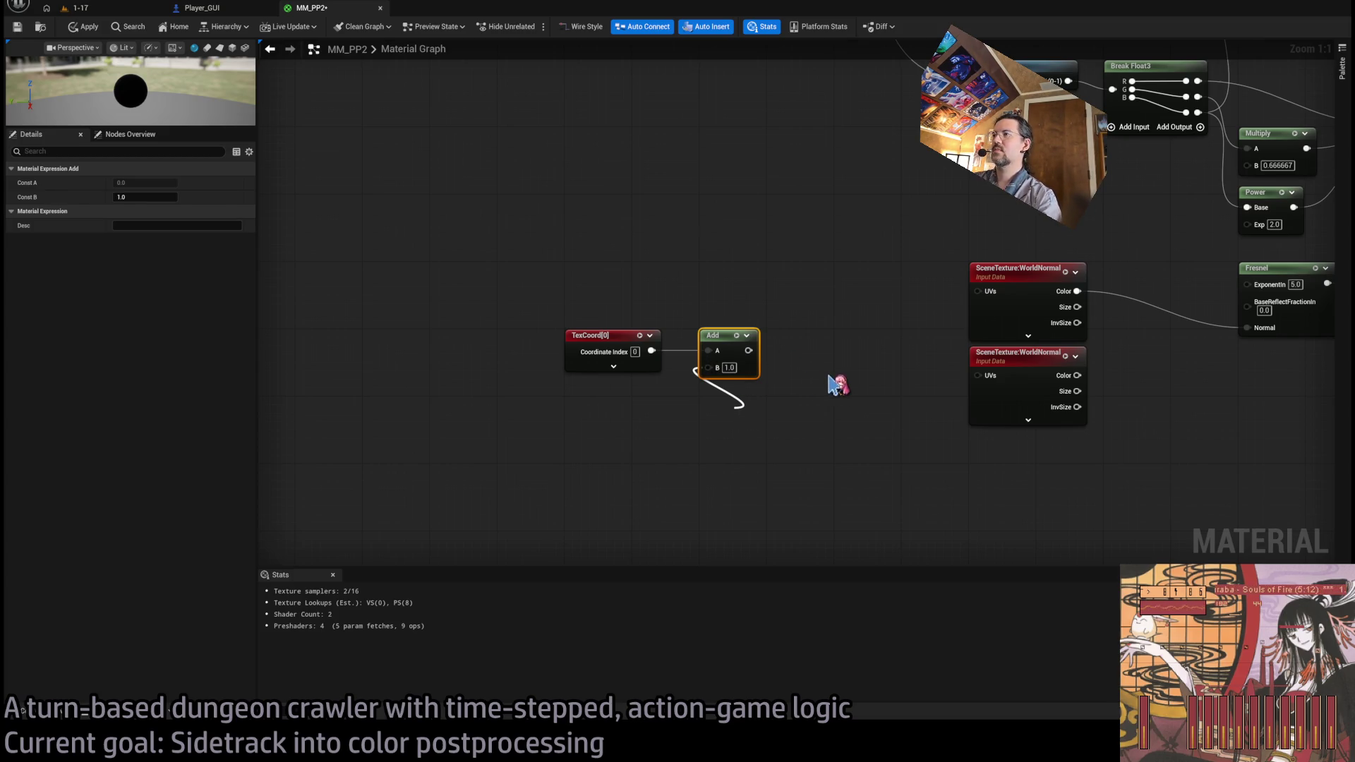
pyautogui.click(704, 439)
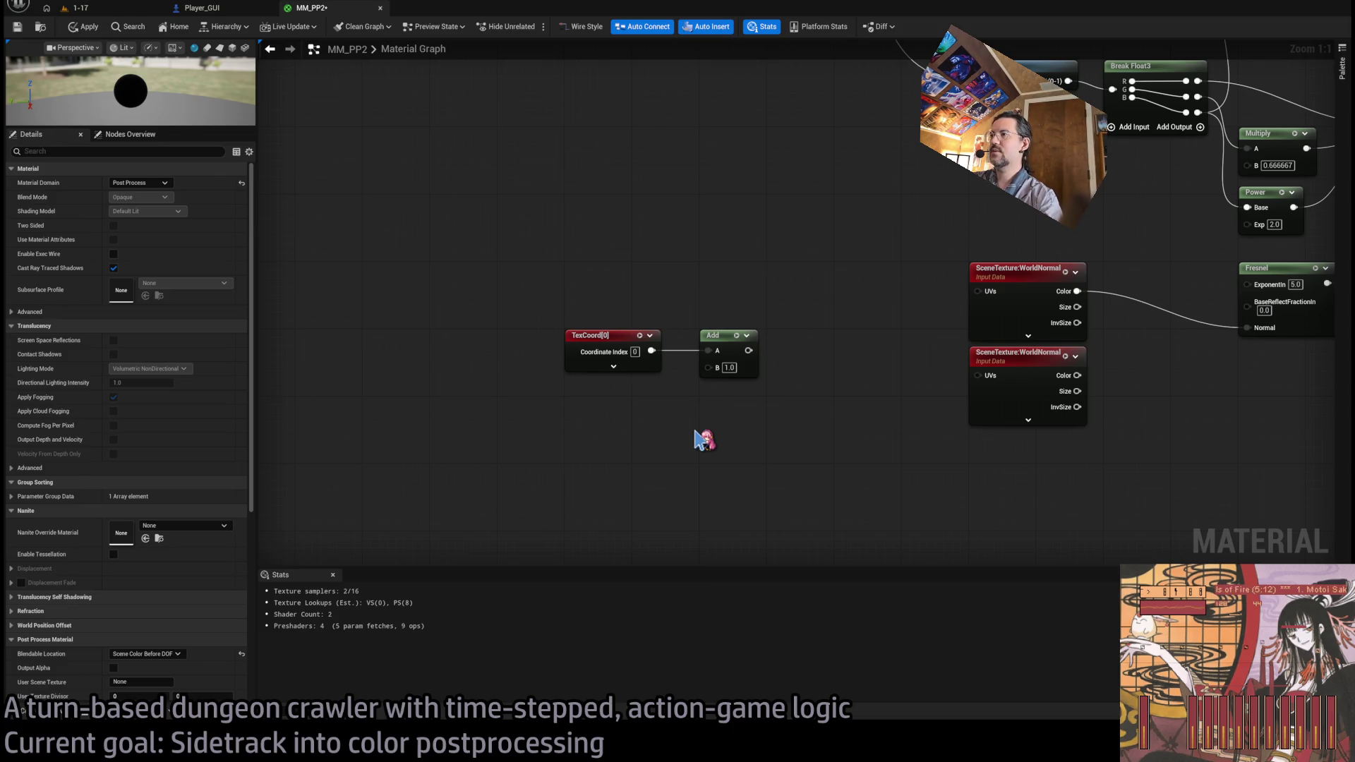
pyautogui.click(704, 439)
pyautogui.moveTo(796, 447); pyautogui.dragTo(708, 368)
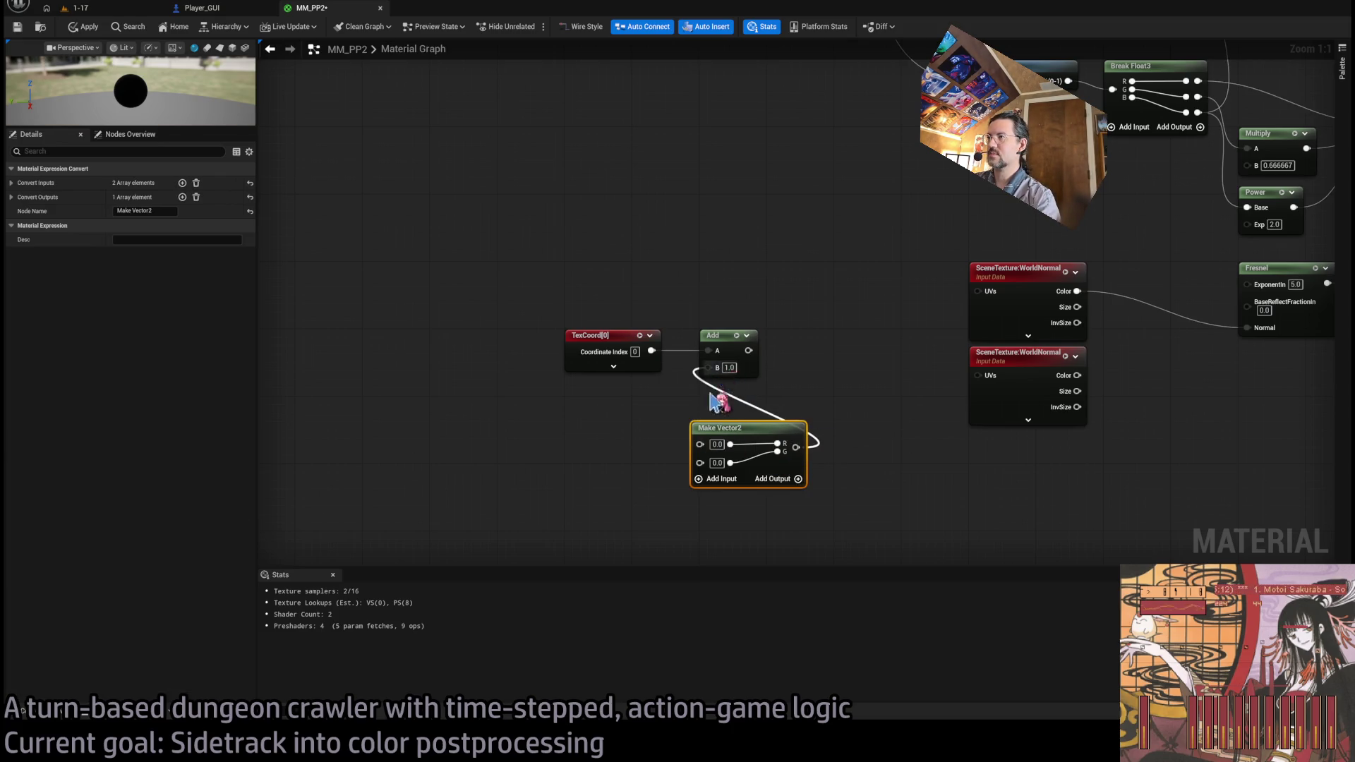
pyautogui.moveTo(727, 428); pyautogui.dragTo(735, 386)
pyautogui.click(751, 370)
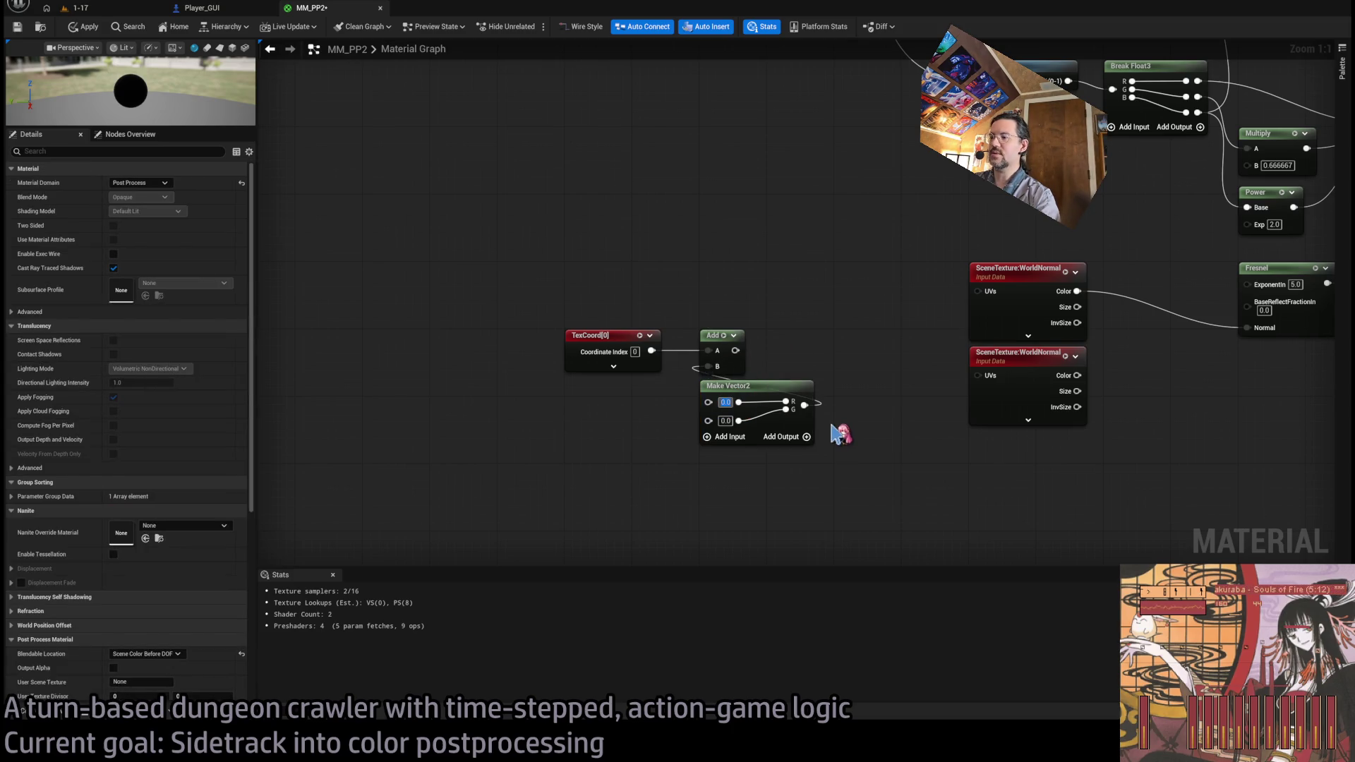
pyautogui.write('0.1')
pyautogui.press('Return')
pyautogui.moveTo(735, 351); pyautogui.dragTo(978, 376)
# - Feed the upper WorldNormal colour into a Dot node, connect its result onward, and apply
pyautogui.moveTo(946, 469); pyautogui.dragTo(686, 468)
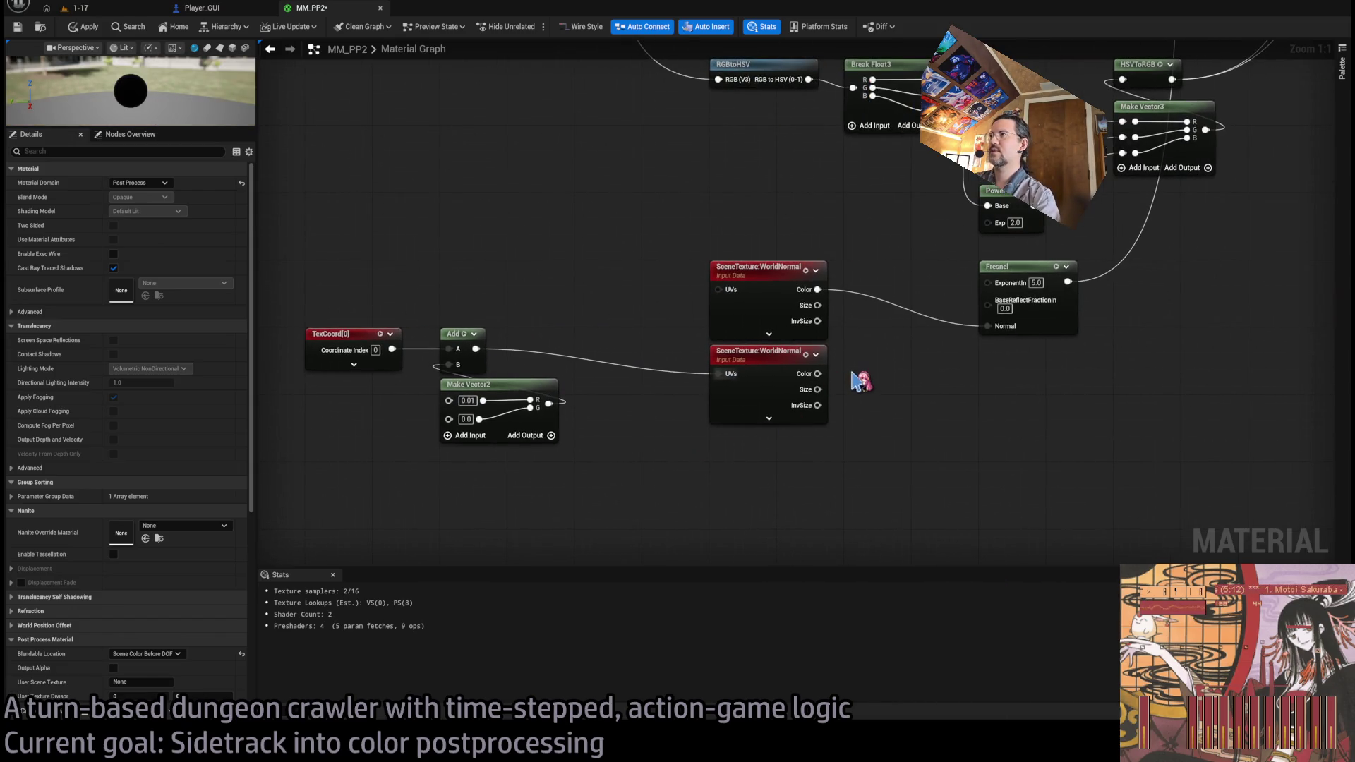
pyautogui.moveTo(818, 290); pyautogui.dragTo(879, 407)
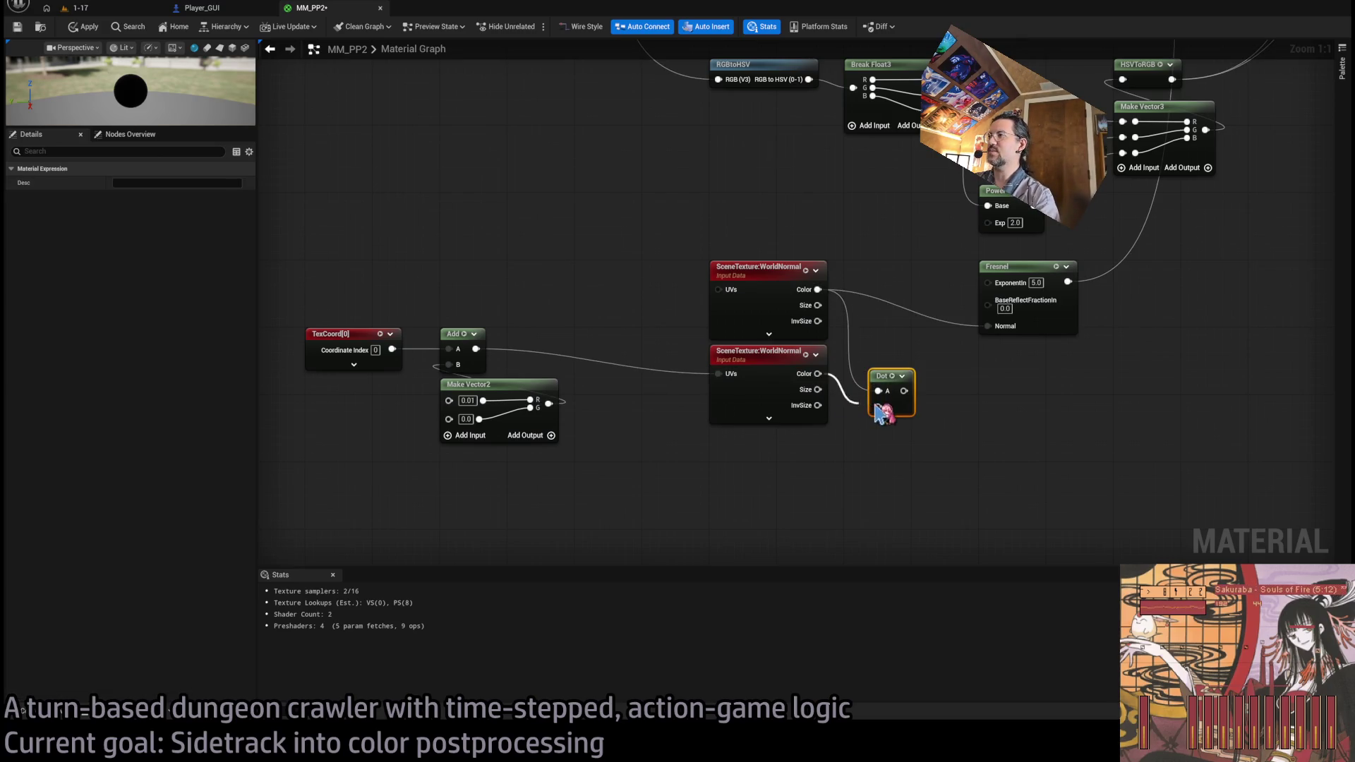
pyautogui.scroll(-2, 680, 493)
pyautogui.moveTo(592, 501)
pyautogui.mouseDown()
pyautogui.moveTo(629, 514)
pyautogui.moveTo(789, 508)
pyautogui.moveTo(1009, 212)
pyautogui.moveTo(1016, 57)
pyautogui.moveTo(1165, 78)
pyautogui.moveTo(1349, 197)
pyautogui.moveTo(1148, 234)
pyautogui.mouseUp()
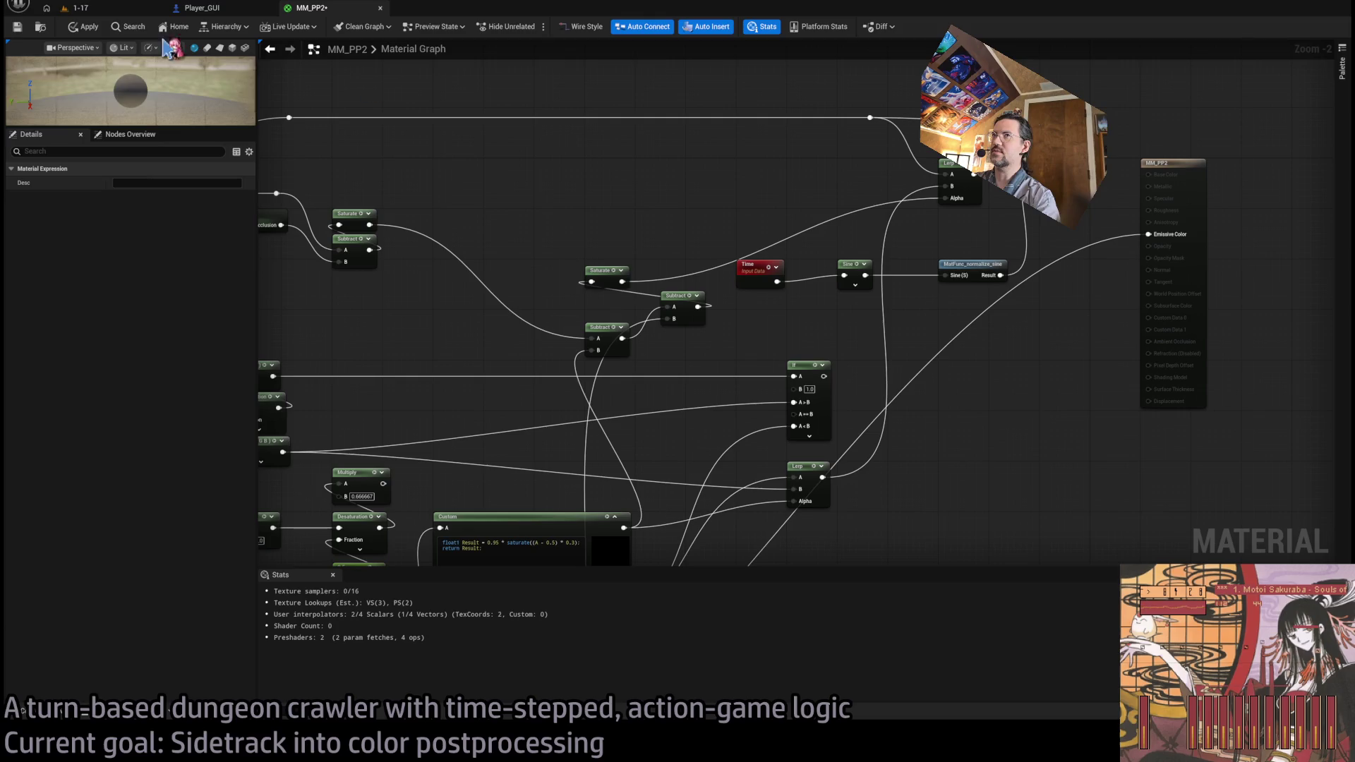
pyautogui.click(88, 30)
# - Preview the game, then frame the TexCoord, Make Vector2 and SceneTexture offset nodes in MM_PP2
pyautogui.click(78, 7)
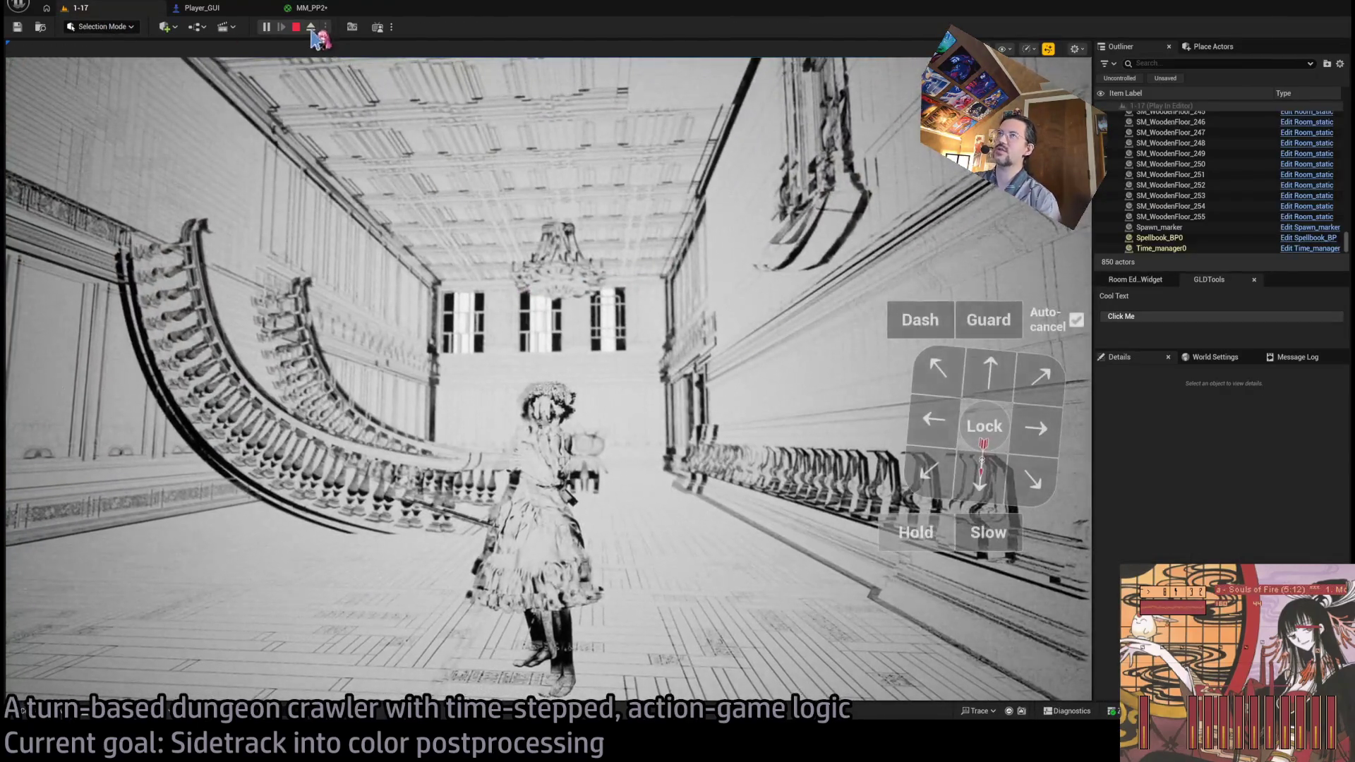
pyautogui.click(311, 8)
pyautogui.moveTo(445, 388); pyautogui.dragTo(915, 240)
pyautogui.moveTo(555, 557); pyautogui.dragTo(541, 316)
pyautogui.scroll(2, 542, 314)
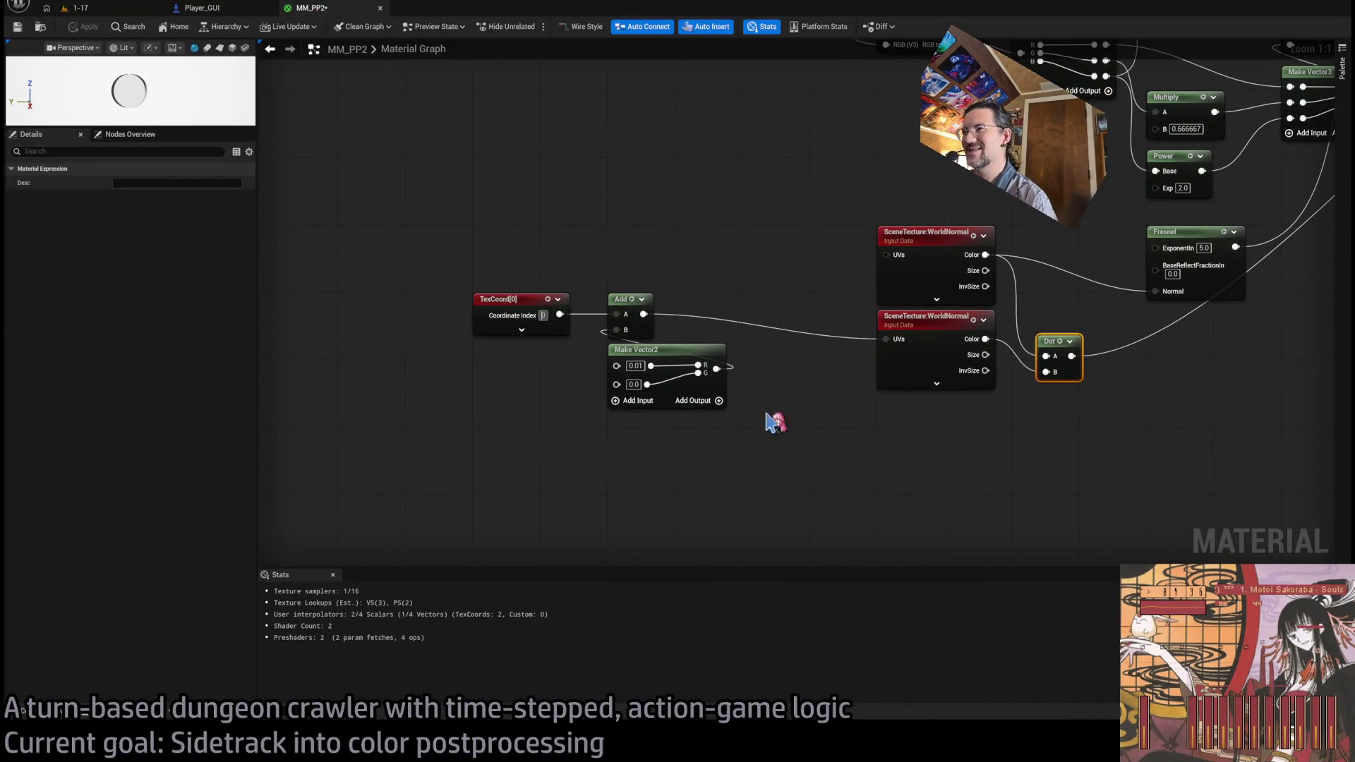
pyautogui.click(753, 419)
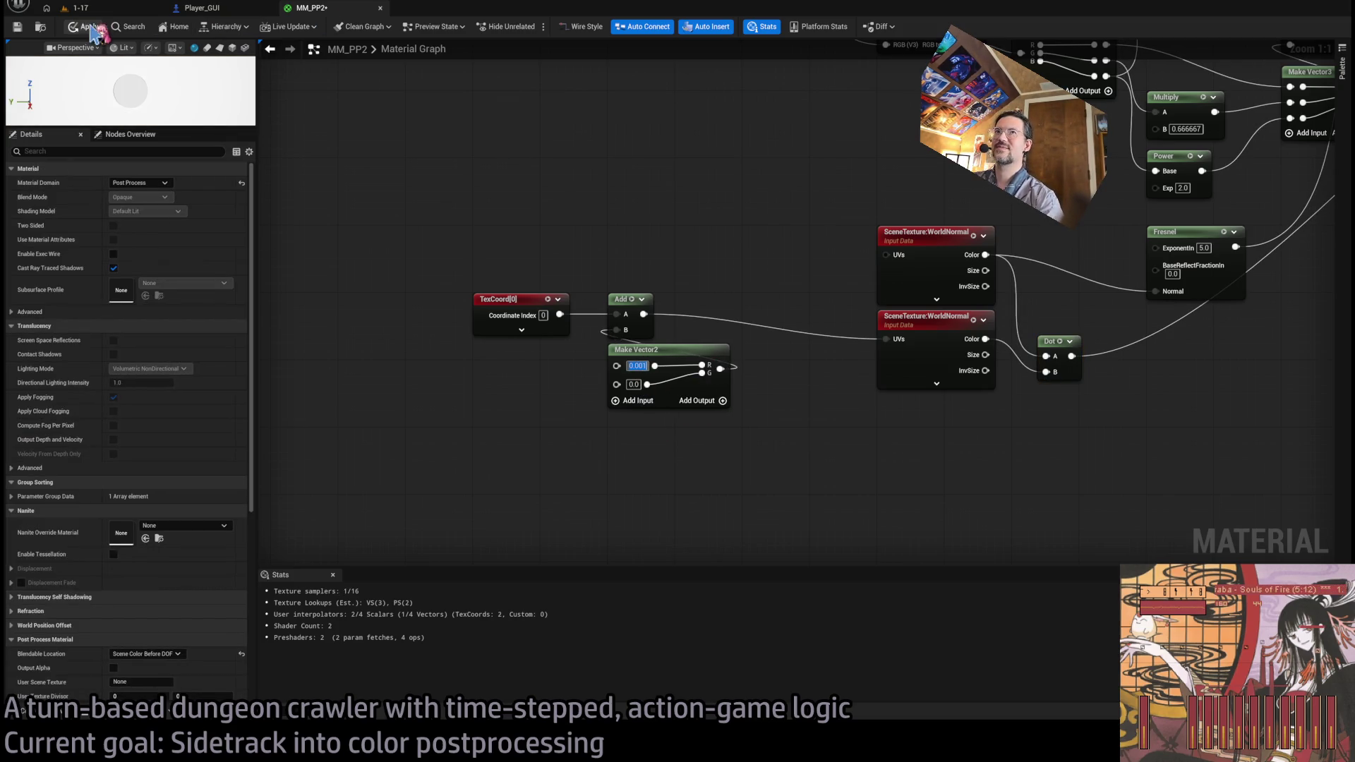
# - Check the finer, paler sketch lines in the running game, then bring up the ChatGPT chat
pyautogui.click(116, 10)
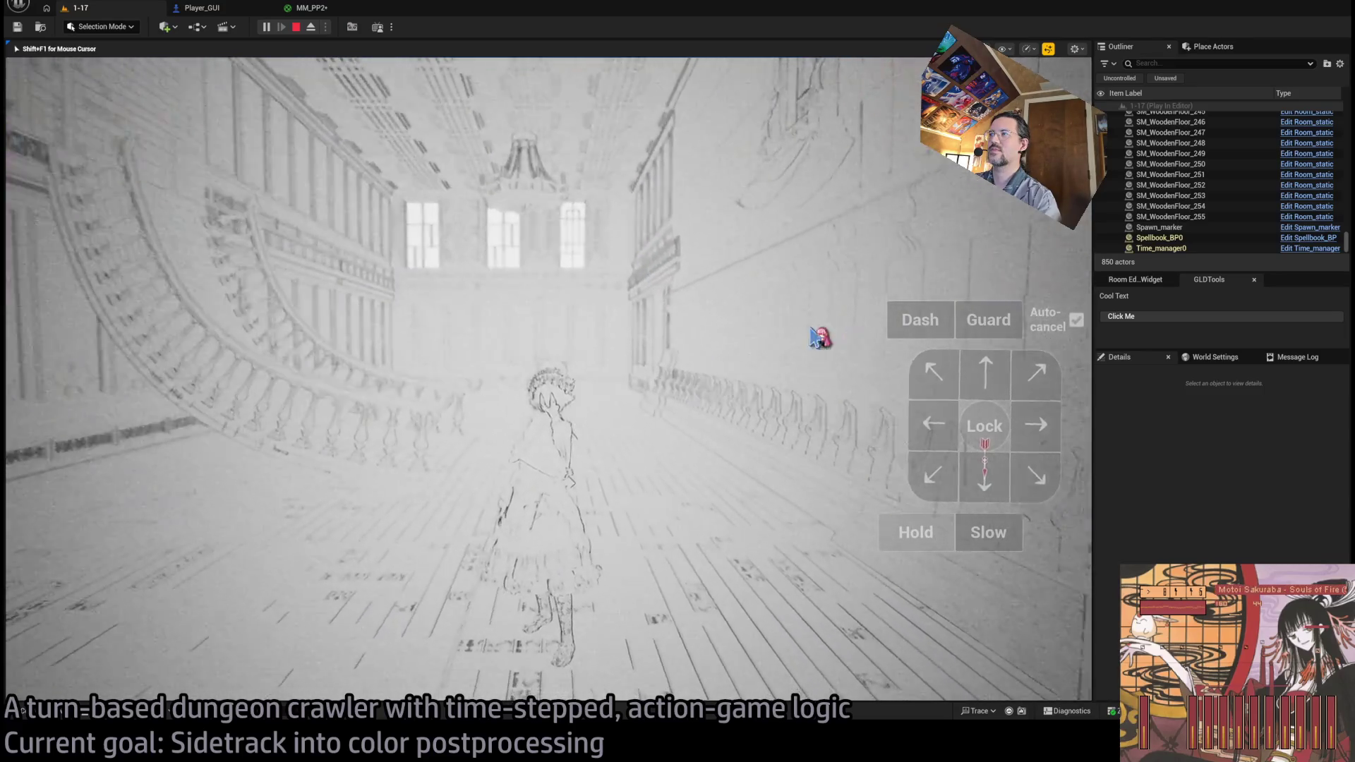
pyautogui.click(625, 351)
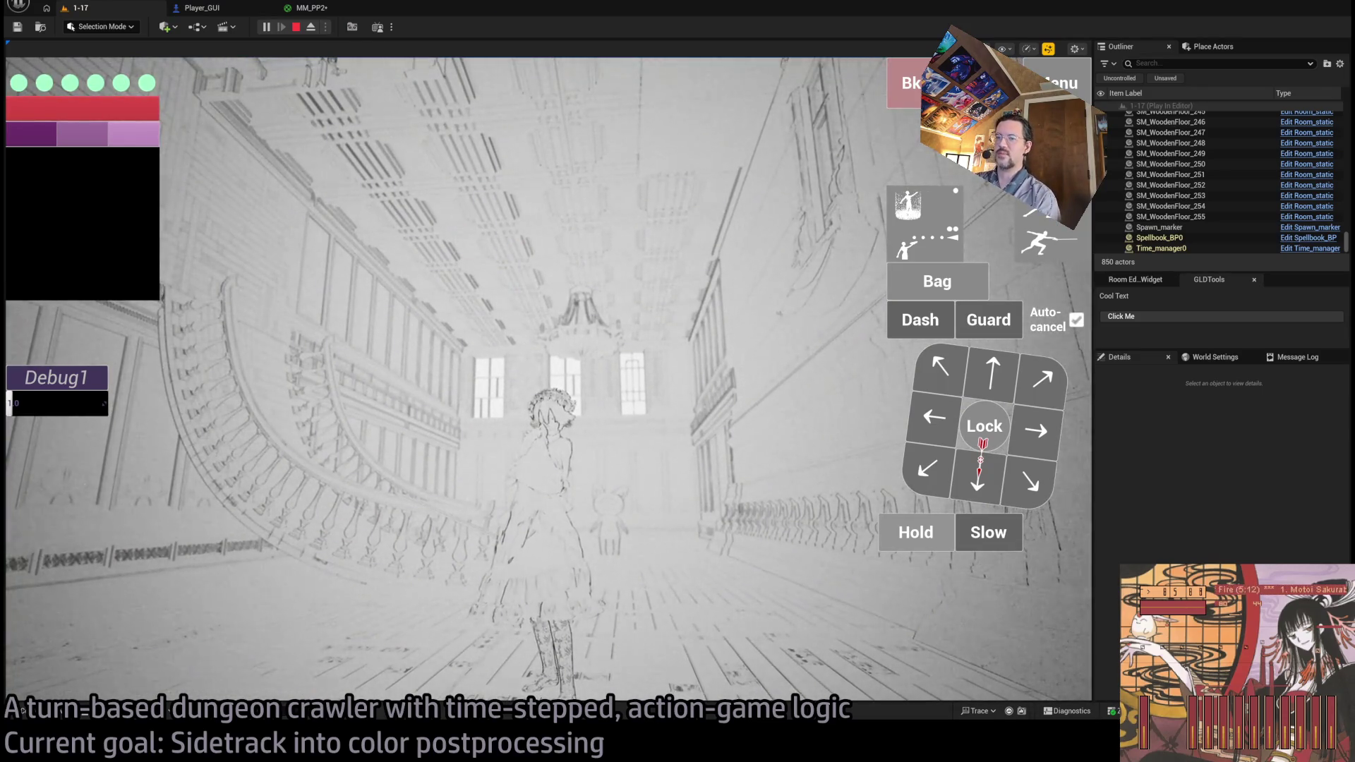
pyautogui.hotkey('alt', 'Tab')
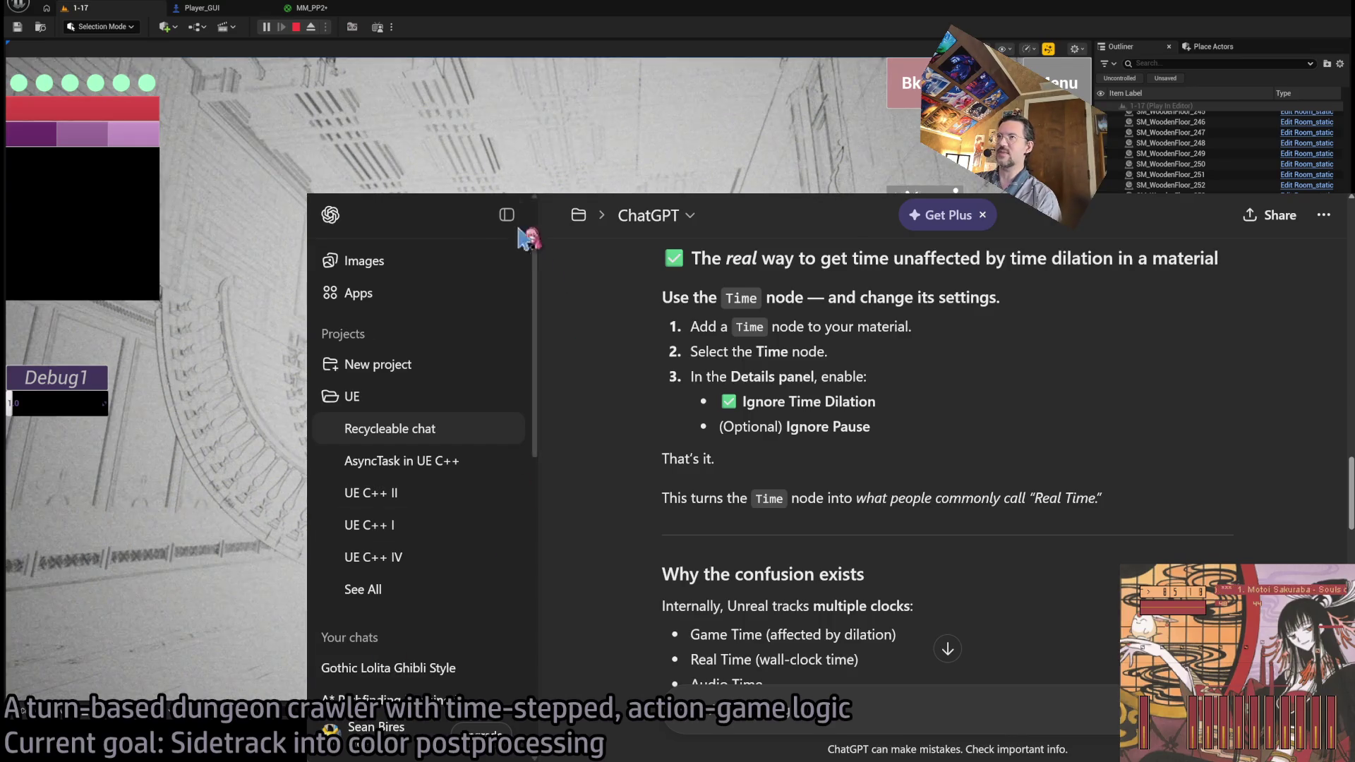
# - Switch from the ChatGPT Time-node chat back to the running Unreal 1-17 level
pyautogui.hotkey('alt', 'Tab')
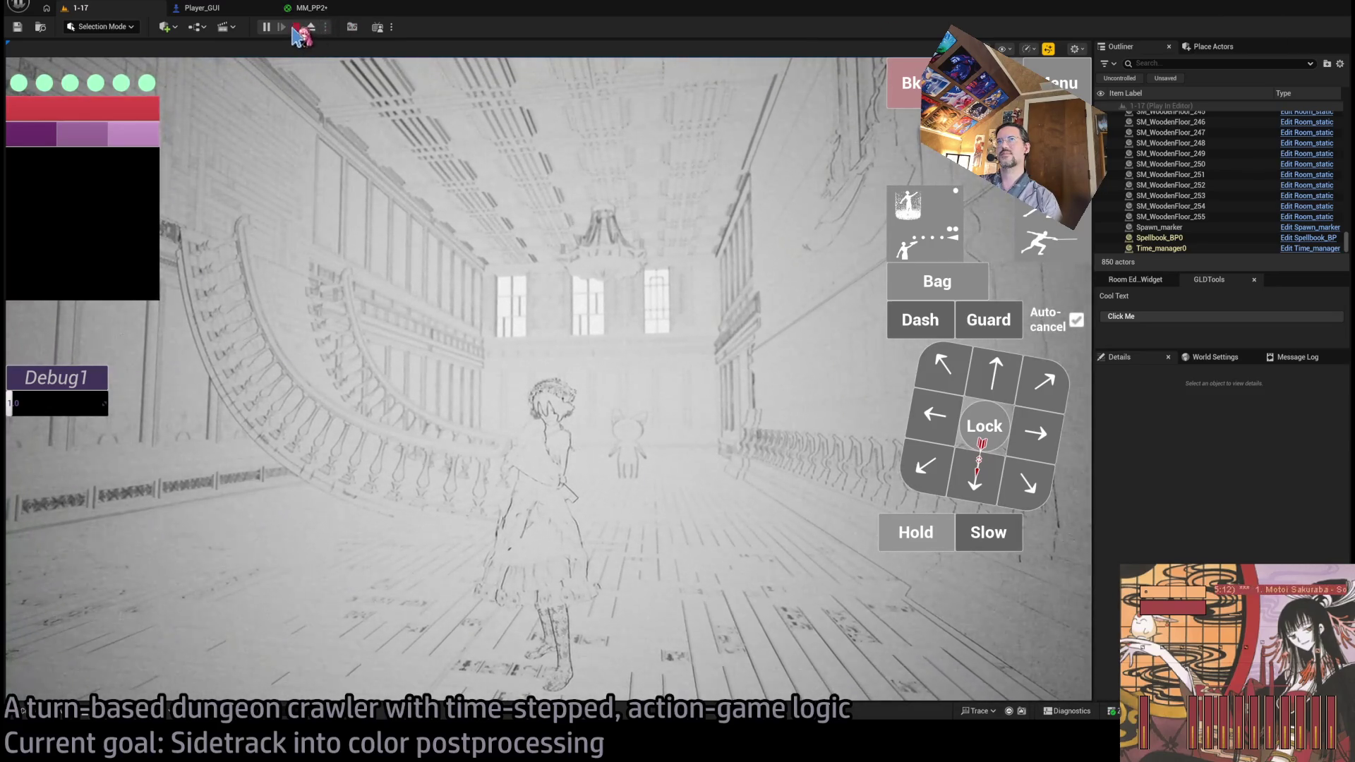
# - Nudge Make Vector2 slightly lower beneath the Add node in MM_PP2 and pan the graph
pyautogui.click(318, 10)
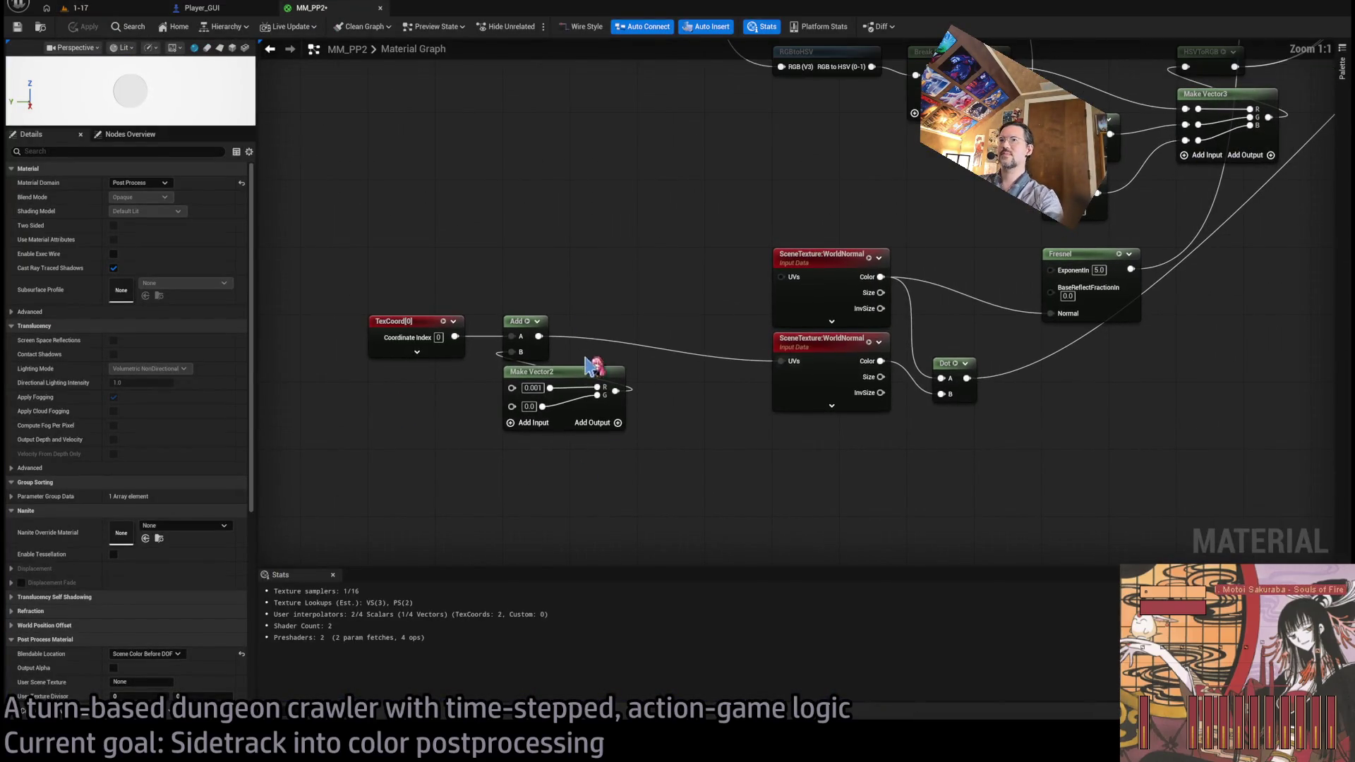
pyautogui.moveTo(549, 378); pyautogui.dragTo(552, 395)
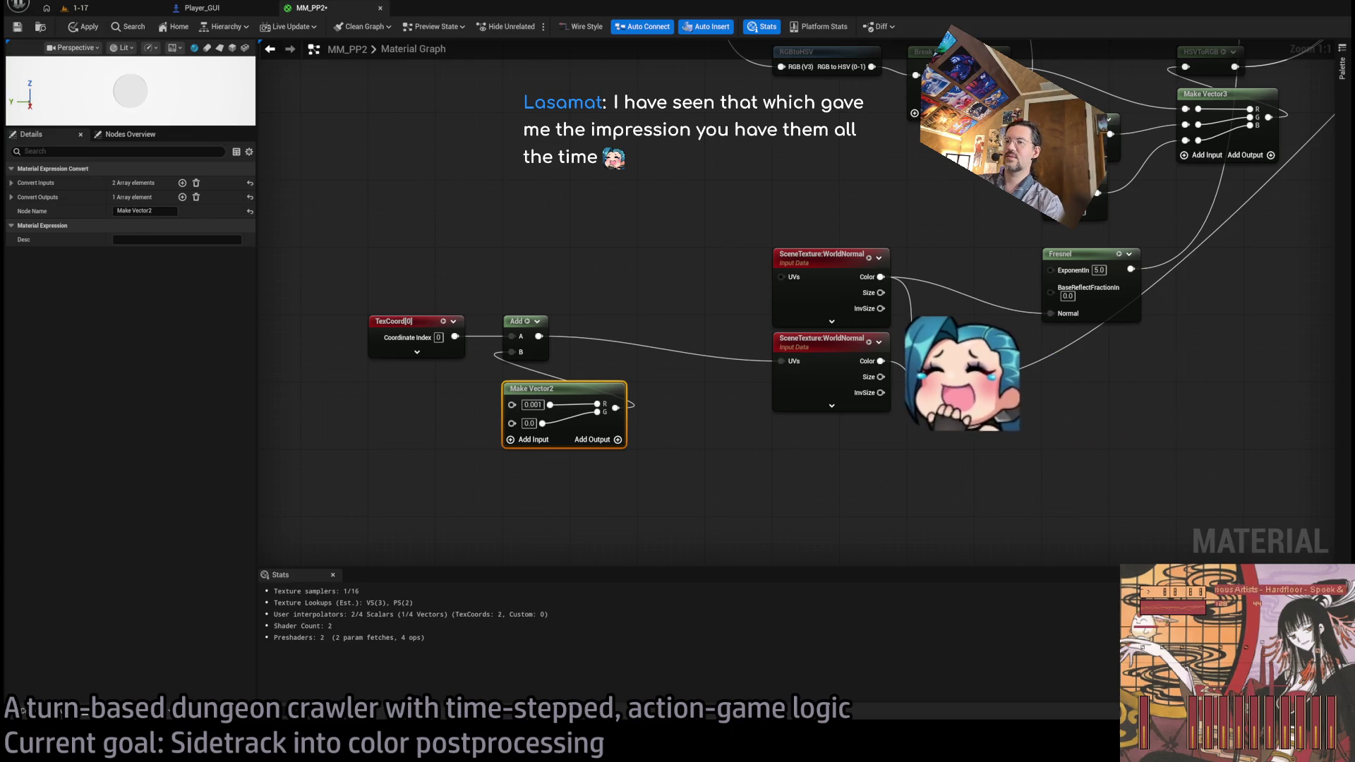
pyautogui.press('Escape')
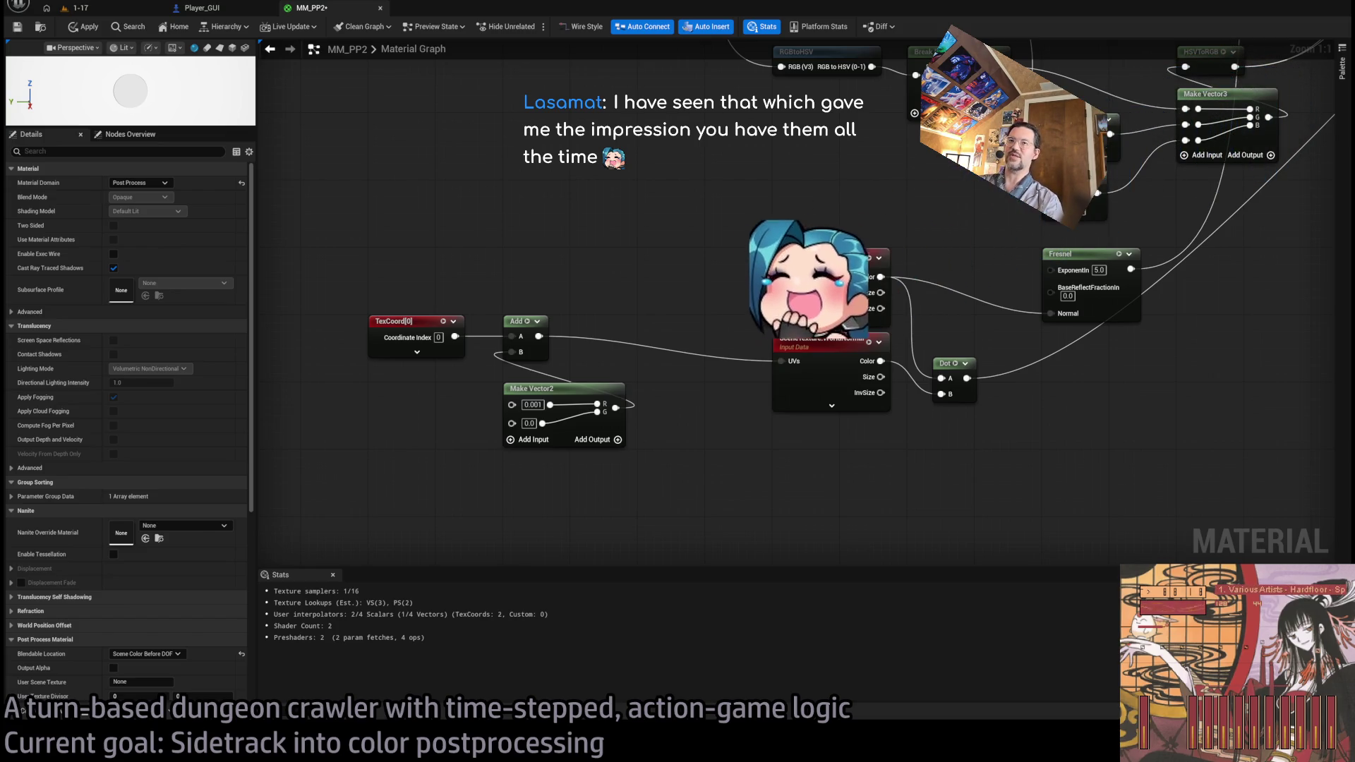
pyautogui.moveTo(660, 260); pyautogui.dragTo(630, 380)
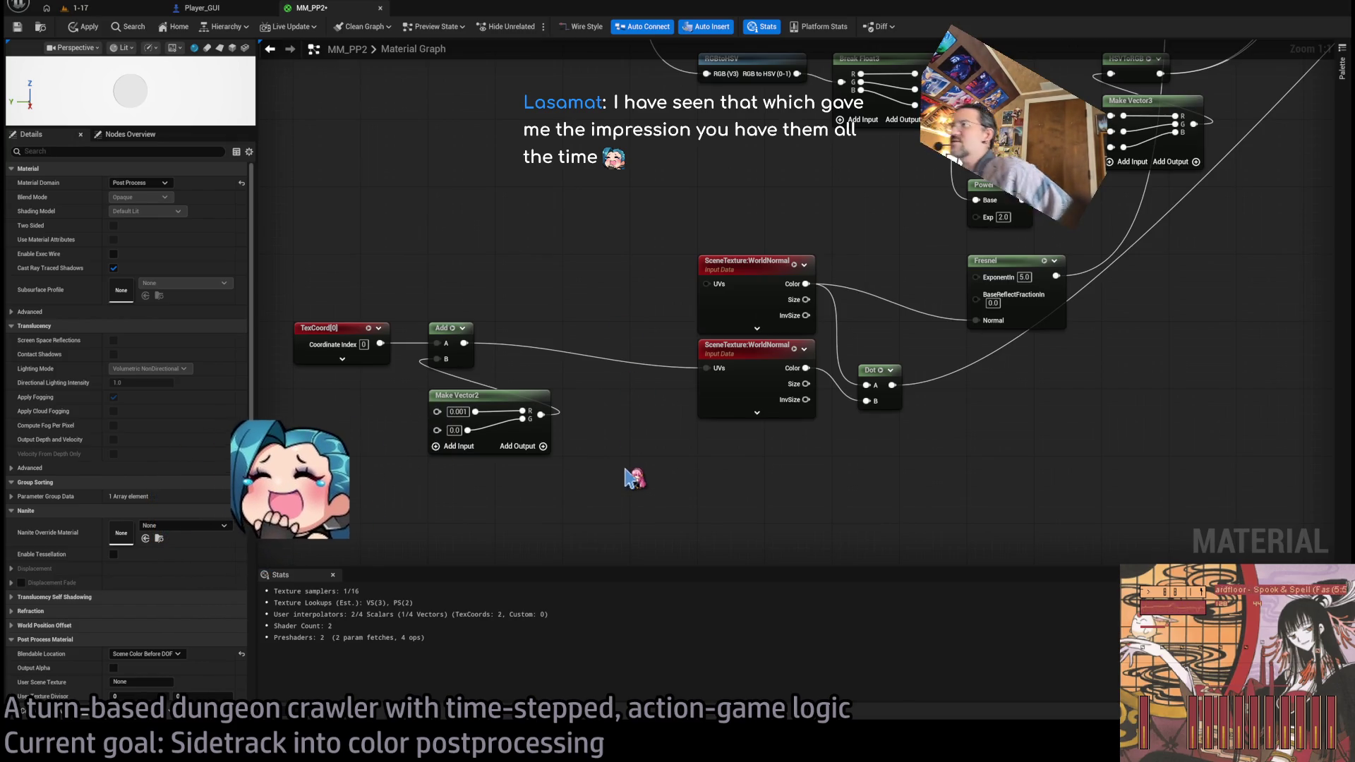
pyautogui.hotkey('alt', 'Tab')
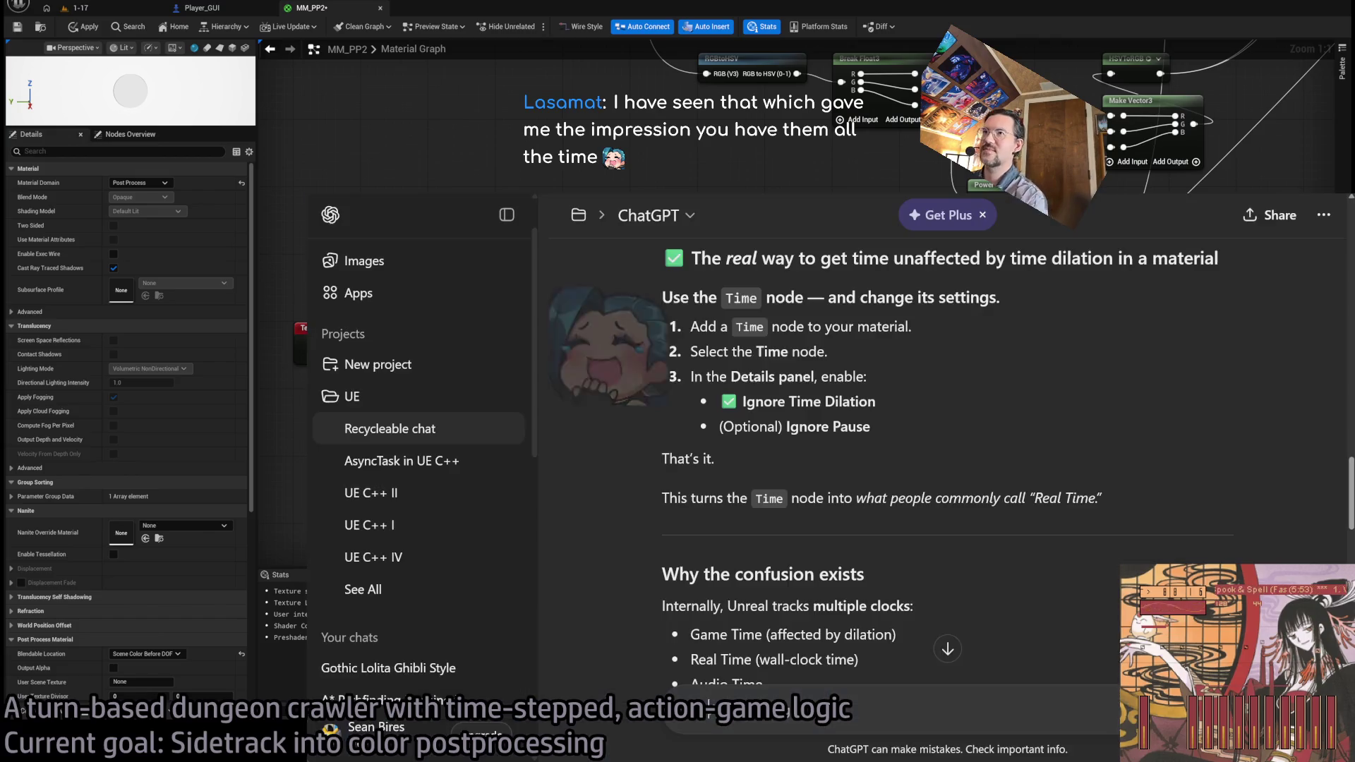
# - Open X in a new tab and go to the user's own profile page
pyautogui.hotkey('ctrl', 't')
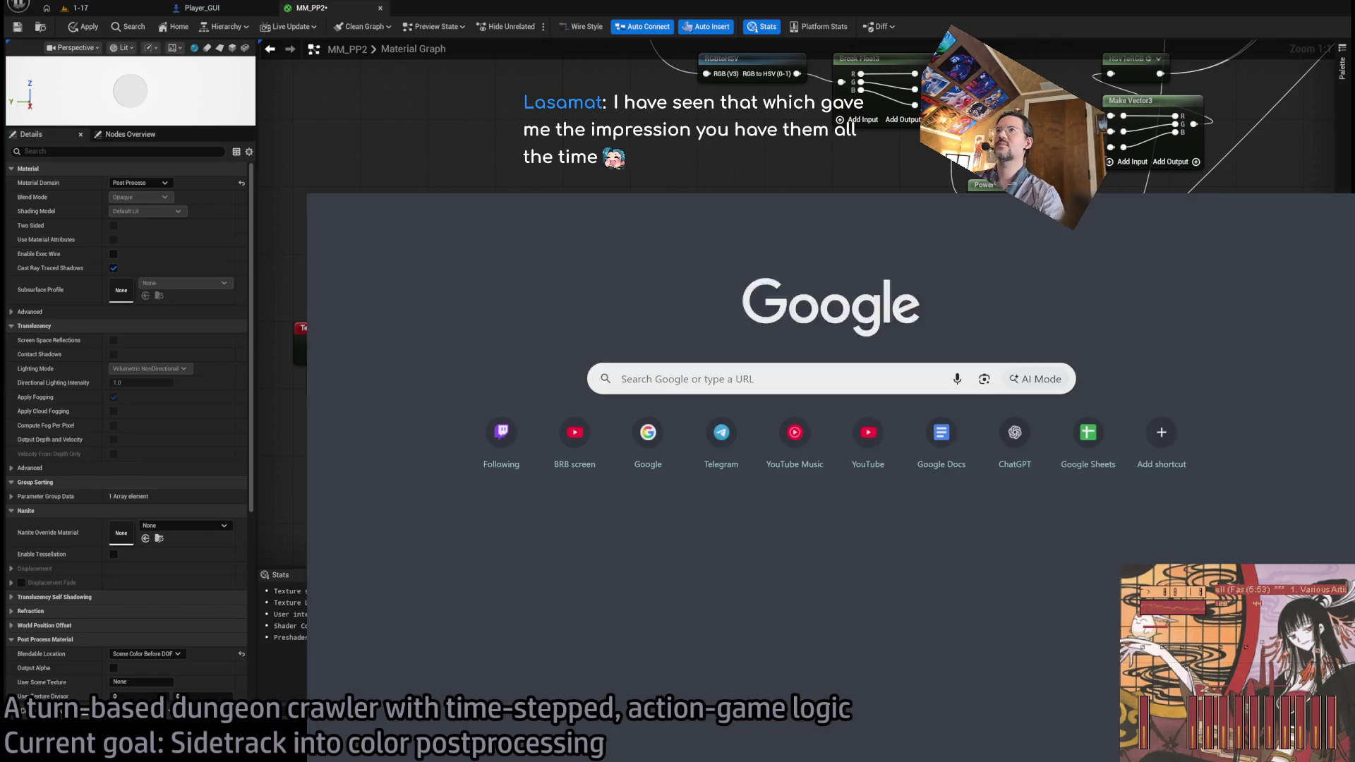
pyautogui.write('x')
pyautogui.press('Return')
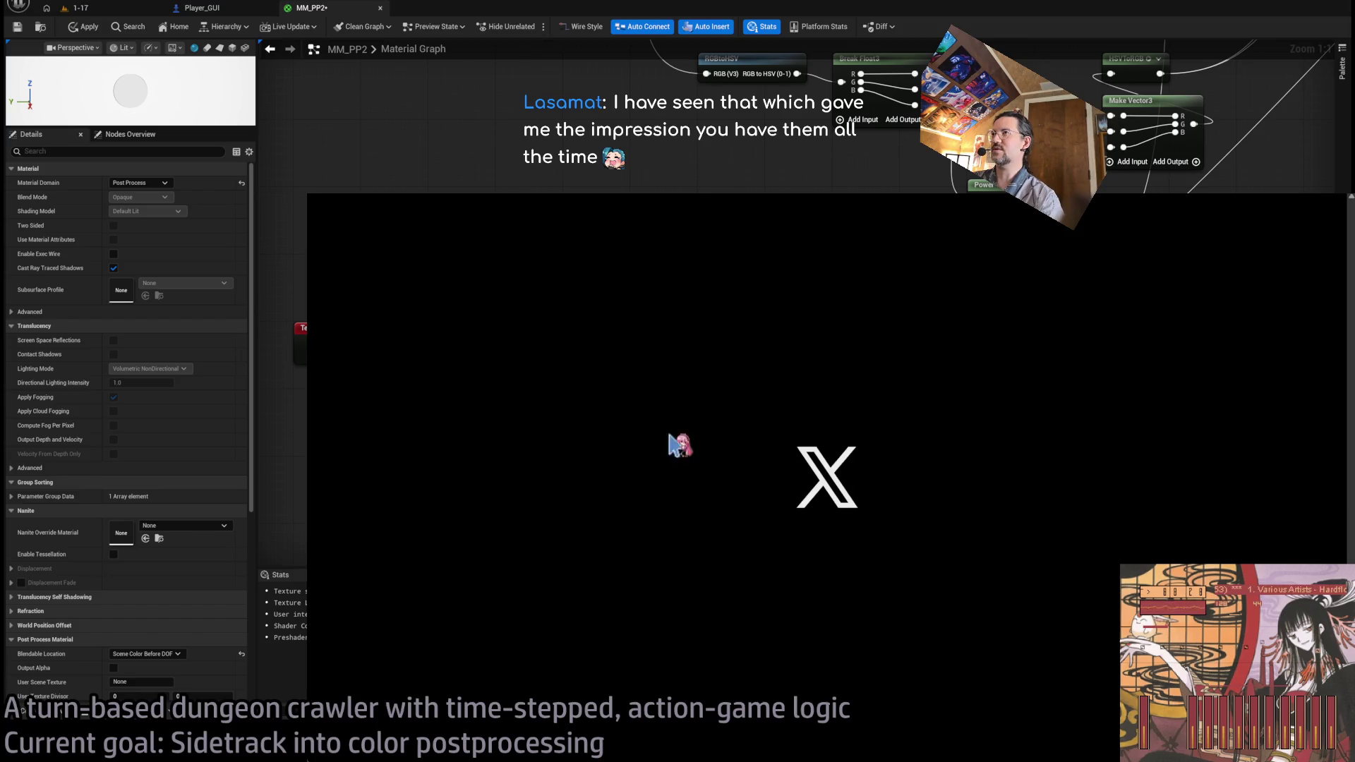
pyautogui.click(423, 289)
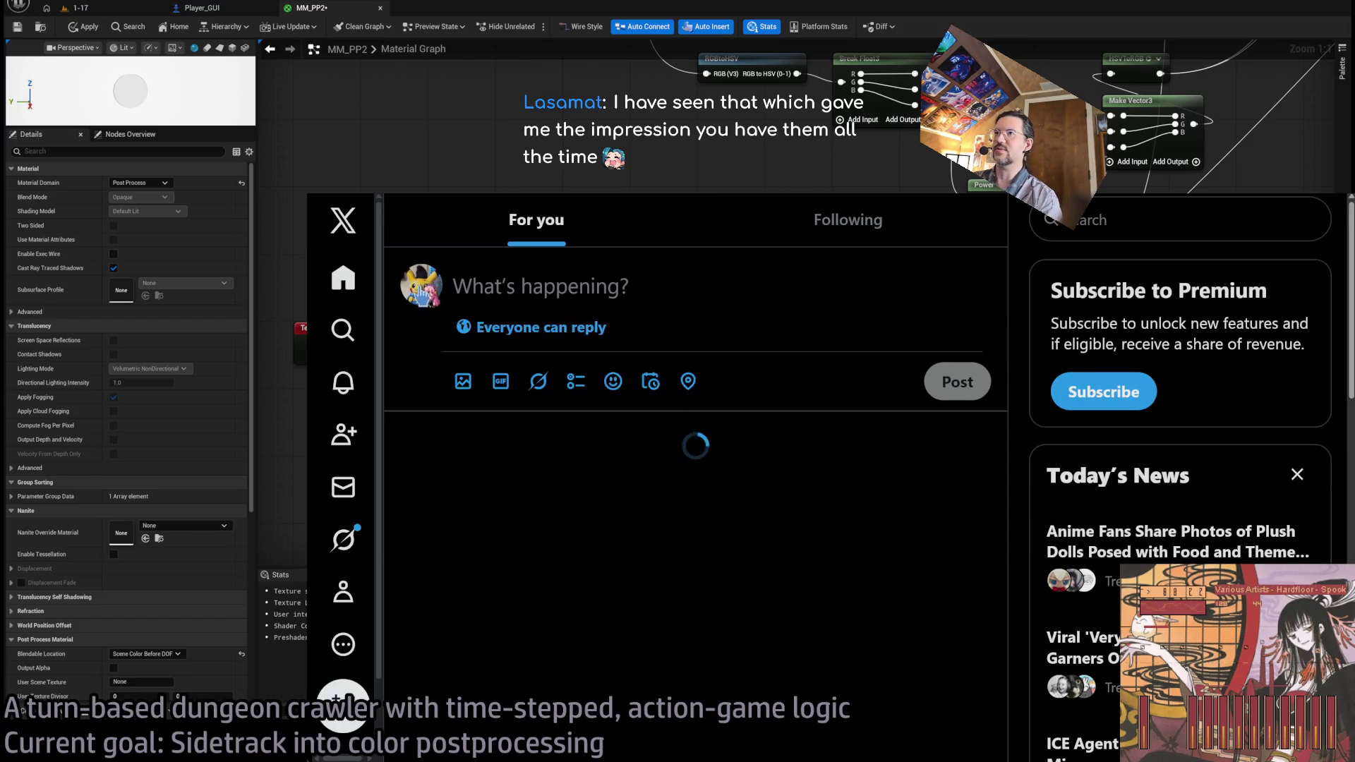
# - Scroll back through months of older profile posts, then open a fresh empty tab
pyautogui.scroll(-6, 772, 533)
pyautogui.scroll(-10, 838, 573)
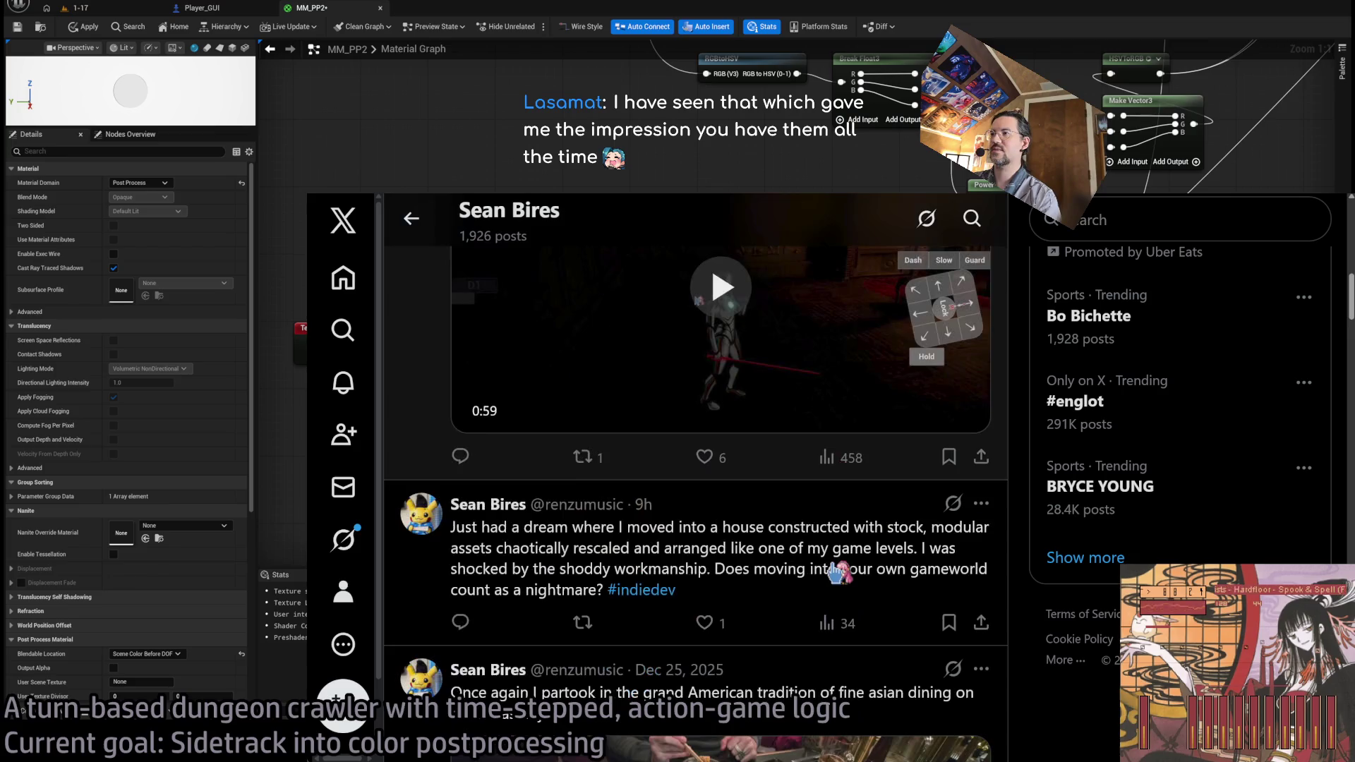
pyautogui.scroll(-3, 565, 611)
pyautogui.scroll(-6, 465, 623)
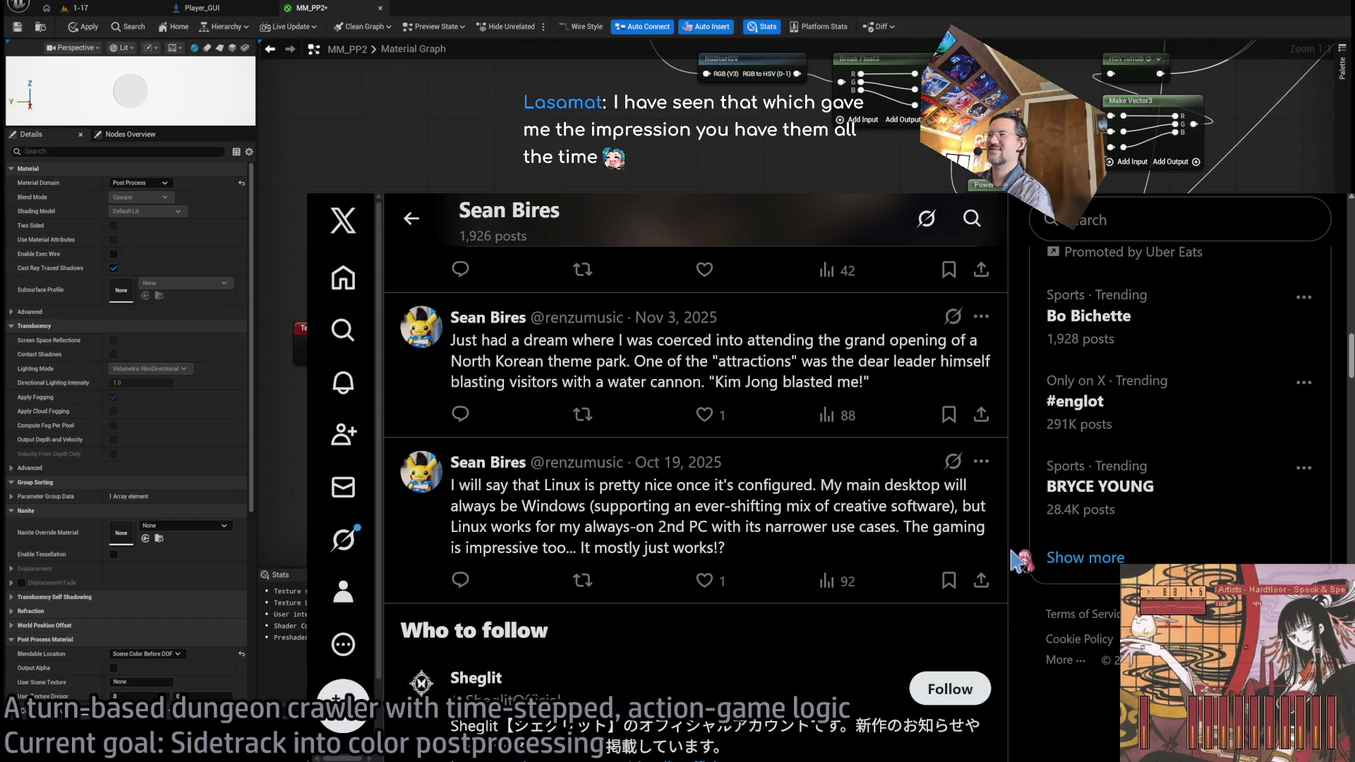
pyautogui.scroll(-1, 1018, 561)
pyautogui.scroll(-5, 1018, 470)
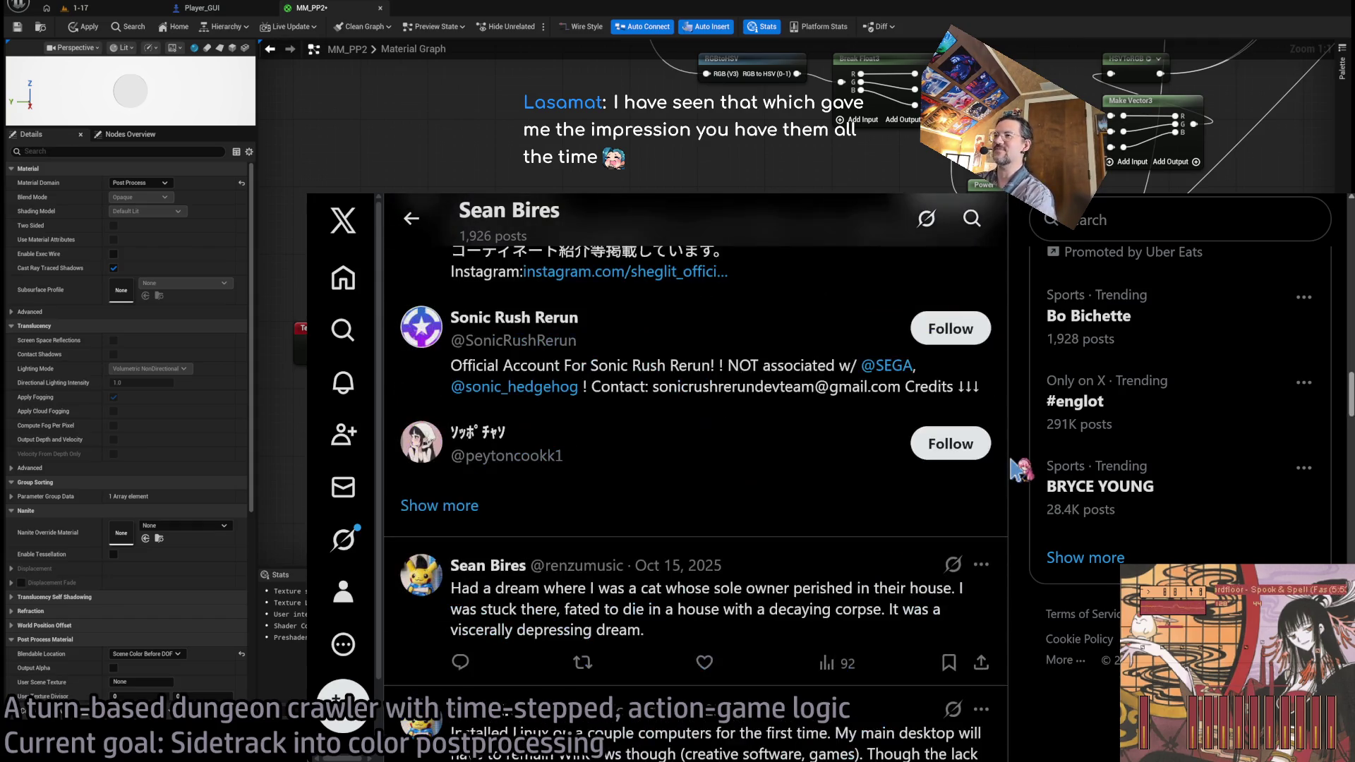
pyautogui.scroll(-3, 1018, 469)
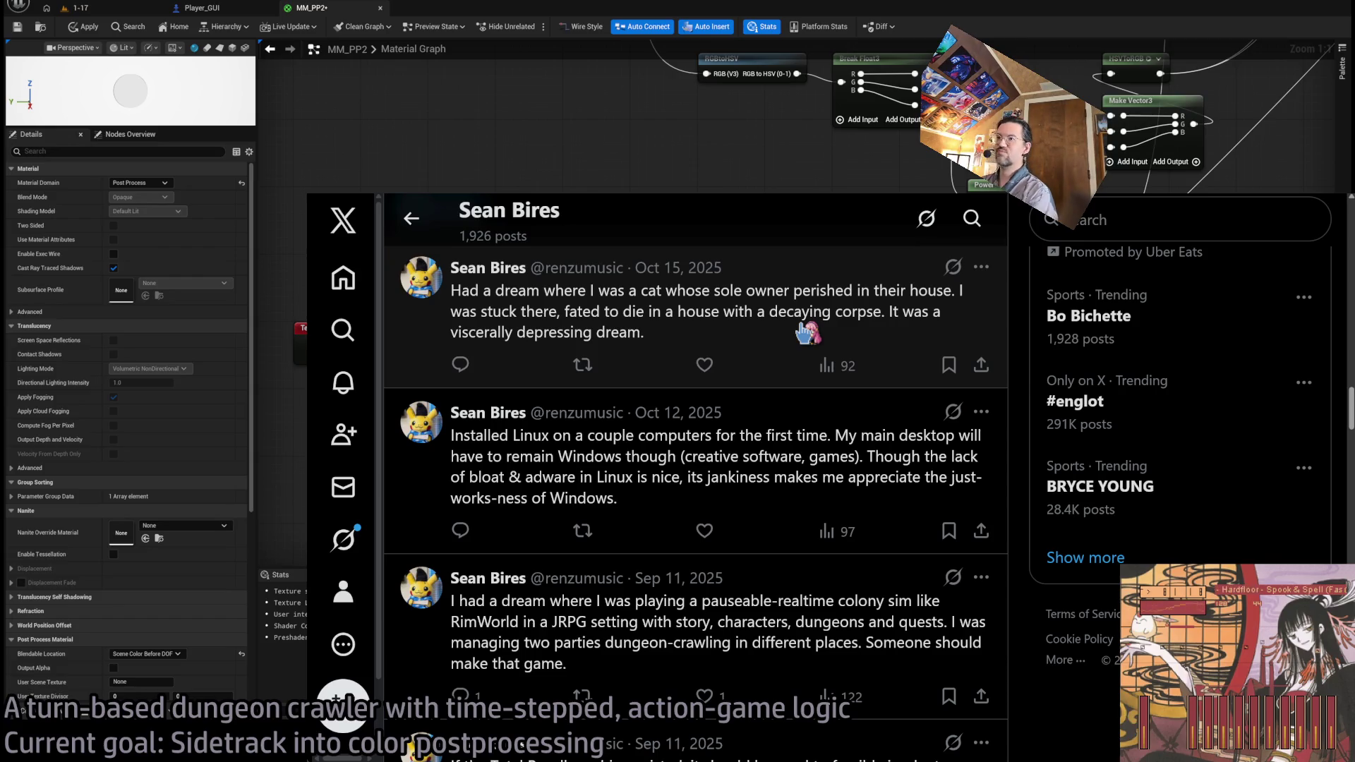
pyautogui.scroll(-3, 808, 332)
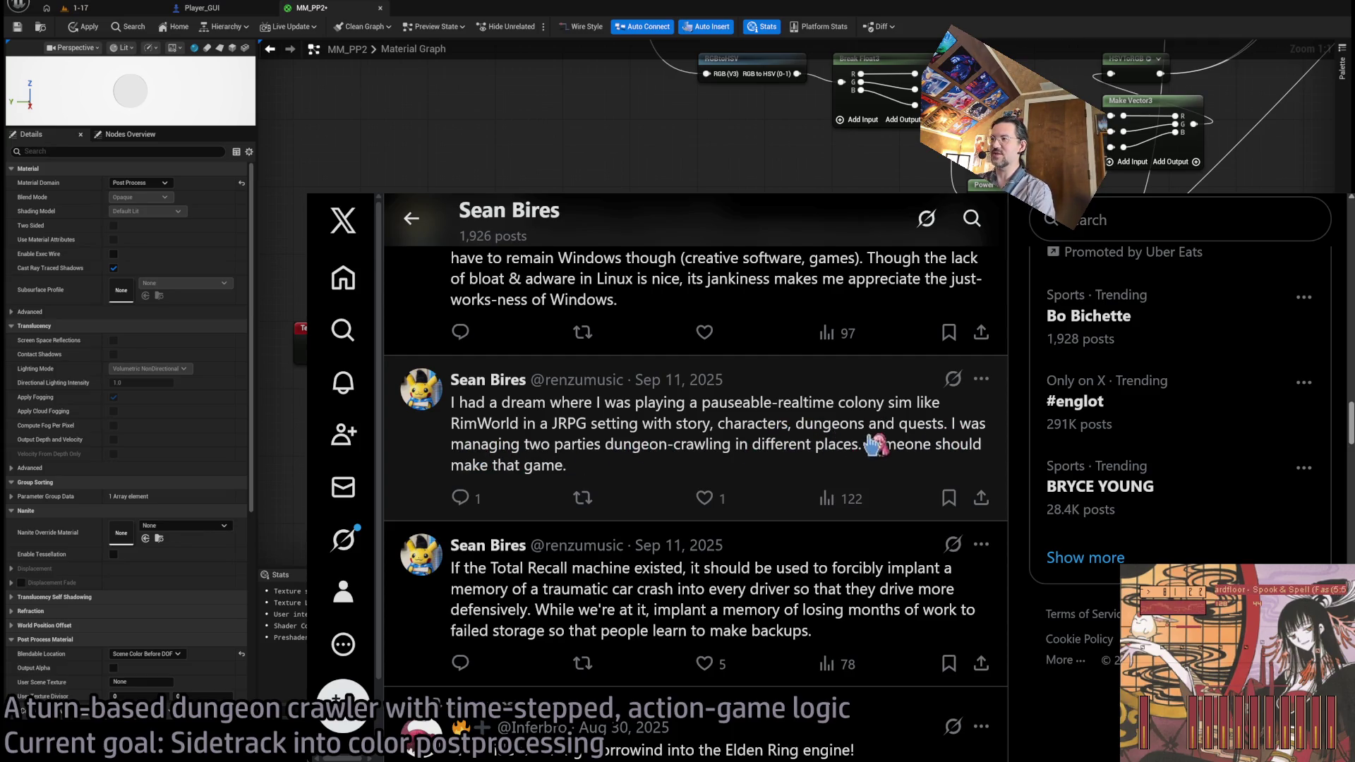
pyautogui.scroll(-1, 863, 508)
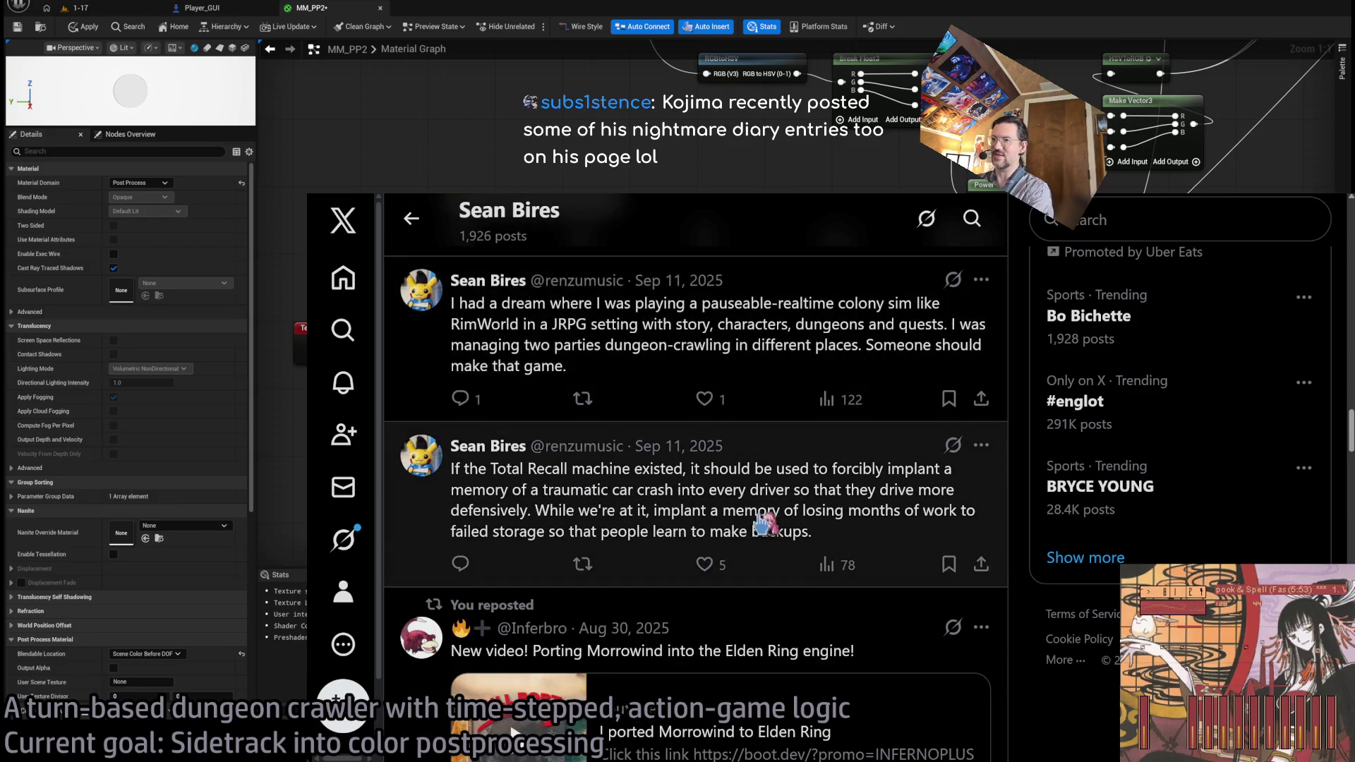
pyautogui.scroll(1, 847, 460)
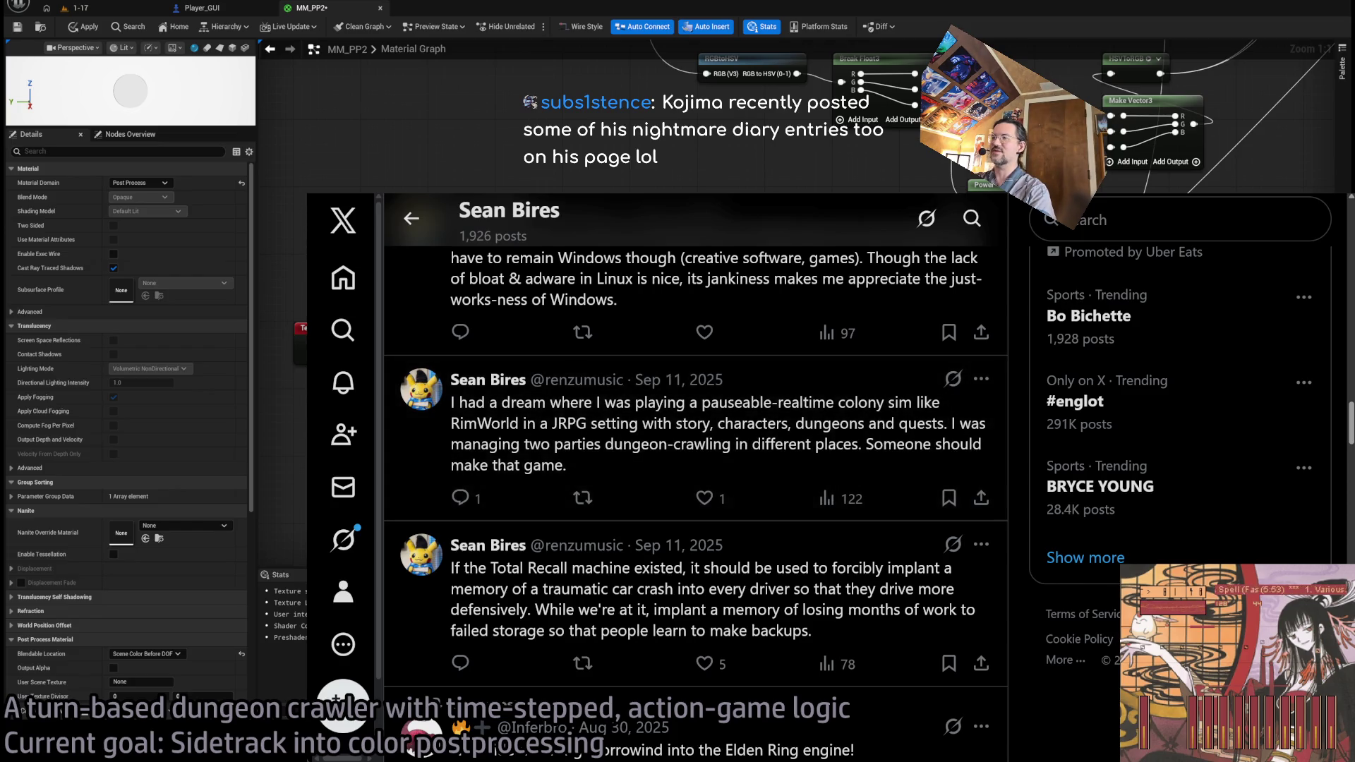
pyautogui.scroll(-5, 695, 476)
pyautogui.scroll(-10, 695, 477)
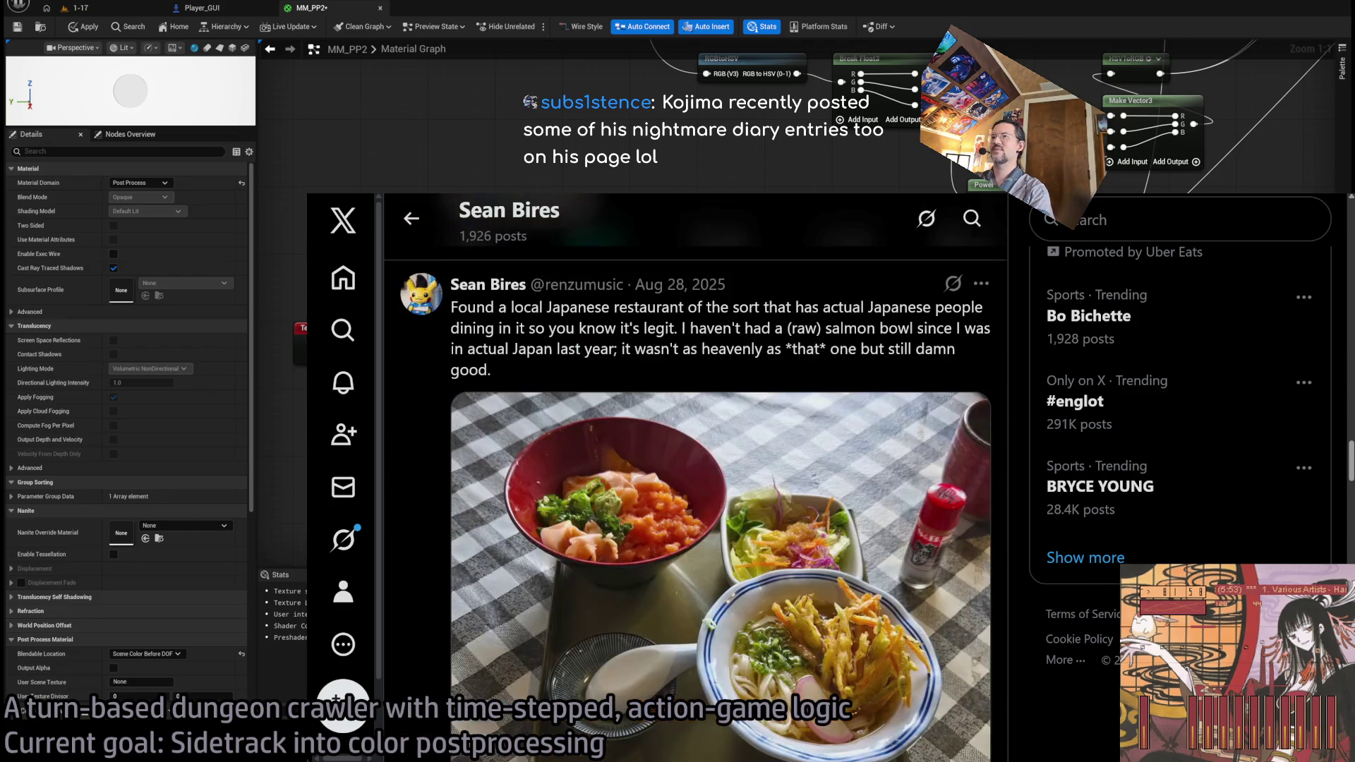
pyautogui.scroll(-10, 695, 476)
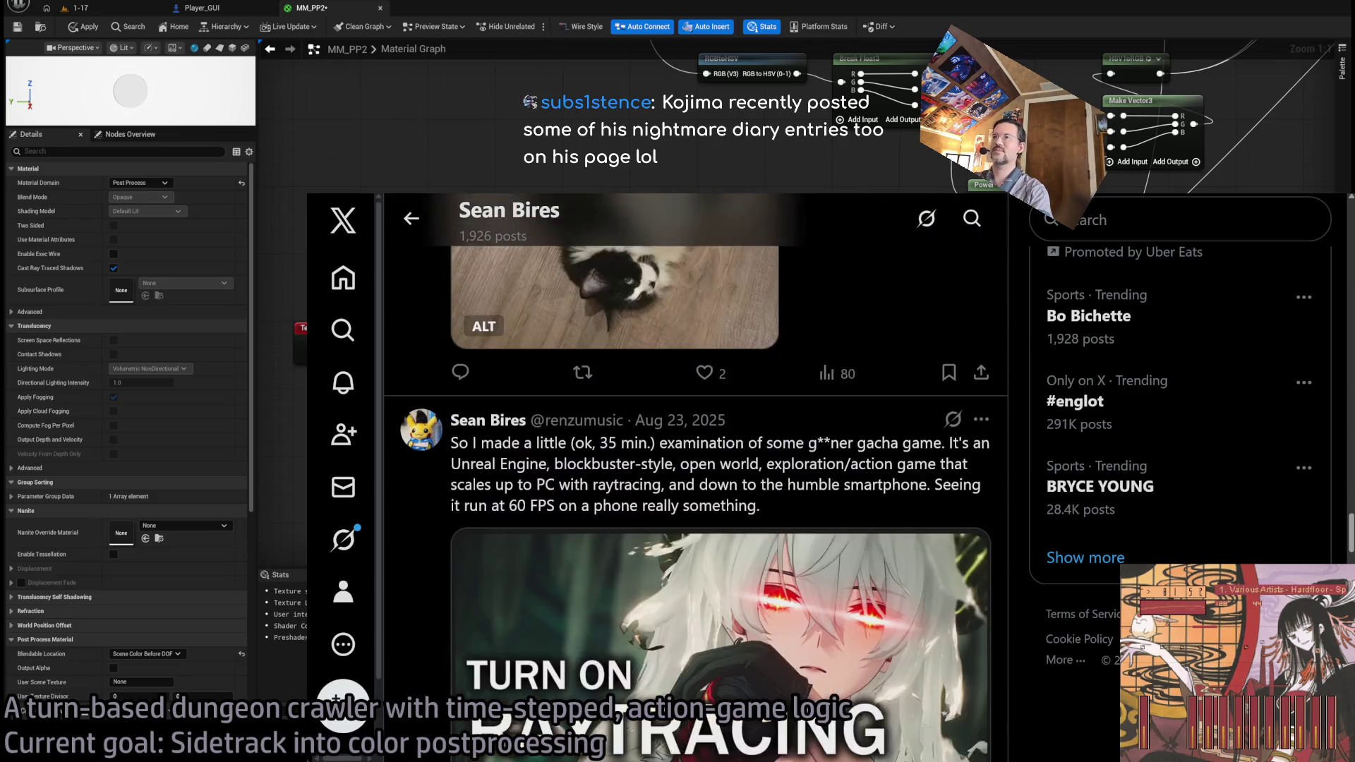
pyautogui.scroll(-8, 695, 477)
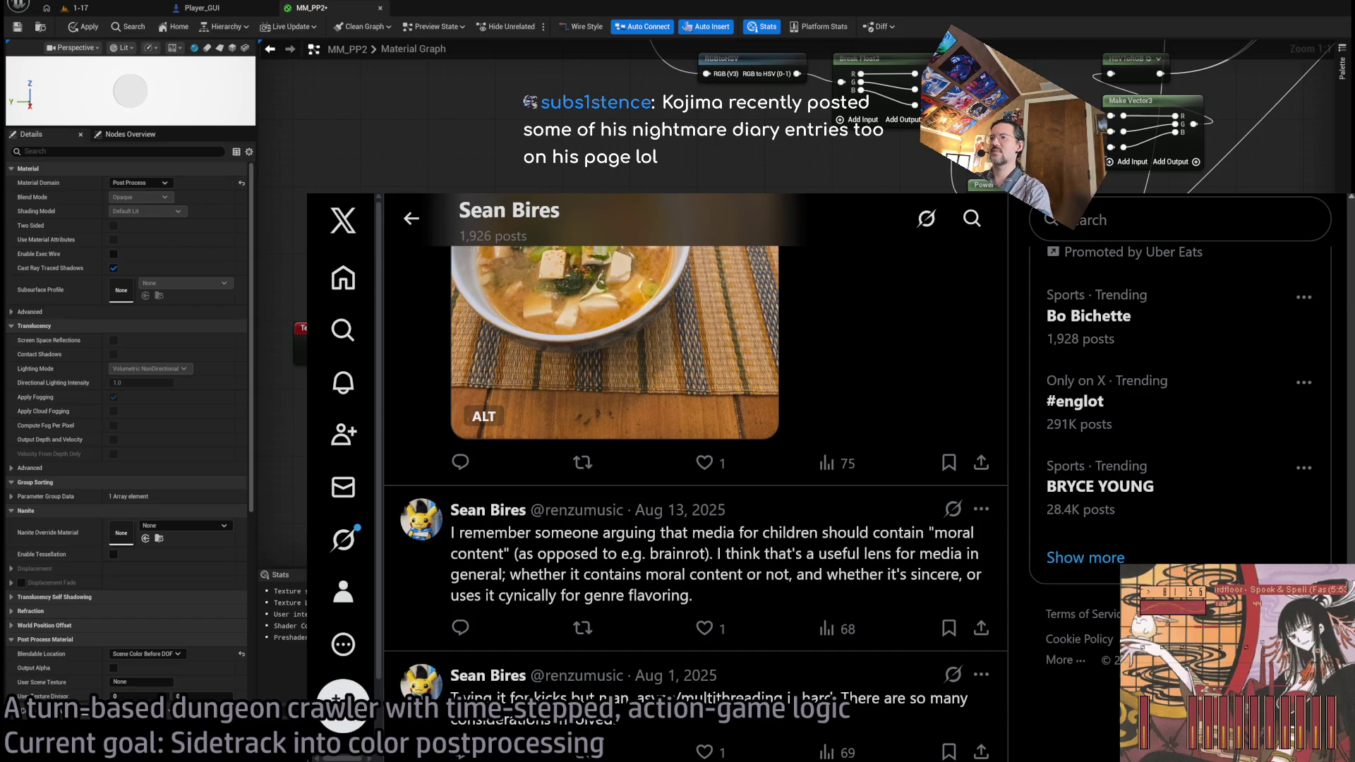
pyautogui.scroll(-12, 696, 477)
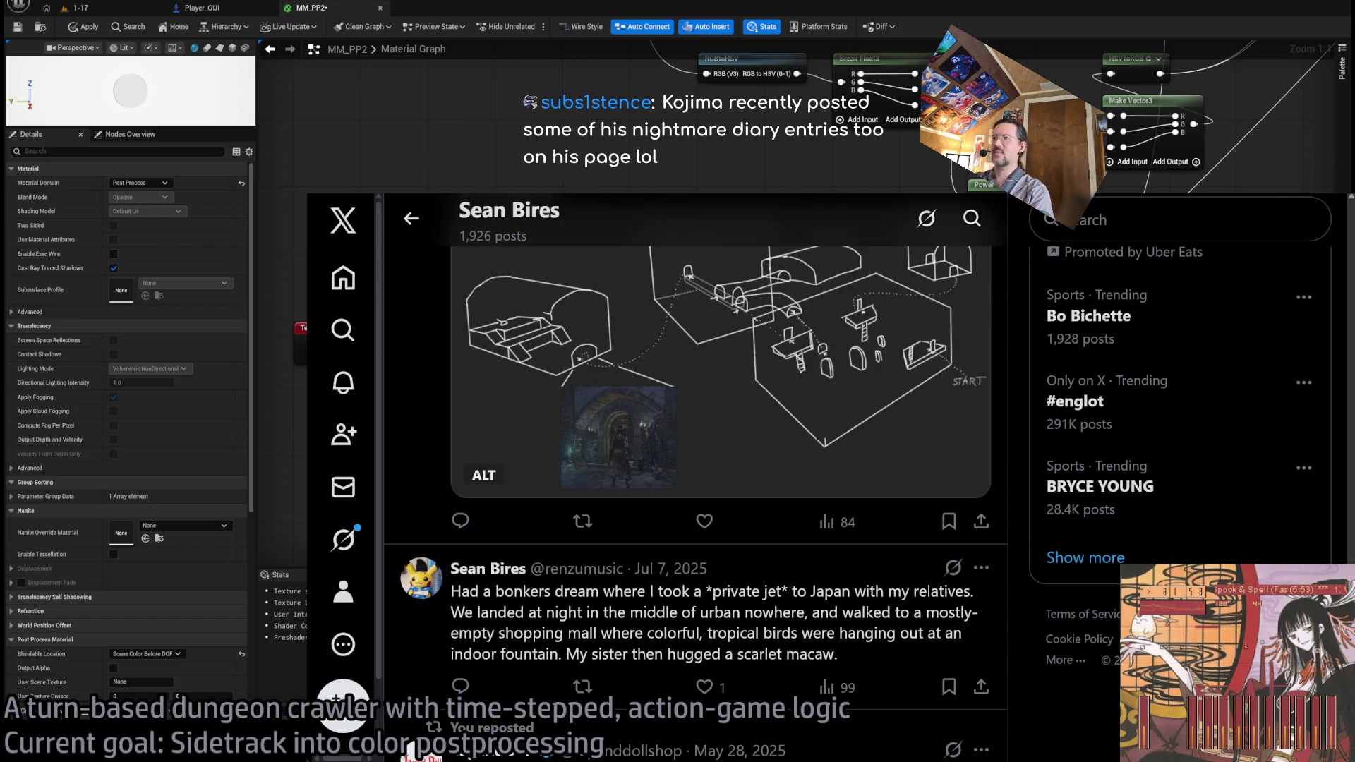
pyautogui.scroll(8, 695, 477)
pyautogui.scroll(-6, 695, 476)
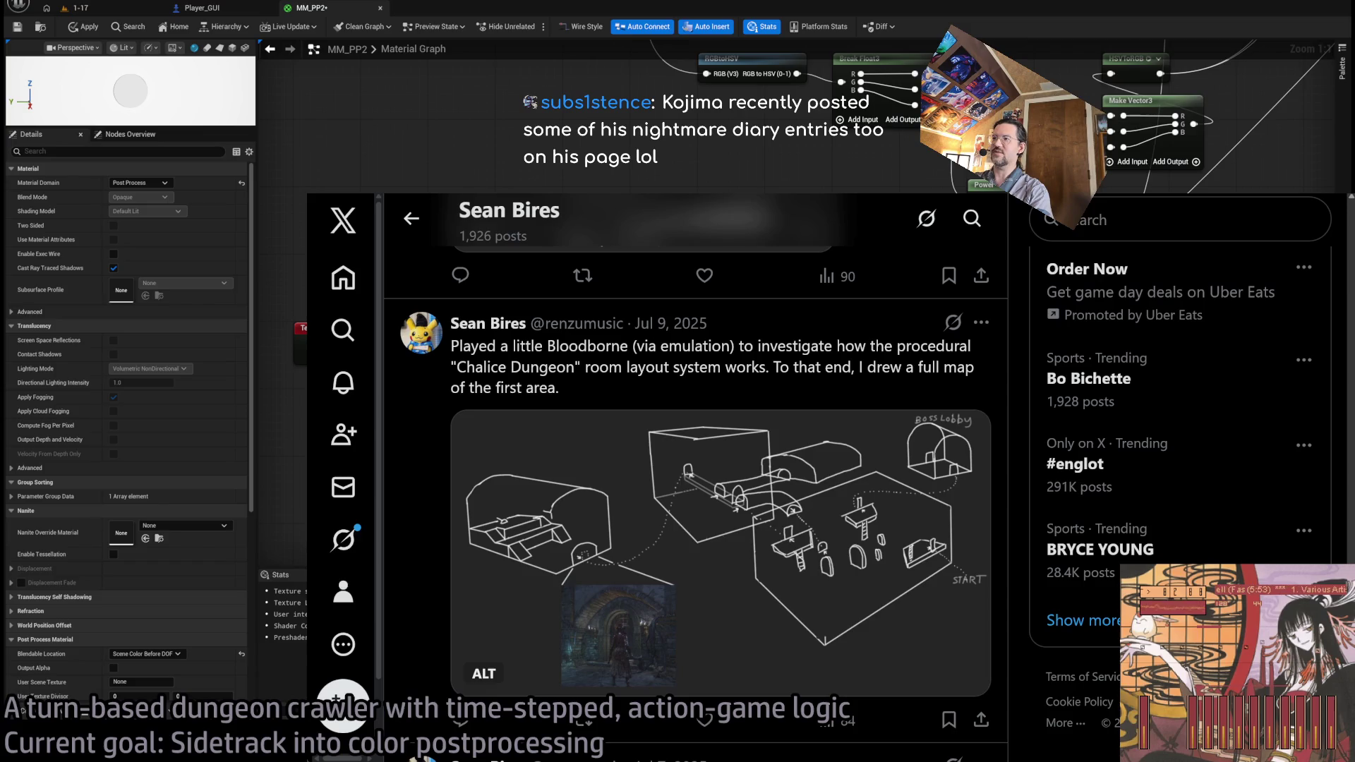
pyautogui.scroll(-5, 695, 477)
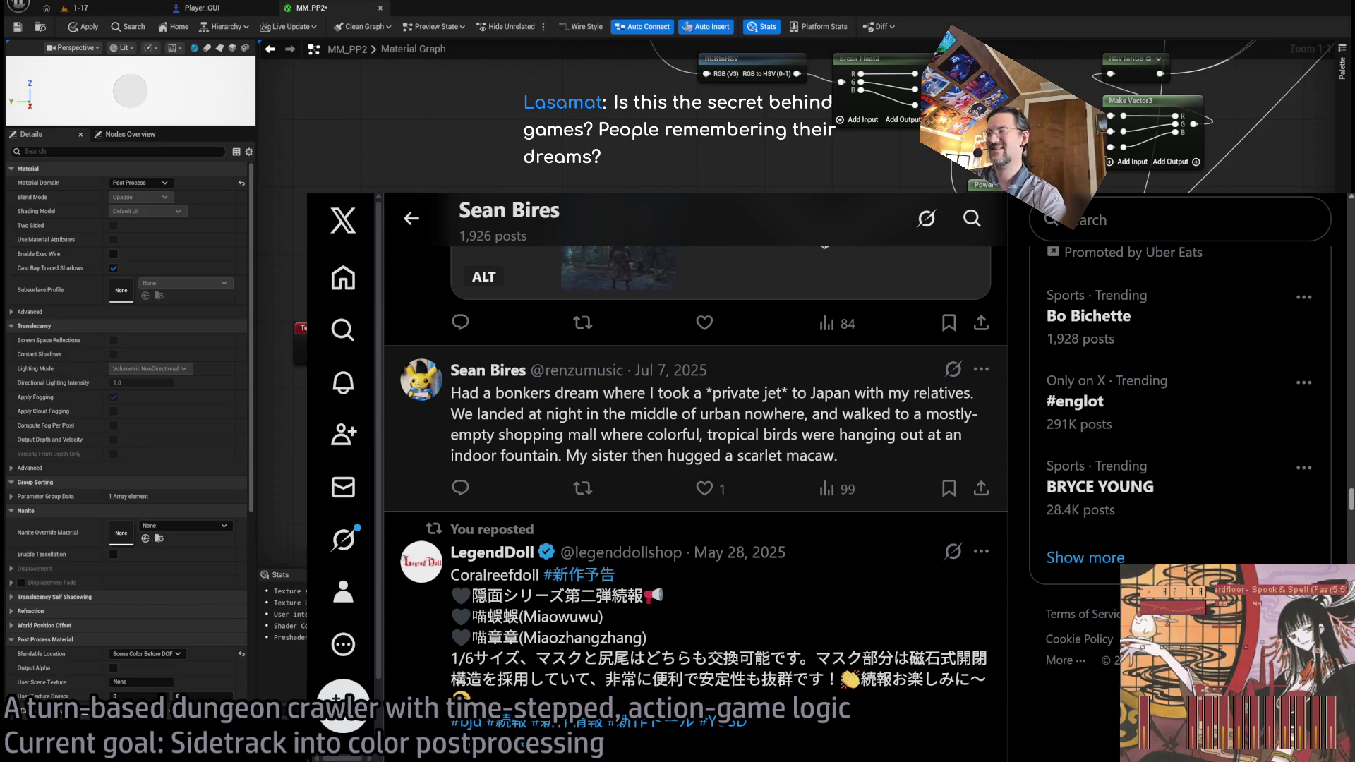
pyautogui.hotkey('ctrl', 't')
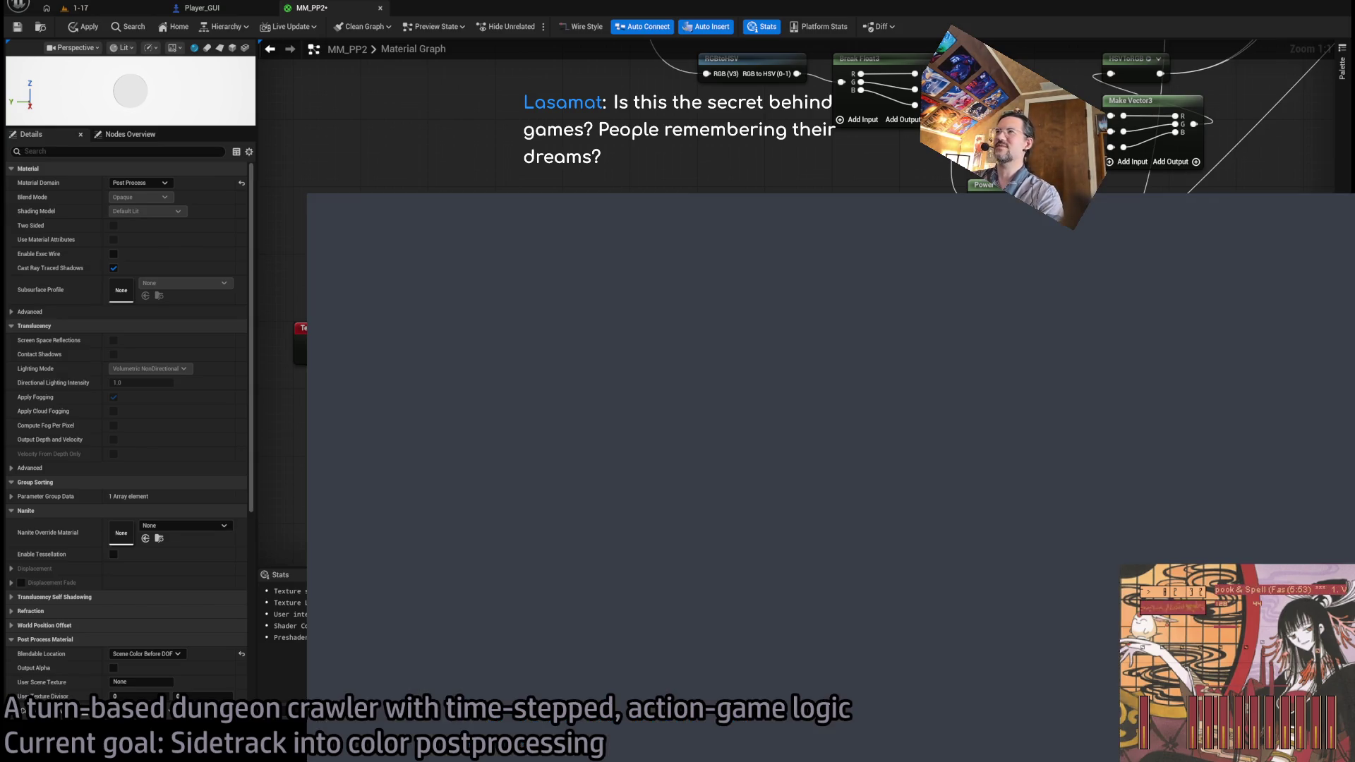
# - Search Google Images for 'scarlet macaw', then close that tab to return to the X post
pyautogui.write('scarlet macaw')
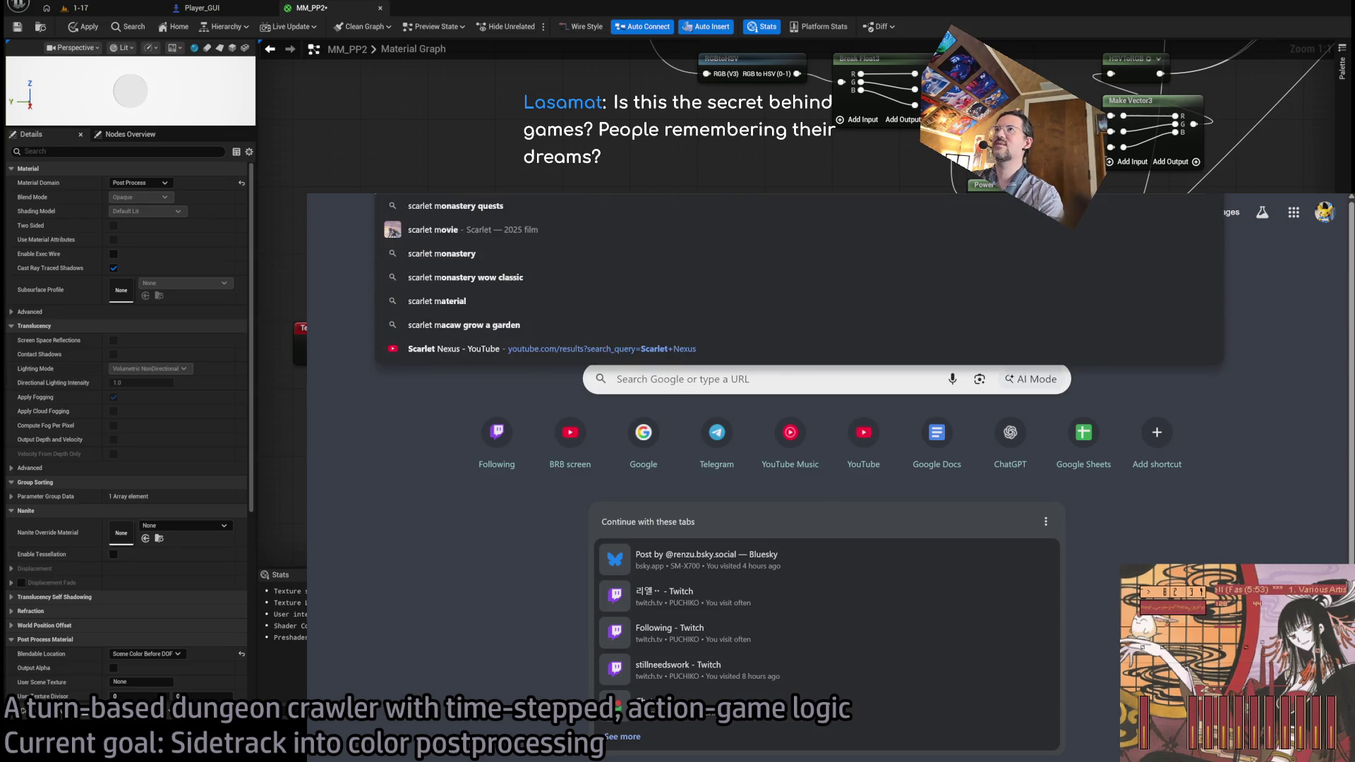
pyautogui.press('Return')
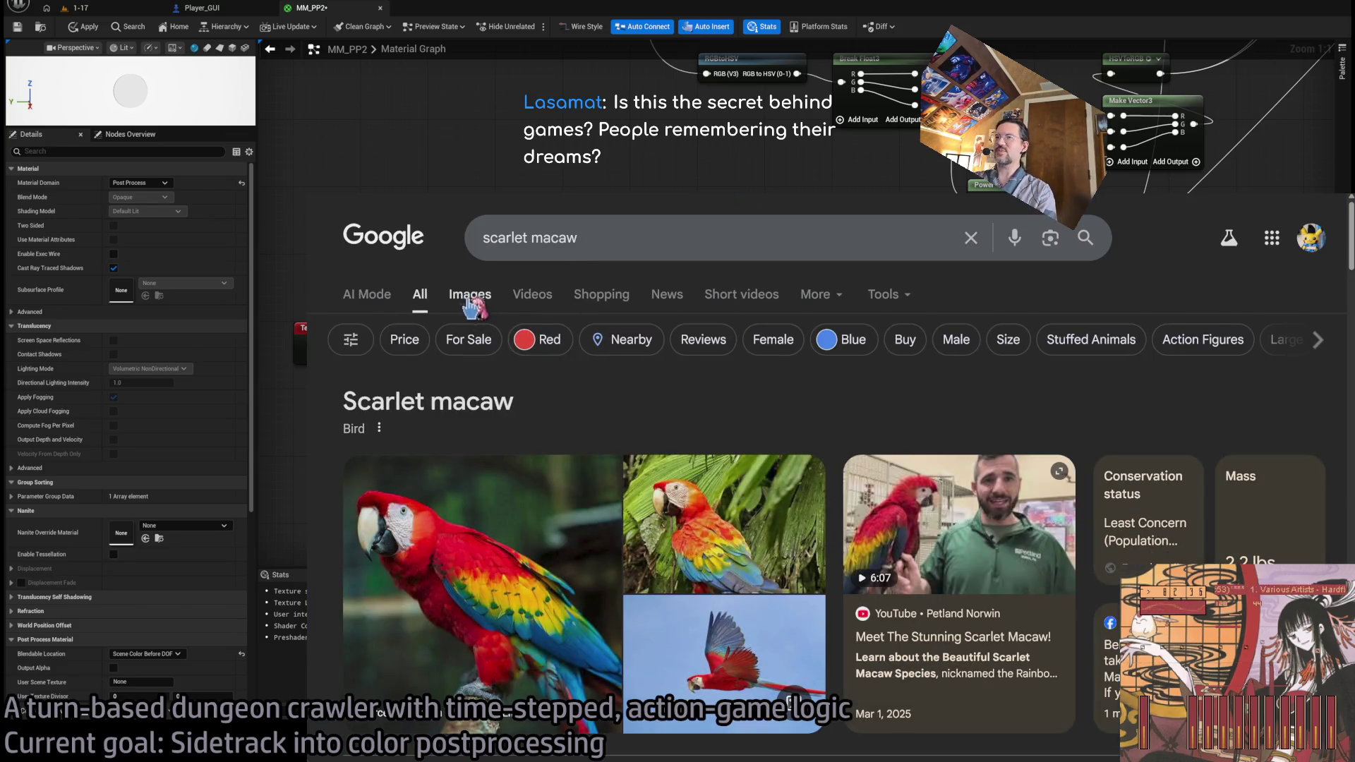
pyautogui.click(467, 300)
pyautogui.scroll(-1, 1046, 399)
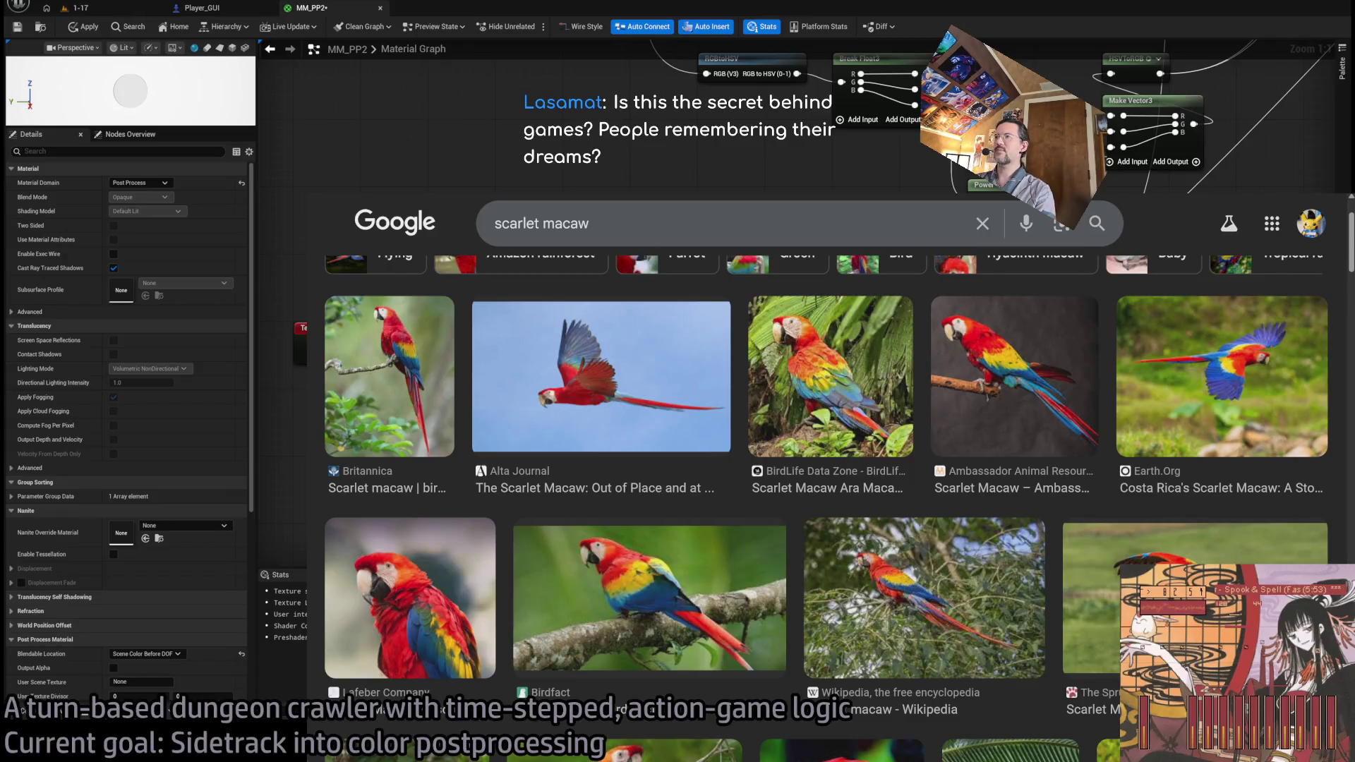
pyautogui.hotkey('ctrl', 'w')
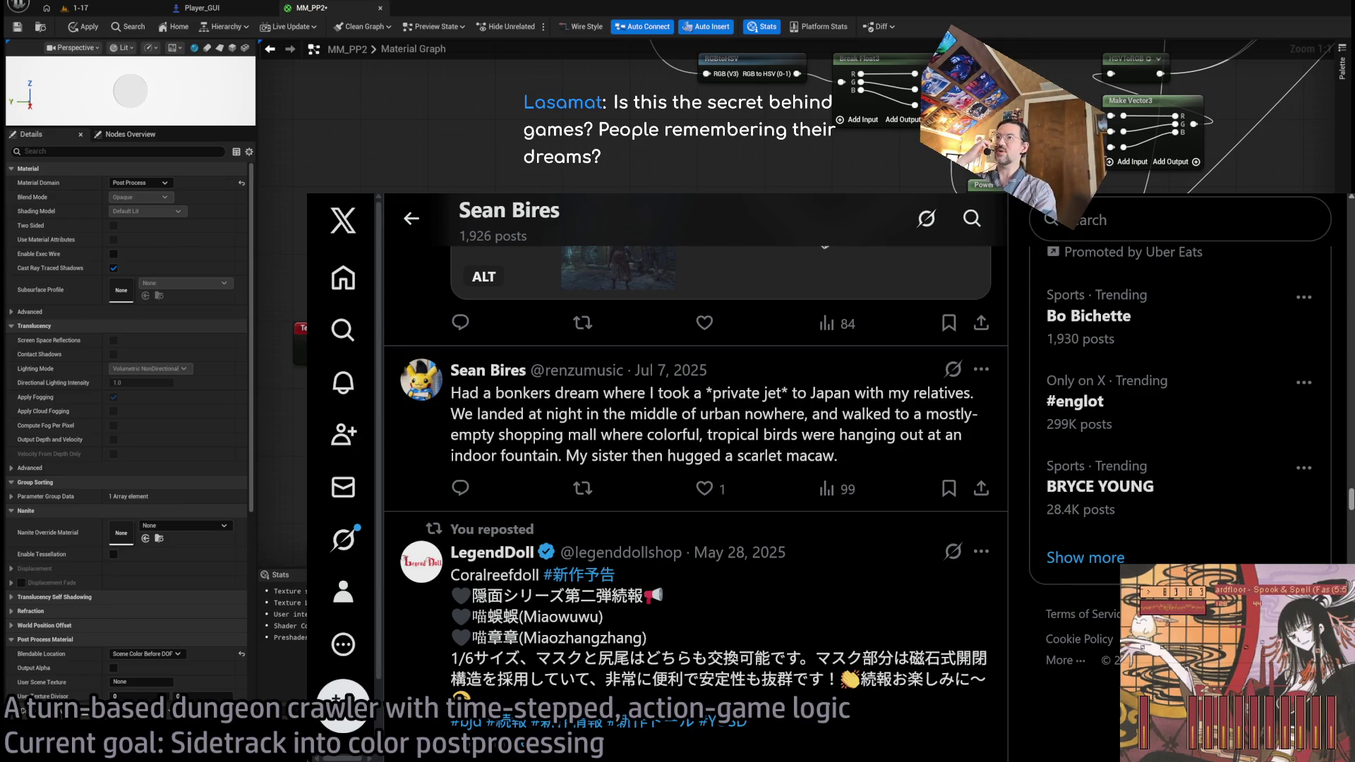
# - Glance at the macaw images, then scroll the X feed down to the June 10, 2025 translucent-UI repost
pyautogui.hotkey('ctrl', 'Tab')
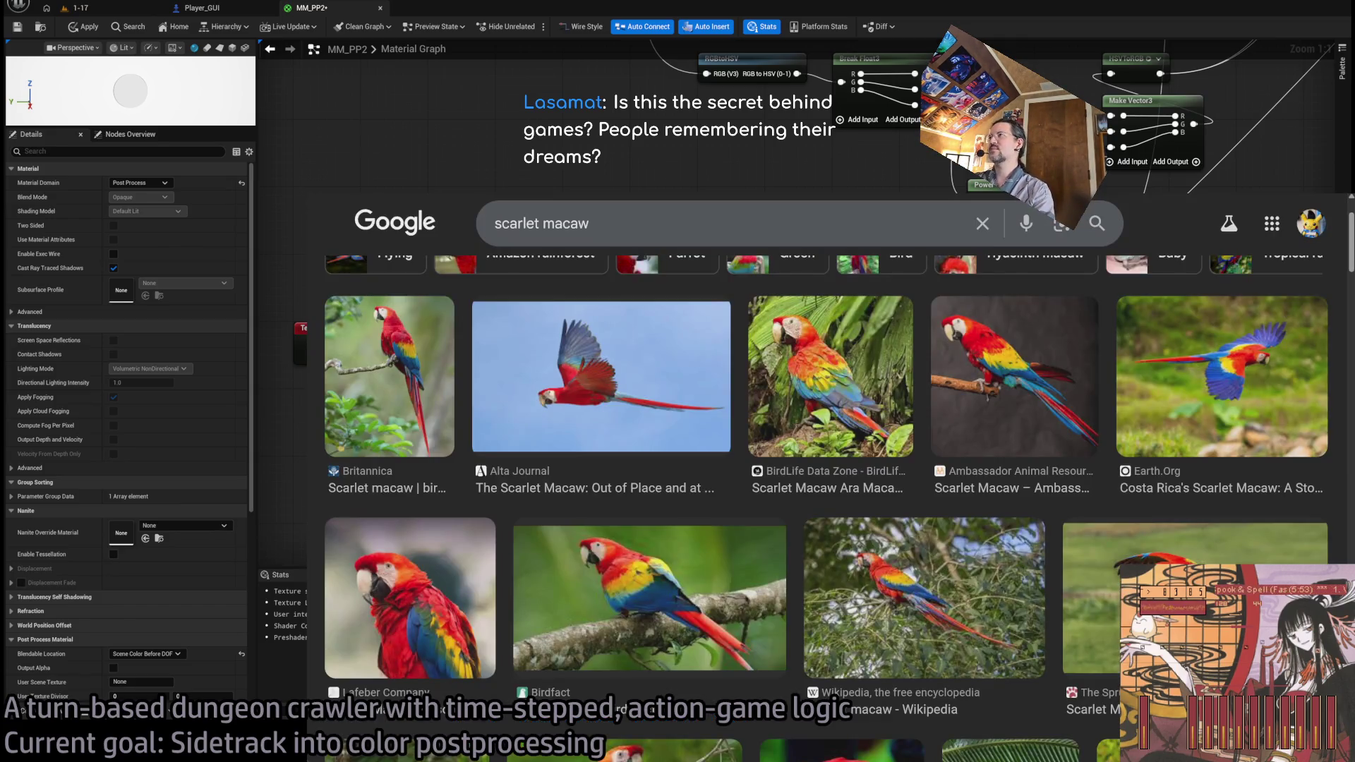
pyautogui.hotkey('ctrl', 'shift', 'Tab')
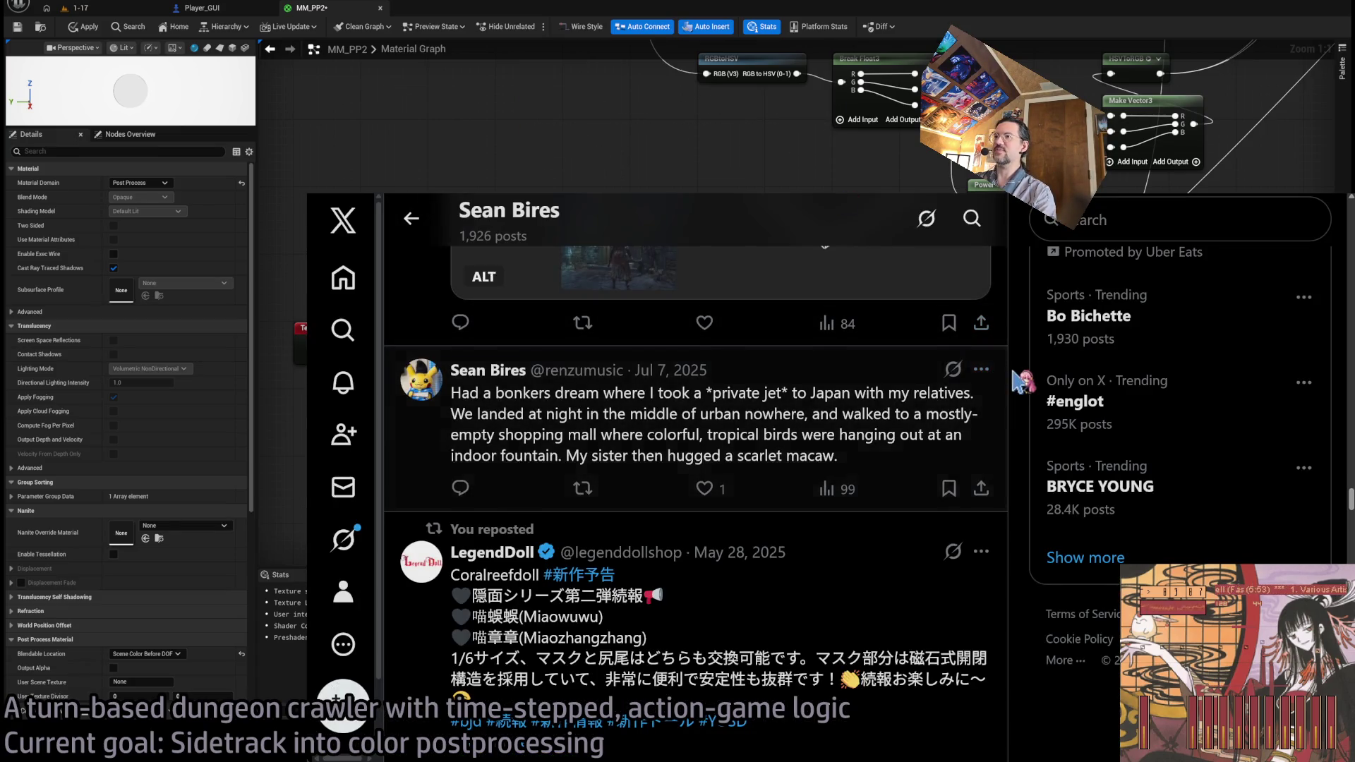
pyautogui.scroll(-10, 1019, 381)
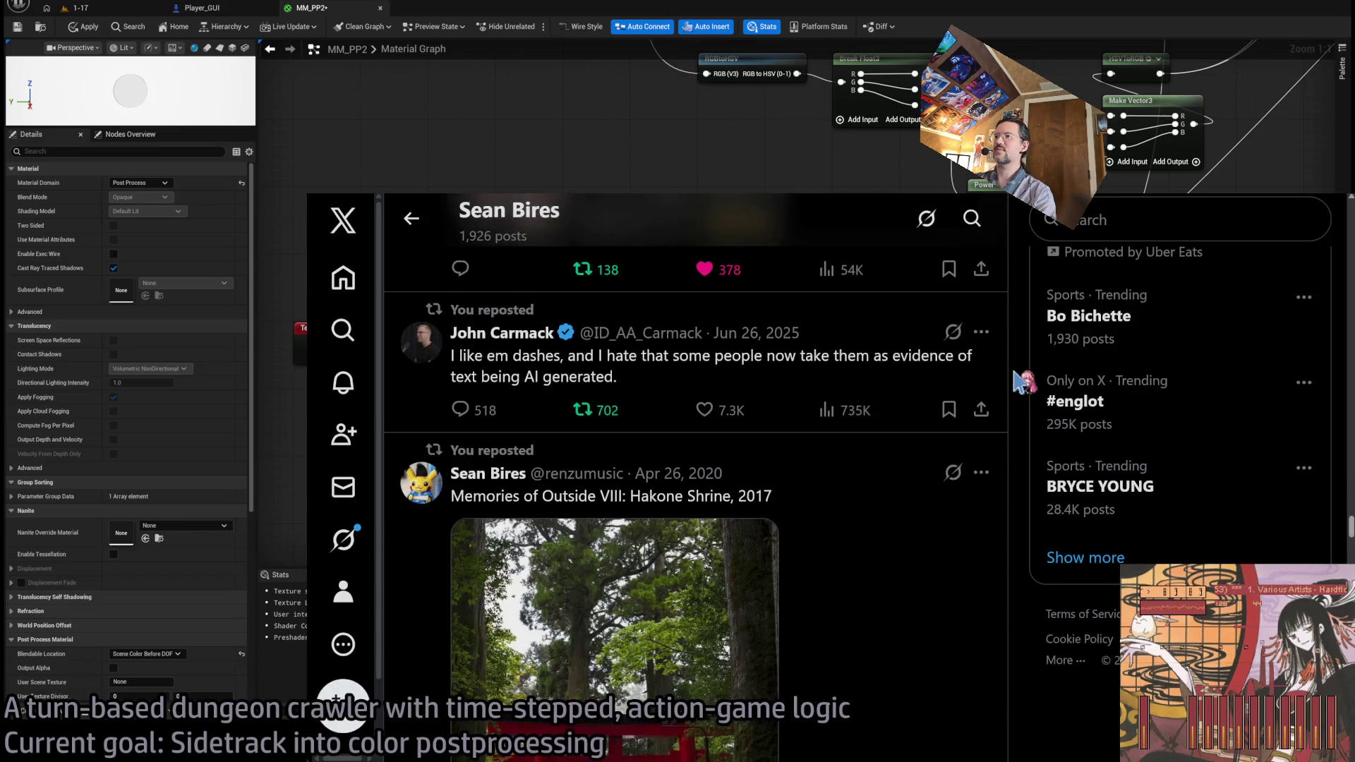
pyautogui.scroll(-7, 1018, 382)
pyautogui.scroll(6, 1018, 382)
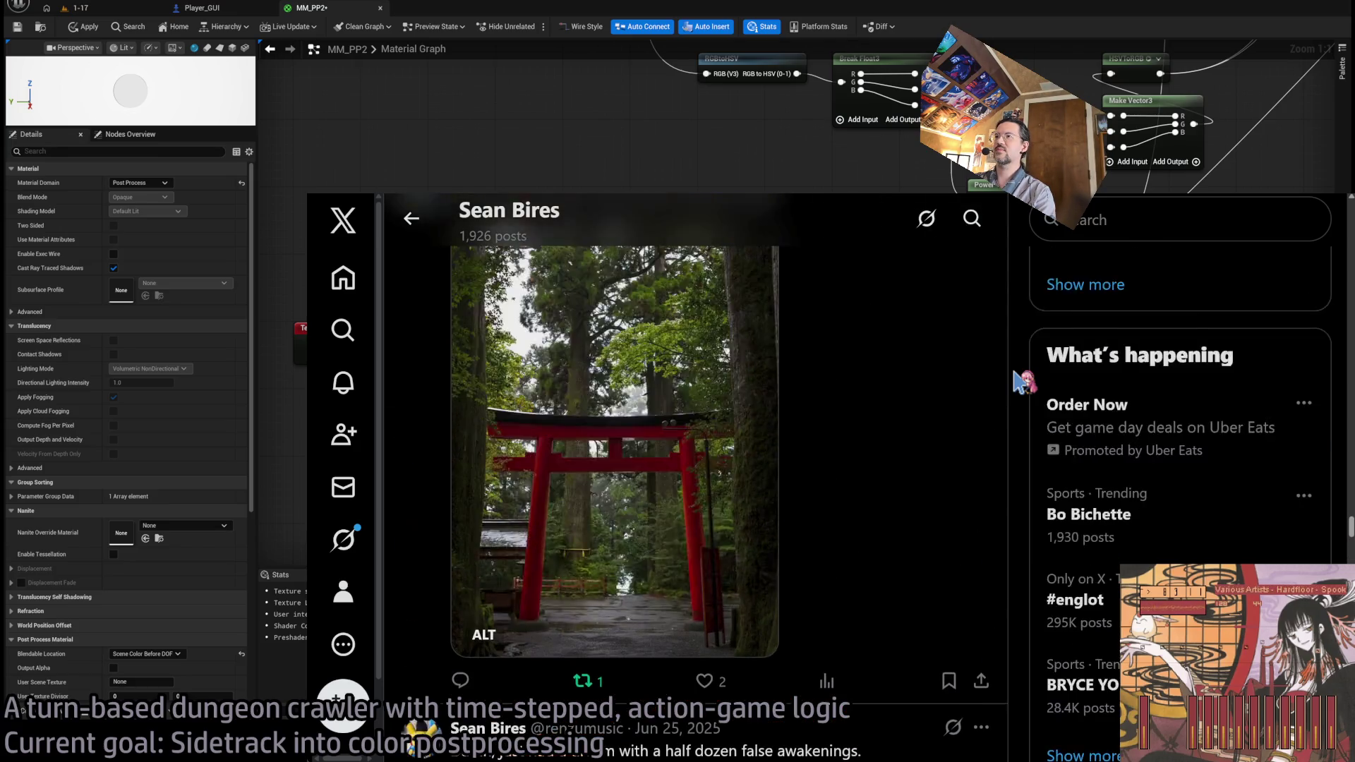
pyautogui.scroll(-12, 1018, 382)
pyautogui.scroll(-4, 1018, 382)
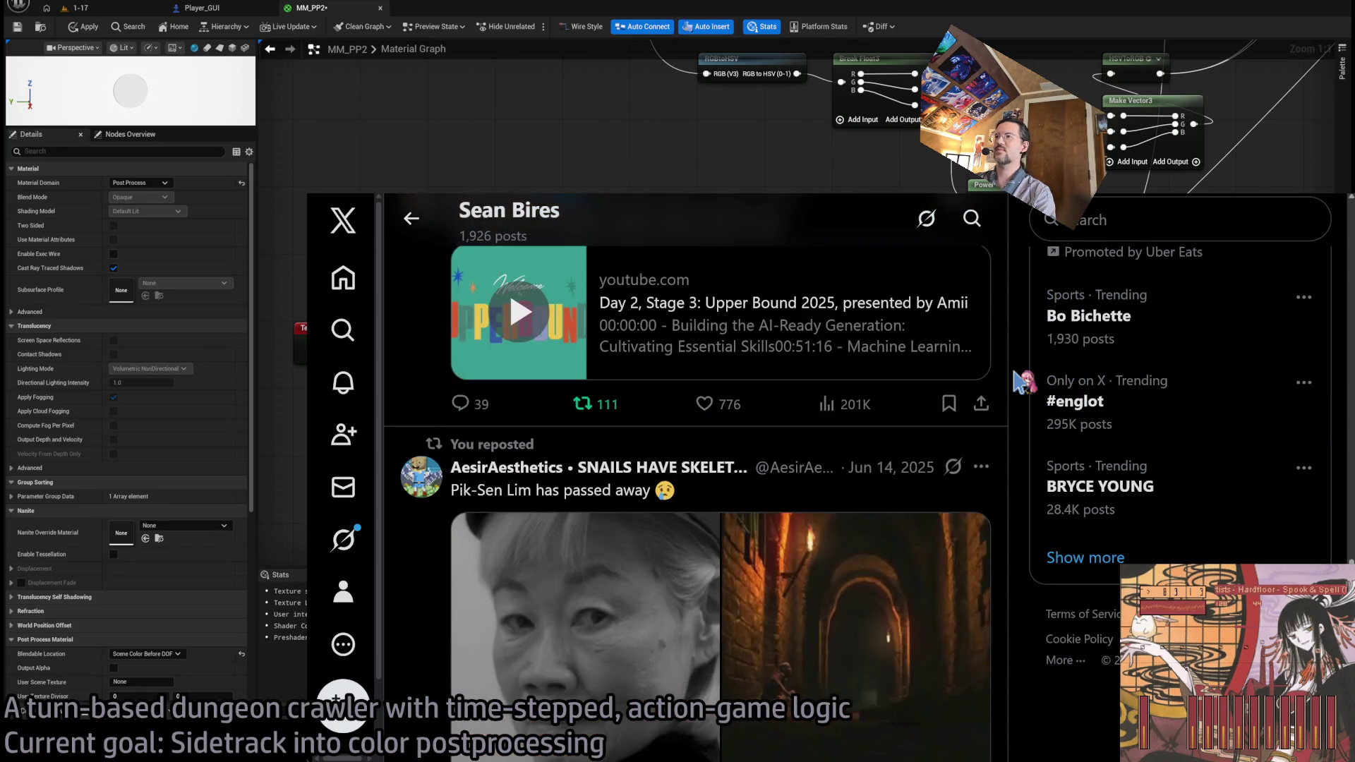
pyautogui.scroll(-10, 1018, 382)
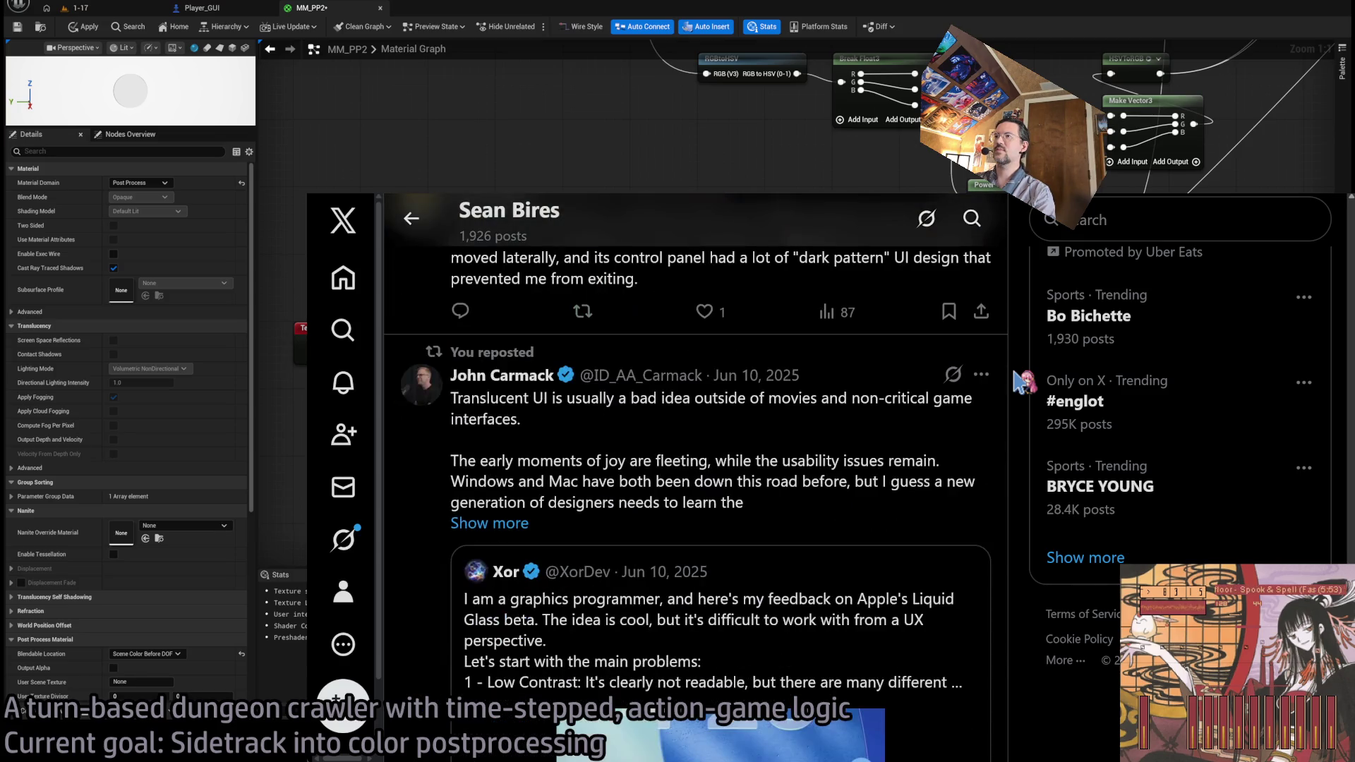
pyautogui.scroll(3, 1019, 382)
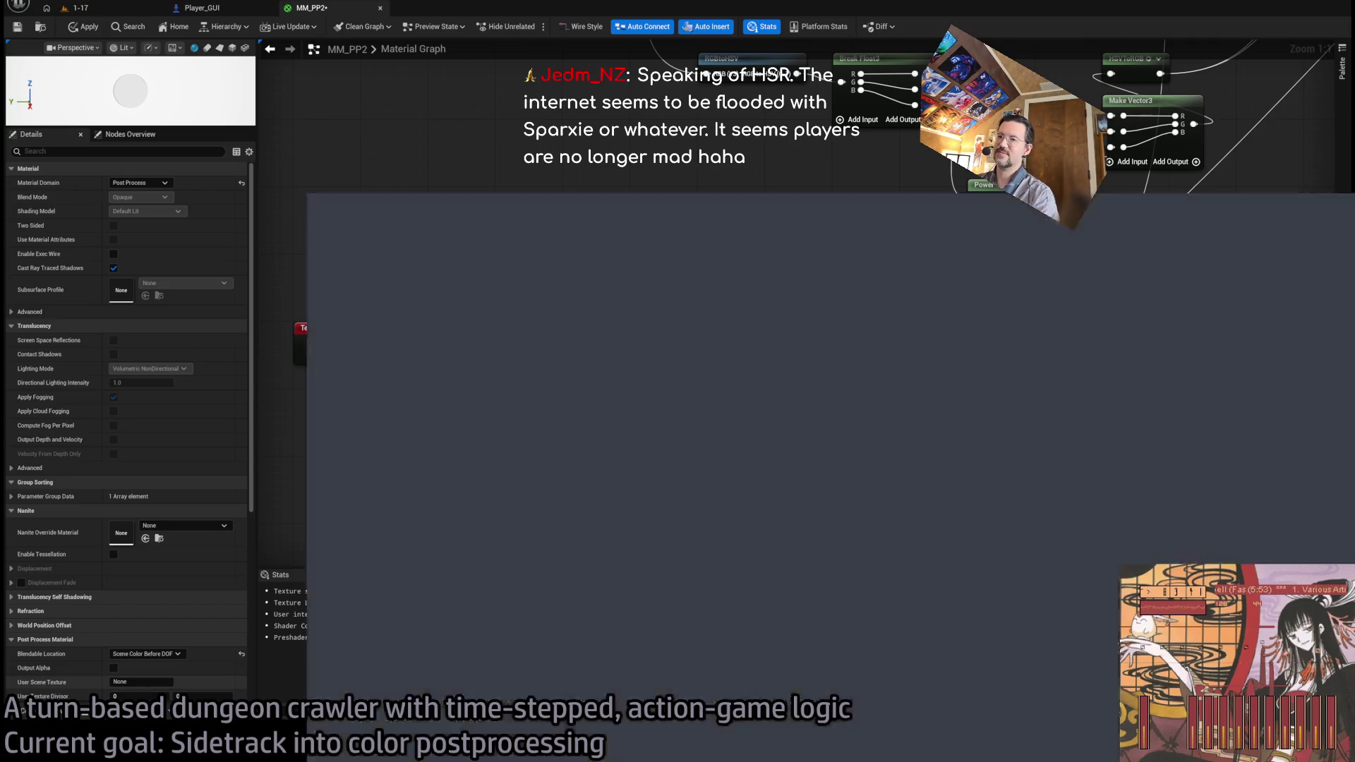
# - Search YouTube for 'Tempest arcade', play the first video, then switch to Google's material-time answer
pyautogui.hotkey('ctrl', 't')
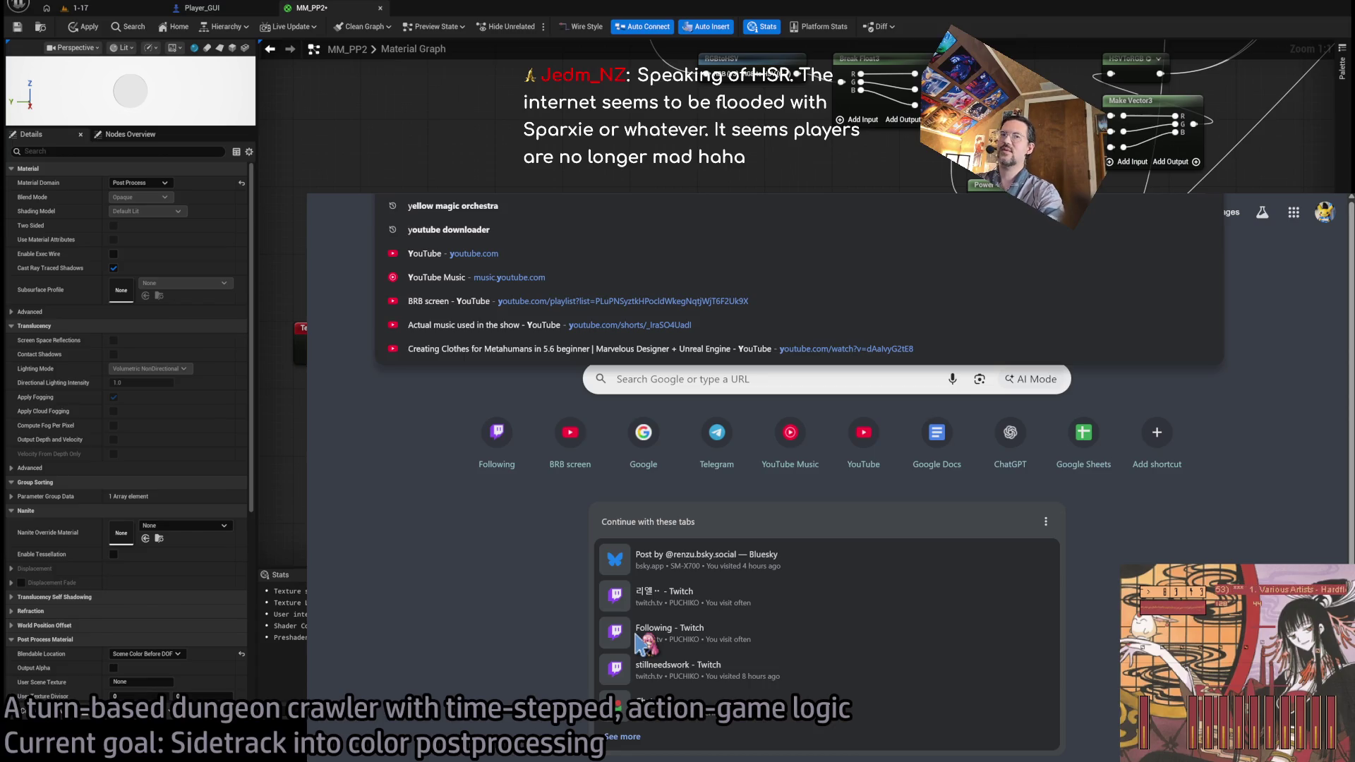
pyautogui.write('Tempest arcade')
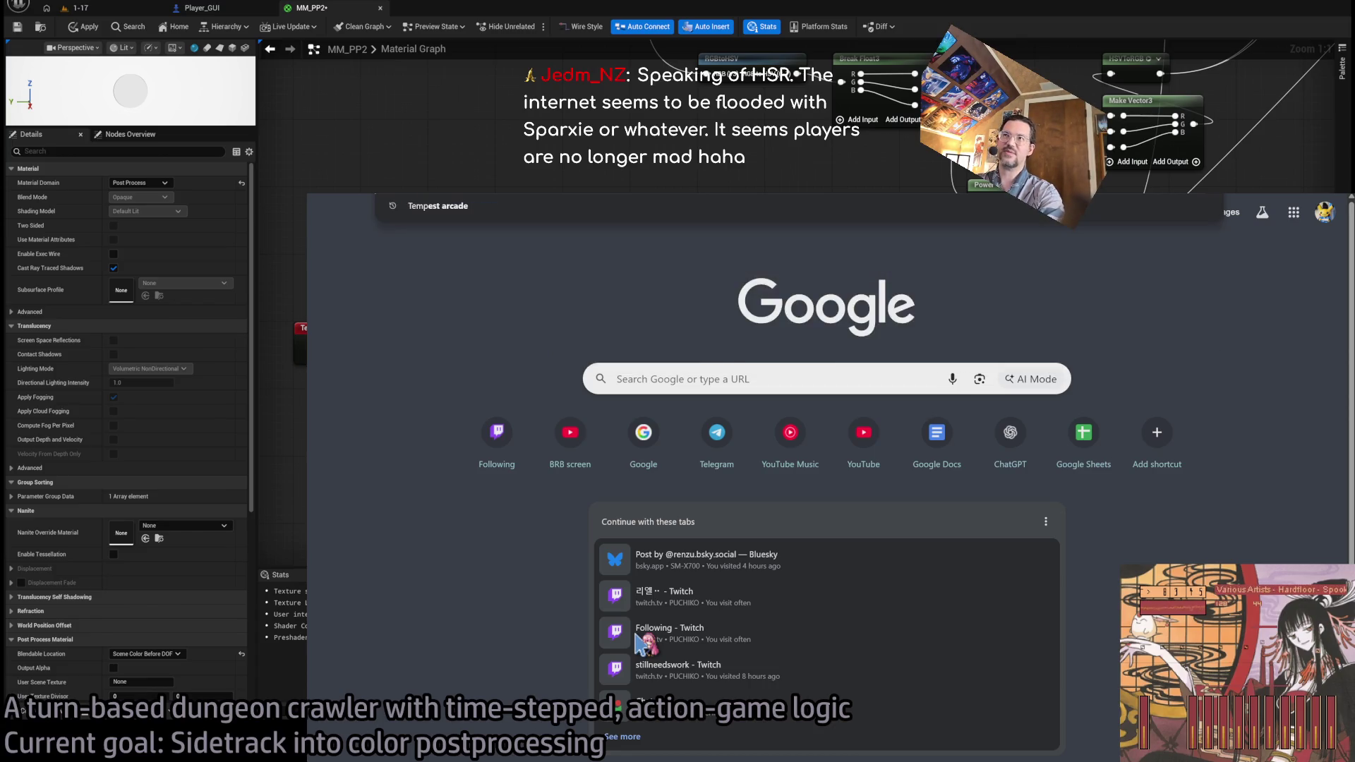
pyautogui.press('Return')
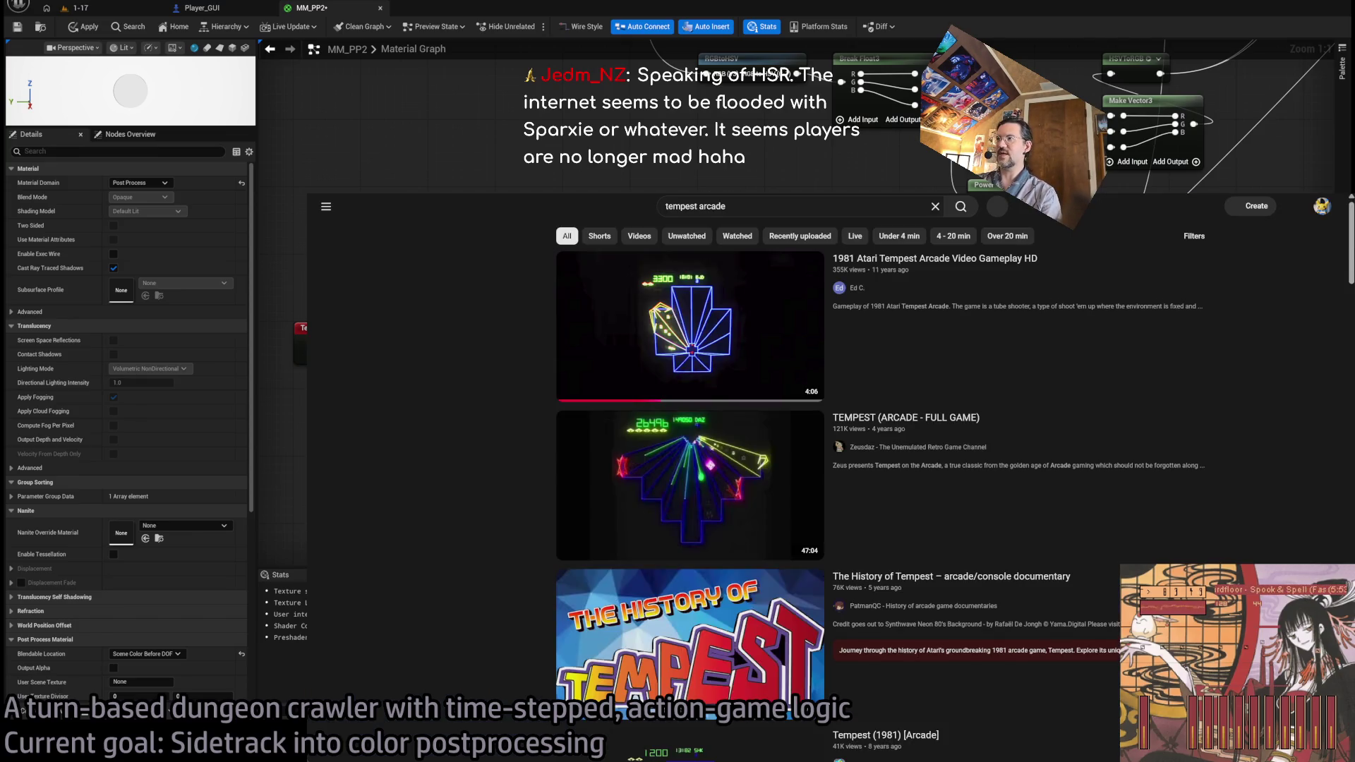
pyautogui.click(691, 324)
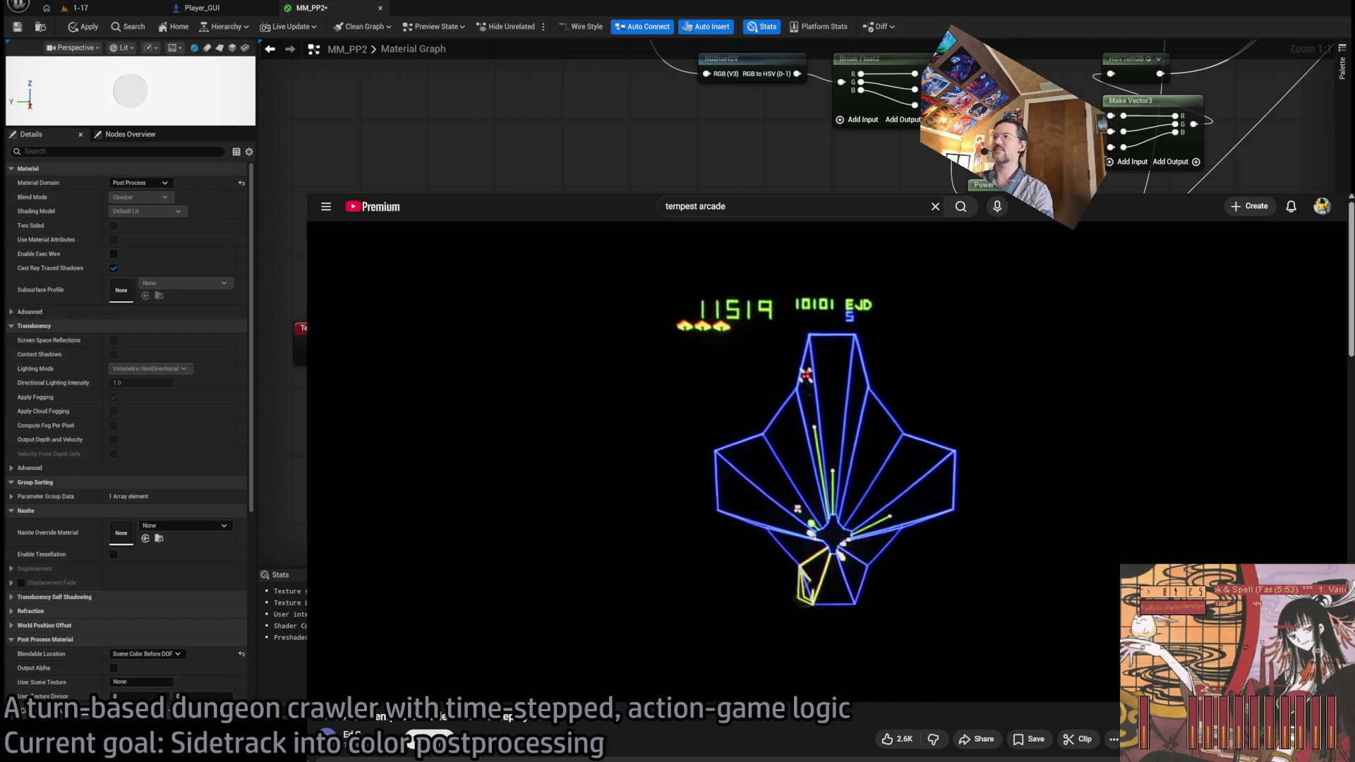
pyautogui.hotkey('ctrl', 'Tab')
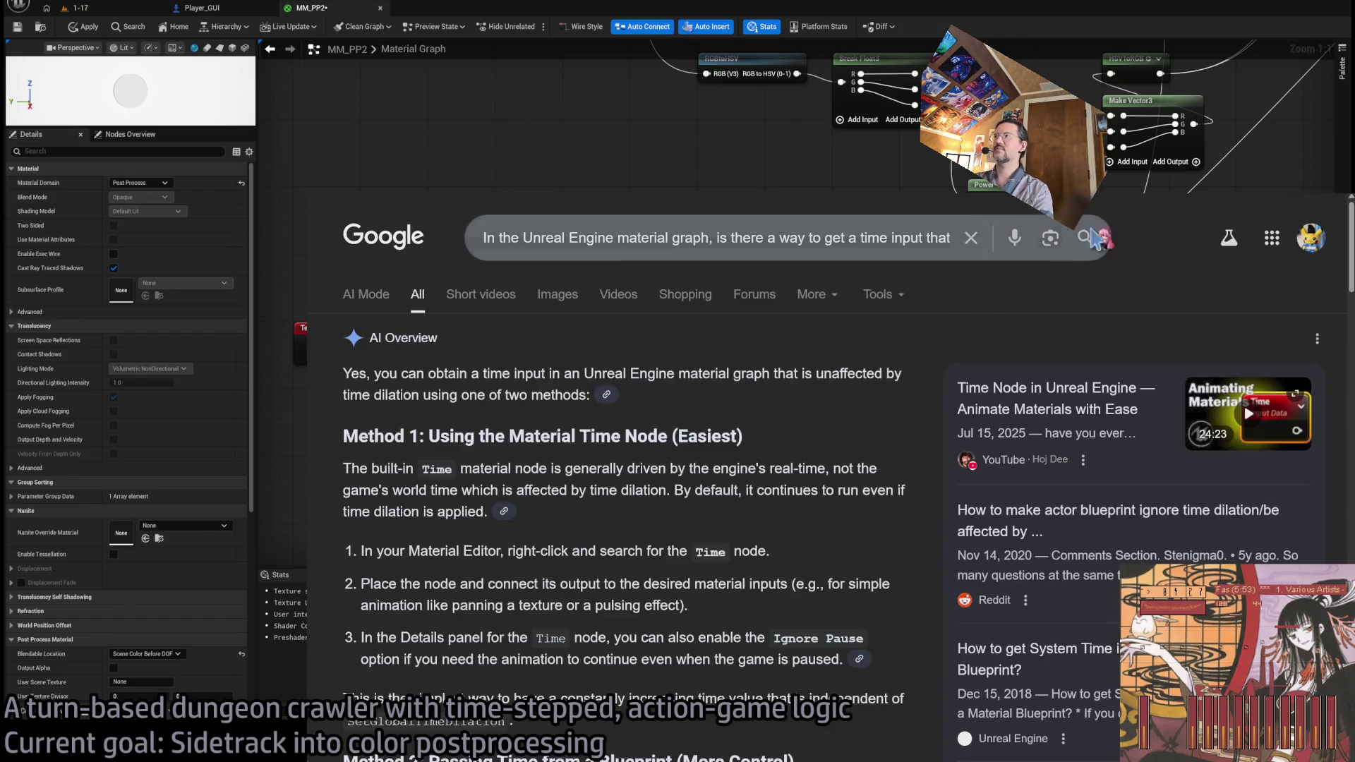
# - Glance at the Unreal material graph, then return to the browser's 'Sparxie' search results
pyautogui.hotkey('alt', 'Tab')
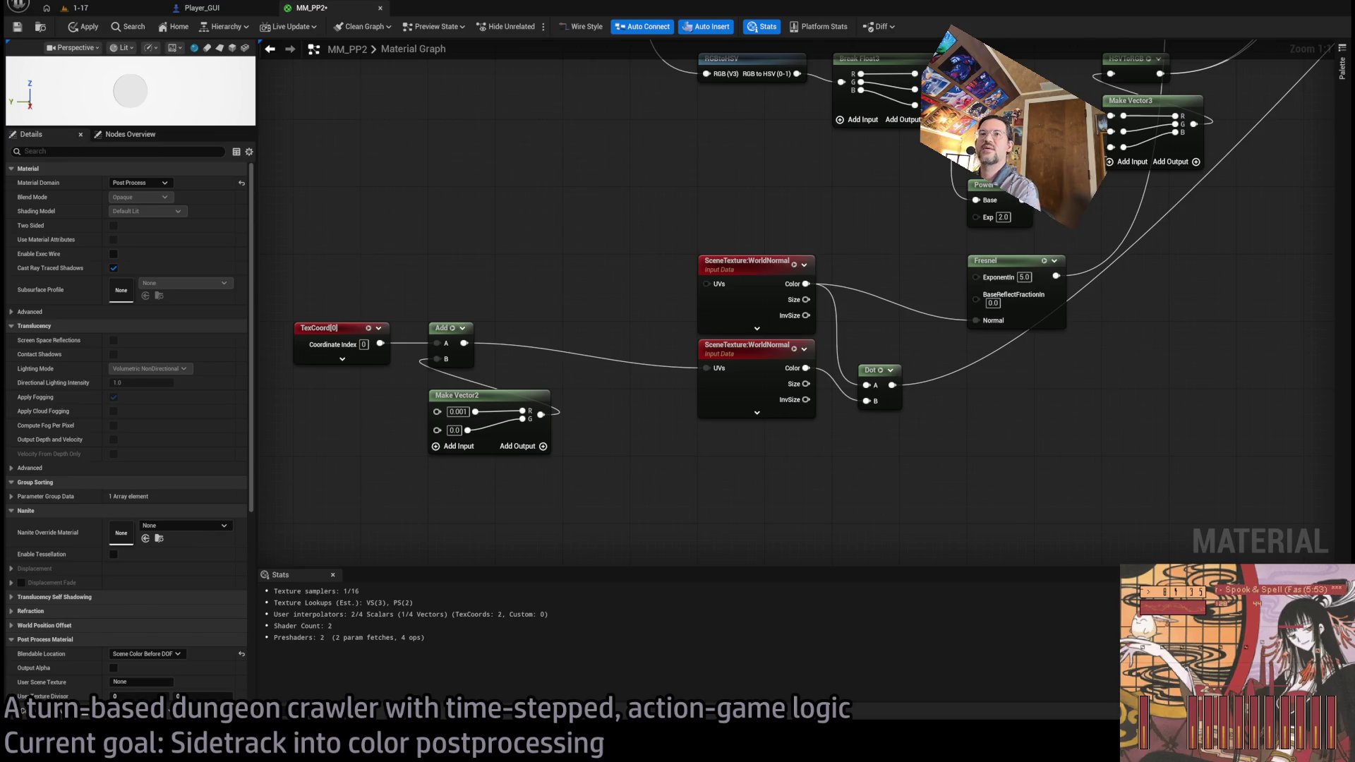
pyautogui.hotkey('alt', 'Tab')
pyautogui.hotkey('alt', 'Left')
pyautogui.hotkey('alt', 'Left')
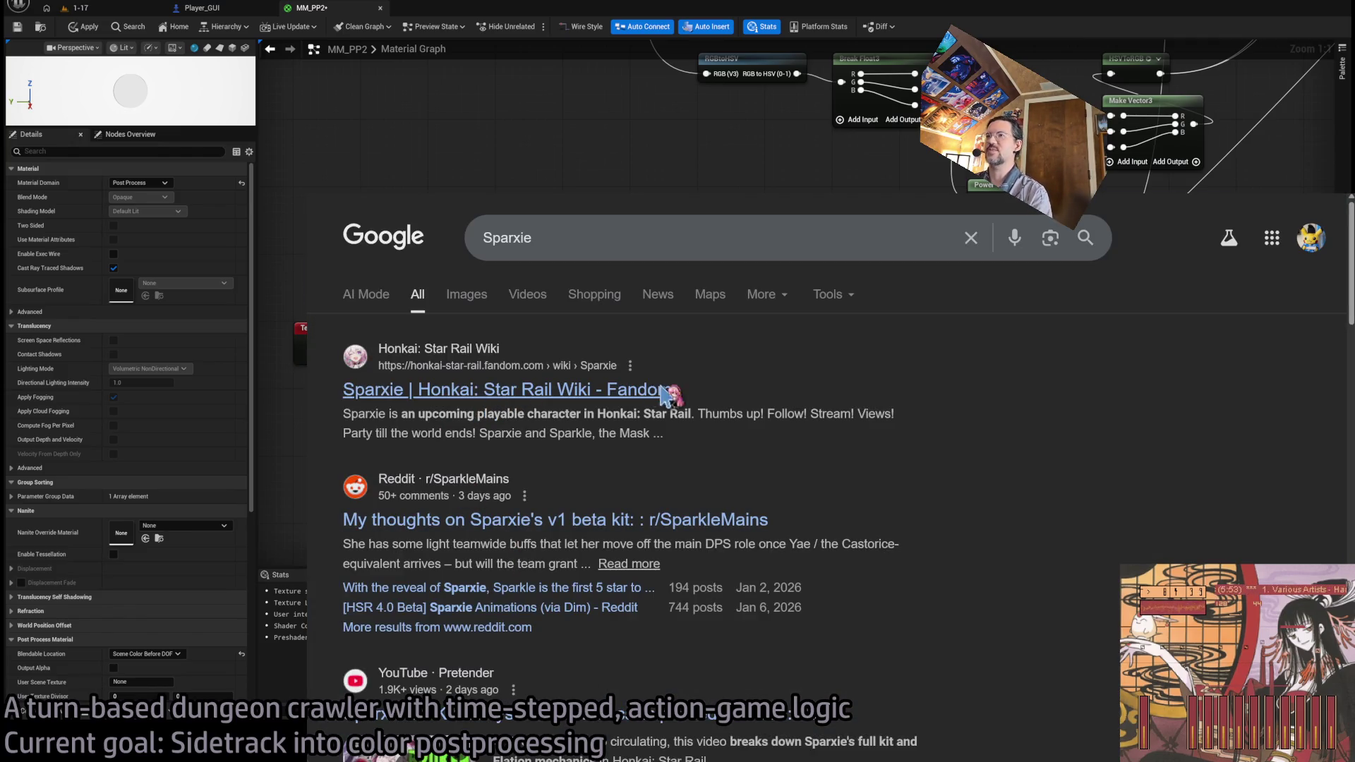
# - Open Sparxie's article on the Honkai: Star Rail Wiki and scroll down to the infobox
pyautogui.click(665, 390)
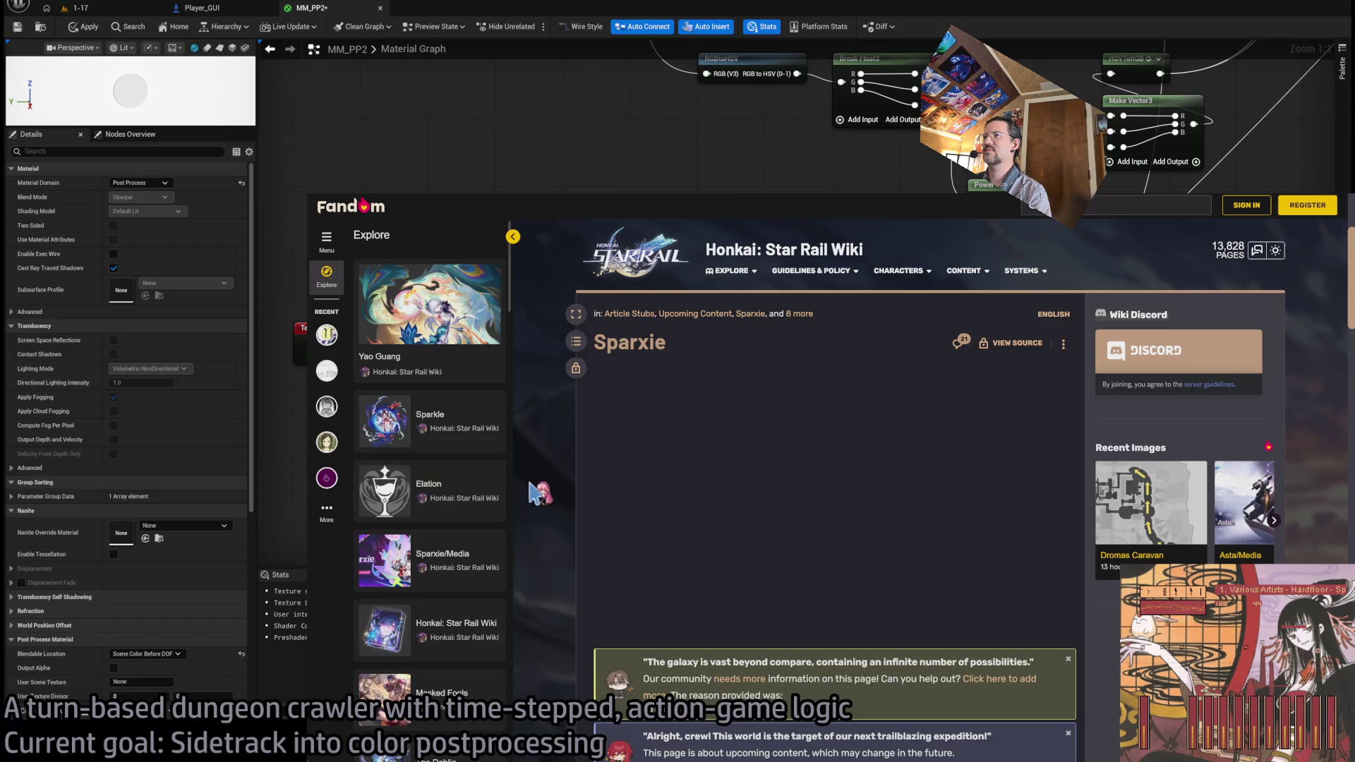
pyautogui.scroll(-3, 544, 491)
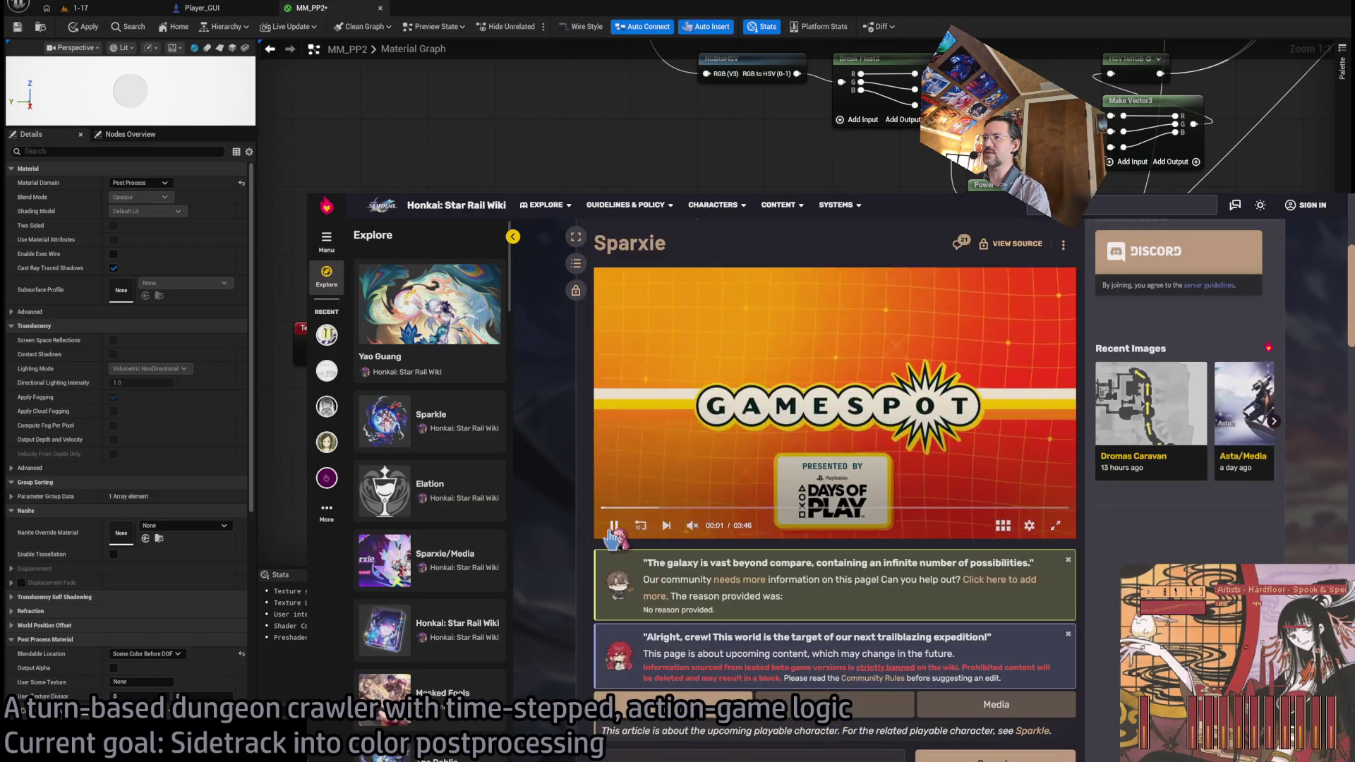
pyautogui.scroll(-5, 560, 513)
# - Enlarge Sparxie's infobox splash art, close it and enlarge it again, then open a new tab
pyautogui.click(910, 426)
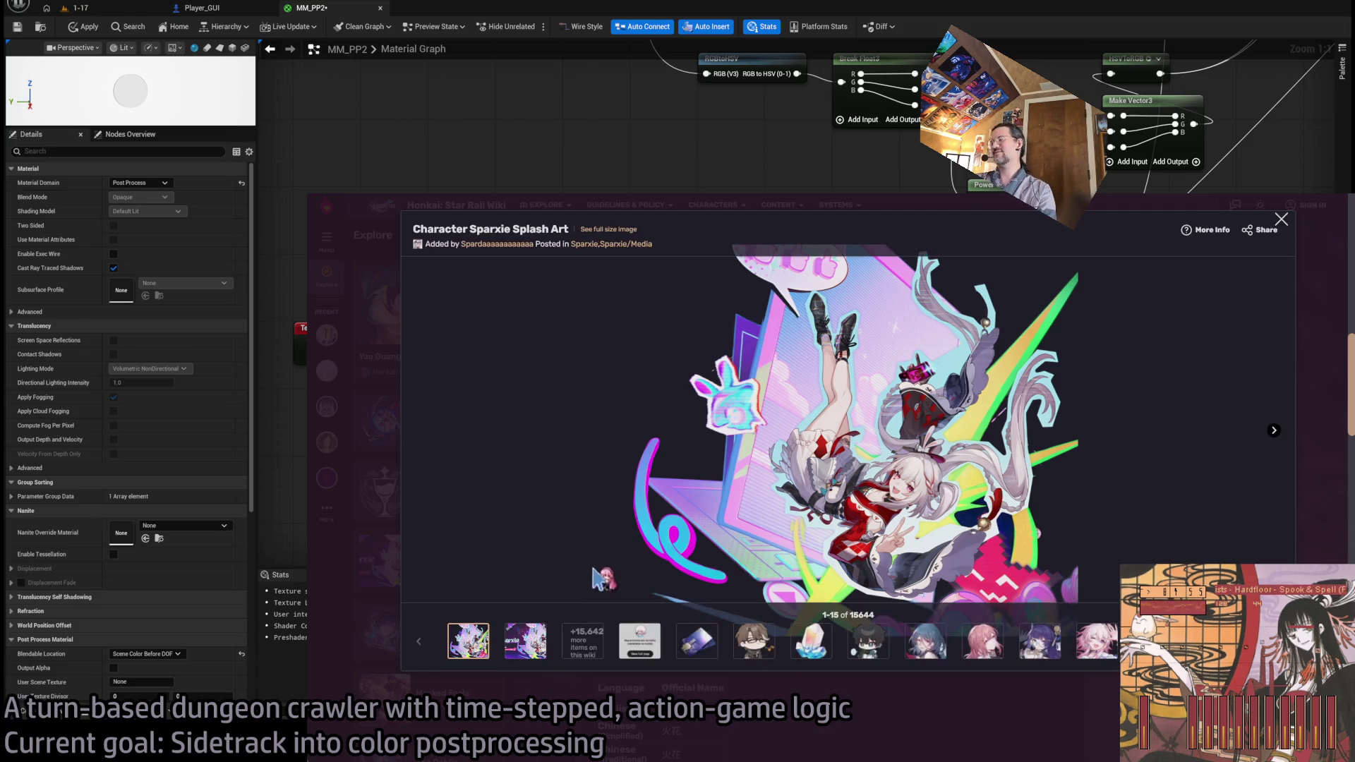
pyautogui.click(1281, 219)
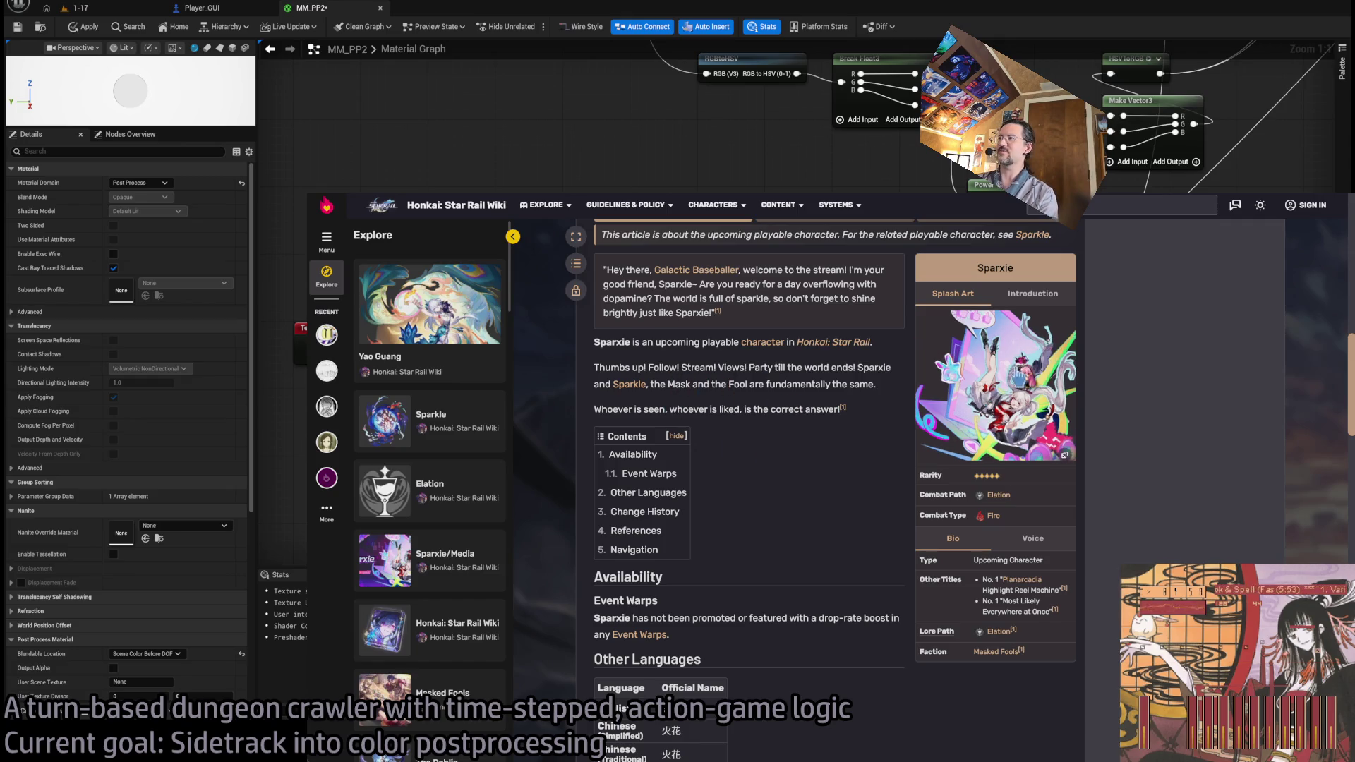
pyautogui.click(1025, 378)
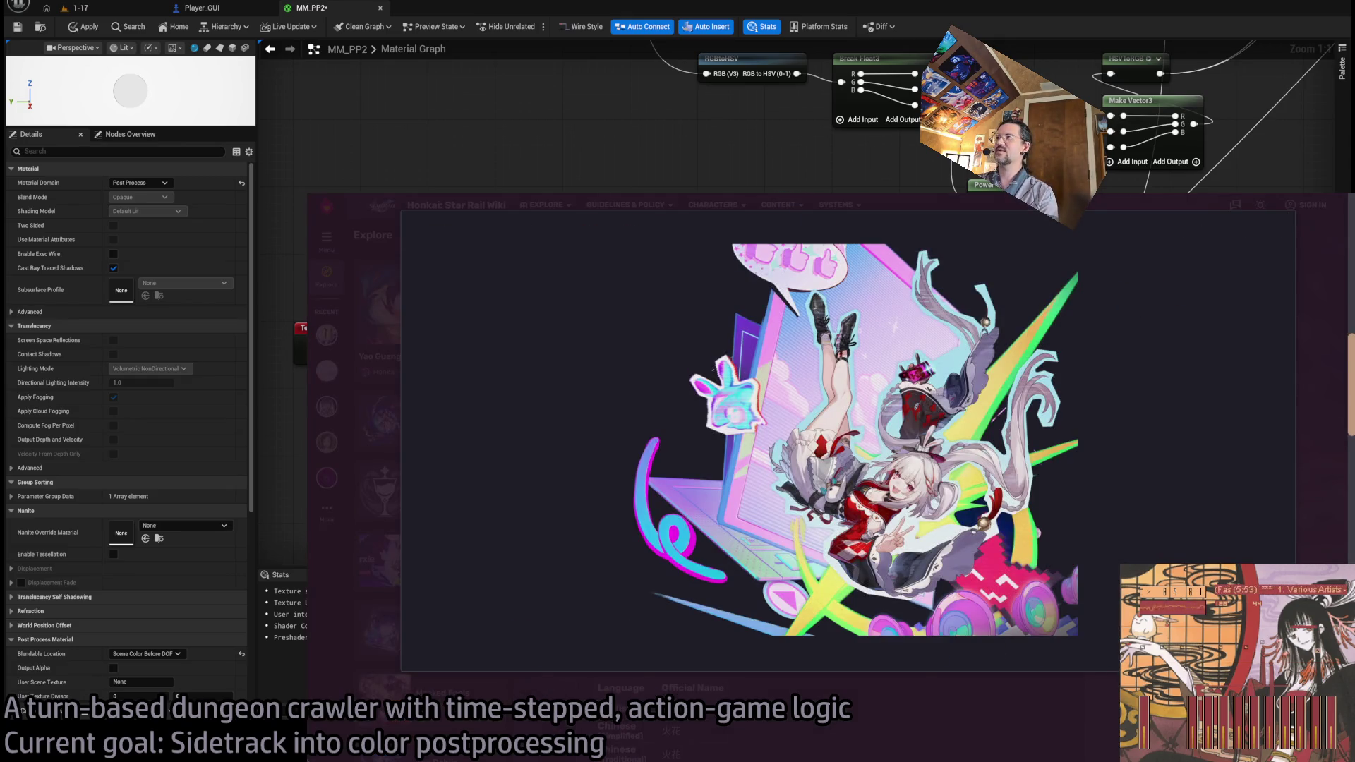
pyautogui.hotkey('ctrl', 't')
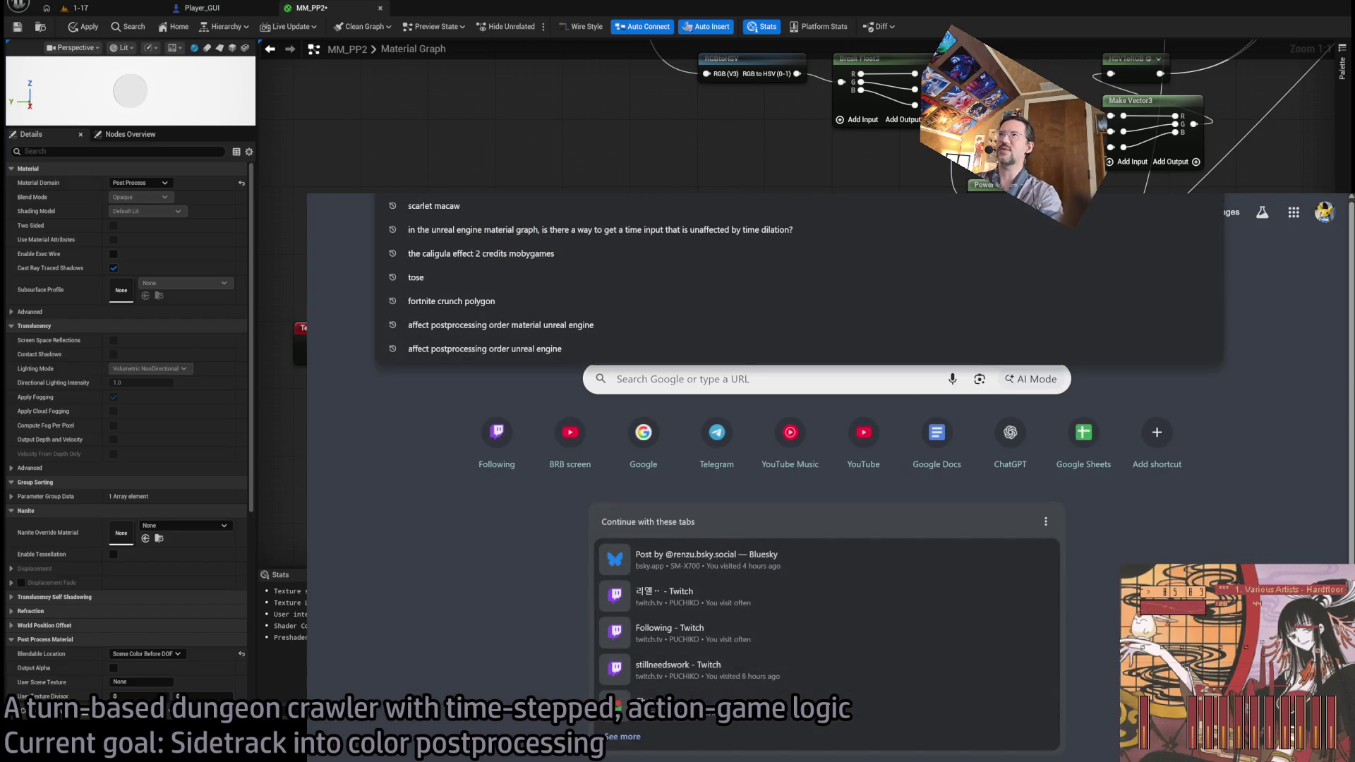
# - Search Google for 'wa-lolita' and scroll through the image results
pyautogui.write('wa-lolita')
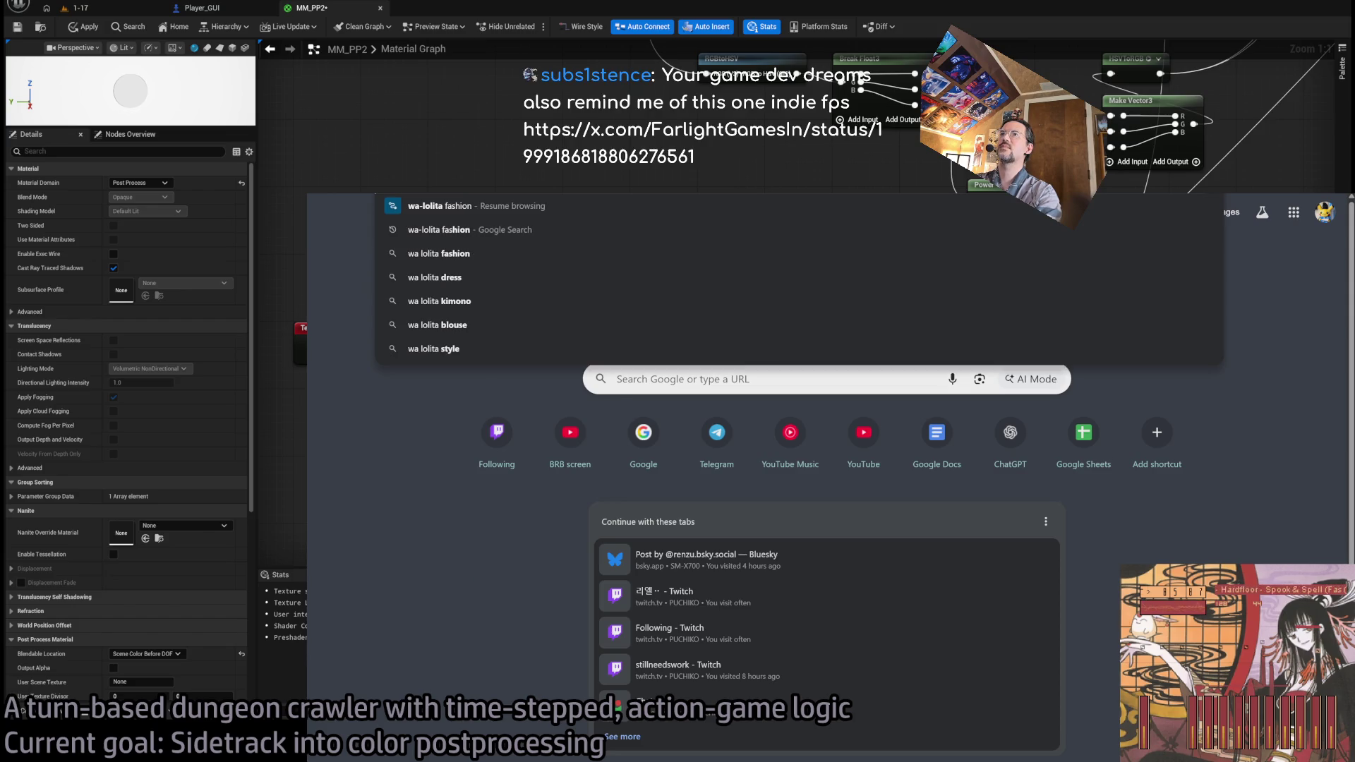
pyautogui.press('Return')
pyautogui.click(467, 294)
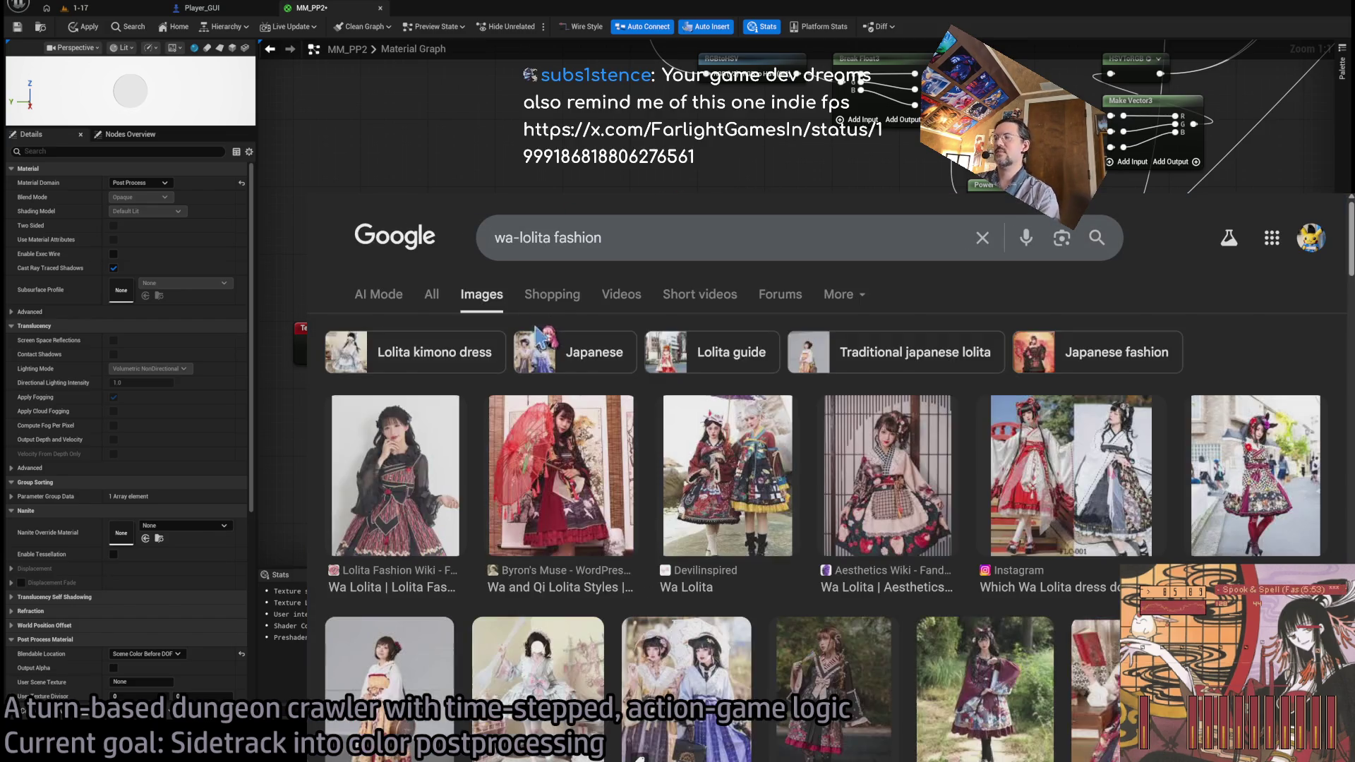
pyautogui.scroll(-3, 954, 550)
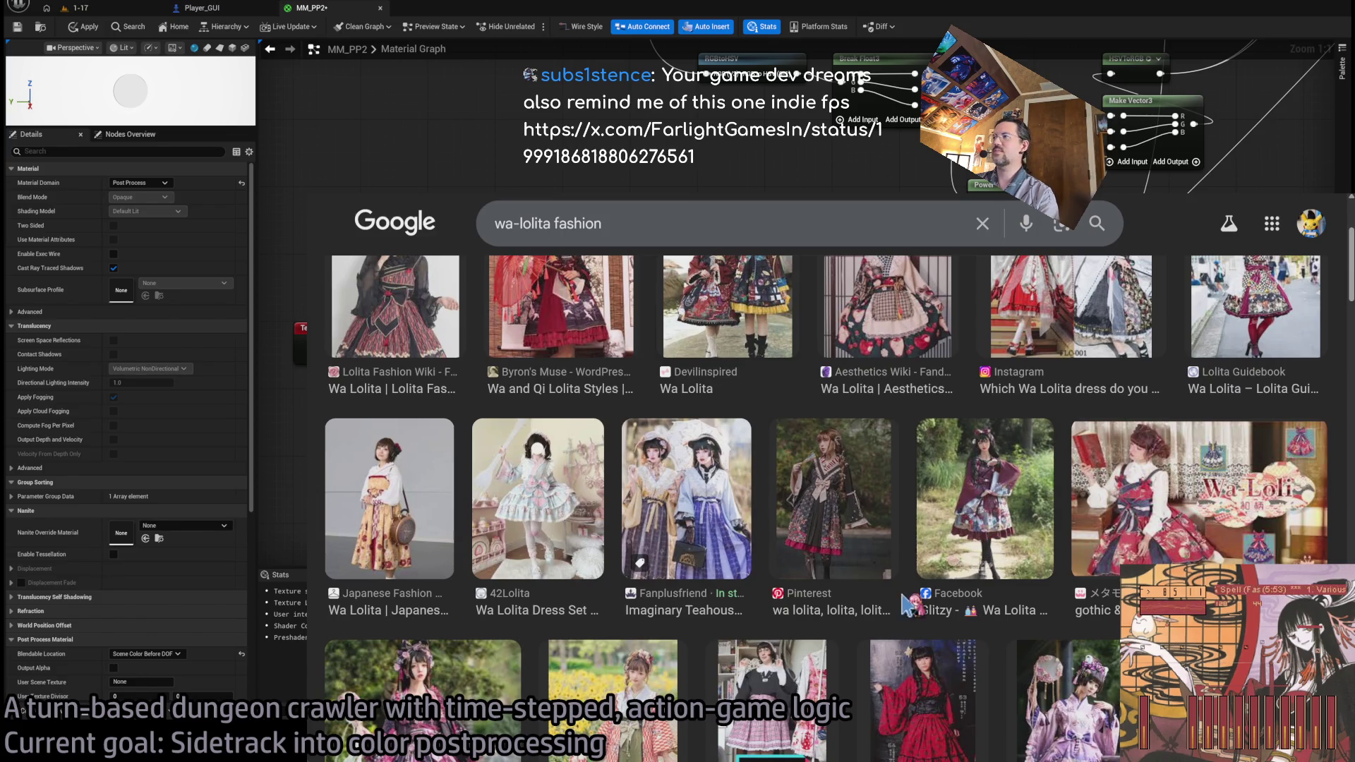
pyautogui.scroll(-3, 818, 556)
# - Compare the wa-lolita images with Sparxie's splash art, then close the enlarged splash art
pyautogui.hotkey('ctrl', 'Tab')
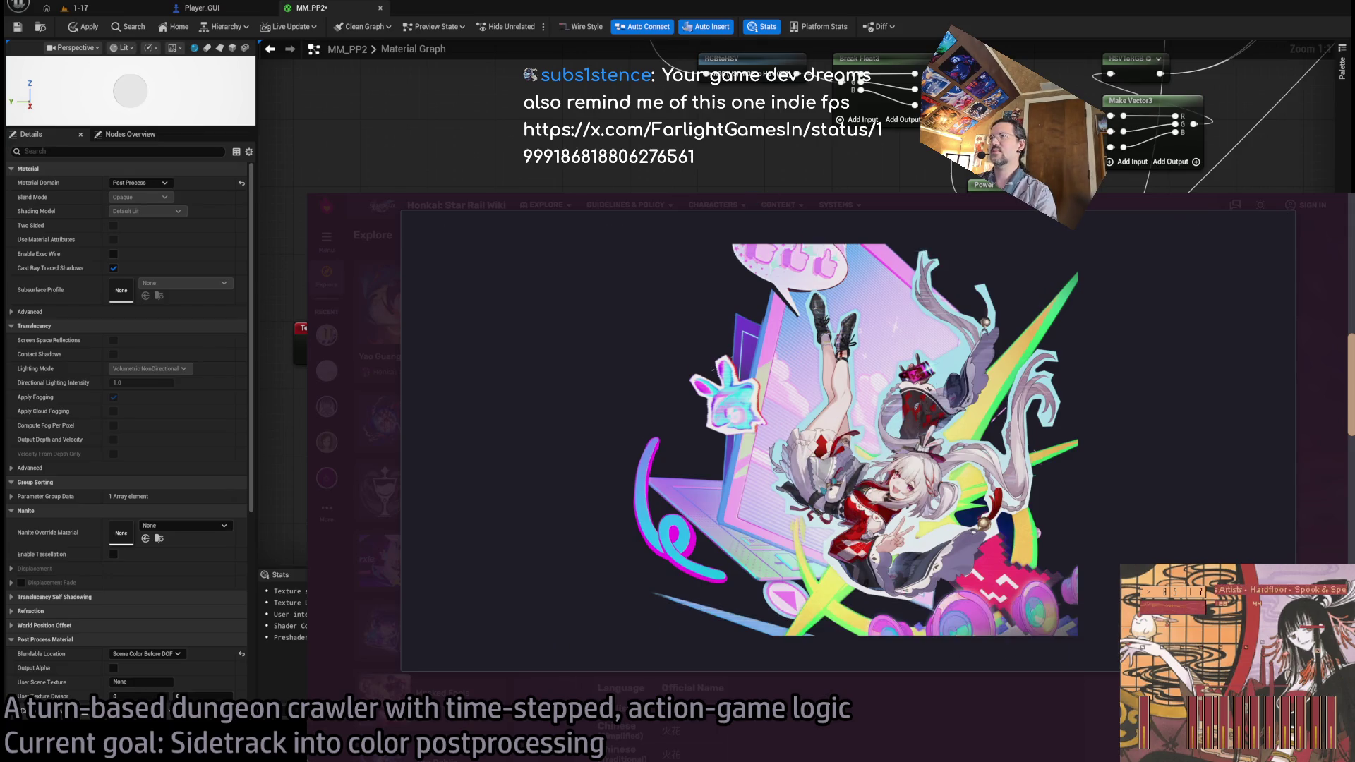
pyautogui.hotkey('ctrl', 'shift', 'Tab')
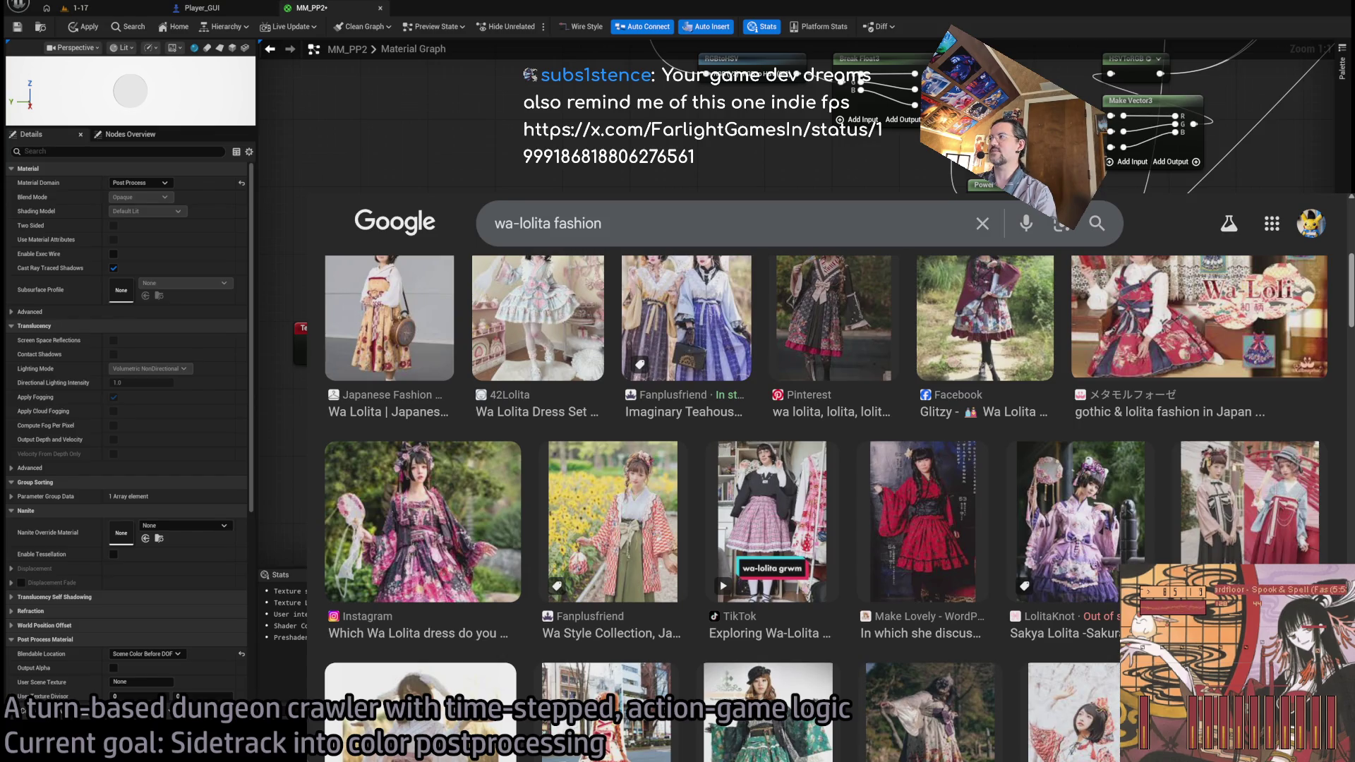
pyautogui.scroll(1, 826, 508)
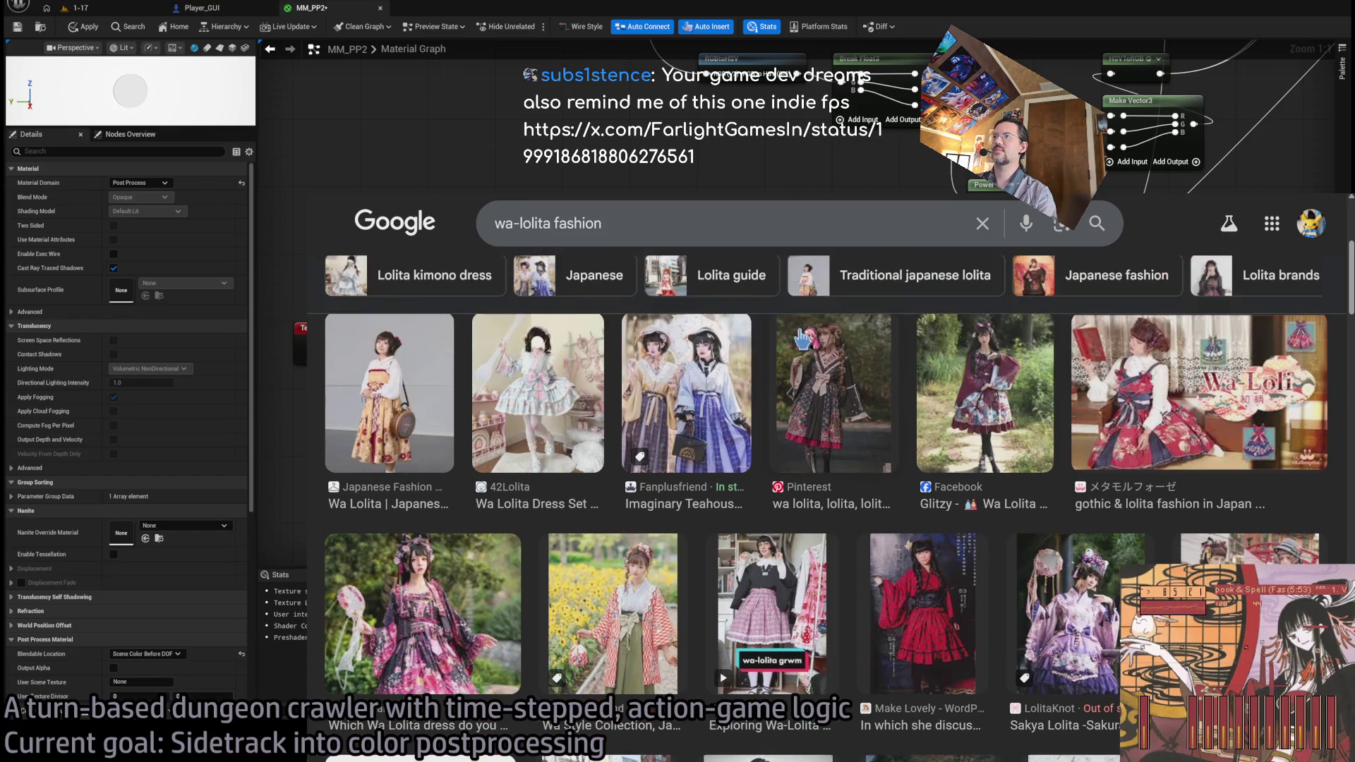
pyautogui.hotkey('ctrl', 'Tab')
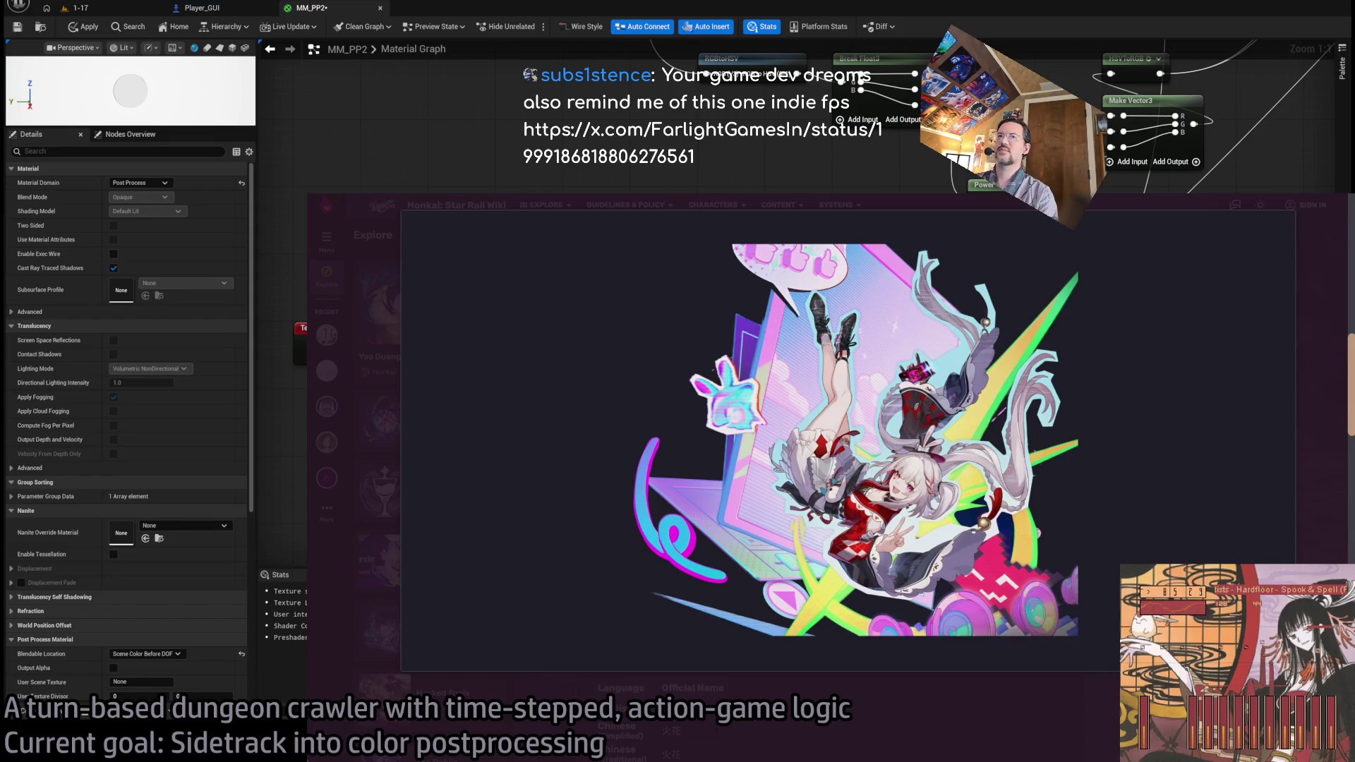
pyautogui.press('Escape')
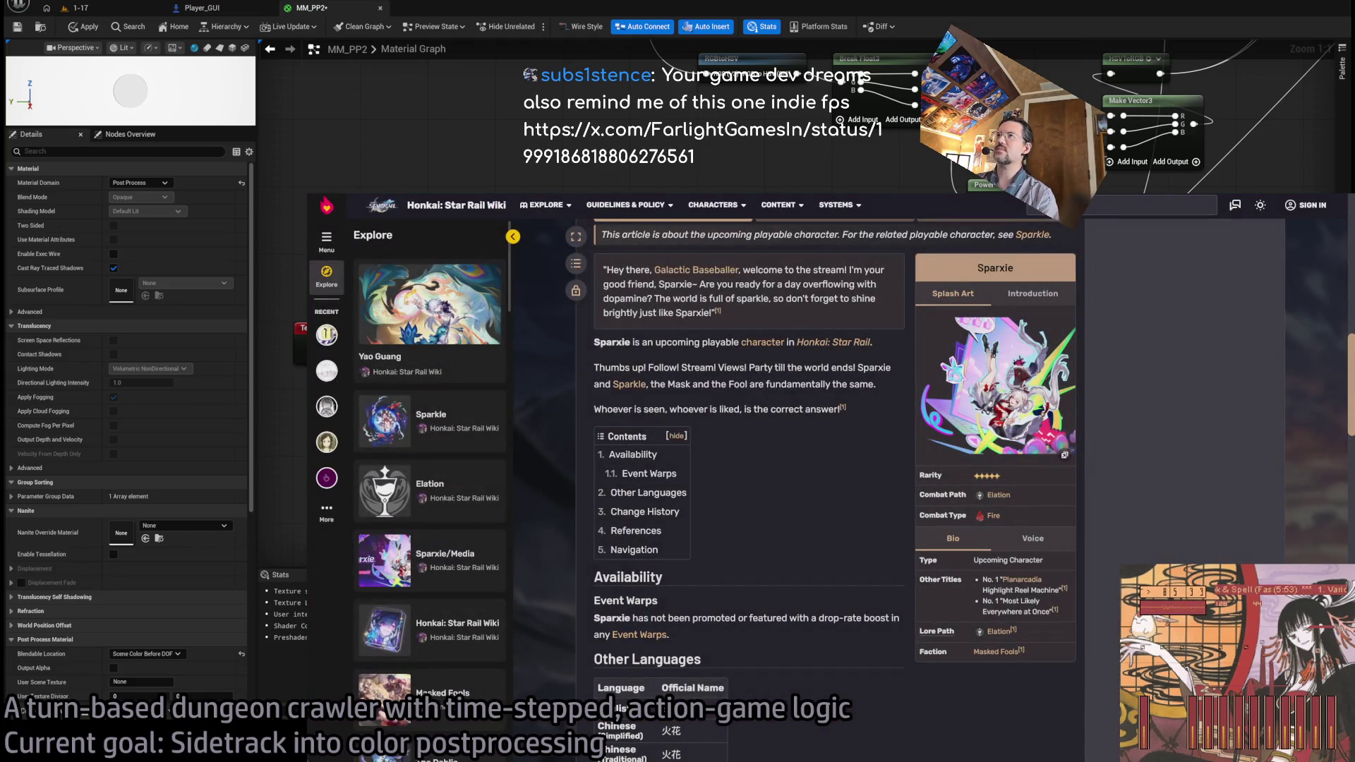
# - Return to the Unreal Engine search results, then go to Gemini by entering 'gemini' in the address bar
pyautogui.hotkey('ctrl', 'Tab')
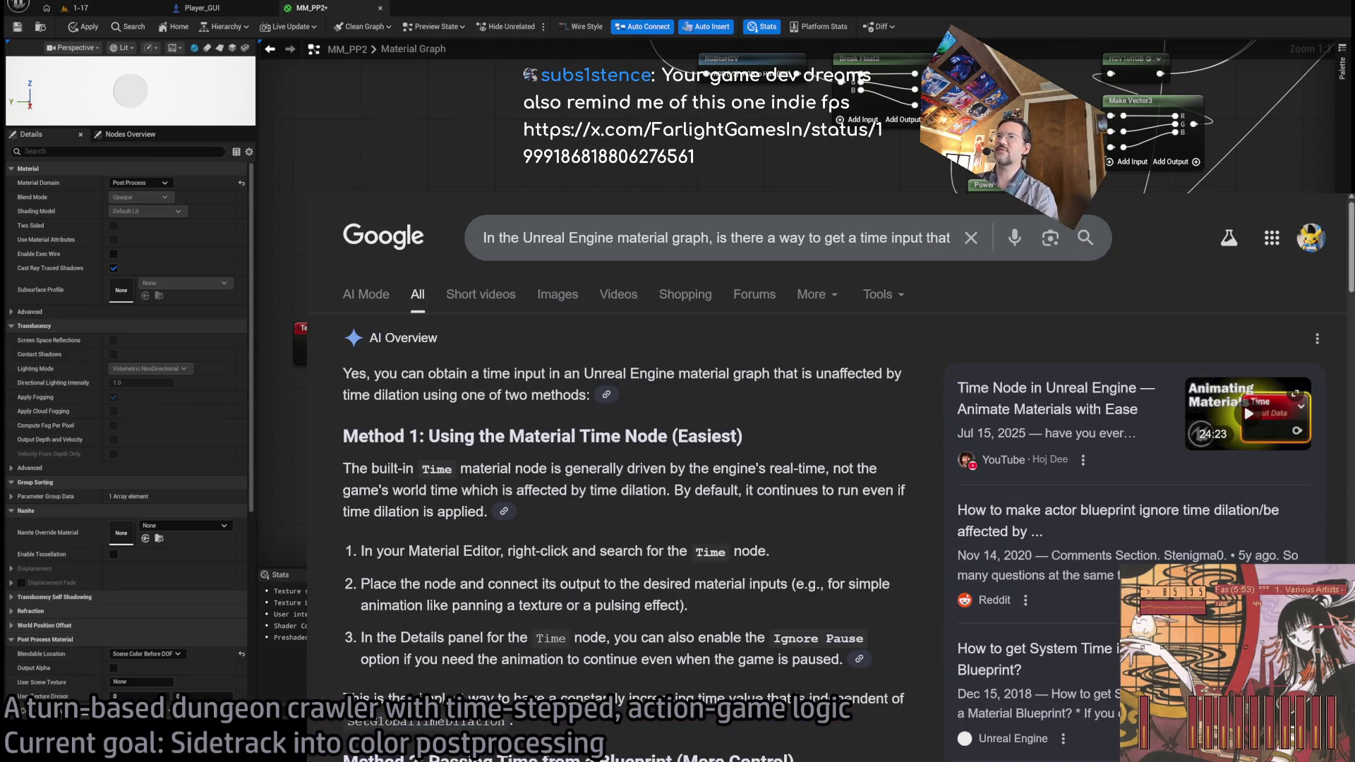
pyautogui.hotkey('ctrl', 'l')
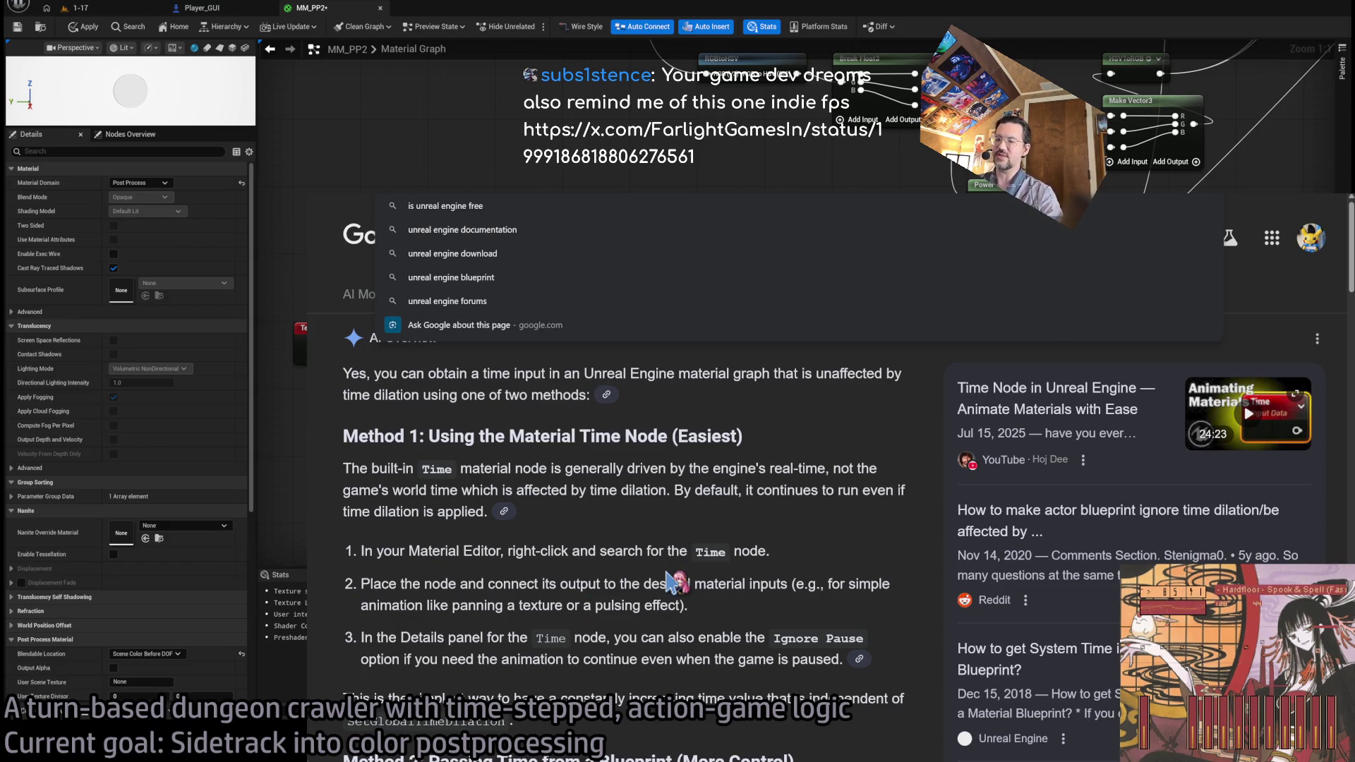
pyautogui.write('gemini')
pyautogui.press('Return')
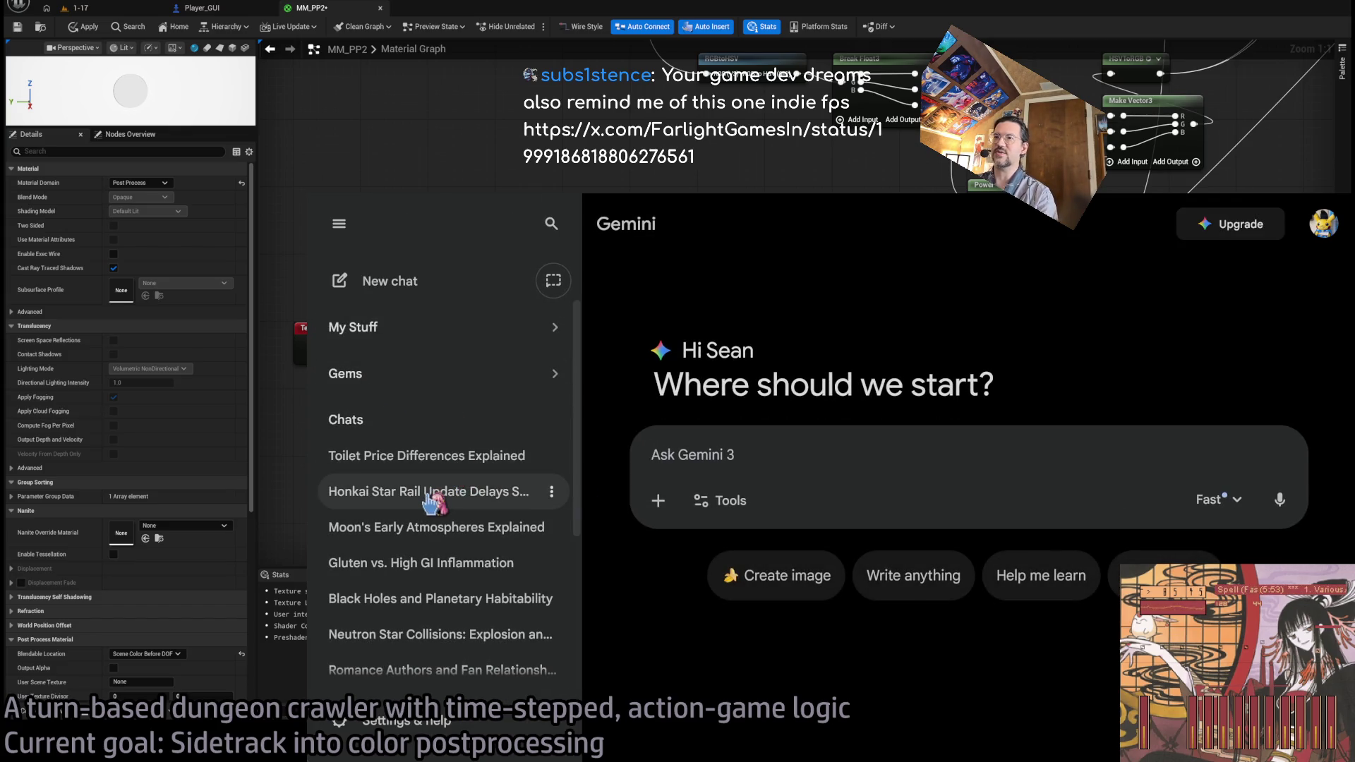
# - Open the 'Honkai Star Rail Update Delays Speculation' chat and scroll into its response
pyautogui.click(441, 498)
pyautogui.scroll(-8, 867, 460)
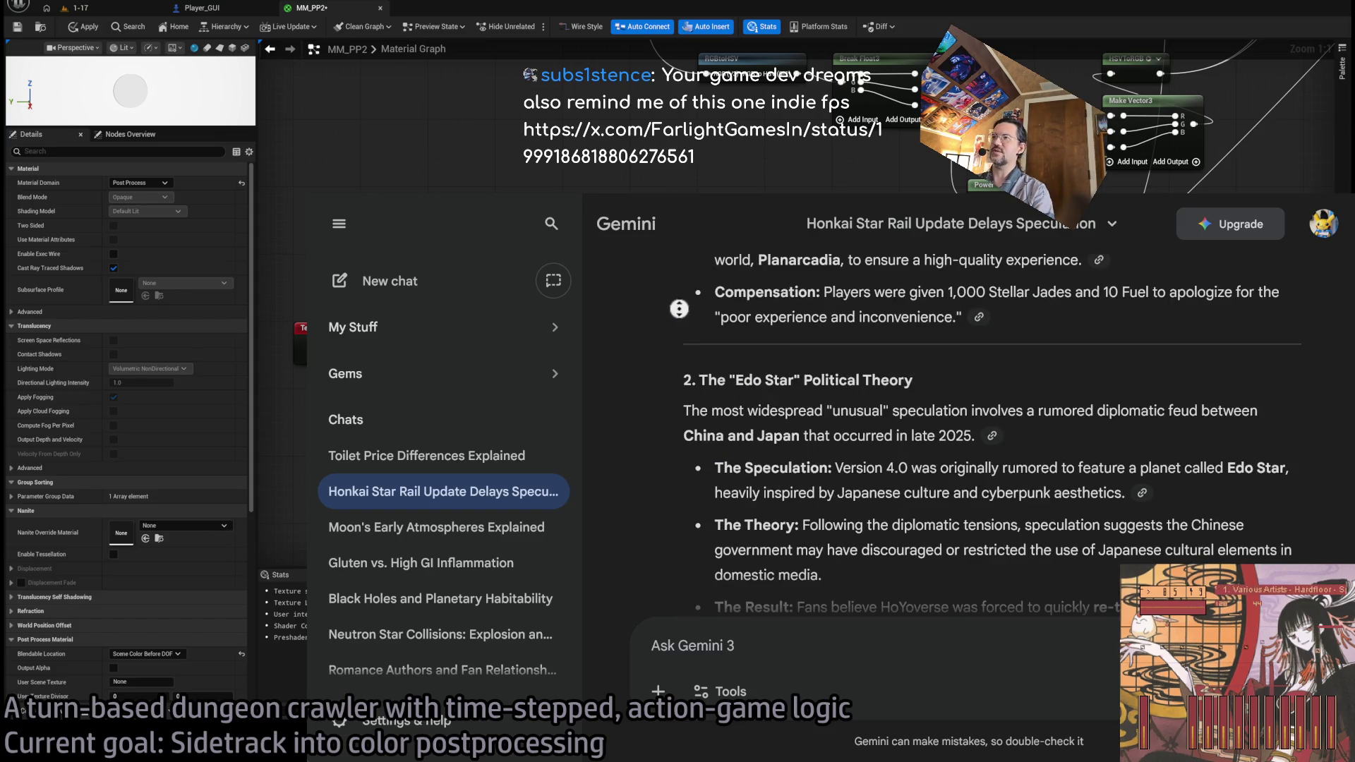
pyautogui.middleClick(875, 362)
pyautogui.scroll(-2, 875, 362)
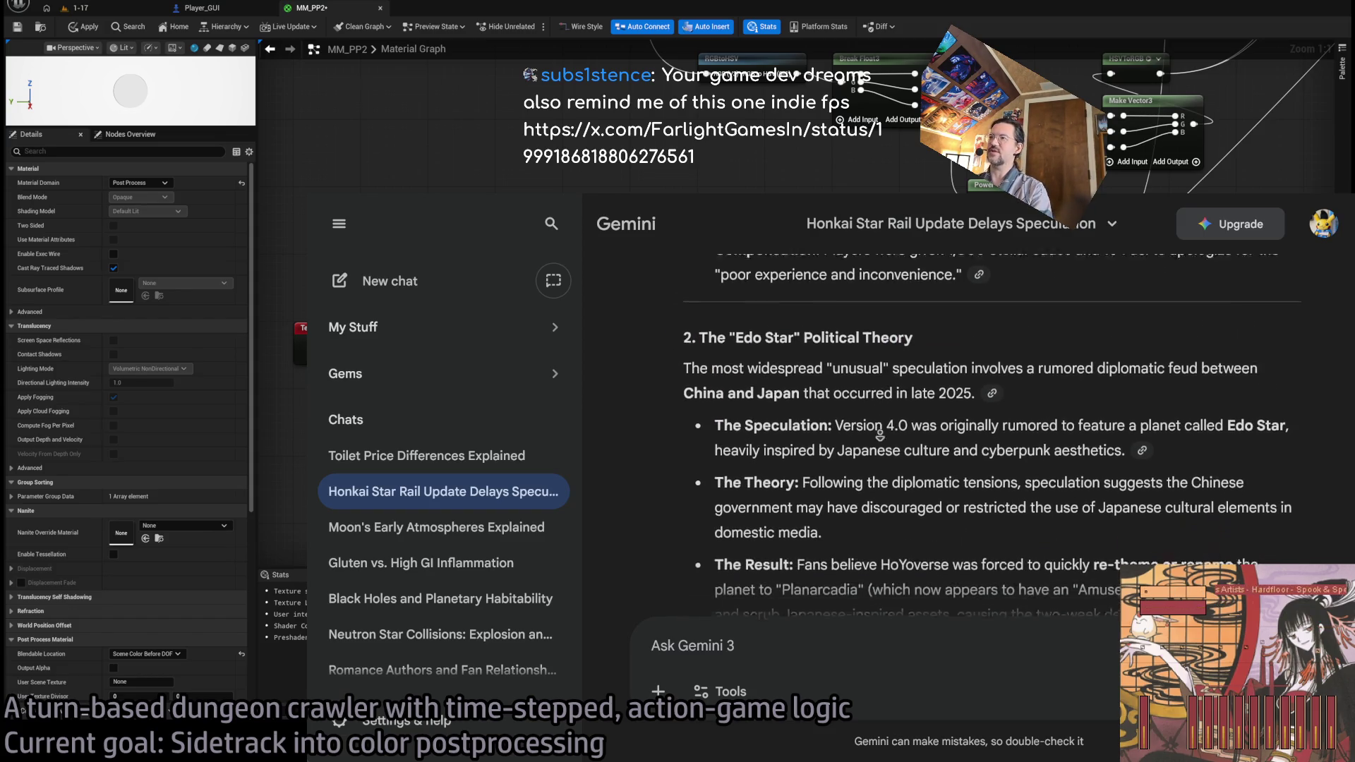
# - Highlight the passages on the late-2025 China–Japan diplomatic feud, Version and Edo Star
pyautogui.moveTo(852, 300)
pyautogui.mouseDown()
pyautogui.moveTo(841, 299)
pyautogui.moveTo(1220, 296)
pyautogui.mouseUp()
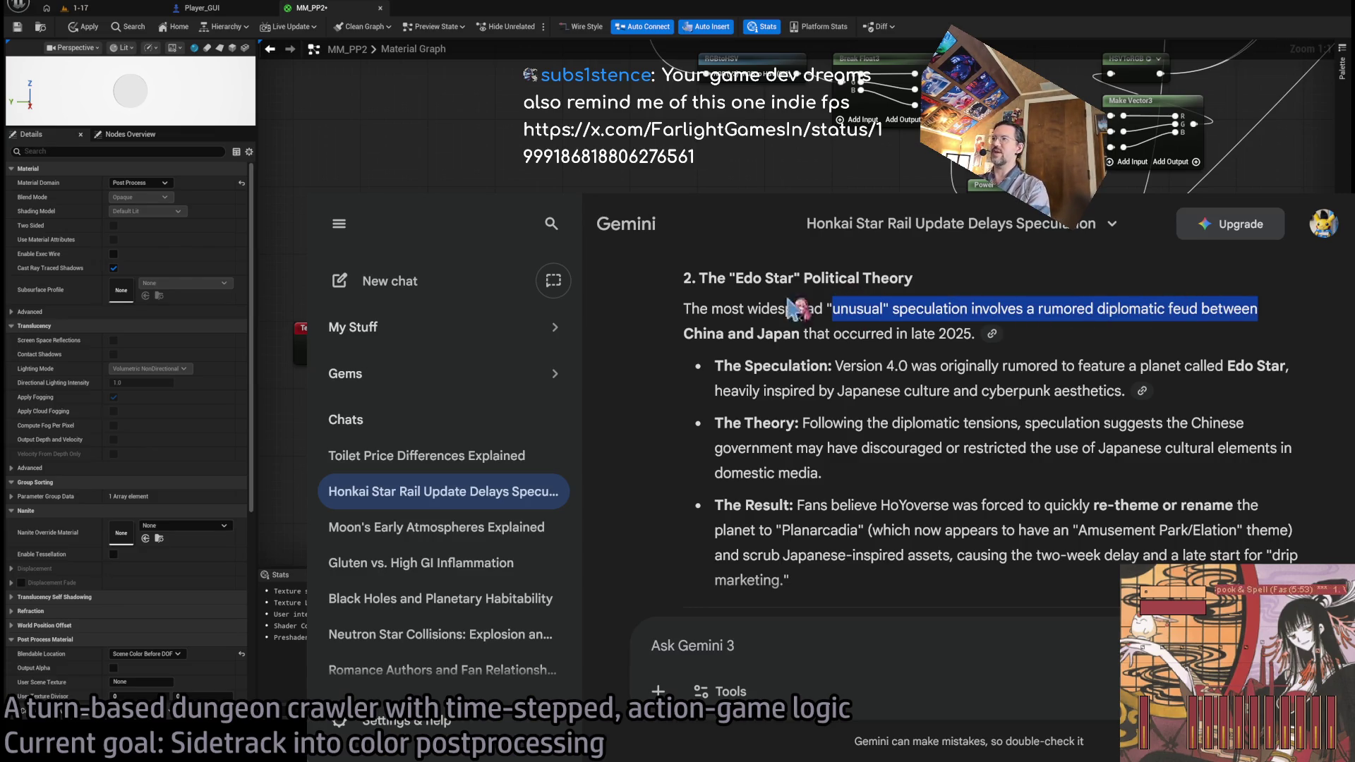
pyautogui.moveTo(683, 335); pyautogui.dragTo(945, 336)
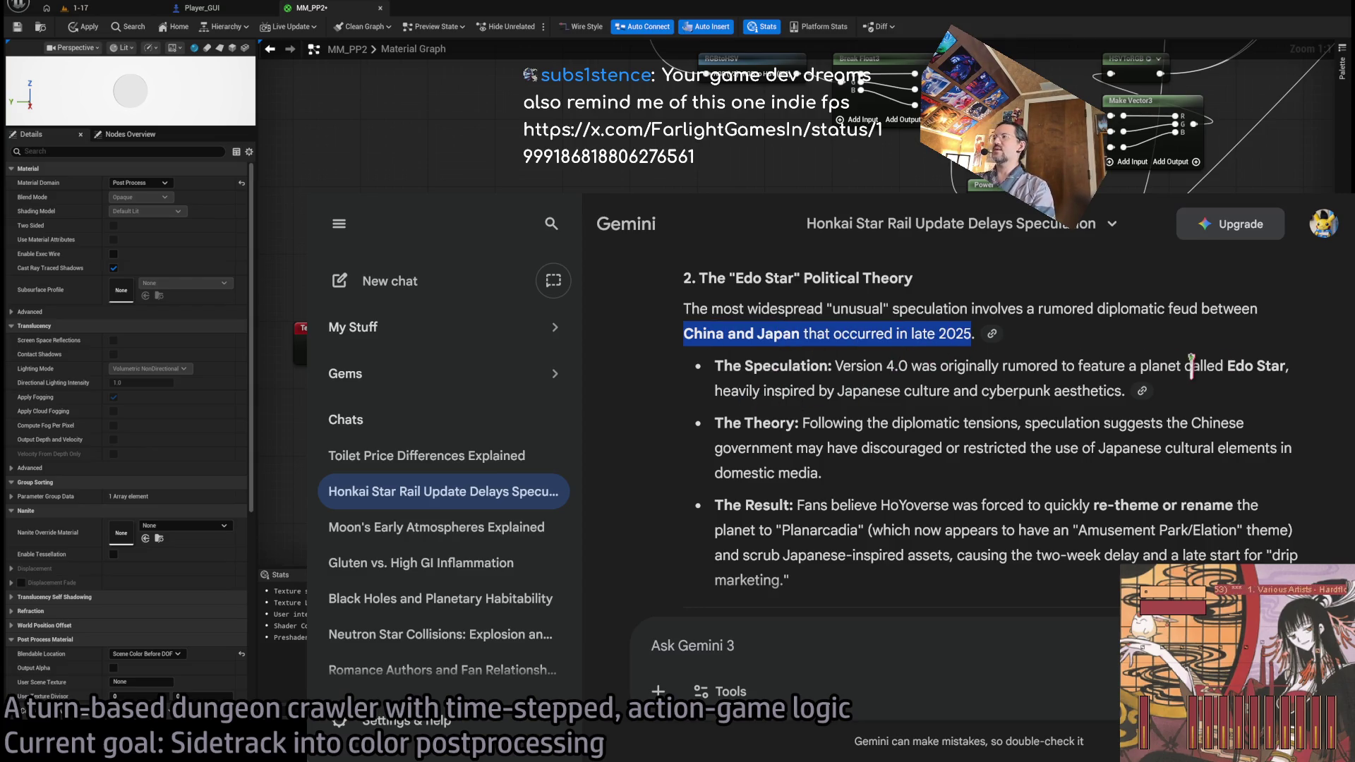
pyautogui.doubleClick(865, 364)
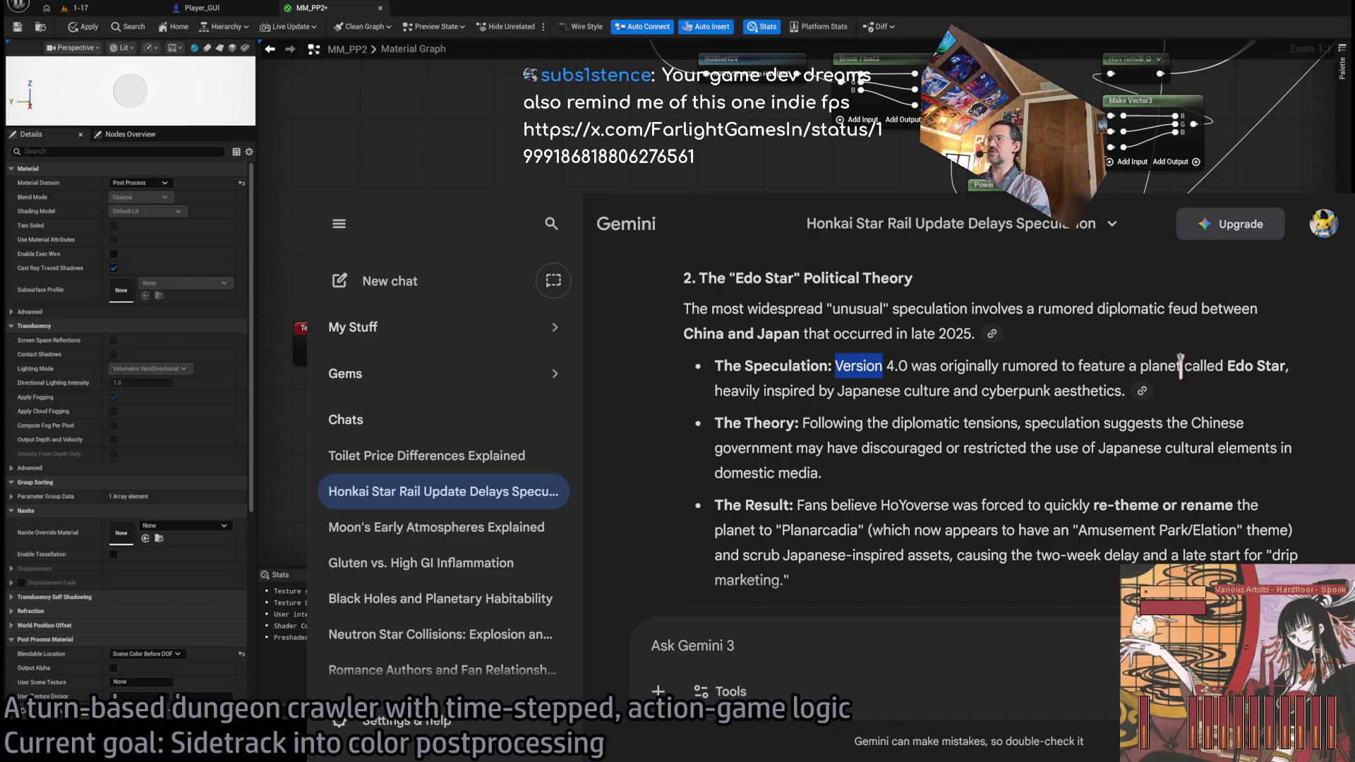
pyautogui.moveTo(1228, 365); pyautogui.dragTo(1270, 365)
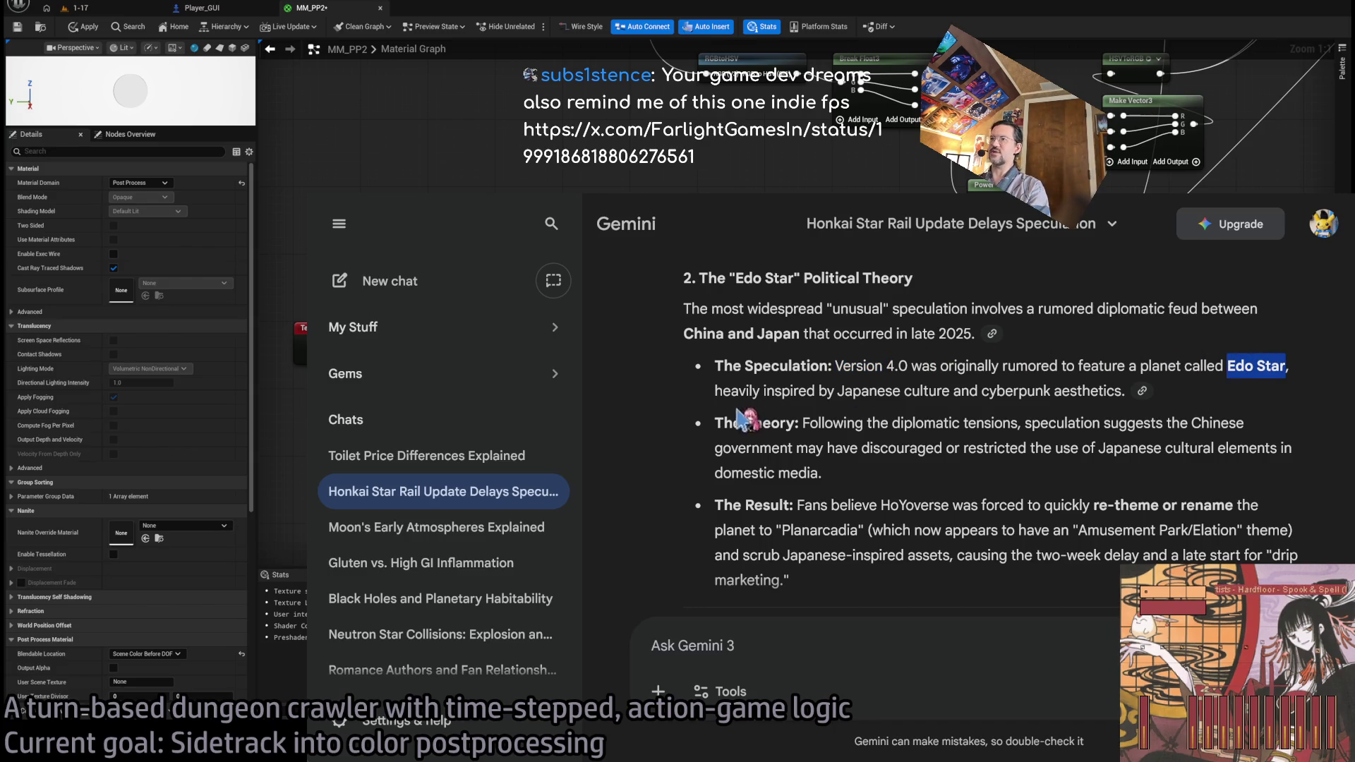
pyautogui.click(1000, 385)
# - Highlight the theory that HoYoverse was forced to quickly re-theme the planet
pyautogui.scroll(-3, 1000, 385)
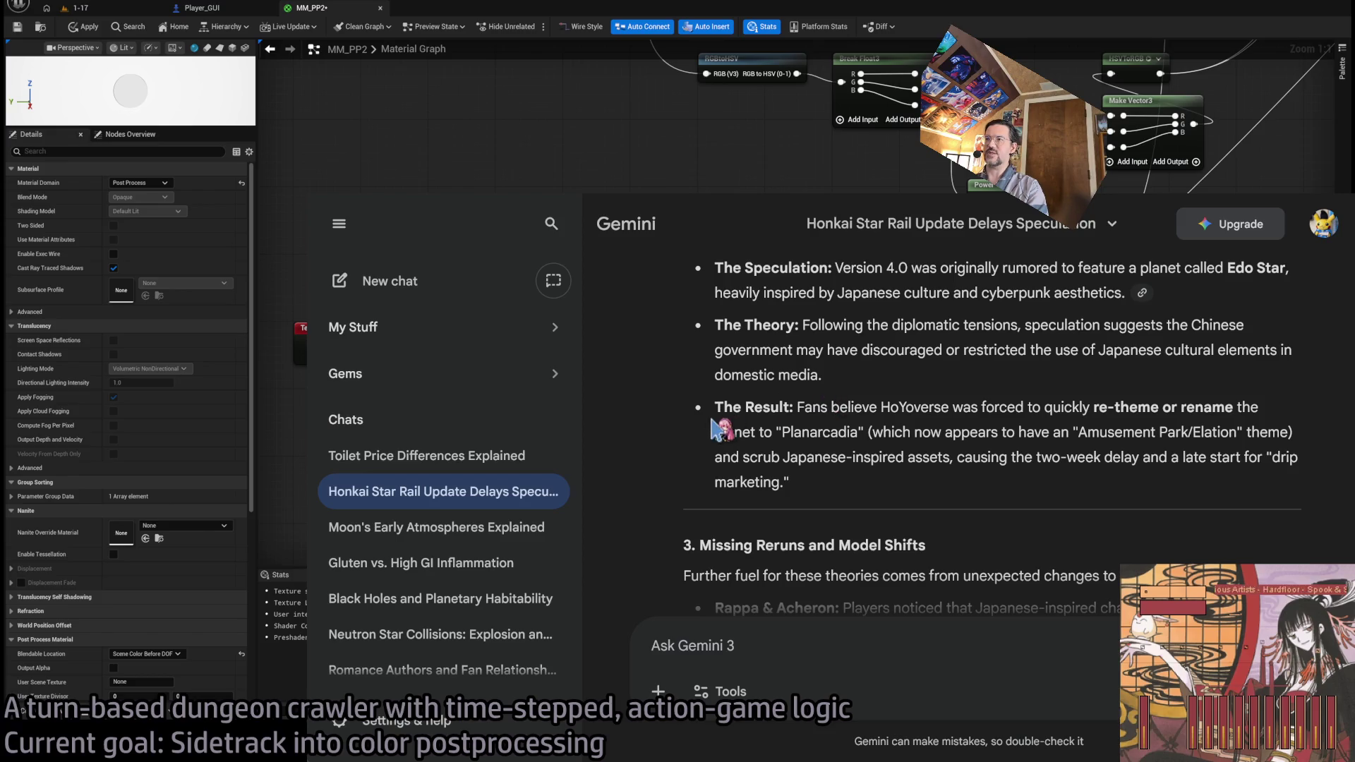
pyautogui.moveTo(803, 408); pyautogui.dragTo(1081, 404)
pyautogui.click(992, 432)
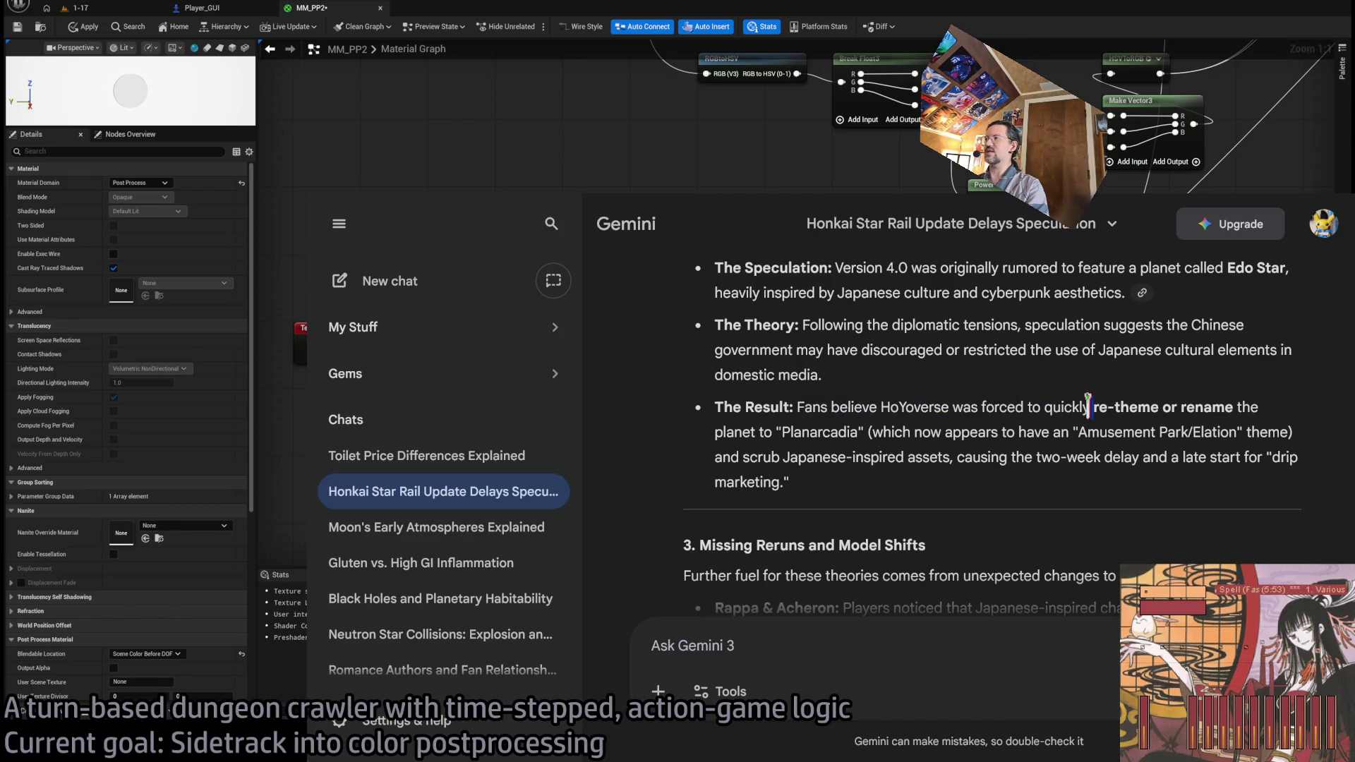
pyautogui.moveTo(828, 408); pyautogui.dragTo(1155, 401)
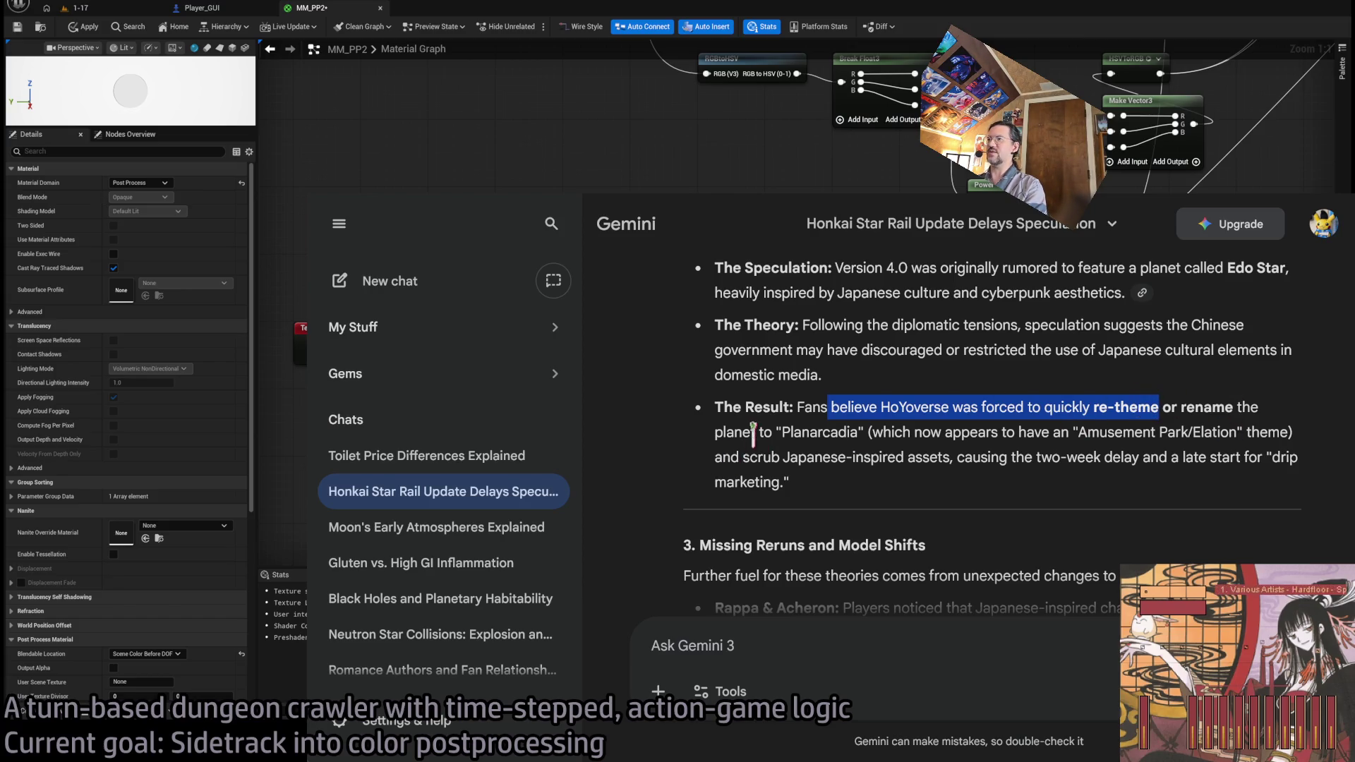
pyautogui.click(820, 438)
# - Highlight Planarcadia and its Amusement Park/Elation theme phrase
pyautogui.doubleClick(823, 436)
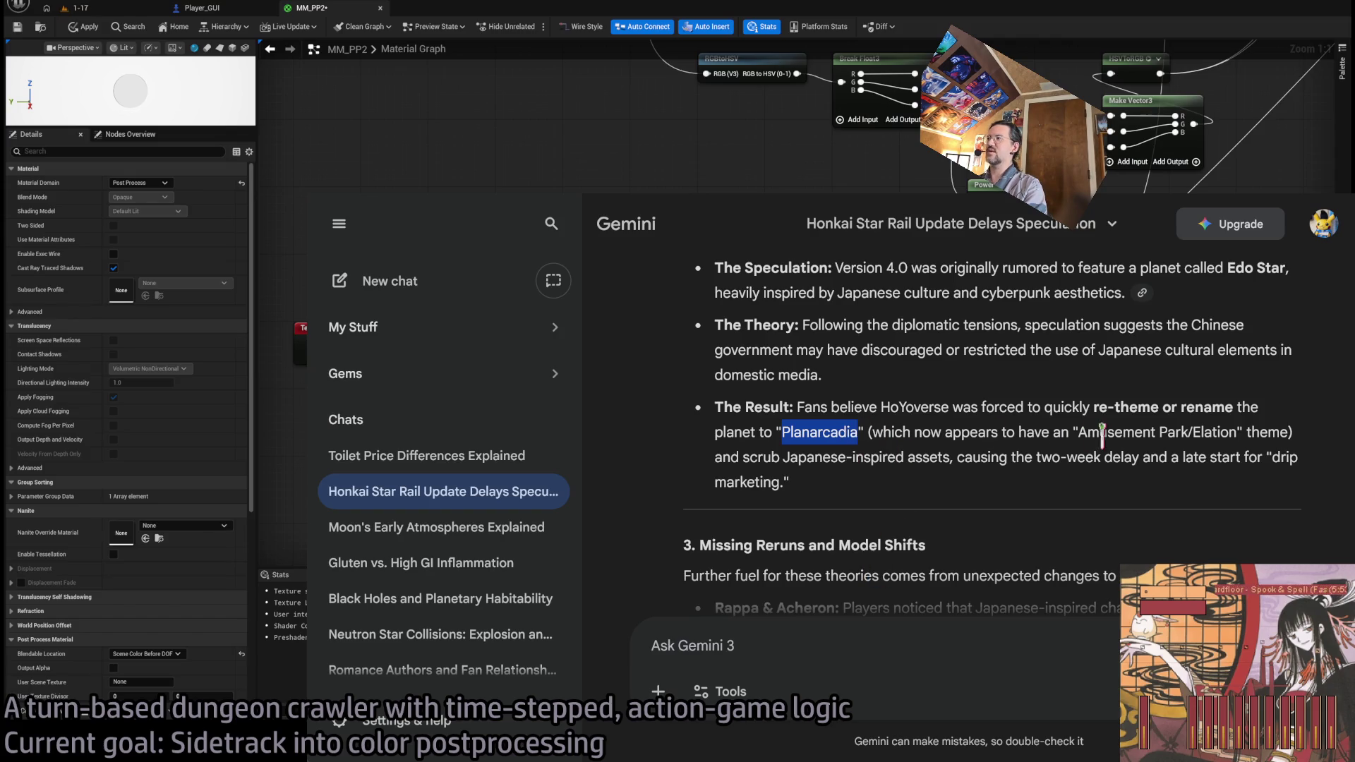
pyautogui.moveTo(1086, 432); pyautogui.dragTo(1217, 432)
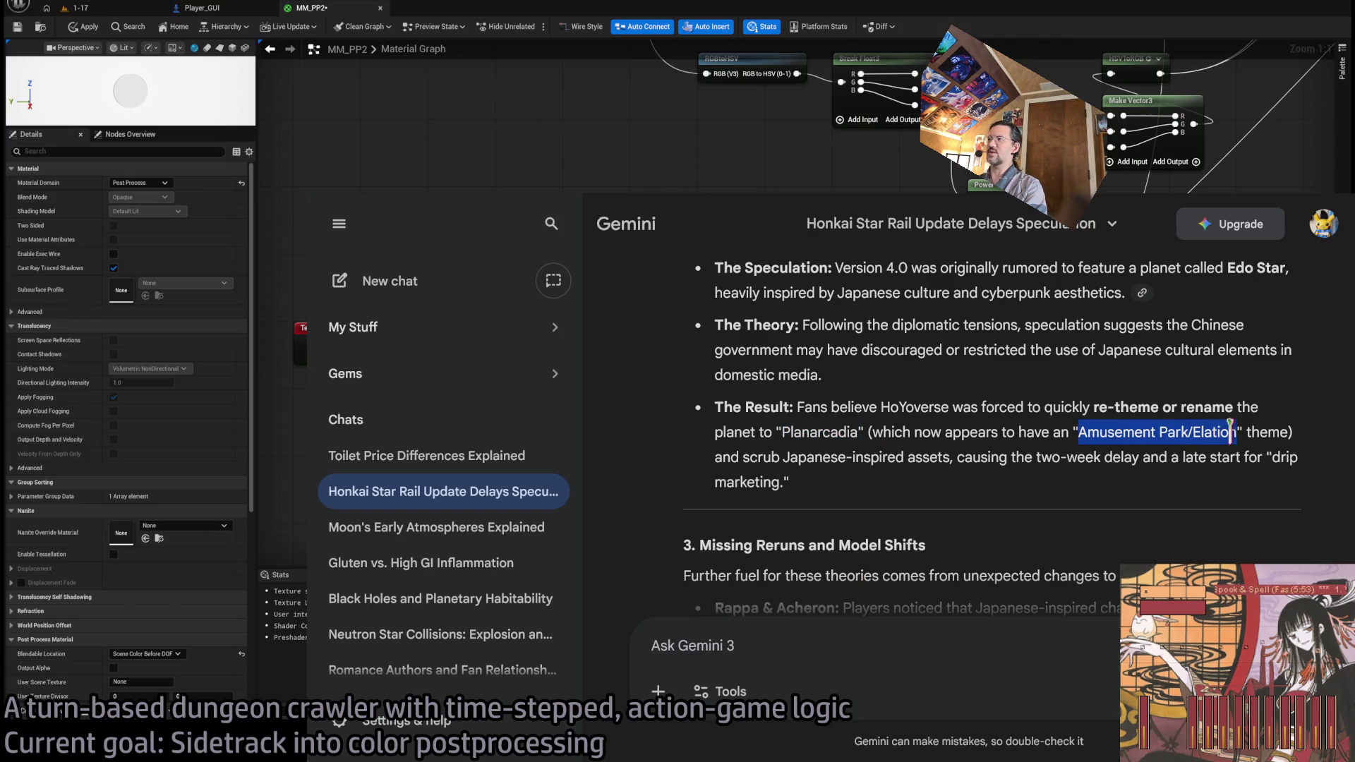
pyautogui.click(1262, 433)
pyautogui.doubleClick(1056, 430)
pyautogui.moveTo(1056, 430); pyautogui.dragTo(1264, 432)
pyautogui.click(1022, 432)
pyautogui.moveTo(1021, 431); pyautogui.dragTo(1271, 432)
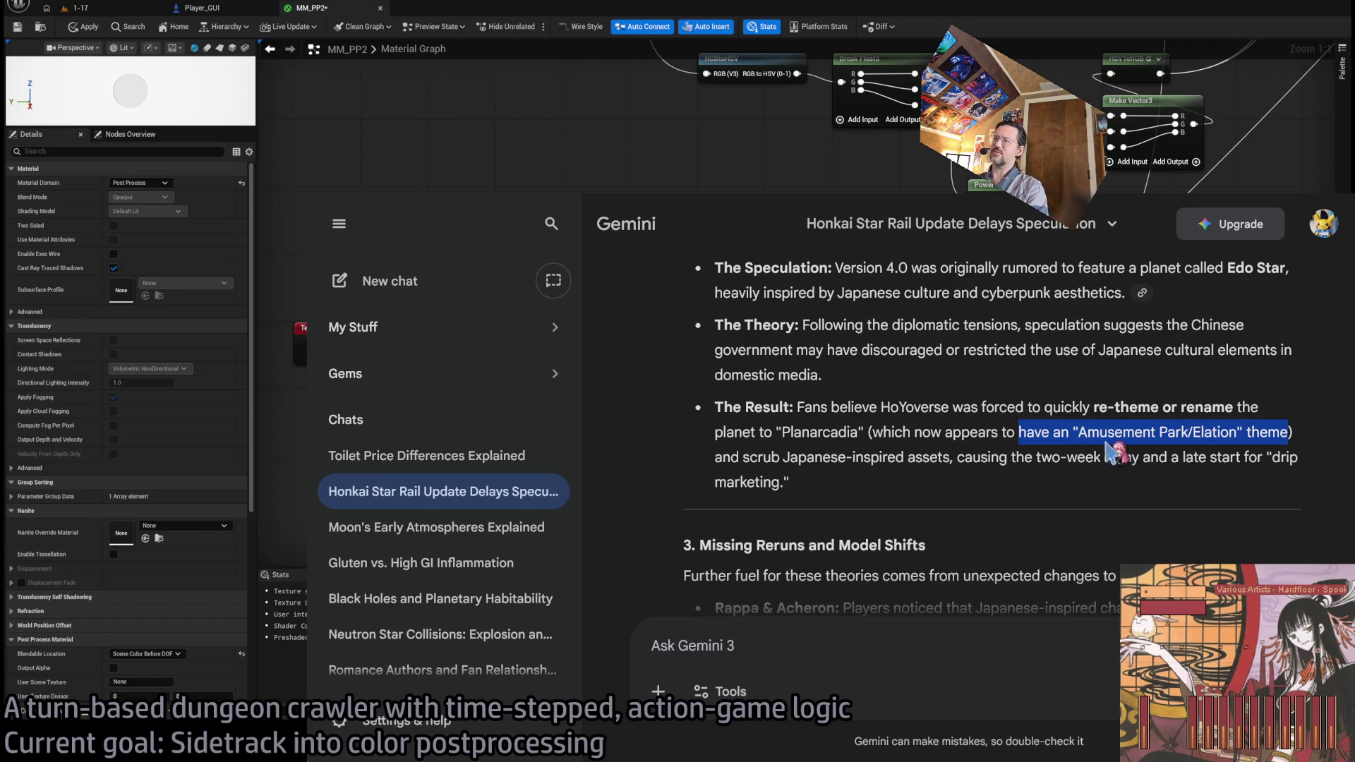
pyautogui.moveTo(1021, 432); pyautogui.dragTo(1270, 432)
pyautogui.click(854, 374)
# - Highlight the lines about scrubbing Japanese-inspired assets and the drip marketing
pyautogui.scroll(-2, 847, 415)
pyautogui.scroll(-3, 847, 415)
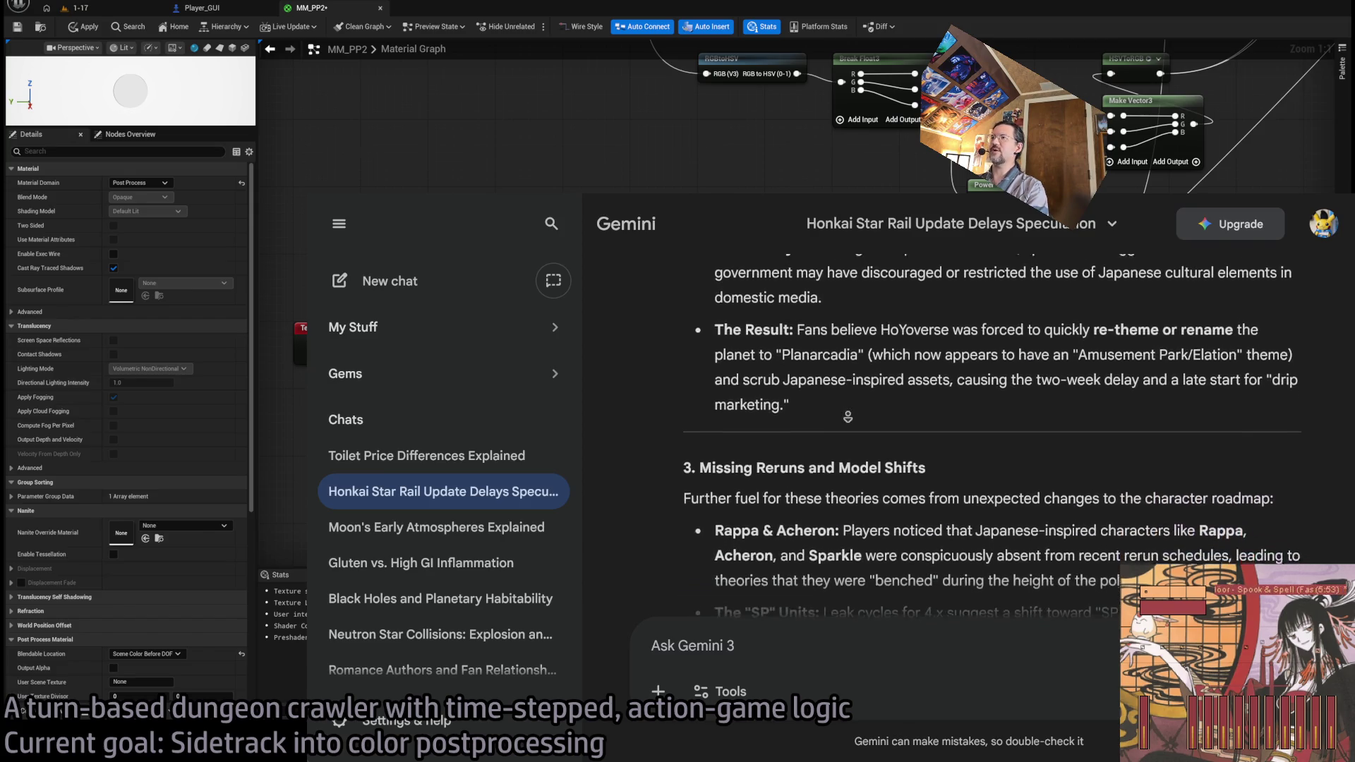
pyautogui.moveTo(715, 323); pyautogui.dragTo(1113, 323)
pyautogui.moveTo(1220, 310); pyautogui.dragTo(1313, 330)
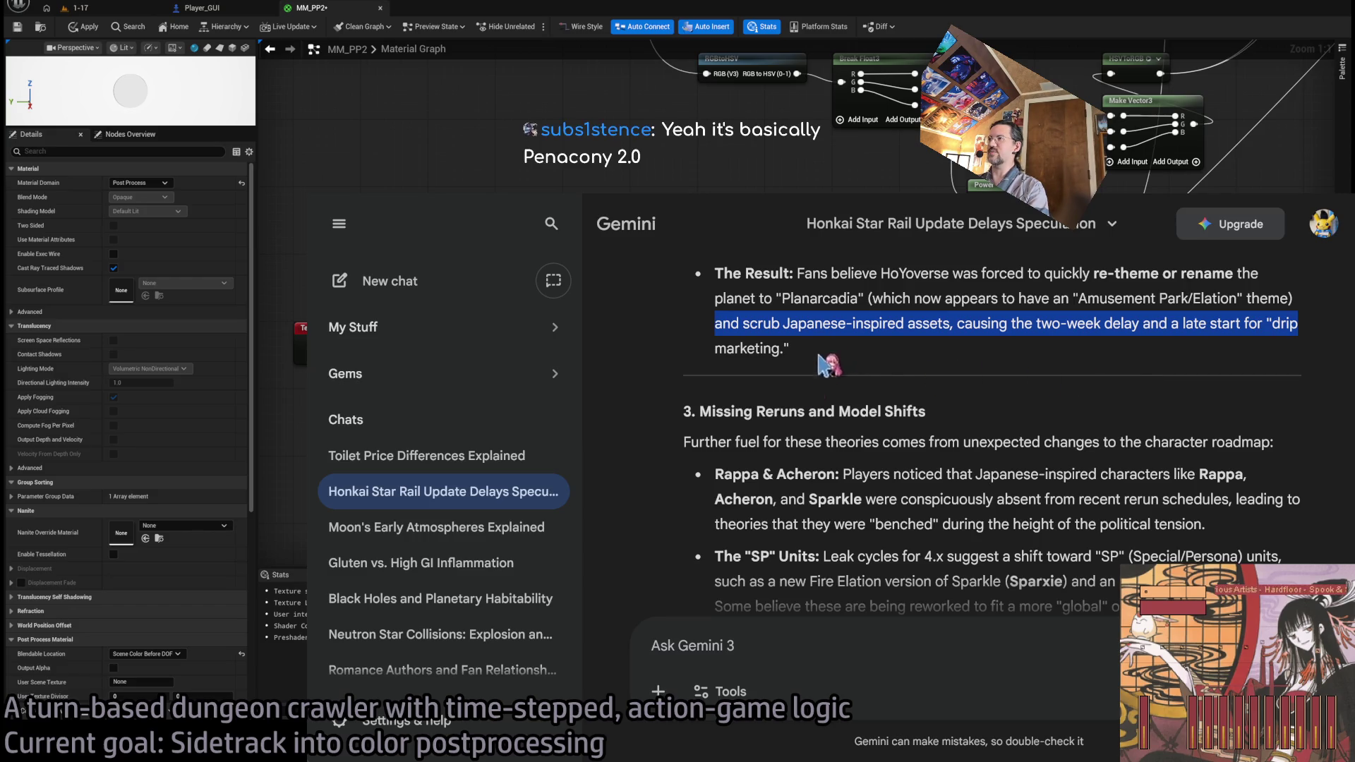
pyautogui.click(668, 344)
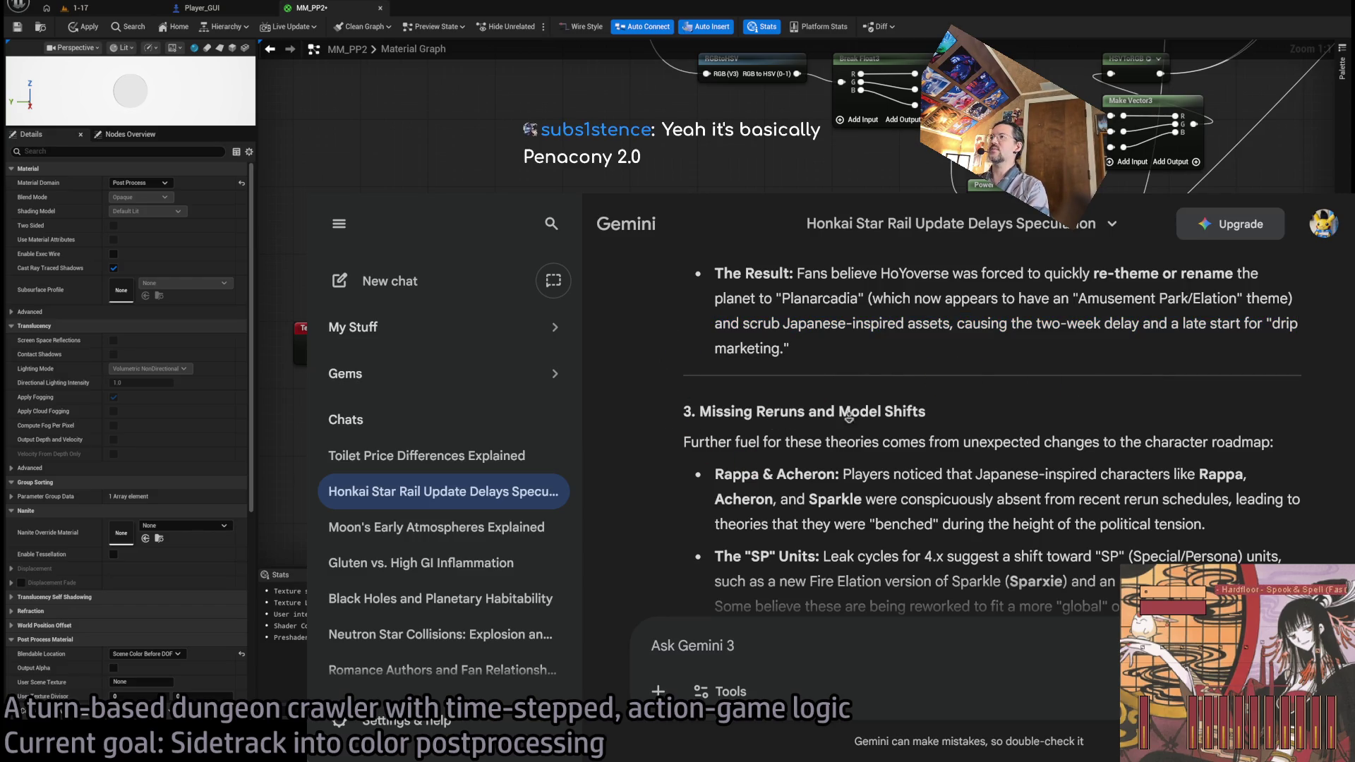
# - Highlight the Rappa & Acheron bullet, the Players noticed sentence and Sparkle rerun schedules
pyautogui.scroll(-2, 985, 413)
pyautogui.scroll(-3, 985, 413)
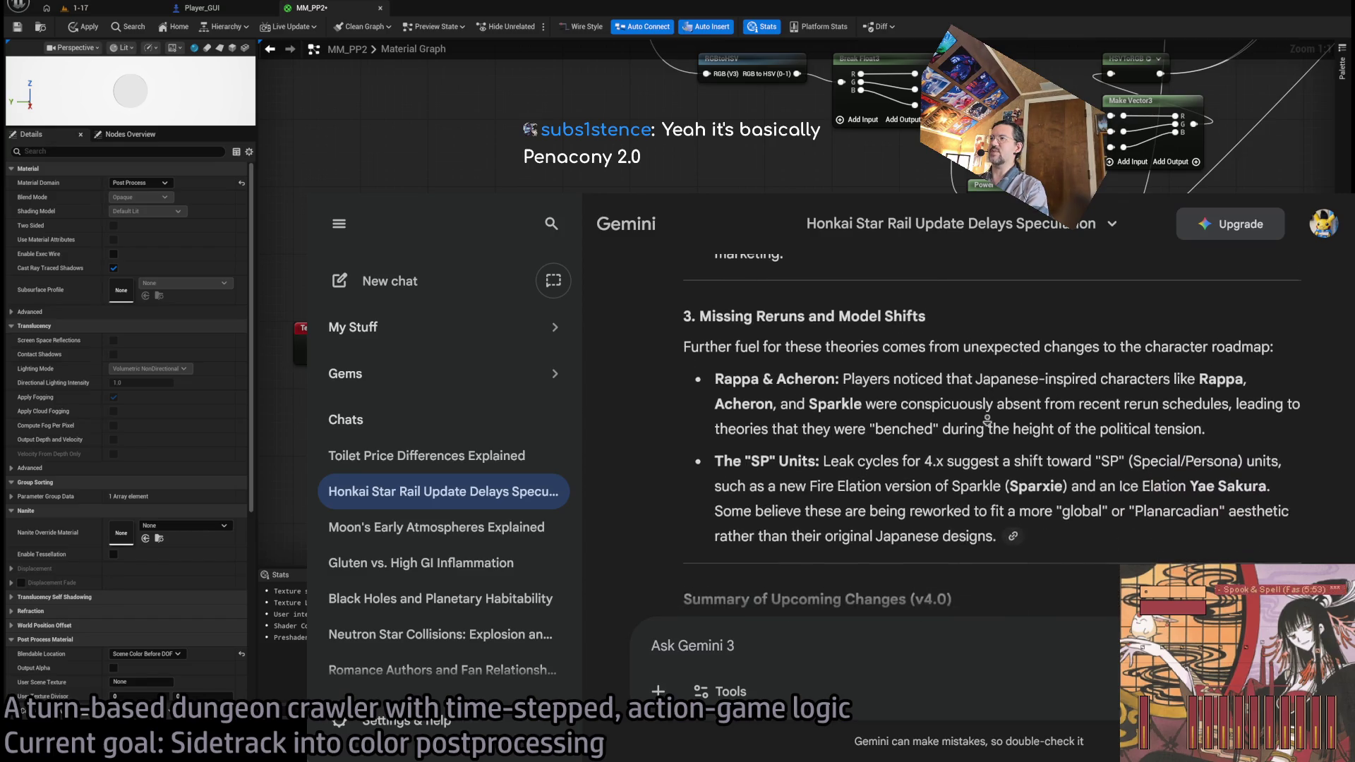
pyautogui.moveTo(735, 304)
pyautogui.mouseDown()
pyautogui.moveTo(1214, 300)
pyautogui.moveTo(1182, 303)
pyautogui.mouseUp()
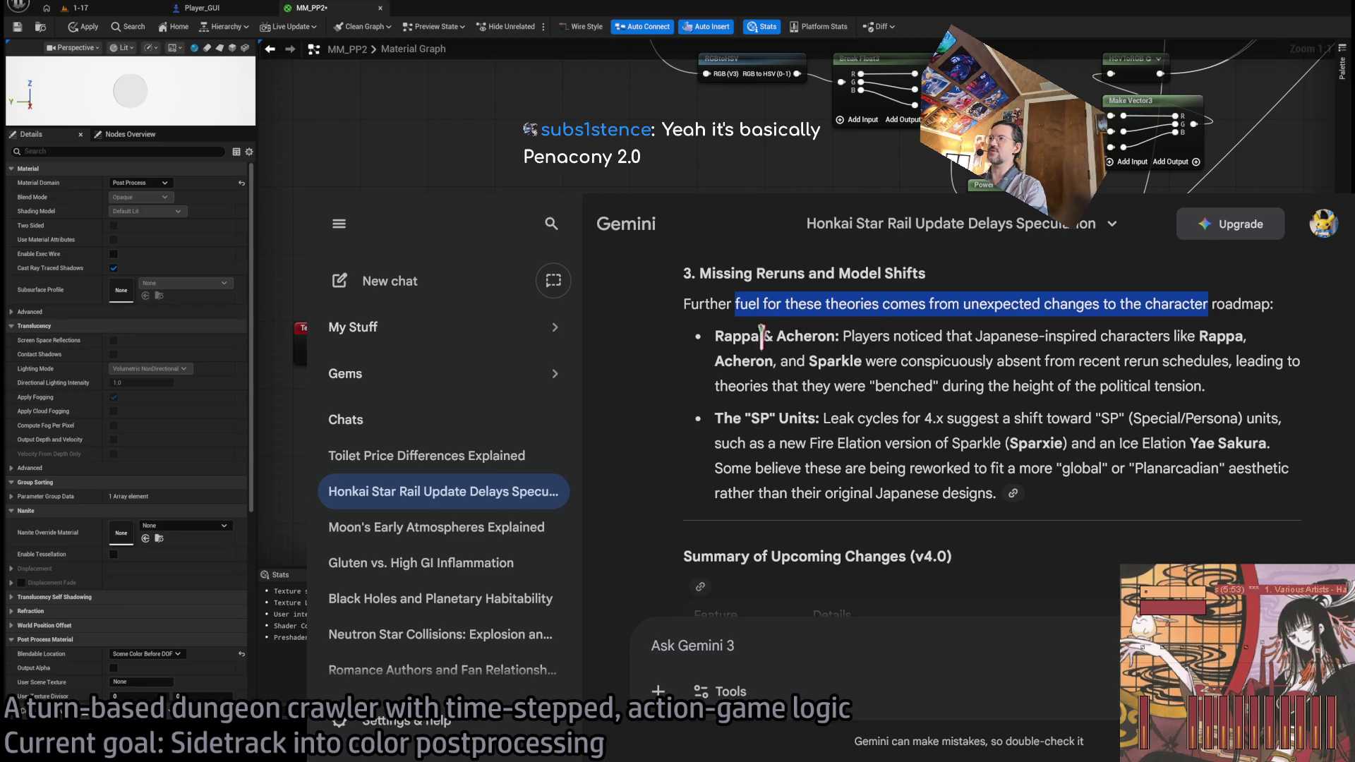
pyautogui.moveTo(761, 336)
pyautogui.mouseDown()
pyautogui.moveTo(1041, 385)
pyautogui.moveTo(984, 385)
pyautogui.mouseUp()
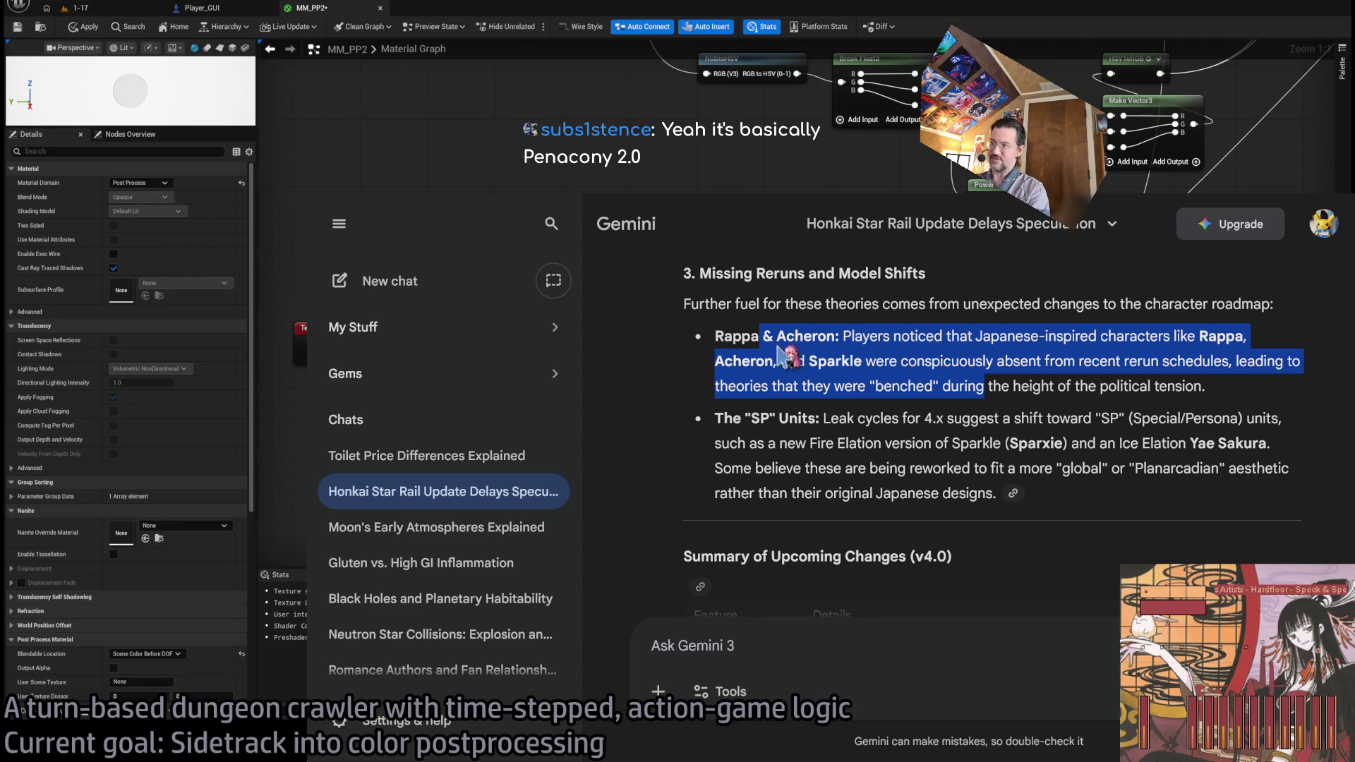
pyautogui.moveTo(859, 336)
pyautogui.mouseDown()
pyautogui.moveTo(921, 336)
pyautogui.moveTo(1105, 386)
pyautogui.mouseUp()
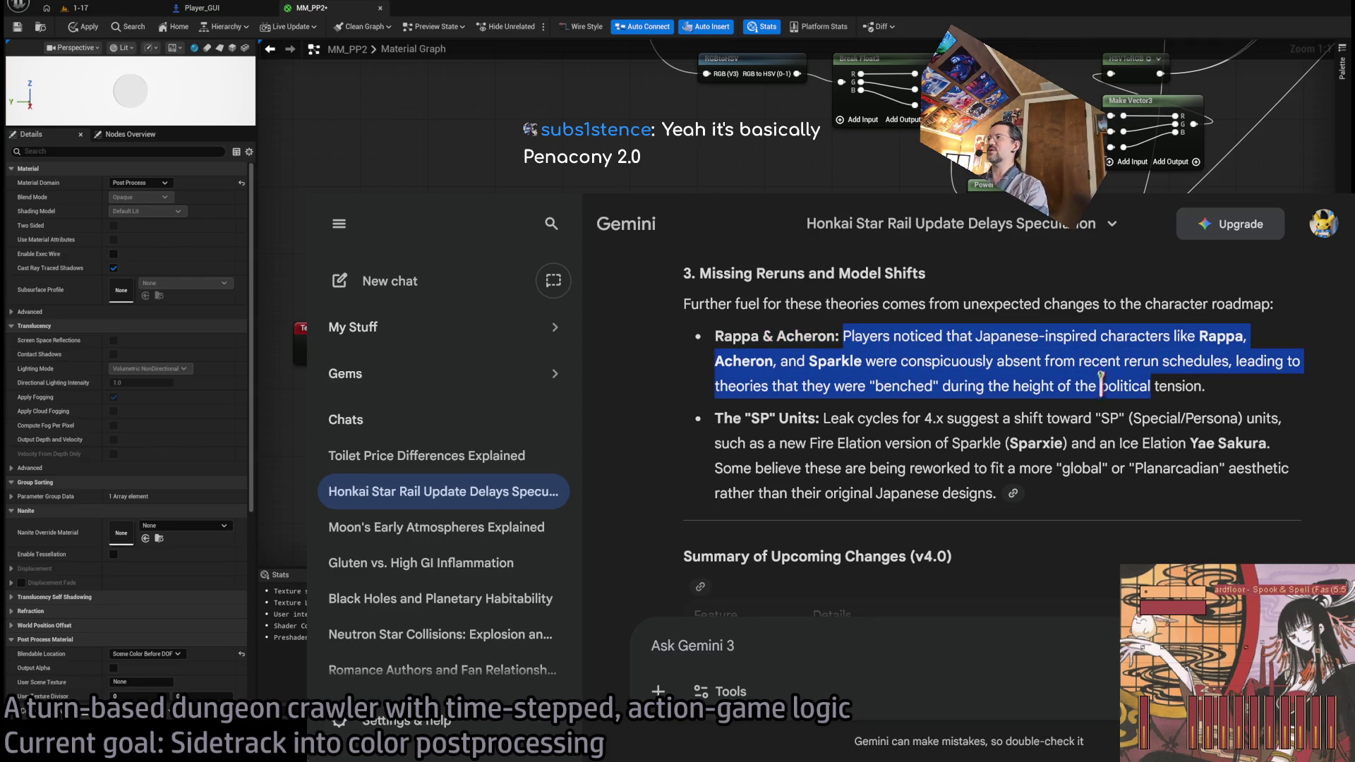
pyautogui.moveTo(841, 362); pyautogui.dragTo(1200, 359)
pyautogui.click(890, 334)
# - Highlight the SP Units paragraph and scroll back and forth through the summary
pyautogui.scroll(-1, 917, 367)
pyautogui.scroll(-2, 925, 378)
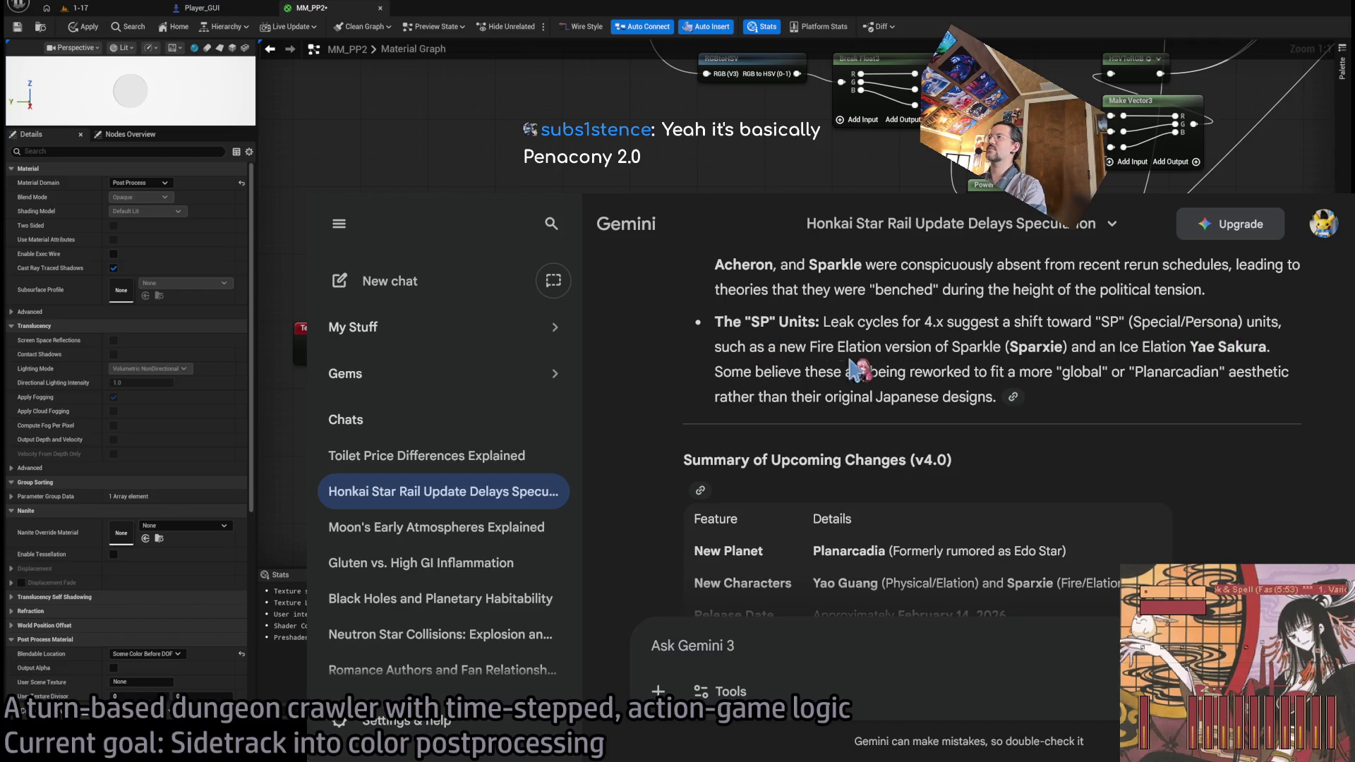
pyautogui.moveTo(1126, 391); pyautogui.dragTo(798, 322)
pyautogui.scroll(-5, 813, 350)
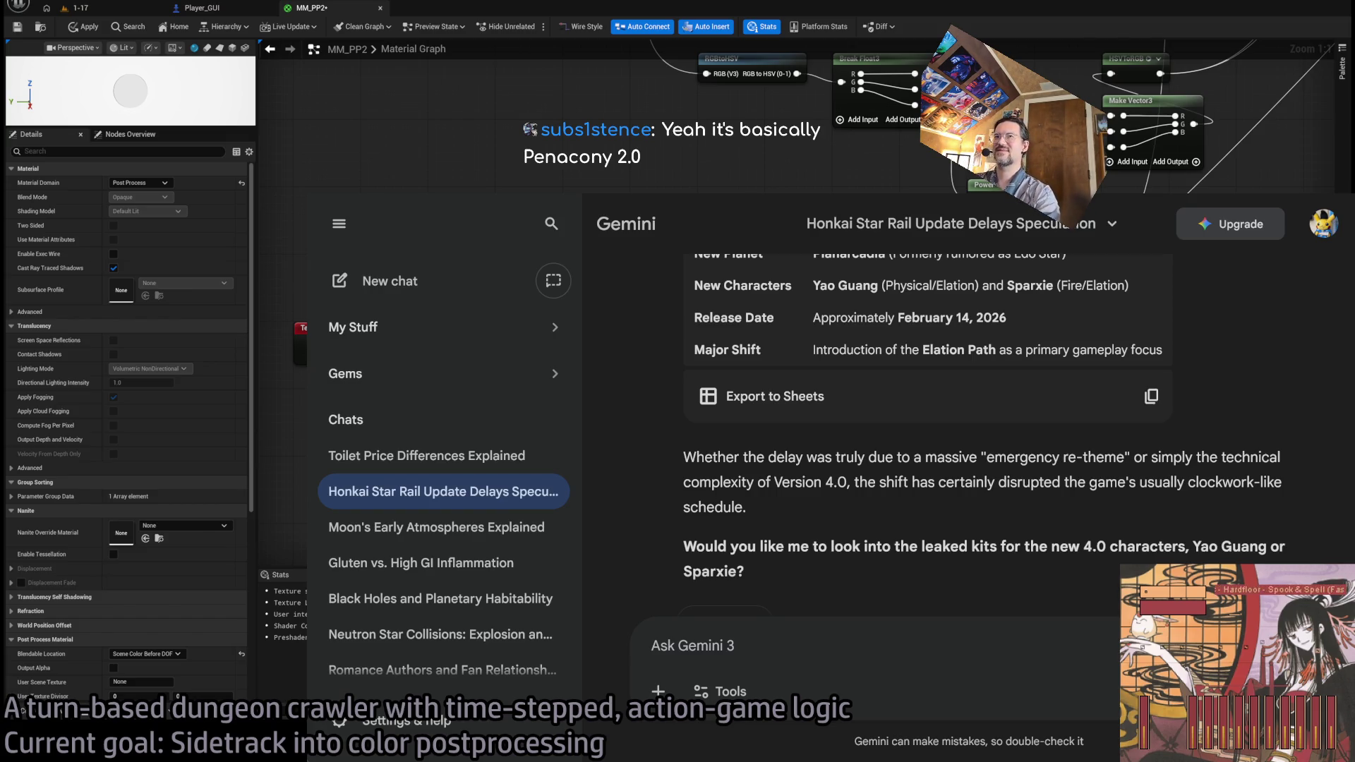
pyautogui.scroll(8, 928, 417)
pyautogui.scroll(-6, 953, 445)
pyautogui.scroll(3, 1016, 501)
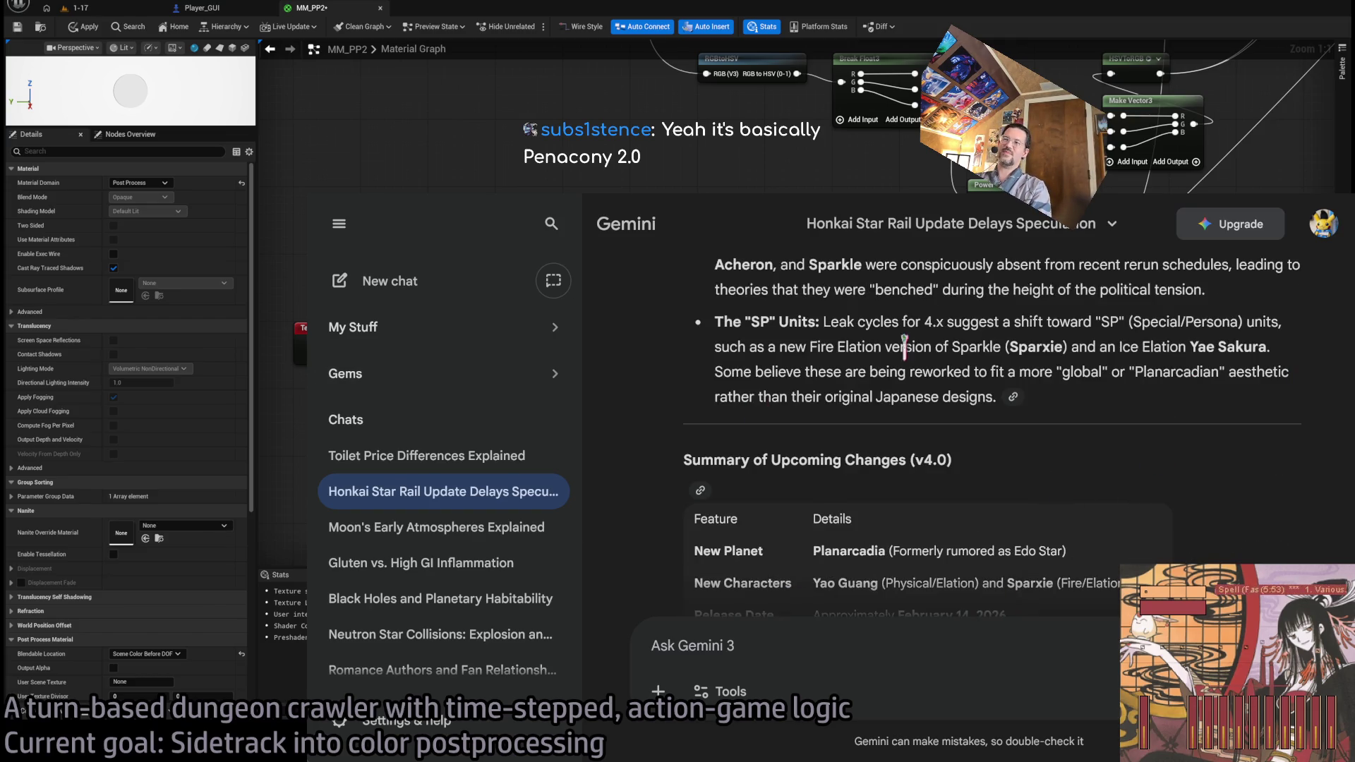
pyautogui.scroll(-1, 1017, 503)
pyautogui.scroll(6, 1013, 480)
pyautogui.scroll(2, 1012, 462)
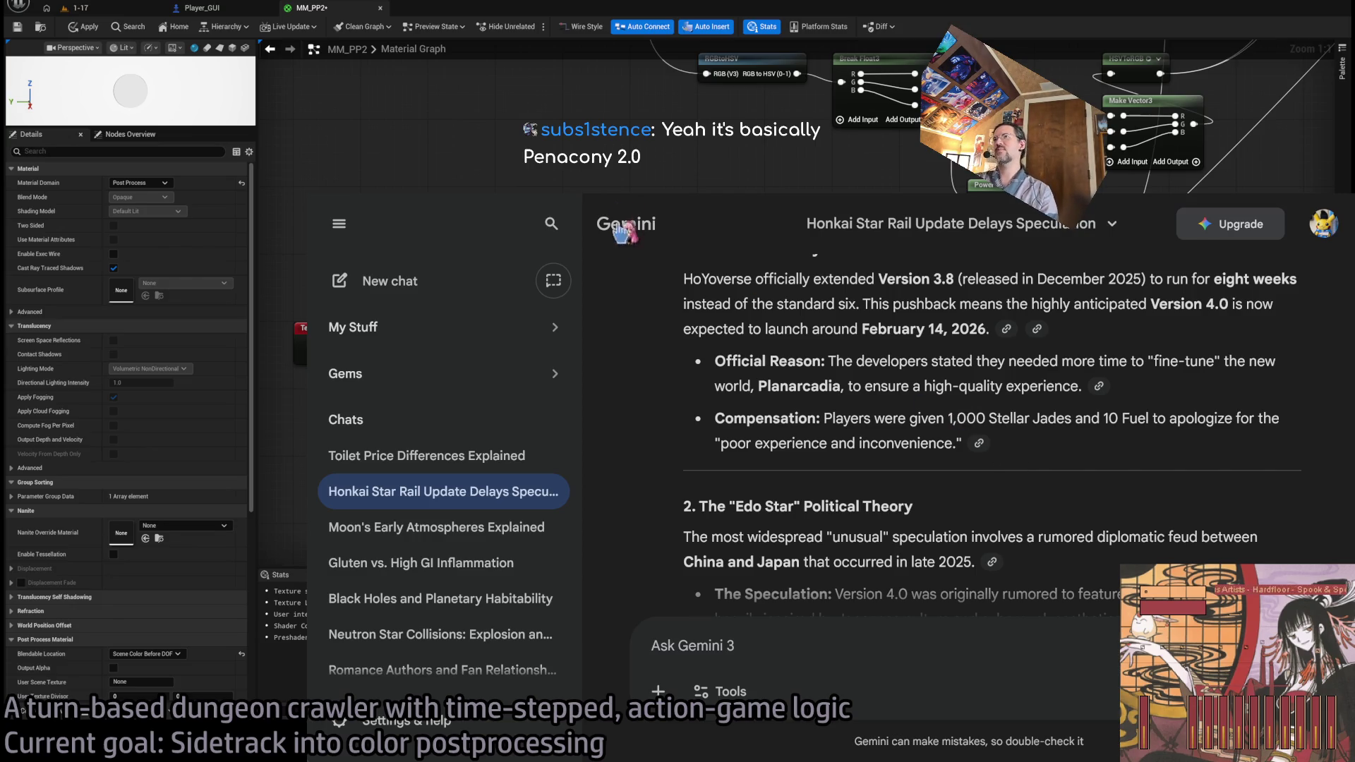
pyautogui.click(709, 182)
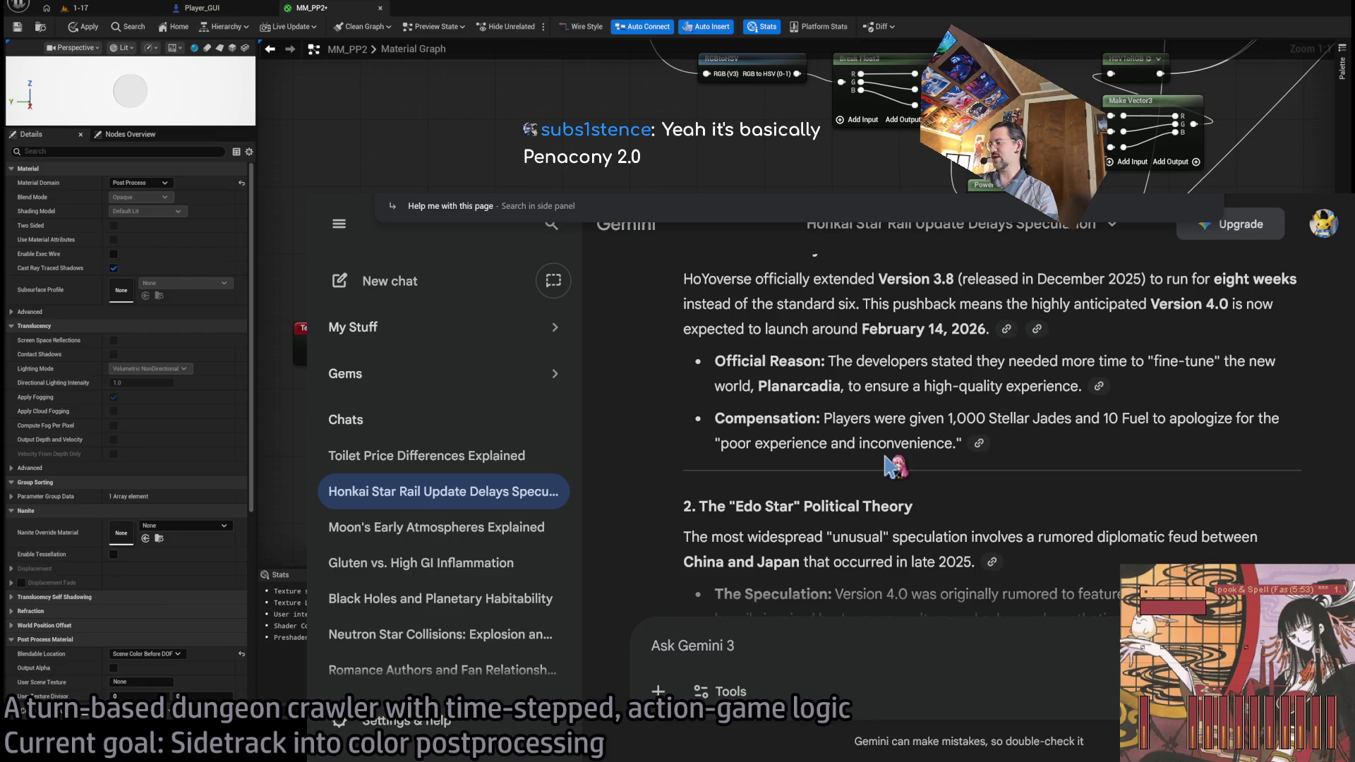
pyautogui.hotkey('ctrl', 'v')
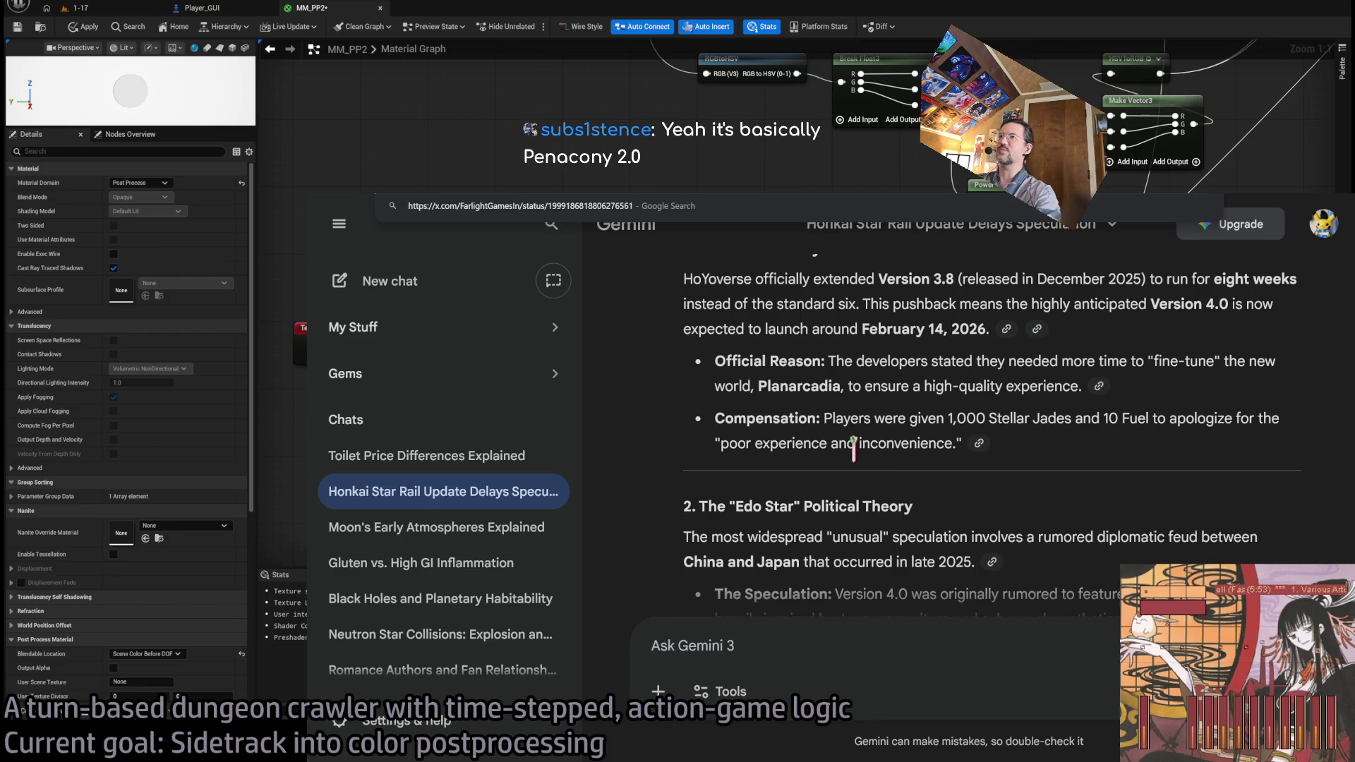
pyautogui.press('Return')
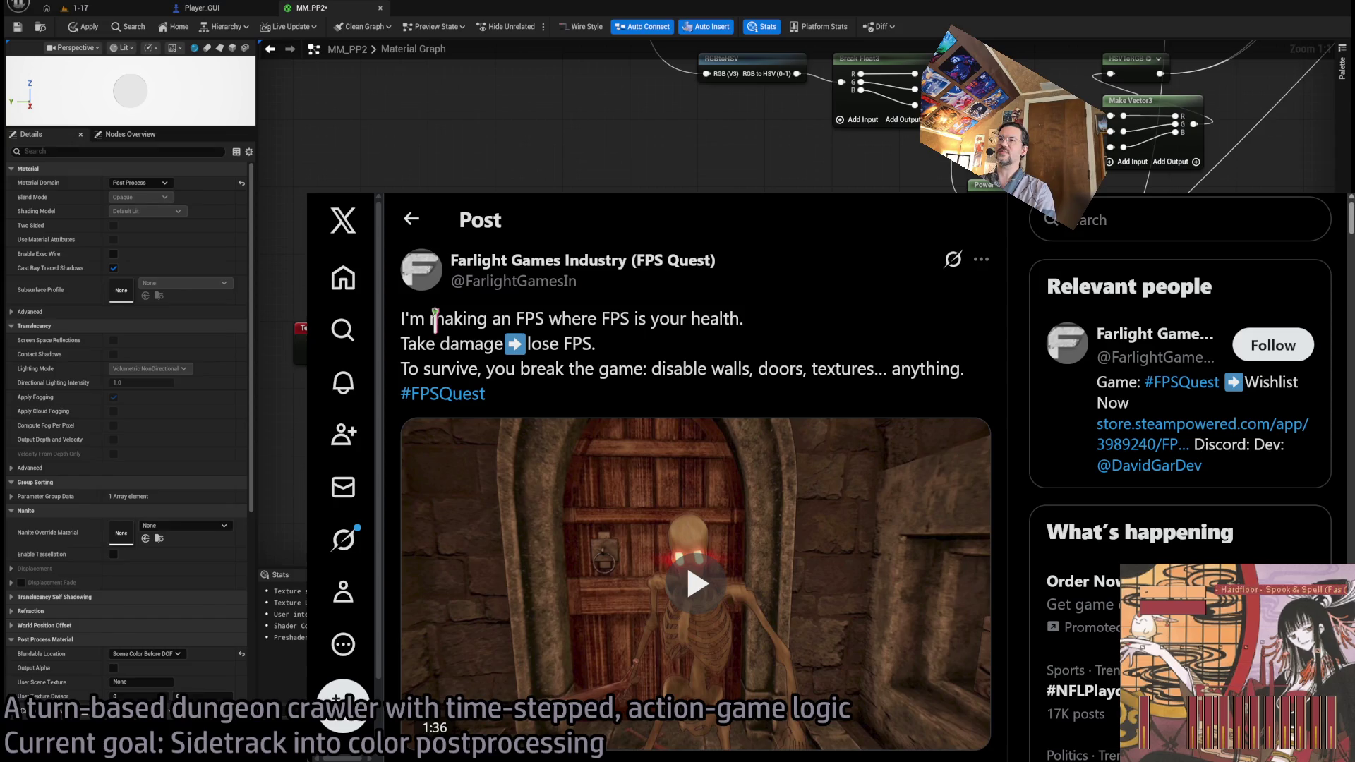
pyautogui.moveTo(434, 320)
pyautogui.mouseDown()
pyautogui.moveTo(960, 370)
pyautogui.moveTo(445, 319)
pyautogui.mouseUp()
pyautogui.click(887, 367)
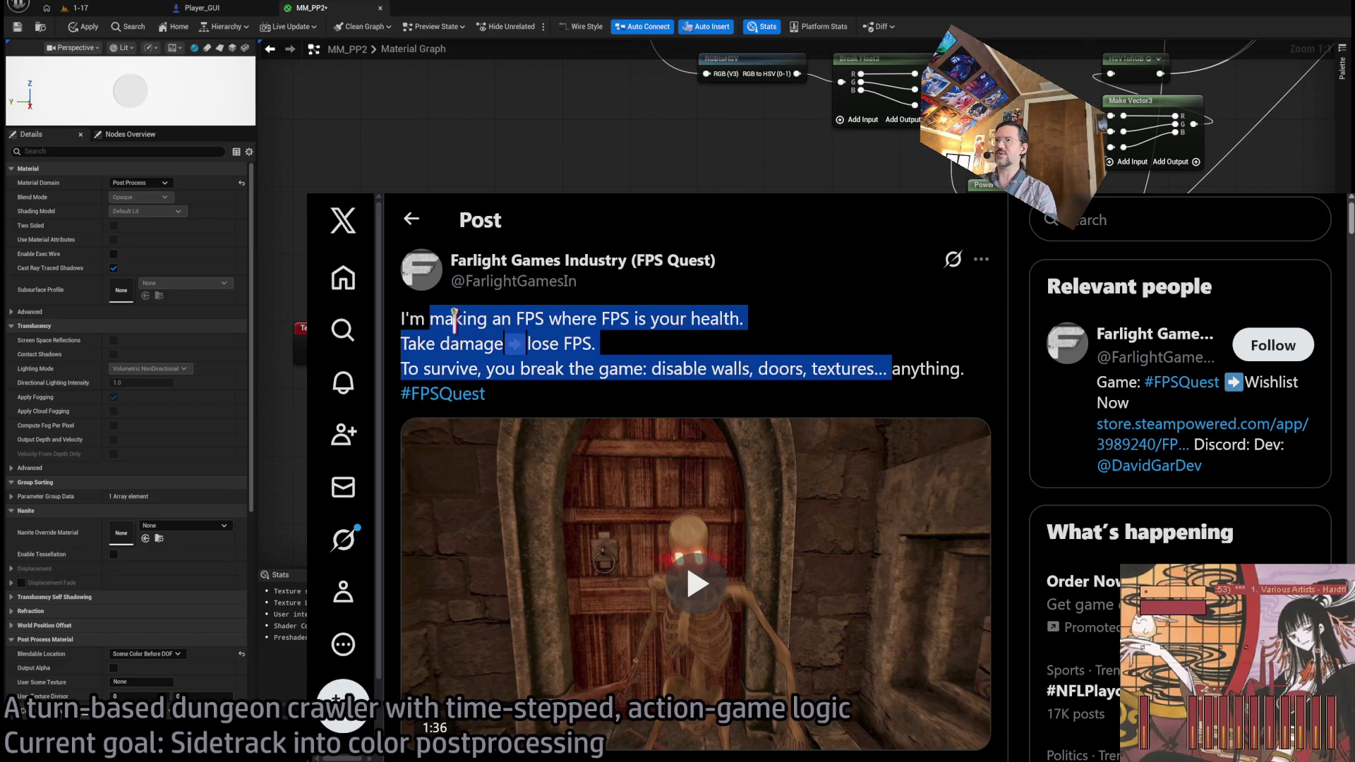
pyautogui.click(806, 326)
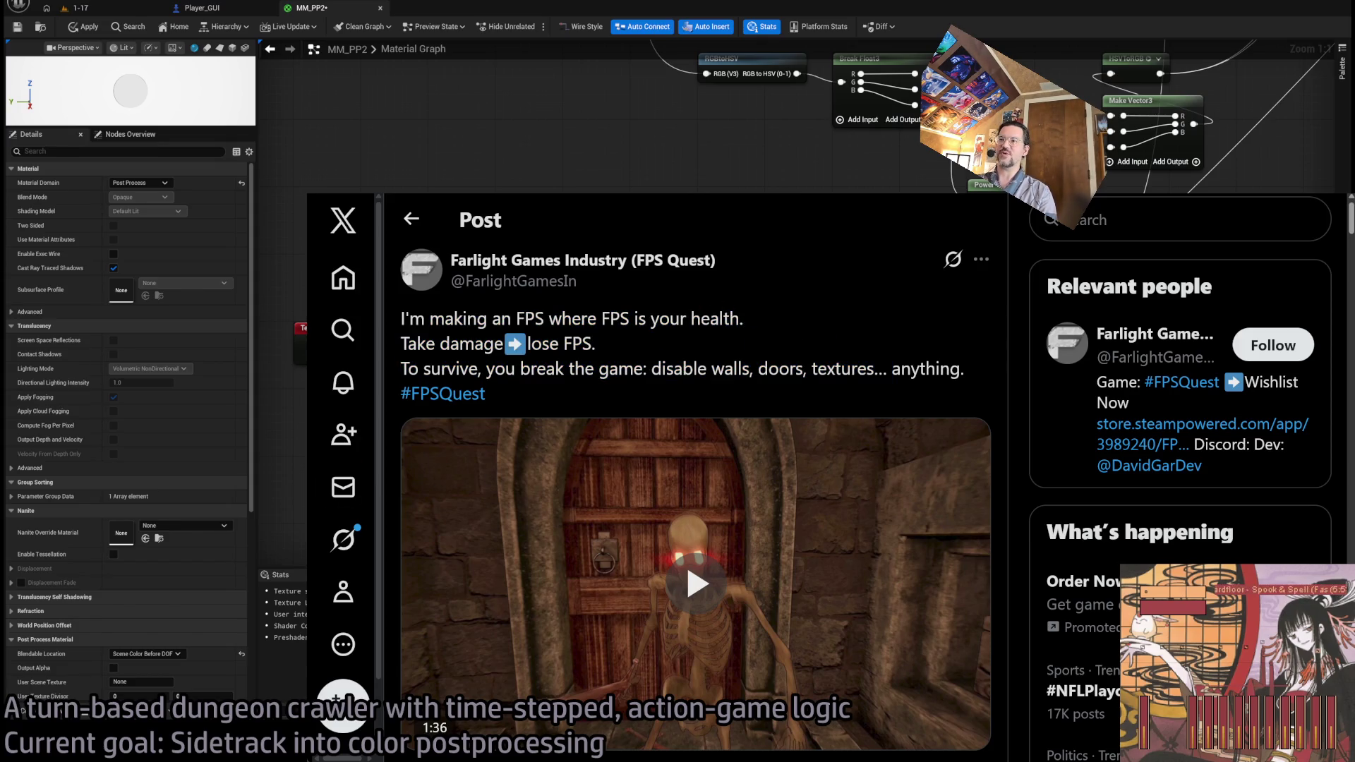
pyautogui.scroll(-1, 1016, 614)
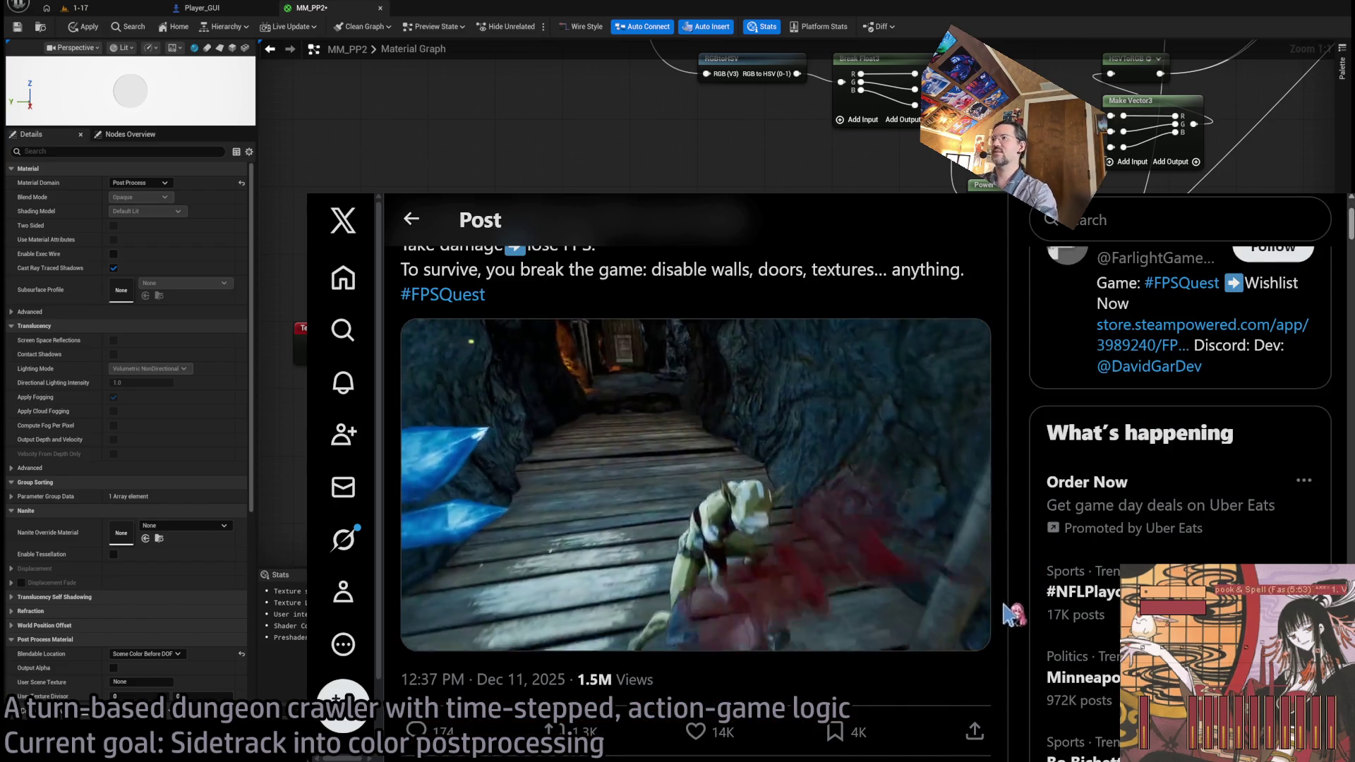
pyautogui.hotkey('ctrl', '+')
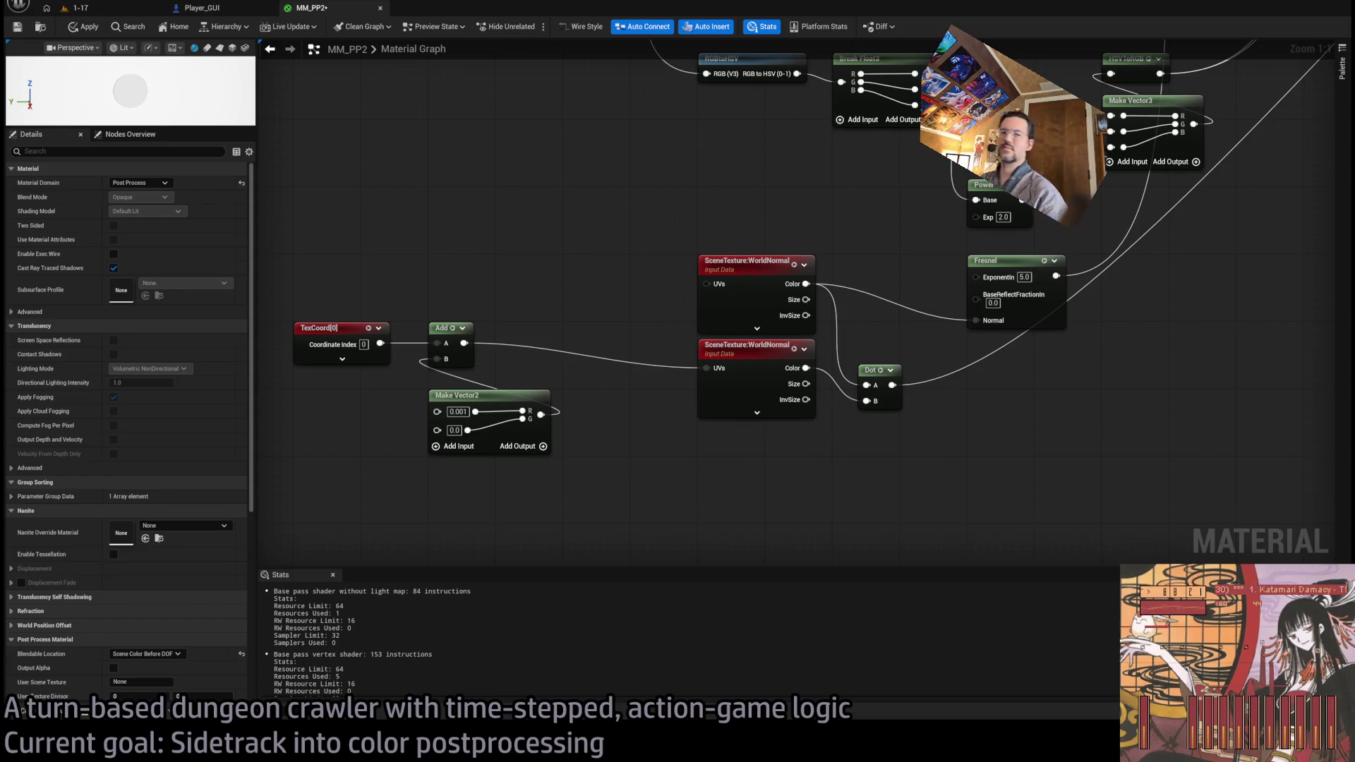
# - Duplicate the lower SceneTexture:WorldNormal node to make a third WorldNormal sample
pyautogui.moveTo(1018, 434)
pyautogui.mouseDown()
pyautogui.moveTo(941, 442)
pyautogui.moveTo(1015, 479)
pyautogui.mouseUp()
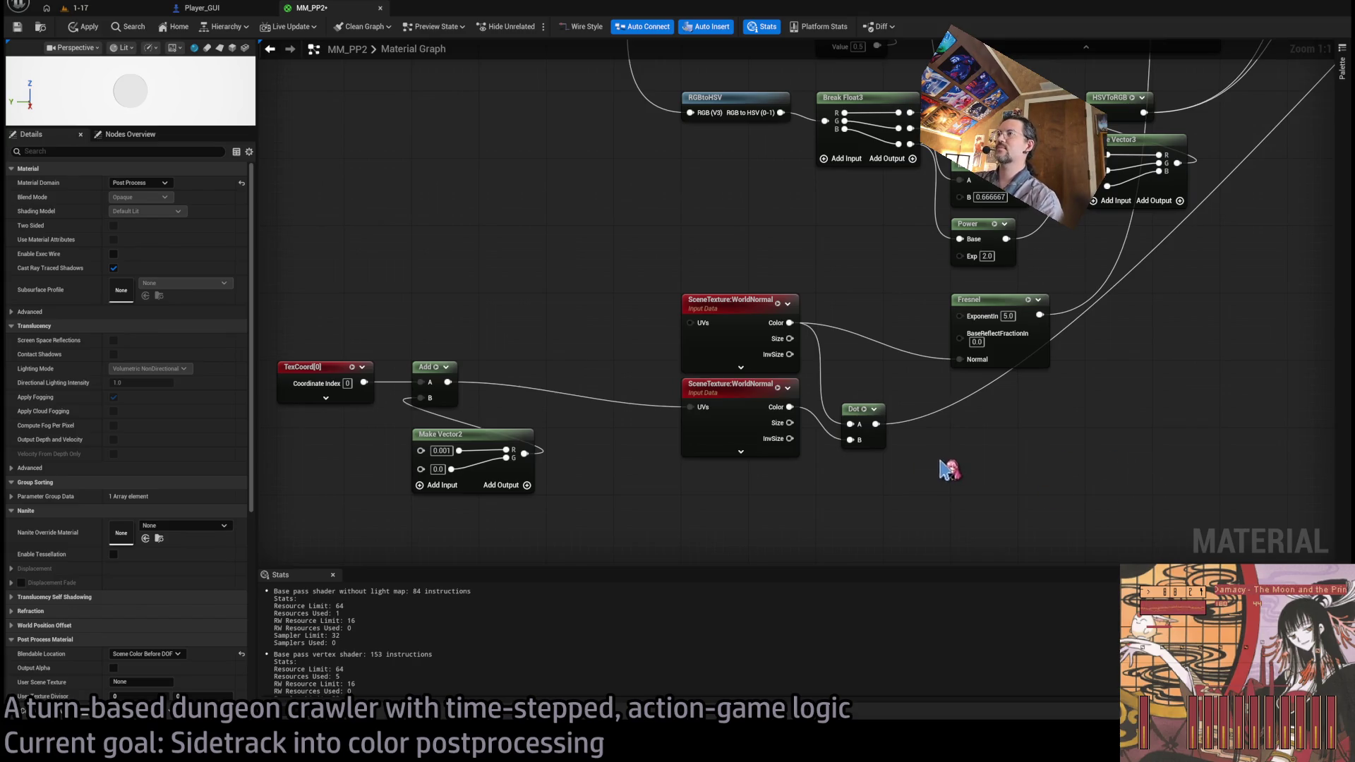
pyautogui.moveTo(842, 509)
pyautogui.mouseDown()
pyautogui.moveTo(871, 472)
pyautogui.moveTo(628, 361)
pyautogui.mouseUp()
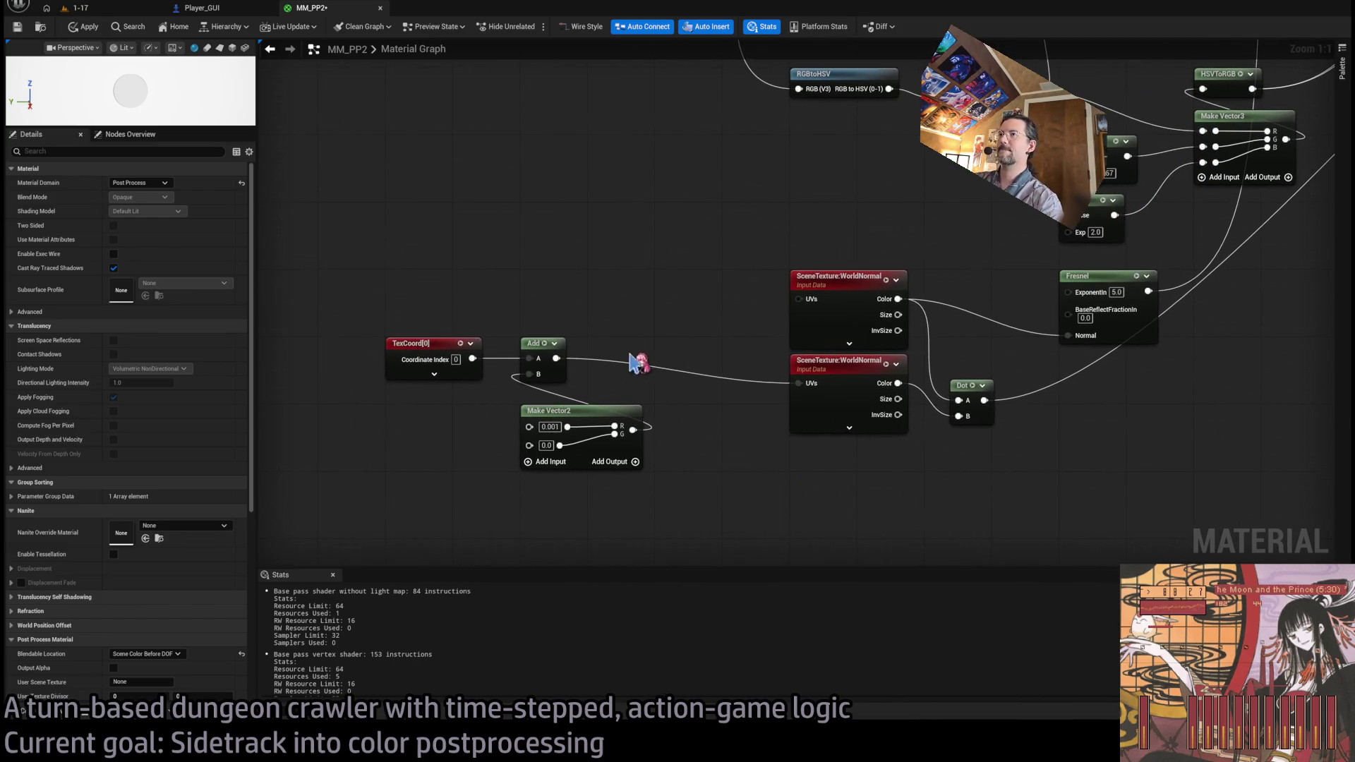
pyautogui.moveTo(607, 437)
pyautogui.mouseDown()
pyautogui.moveTo(650, 406)
pyautogui.moveTo(683, 403)
pyautogui.mouseUp()
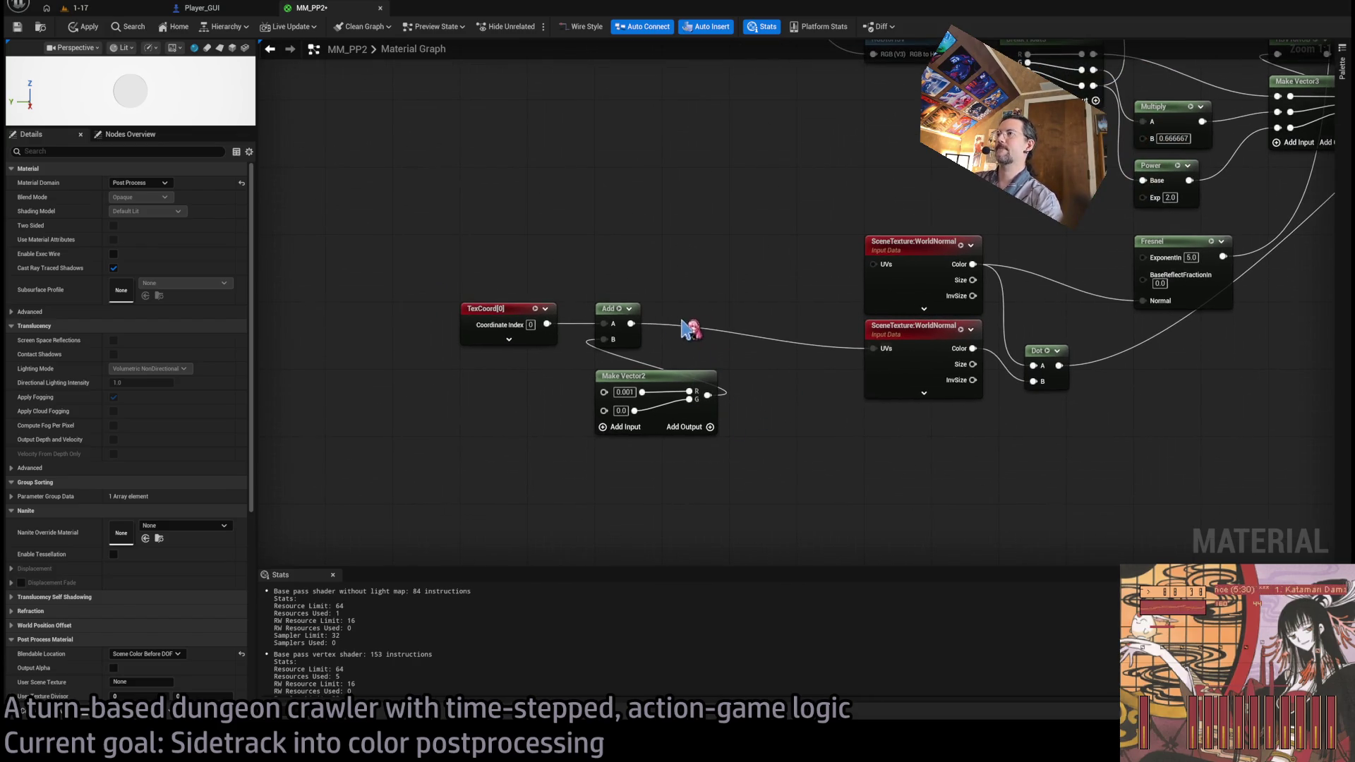
pyautogui.click(889, 367)
pyautogui.hotkey('ctrl', 'w')
pyautogui.moveTo(911, 418); pyautogui.dragTo(911, 411)
# - Duplicate the Add and Make Vector2 pair, set it to (0, 0.001), and wire TexCoord in
pyautogui.moveTo(642, 386); pyautogui.dragTo(642, 369)
pyautogui.moveTo(646, 296)
pyautogui.mouseDown()
pyautogui.moveTo(607, 469)
pyautogui.moveTo(616, 453)
pyautogui.mouseUp()
pyautogui.hotkey('ctrl', 'w')
pyautogui.click(612, 451)
pyautogui.keyDown('shift'); pyautogui.click(631, 485); pyautogui.keyUp('shift')
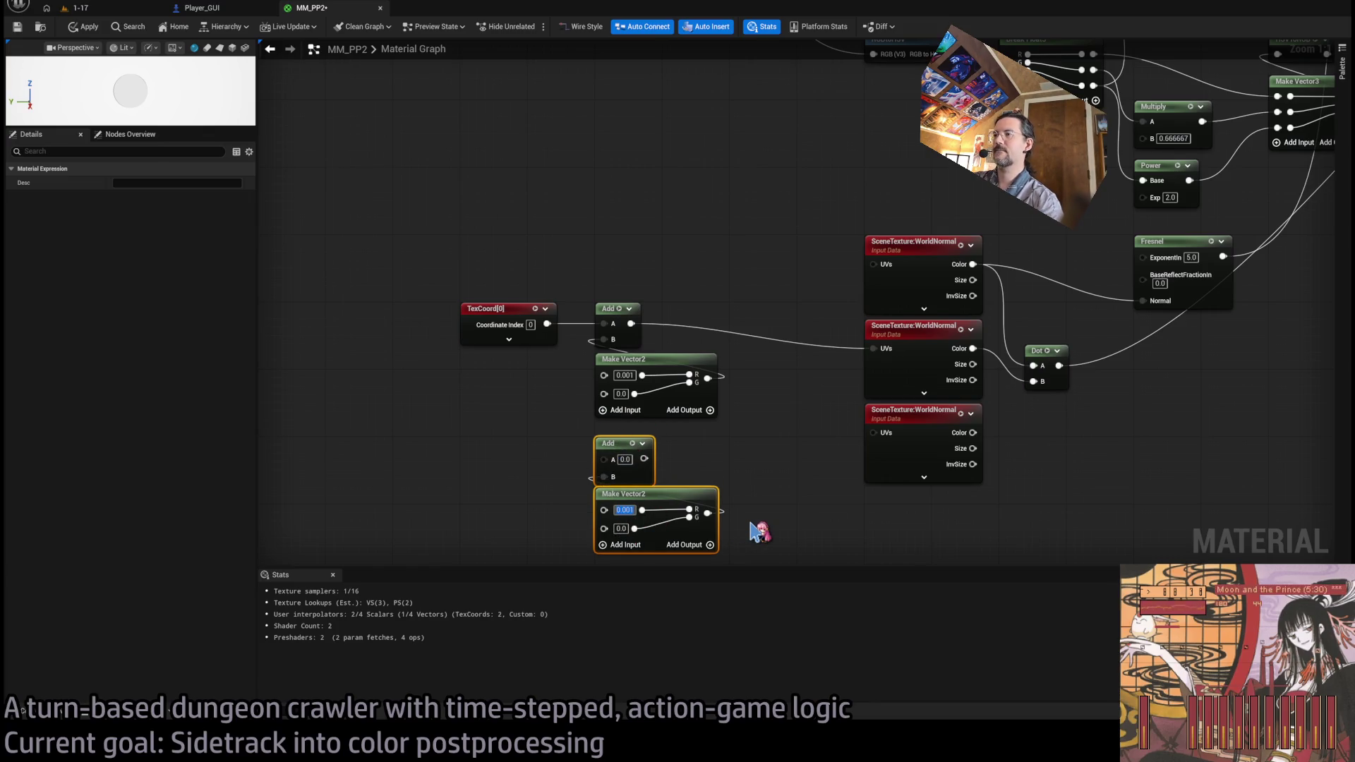
pyautogui.write('0')
pyautogui.press('Tab')
pyautogui.write('0.00')
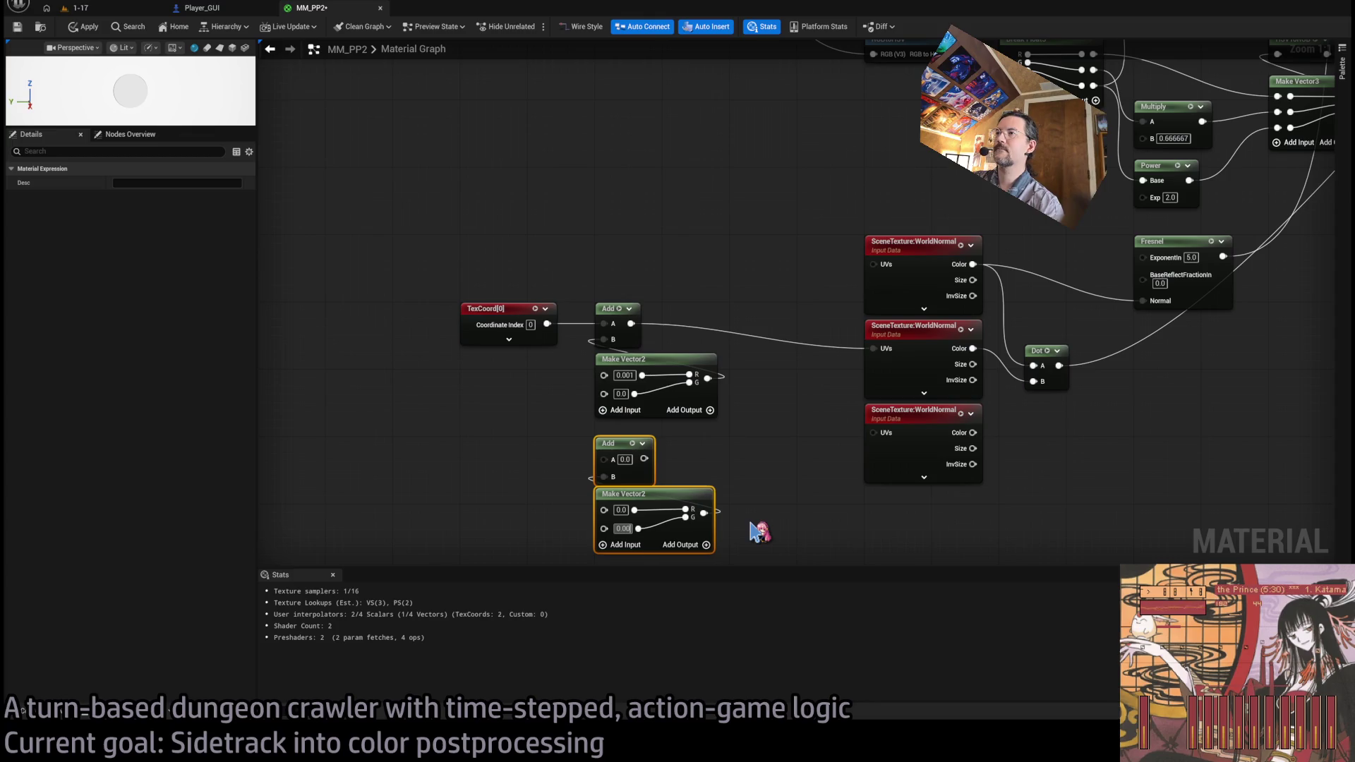
pyautogui.write('1')
pyautogui.moveTo(547, 324)
pyautogui.mouseDown()
pyautogui.moveTo(604, 460)
pyautogui.moveTo(847, 469)
pyautogui.moveTo(878, 437)
pyautogui.moveTo(804, 382)
pyautogui.mouseUp()
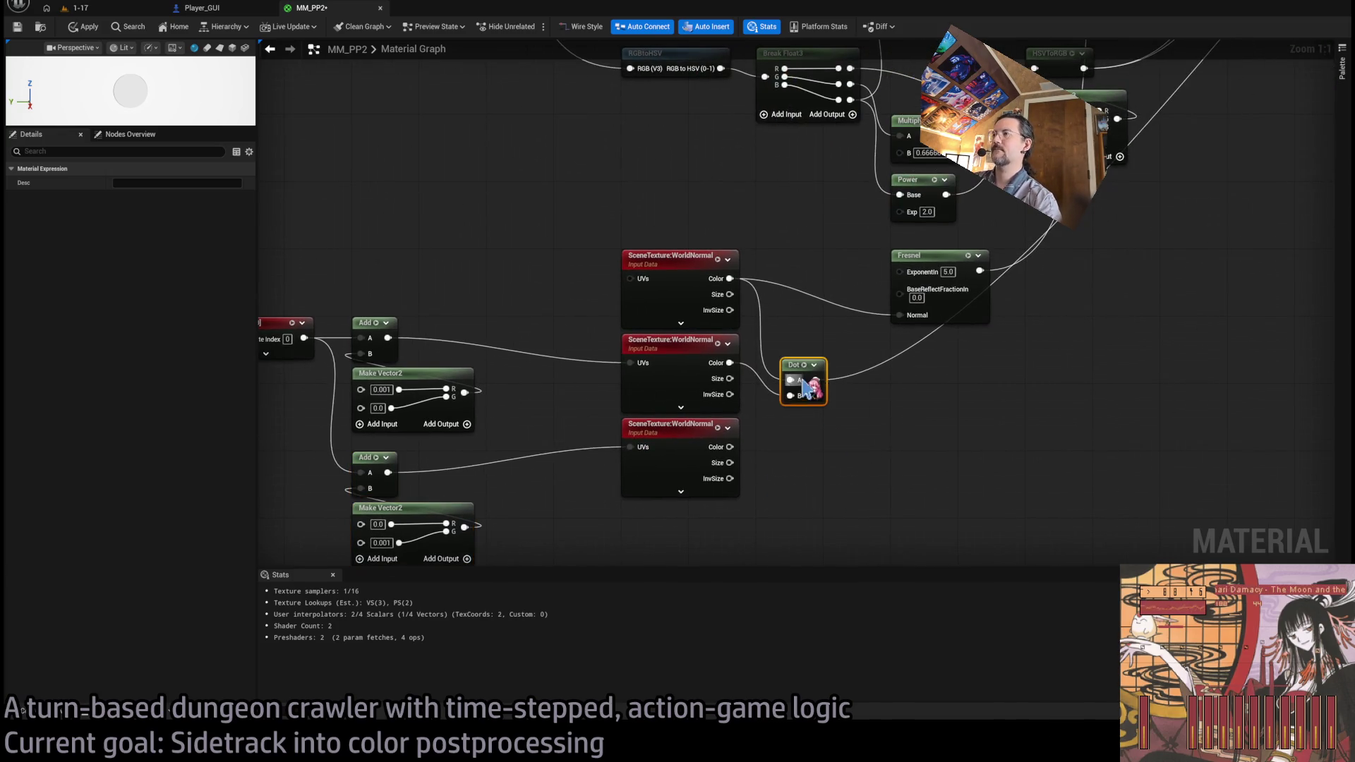
# - Paste a second Dot node fed by the third WorldNormal's color
pyautogui.hotkey('ctrl', 'c')
pyautogui.hotkey('ctrl', 'v')
pyautogui.moveTo(730, 447); pyautogui.dragTo(796, 457)
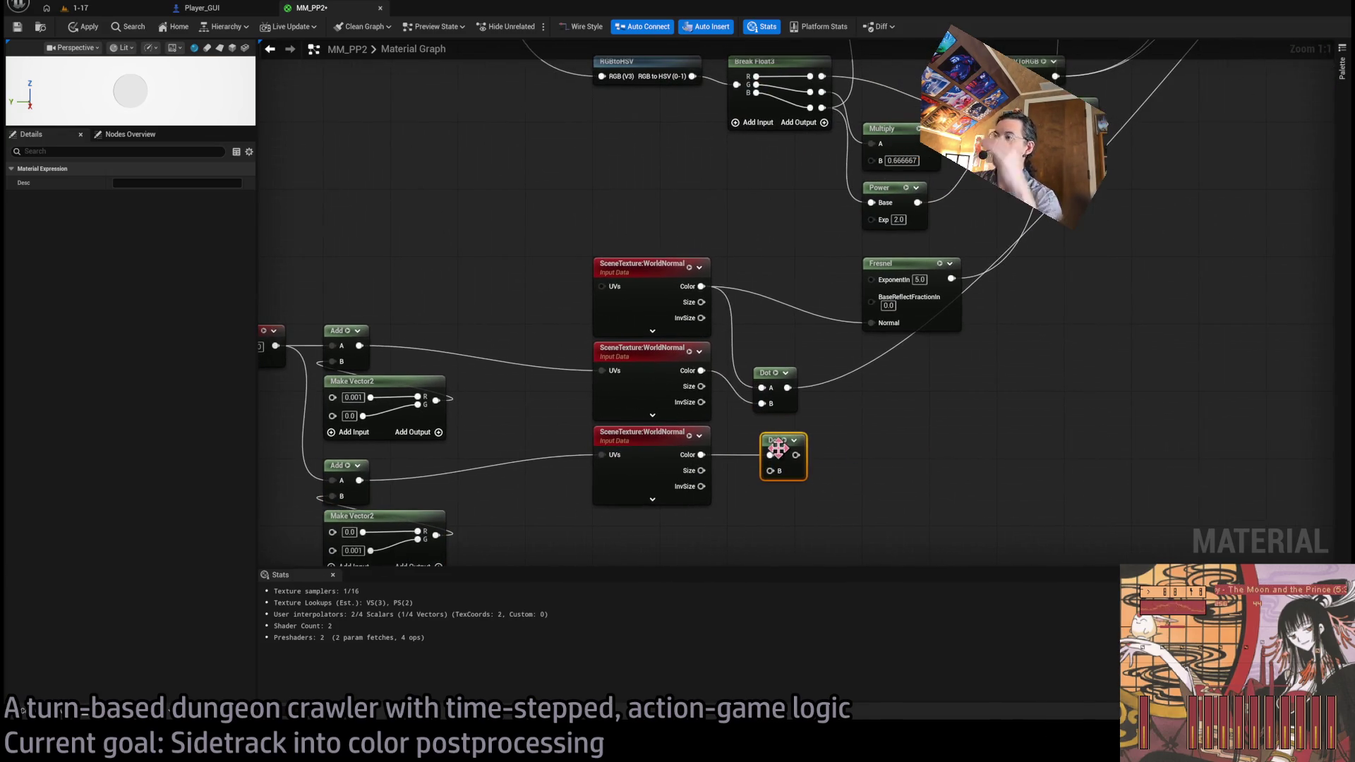
pyautogui.click(886, 437)
pyautogui.moveTo(781, 447); pyautogui.dragTo(774, 442)
pyautogui.click(841, 441)
# - Switch to the 1-17 level and play it in the editor
pyautogui.scroll(-3, 850, 460)
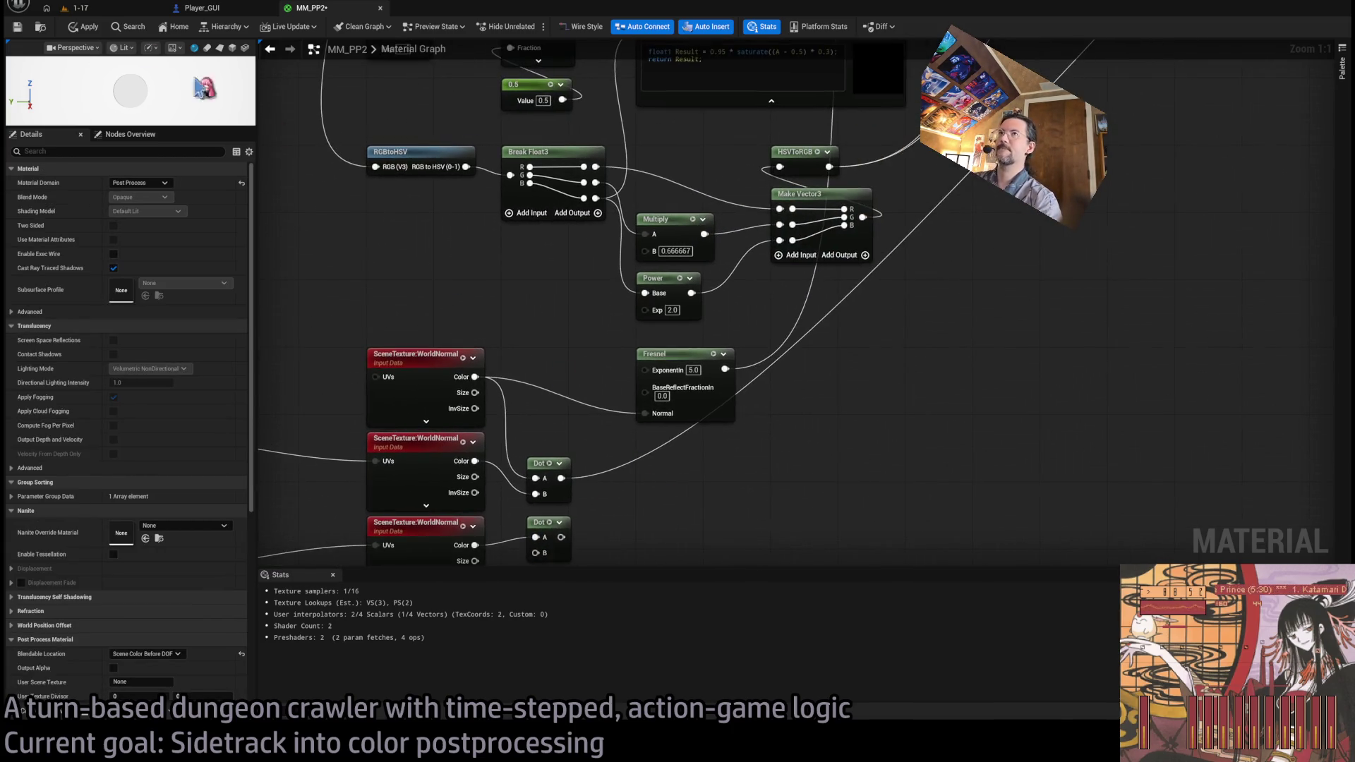
pyautogui.click(122, 10)
pyautogui.click(266, 27)
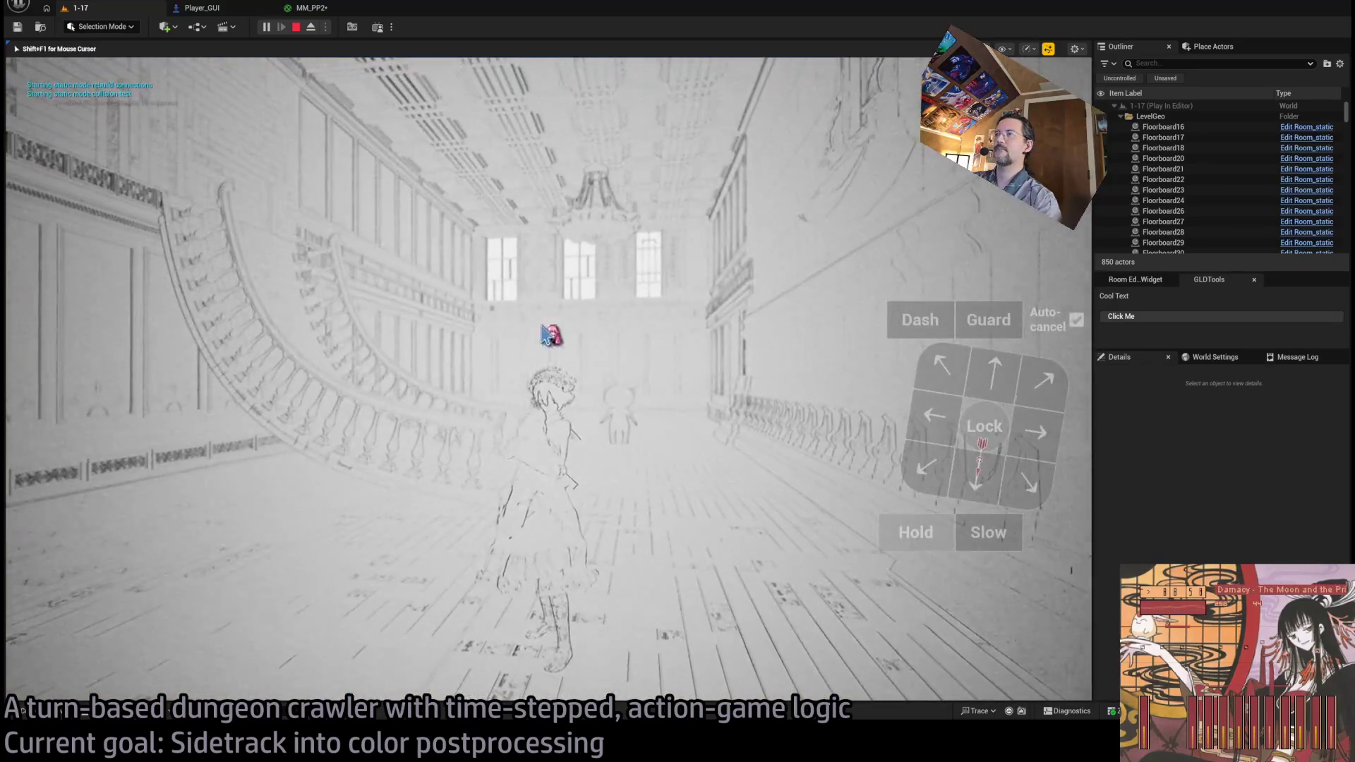
# - Combine the upper and lower Dot results in a new Min node
pyautogui.click(356, 8)
pyautogui.moveTo(695, 448)
pyautogui.mouseDown()
pyautogui.moveTo(711, 454)
pyautogui.moveTo(596, 469)
pyautogui.mouseUp()
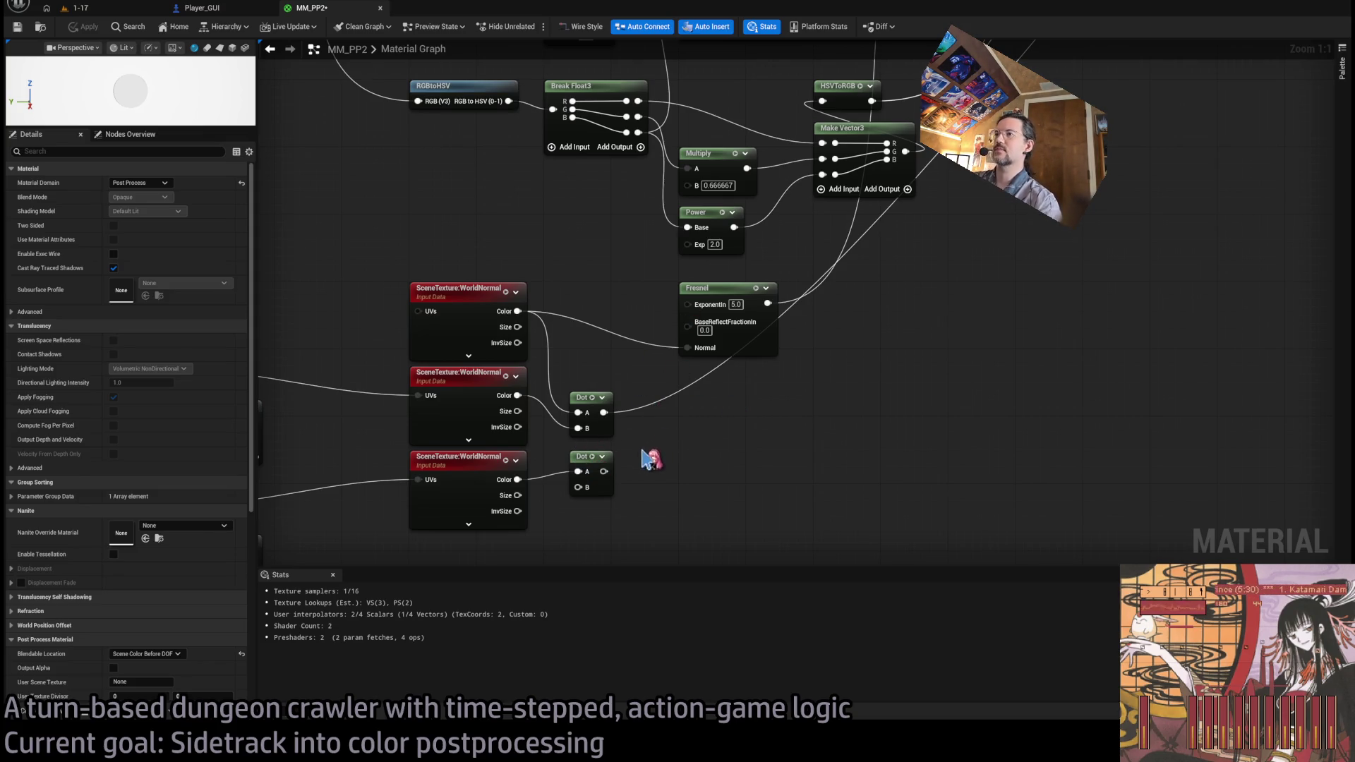
pyautogui.moveTo(796, 397); pyautogui.dragTo(799, 426)
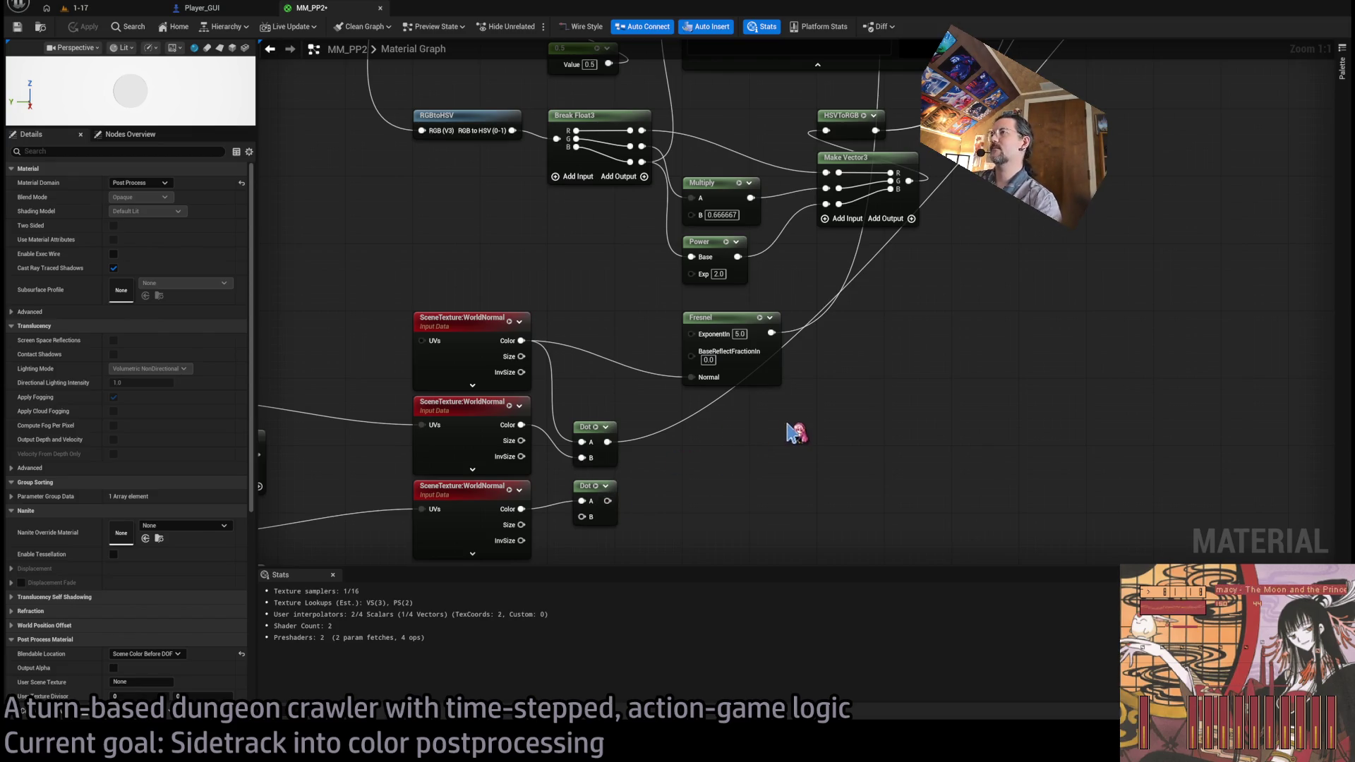
pyautogui.moveTo(713, 465); pyautogui.dragTo(699, 386)
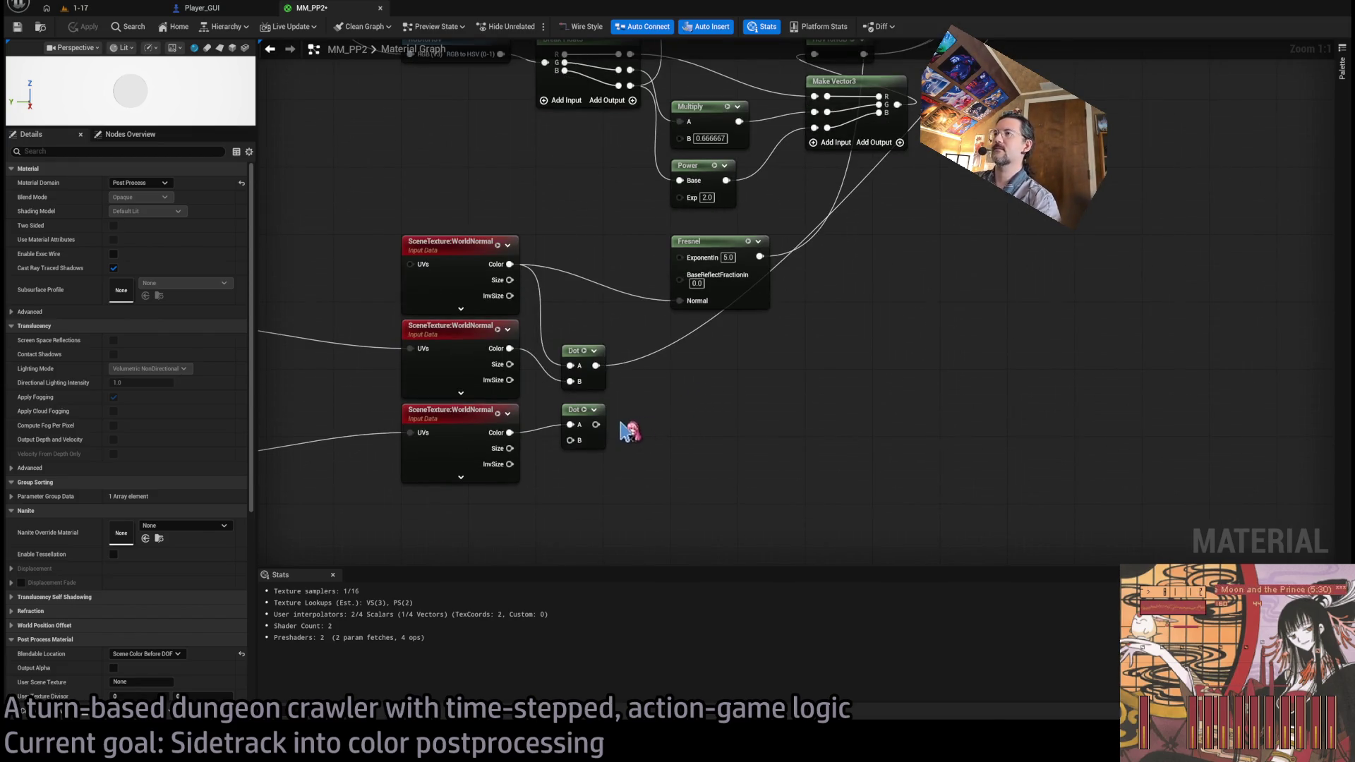
pyautogui.click(592, 418)
pyautogui.moveTo(597, 366); pyautogui.dragTo(715, 378)
pyautogui.click(635, 385)
pyautogui.moveTo(597, 366); pyautogui.dragTo(711, 390)
pyautogui.moveTo(596, 424); pyautogui.dragTo(697, 407)
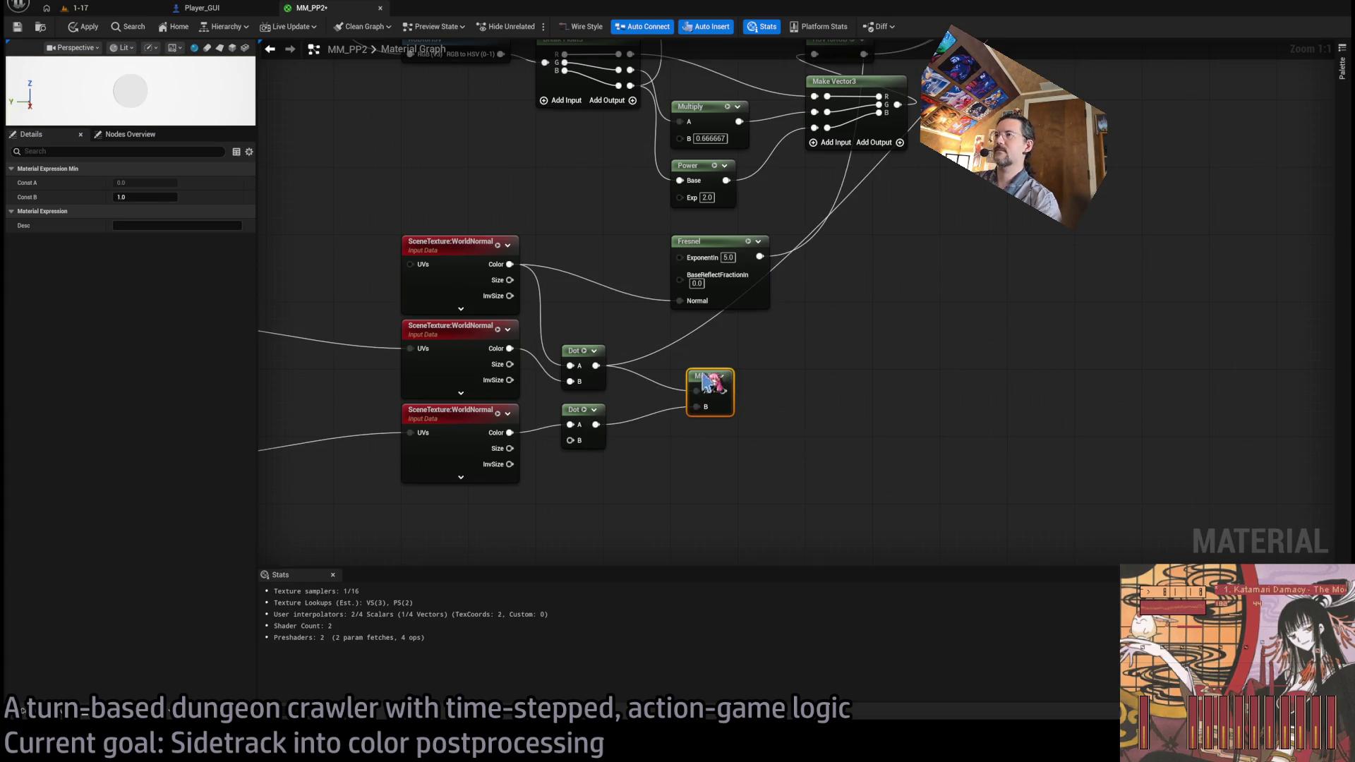
# - Route Min downstream, wire the top WorldNormal color into the lower Dot's B, and apply
pyautogui.scroll(-3, 706, 388)
pyautogui.moveTo(479, 512)
pyautogui.mouseDown()
pyautogui.moveTo(859, 148)
pyautogui.moveTo(939, 50)
pyautogui.moveTo(1085, 139)
pyautogui.mouseUp()
pyautogui.click(94, 28)
pyautogui.scroll(4, 776, 390)
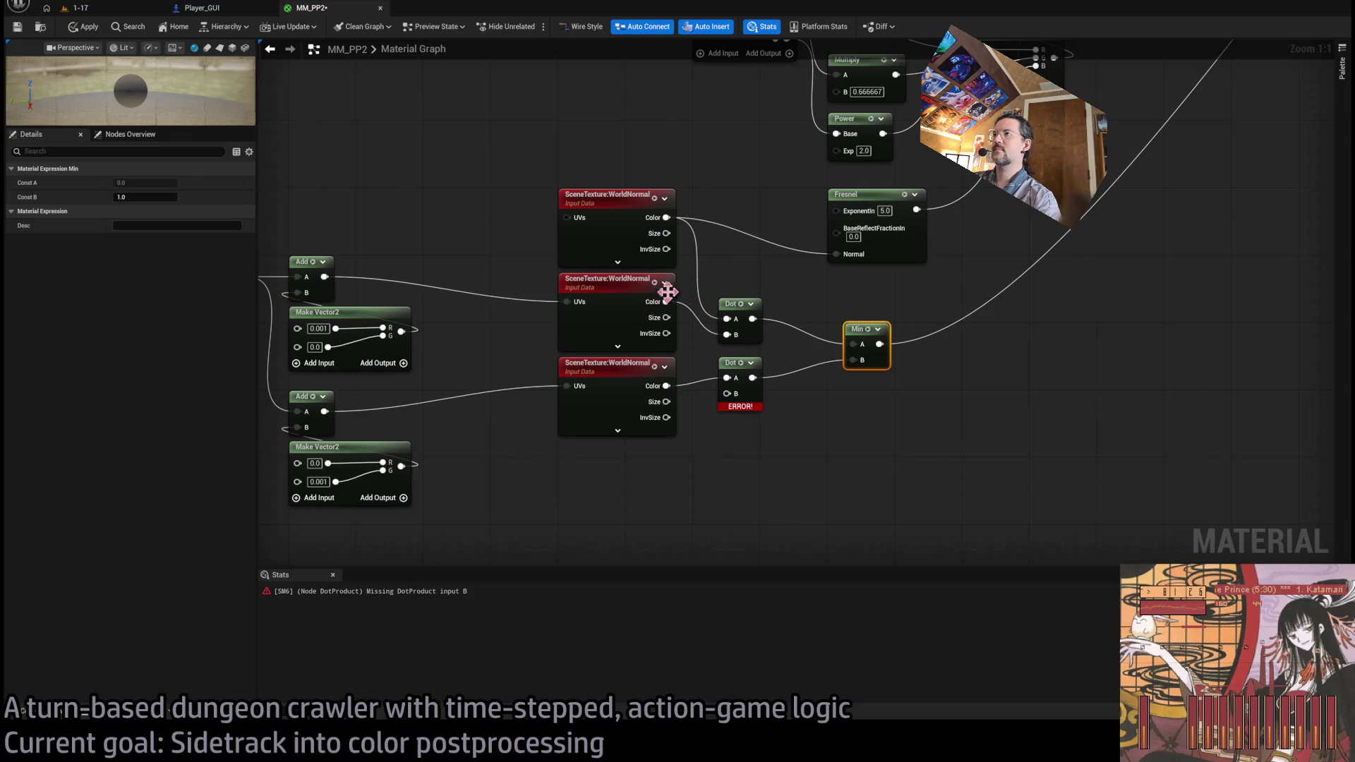
pyautogui.moveTo(667, 219); pyautogui.dragTo(727, 393)
pyautogui.click(85, 29)
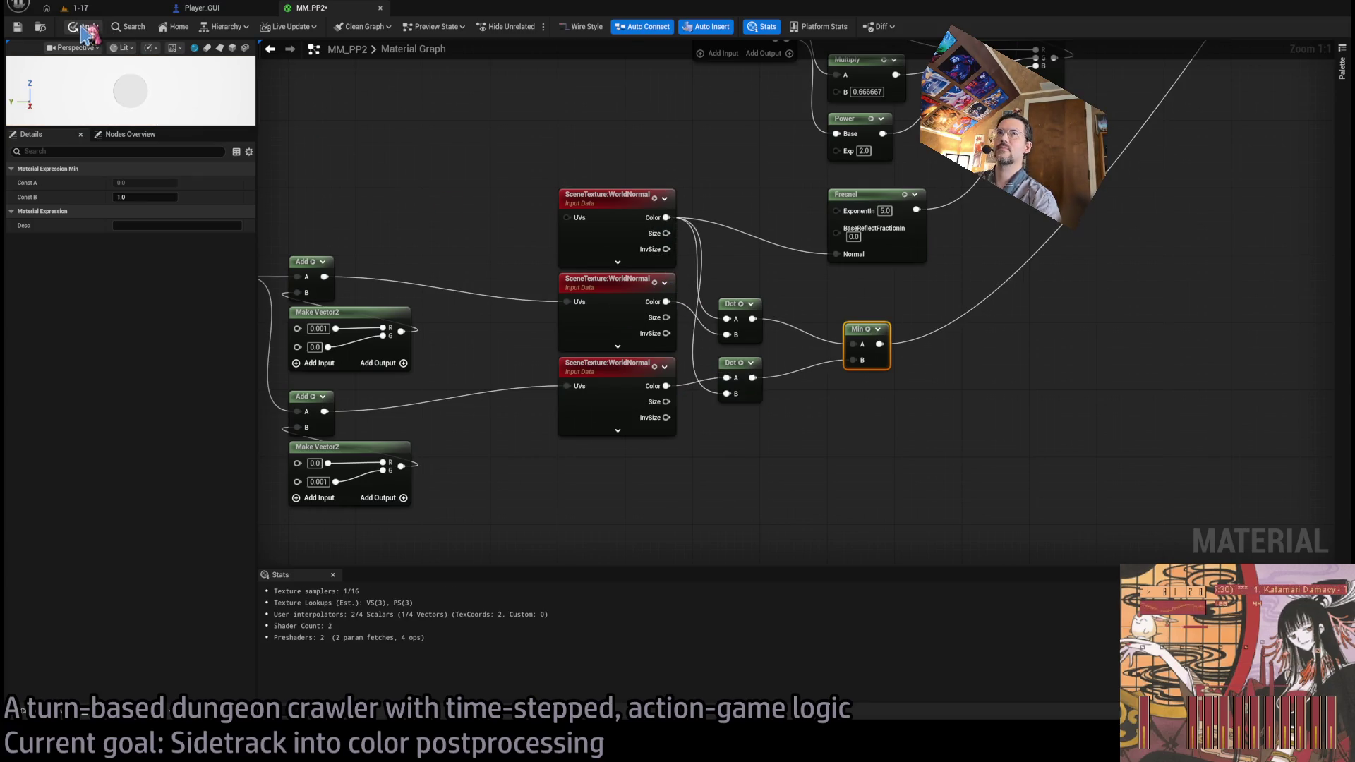
pyautogui.click(103, 15)
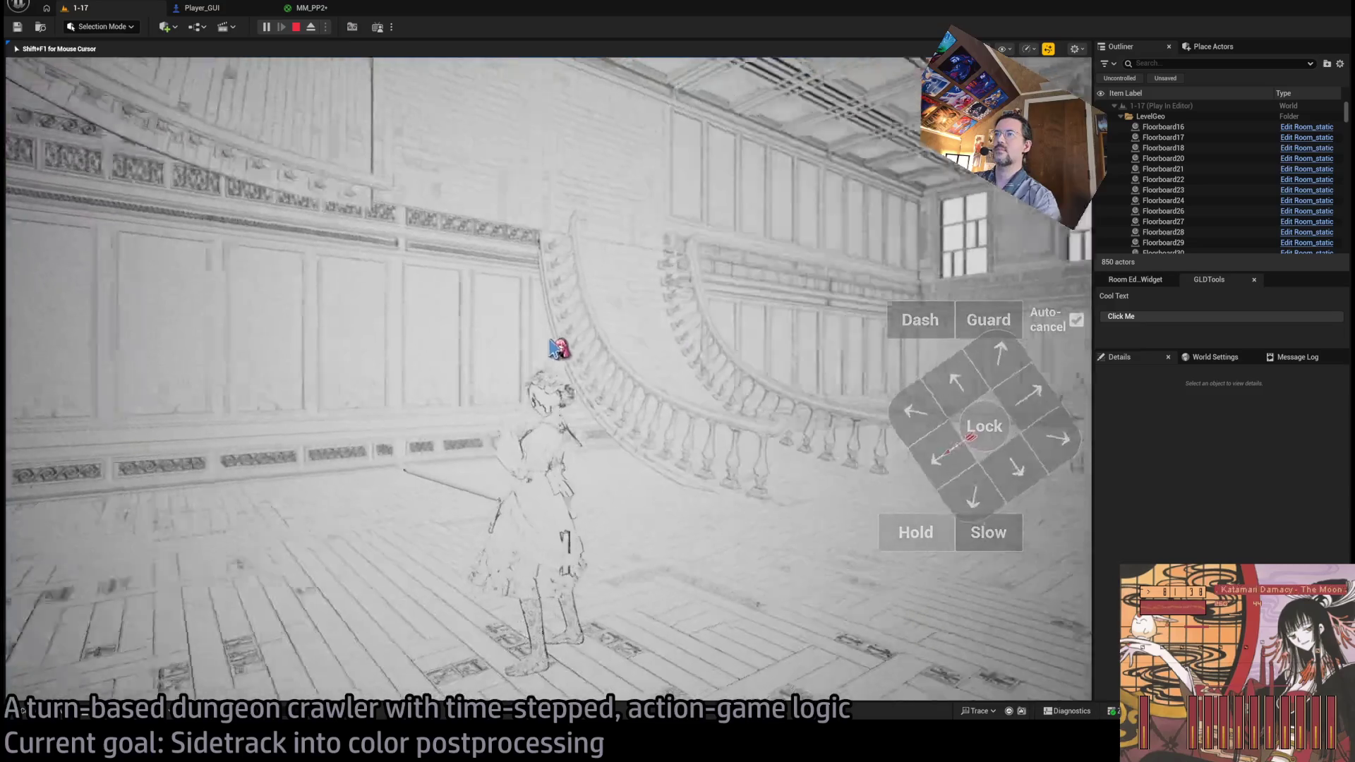
pyautogui.moveTo(843, 333)
pyautogui.mouseDown()
pyautogui.moveTo(689, 360)
pyautogui.moveTo(499, 367)
pyautogui.moveTo(672, 397)
pyautogui.moveTo(621, 363)
pyautogui.moveTo(595, 402)
pyautogui.moveTo(636, 415)
pyautogui.moveTo(613, 401)
pyautogui.moveTo(643, 433)
pyautogui.moveTo(617, 459)
pyautogui.moveTo(605, 403)
pyautogui.moveTo(554, 393)
pyautogui.moveTo(614, 384)
pyautogui.moveTo(614, 332)
pyautogui.moveTo(662, 348)
pyautogui.moveTo(702, 414)
pyautogui.moveTo(641, 475)
pyautogui.moveTo(529, 308)
pyautogui.mouseUp()
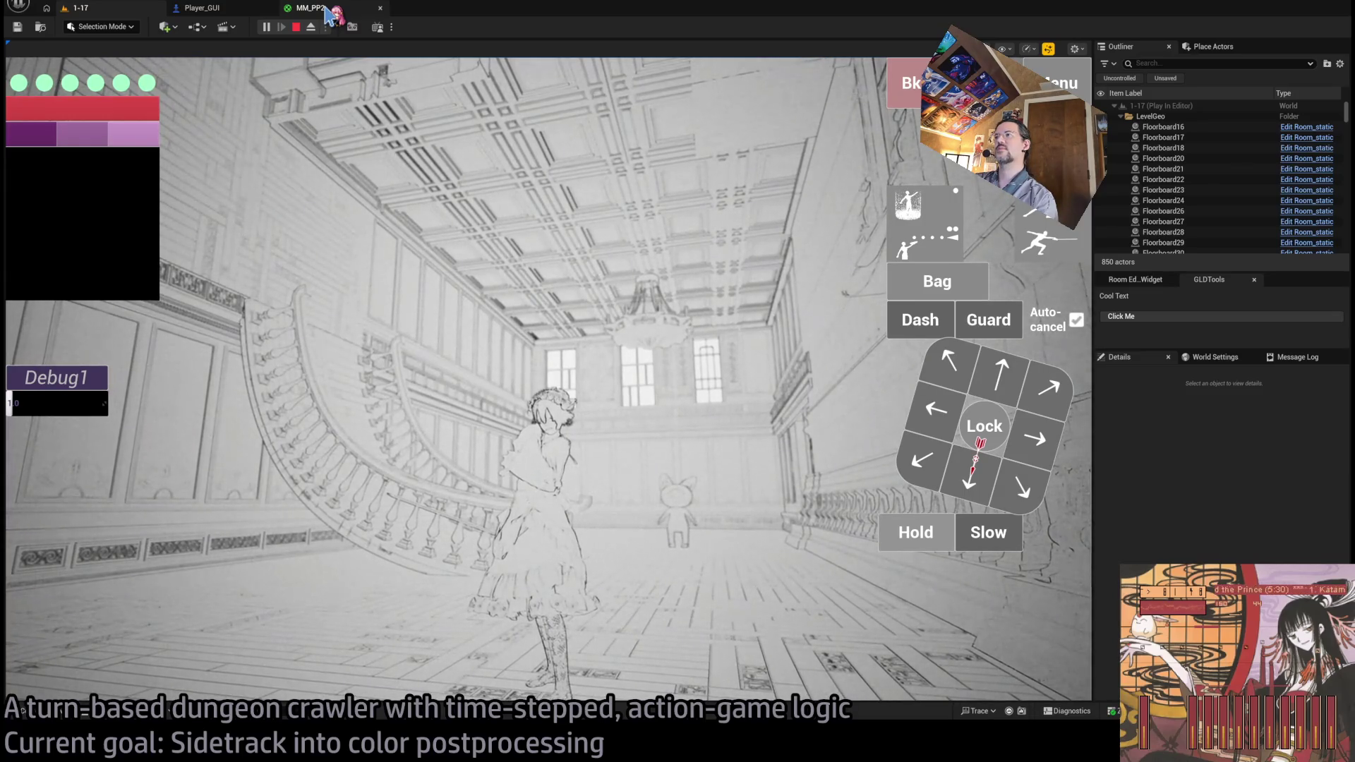
pyautogui.click(327, 10)
pyautogui.moveTo(869, 418); pyautogui.dragTo(748, 434)
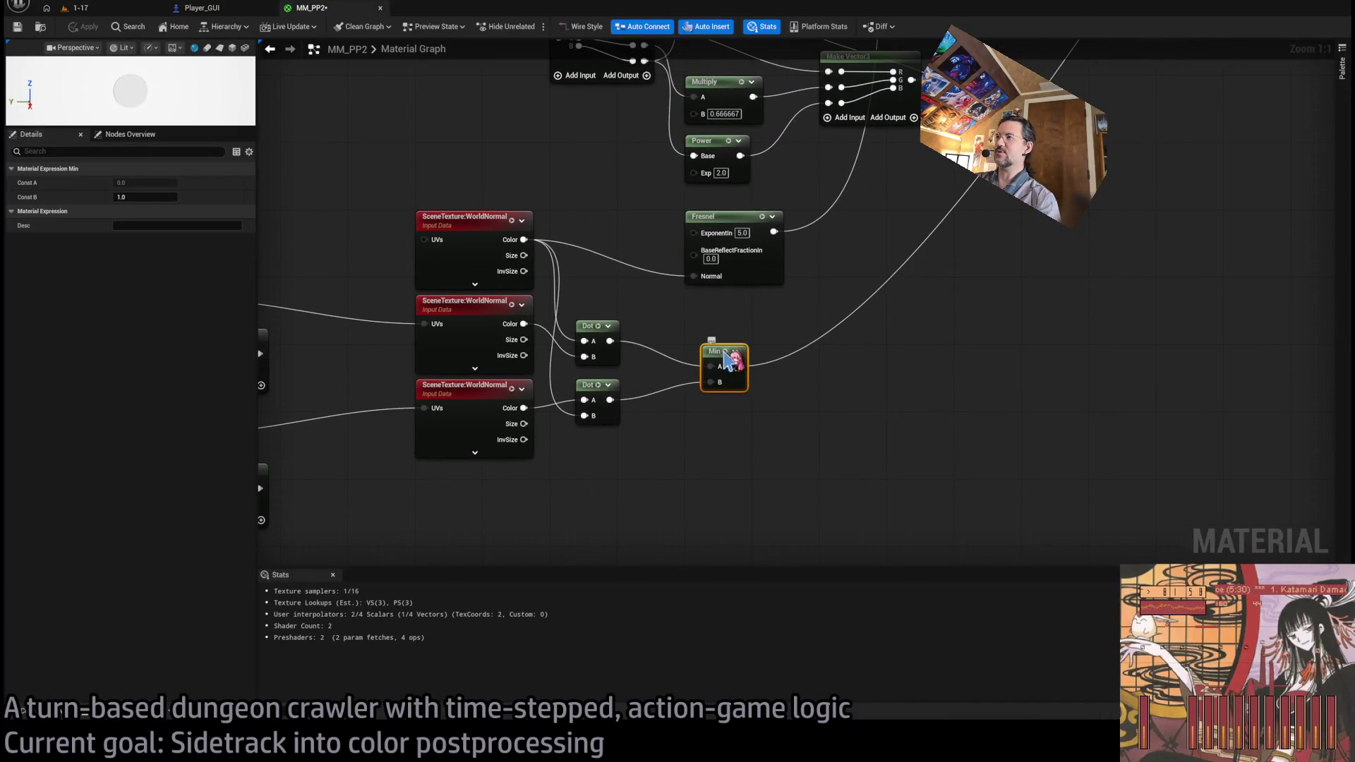
# - Add a Subtract node (B 0.3) after the Min node
pyautogui.click(665, 324)
pyautogui.moveTo(708, 349)
pyautogui.mouseDown()
pyautogui.moveTo(691, 359)
pyautogui.moveTo(788, 385)
pyautogui.mouseUp()
pyautogui.write('sub')
pyautogui.press('Return')
pyautogui.moveTo(871, 436)
pyautogui.mouseDown()
pyautogui.moveTo(774, 445)
pyautogui.moveTo(734, 414)
pyautogui.moveTo(605, 520)
pyautogui.moveTo(907, 270)
pyautogui.mouseUp()
# - Add a Multiply node (B 1.0) after the Subtract node
pyautogui.moveTo(756, 398)
pyautogui.mouseDown()
pyautogui.moveTo(804, 376)
pyautogui.moveTo(817, 345)
pyautogui.moveTo(817, 388)
pyautogui.mouseUp()
pyautogui.press('m')
pyautogui.click(844, 347)
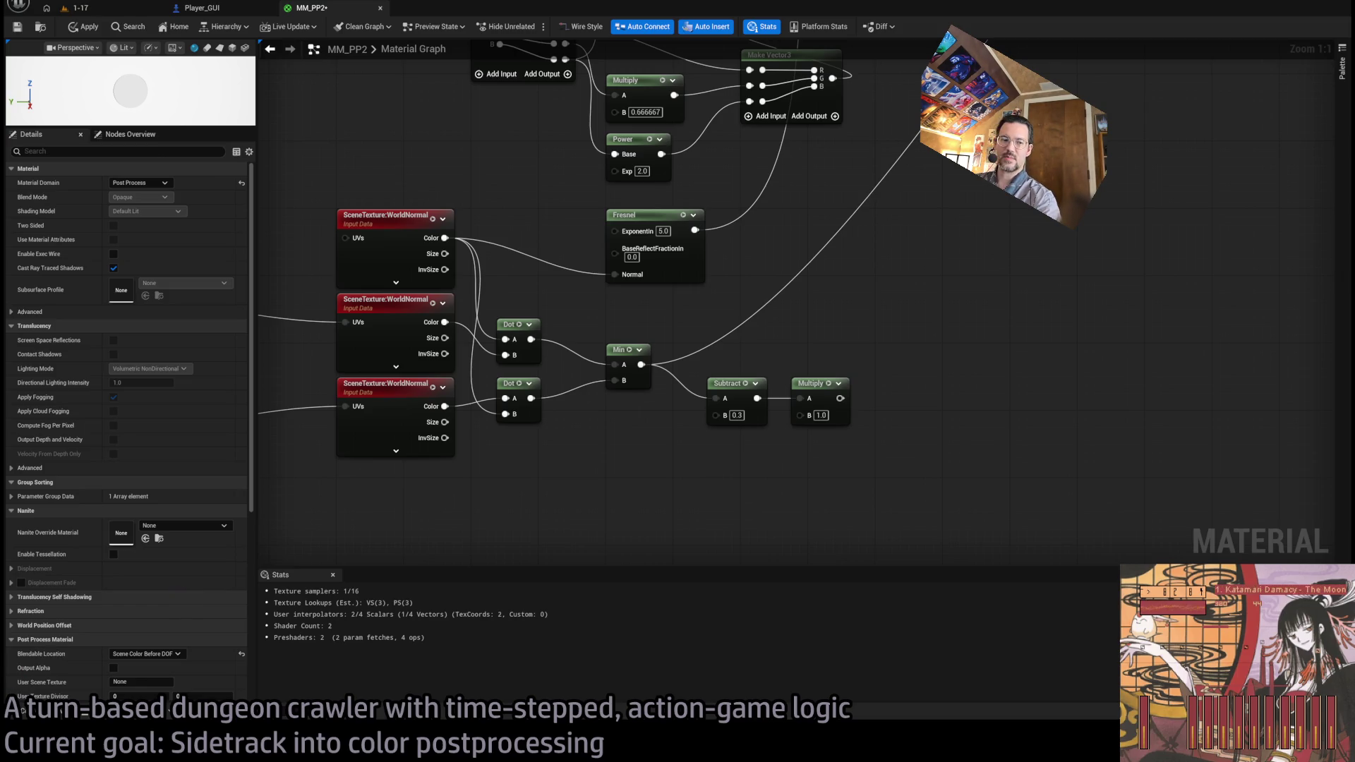
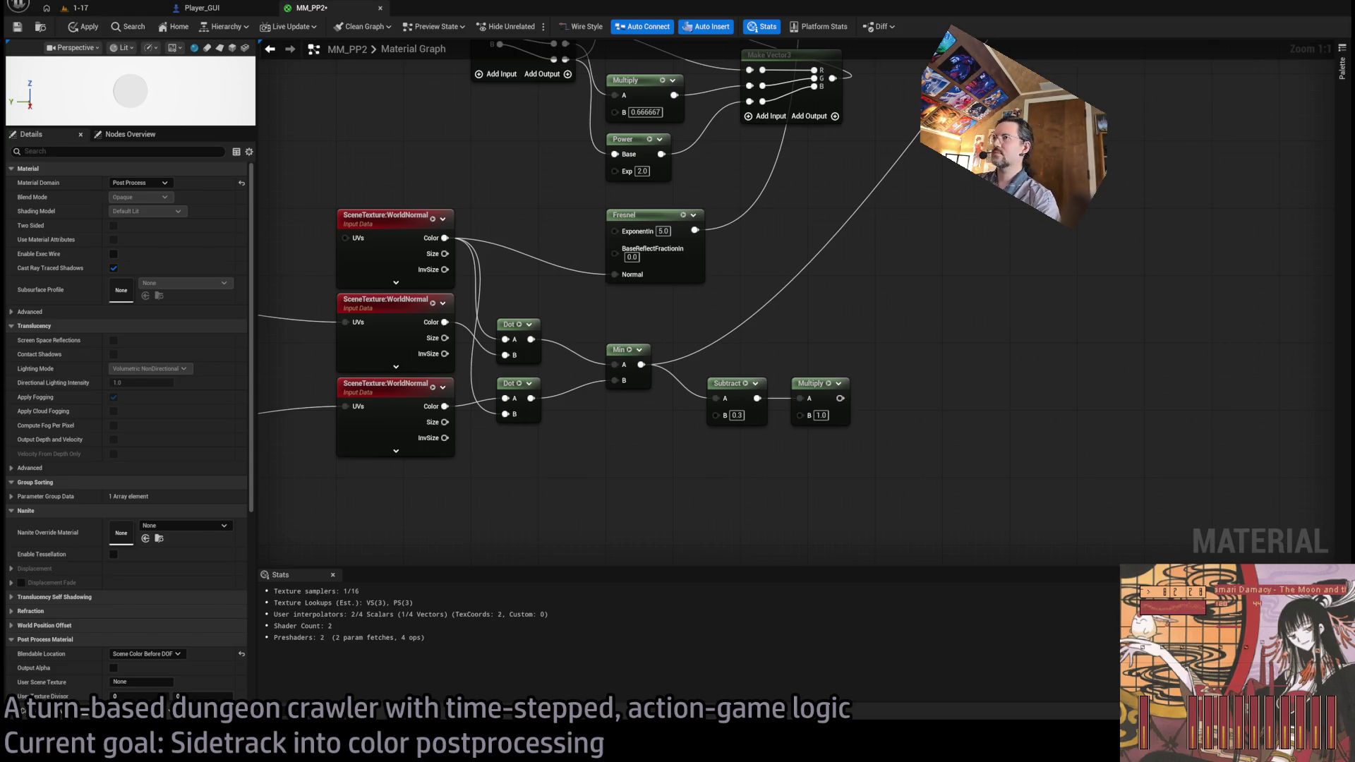
# - Set the Multiply node's B to 4 and preview the edge effect in the running game
pyautogui.write('4')
pyautogui.press('Return')
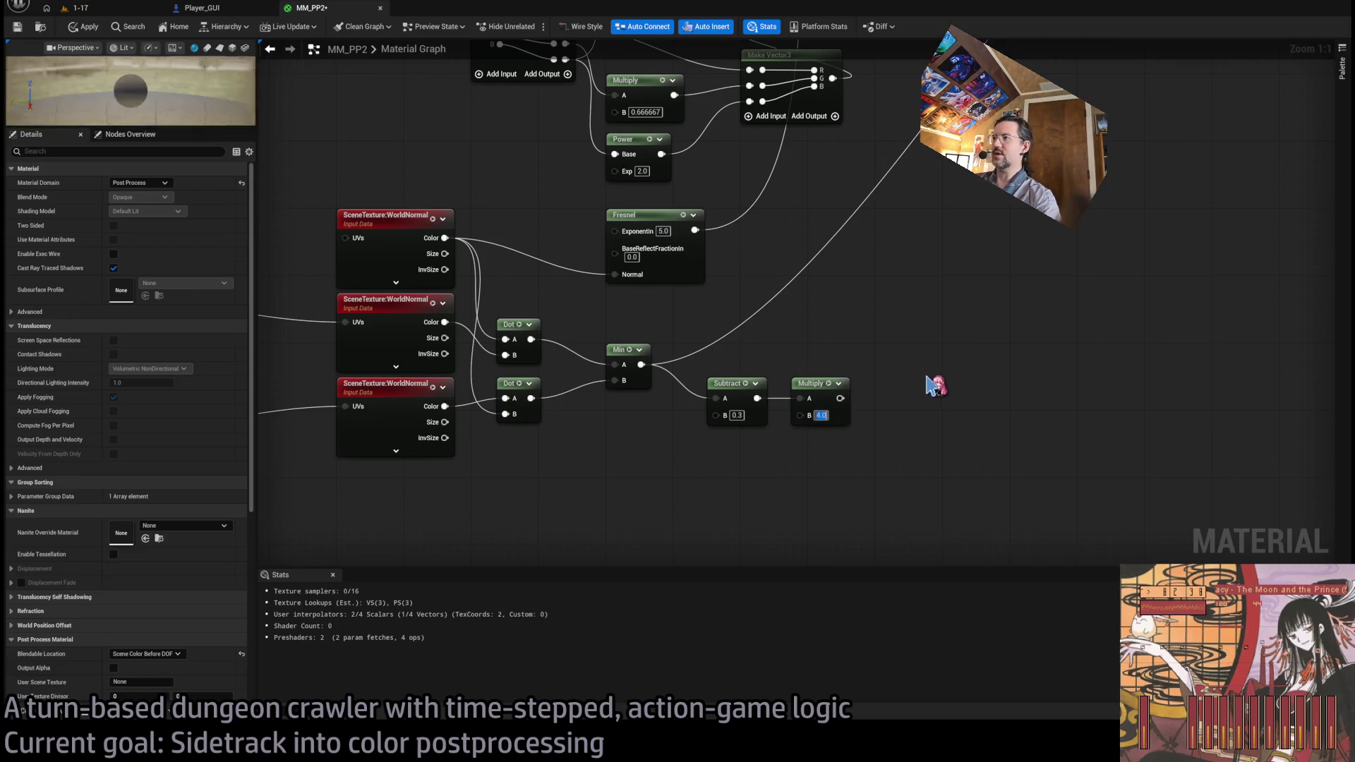
pyautogui.scroll(-3, 931, 384)
pyautogui.moveTo(898, 197); pyautogui.dragTo(898, 438)
pyautogui.click(79, 8)
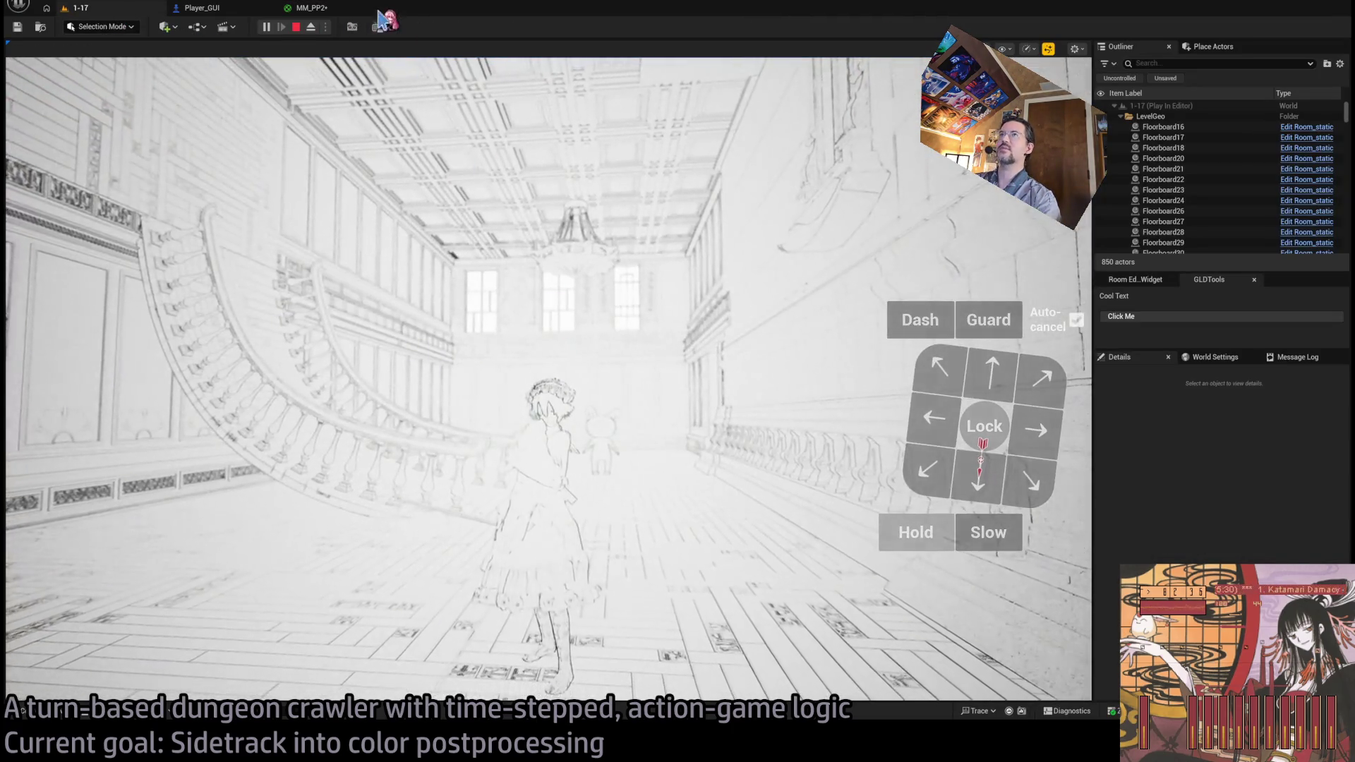
pyautogui.click(336, 17)
# - Raise the Subtract node's B threshold to 0.5 and compare the stronger edges in play
pyautogui.moveTo(590, 393)
pyautogui.mouseDown()
pyautogui.moveTo(801, 221)
pyautogui.moveTo(635, 448)
pyautogui.mouseUp()
pyautogui.click(603, 452)
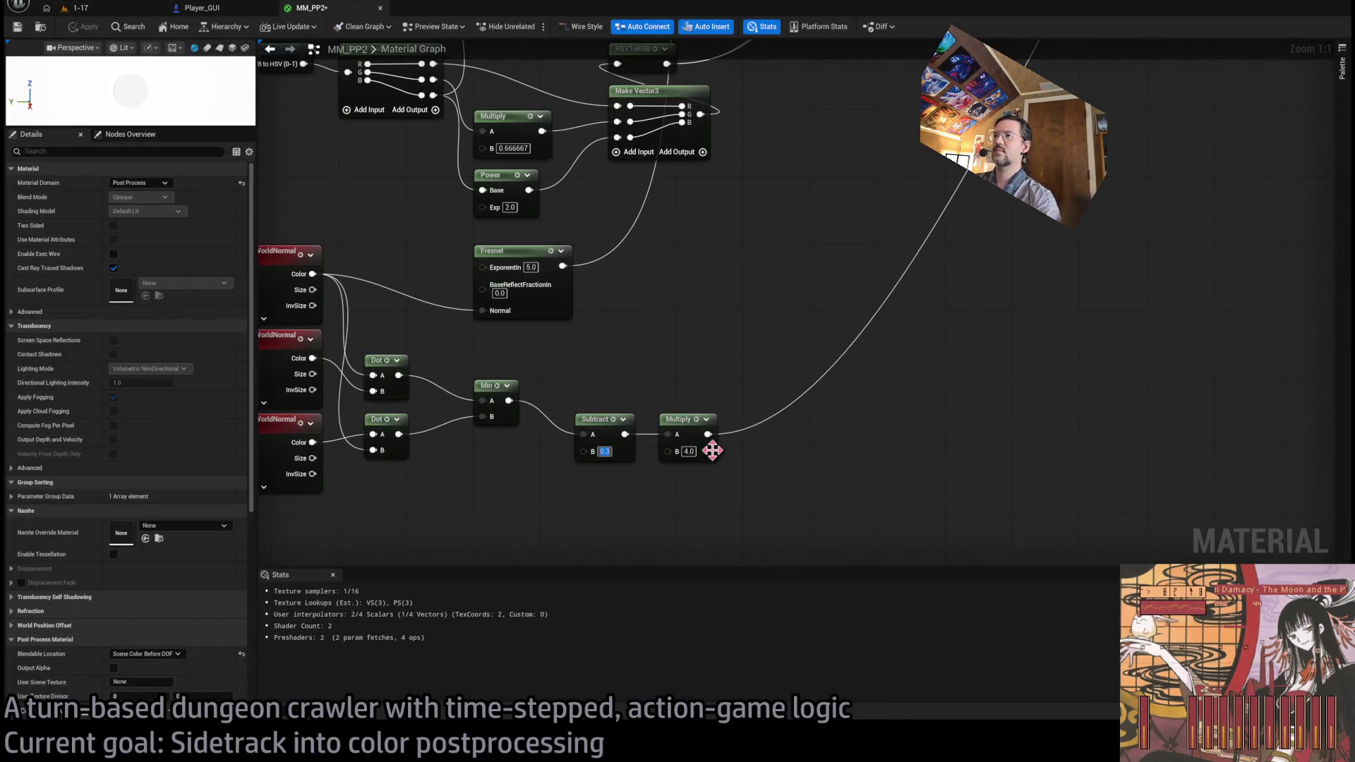
pyautogui.press('Return')
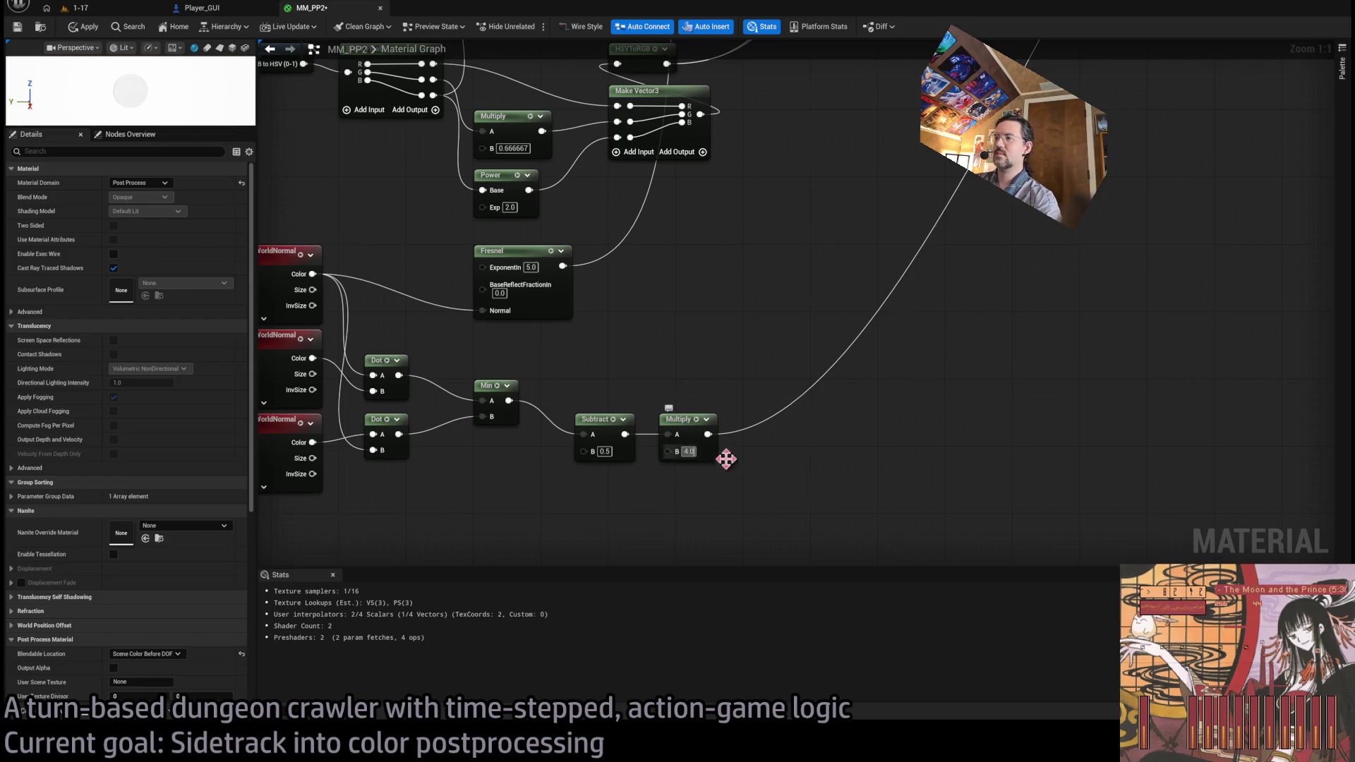
pyautogui.write('10')
pyautogui.click(78, 9)
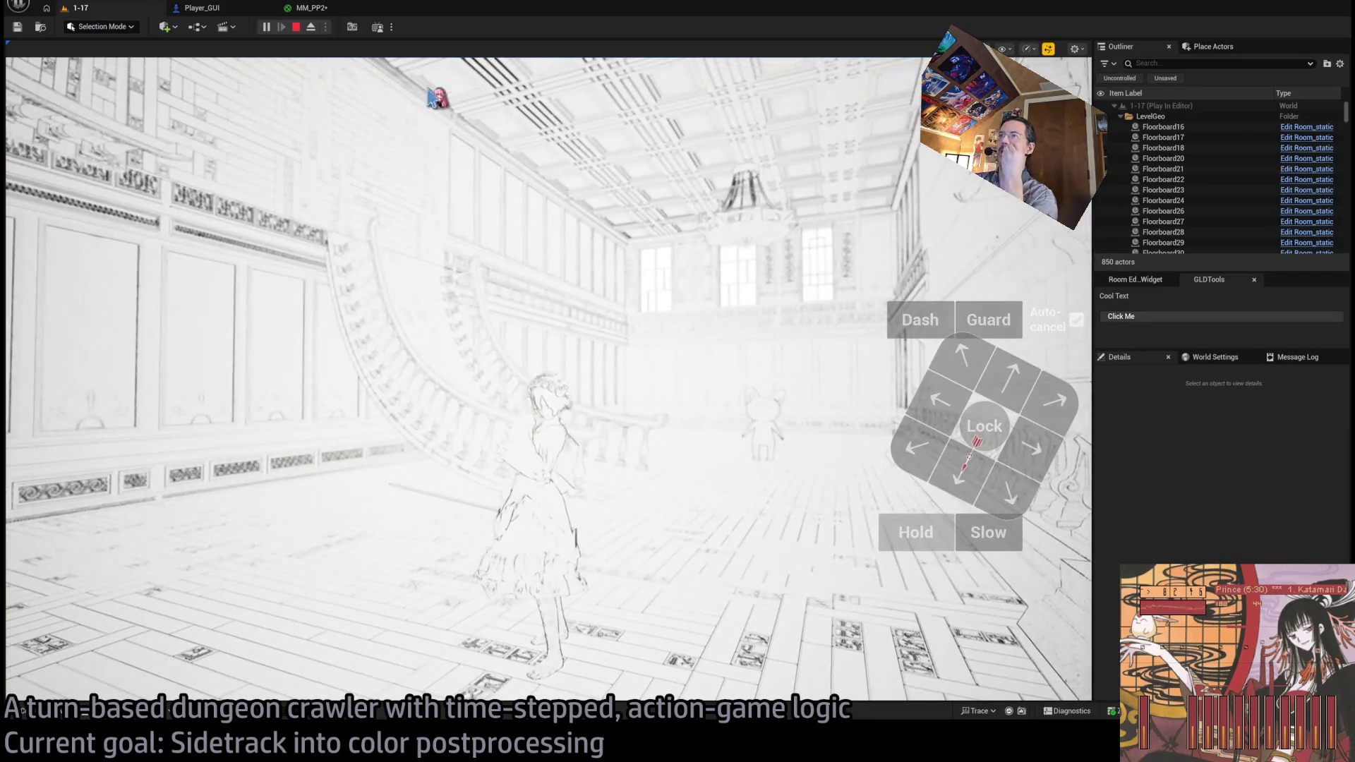
pyautogui.click(310, 8)
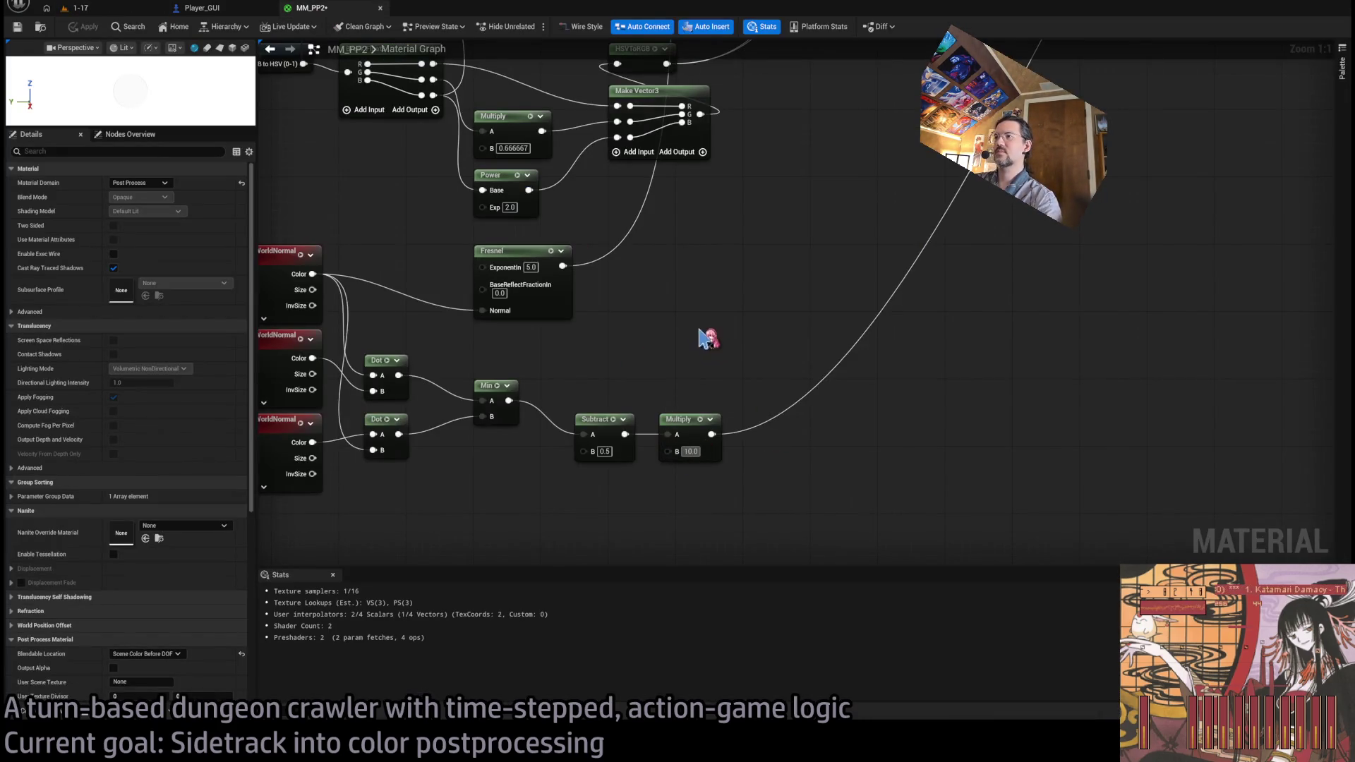
pyautogui.click(78, 8)
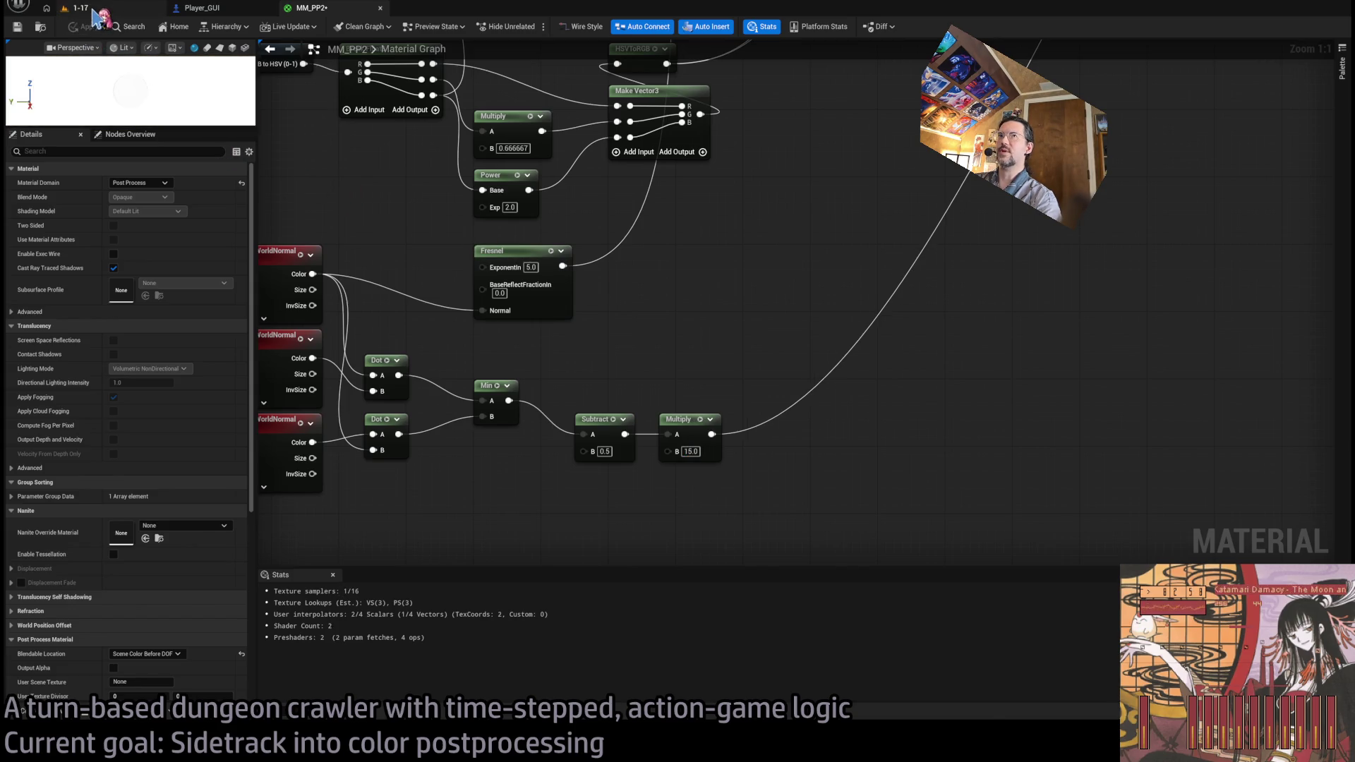
pyautogui.click(310, 7)
# - Add a Saturate node after the Multiply output and test it in the running game
pyautogui.moveTo(713, 435)
pyautogui.mouseDown()
pyautogui.moveTo(713, 342)
pyautogui.moveTo(732, 329)
pyautogui.mouseUp()
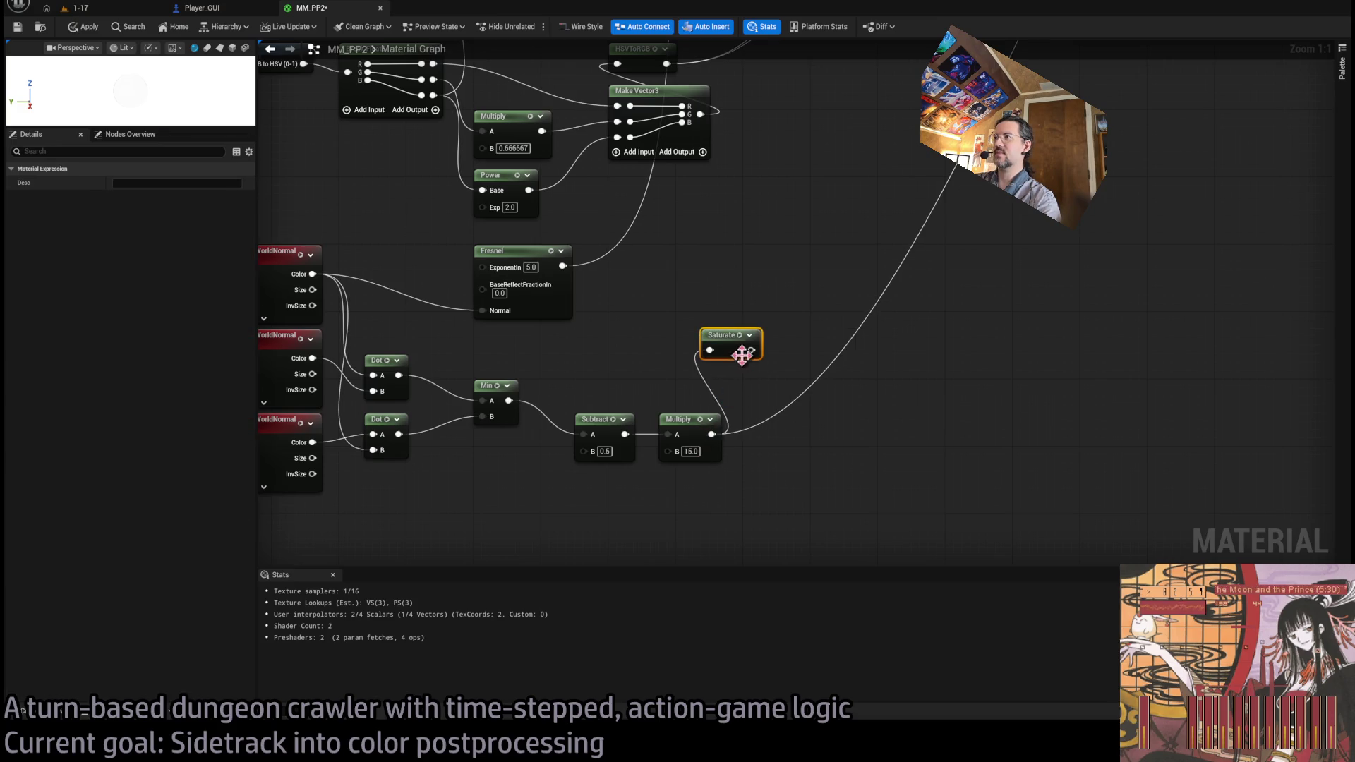
pyautogui.moveTo(823, 342)
pyautogui.mouseDown()
pyautogui.moveTo(819, 466)
pyautogui.moveTo(517, 345)
pyautogui.mouseUp()
pyautogui.press('Home')
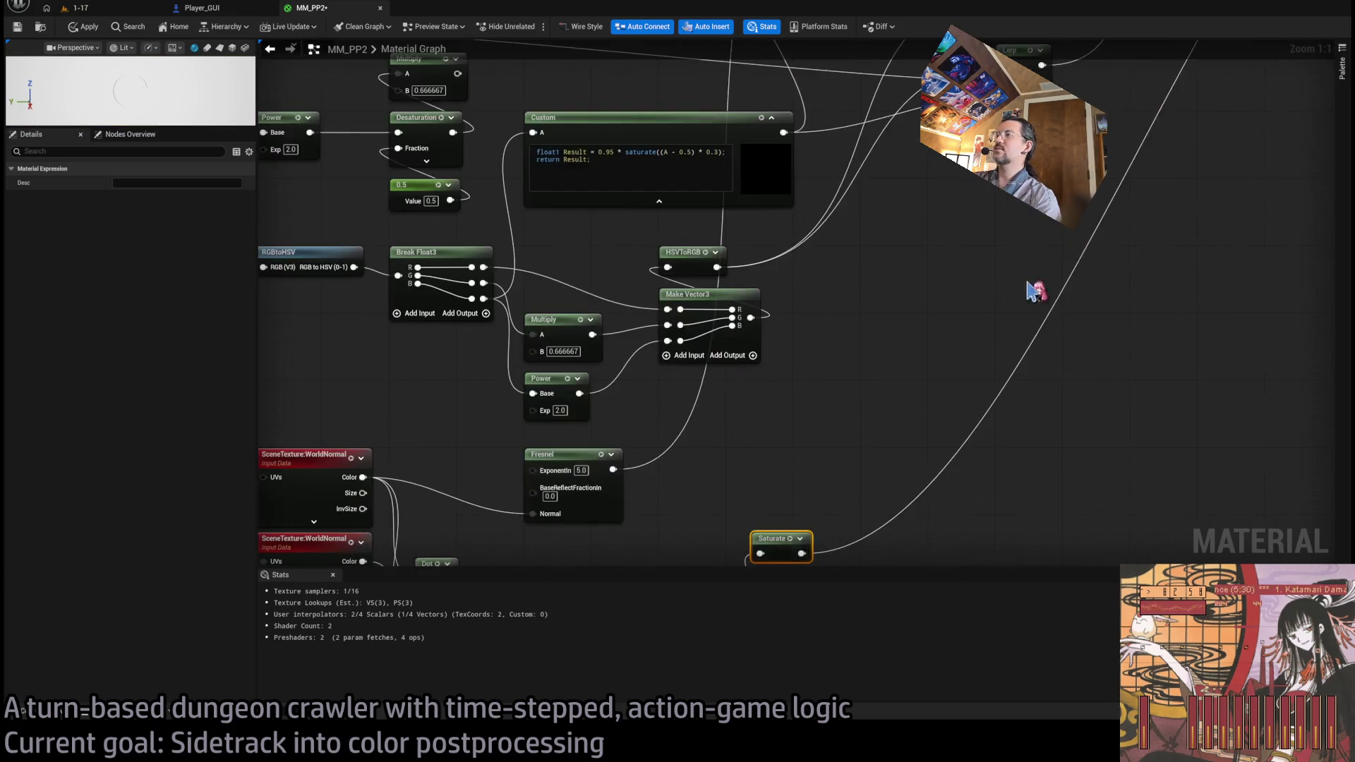
pyautogui.click(88, 8)
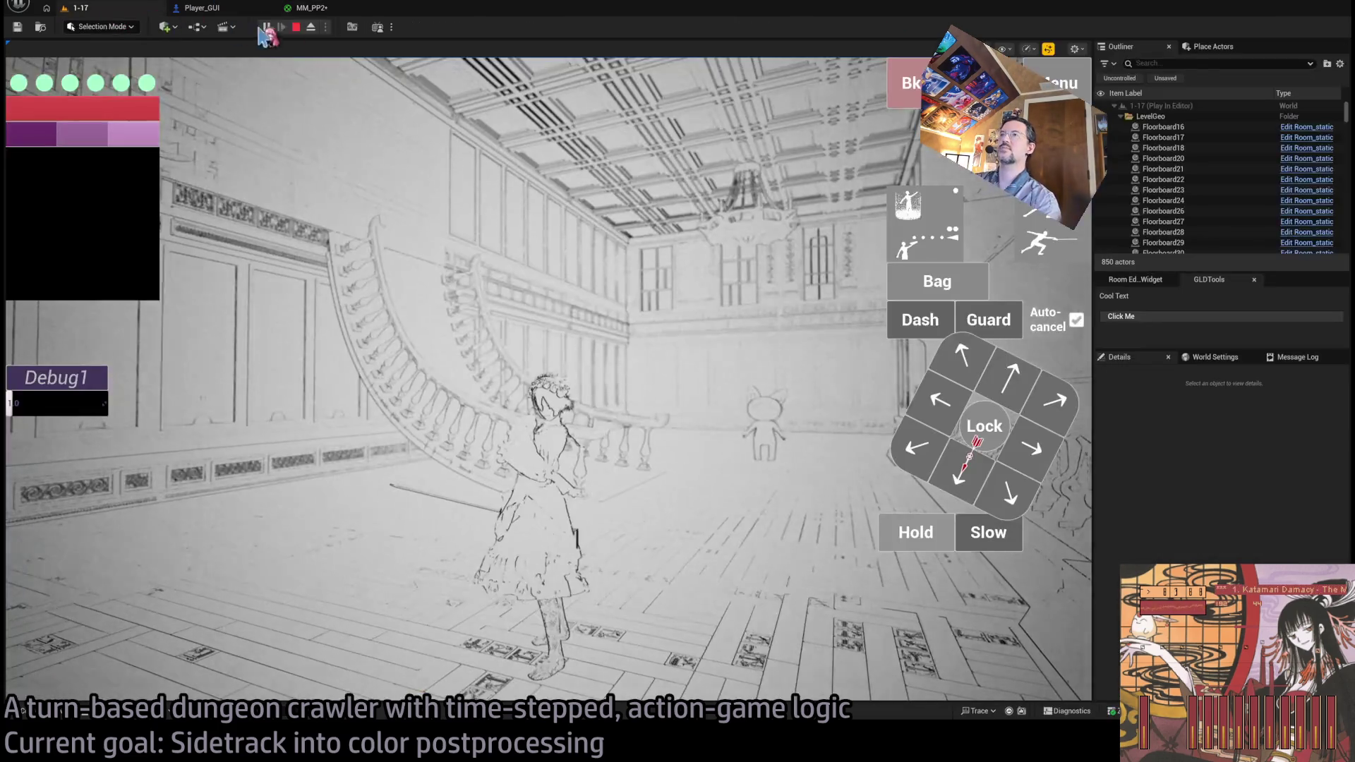
pyautogui.click(476, 194)
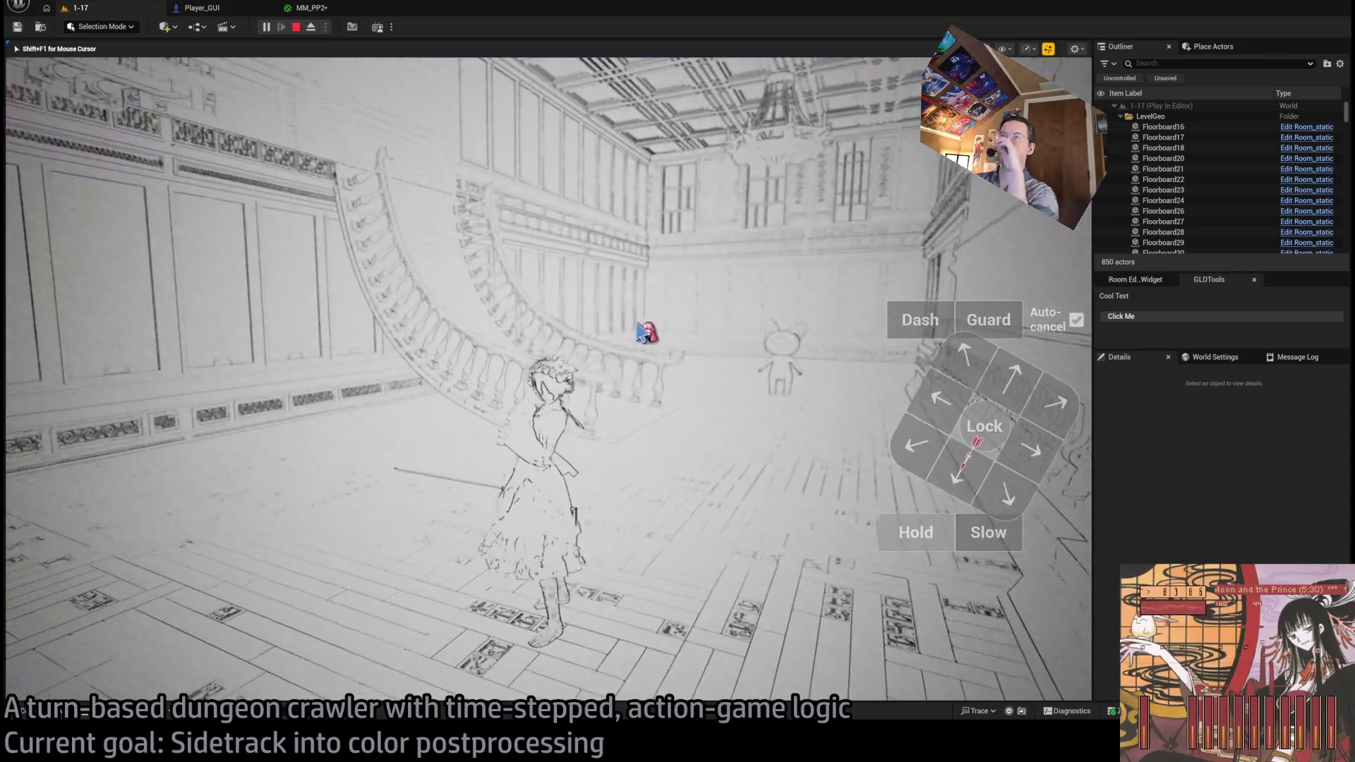
pyautogui.hotkey('shift', 'F1')
pyautogui.click(310, 8)
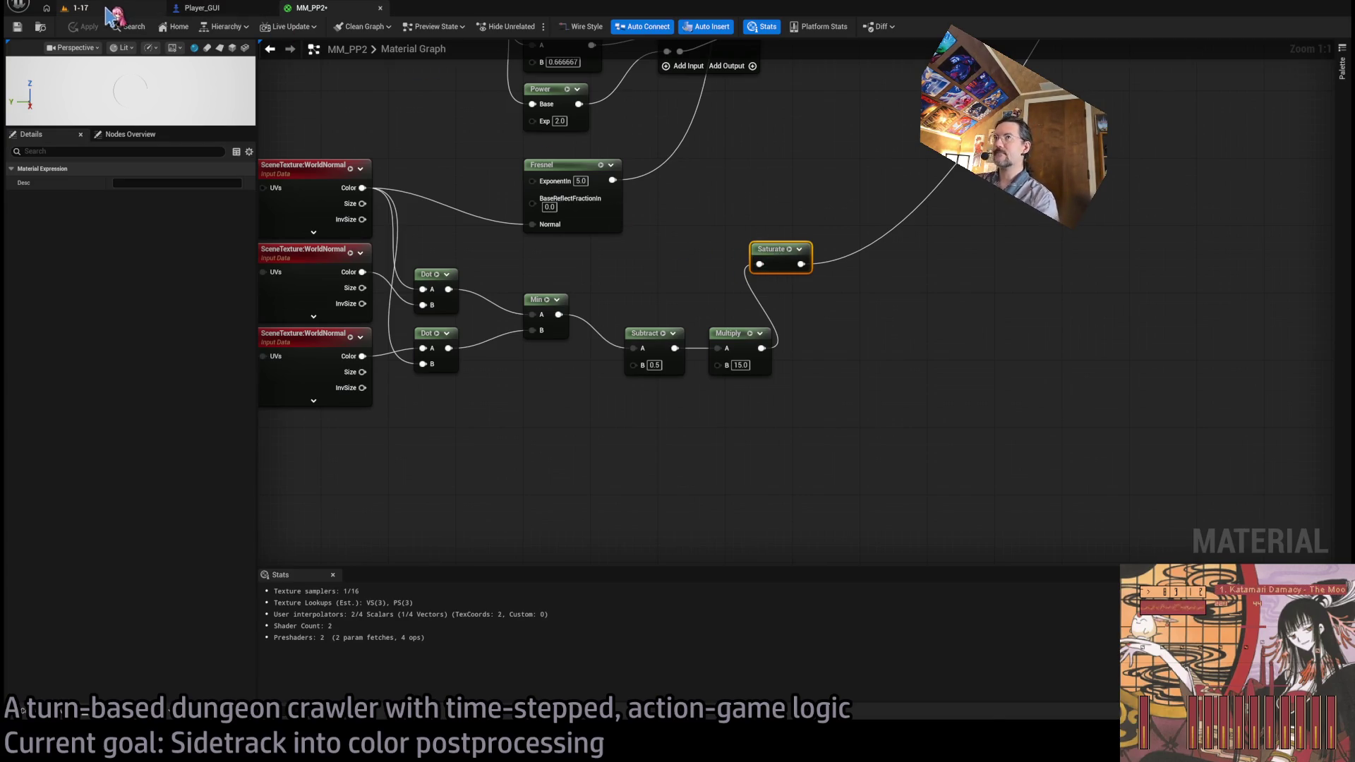
# - Look around the dungeon room in play, then move the Saturate node above Multiply
pyautogui.click(78, 8)
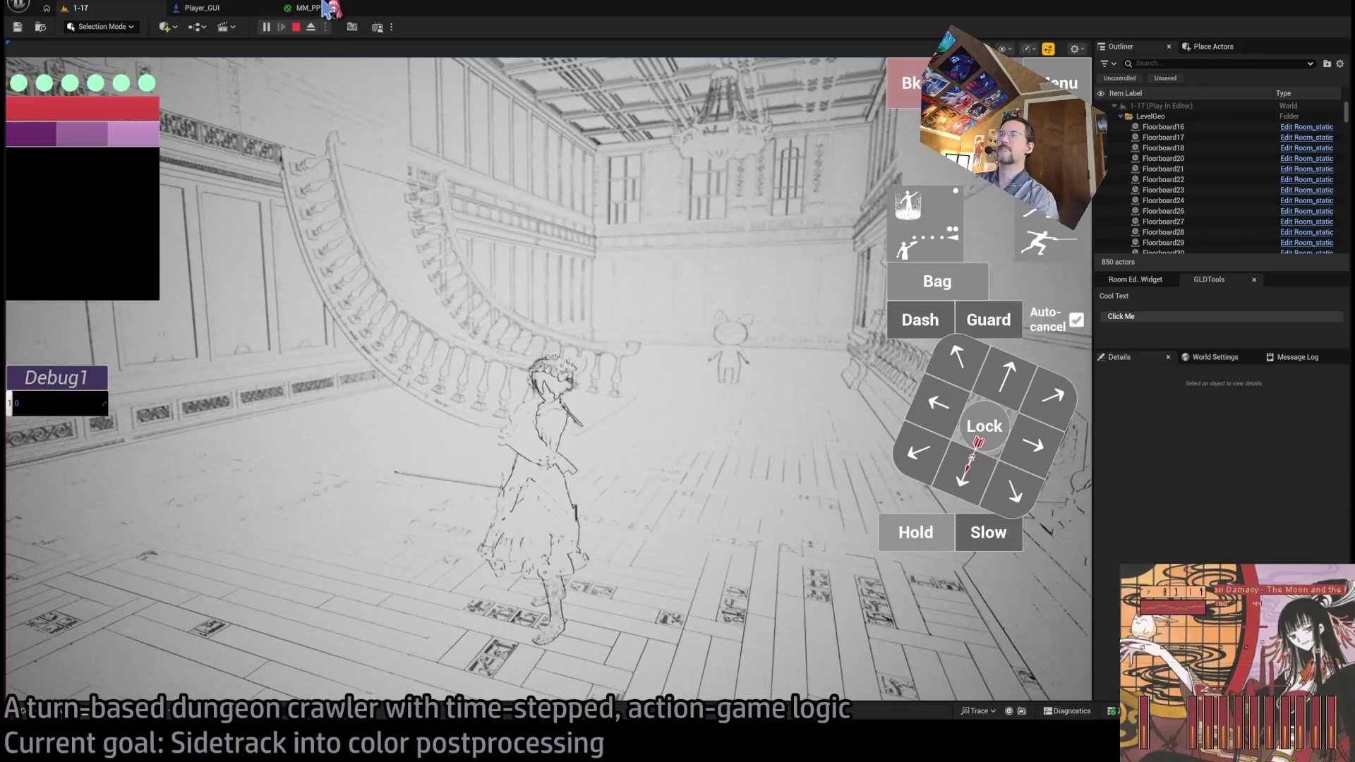
pyautogui.click(424, 130)
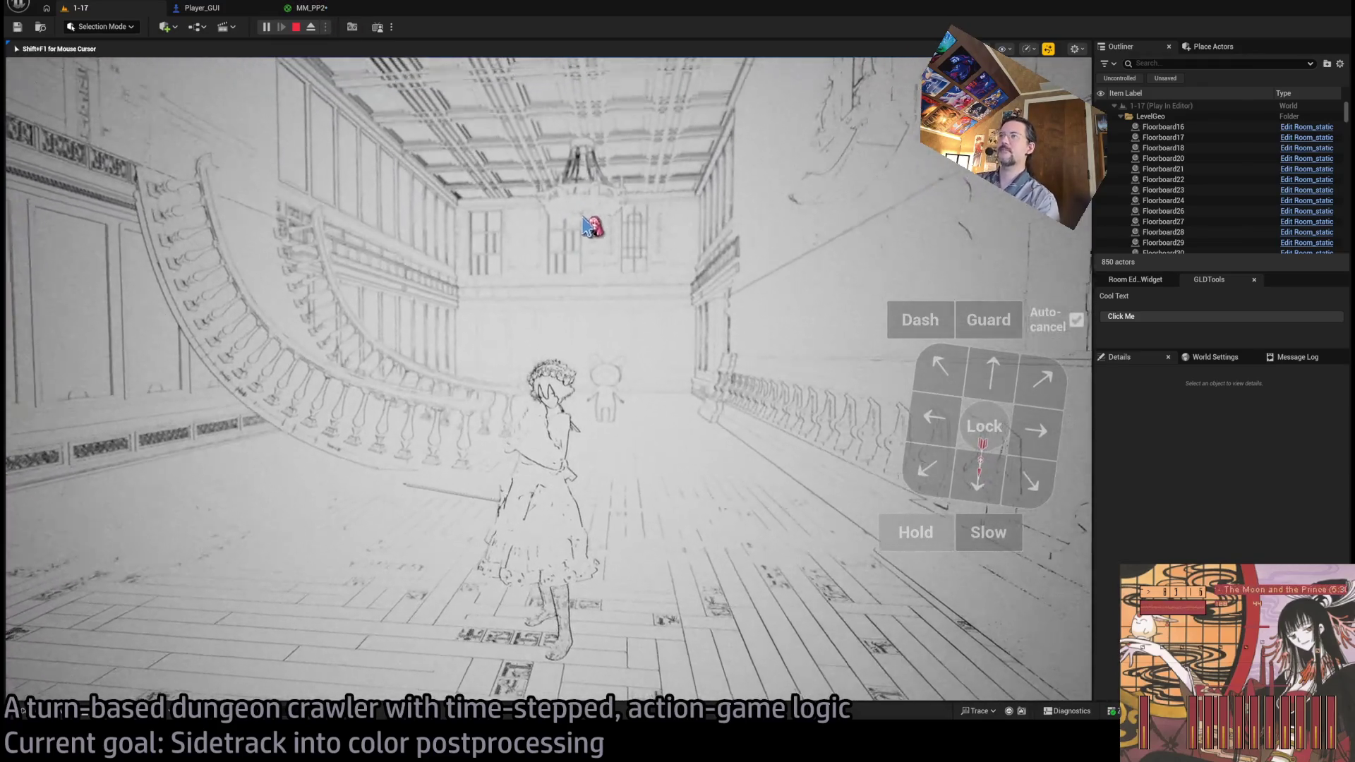
pyautogui.hotkey('shift', 'F1')
pyautogui.click(311, 8)
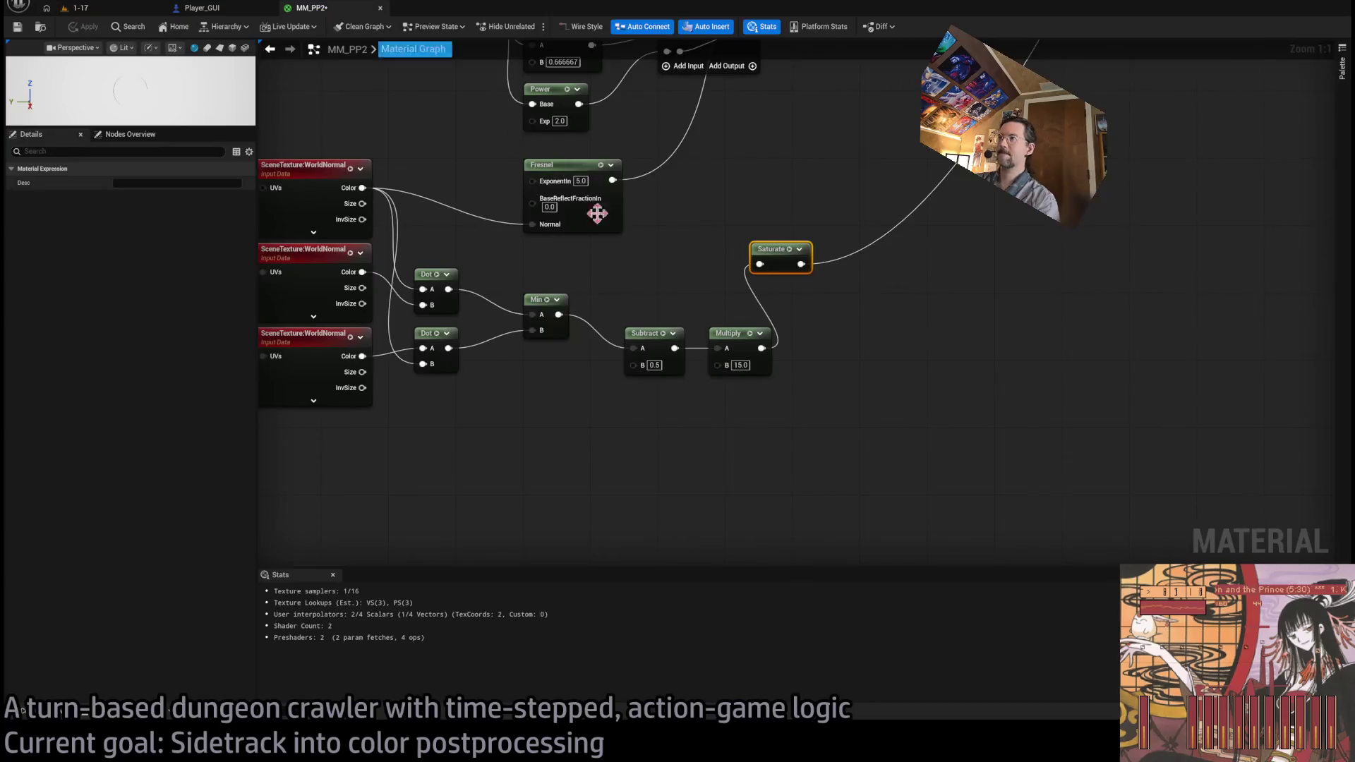
pyautogui.moveTo(766, 260)
pyautogui.mouseDown()
pyautogui.moveTo(741, 311)
pyautogui.moveTo(723, 311)
pyautogui.mouseUp()
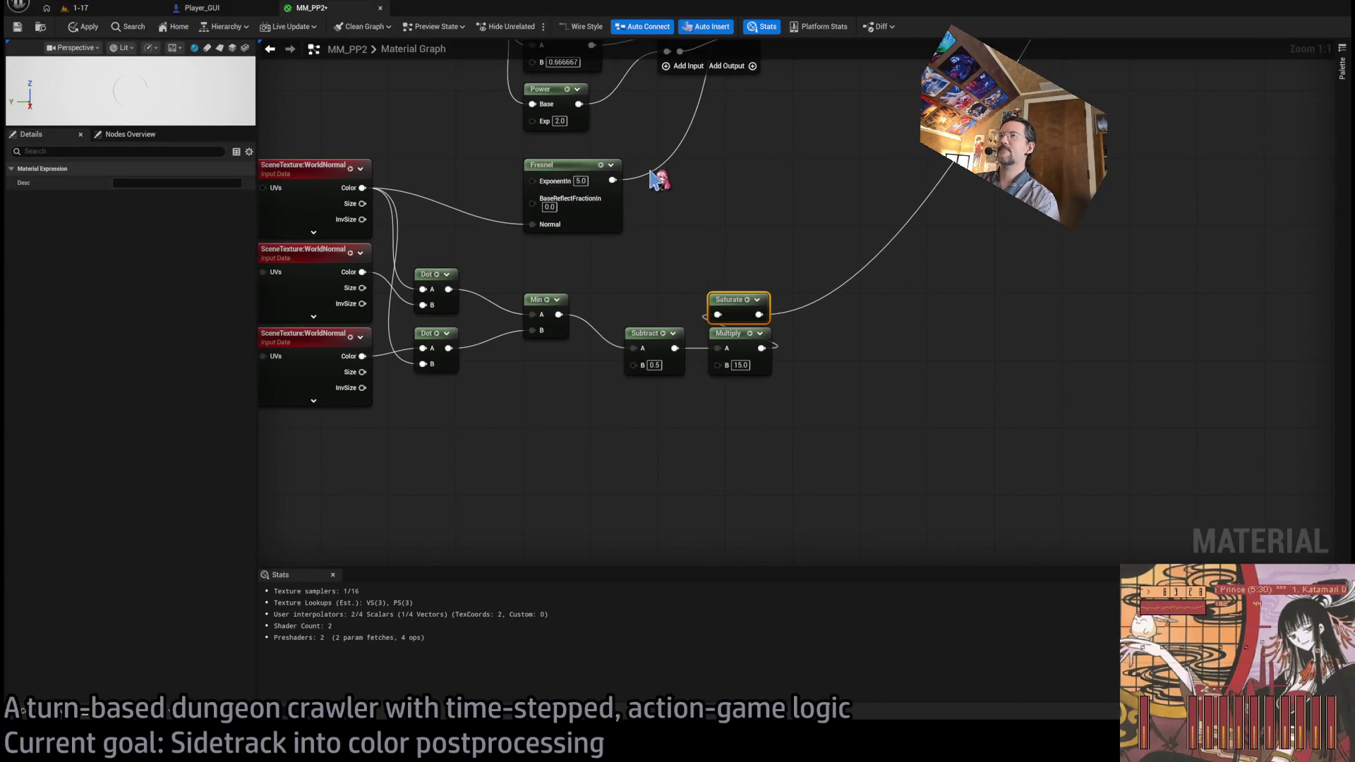
# - Move a Subtract node beside Saturate, apply the material and preview it in game
pyautogui.scroll(-5, 720, 396)
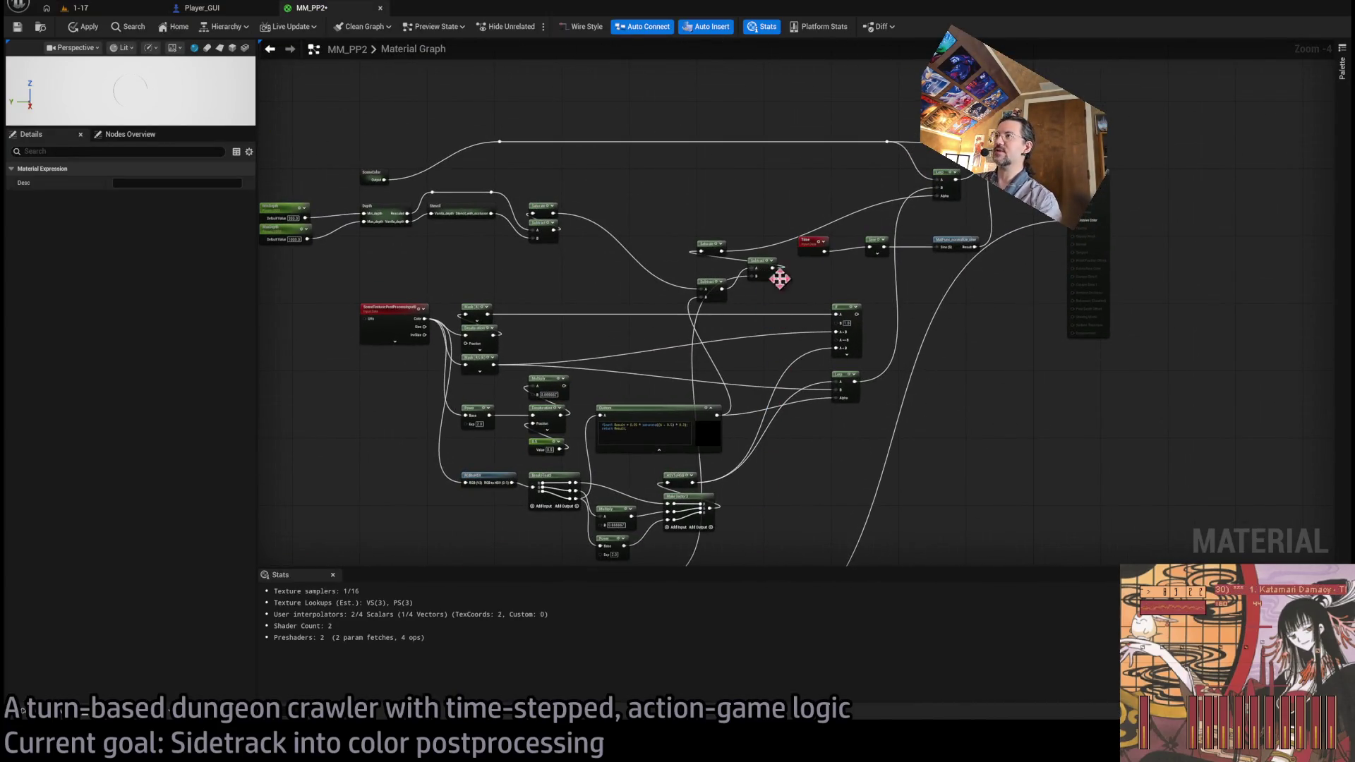
pyautogui.scroll(2, 774, 275)
pyautogui.moveTo(592, 241); pyautogui.dragTo(514, 240)
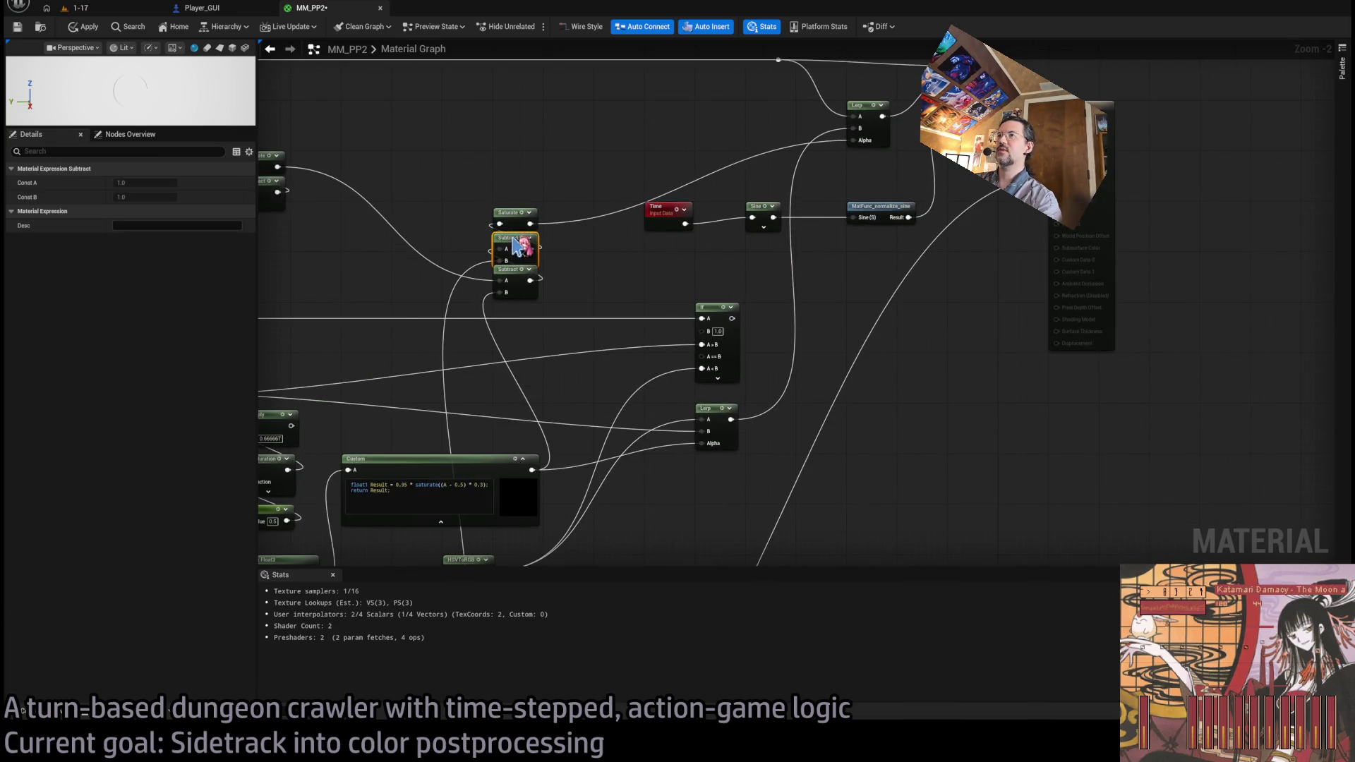
pyautogui.click(86, 26)
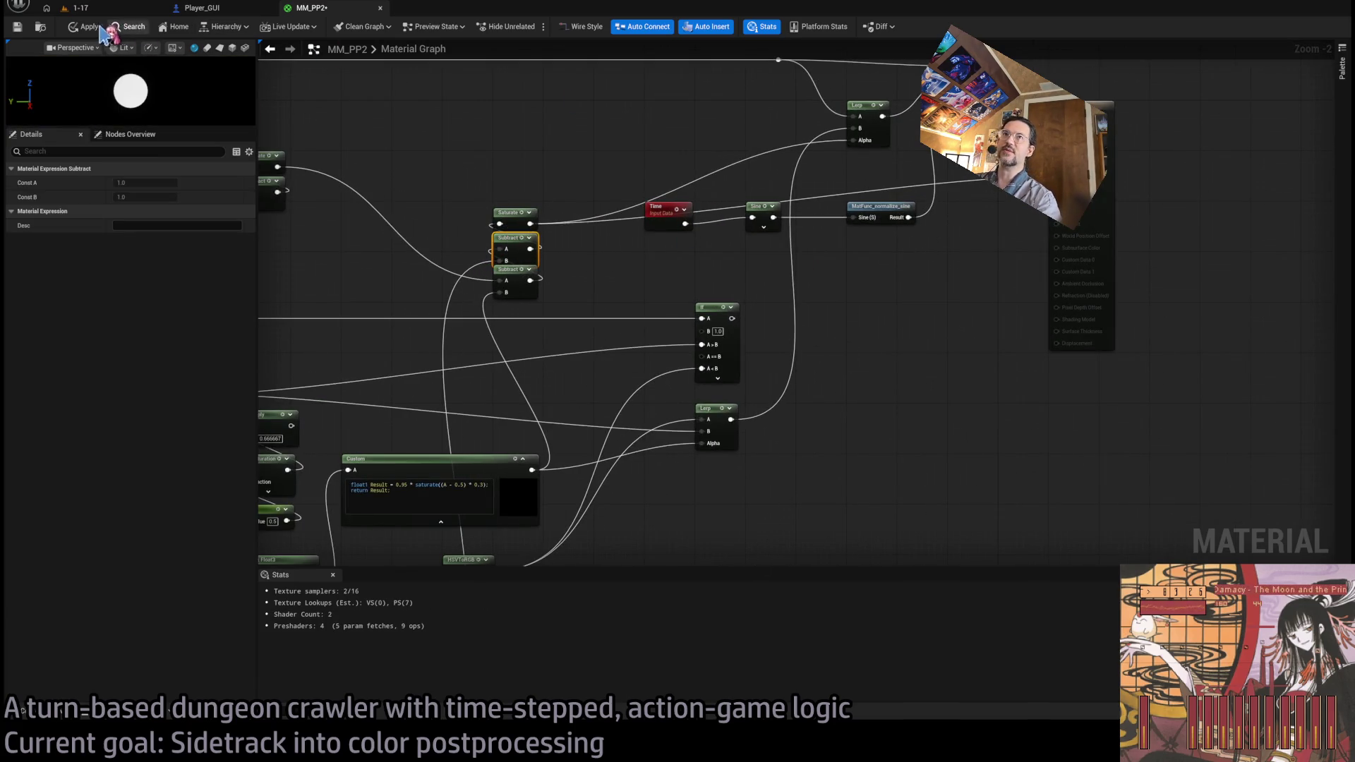
pyautogui.click(99, 9)
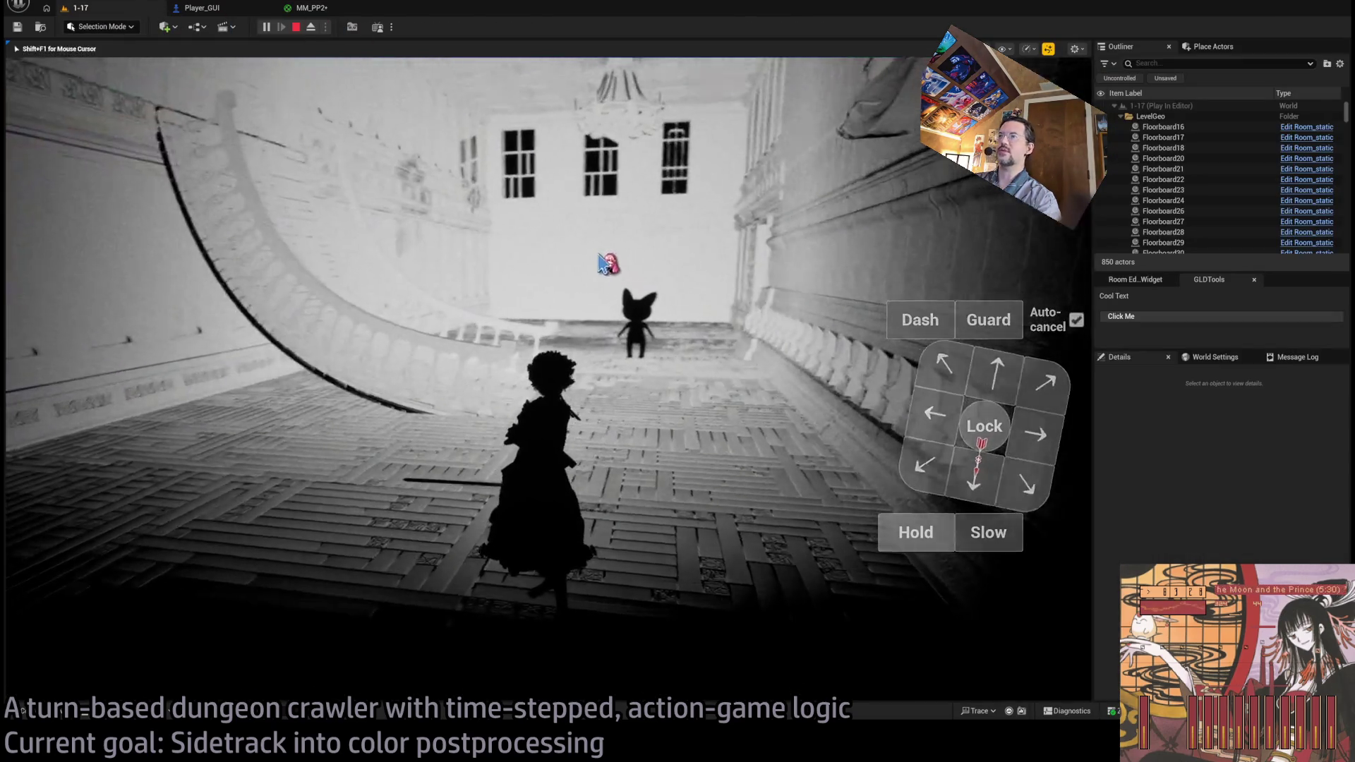
pyautogui.click(312, 8)
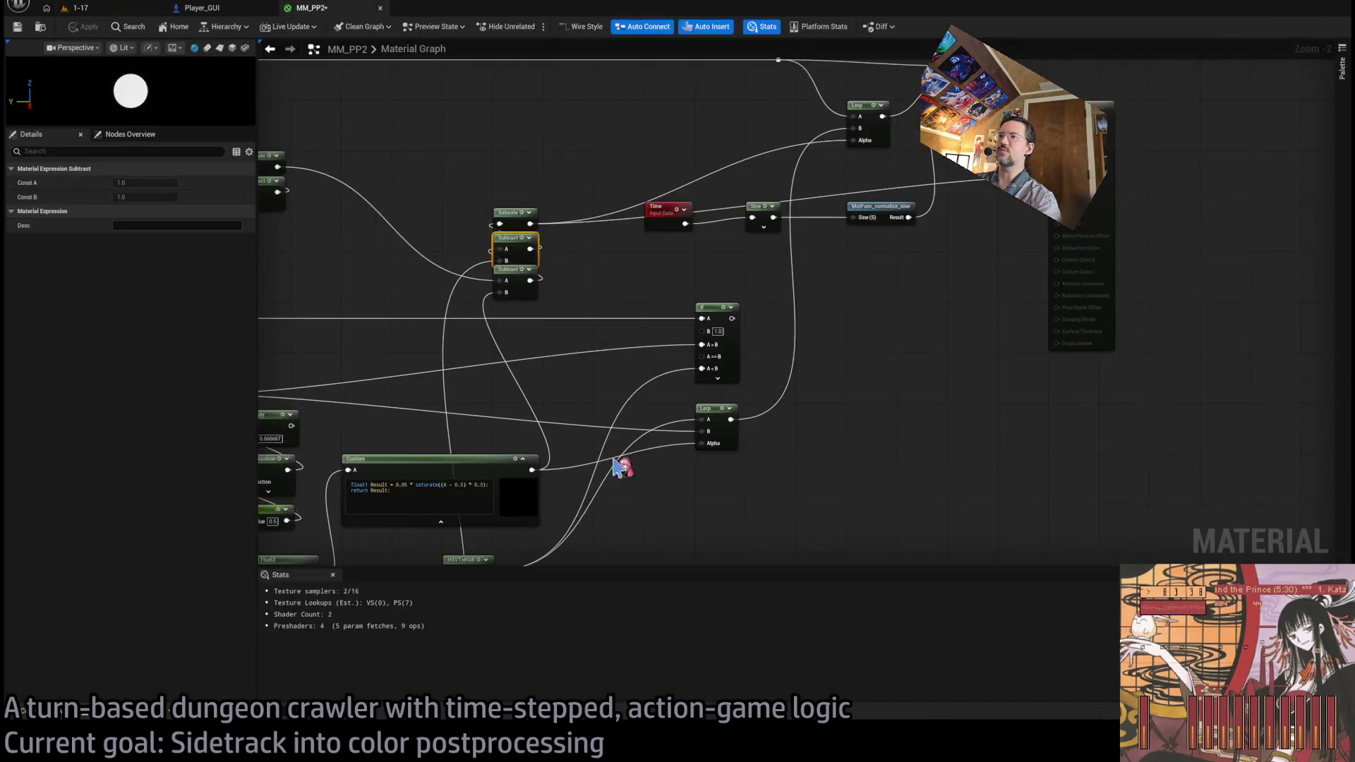
# - Move the two Subtract nodes lower and check the result in the running game
pyautogui.press('Home')
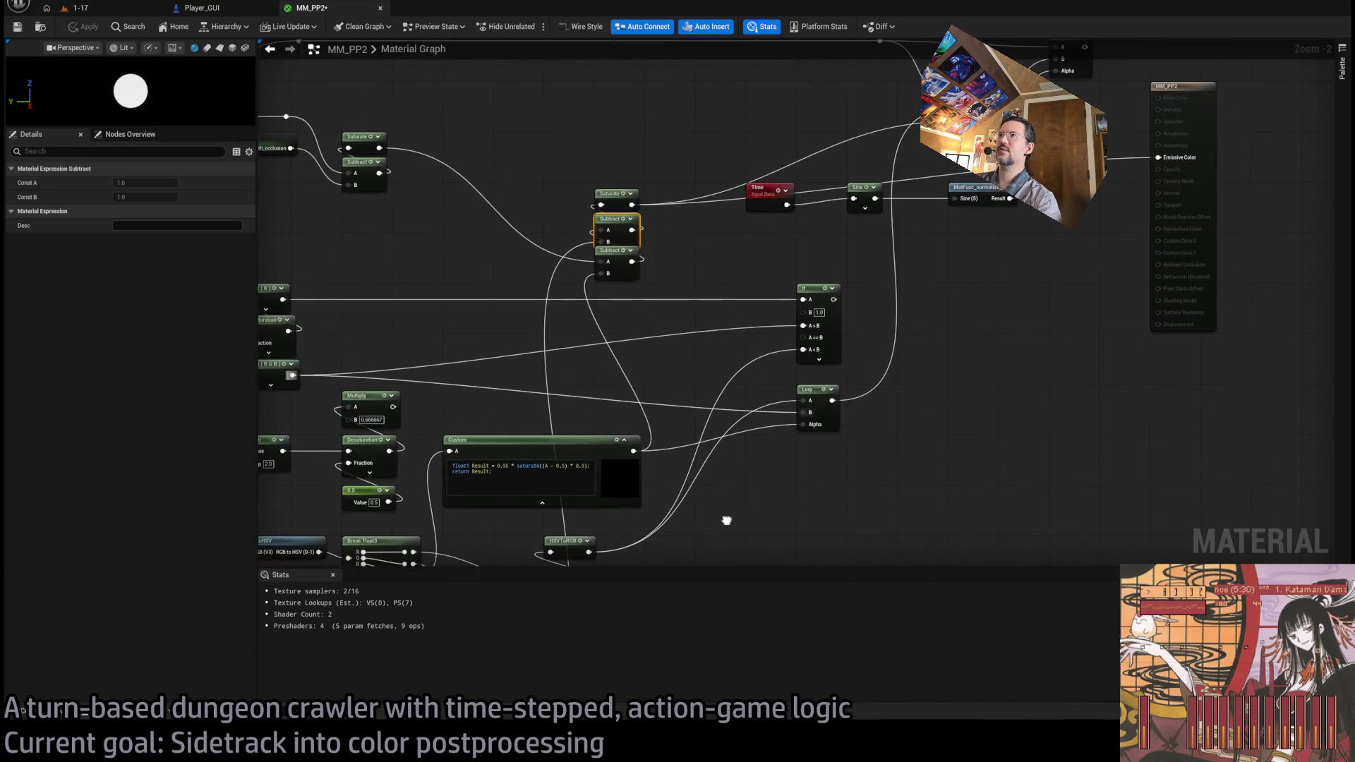
pyautogui.moveTo(618, 226)
pyautogui.mouseDown()
pyautogui.moveTo(618, 270)
pyautogui.moveTo(702, 247)
pyautogui.moveTo(712, 266)
pyautogui.moveTo(703, 520)
pyautogui.moveTo(630, 360)
pyautogui.moveTo(757, 237)
pyautogui.mouseUp()
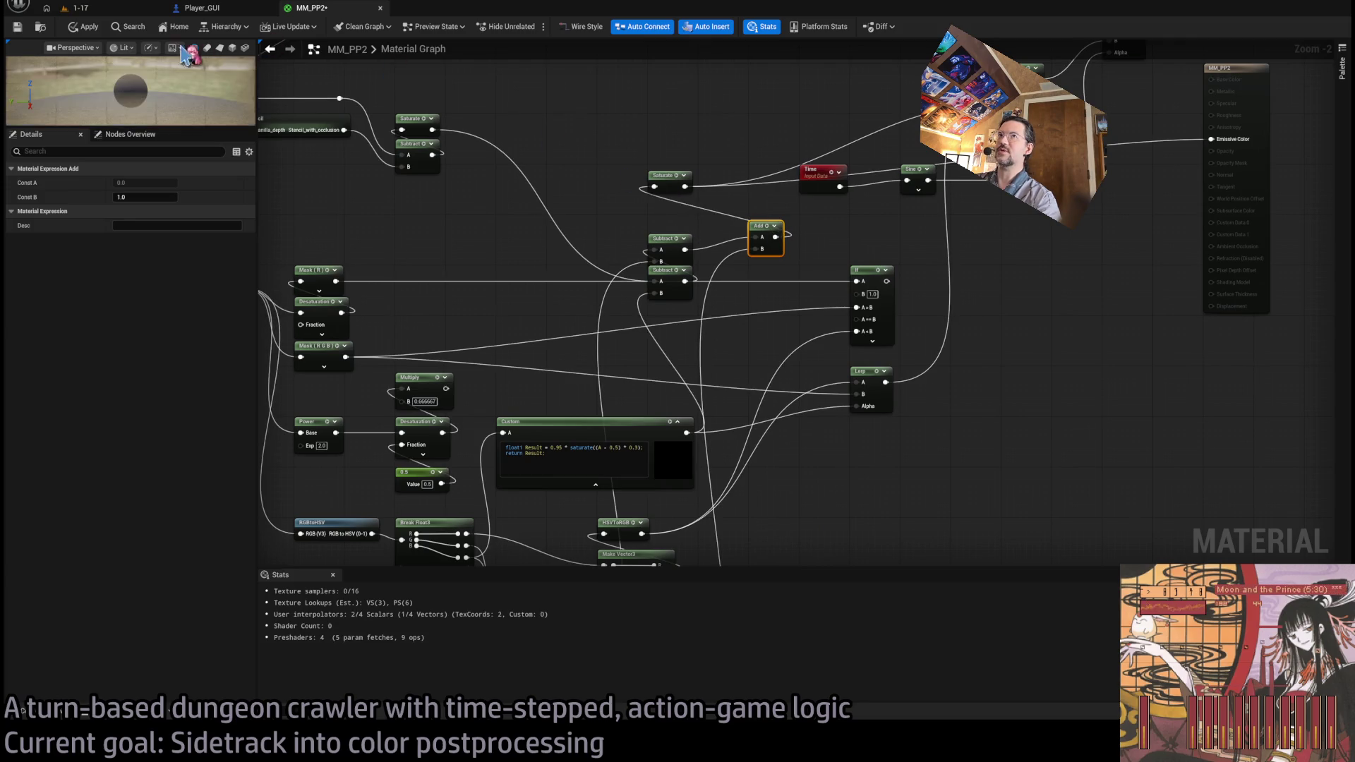
pyautogui.click(120, 9)
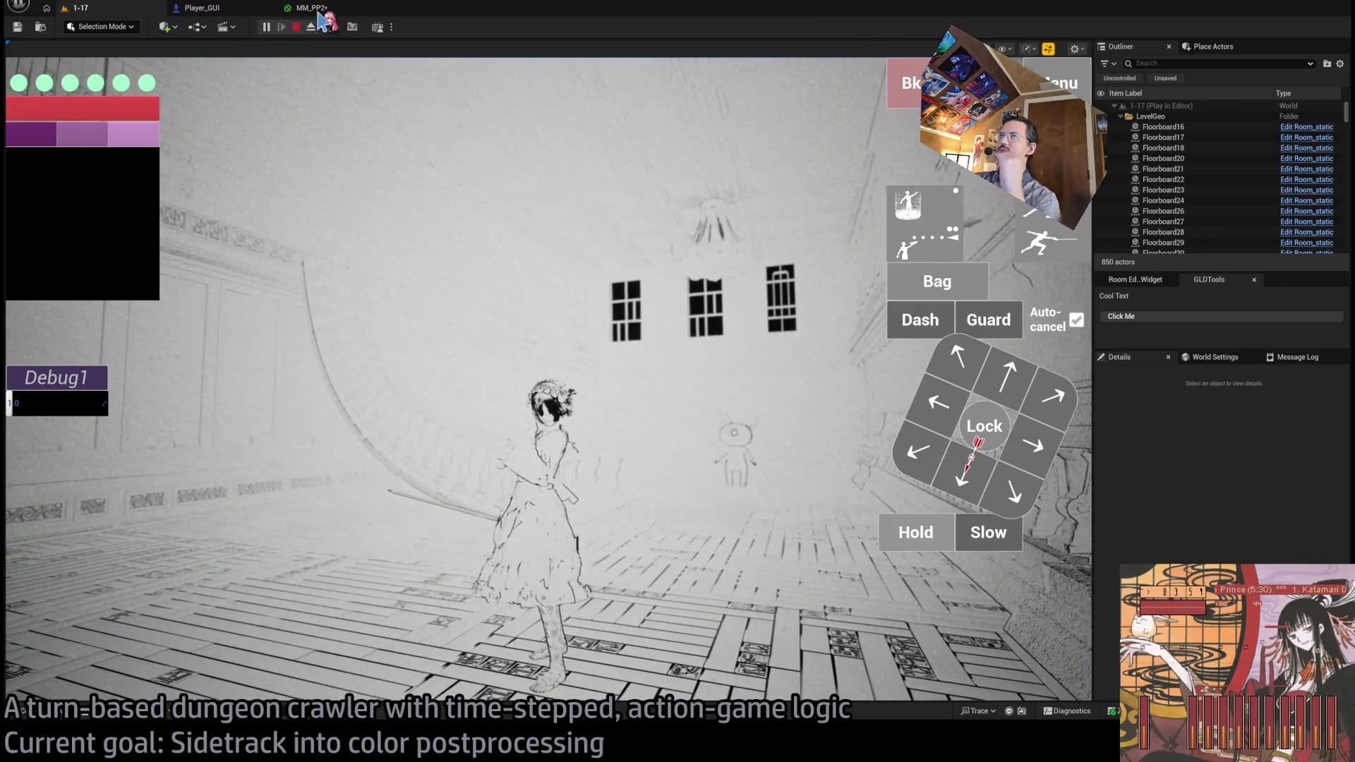
pyautogui.click(310, 7)
# - Wire the Saturate output into MM_PP2's Emissive Color pin
pyautogui.moveTo(690, 255); pyautogui.dragTo(654, 187)
pyautogui.click(786, 493)
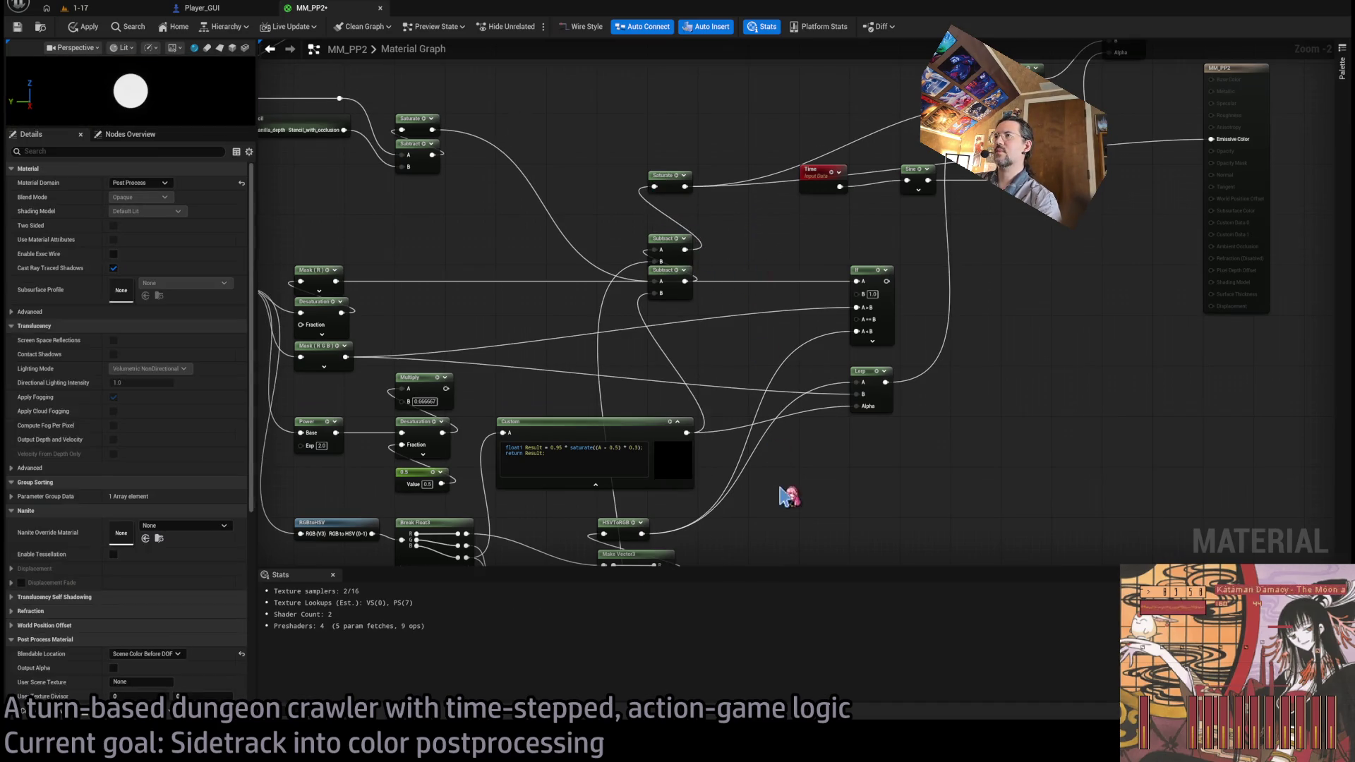
pyautogui.moveTo(786, 493); pyautogui.dragTo(762, 333)
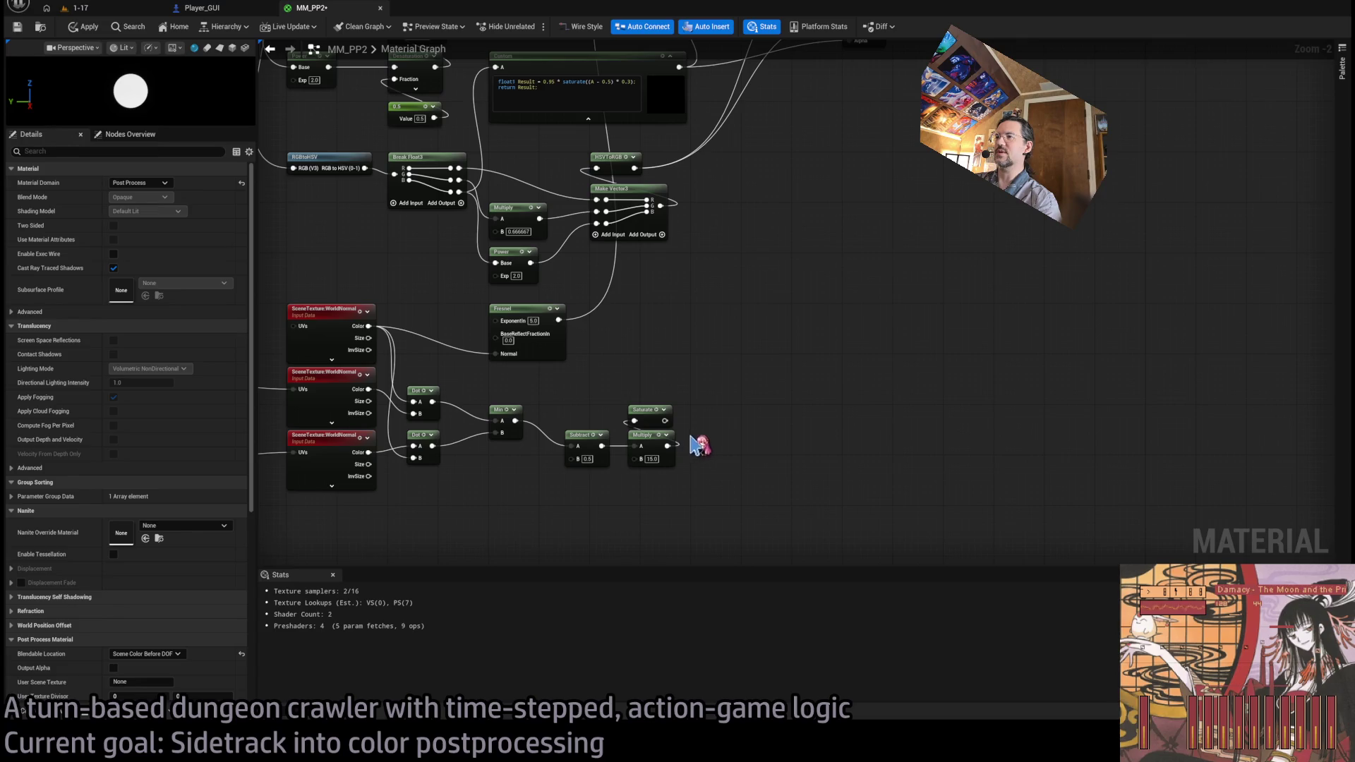
pyautogui.moveTo(666, 422); pyautogui.dragTo(655, 370)
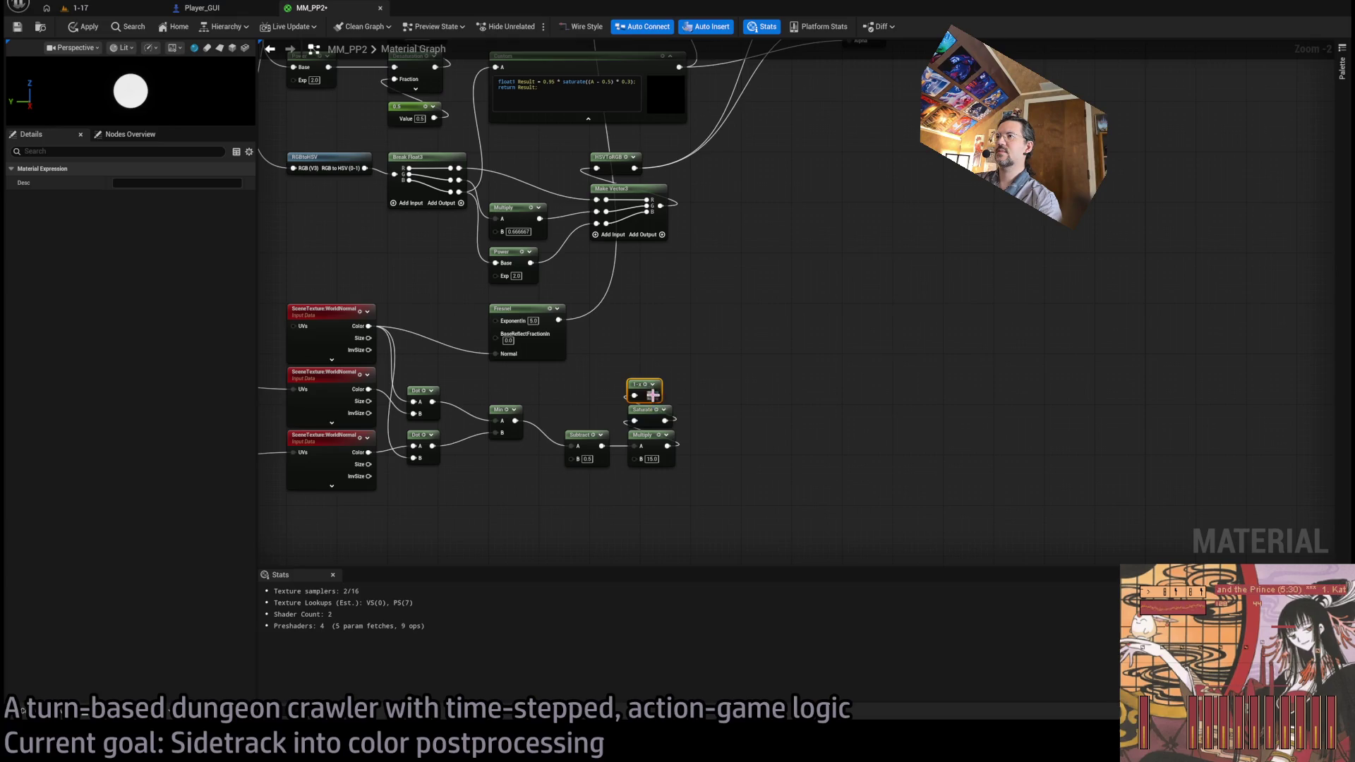
pyautogui.scroll(10, 1159, 217)
pyautogui.moveTo(1209, 240); pyautogui.dragTo(1206, 238)
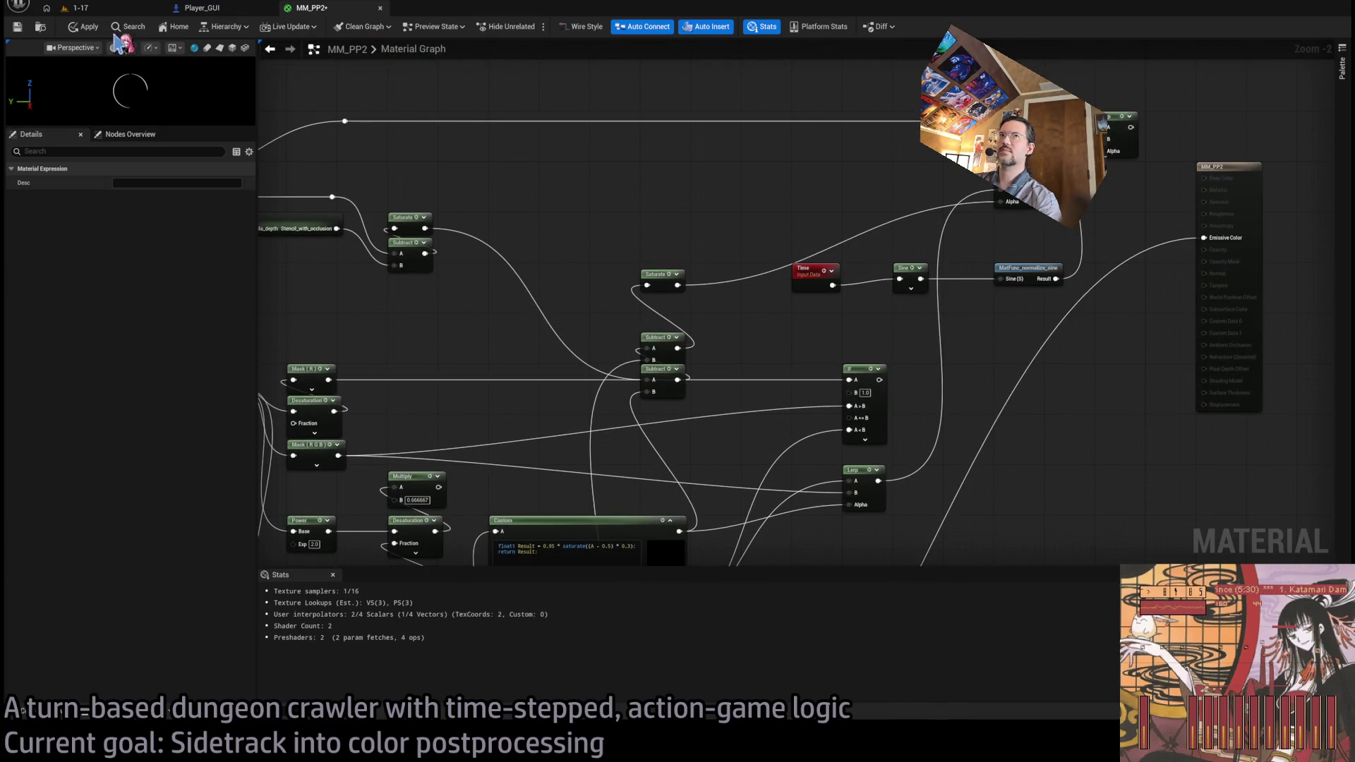
# - Start Play-In-Editor on level 1-17 and create a new node from the Subtract output
pyautogui.click(90, 8)
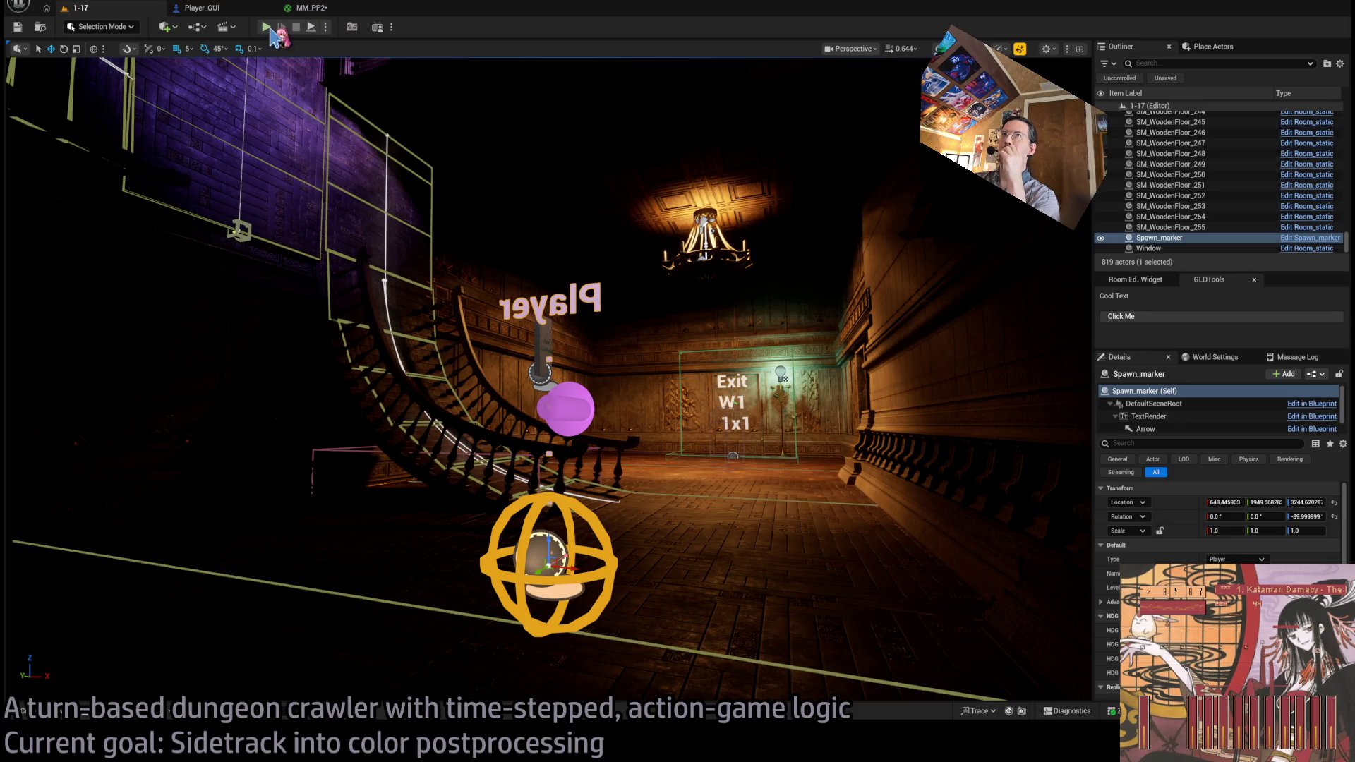
pyautogui.hotkey('alt', 'p')
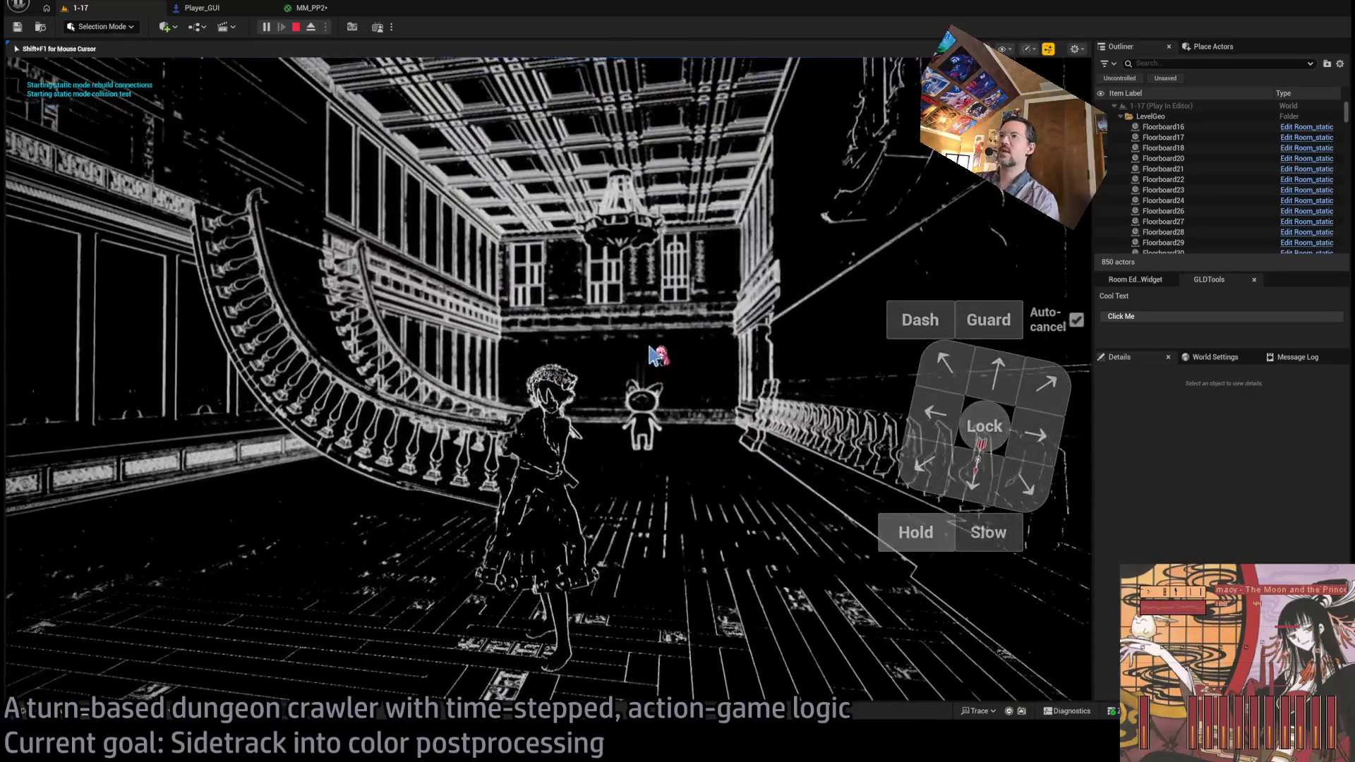
pyautogui.click(314, 8)
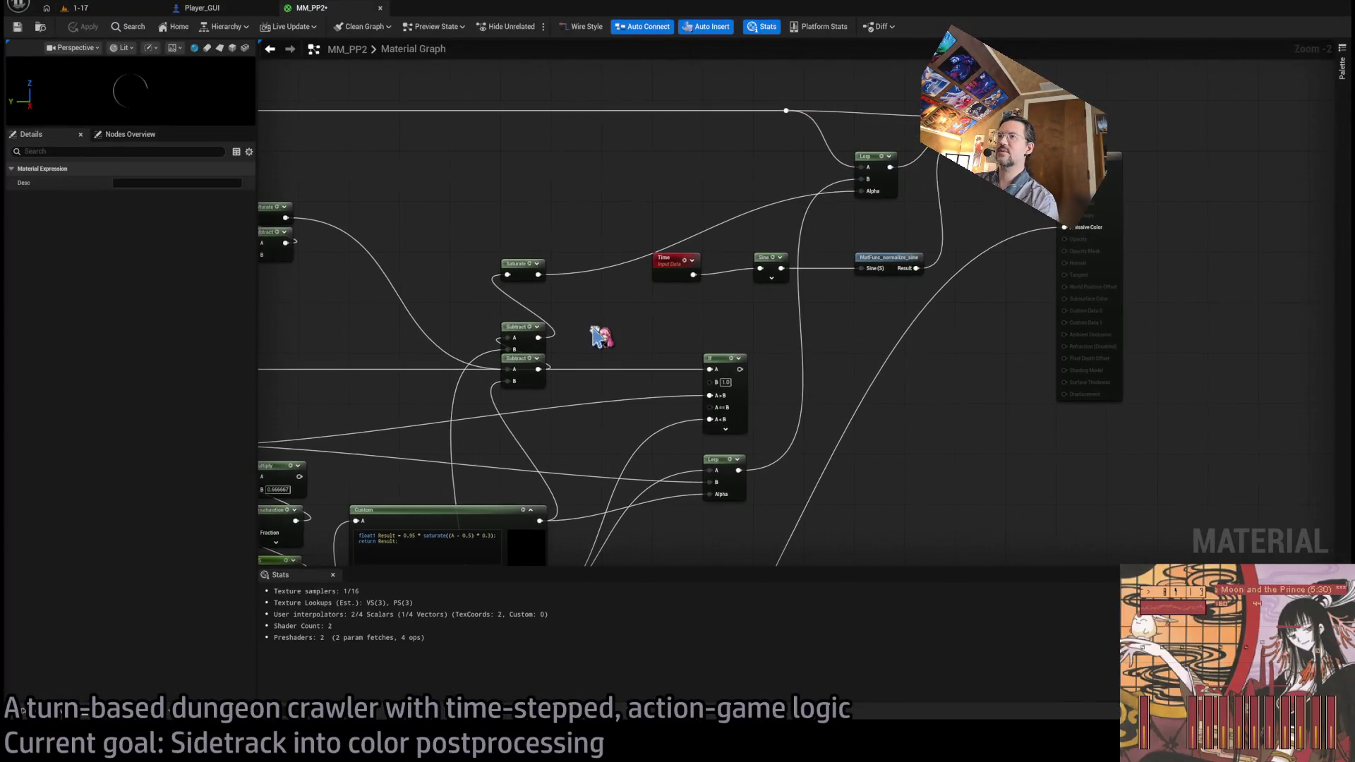
pyautogui.moveTo(593, 327); pyautogui.dragTo(658, 308)
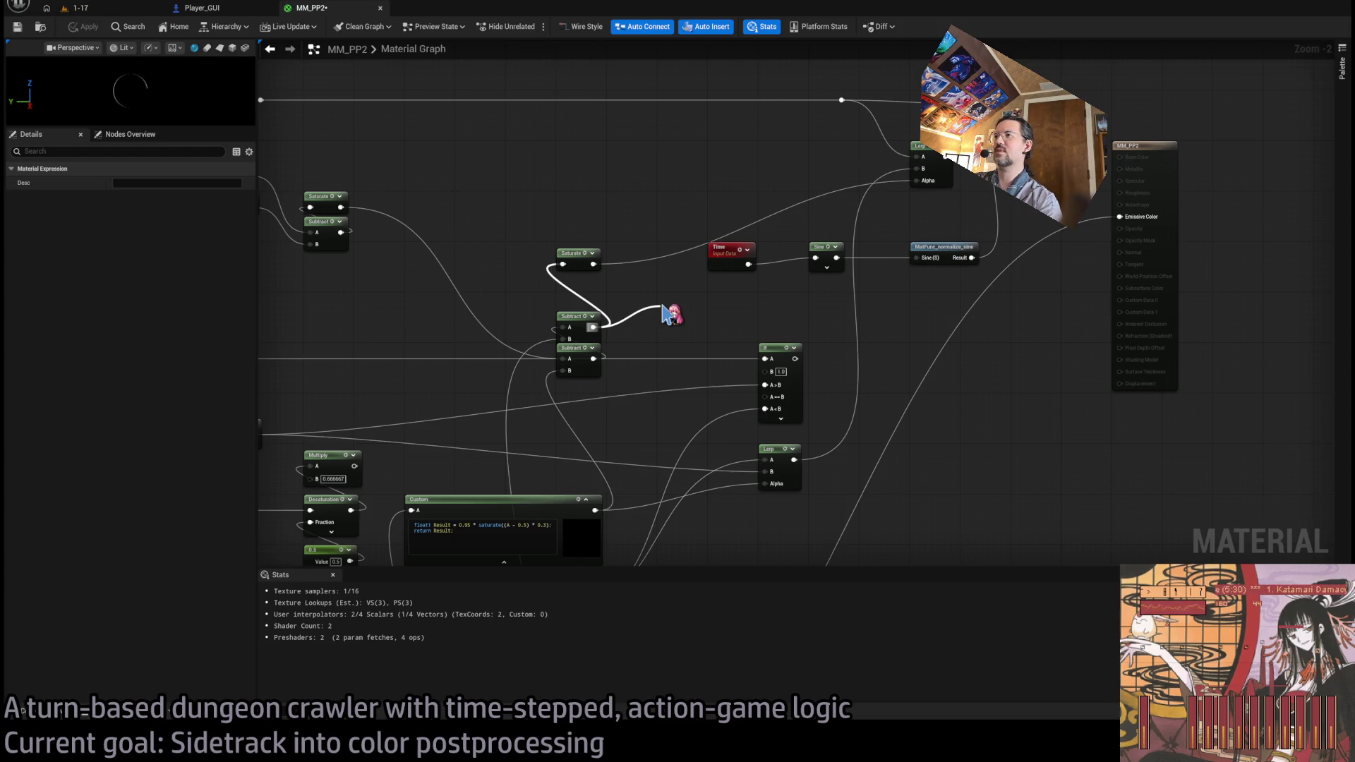
pyautogui.moveTo(661, 310); pyautogui.dragTo(677, 318)
# - Connect the small Subtract node into the new node and check the white edge outlines in game
pyautogui.scroll(-3, 801, 282)
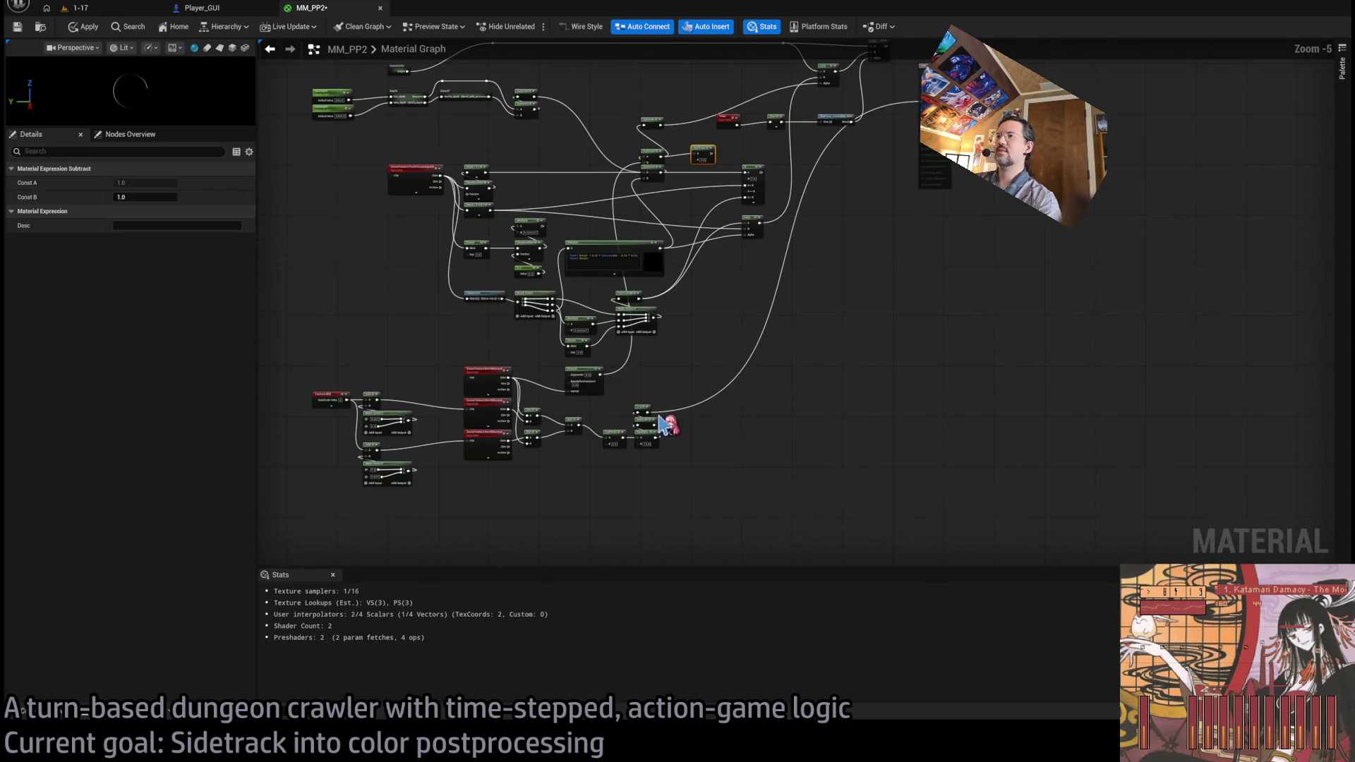
pyautogui.moveTo(649, 416); pyautogui.dragTo(700, 163)
pyautogui.moveTo(721, 151); pyautogui.dragTo(644, 126)
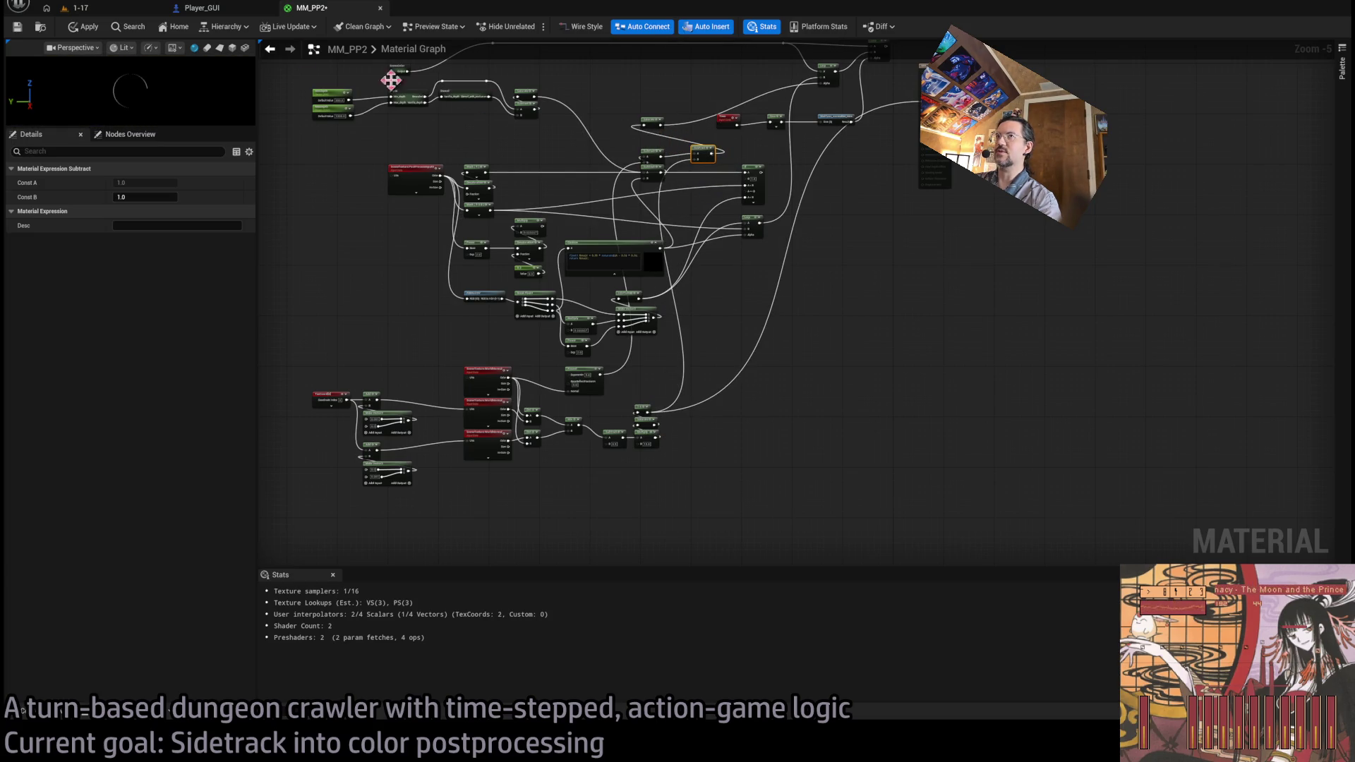
pyautogui.click(112, 8)
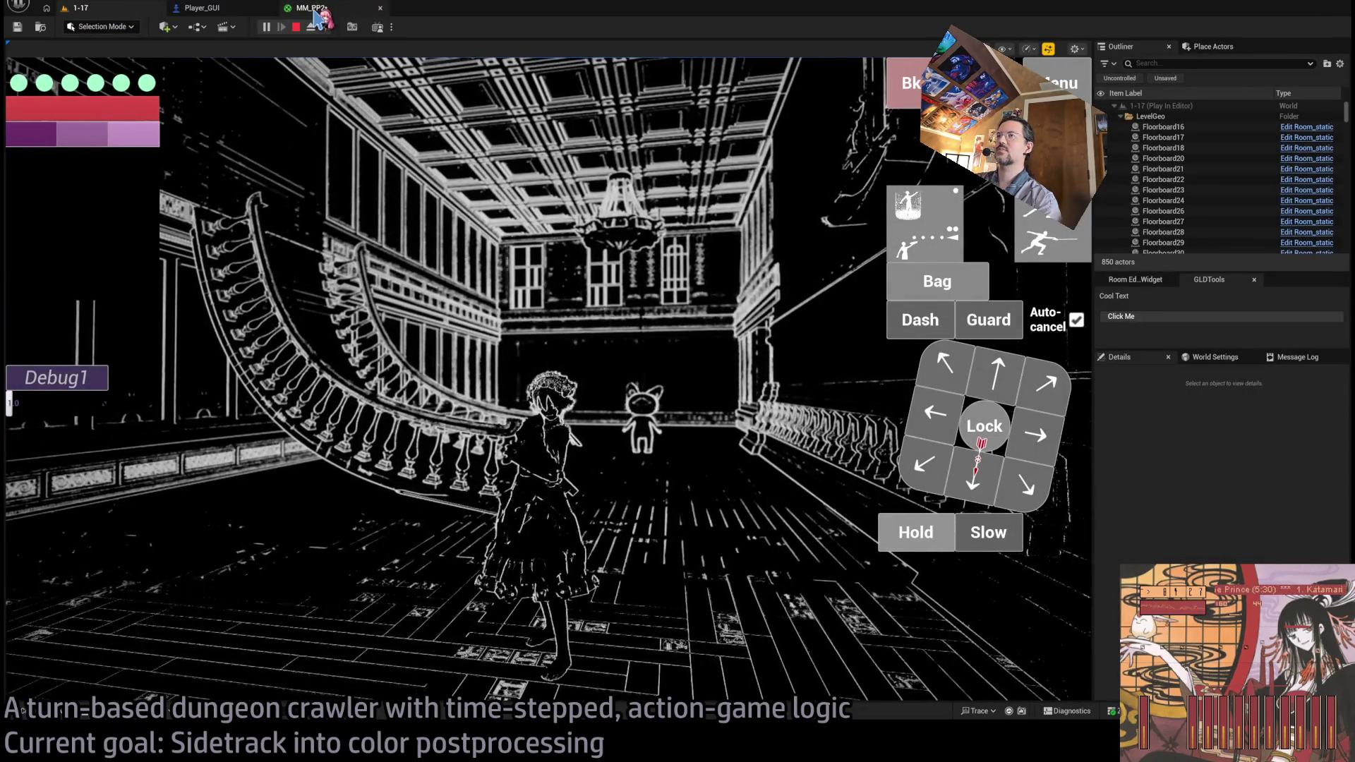
pyautogui.click(314, 13)
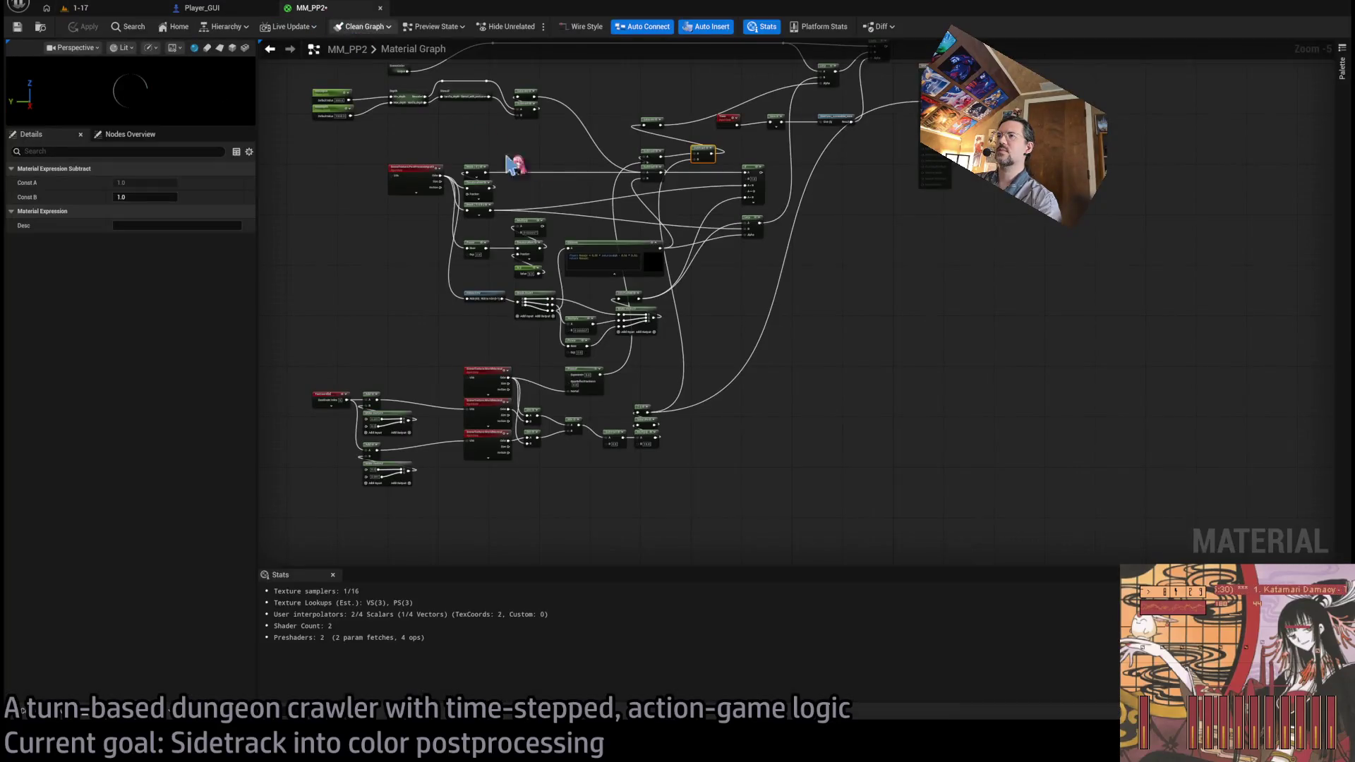
pyautogui.scroll(1, 756, 394)
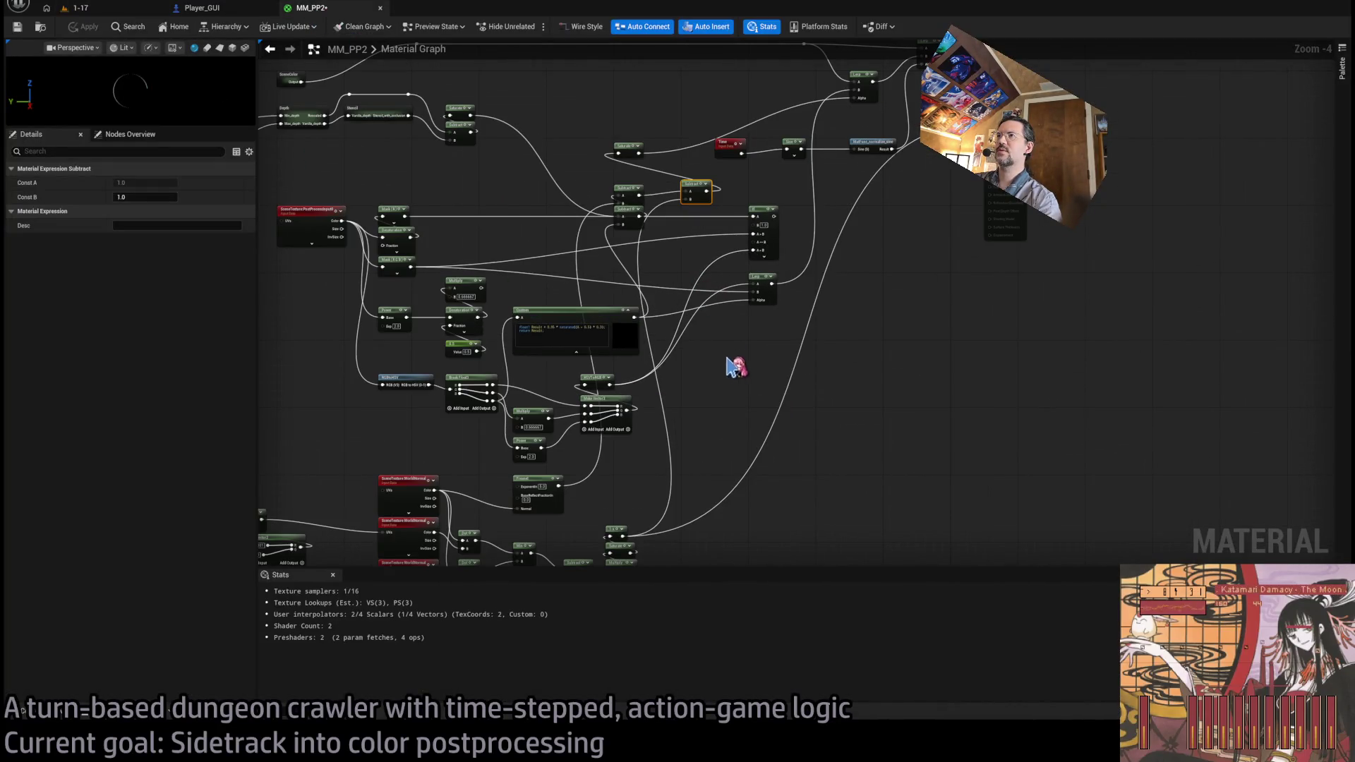
# - Reconnect the Subtract node into Saturate and preview the change in game
pyautogui.moveTo(638, 196); pyautogui.dragTo(640, 149)
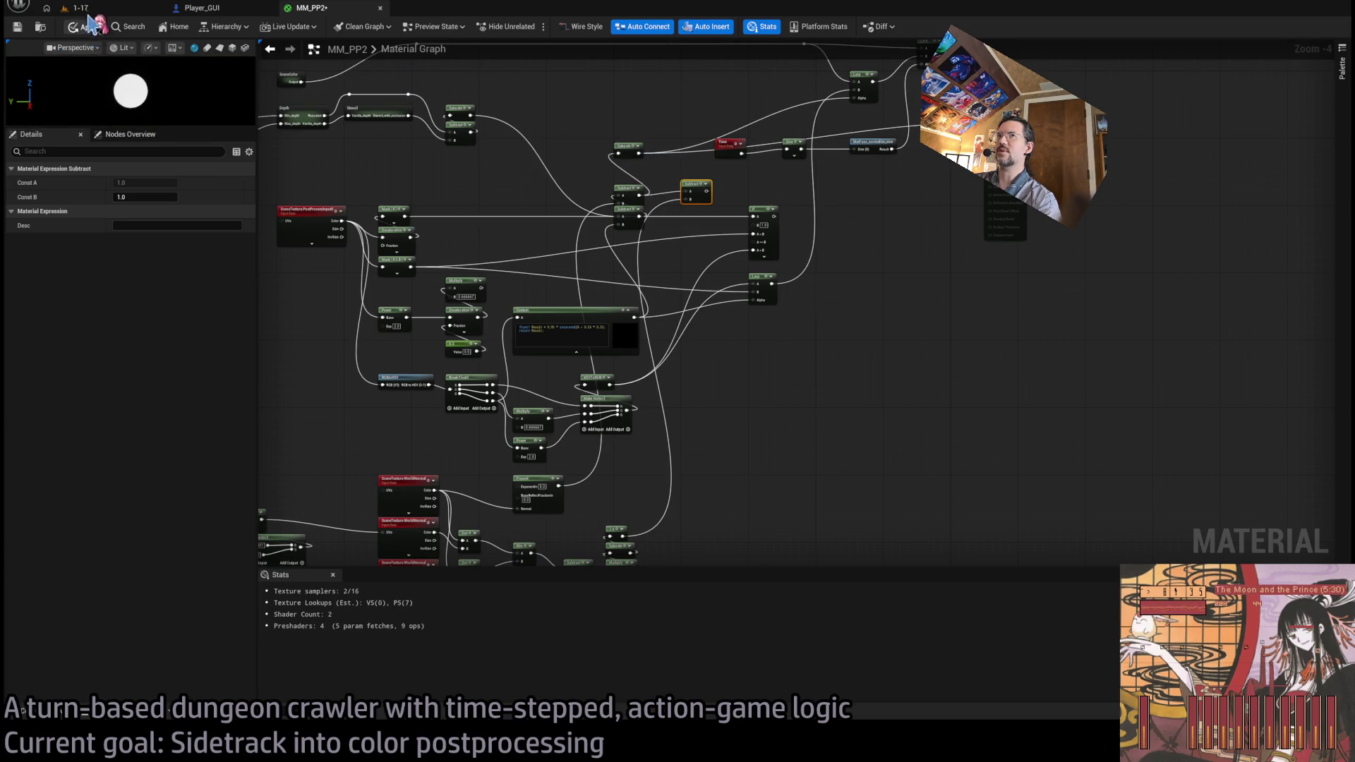
pyautogui.click(88, 9)
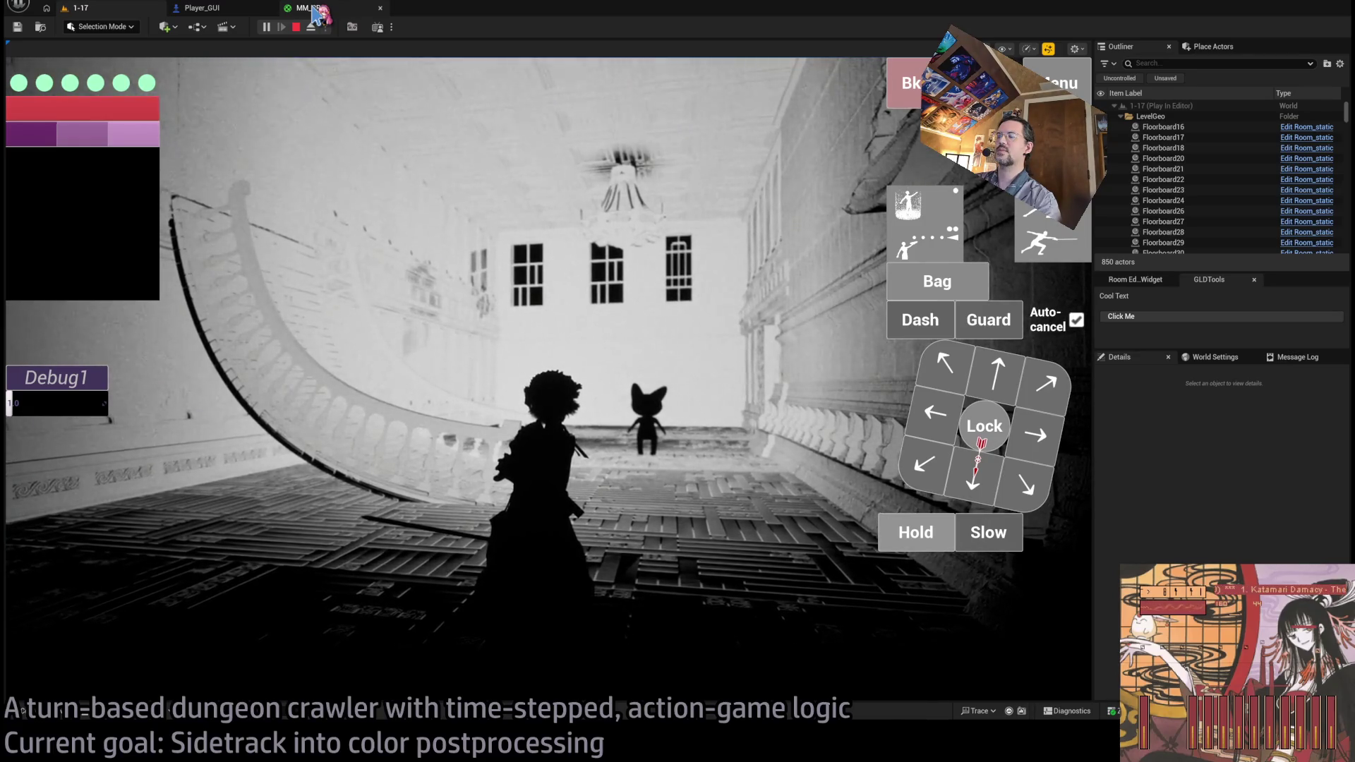
pyautogui.click(315, 9)
# - Route the lower Lerp output to Emissive Color and look around the dungeon in play
pyautogui.moveTo(541, 399); pyautogui.dragTo(611, 464)
pyautogui.moveTo(674, 365); pyautogui.dragTo(932, 69)
pyautogui.click(89, 10)
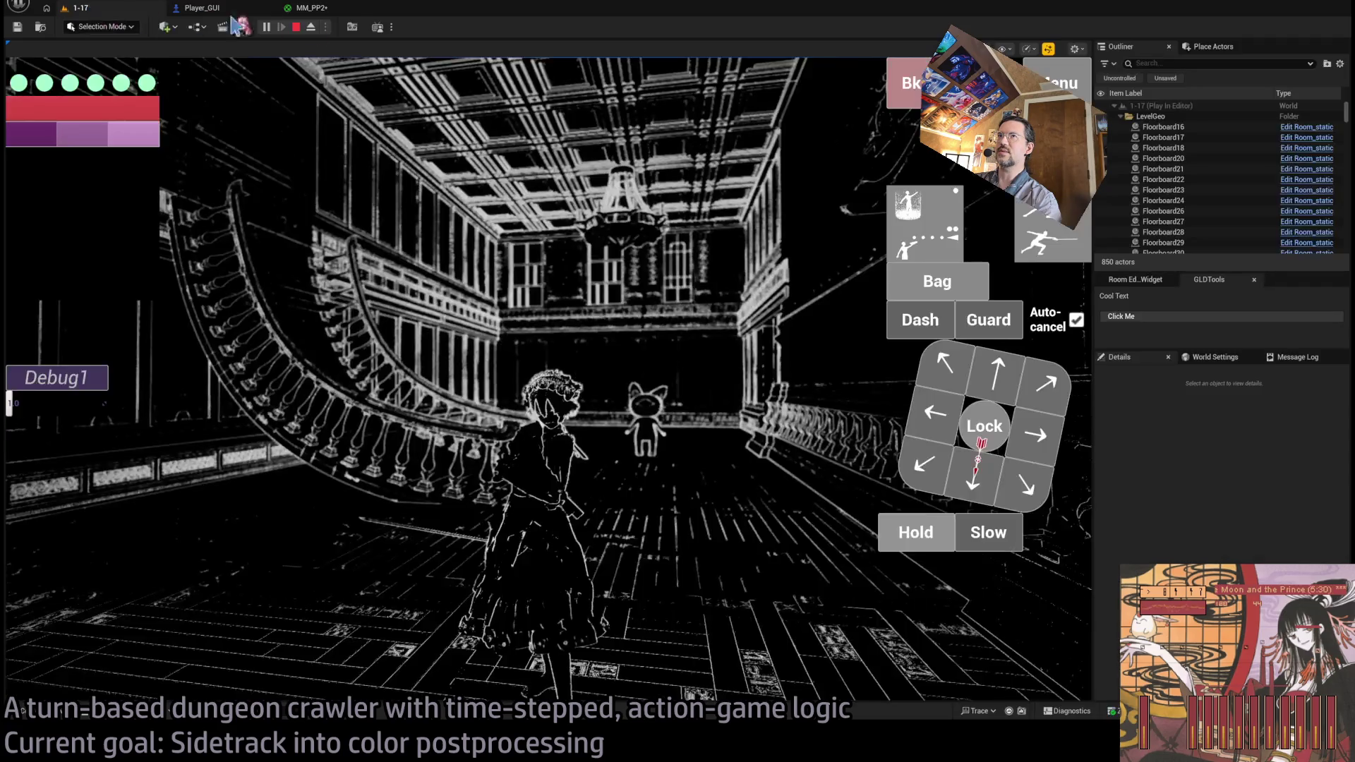
pyautogui.click(357, 10)
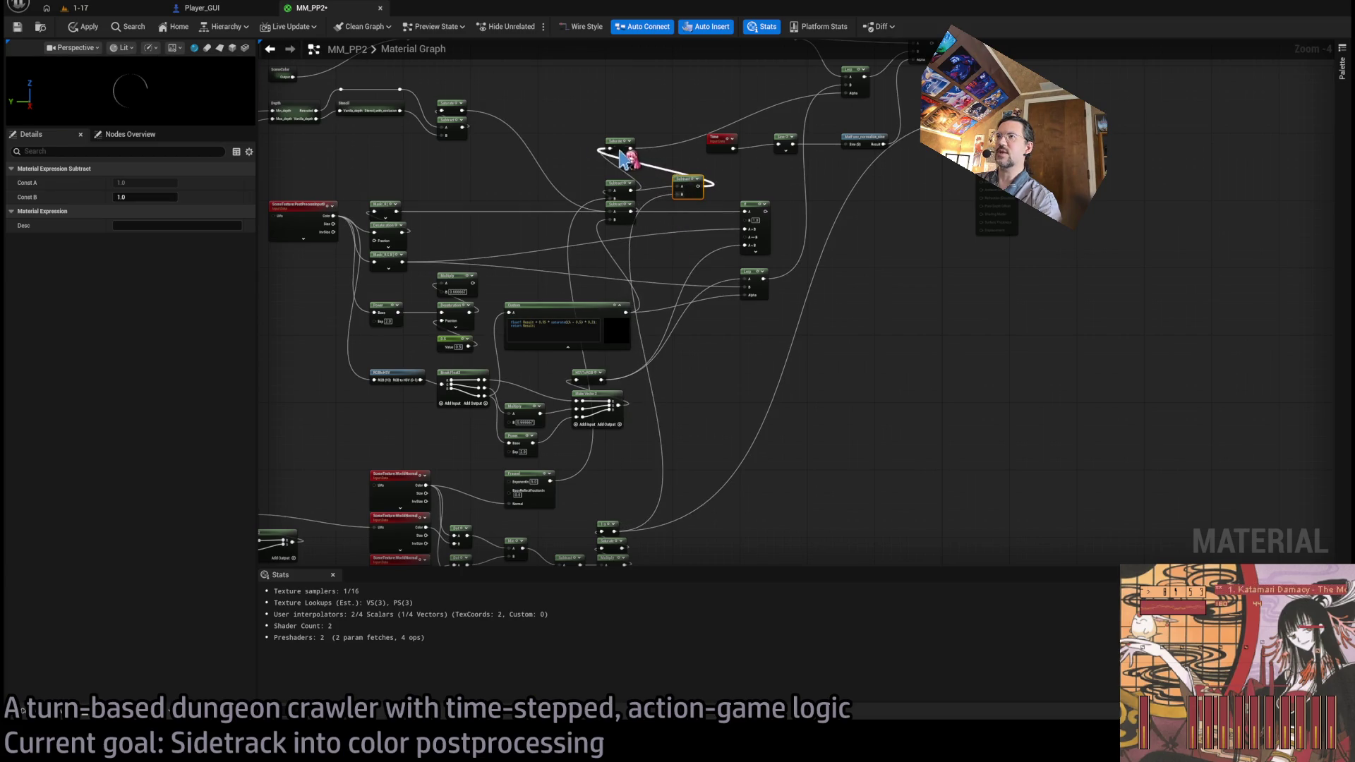
pyautogui.click(109, 9)
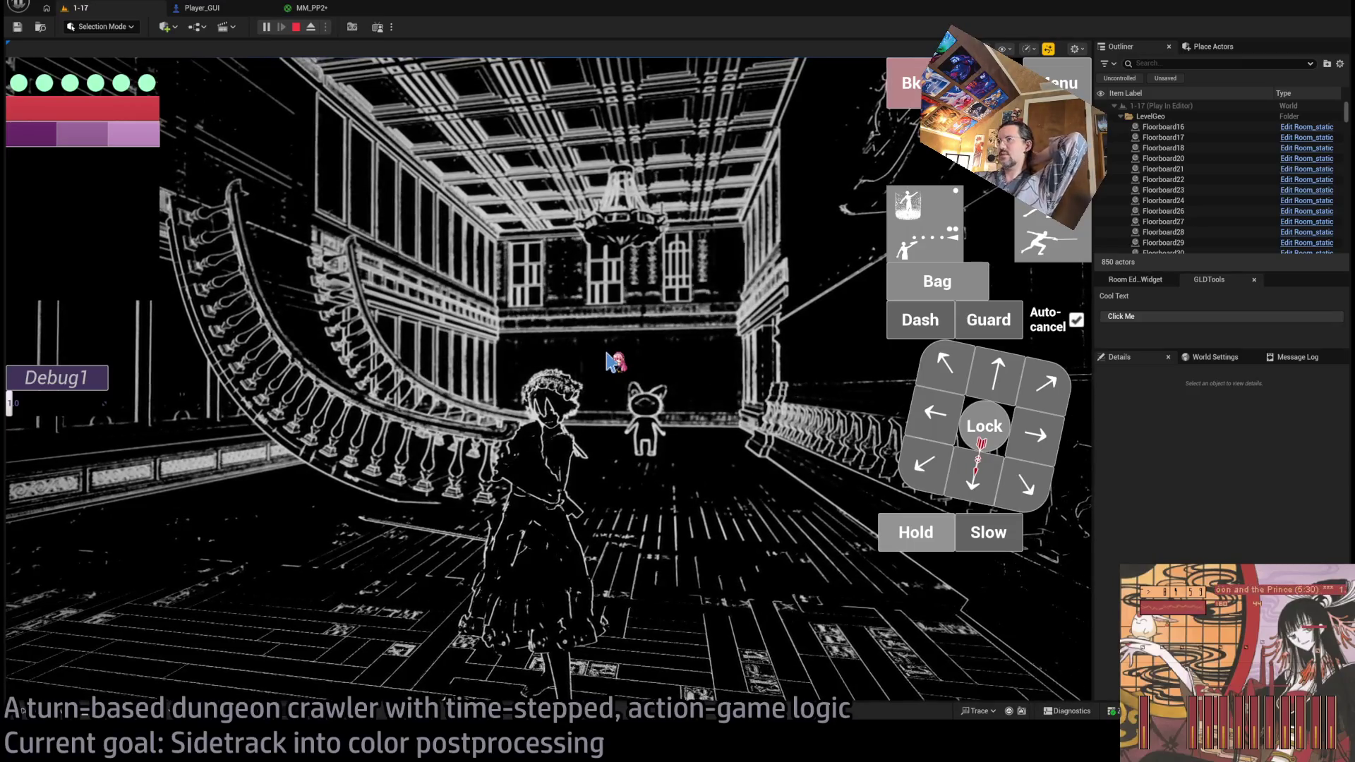
pyautogui.click(613, 363)
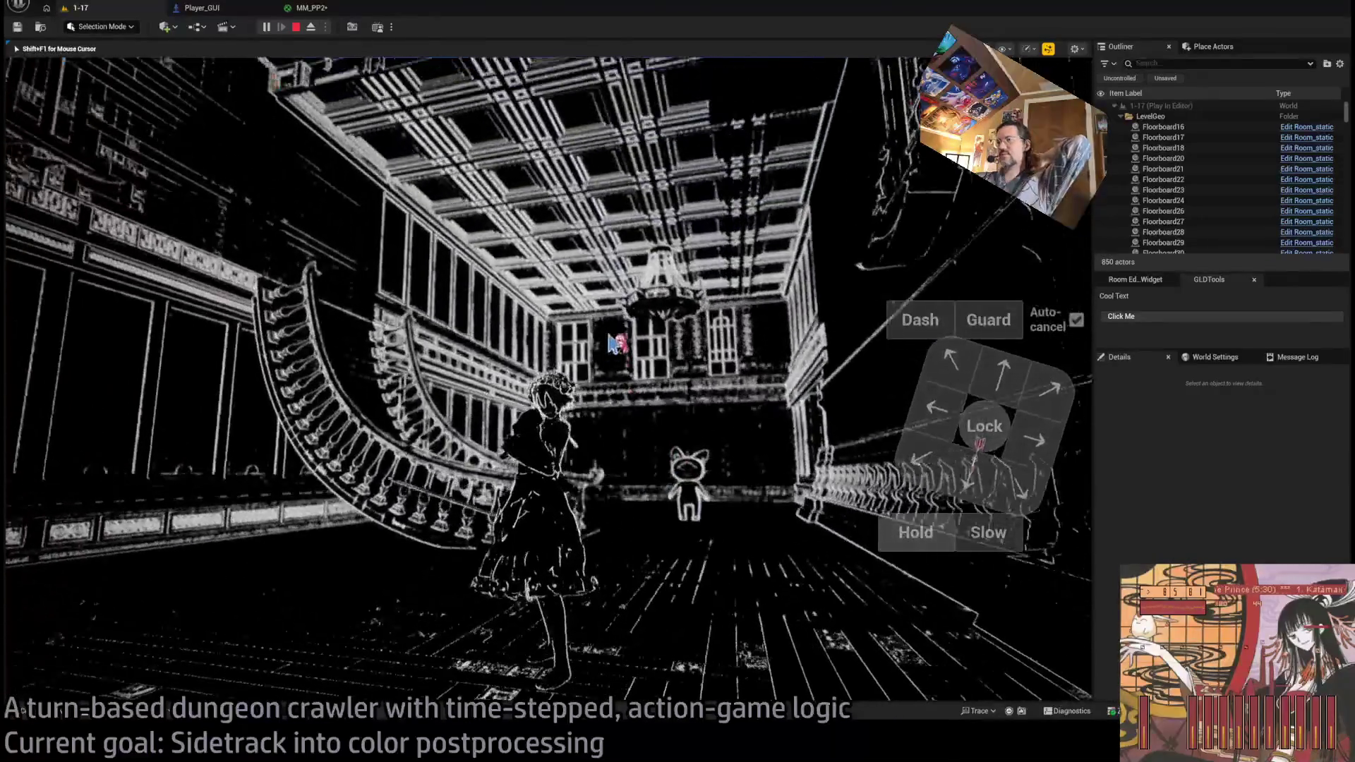
pyautogui.hotkey('shift', 'F1')
pyautogui.click(329, 10)
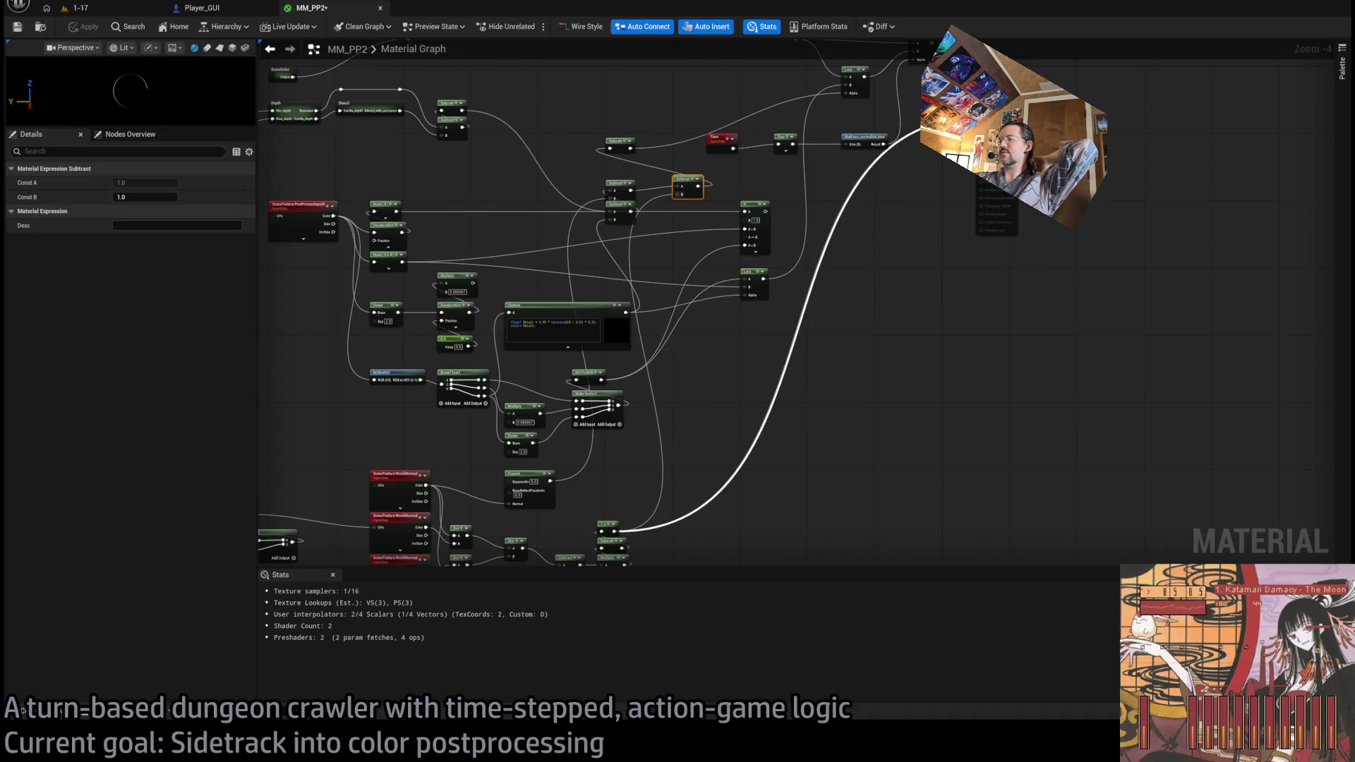
# - Compare the running game view against the MM_PP2 graph with the updated material
pyautogui.click(895, 280)
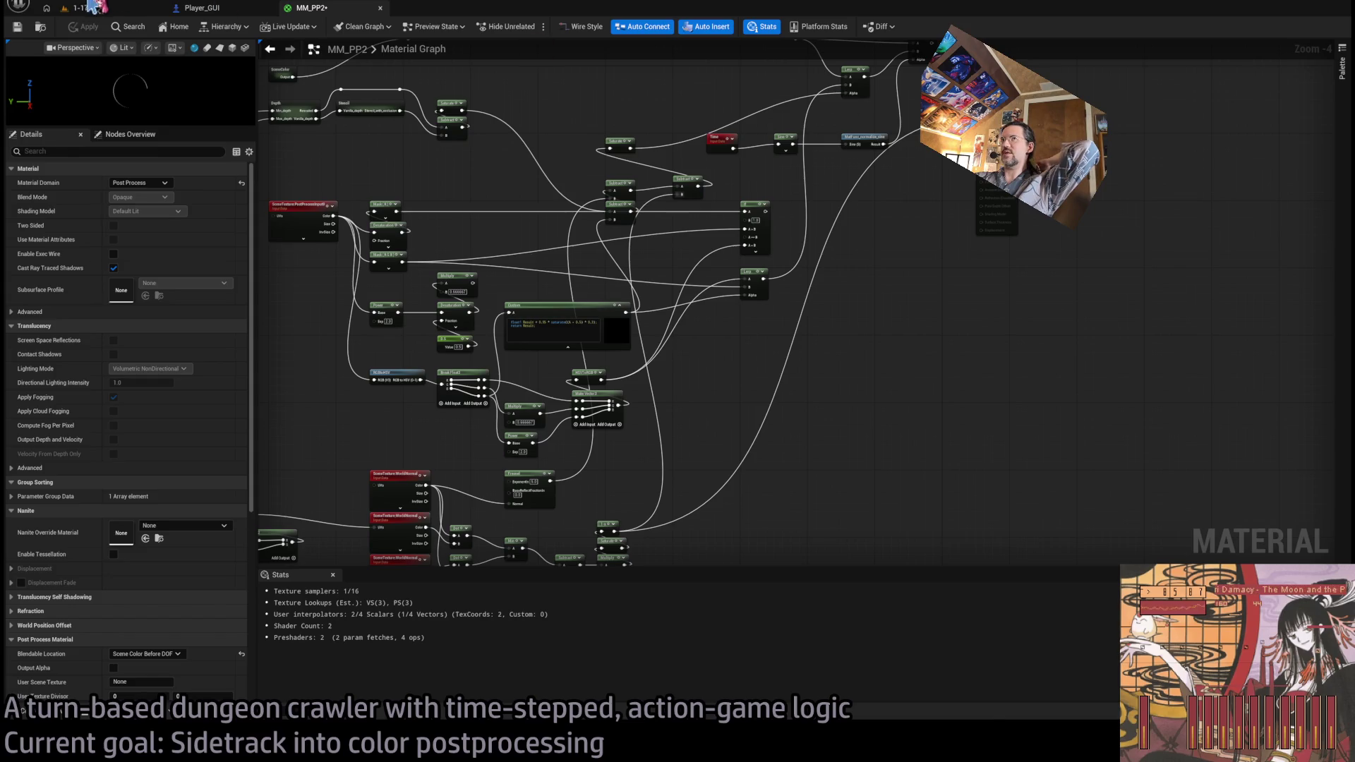
pyautogui.click(94, 7)
pyautogui.click(311, 7)
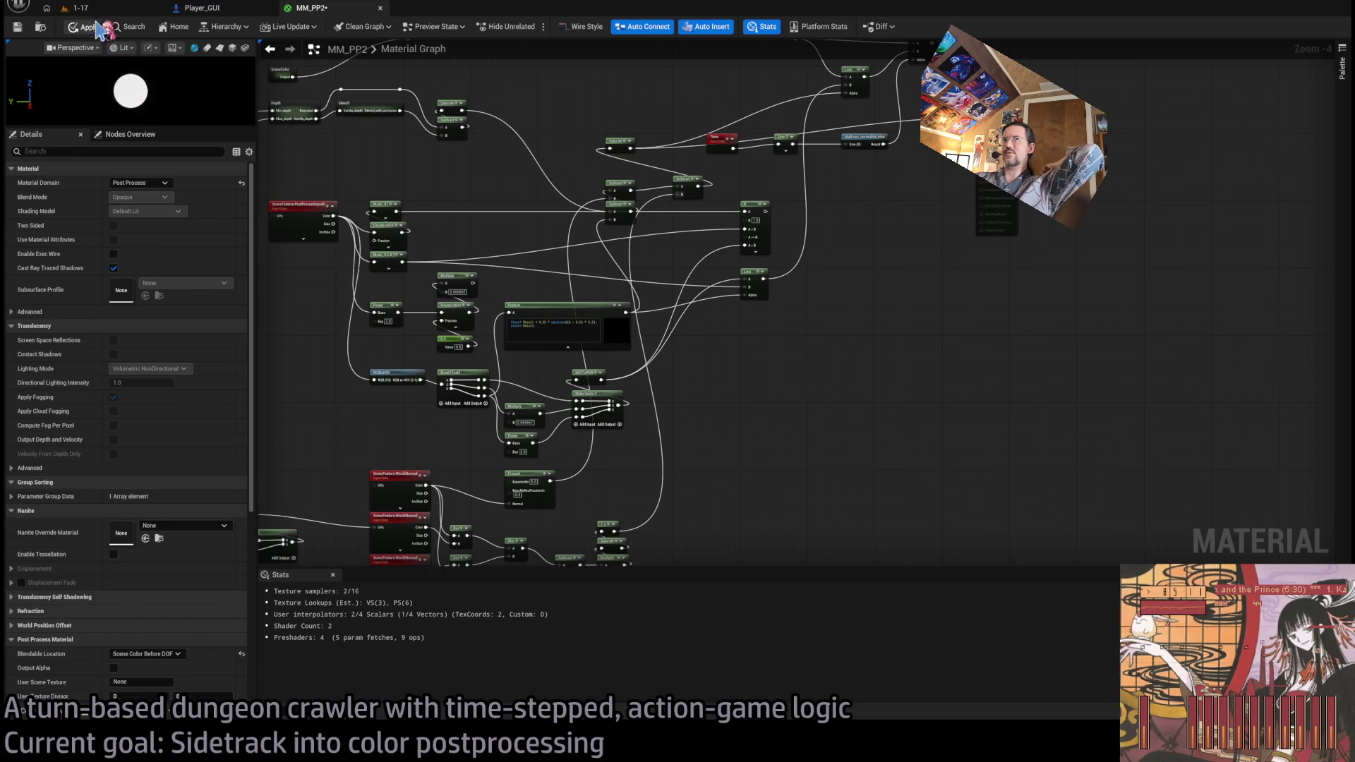
pyautogui.click(113, 8)
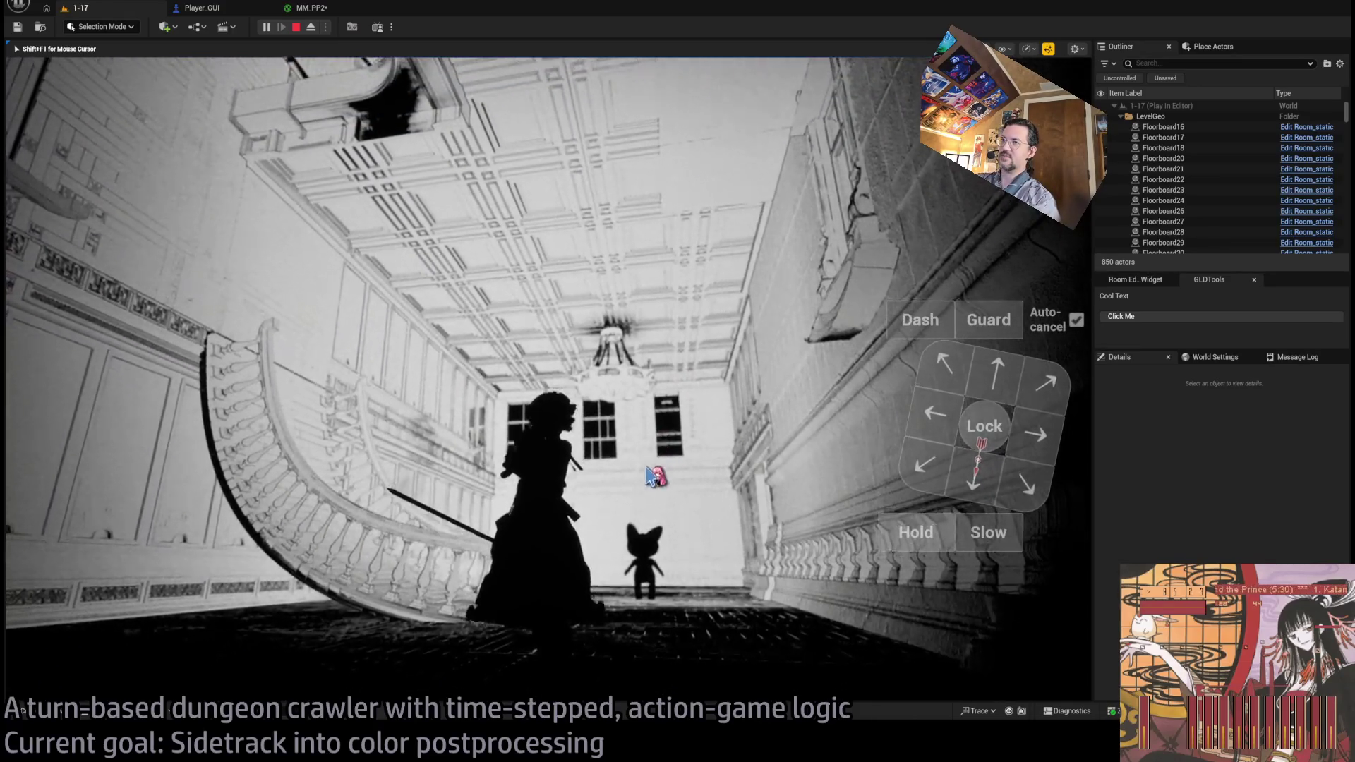
pyautogui.hotkey('ctrl', 'Tab')
pyautogui.scroll(4, 861, 205)
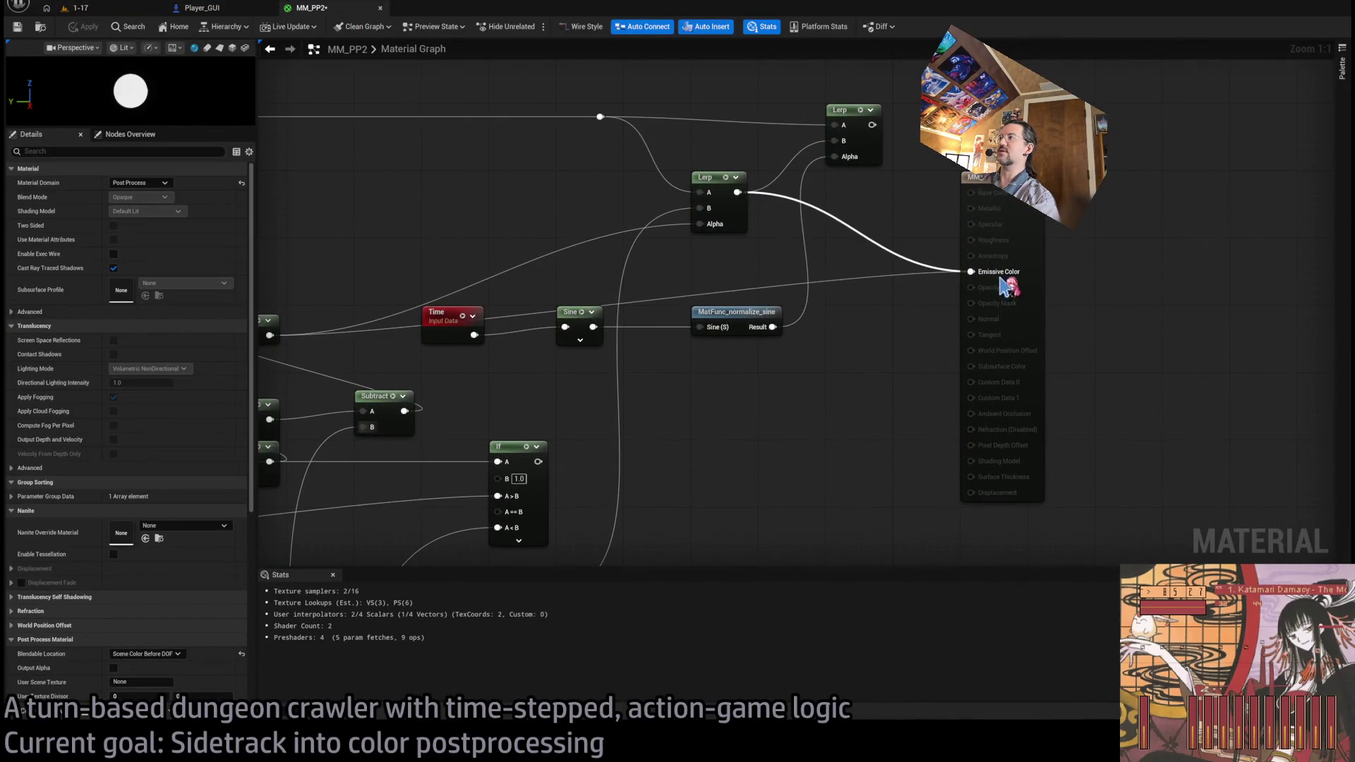
pyautogui.click(91, 10)
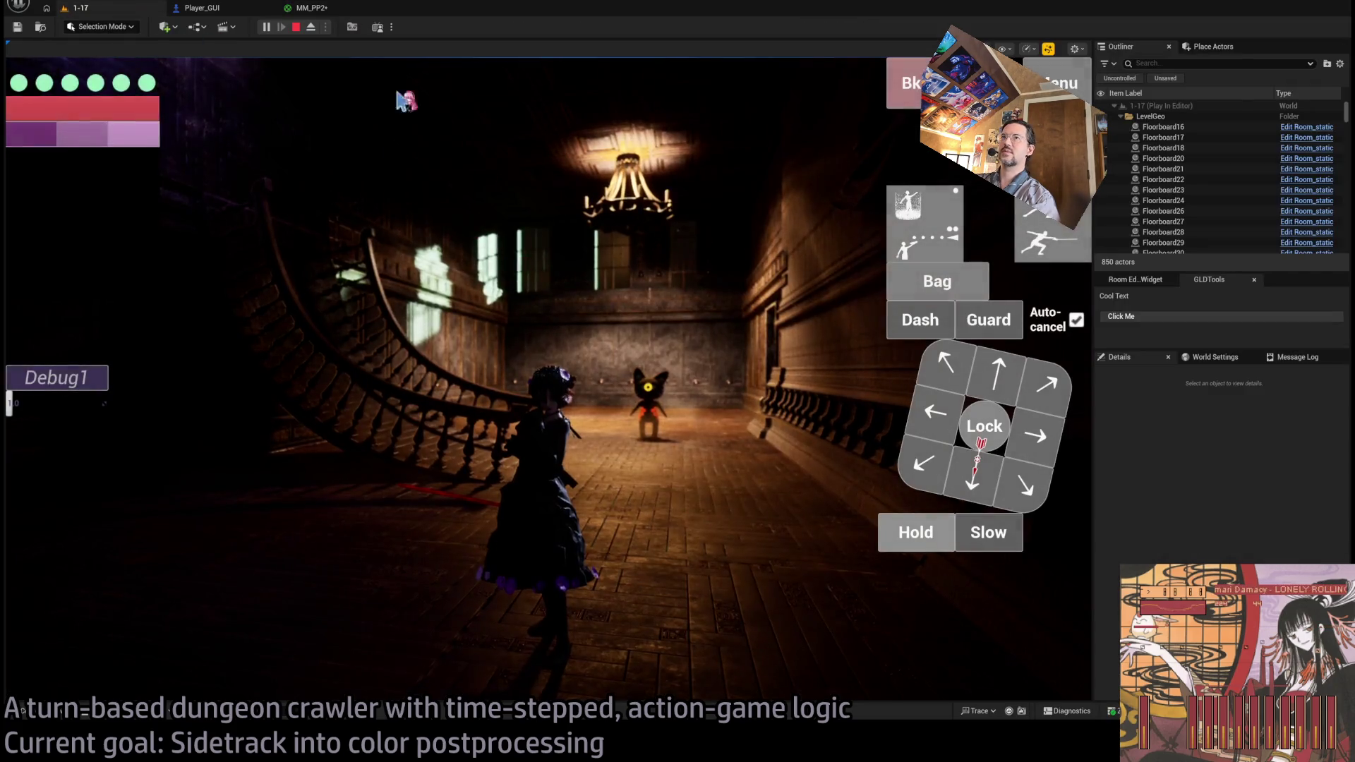
pyautogui.click(424, 114)
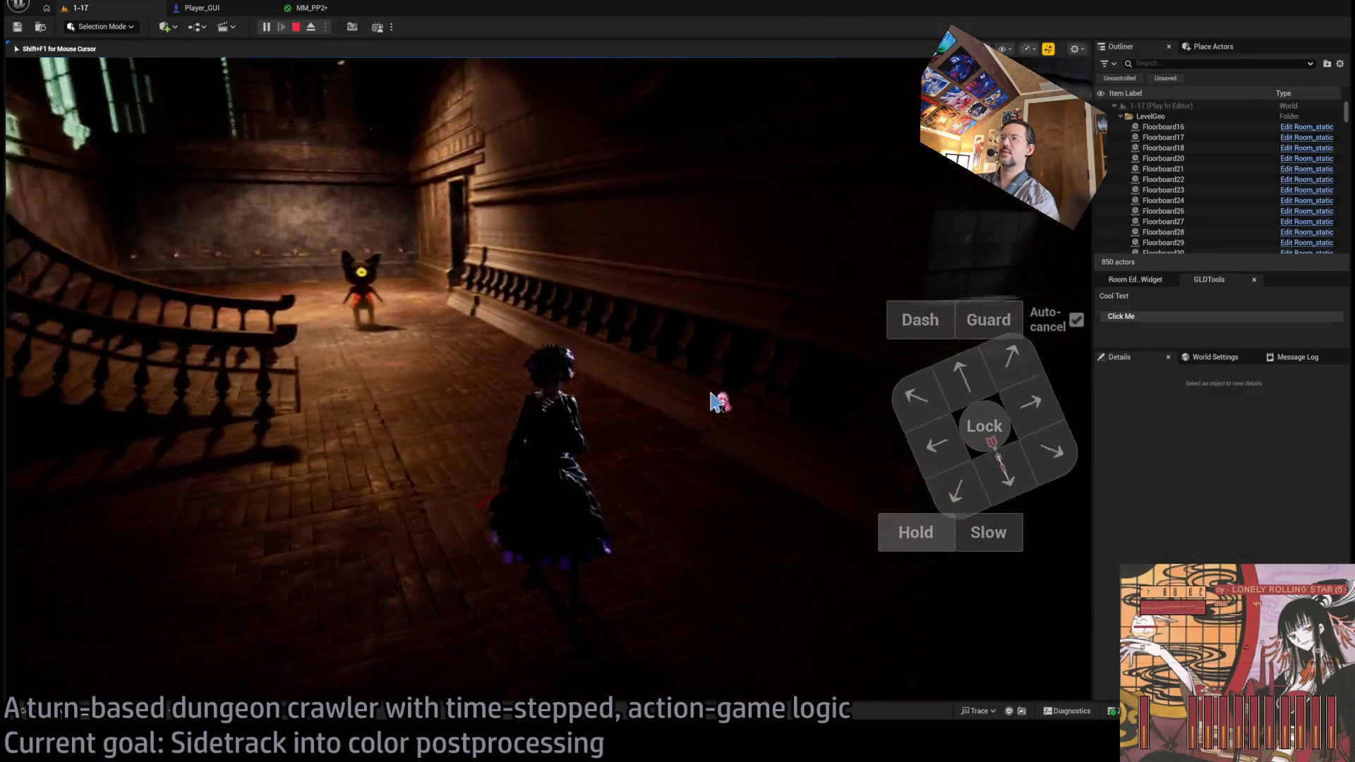
pyautogui.hotkey('shift', 'F1')
pyautogui.click(311, 7)
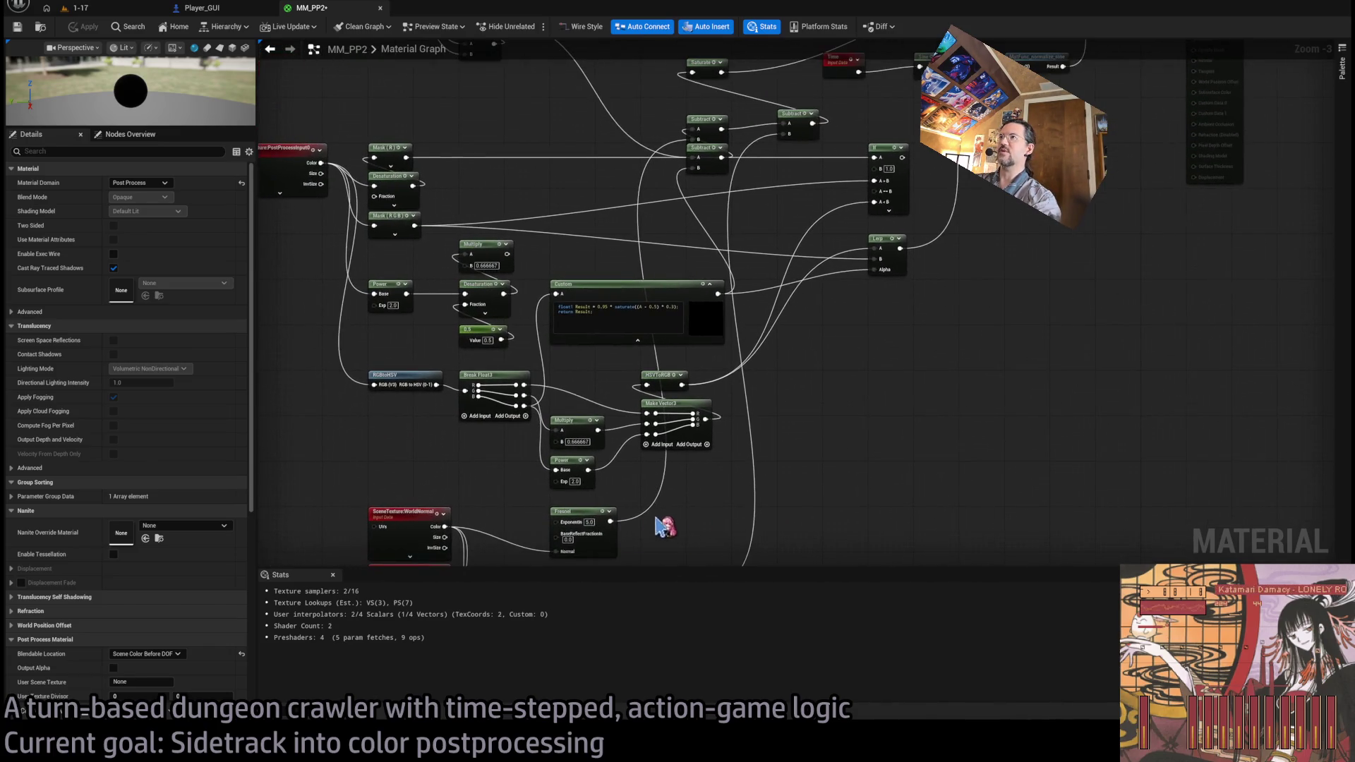
# - Delete the upper Subtract node, reposition the remaining one, and check the full-colour dungeon in play
pyautogui.click(564, 511)
pyautogui.click(828, 443)
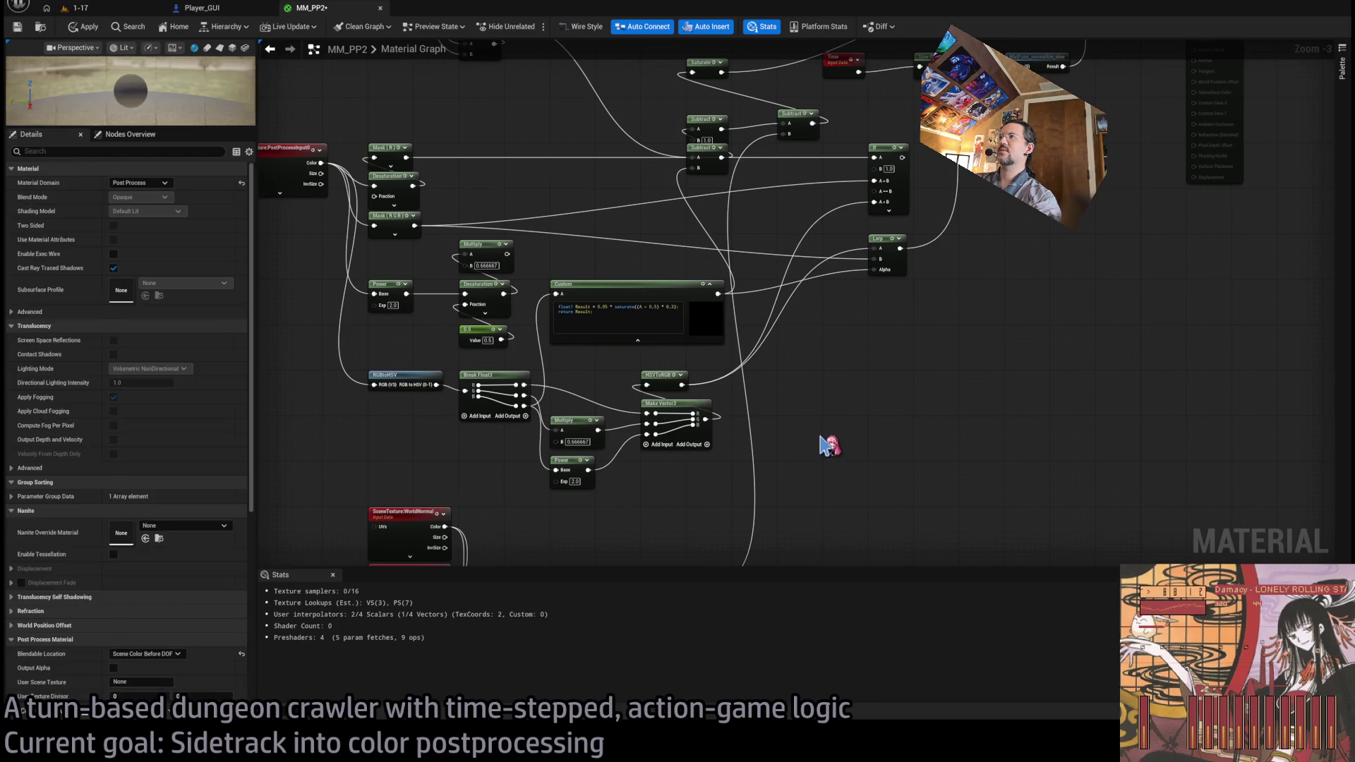
pyautogui.click(705, 115)
pyautogui.press('Delete')
pyautogui.moveTo(720, 155); pyautogui.dragTo(720, 145)
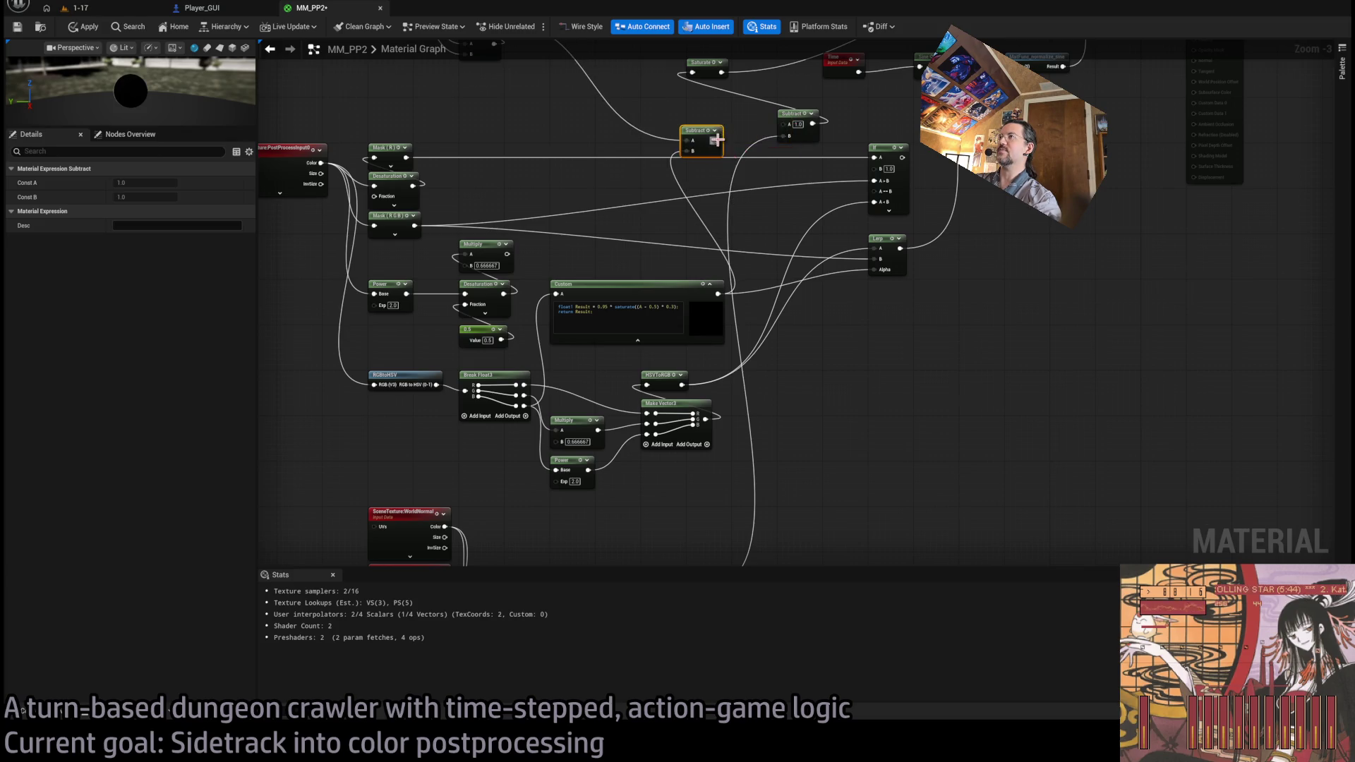
pyautogui.click(109, 8)
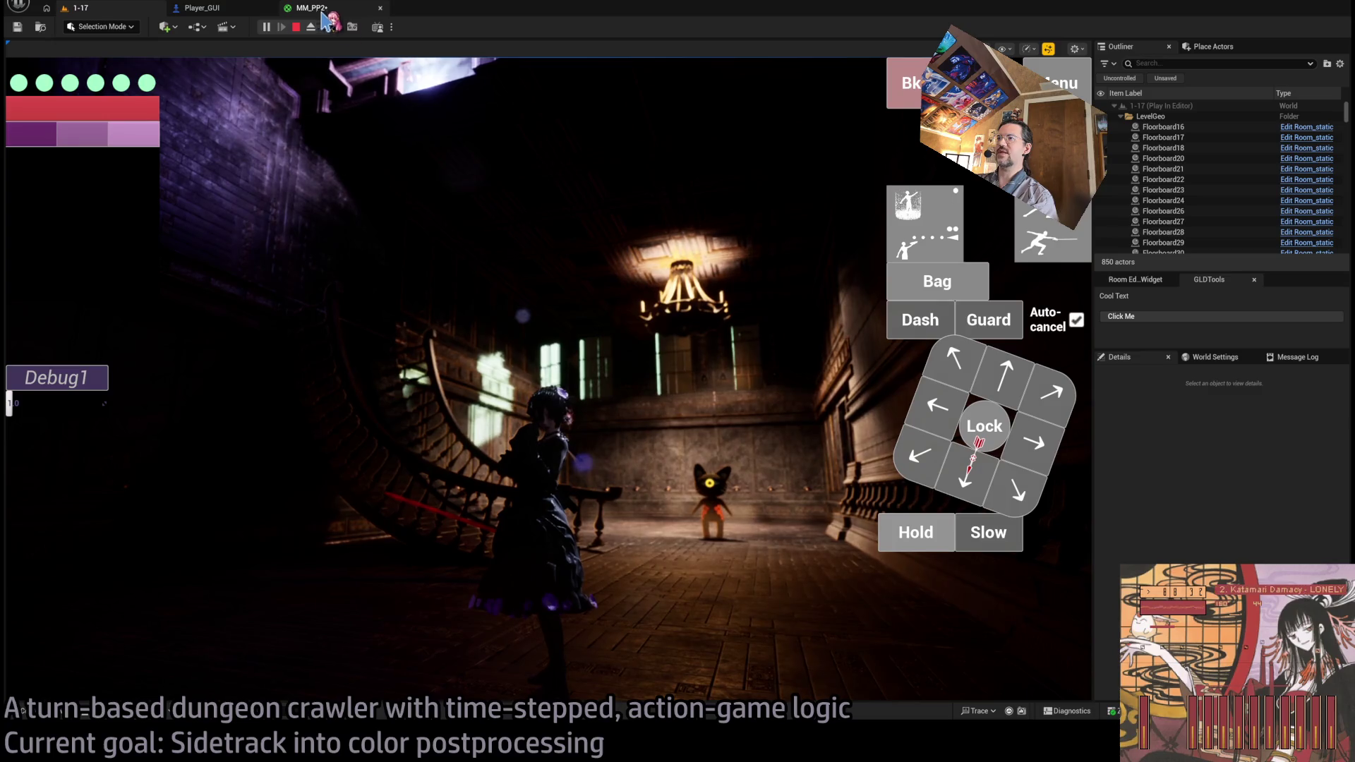
pyautogui.click(592, 365)
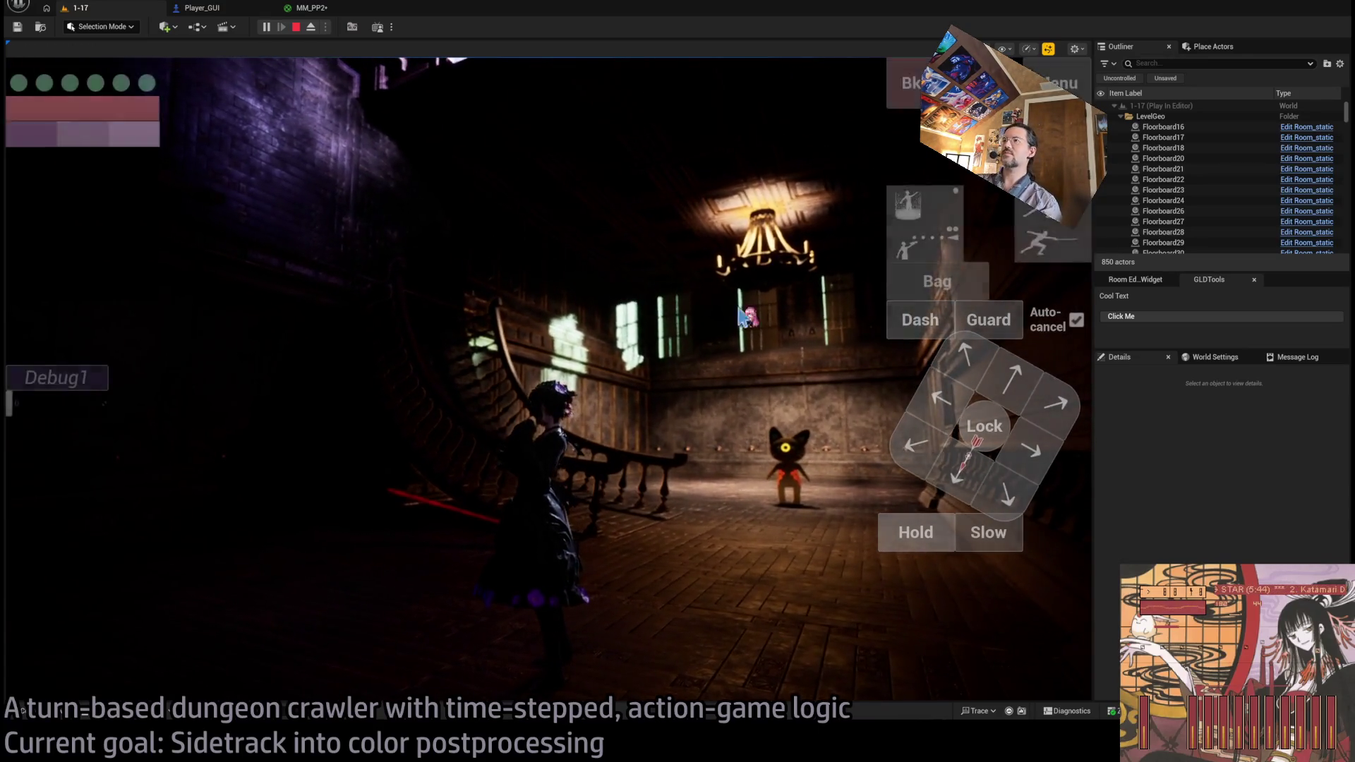
pyautogui.hotkey('shift', 'F1')
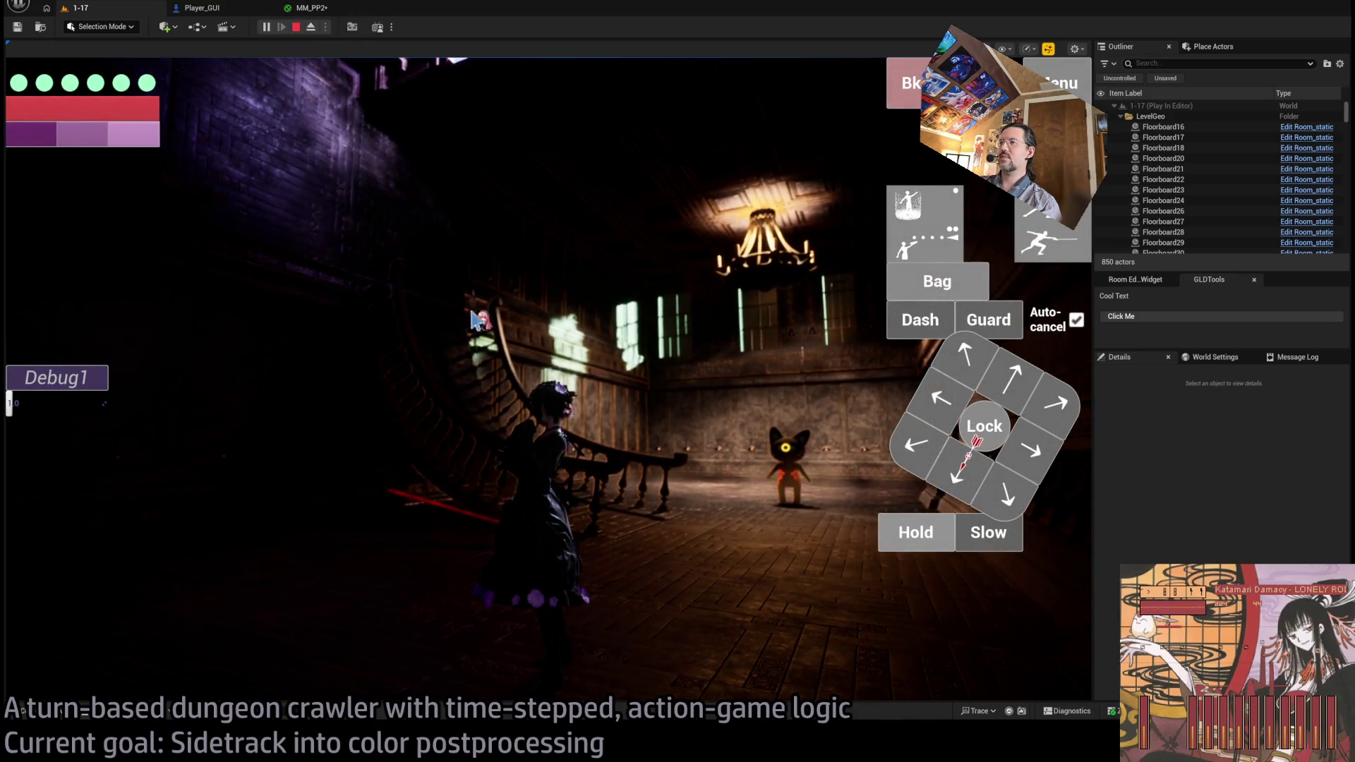
pyautogui.click(314, 8)
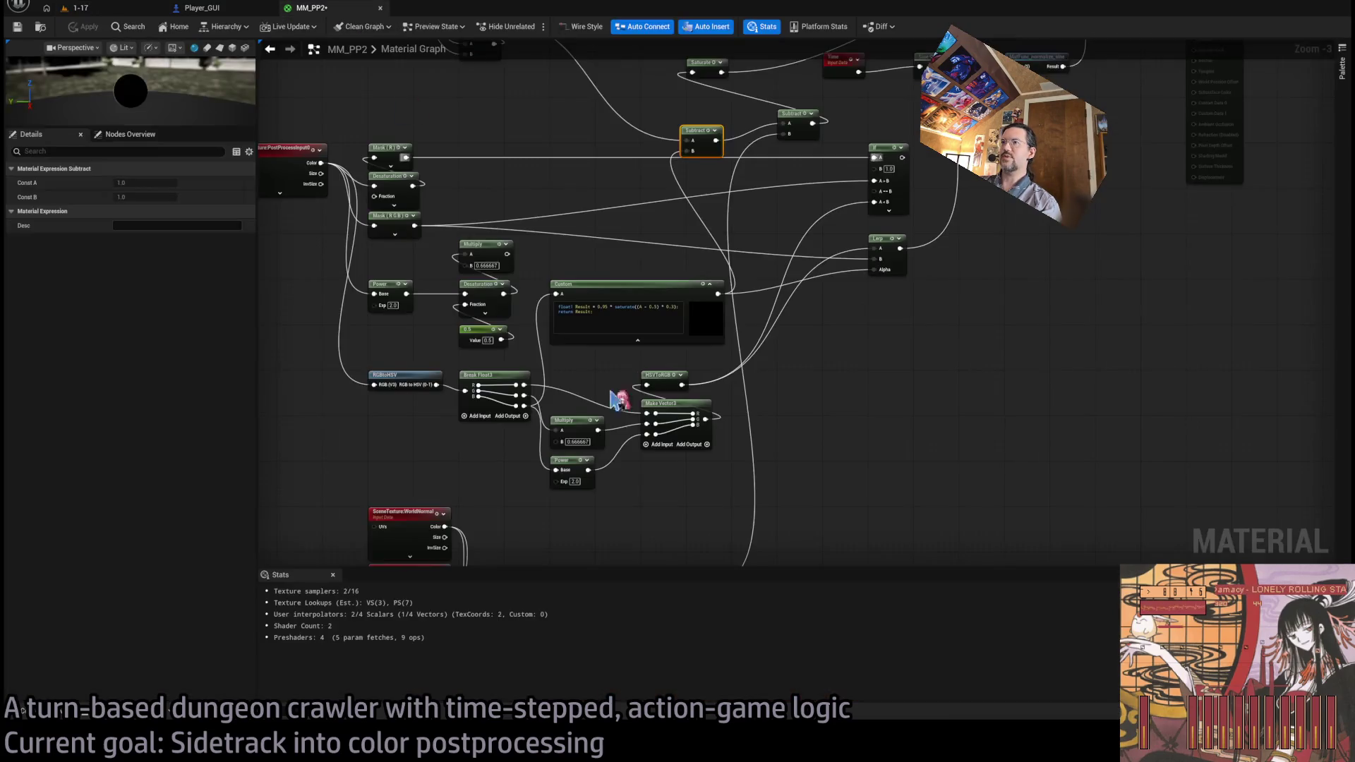
# - Add a Multiply node fed by the 1-x output, set its value, and return to level 1-17
pyautogui.scroll(-3, 635, 395)
pyautogui.scroll(6, 748, 360)
pyautogui.moveTo(760, 350)
pyautogui.mouseDown()
pyautogui.moveTo(723, 387)
pyautogui.moveTo(757, 395)
pyautogui.mouseUp()
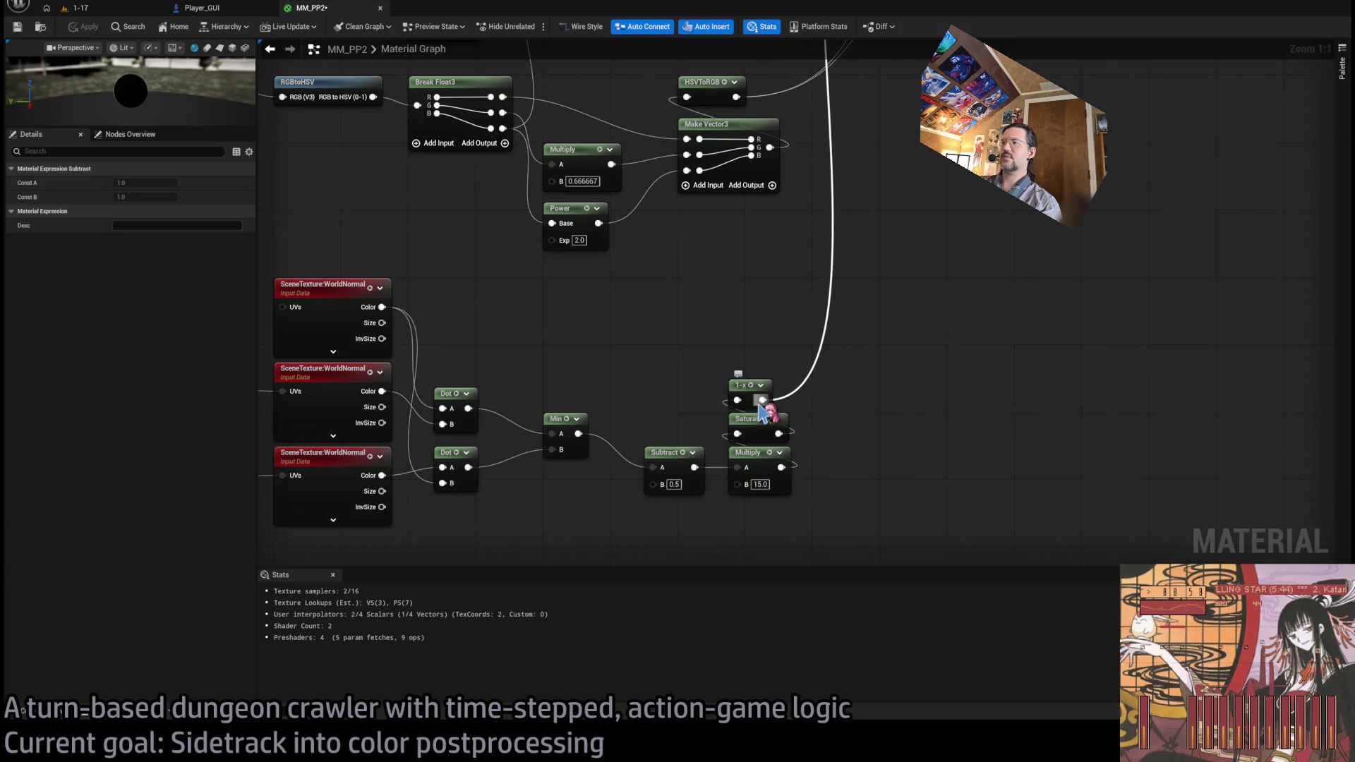
pyautogui.press('m')
pyautogui.moveTo(730, 330); pyautogui.dragTo(724, 322)
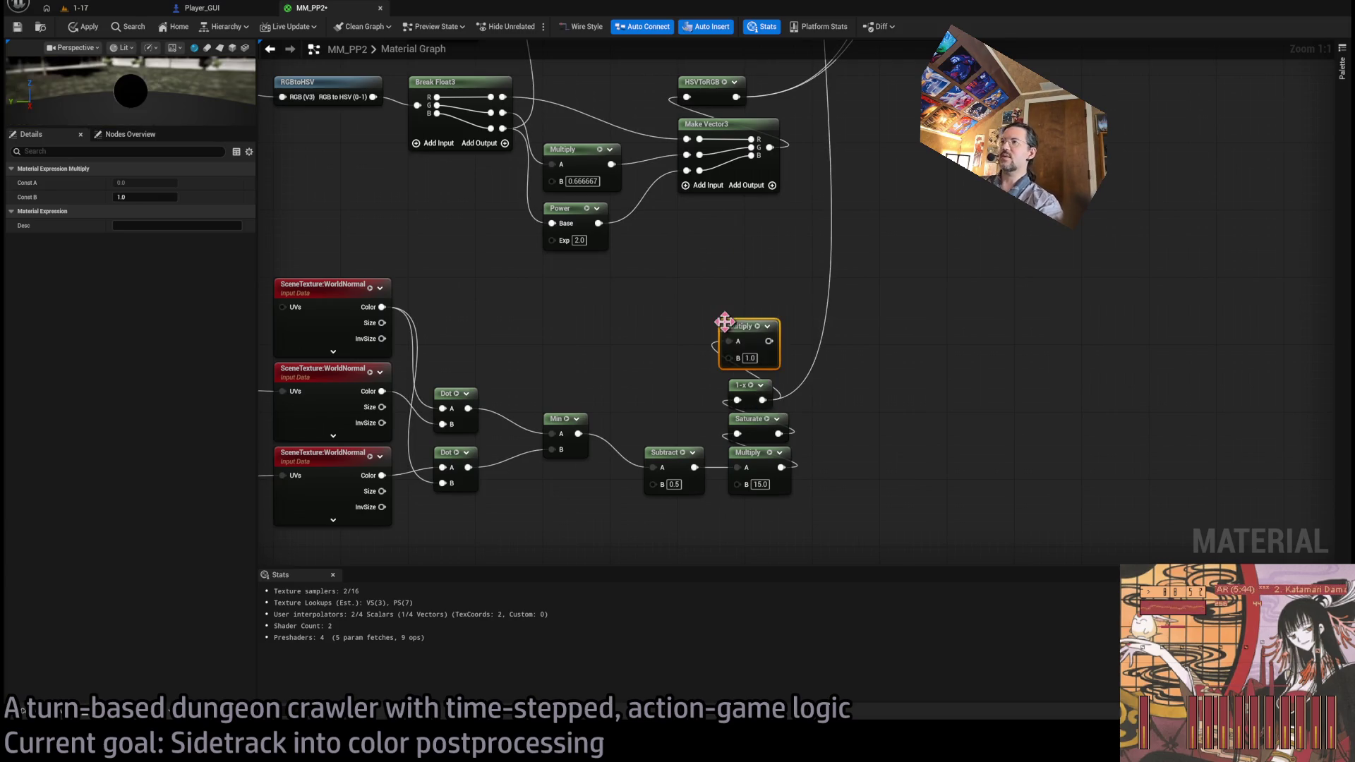
pyautogui.click(840, 394)
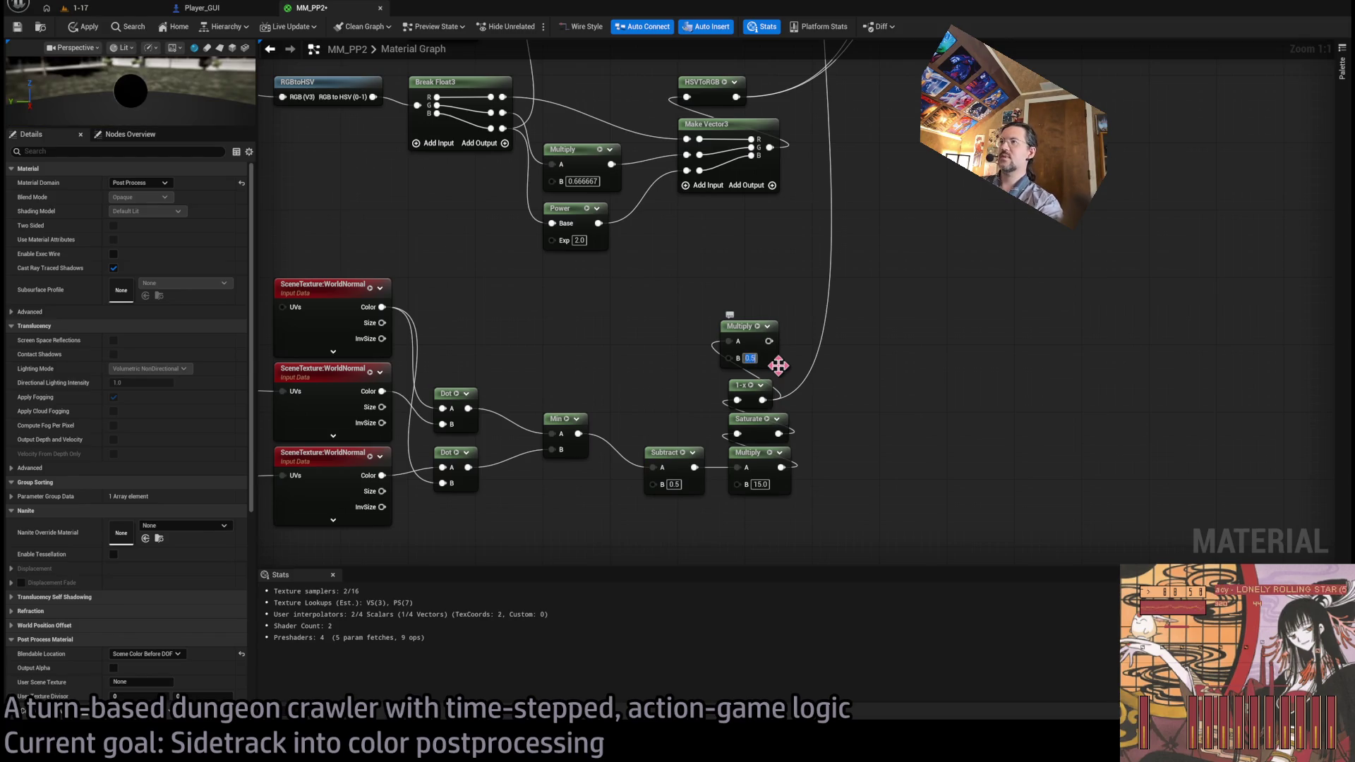
pyautogui.moveTo(776, 351); pyautogui.dragTo(851, 209)
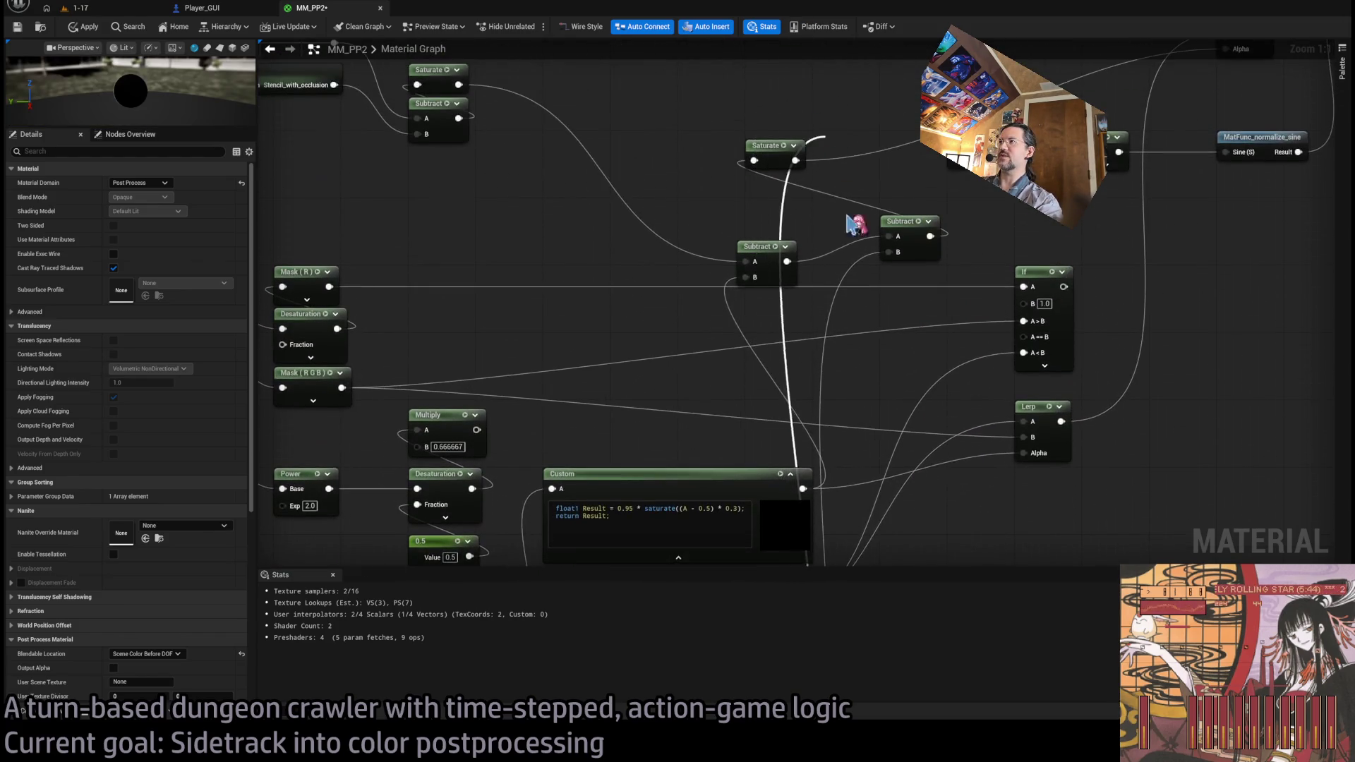
pyautogui.click(107, 10)
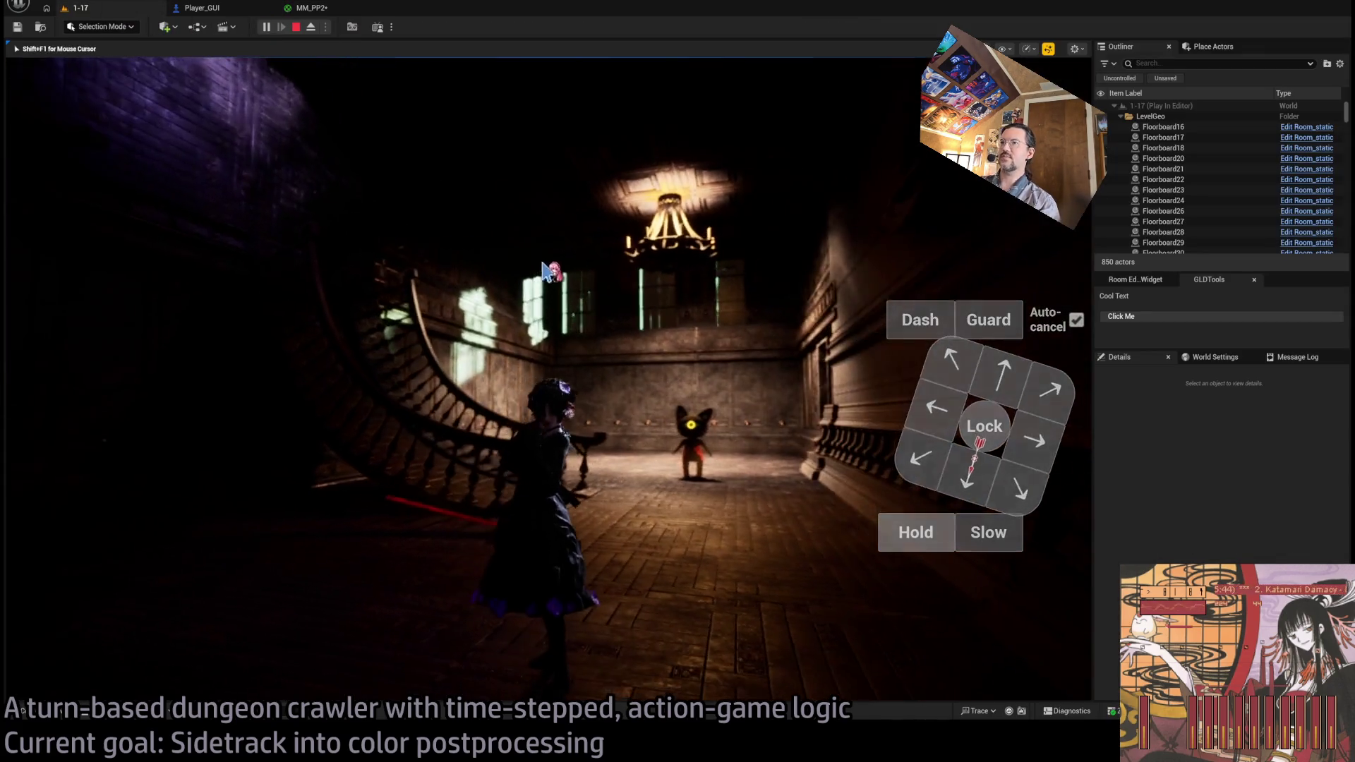
# - Swing the camera around the hall, play a turn and replay it
pyautogui.moveTo(524, 309)
pyautogui.mouseDown()
pyautogui.moveTo(690, 306)
pyautogui.moveTo(711, 318)
pyautogui.moveTo(554, 305)
pyautogui.moveTo(551, 248)
pyautogui.moveTo(580, 319)
pyautogui.mouseUp()
pyautogui.click(956, 381)
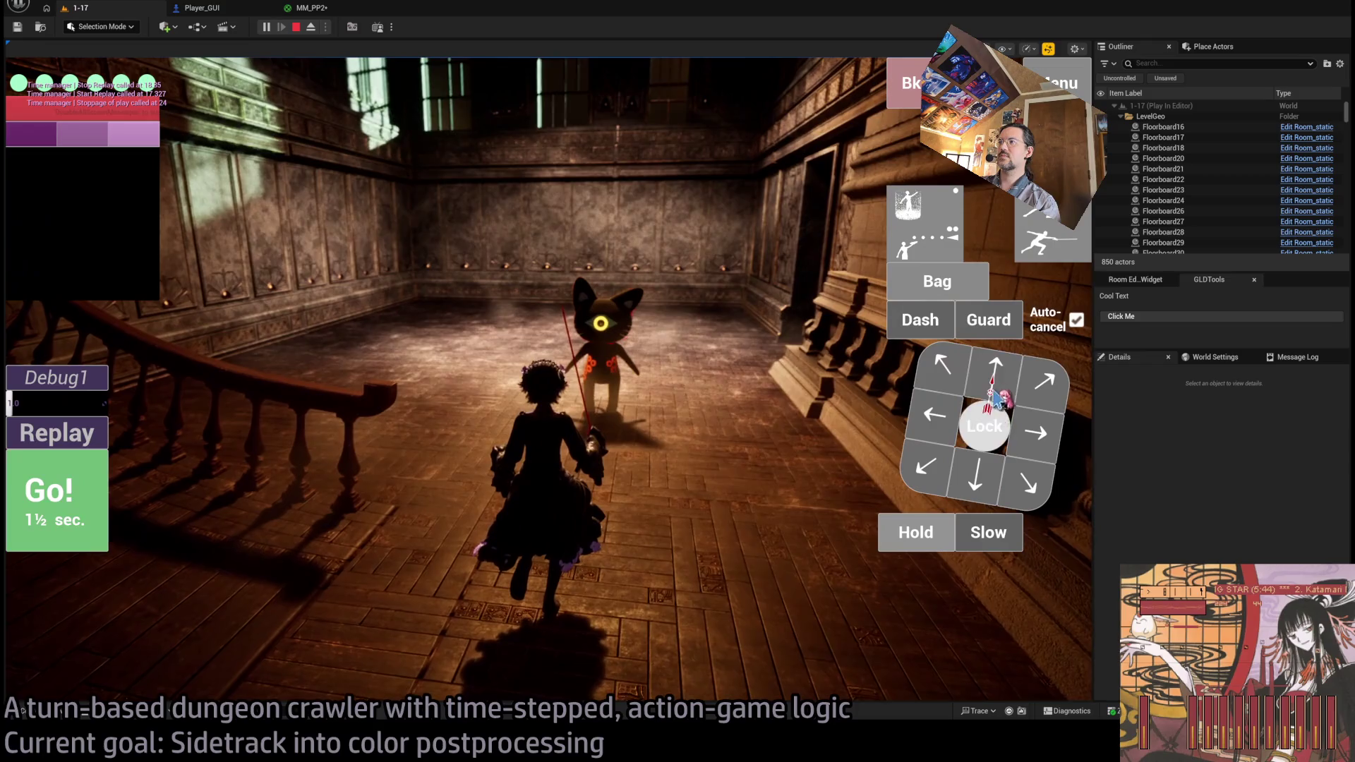
pyautogui.click(995, 391)
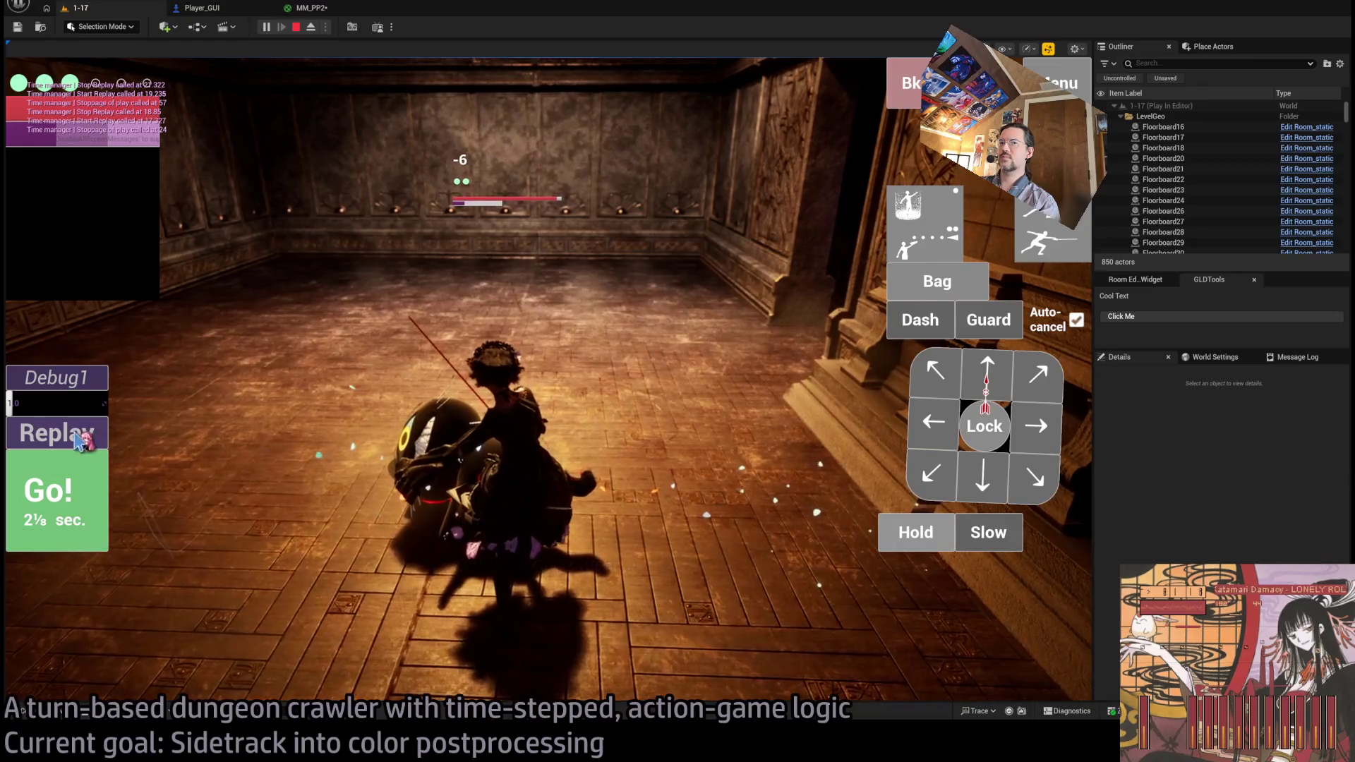
pyautogui.click(78, 433)
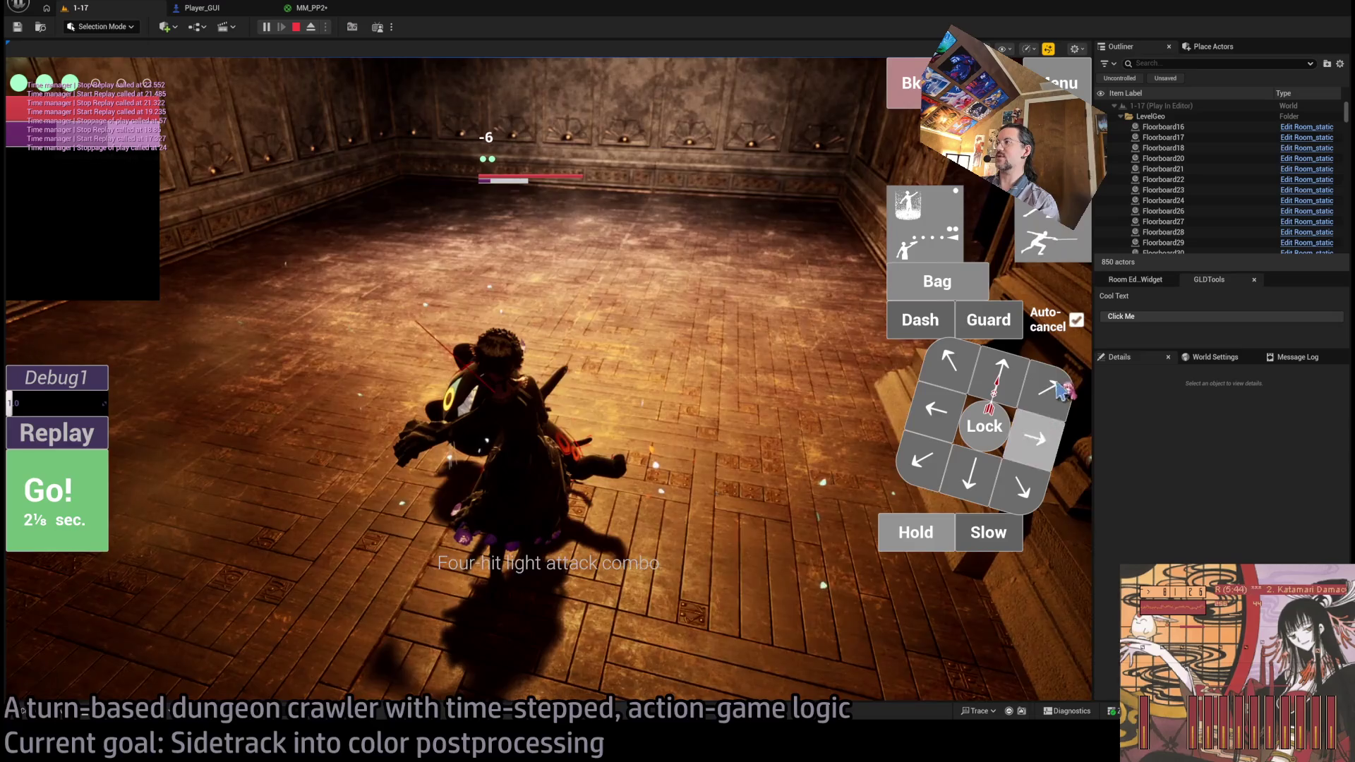
pyautogui.click(44, 496)
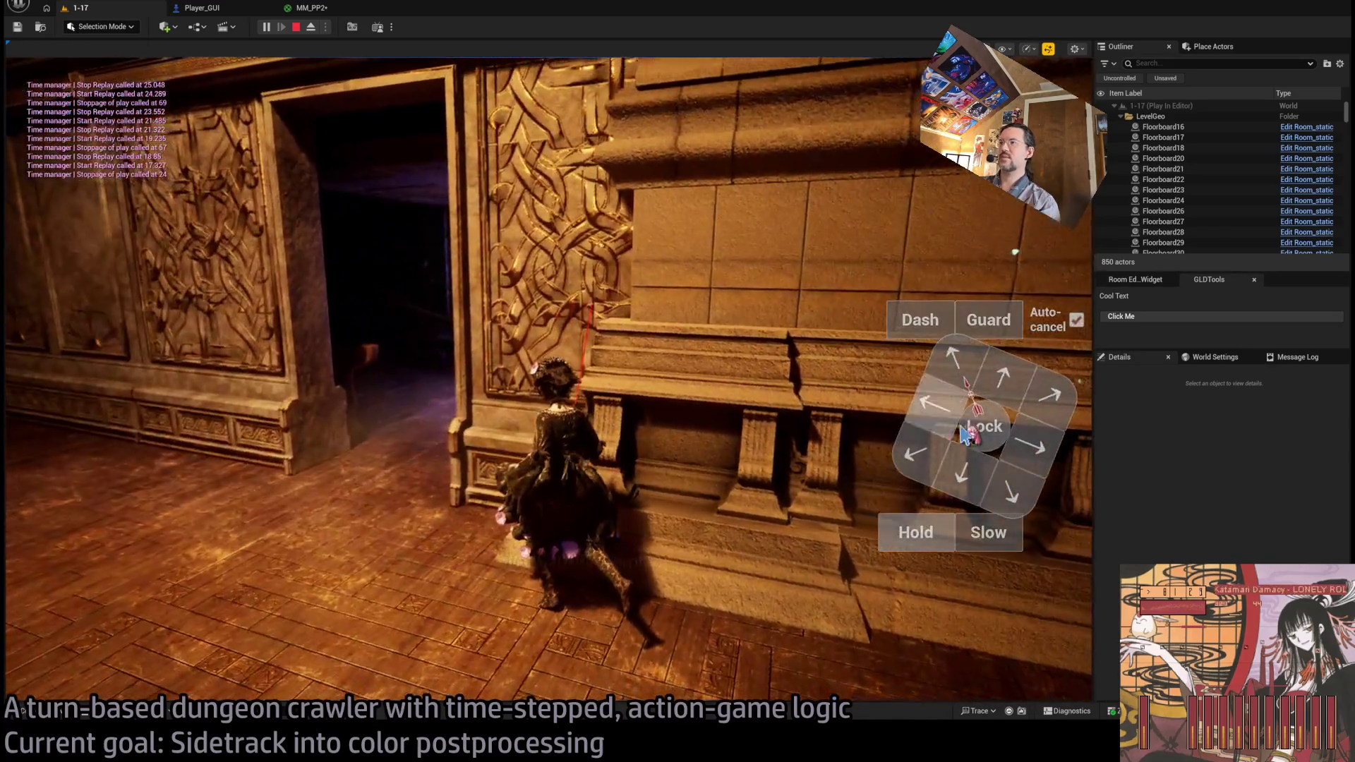
# - Queue moves toward the staircase, play into the next room, then return to MM_PP2
pyautogui.click(964, 434)
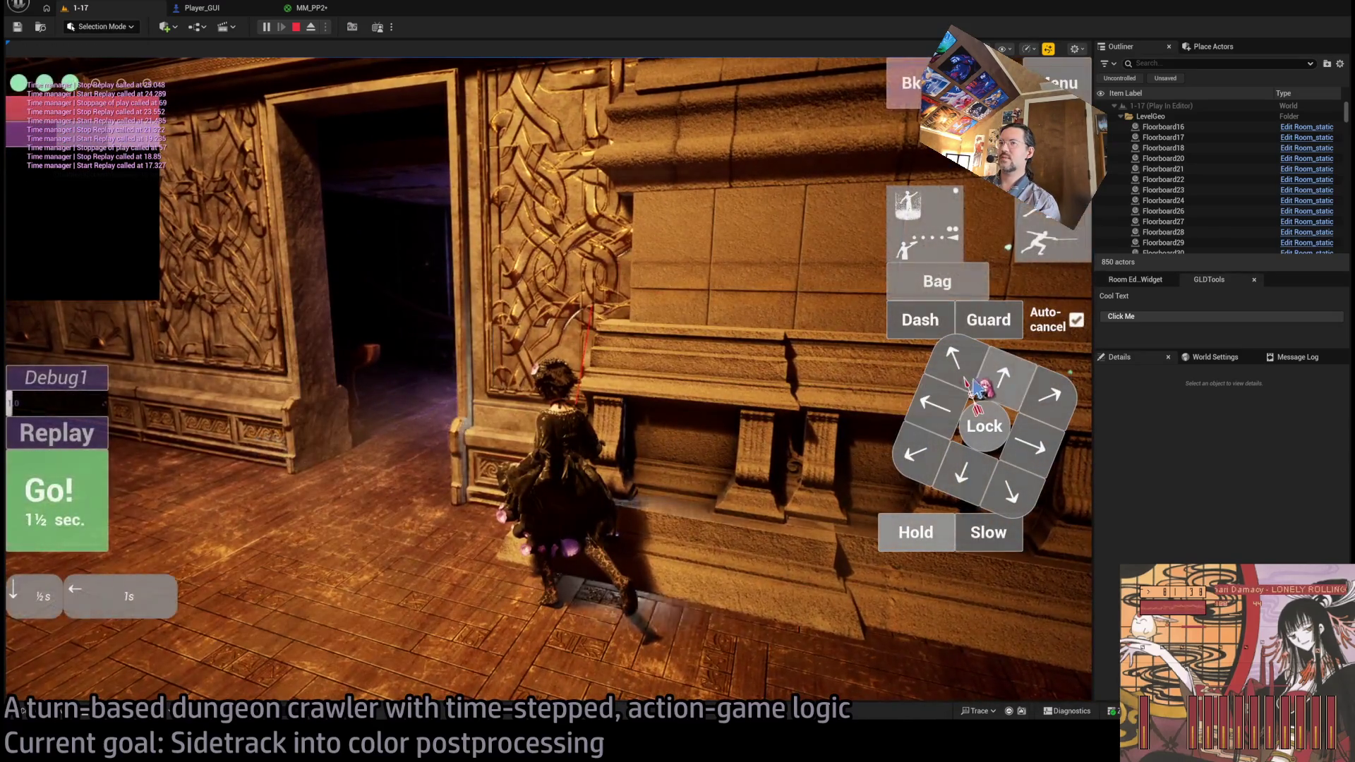
pyautogui.click(44, 496)
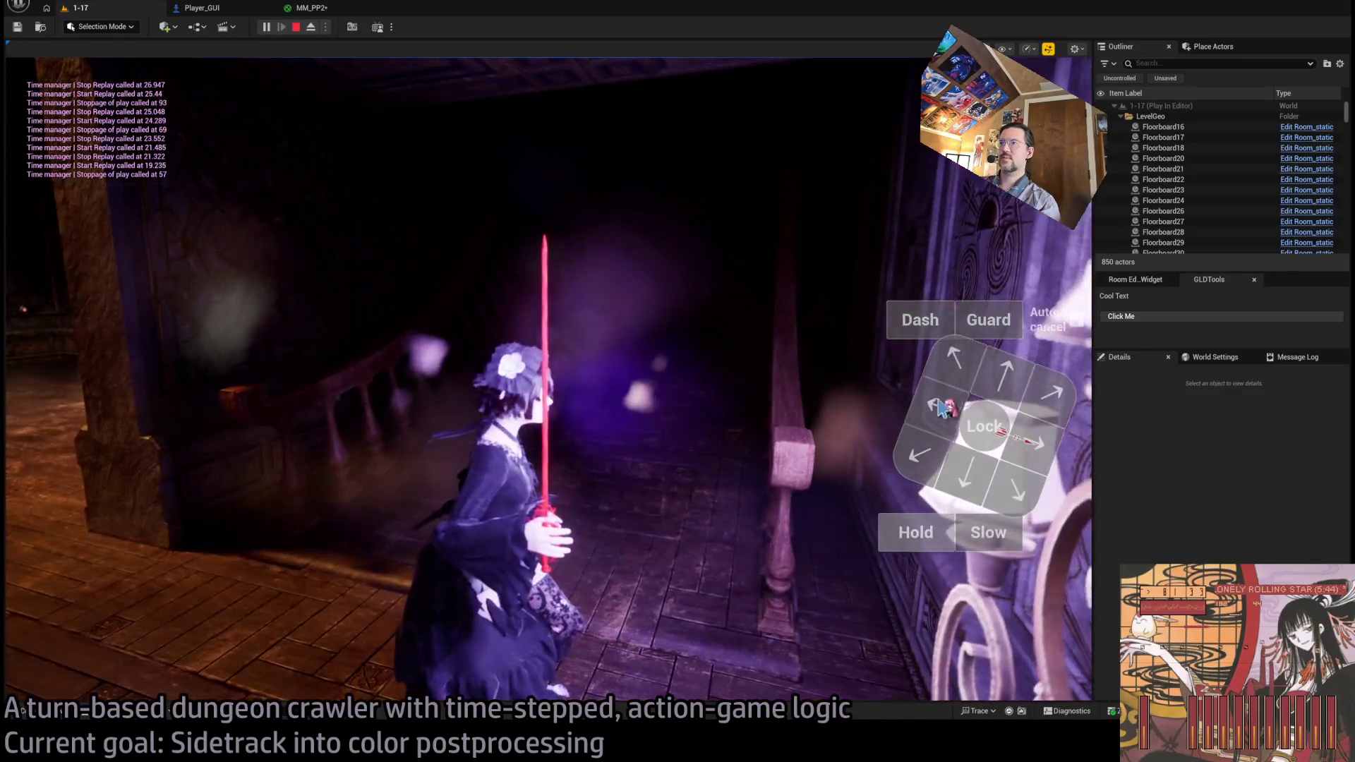
pyautogui.click(939, 408)
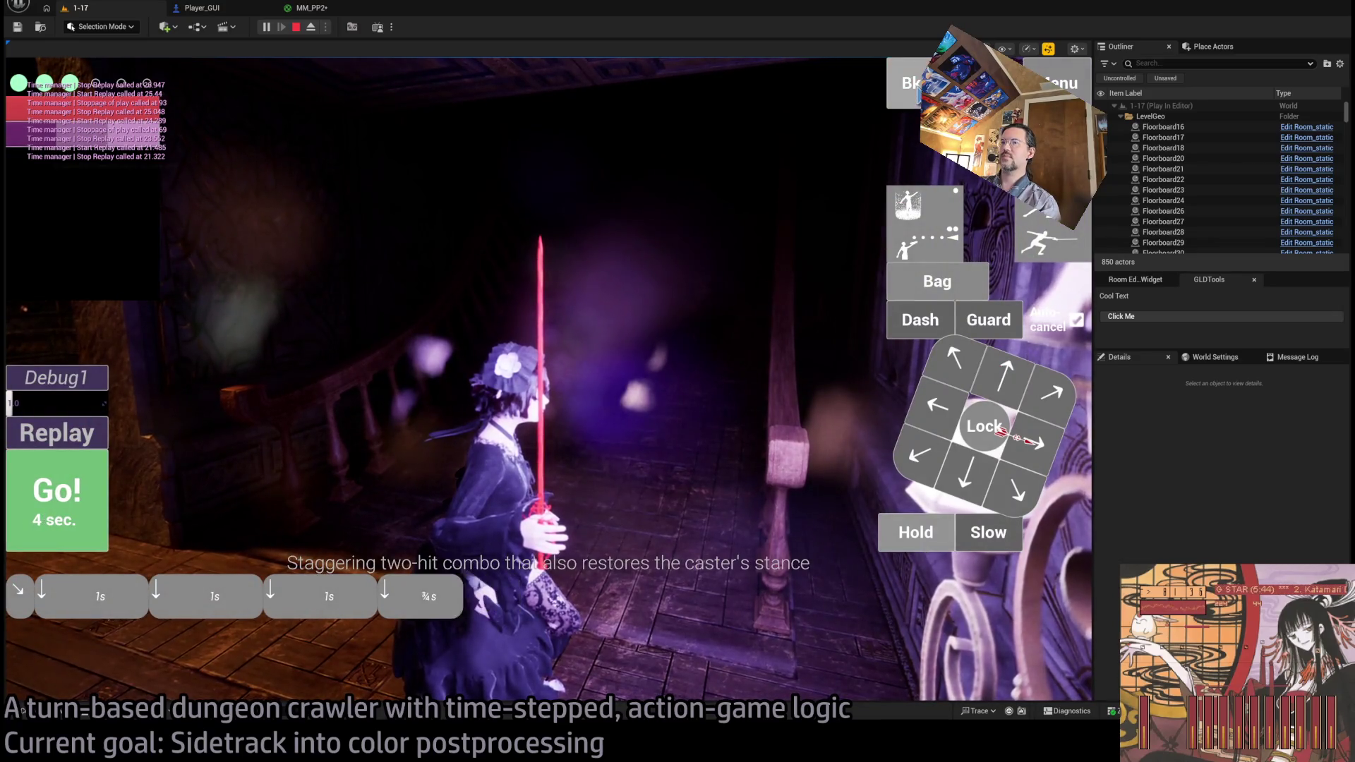
pyautogui.click(48, 528)
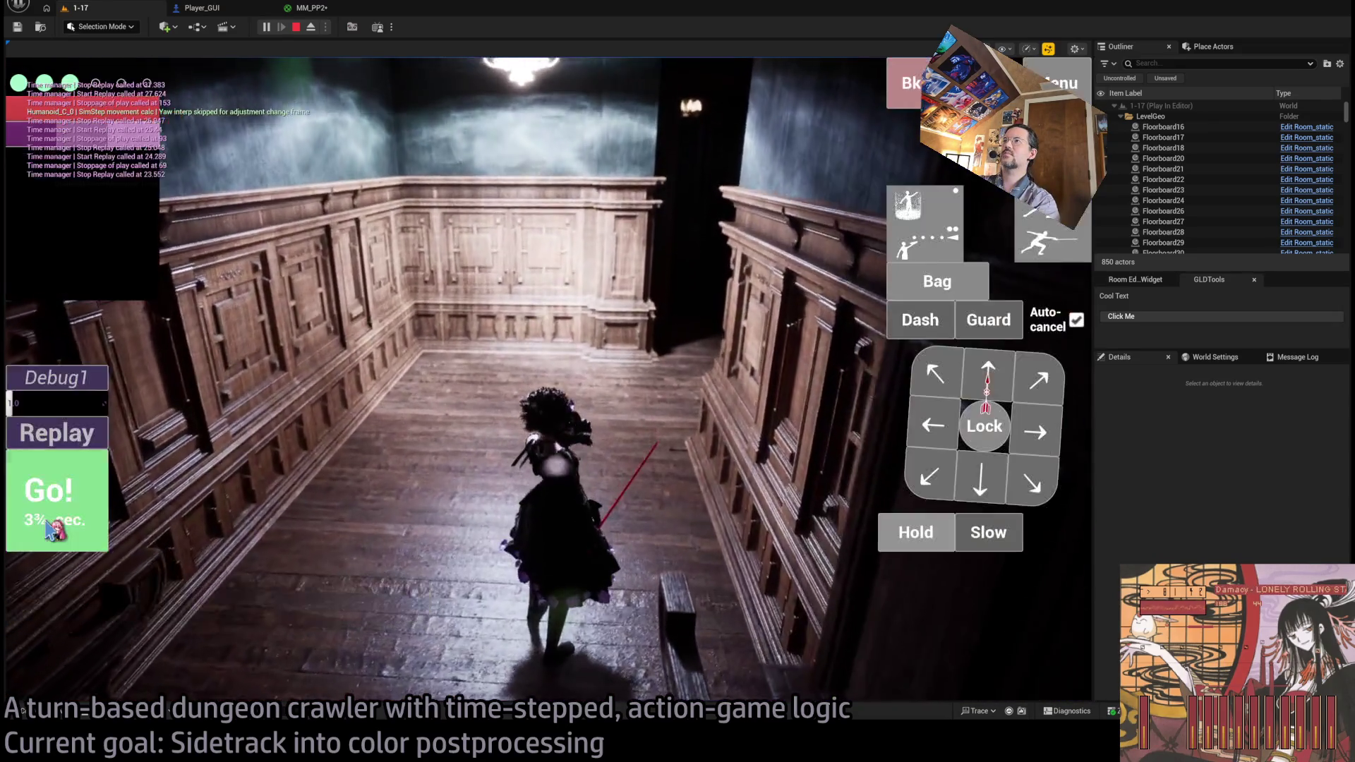
pyautogui.click(85, 523)
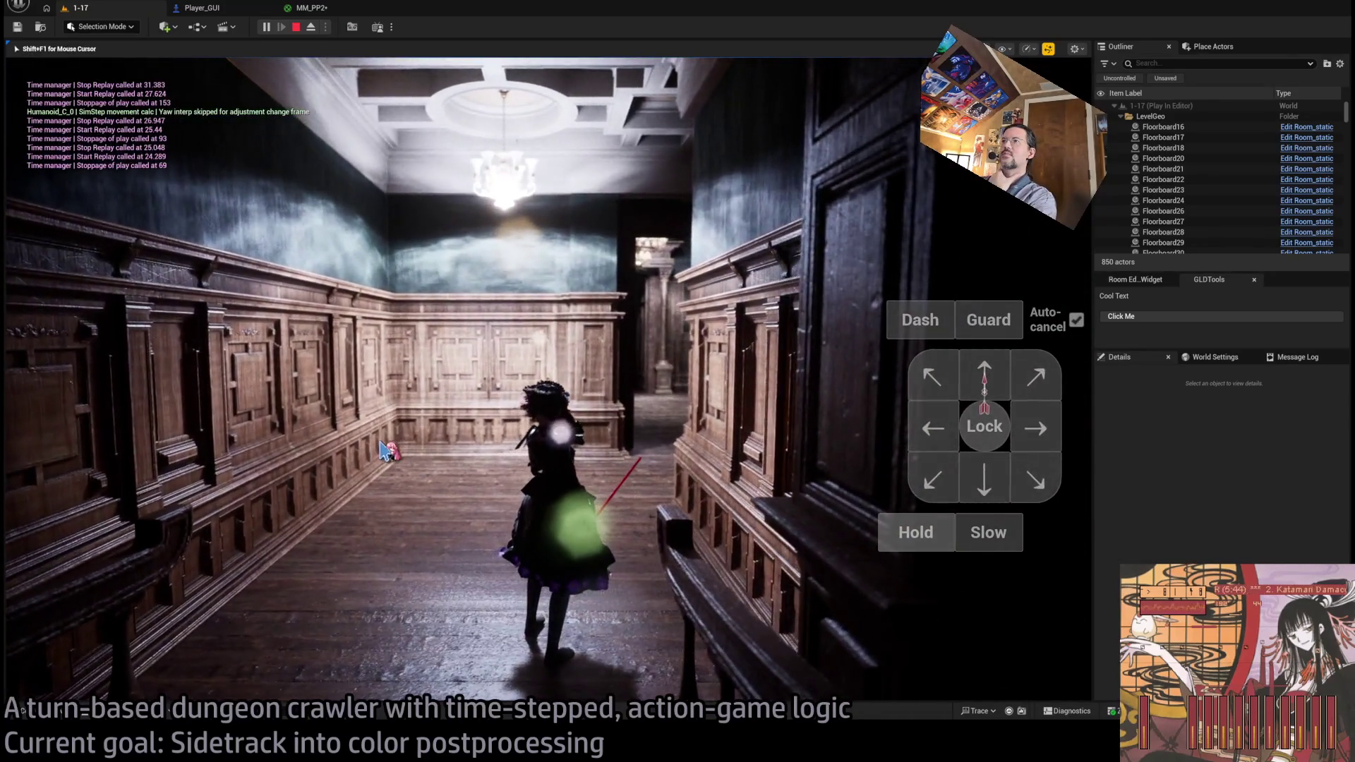
pyautogui.hotkey('shift', 'F1')
pyautogui.click(319, 11)
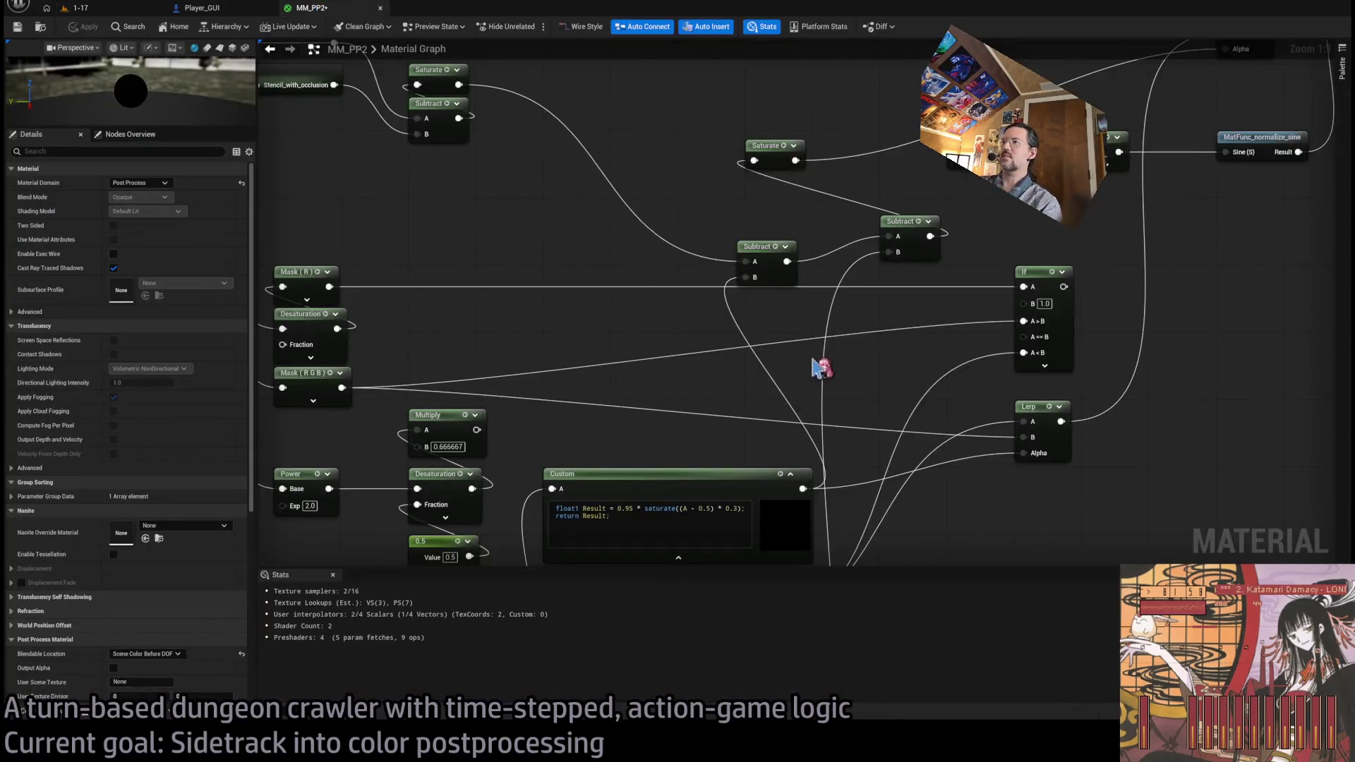
# - Tilt the game camera toward the floor to inspect the depth mask preview
pyautogui.scroll(3, 698, 342)
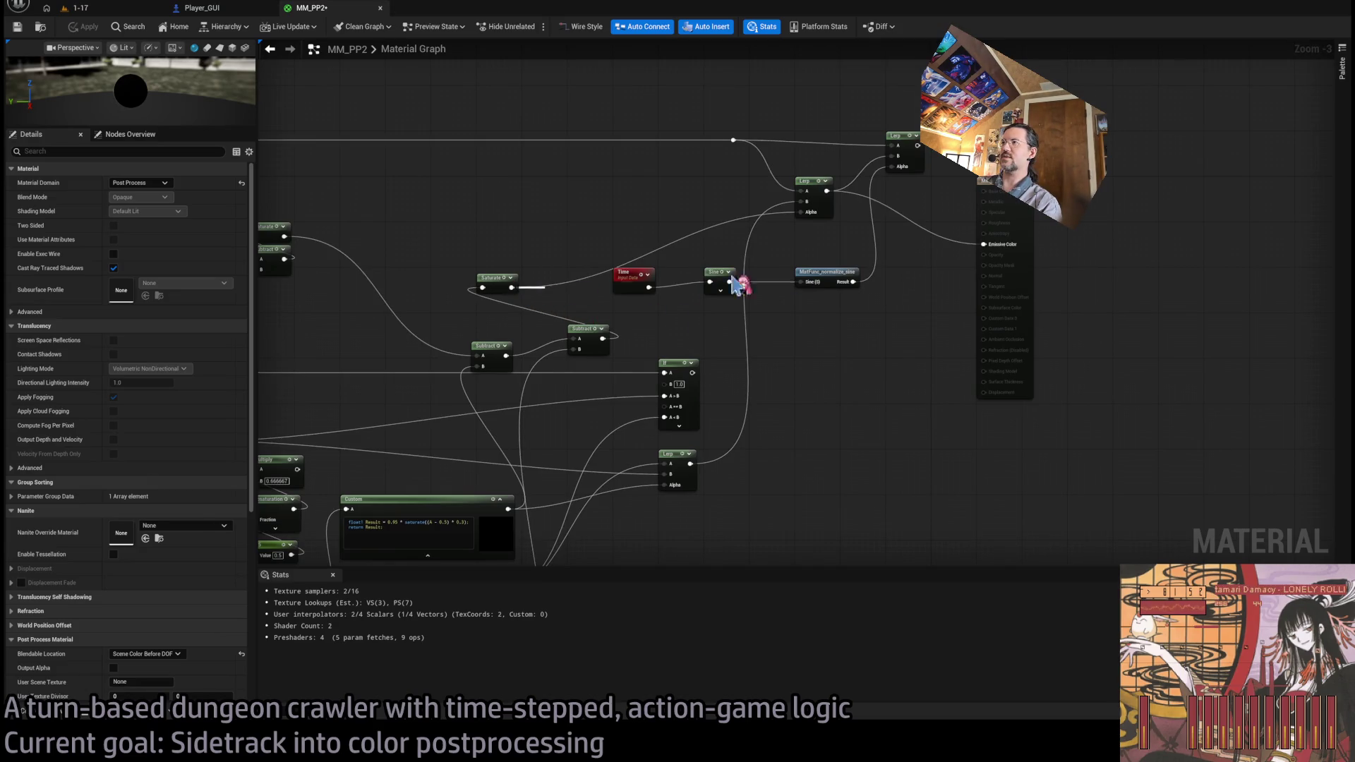
pyautogui.click(90, 9)
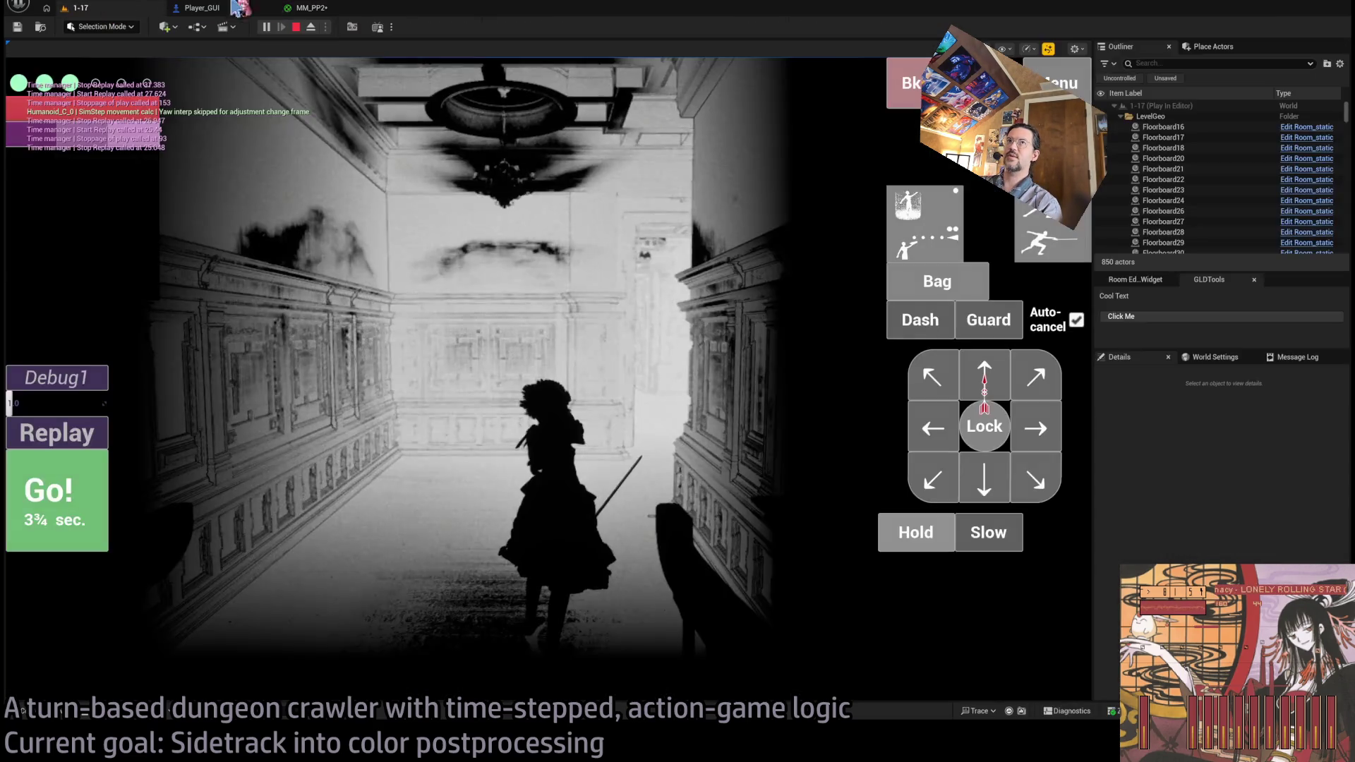
pyautogui.click(441, 201)
pyautogui.moveTo(453, 204)
pyautogui.mouseDown()
pyautogui.moveTo(369, 520)
pyautogui.moveTo(465, 495)
pyautogui.moveTo(487, 357)
pyautogui.moveTo(502, 469)
pyautogui.moveTo(535, 487)
pyautogui.moveTo(551, 321)
pyautogui.moveTo(569, 478)
pyautogui.moveTo(553, 379)
pyautogui.moveTo(355, 206)
pyautogui.mouseUp()
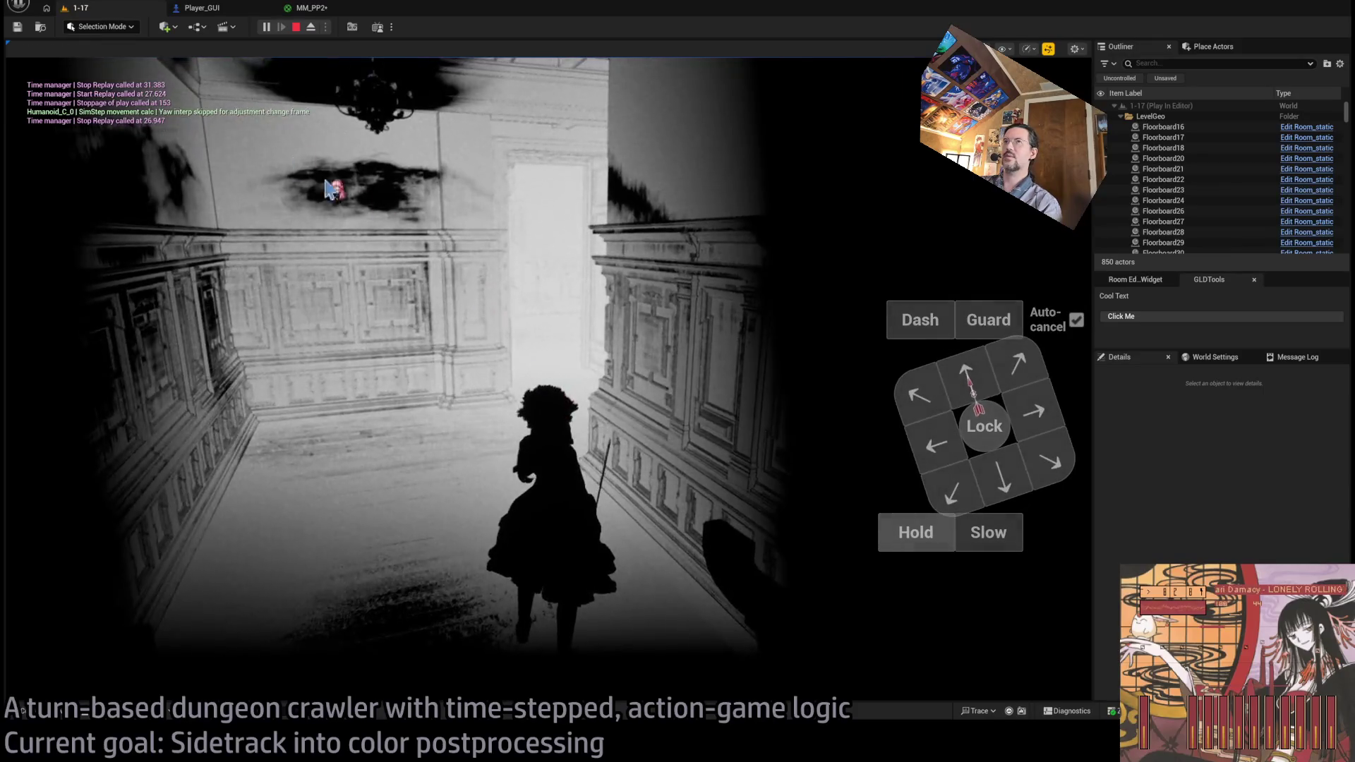
pyautogui.hotkey('ctrl', 'Tab')
# - Review the SceneColor, Depth and SceneTexture nodes and recheck the output in the running game
pyautogui.moveTo(848, 305)
pyautogui.mouseDown()
pyautogui.moveTo(807, 384)
pyautogui.moveTo(771, 415)
pyautogui.moveTo(907, 317)
pyautogui.moveTo(597, 216)
pyautogui.mouseUp()
pyautogui.scroll(3, 597, 217)
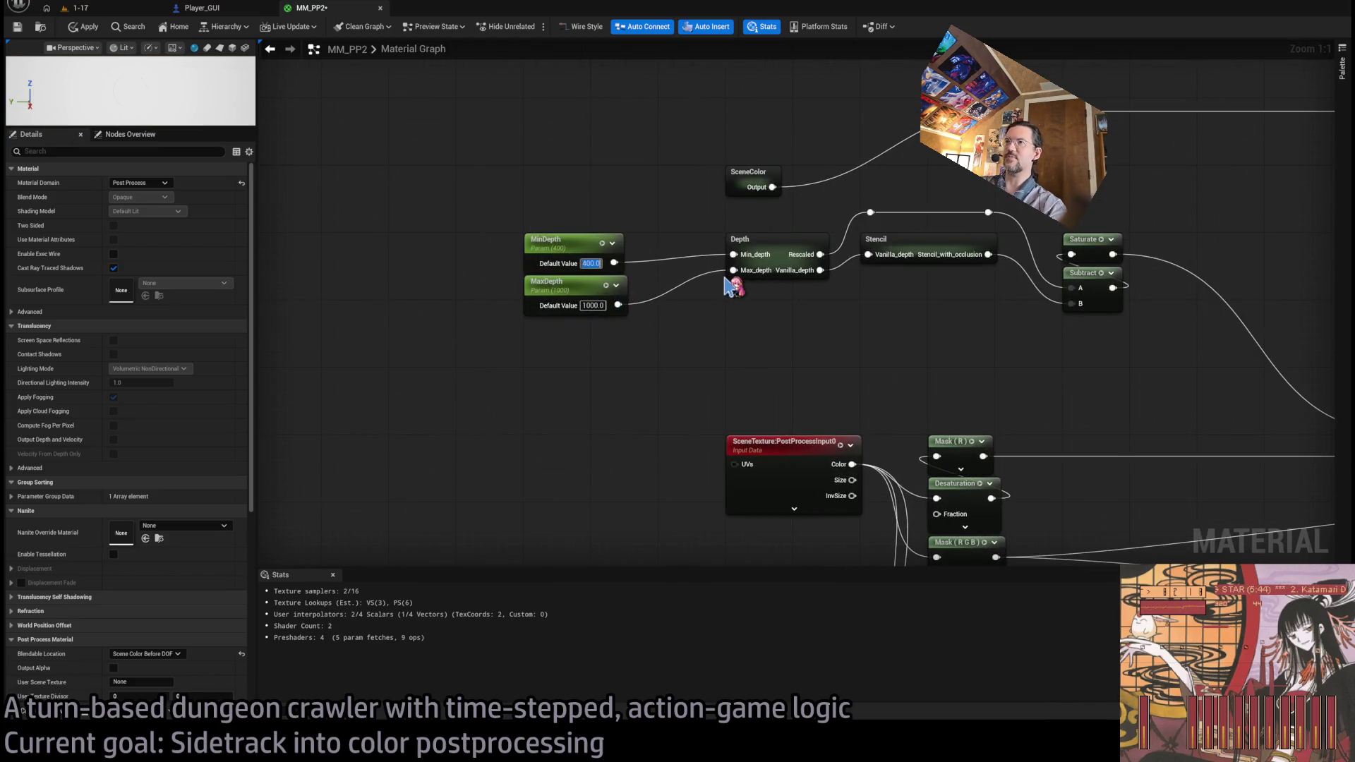
pyautogui.click(89, 10)
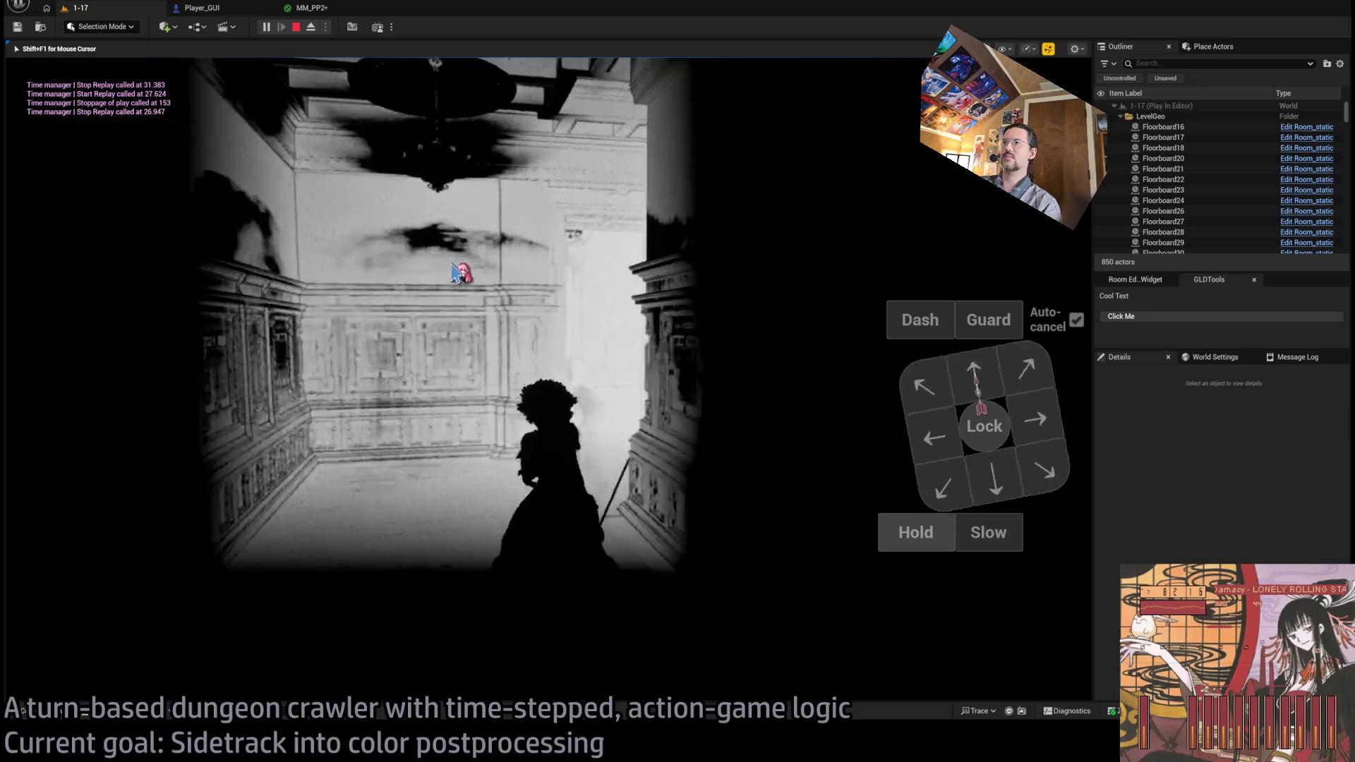
pyautogui.hotkey('ctrl', 'Tab')
pyautogui.scroll(-3, 734, 279)
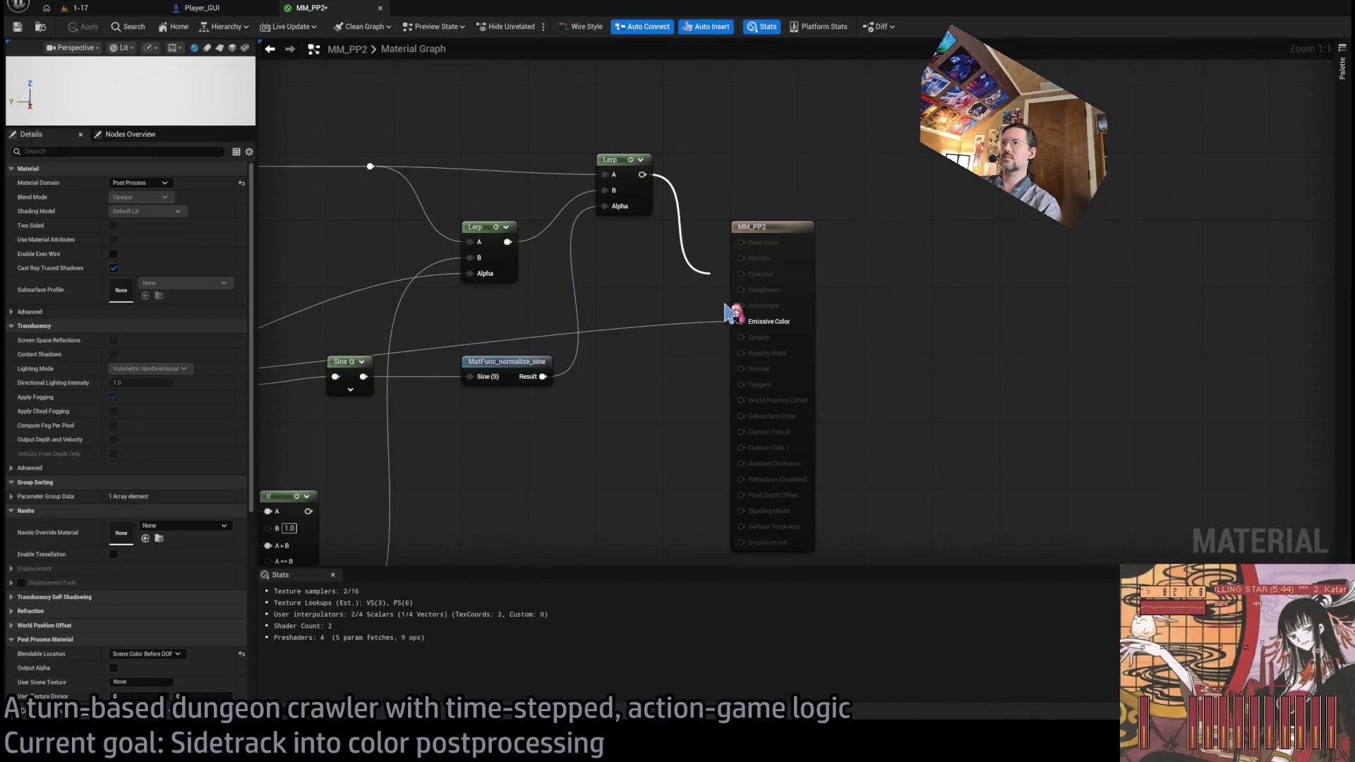
pyautogui.click(97, 10)
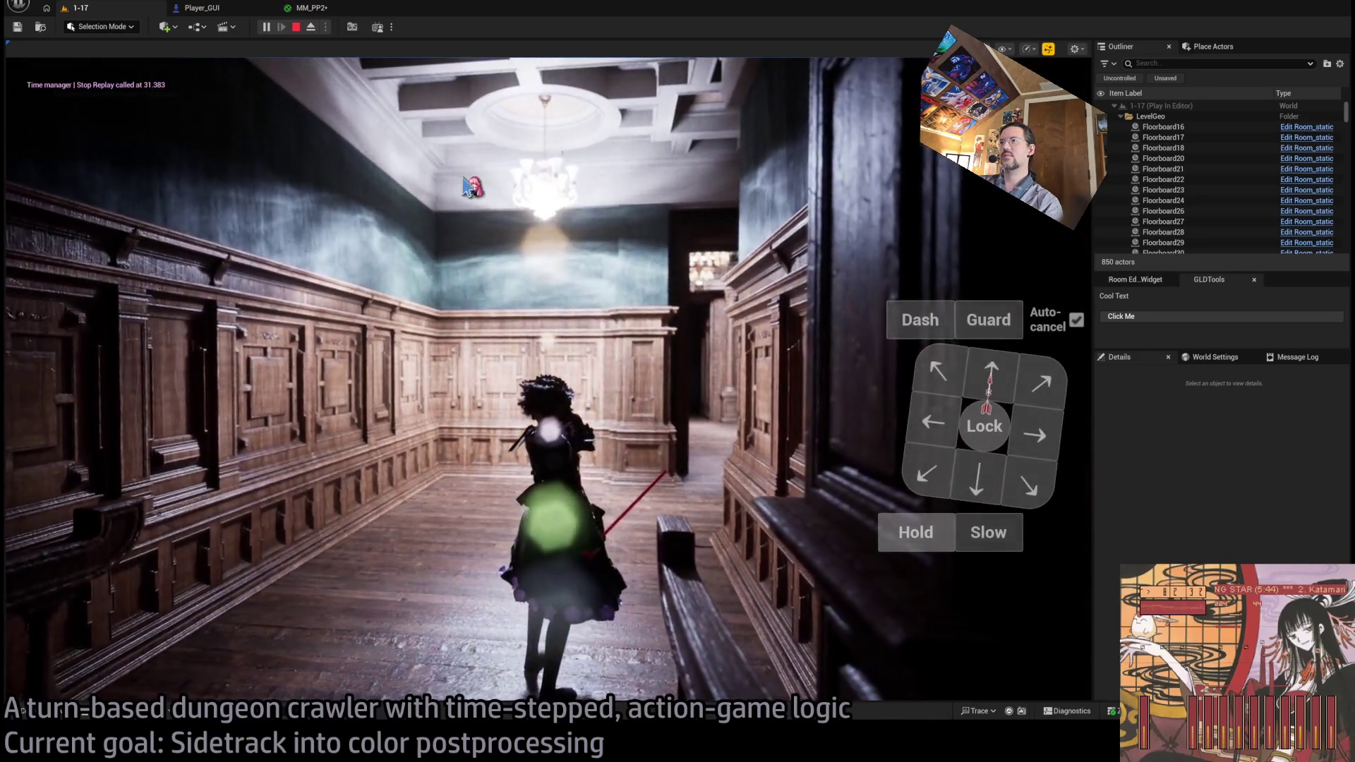
pyautogui.click(544, 214)
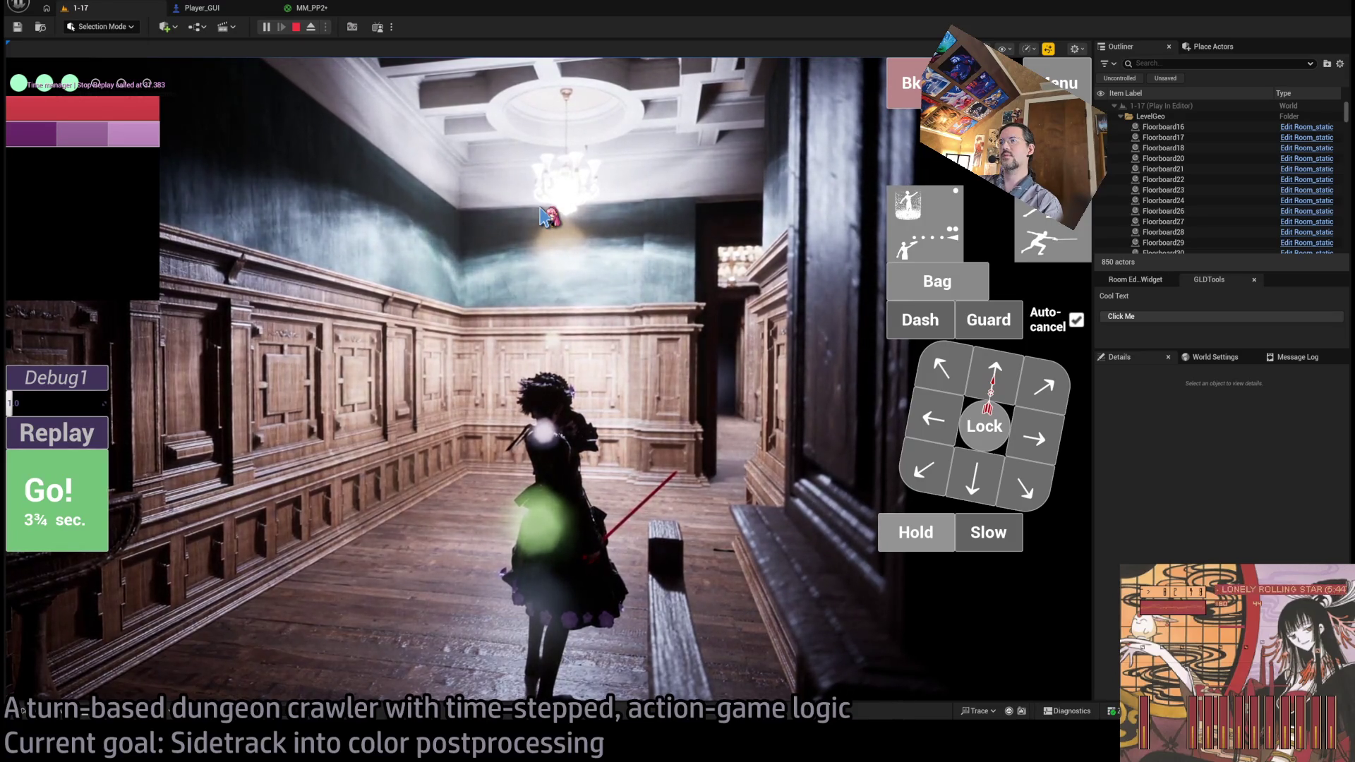
pyautogui.click(311, 8)
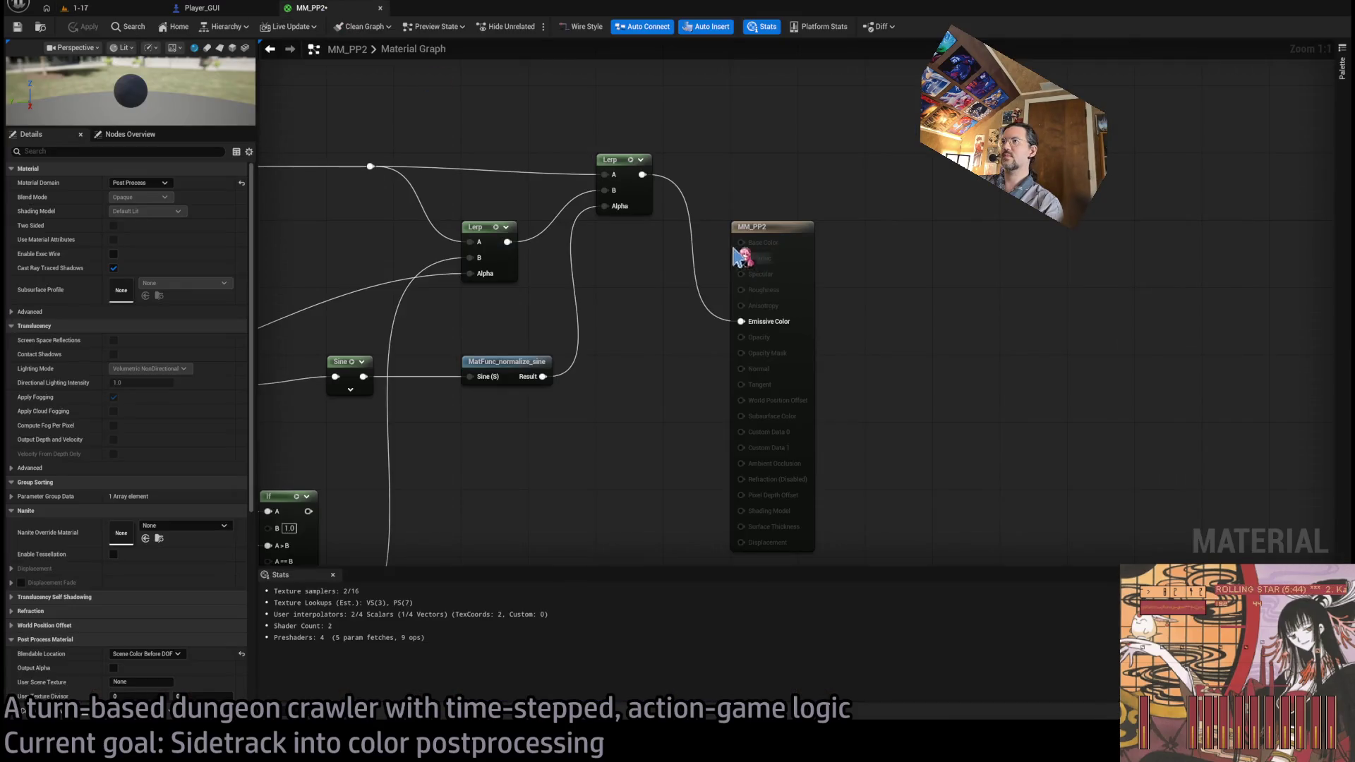
# - Line up the Subtract nodes and delete the If, Mask (R) and Desaturation nodes
pyautogui.scroll(-3, 624, 286)
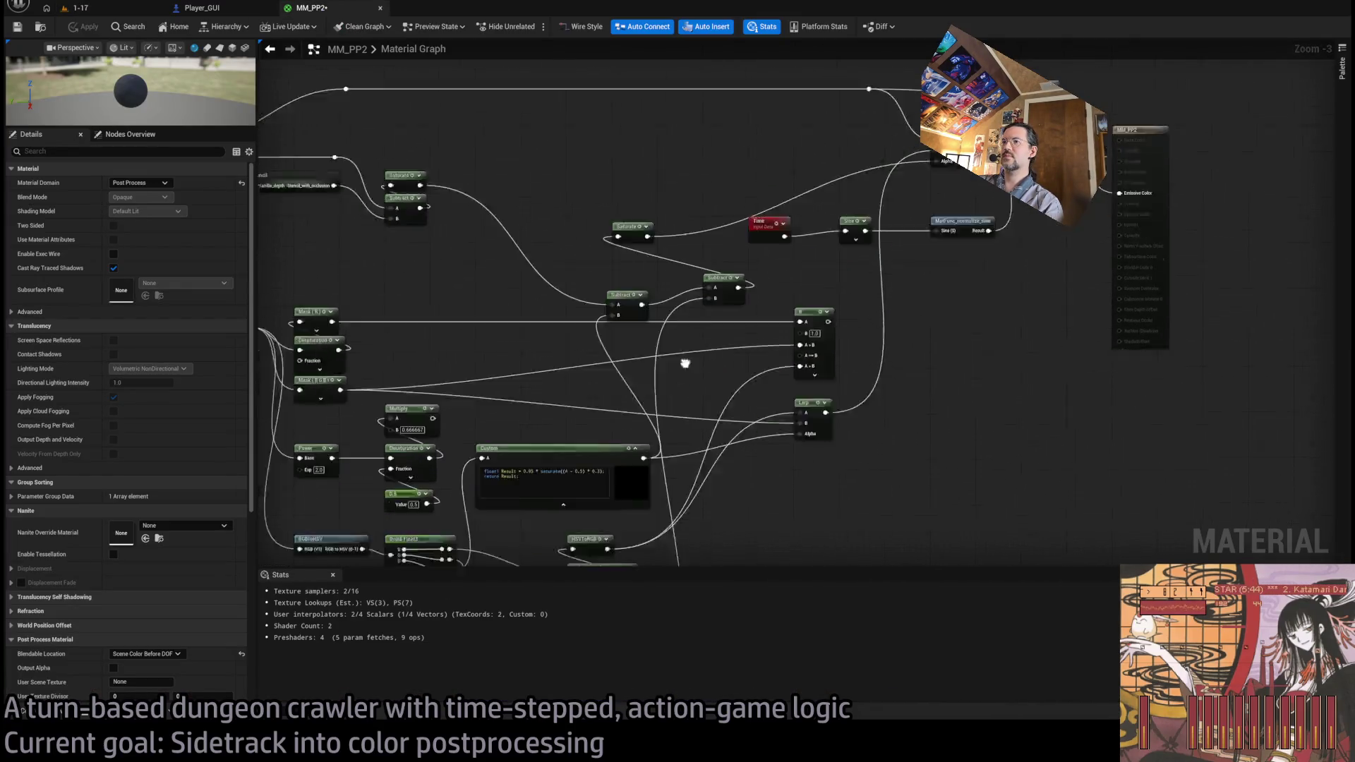
pyautogui.scroll(3, 808, 335)
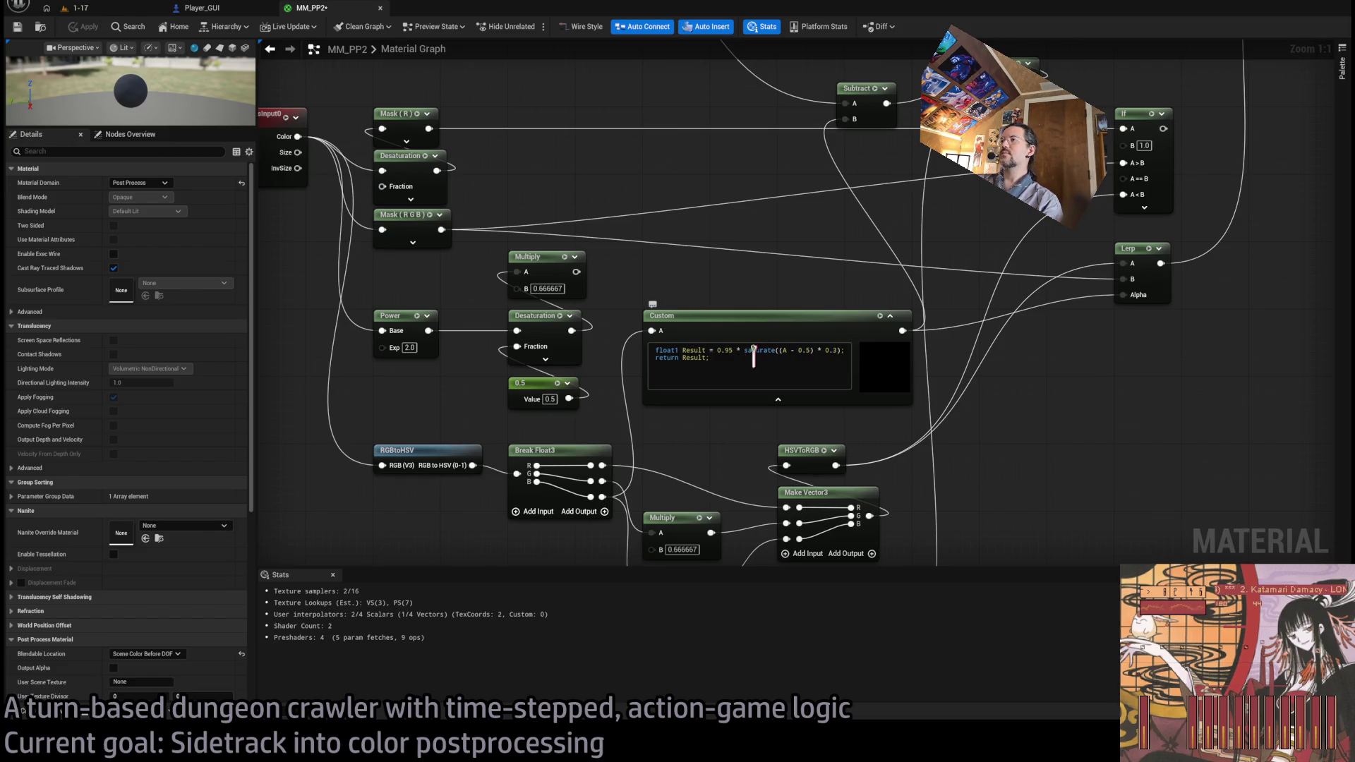
pyautogui.moveTo(797, 300)
pyautogui.mouseDown()
pyautogui.moveTo(726, 460)
pyautogui.moveTo(672, 417)
pyautogui.moveTo(717, 409)
pyautogui.moveTo(734, 272)
pyautogui.moveTo(923, 427)
pyautogui.moveTo(411, 369)
pyautogui.mouseUp()
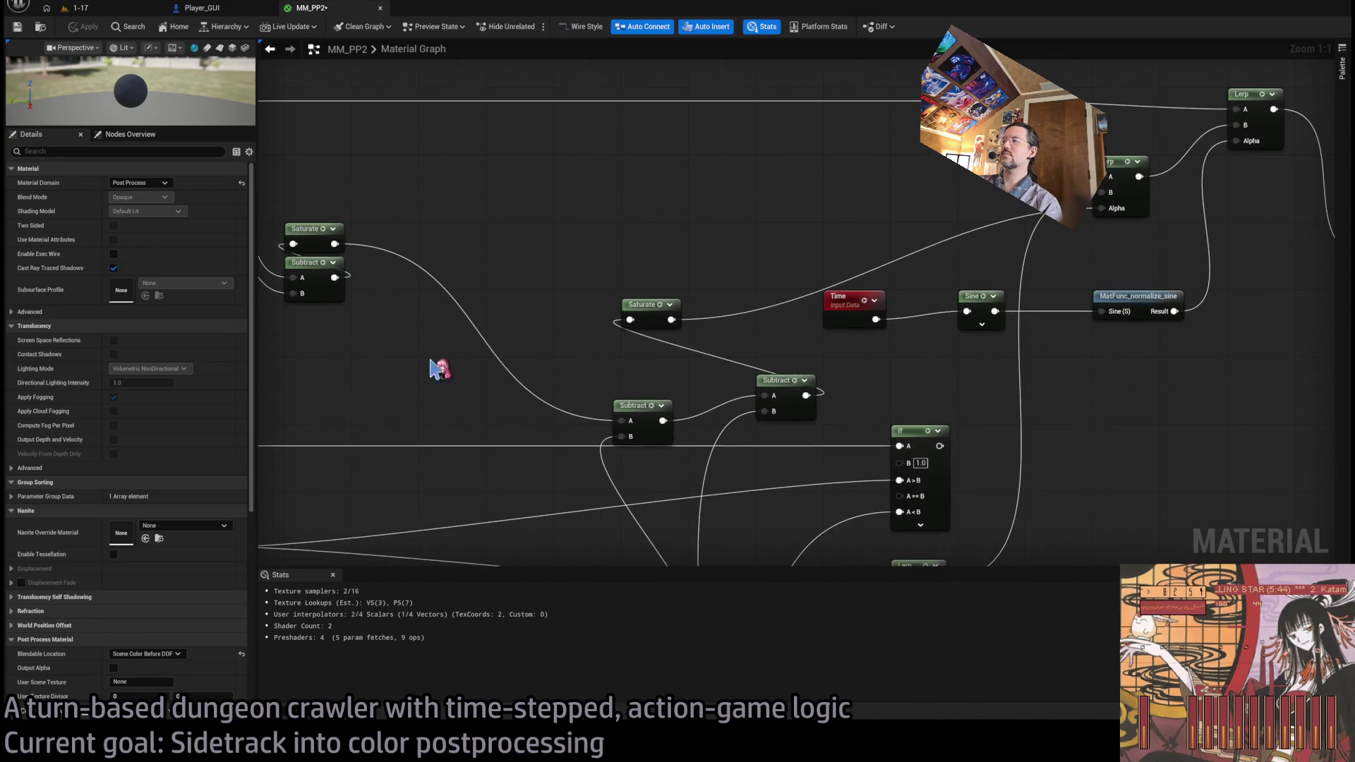
pyautogui.scroll(-1, 681, 346)
pyautogui.moveTo(705, 364)
pyautogui.mouseDown()
pyautogui.moveTo(716, 289)
pyautogui.moveTo(663, 266)
pyautogui.moveTo(573, 259)
pyautogui.moveTo(717, 265)
pyautogui.moveTo(599, 272)
pyautogui.moveTo(606, 252)
pyautogui.mouseUp()
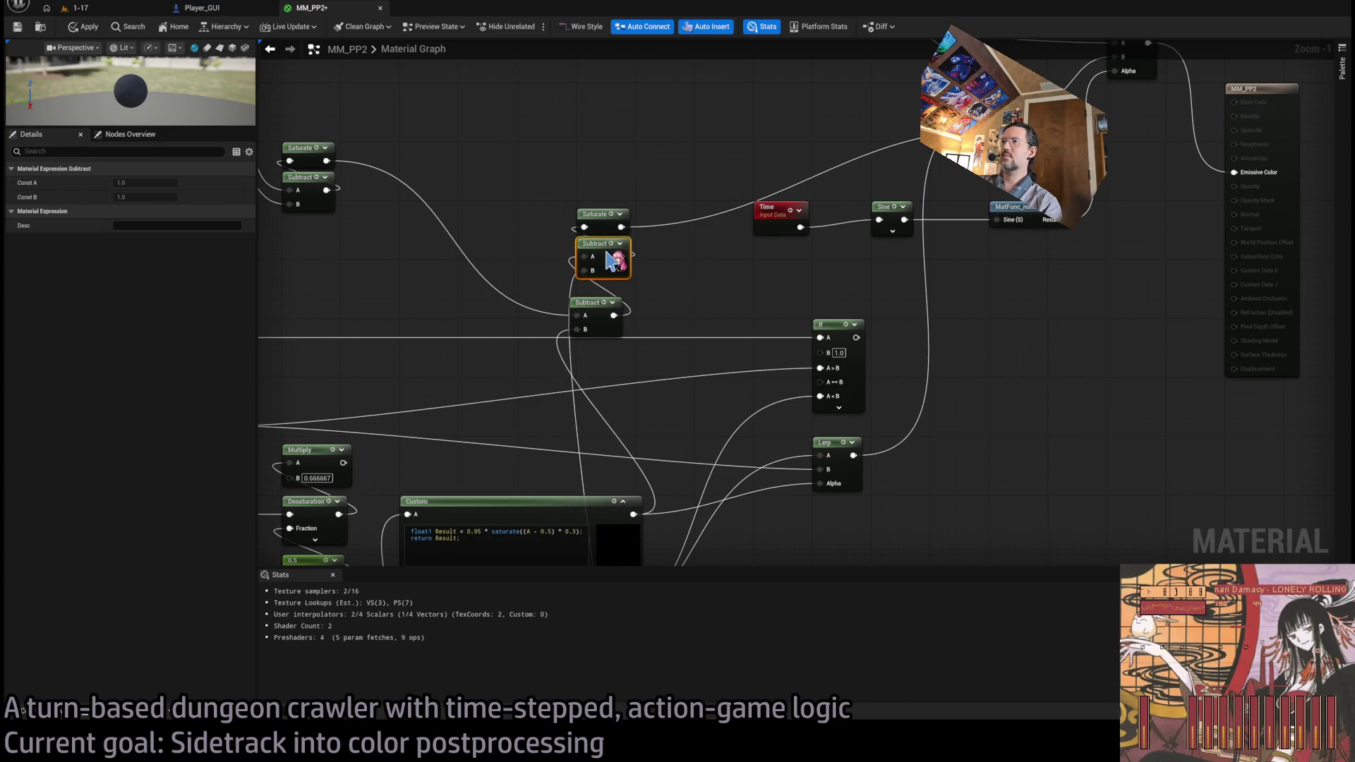
pyautogui.moveTo(599, 305); pyautogui.dragTo(606, 290)
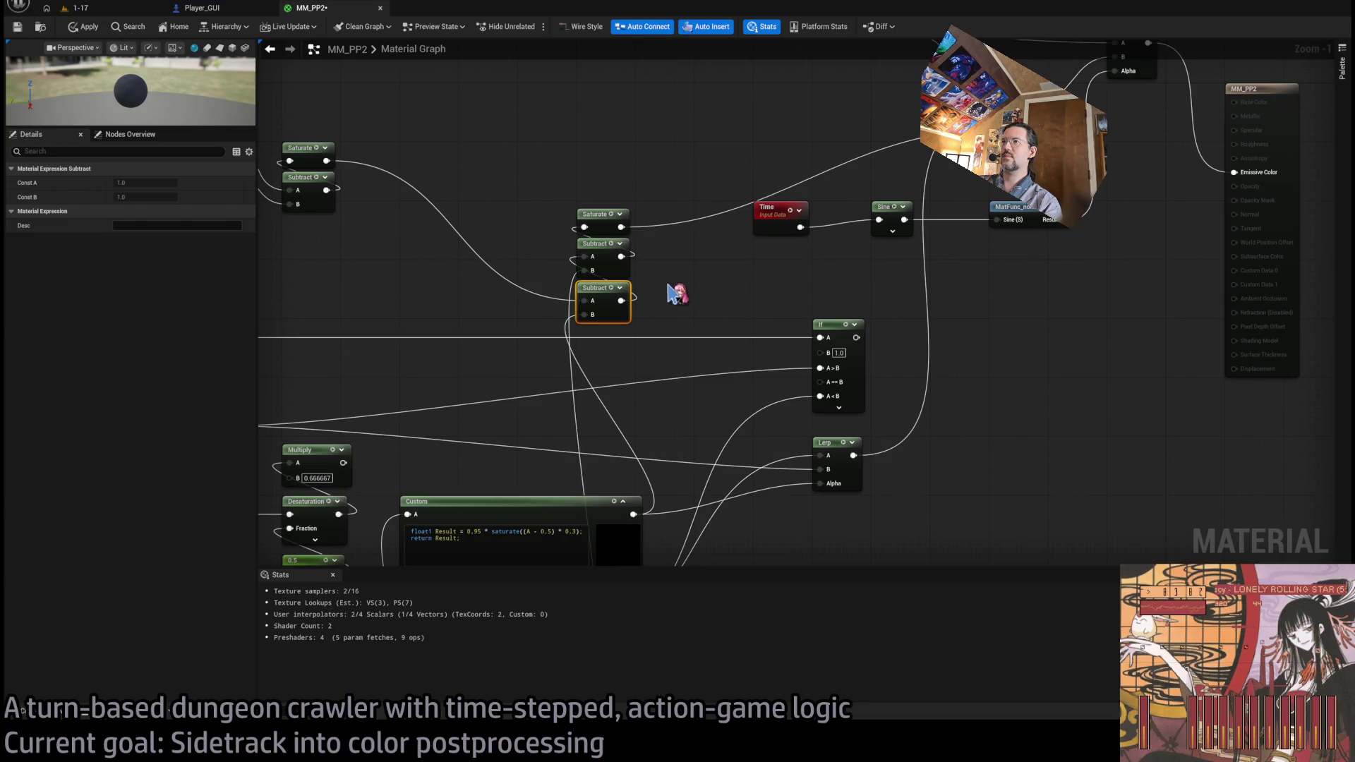
pyautogui.click(660, 294)
pyautogui.scroll(-1, 825, 290)
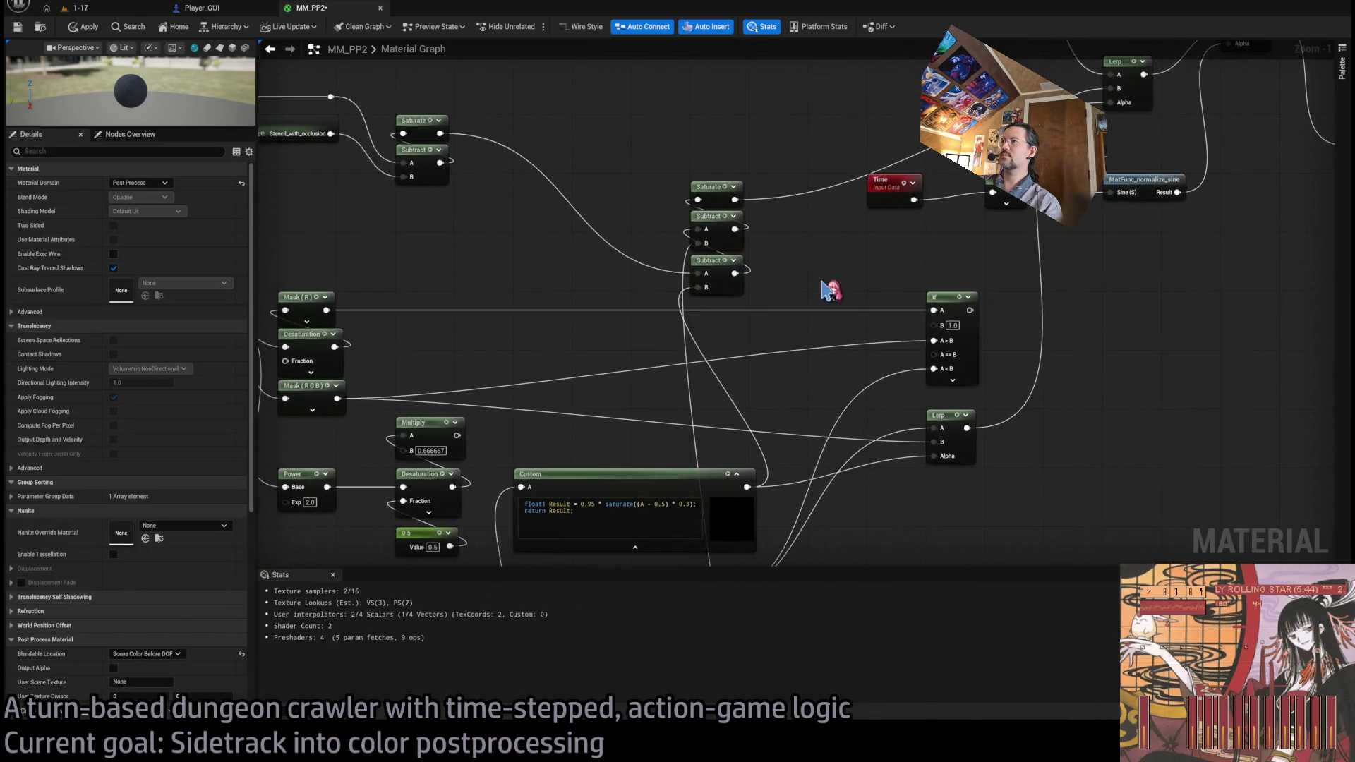
pyautogui.click(883, 353)
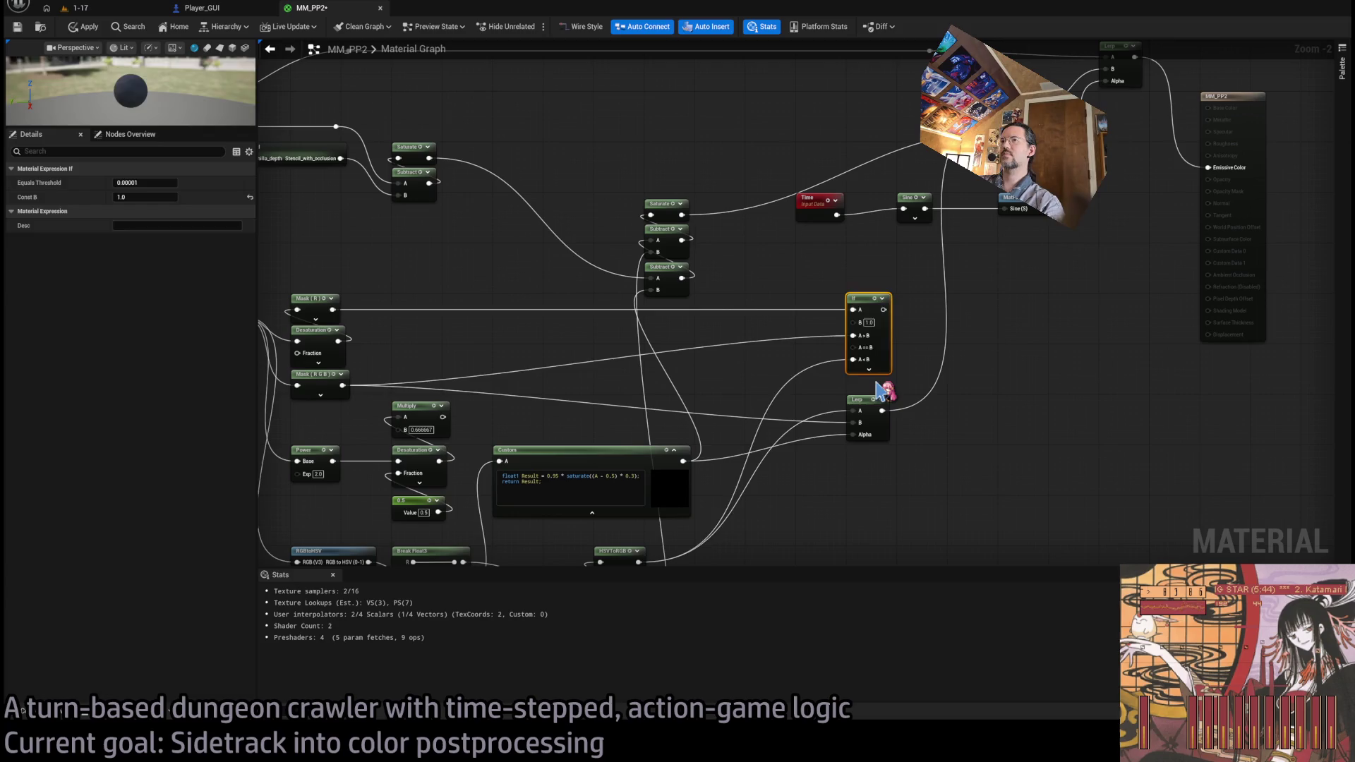
pyautogui.press('Delete')
pyautogui.moveTo(601, 343); pyautogui.dragTo(774, 331)
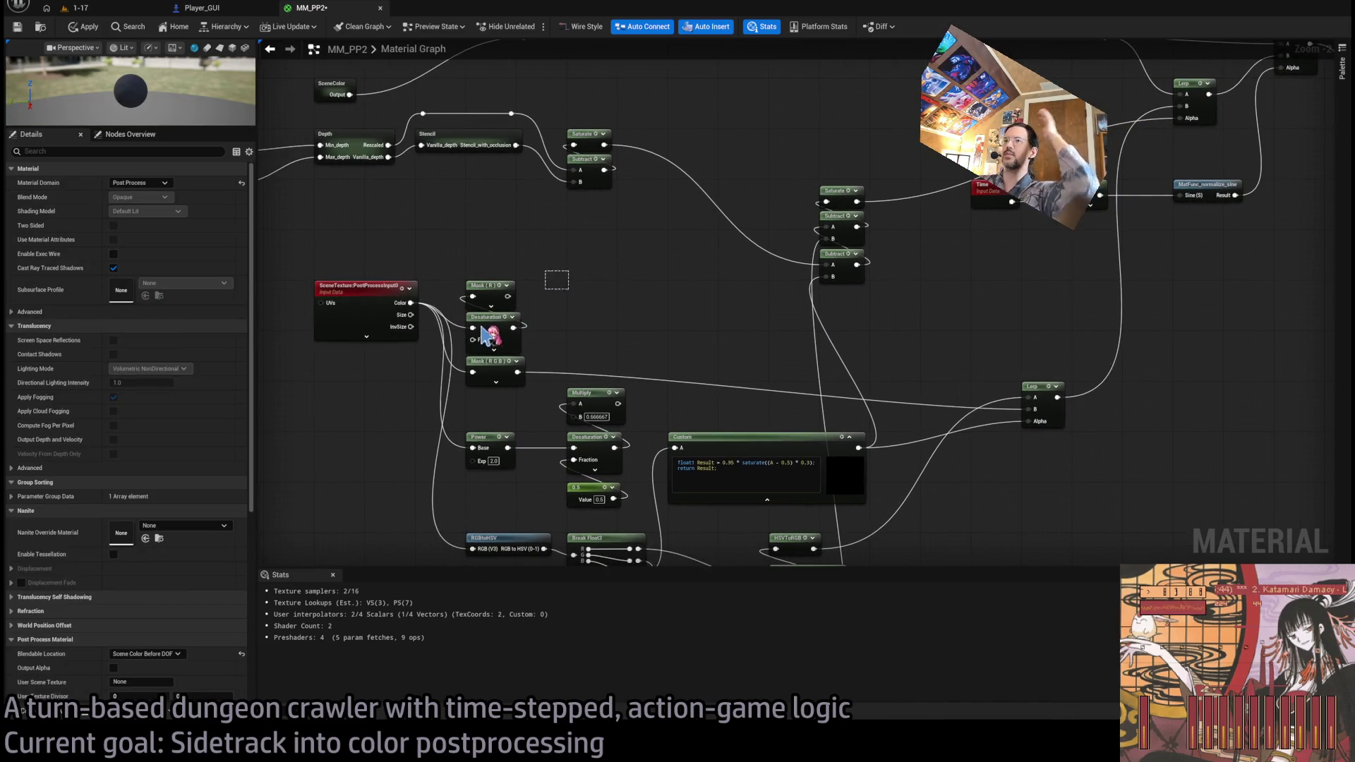
pyautogui.press('Delete')
# - Route HSVToRGB past the Lerp, then delete the Lerp, Mask (RGB), Desaturation and 0.5 nodes
pyautogui.moveTo(704, 346); pyautogui.dragTo(665, 237)
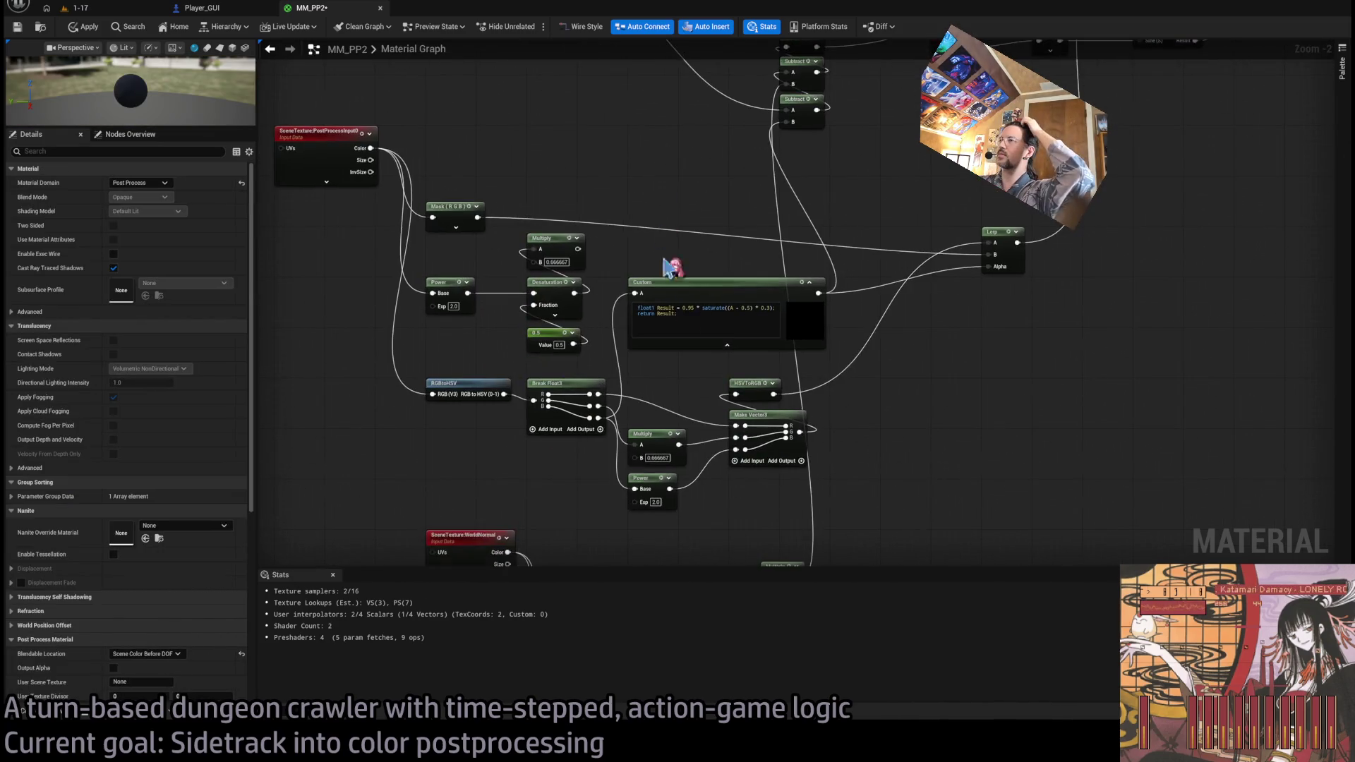
pyautogui.moveTo(973, 293)
pyautogui.mouseDown()
pyautogui.moveTo(891, 369)
pyautogui.moveTo(872, 491)
pyautogui.moveTo(875, 476)
pyautogui.moveTo(902, 478)
pyautogui.mouseUp()
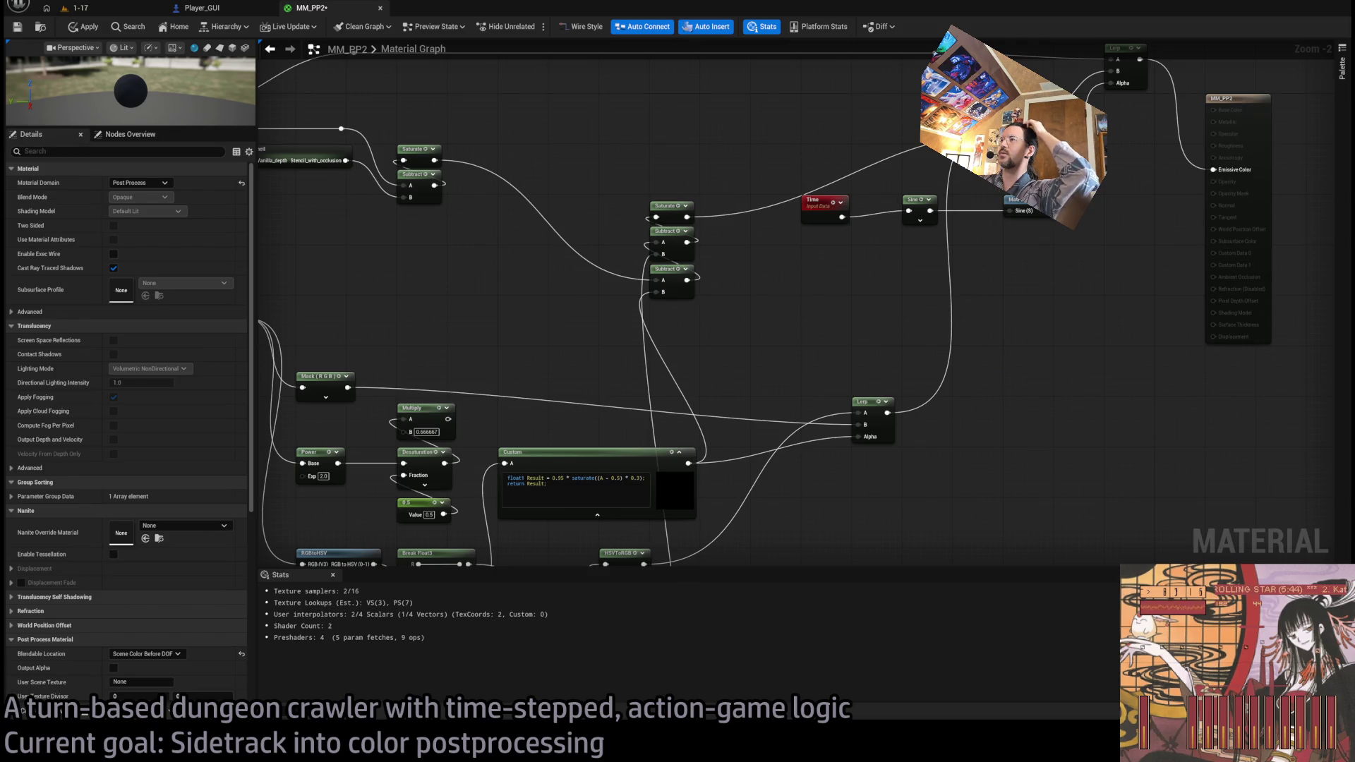
pyautogui.moveTo(818, 470); pyautogui.dragTo(839, 325)
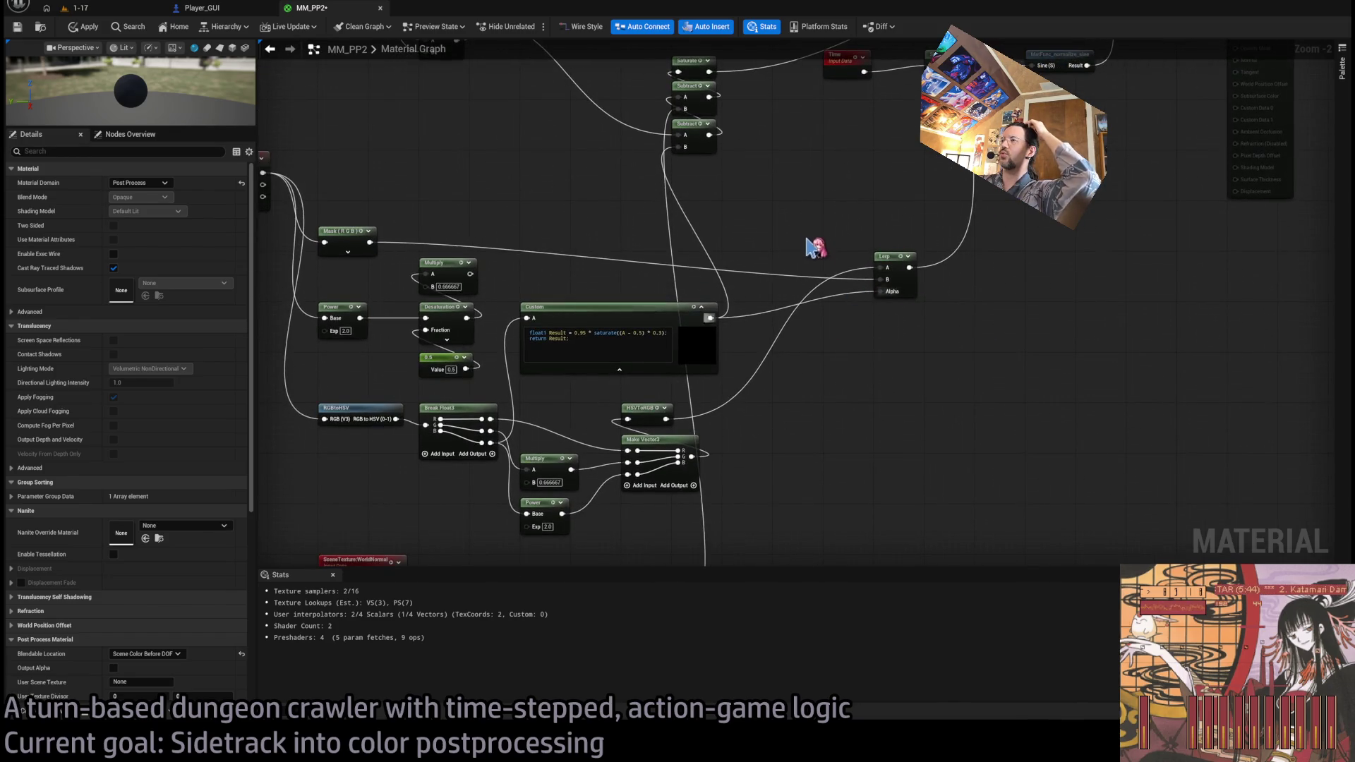
pyautogui.moveTo(818, 253); pyautogui.dragTo(790, 349)
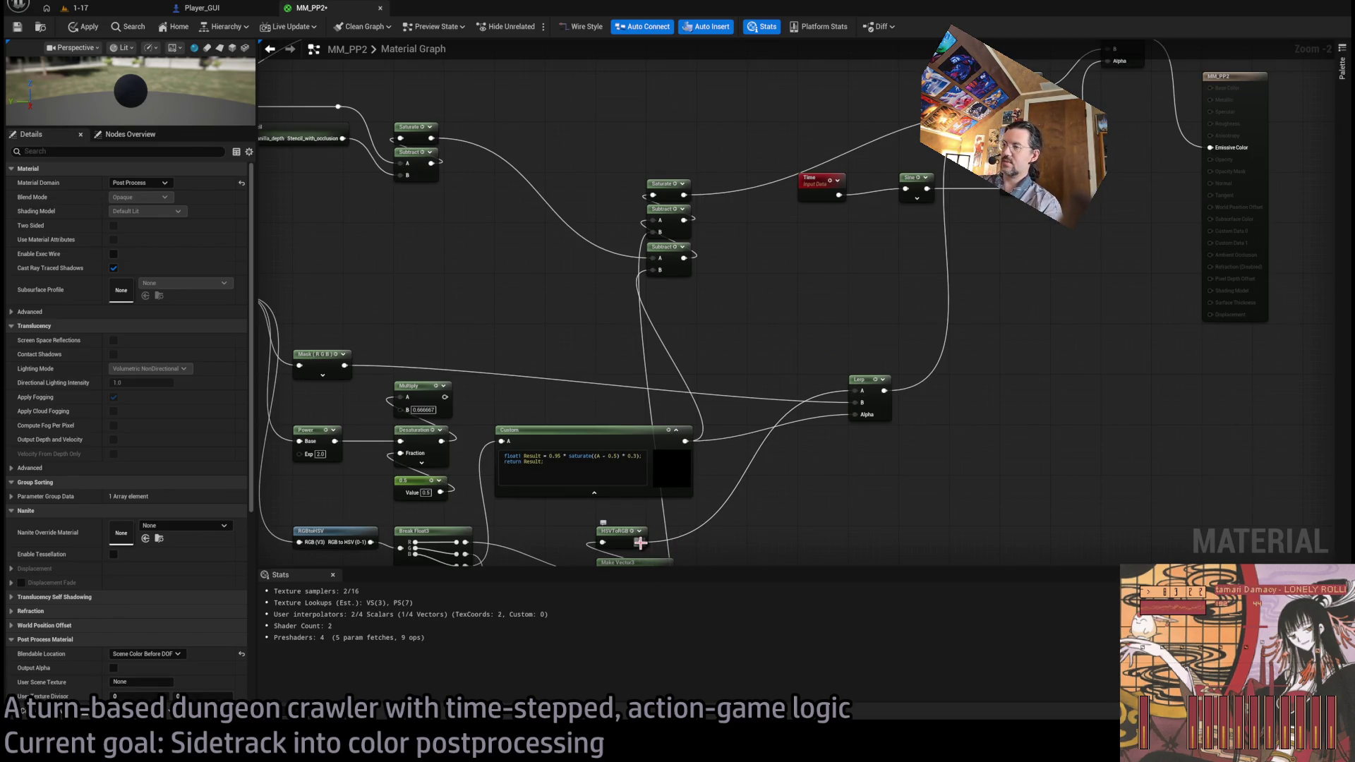
pyautogui.moveTo(846, 331)
pyautogui.mouseDown()
pyautogui.moveTo(917, 113)
pyautogui.moveTo(1106, 49)
pyautogui.mouseUp()
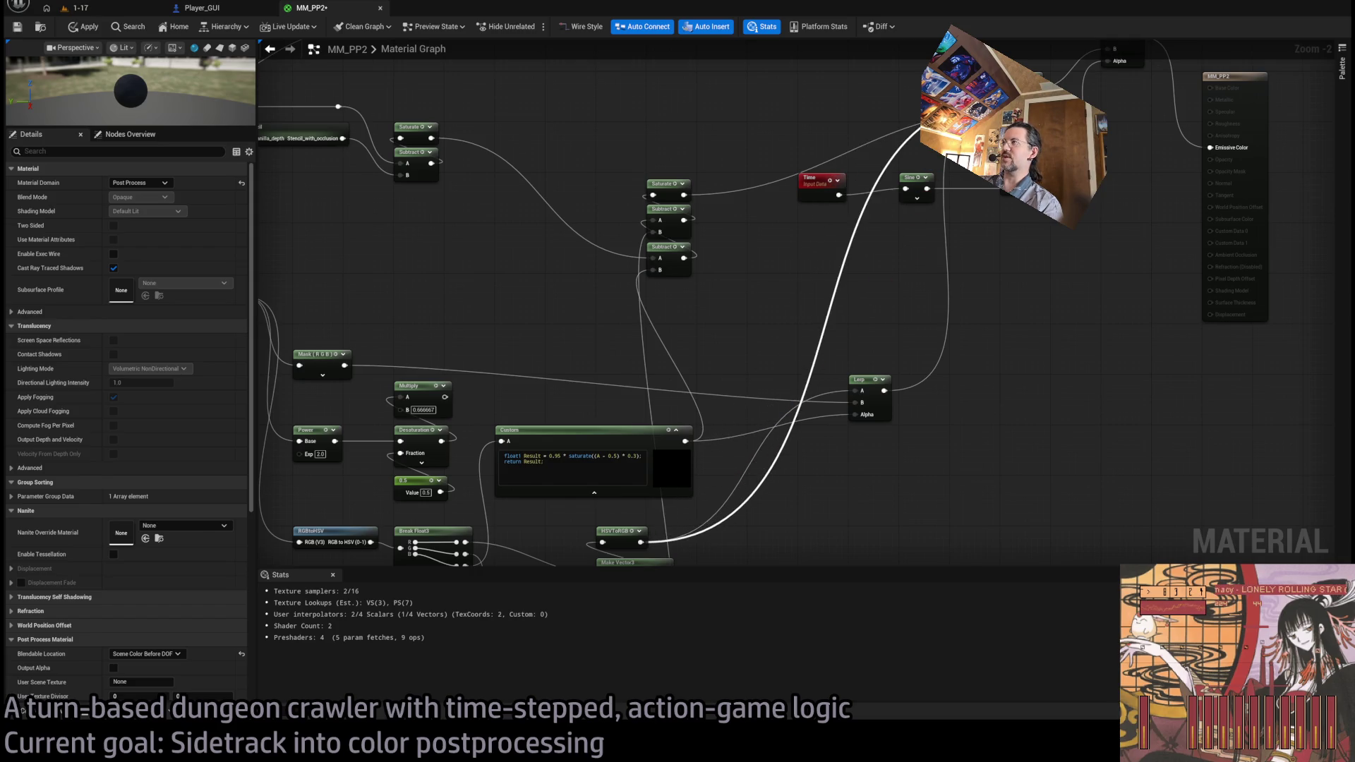
pyautogui.click(870, 420)
pyautogui.press('Delete')
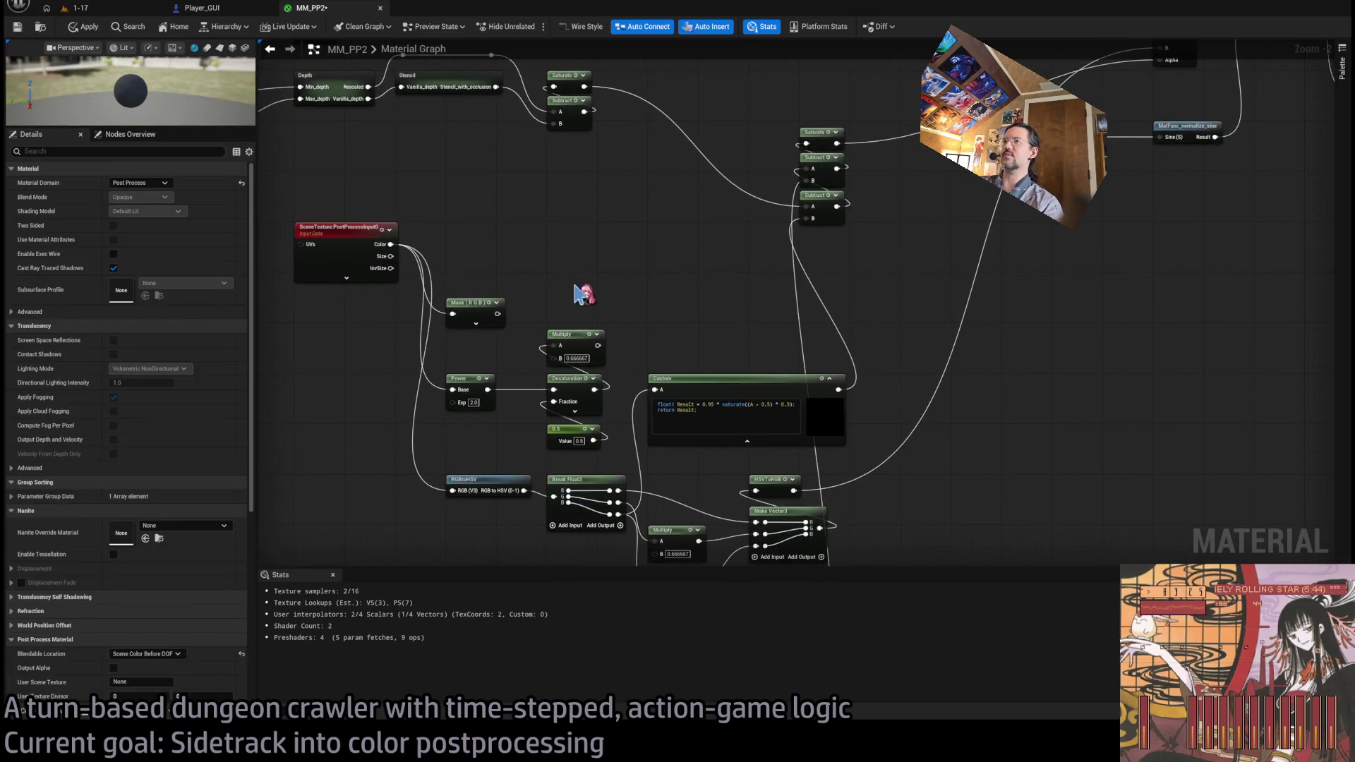
pyautogui.press('Delete')
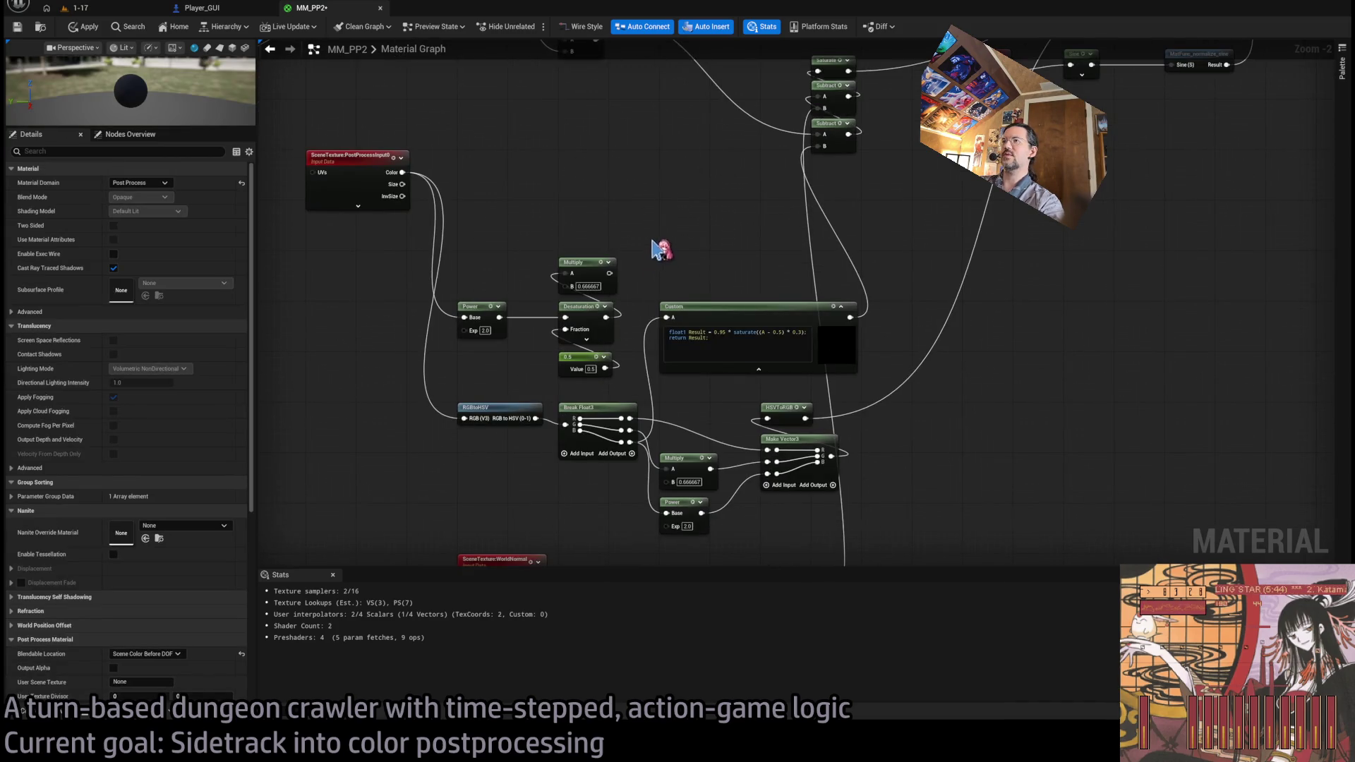
pyautogui.moveTo(635, 353); pyautogui.dragTo(558, 273)
pyautogui.press('Delete')
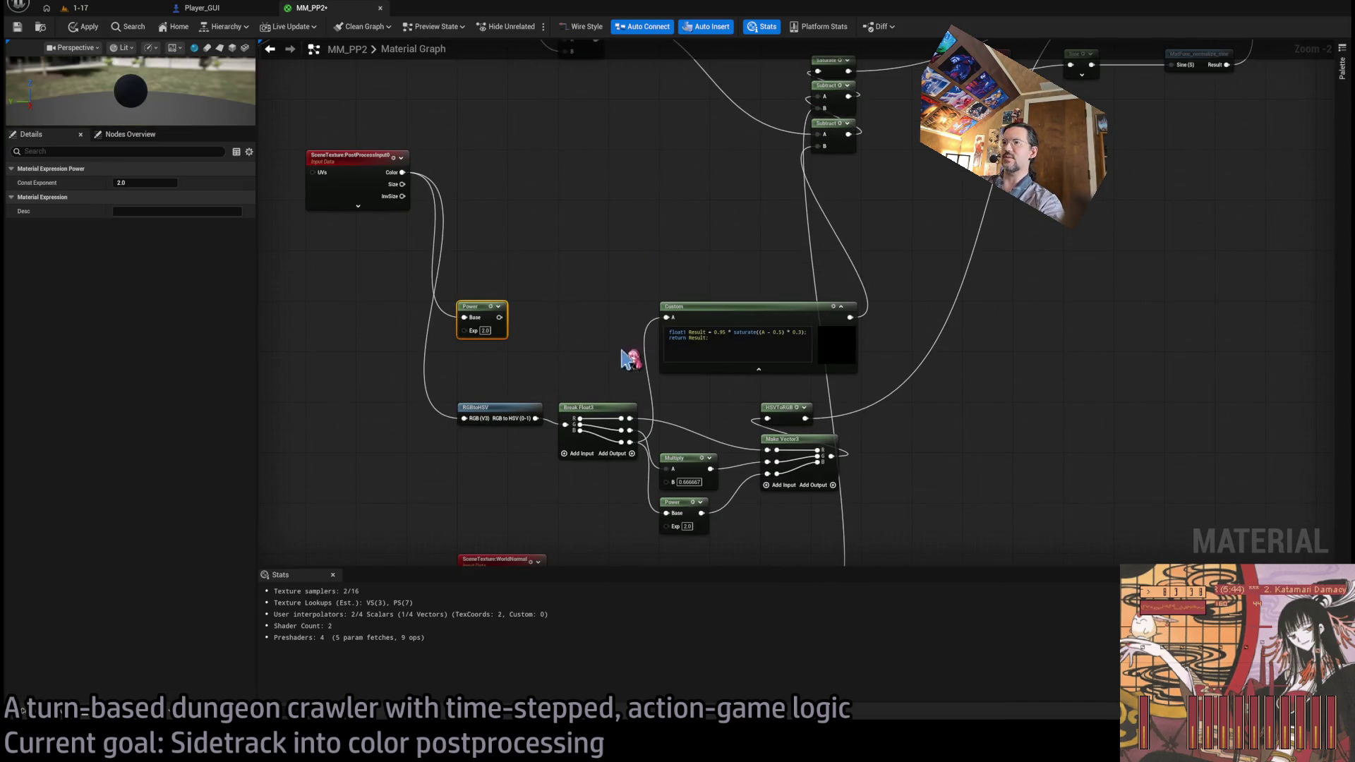
pyautogui.click(554, 319)
# - Move the Custom node up and select the three Saturate and Subtract nodes
pyautogui.scroll(-1, 635, 339)
pyautogui.scroll(1, 733, 219)
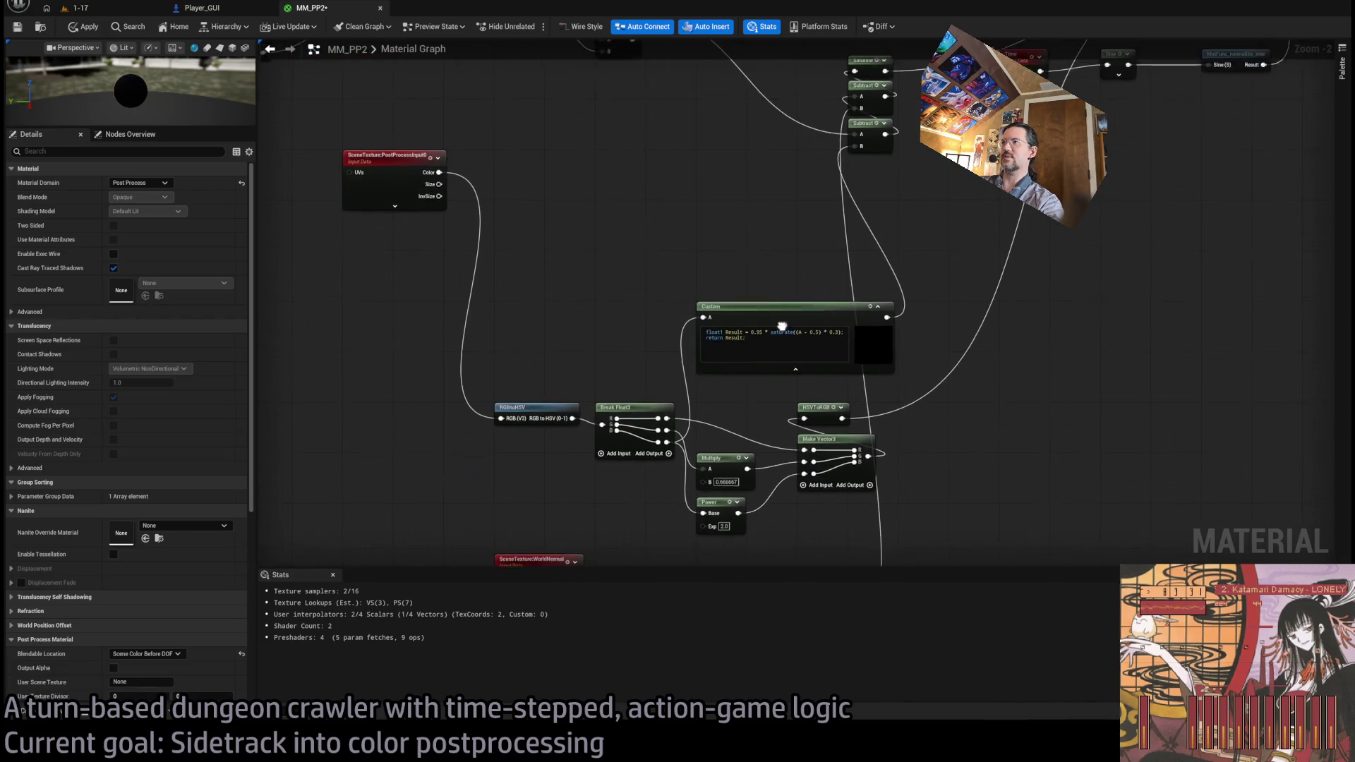
pyautogui.moveTo(782, 311)
pyautogui.mouseDown()
pyautogui.moveTo(760, 291)
pyautogui.moveTo(801, 301)
pyautogui.moveTo(780, 252)
pyautogui.mouseUp()
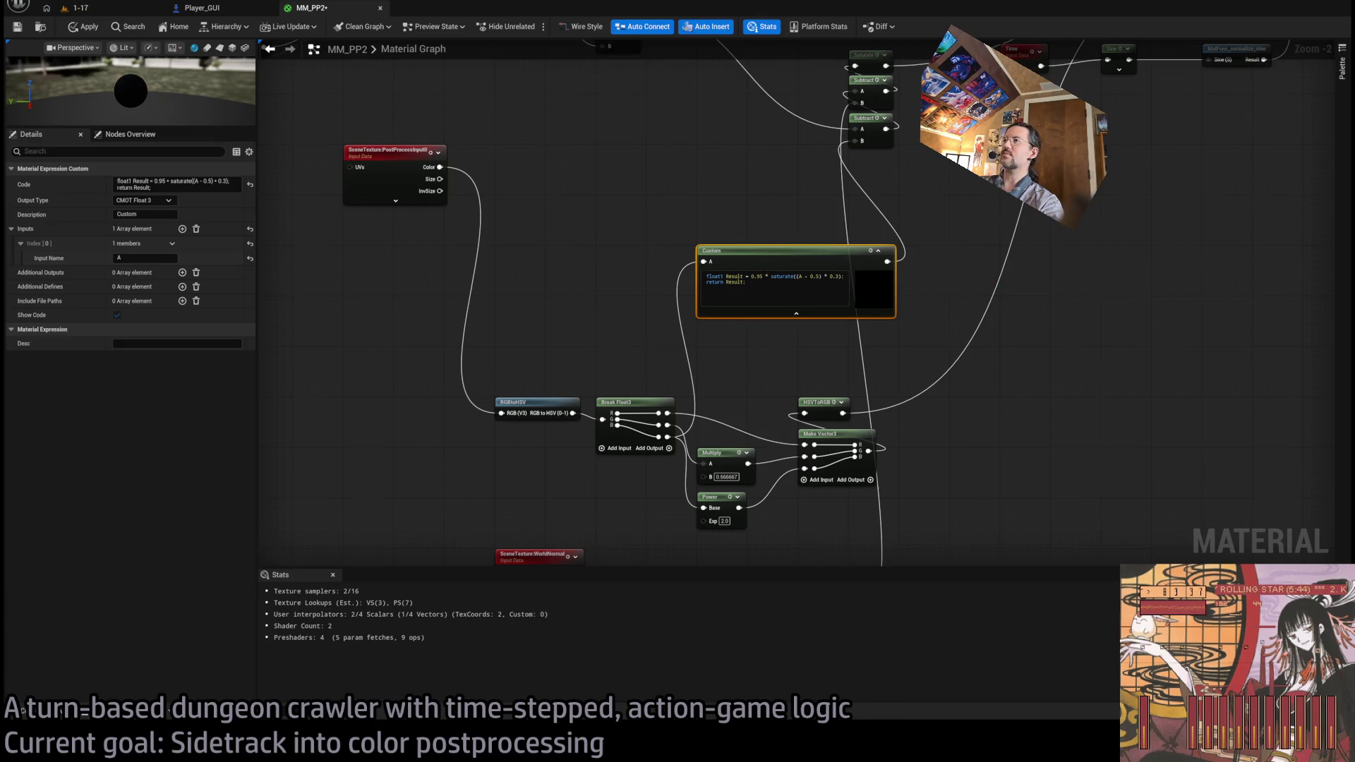
pyautogui.moveTo(888, 155); pyautogui.dragTo(801, 257)
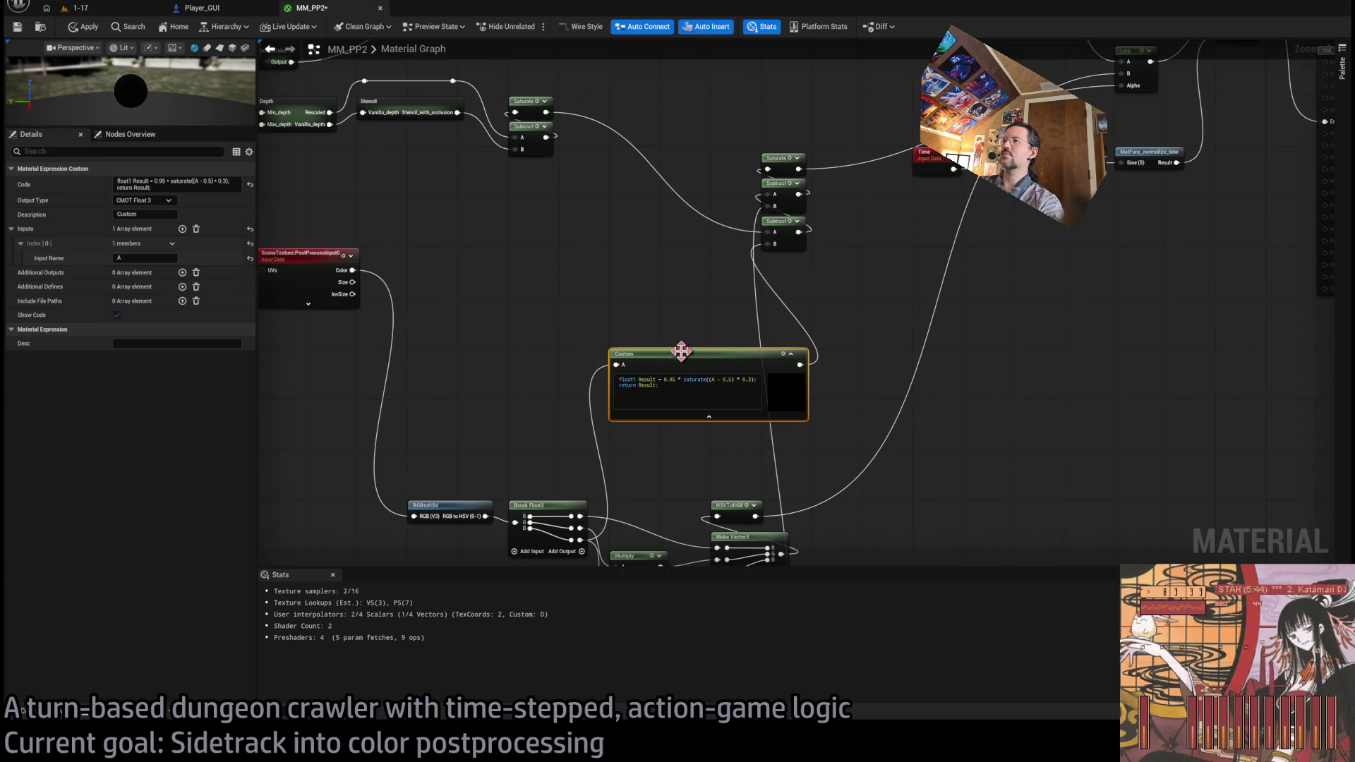
pyautogui.moveTo(876, 367)
pyautogui.mouseDown()
pyautogui.moveTo(863, 295)
pyautogui.moveTo(727, 388)
pyautogui.moveTo(844, 378)
pyautogui.mouseUp()
pyautogui.moveTo(758, 226)
pyautogui.mouseDown()
pyautogui.moveTo(834, 318)
pyautogui.moveTo(840, 215)
pyautogui.moveTo(829, 275)
pyautogui.moveTo(774, 314)
pyautogui.moveTo(654, 333)
pyautogui.mouseUp()
pyautogui.scroll(-1, 839, 215)
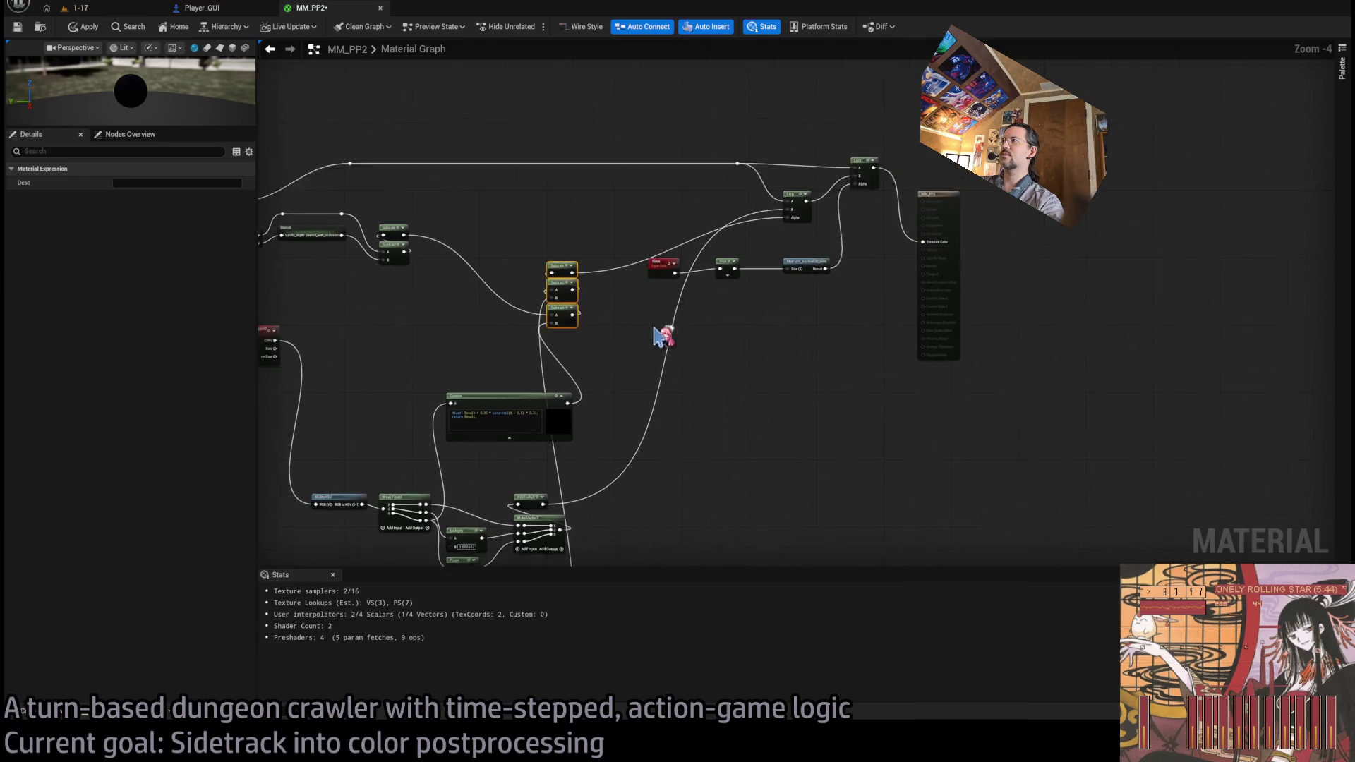
pyautogui.scroll(1, 868, 244)
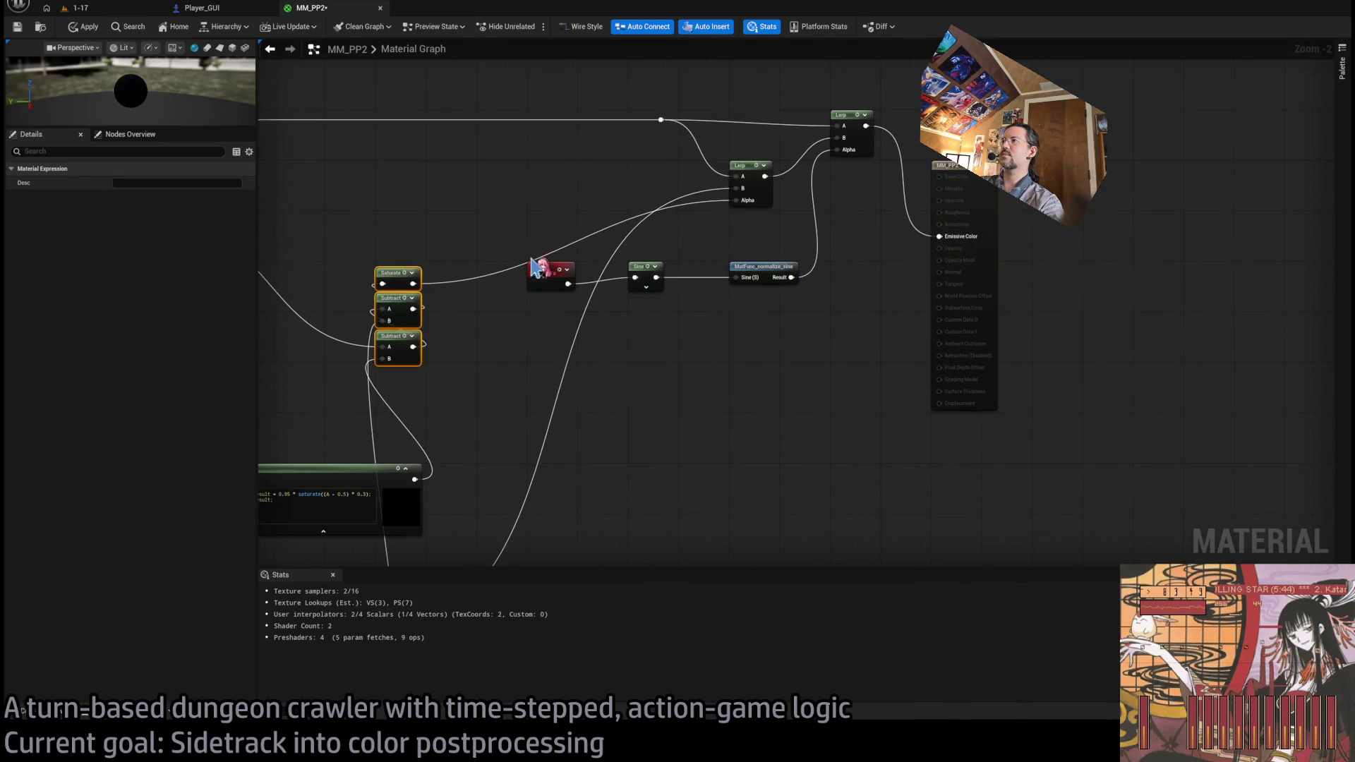
# - Check the 1-17 game view, then connect the Lerp output to Emissive Color
pyautogui.click(106, 10)
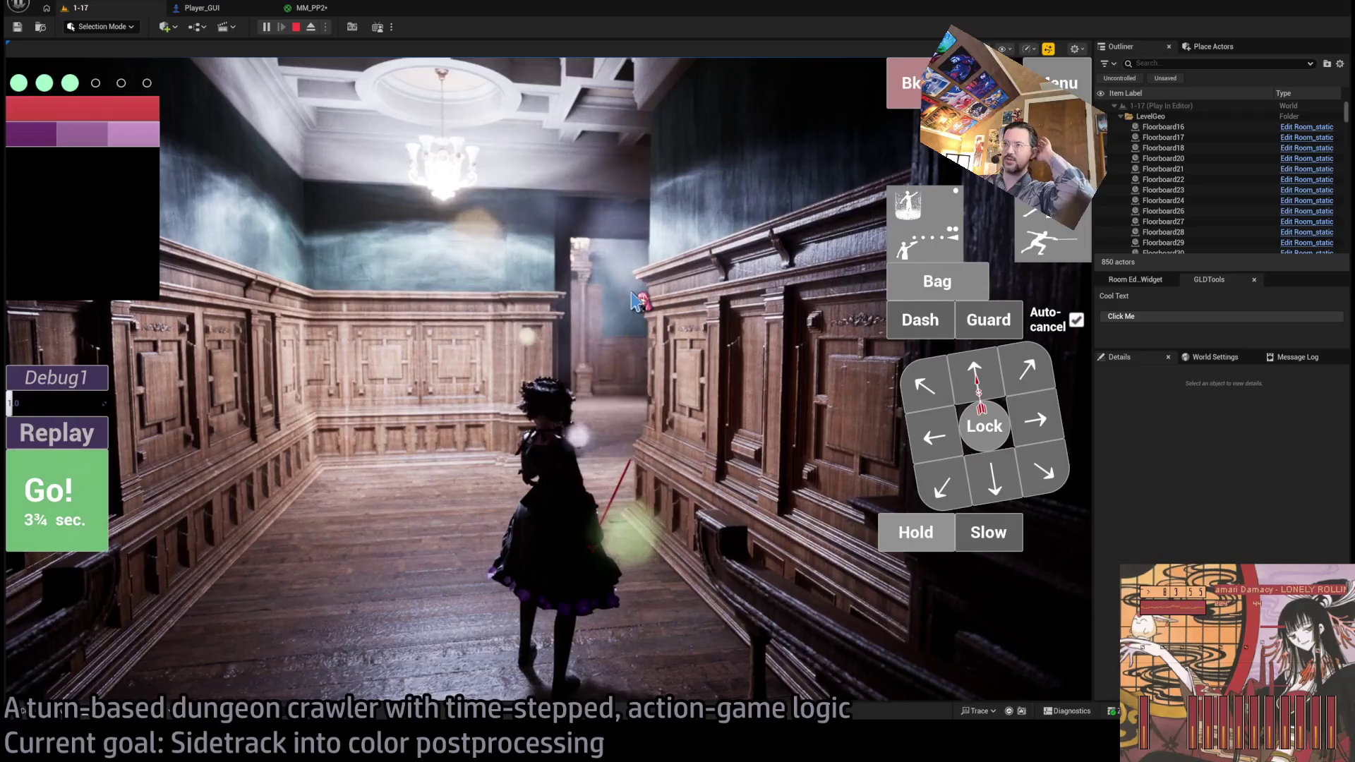
pyautogui.press('q')
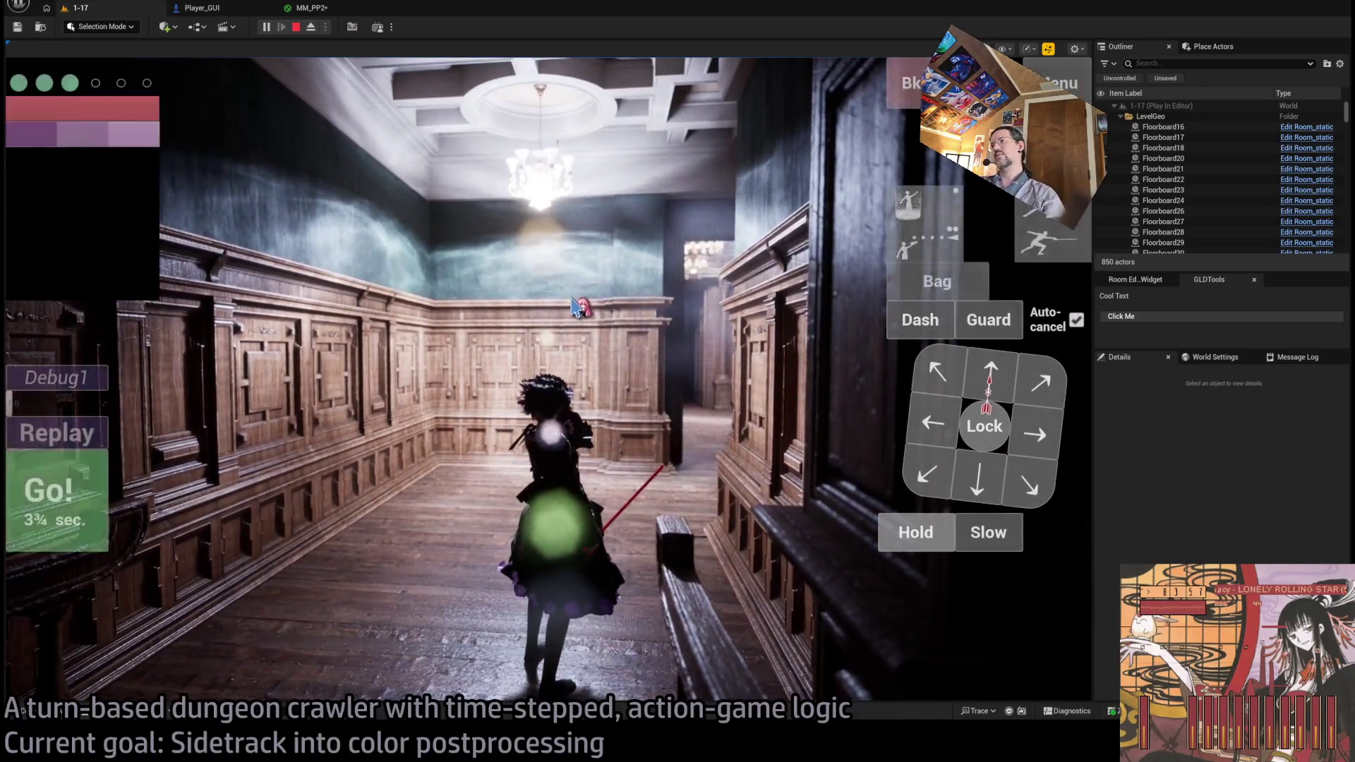
pyautogui.click(315, 9)
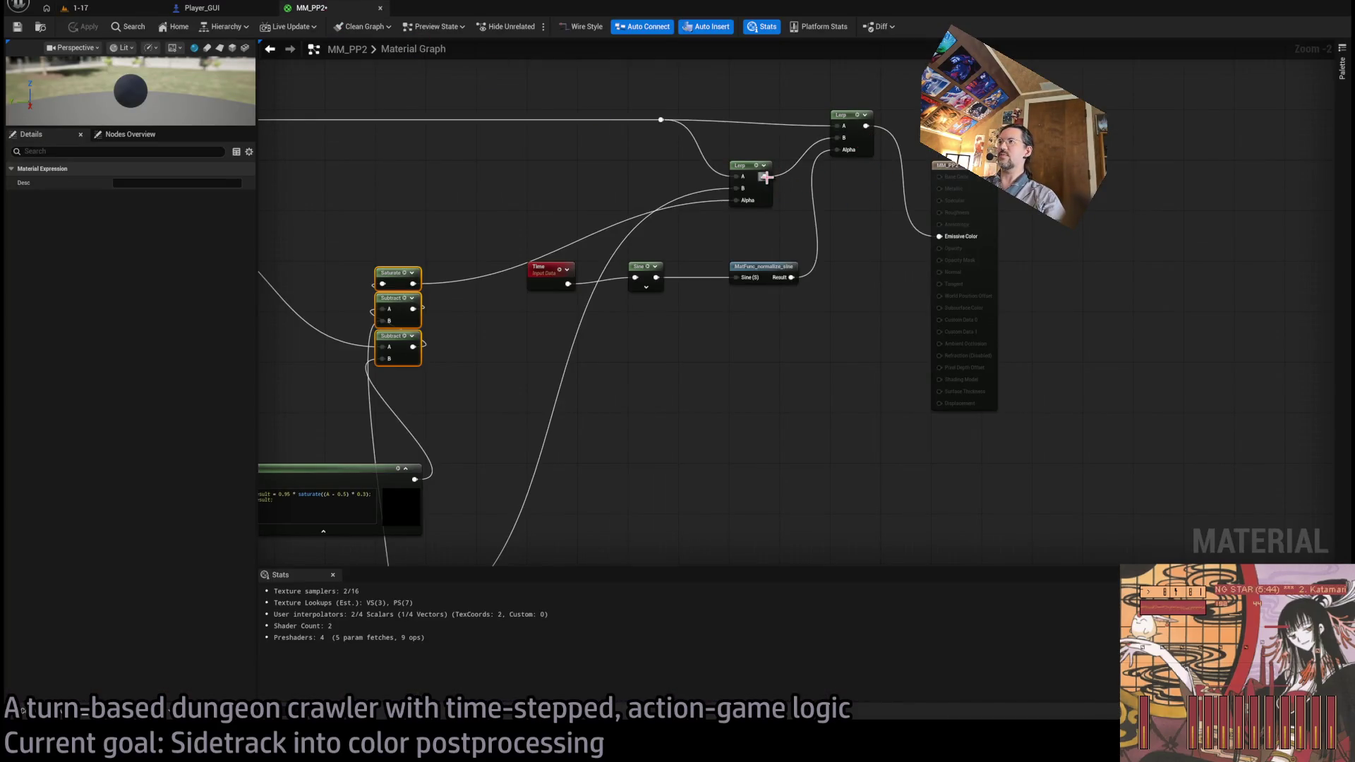
pyautogui.moveTo(946, 244); pyautogui.dragTo(941, 237)
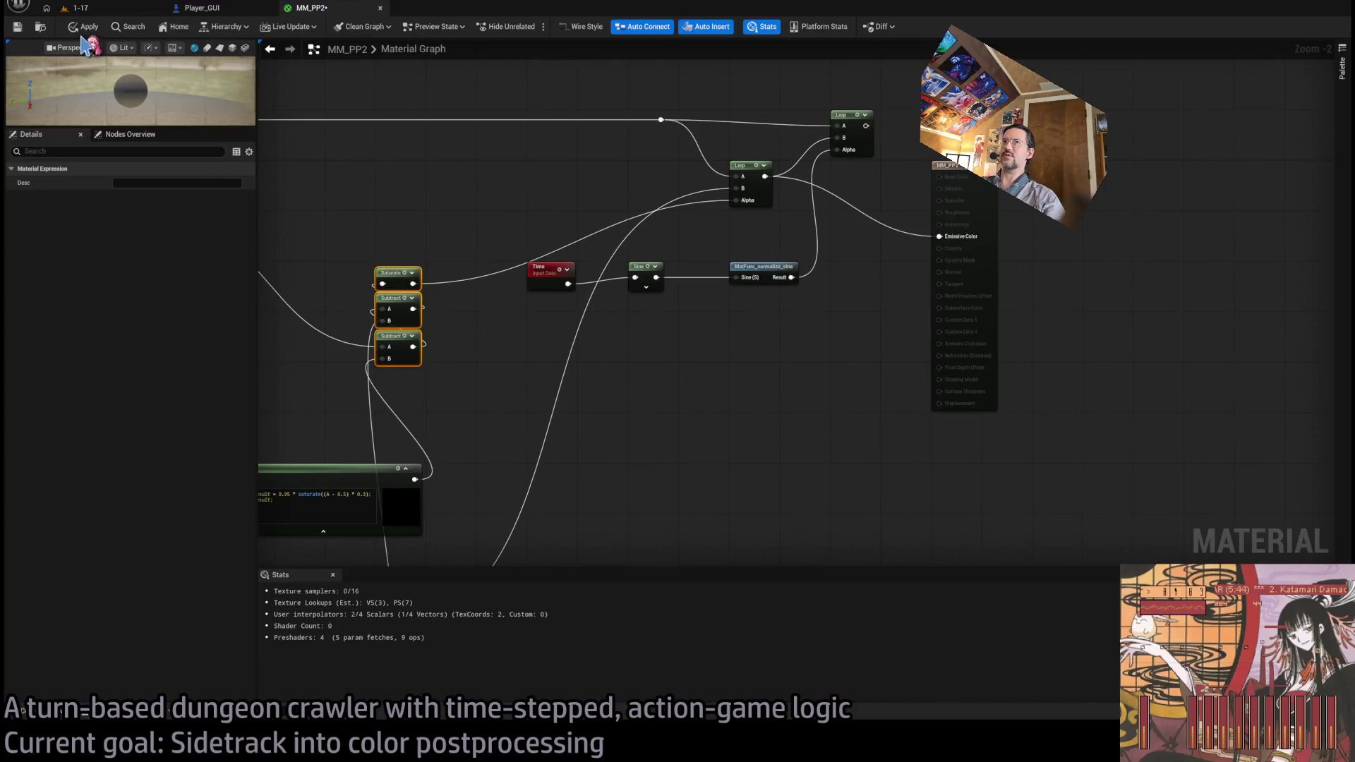
# - Play-test down the corridor with a queued hold move, then return to MM_PP2
pyautogui.click(101, 9)
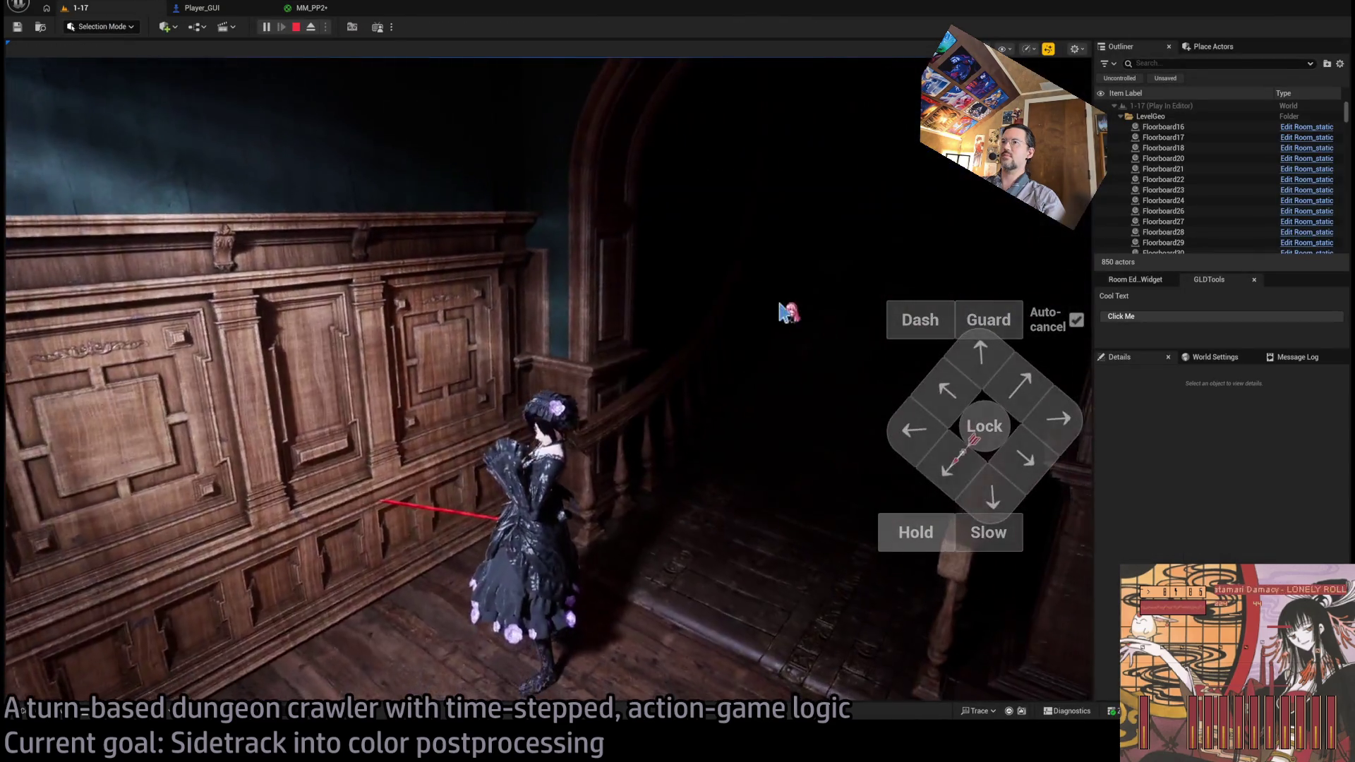
pyautogui.click(790, 308)
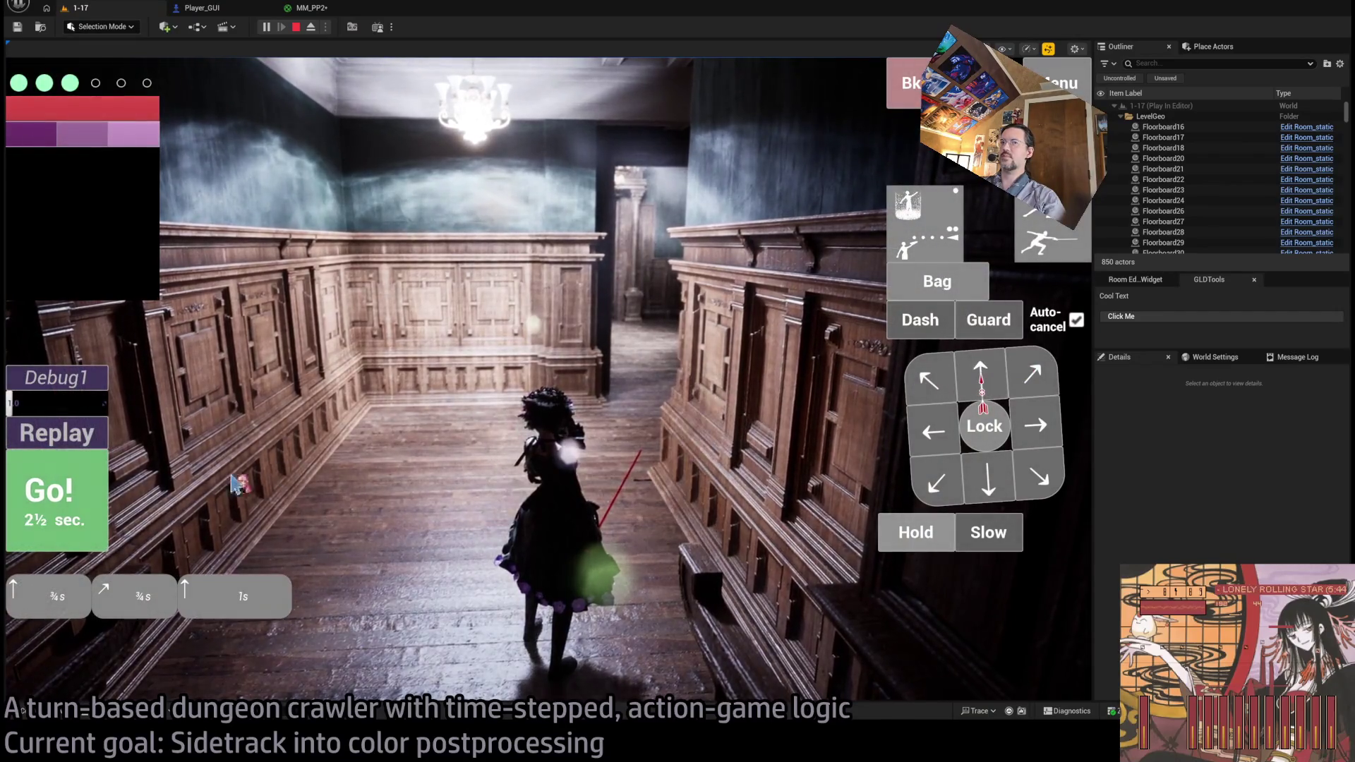
pyautogui.press('space')
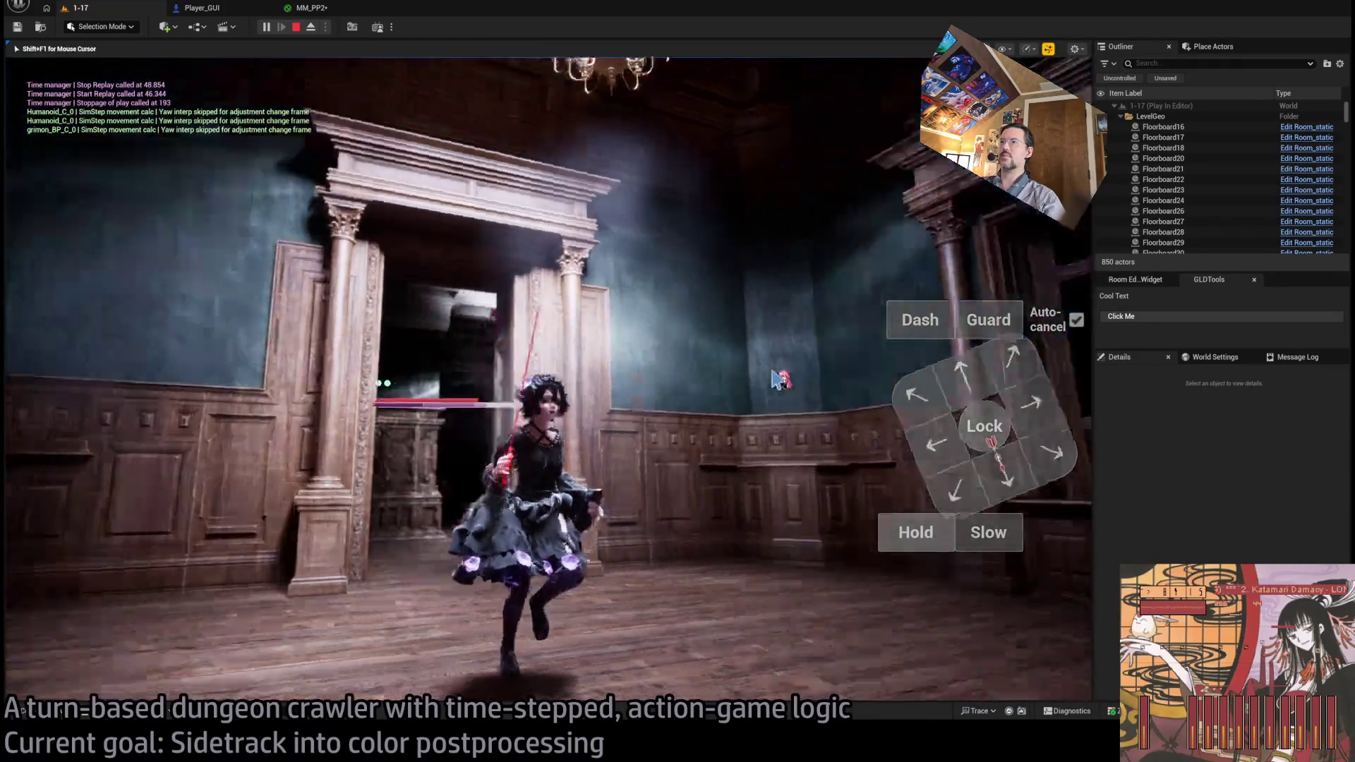
pyautogui.click(915, 533)
pyautogui.press('space')
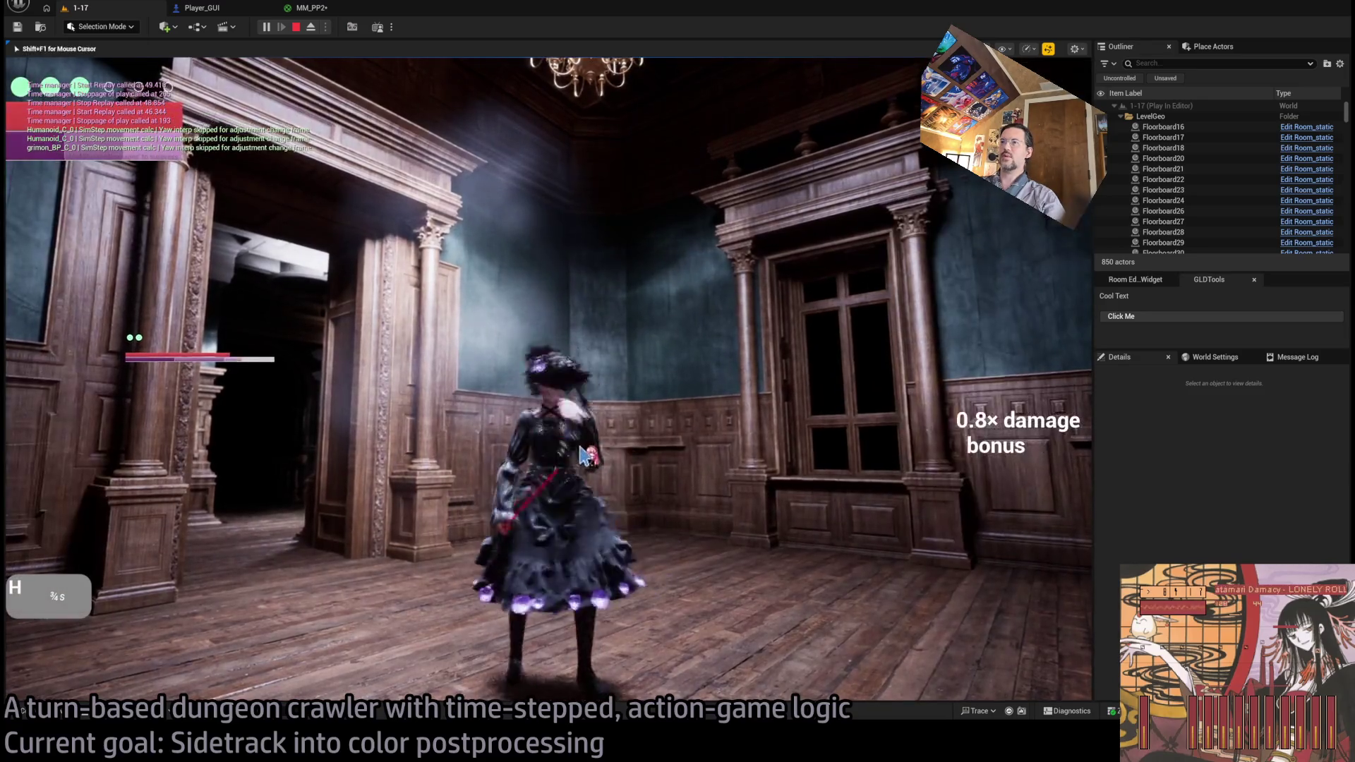
pyautogui.hotkey('ctrl', 'Tab')
pyautogui.scroll(-2, 718, 308)
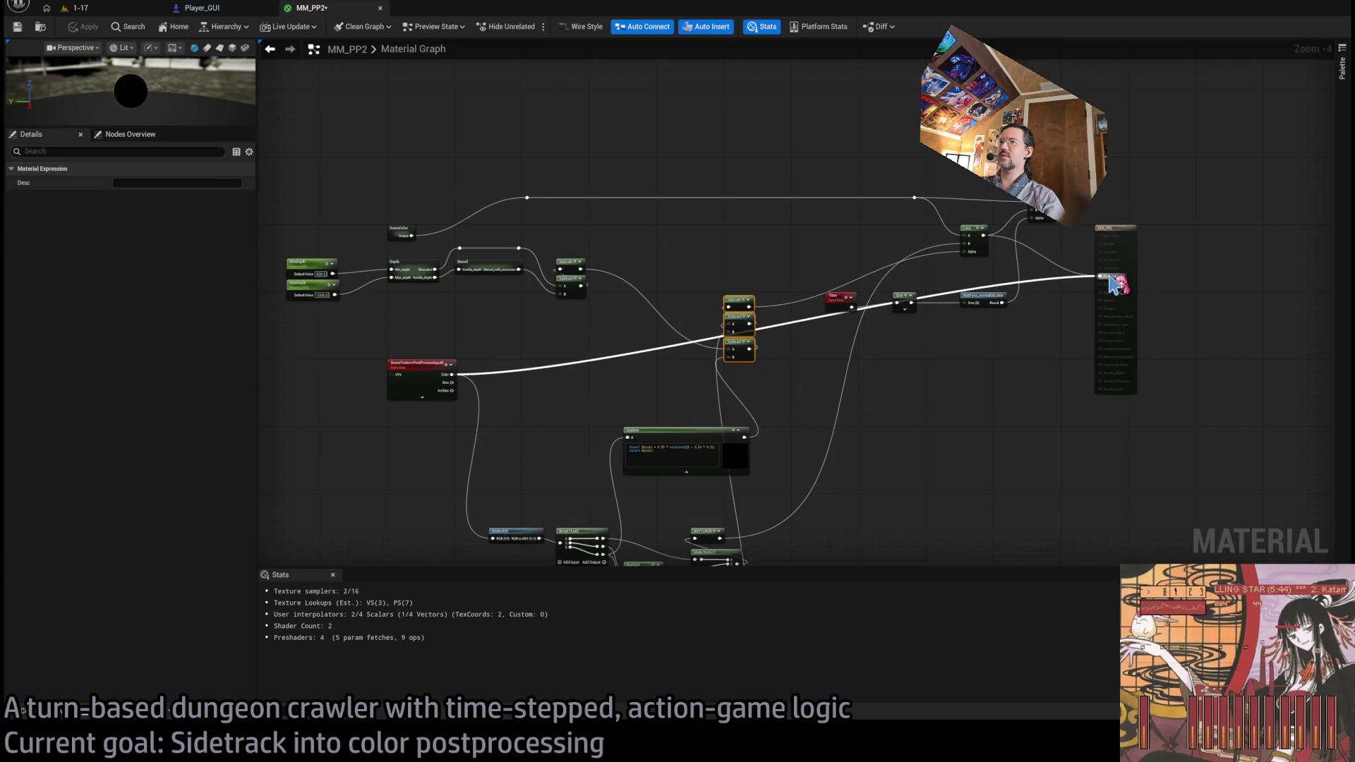
# - Plug the scene colour wire into Emissive Color and check the look in game
pyautogui.moveTo(1113, 283); pyautogui.dragTo(1112, 278)
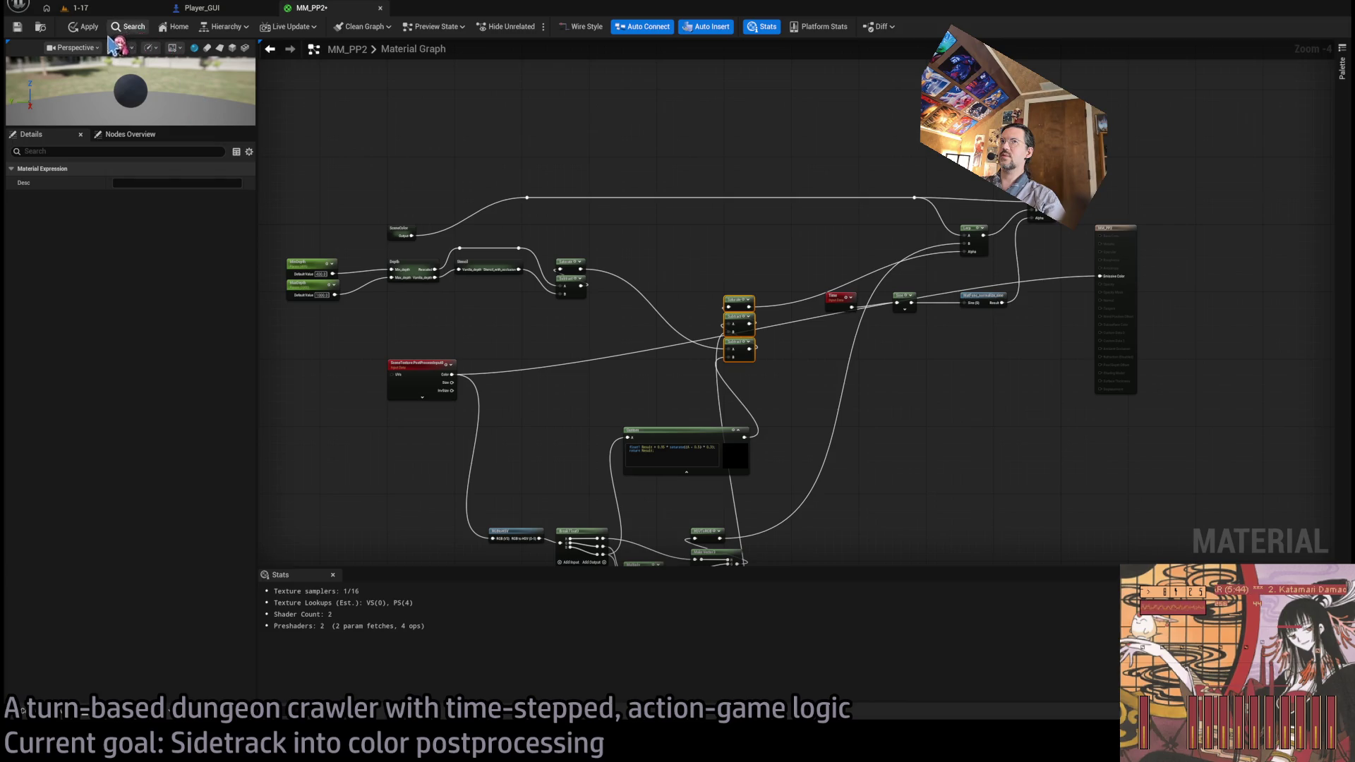
pyautogui.click(94, 12)
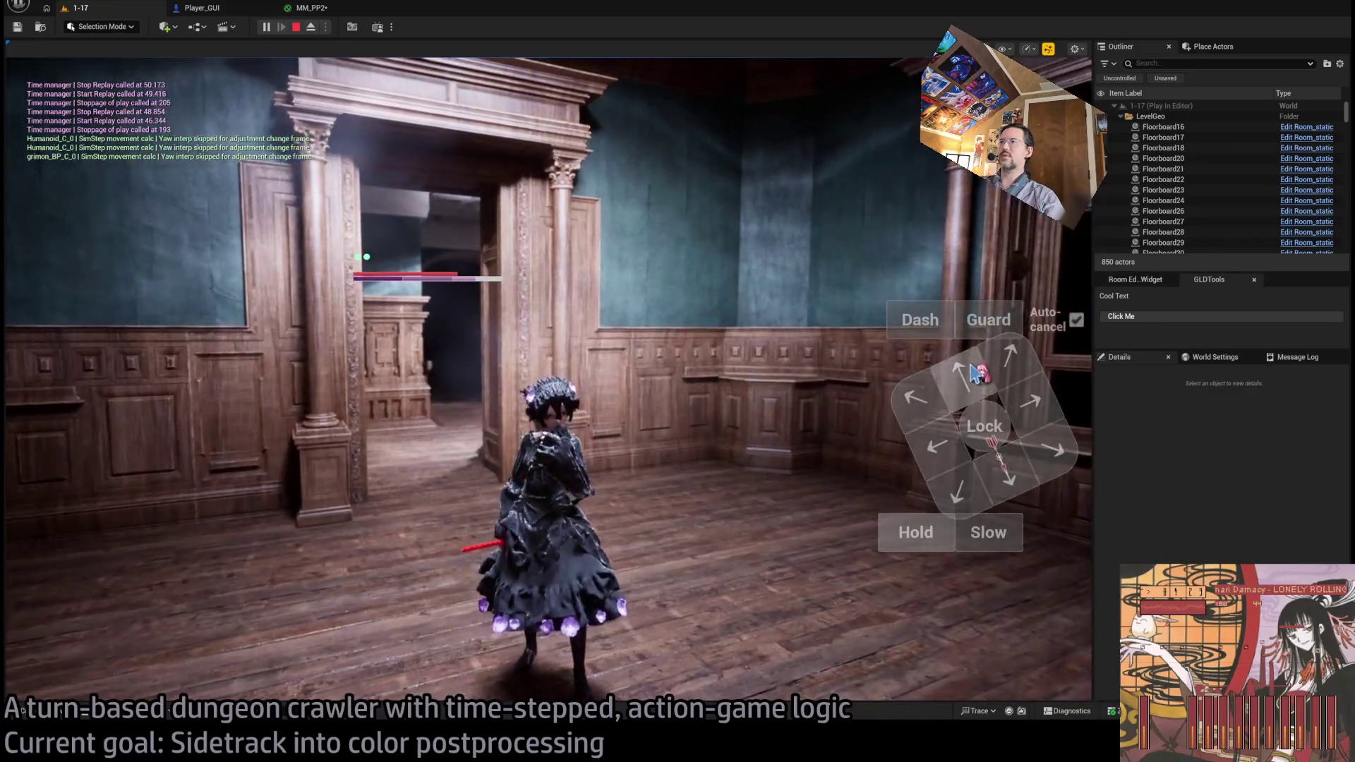
pyautogui.click(311, 7)
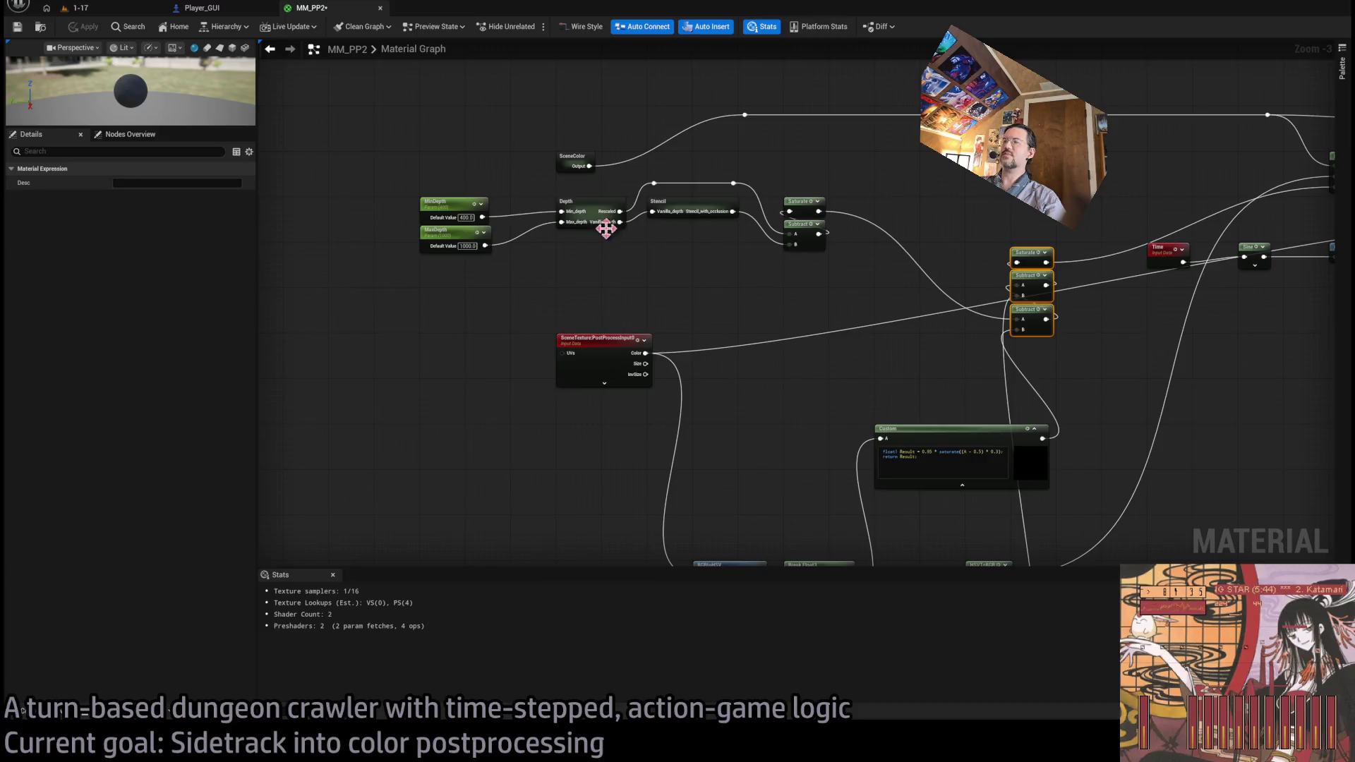
# - Feed SceneColor into the RGBtoHSV input and switch to the running 1-17 level
pyautogui.moveTo(595, 176)
pyautogui.mouseDown()
pyautogui.moveTo(650, 103)
pyautogui.moveTo(620, 176)
pyautogui.mouseUp()
pyautogui.moveTo(579, 133)
pyautogui.mouseDown()
pyautogui.moveTo(692, 569)
pyautogui.moveTo(704, 458)
pyautogui.mouseUp()
pyautogui.moveTo(837, 303); pyautogui.dragTo(566, 422)
pyautogui.moveTo(413, 326)
pyautogui.mouseDown()
pyautogui.moveTo(14, 410)
pyautogui.moveTo(515, 332)
pyautogui.mouseUp()
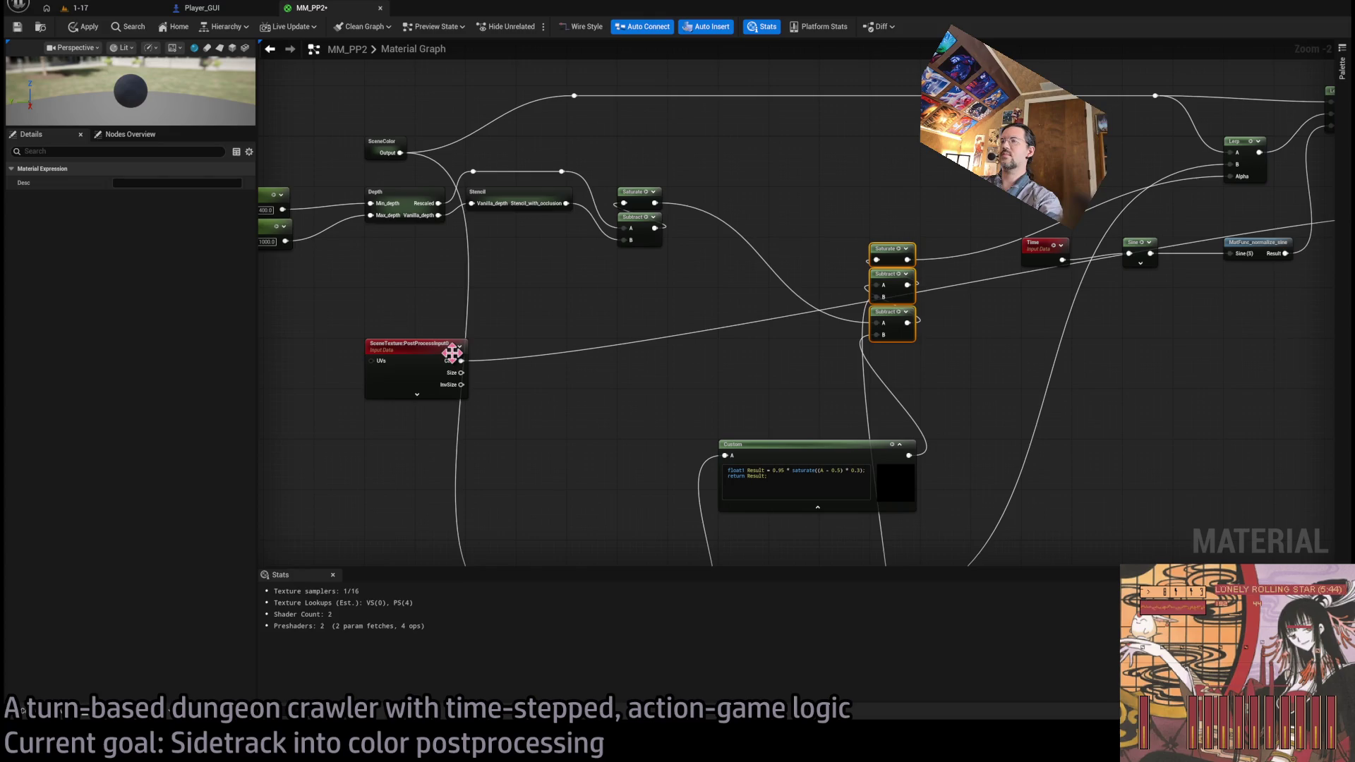
pyautogui.moveTo(563, 209)
pyautogui.mouseDown()
pyautogui.moveTo(620, 341)
pyautogui.moveTo(408, 374)
pyautogui.moveTo(747, 266)
pyautogui.moveTo(633, 242)
pyautogui.mouseUp()
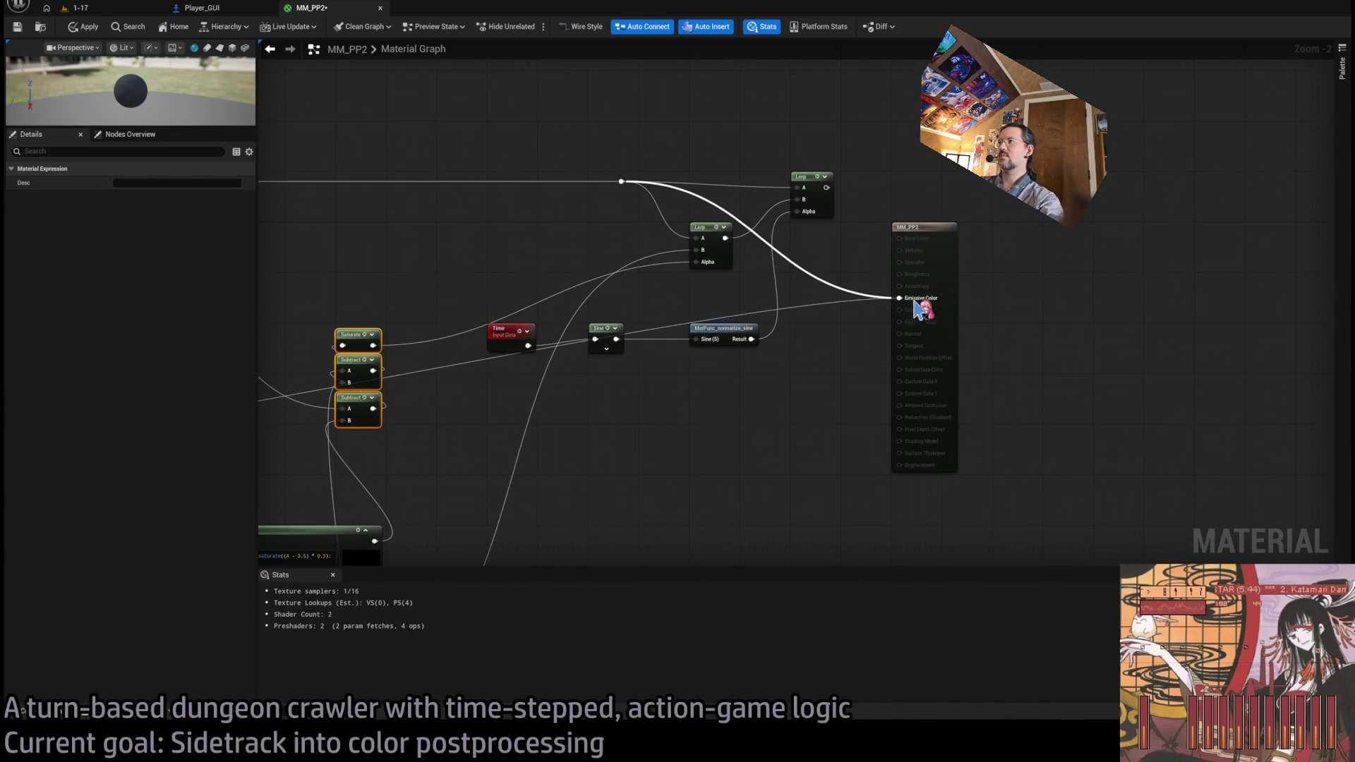
pyautogui.moveTo(47, 422); pyautogui.dragTo(677, 339)
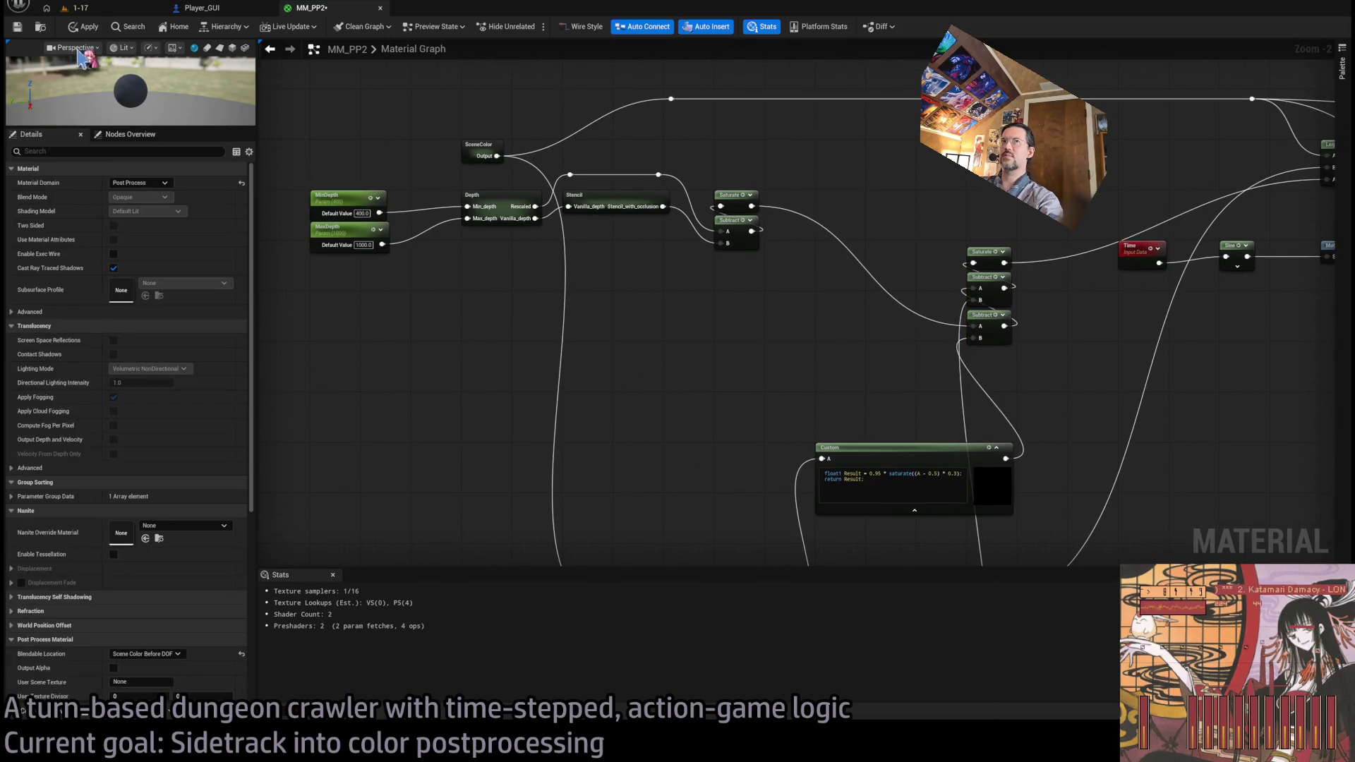
pyautogui.click(100, 10)
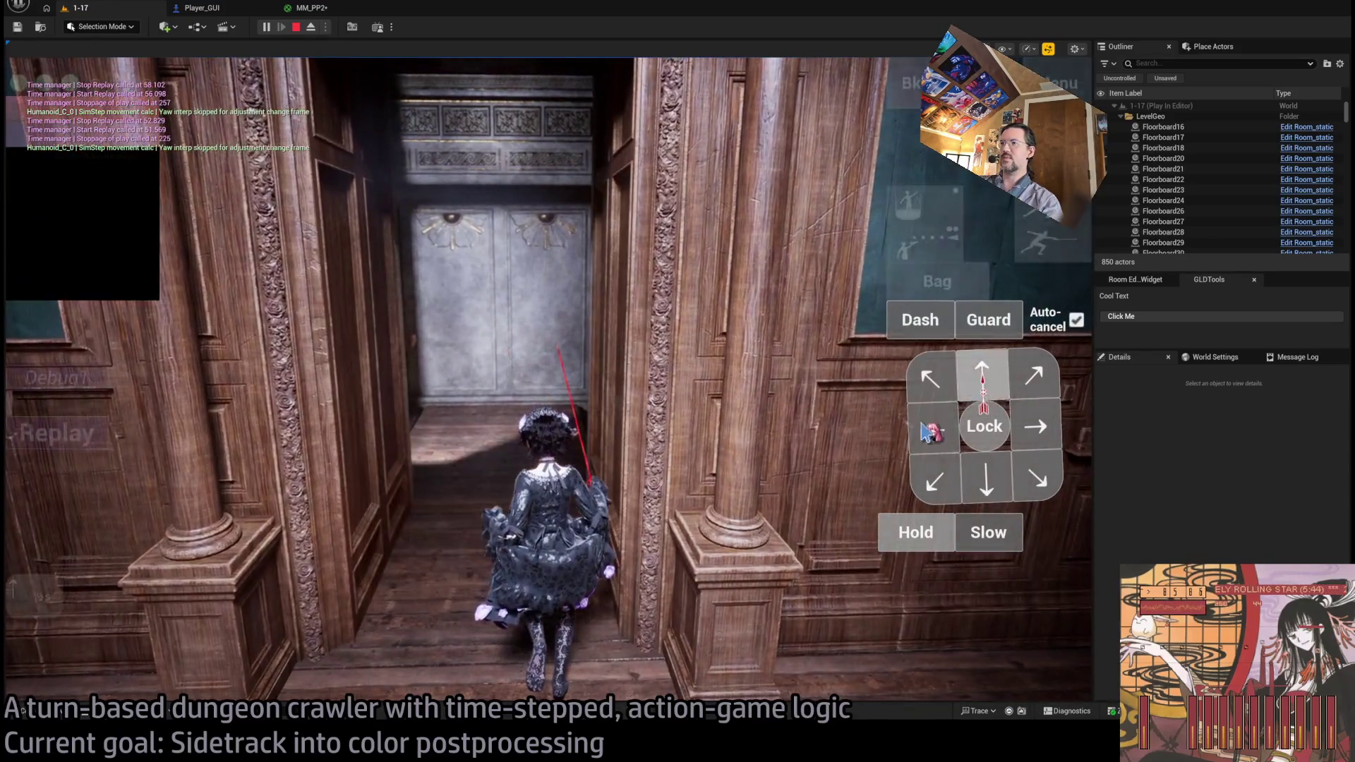
# - Play the queued moves and glance at the Player_GUI blueprint graph
pyautogui.click(924, 429)
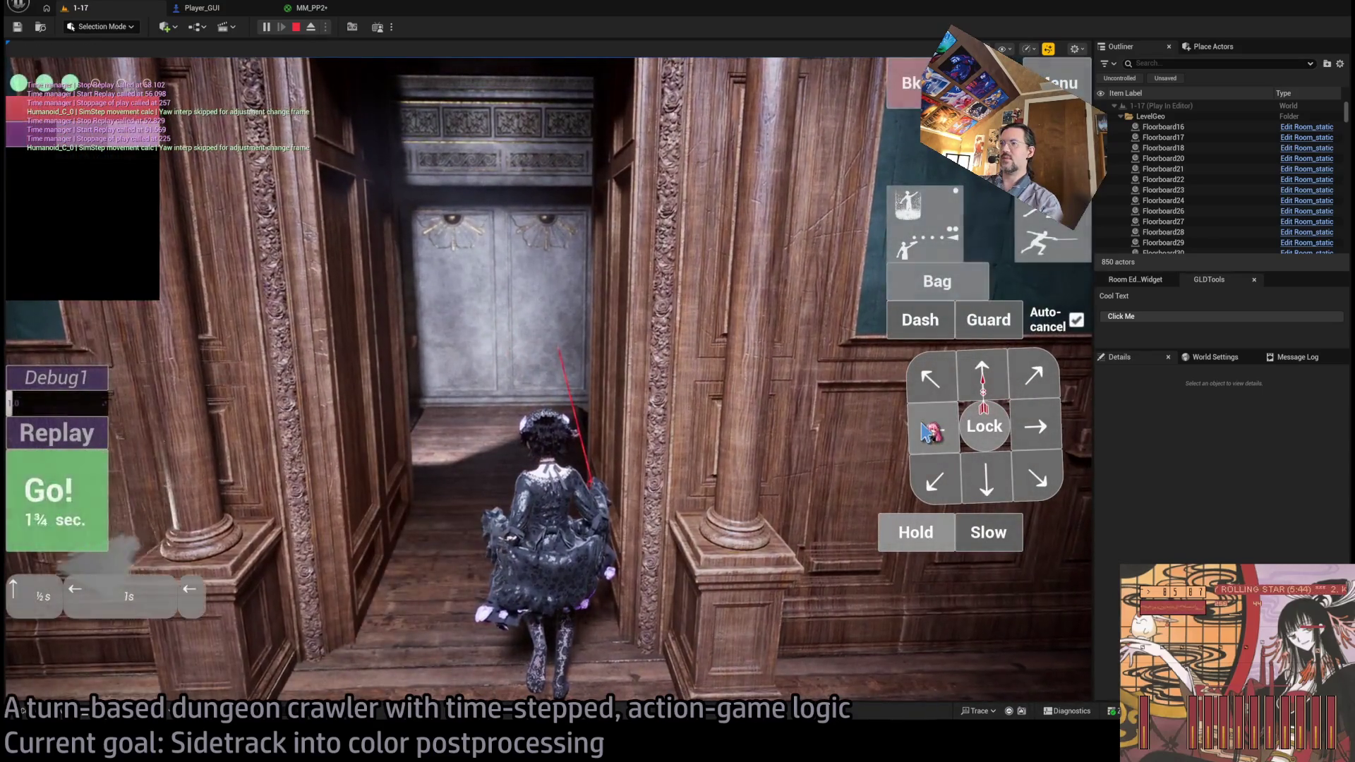
pyautogui.click(100, 496)
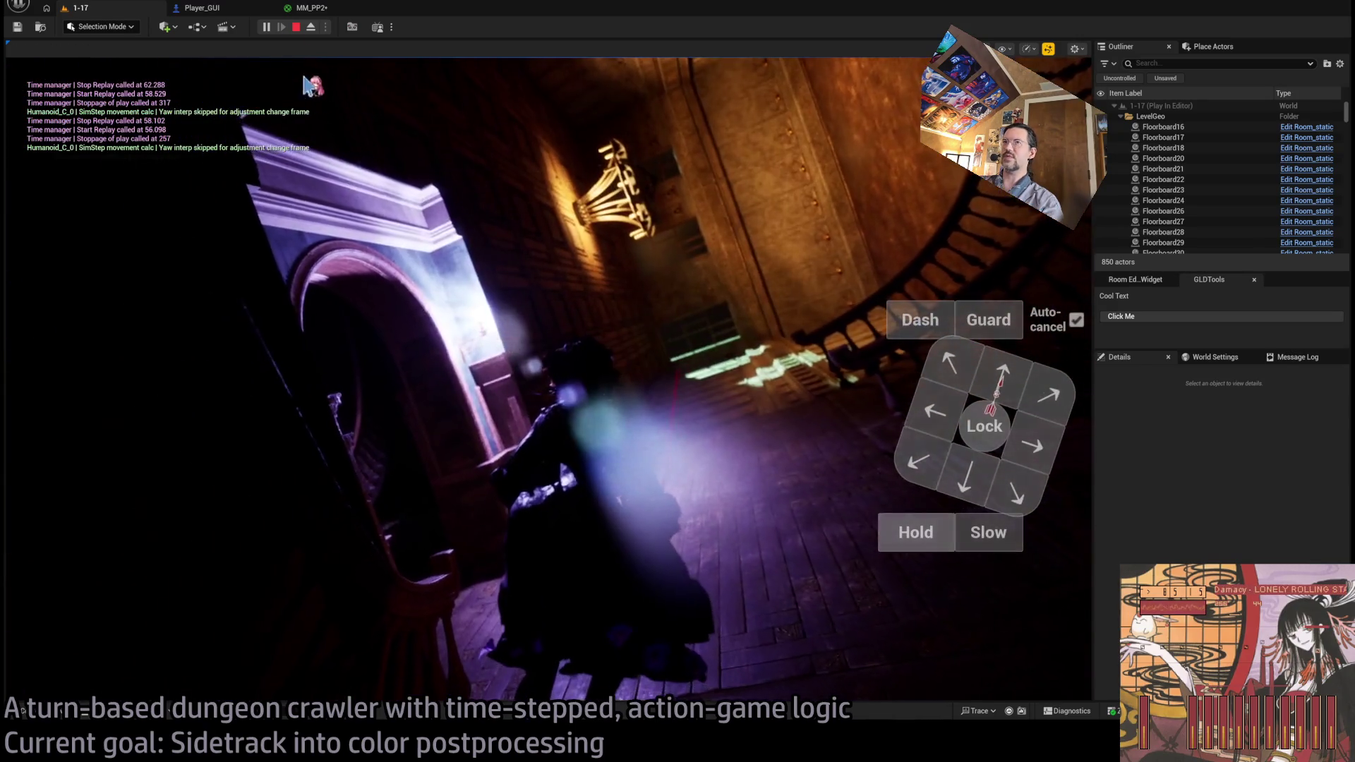
pyautogui.click(230, 9)
pyautogui.click(136, 14)
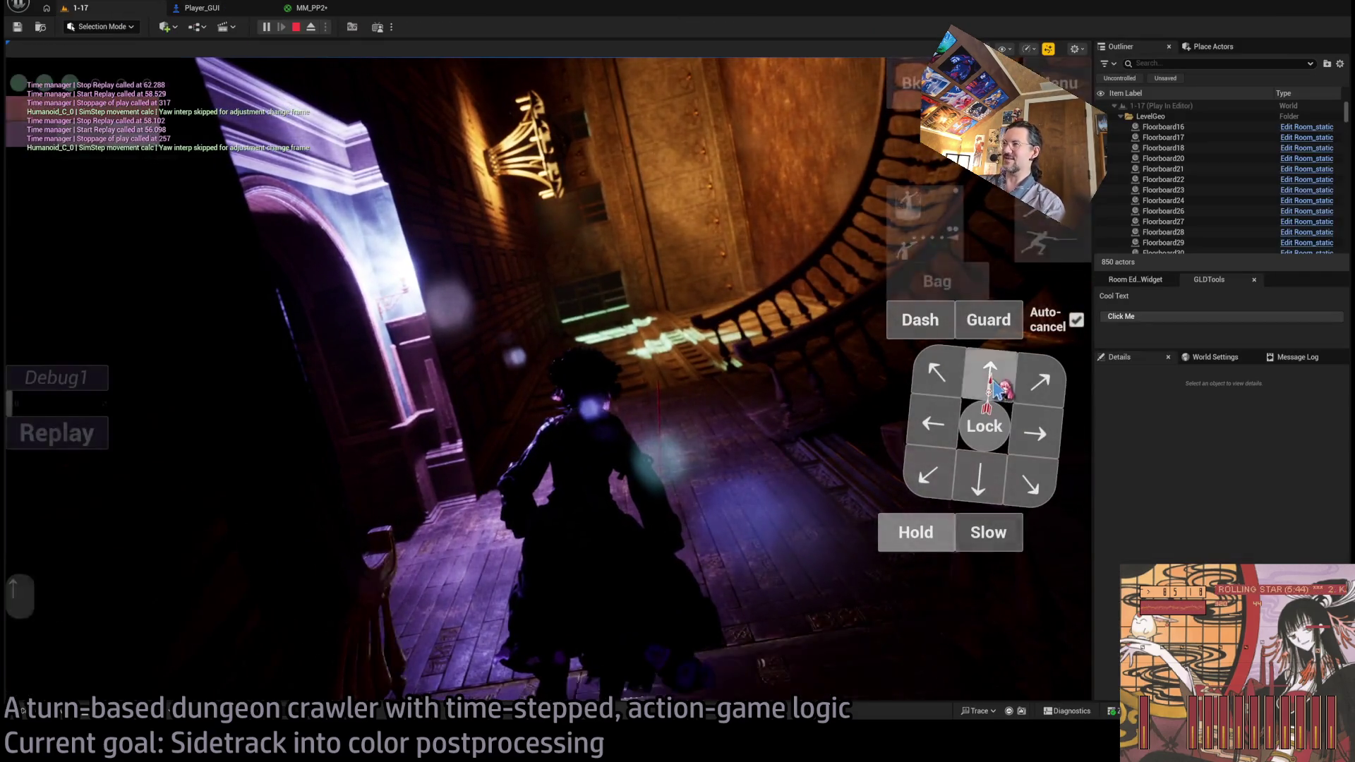
# - Queue three moves with the last lengthened to 1s, execute them, and view MM_PP2's Lerp nodes
pyautogui.click(989, 372)
pyautogui.click(1031, 438)
pyautogui.click(1032, 442)
pyautogui.click(1031, 442)
pyautogui.press('Return')
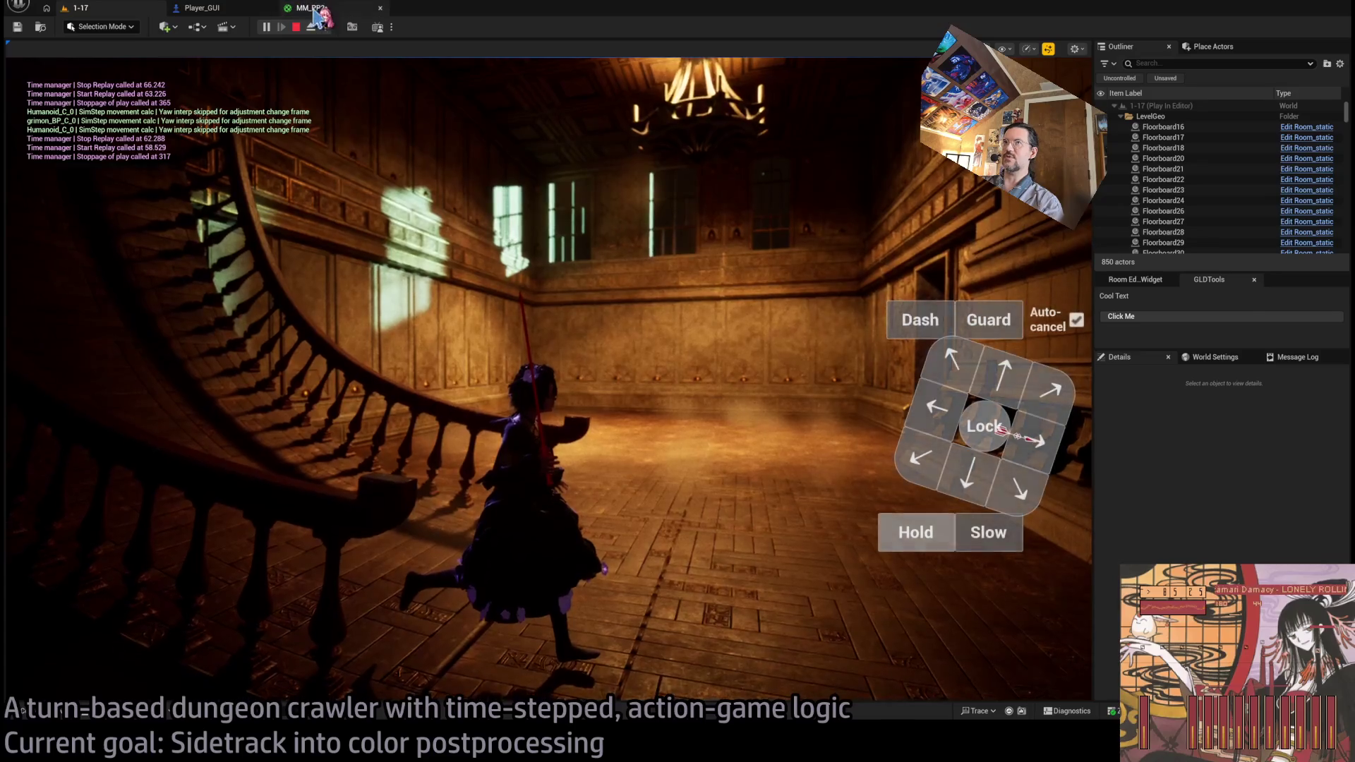
pyautogui.click(311, 8)
pyautogui.moveTo(818, 330); pyautogui.dragTo(619, 291)
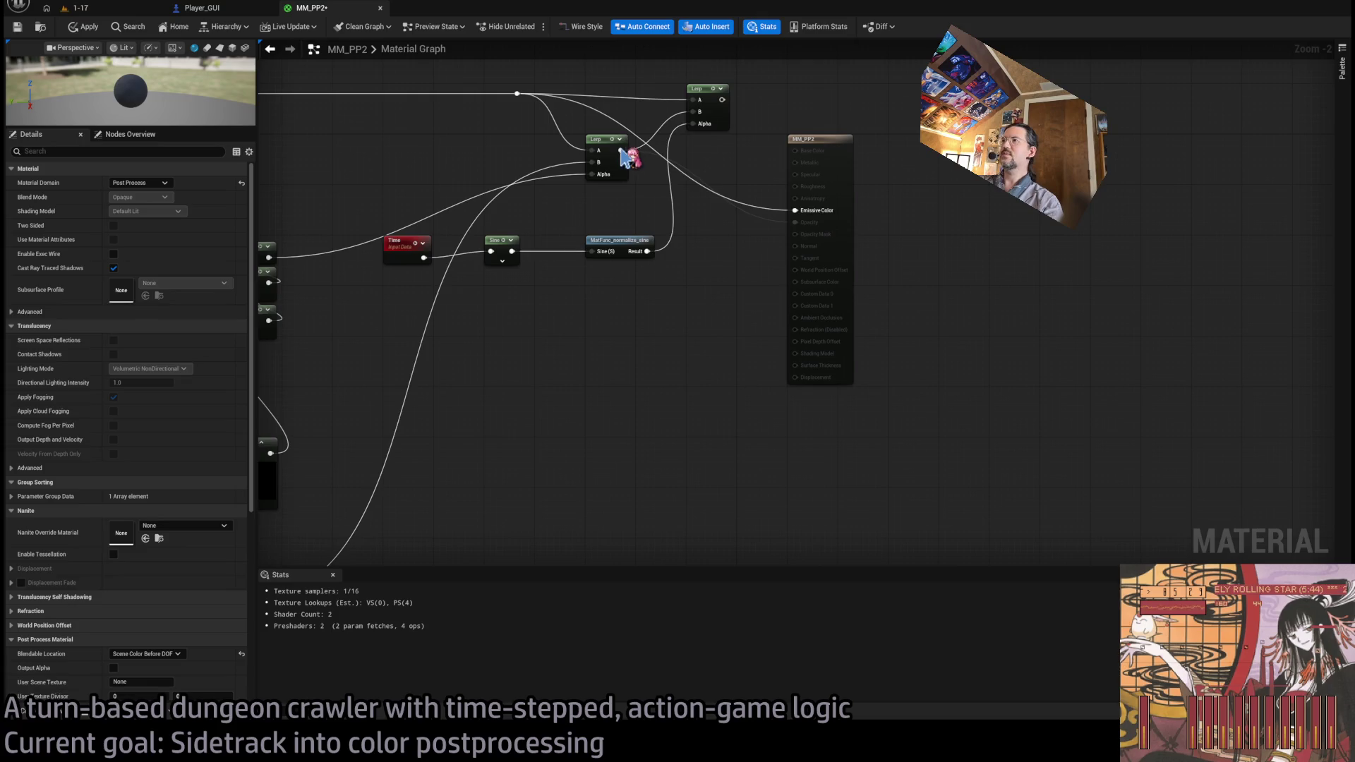
pyautogui.click(82, 8)
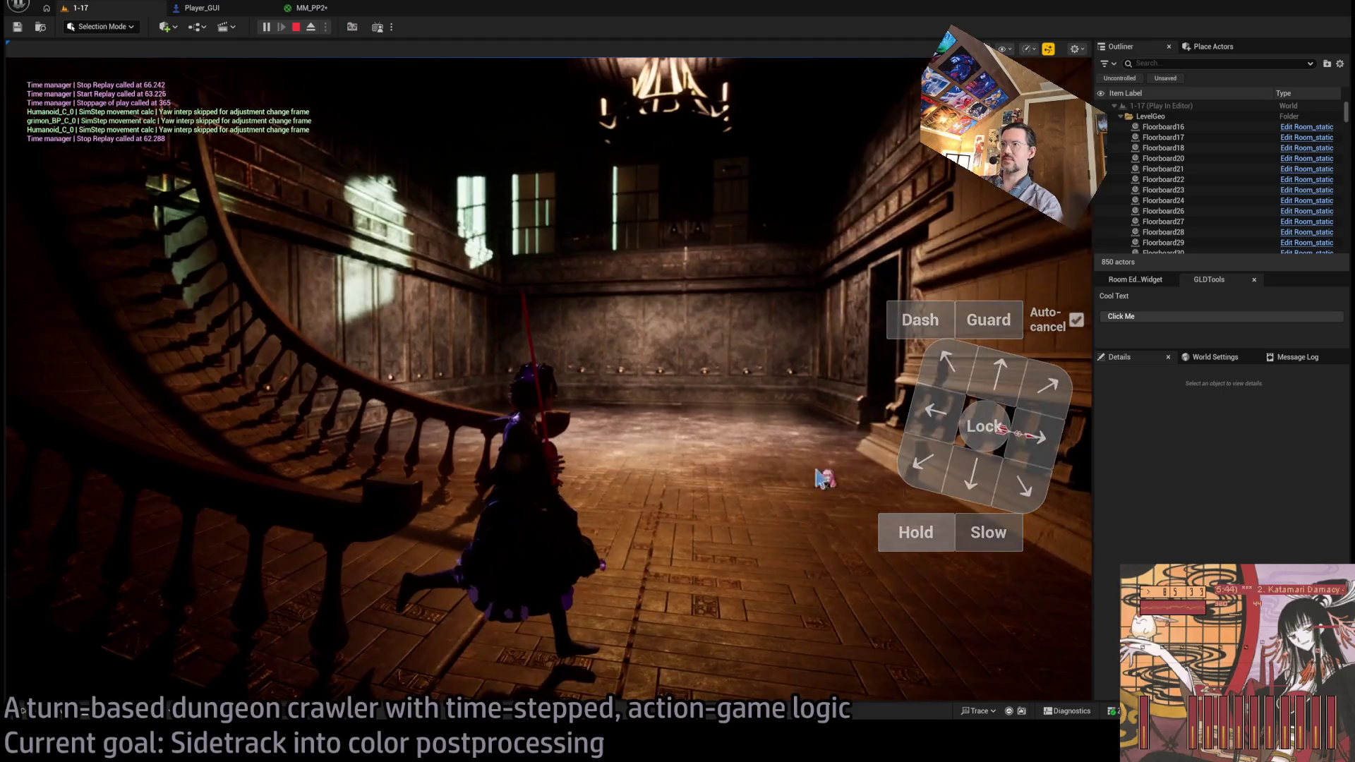
pyautogui.click(53, 494)
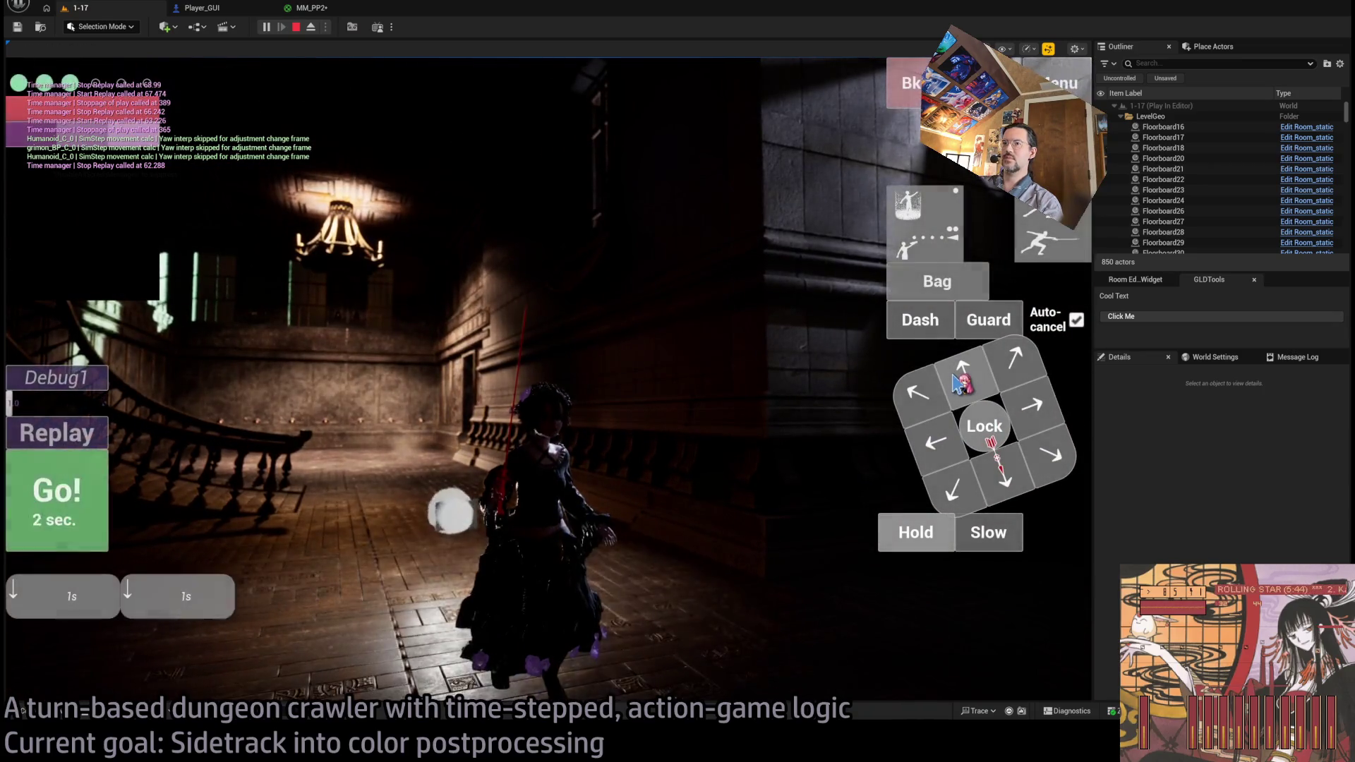
pyautogui.click(96, 523)
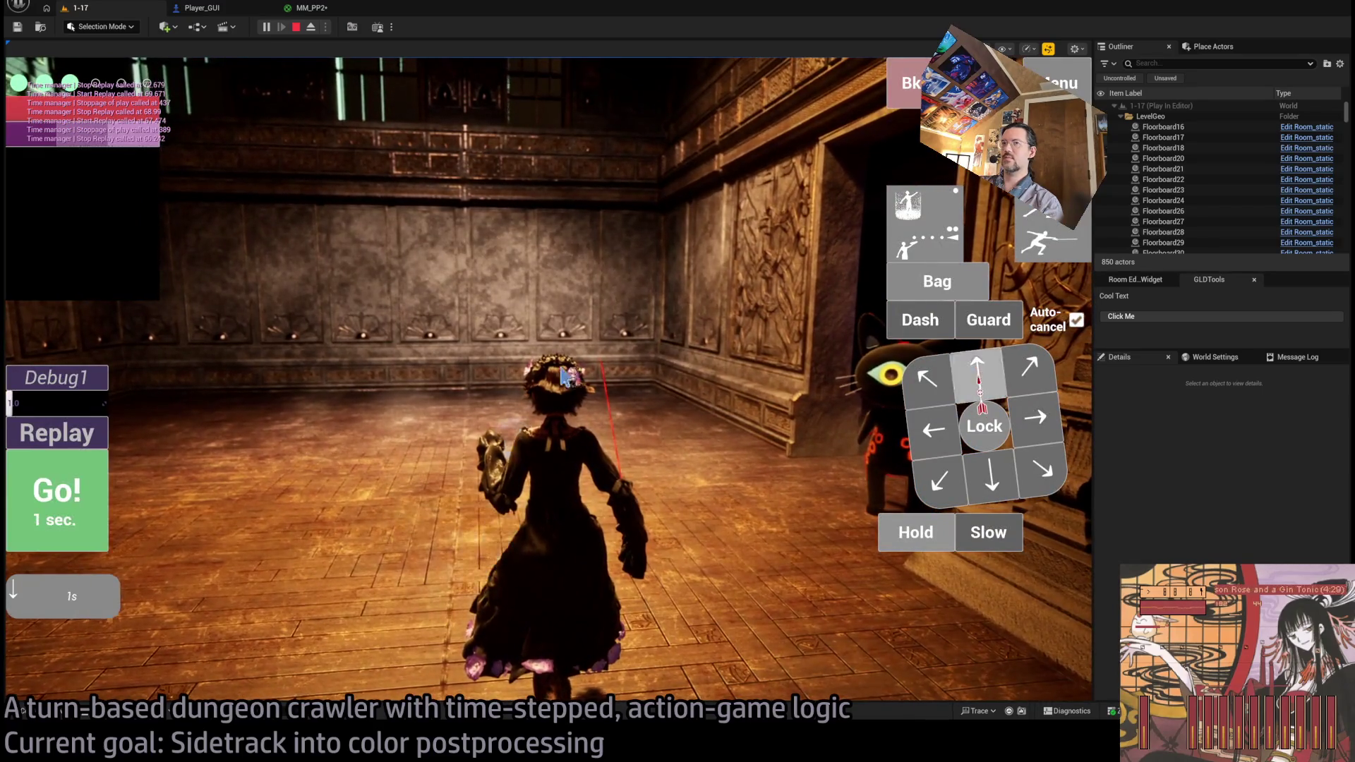
pyautogui.click(102, 487)
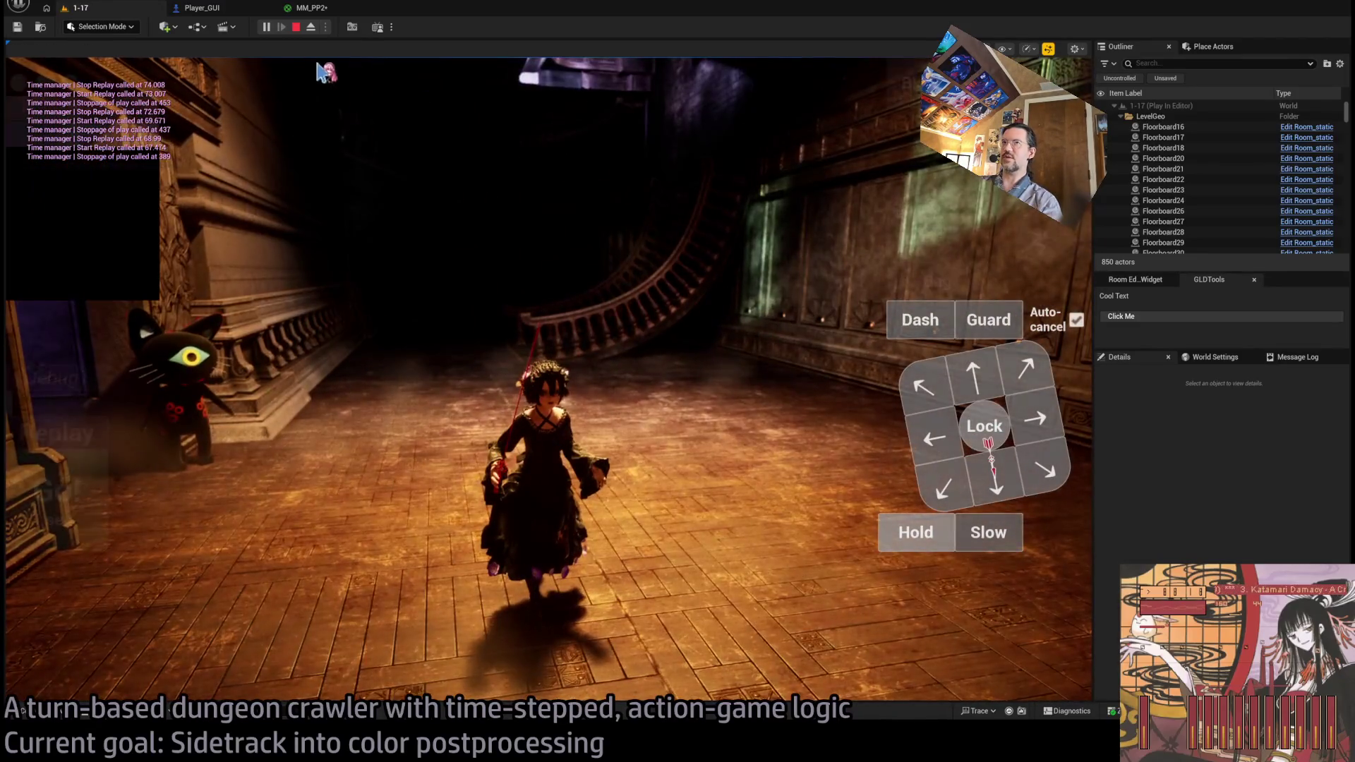
pyautogui.click(303, 8)
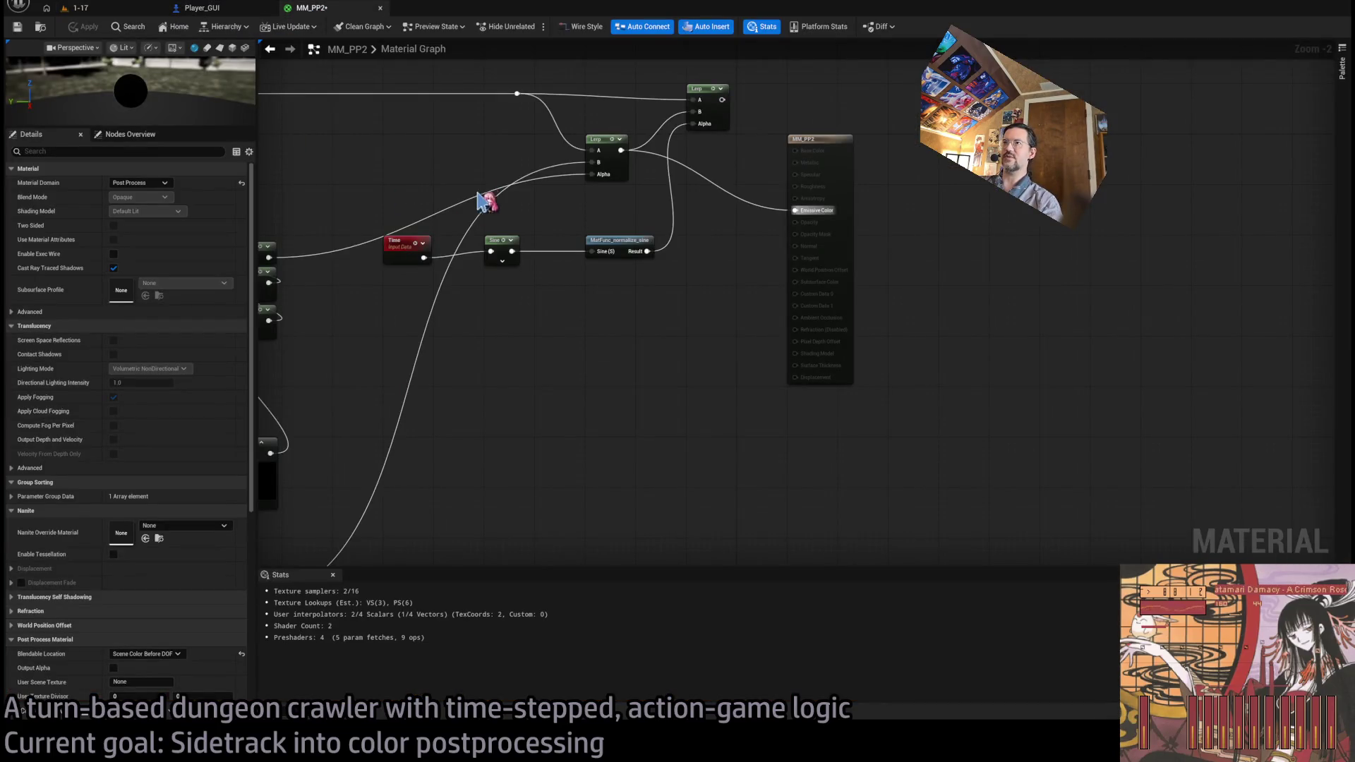
# - Set MaxDepth's default value to 1500, apply it, and check the running game
pyautogui.moveTo(474, 205); pyautogui.dragTo(712, 242)
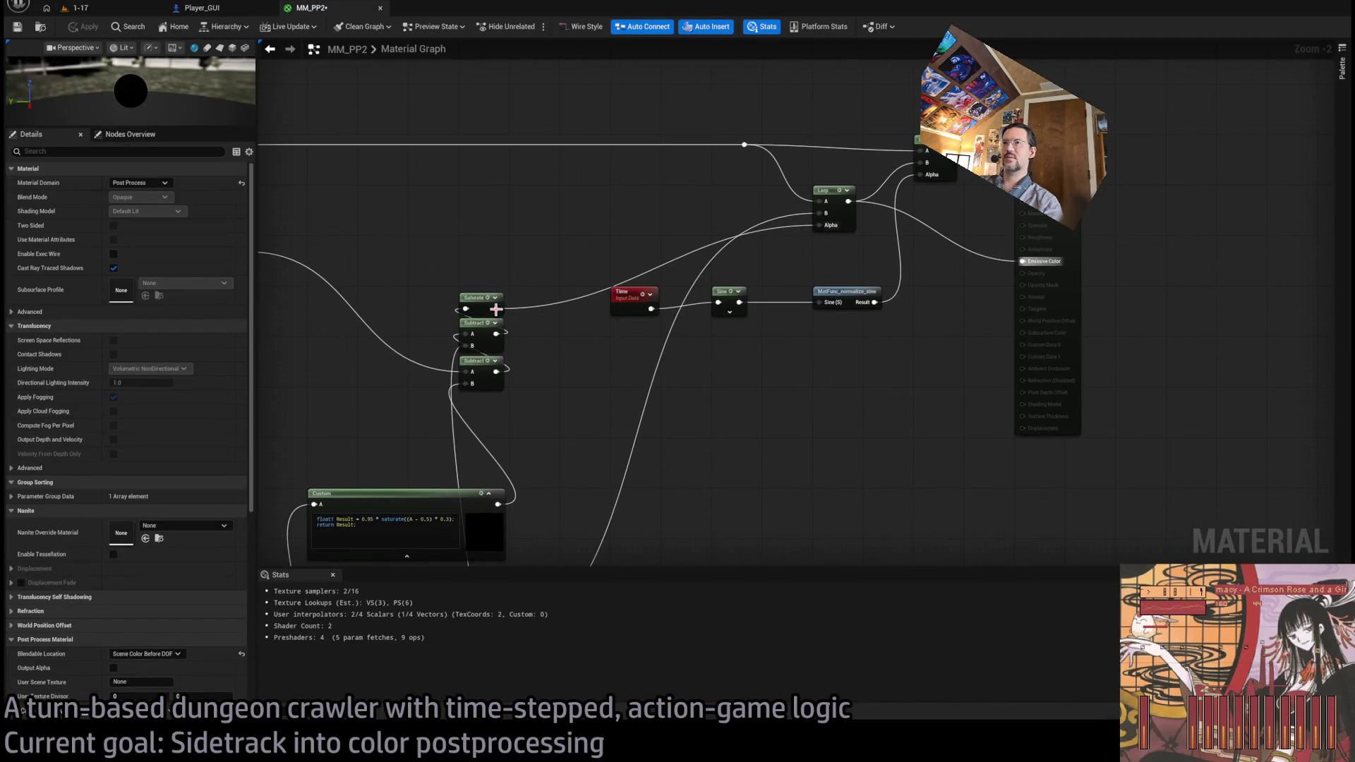
pyautogui.click(85, 7)
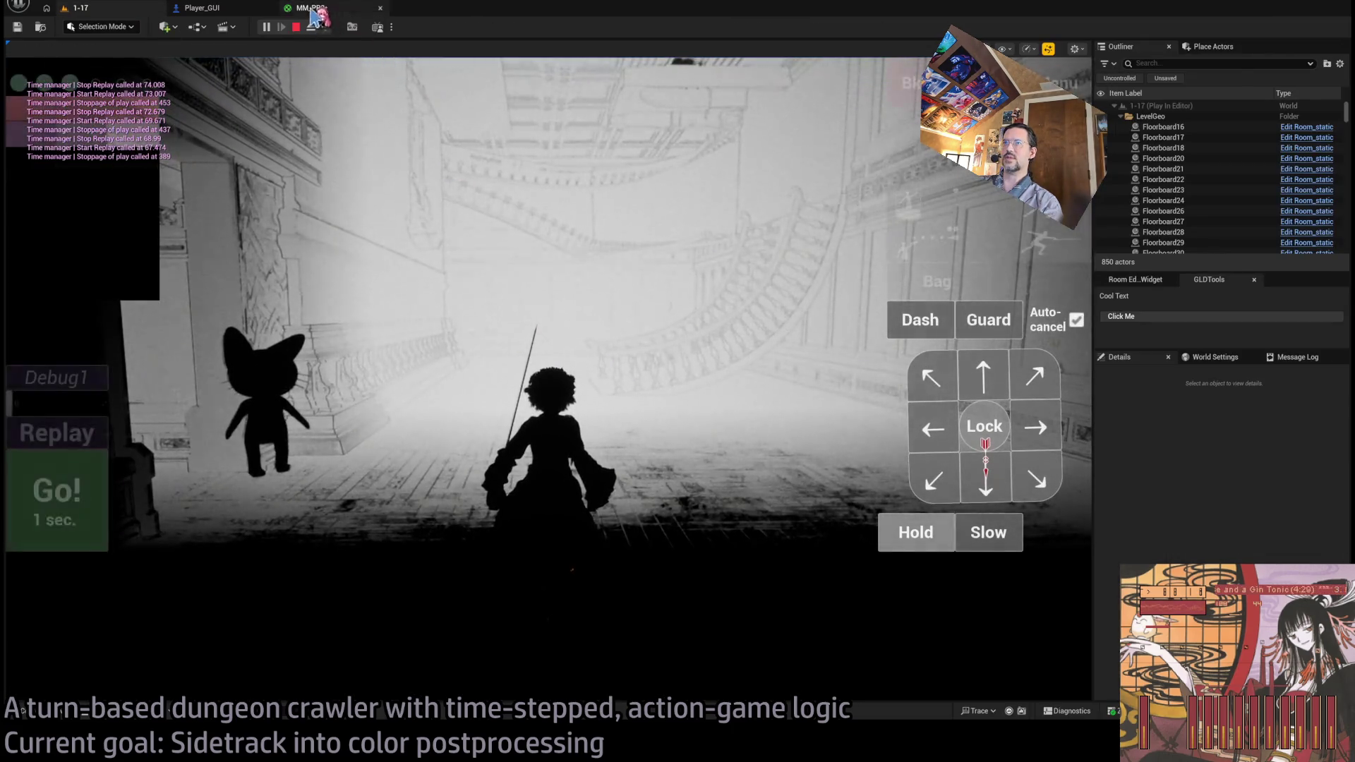
pyautogui.hotkey('ctrl', 'Tab')
pyautogui.moveTo(867, 290); pyautogui.dragTo(1107, 290)
pyautogui.scroll(3, 621, 370)
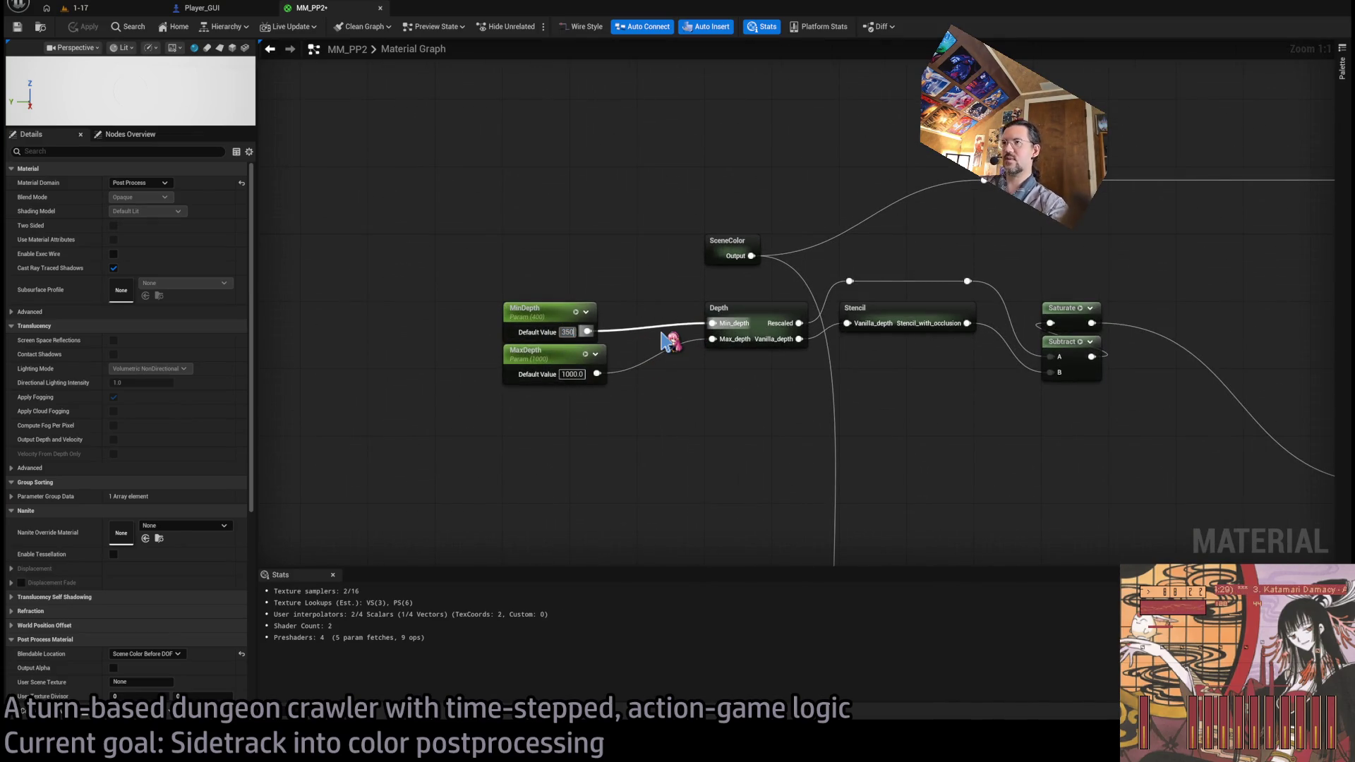
pyautogui.write('1500')
pyautogui.press('Return')
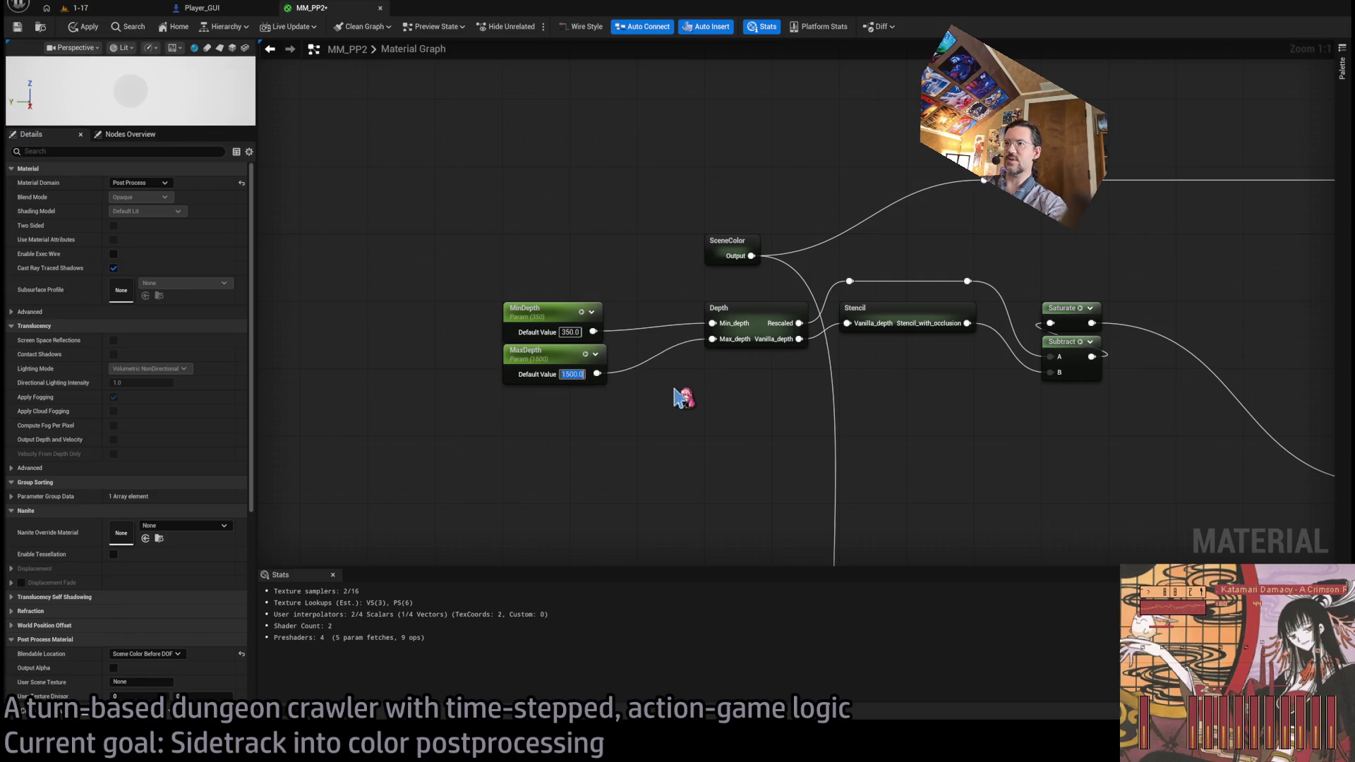
pyautogui.click(85, 34)
pyautogui.click(106, 8)
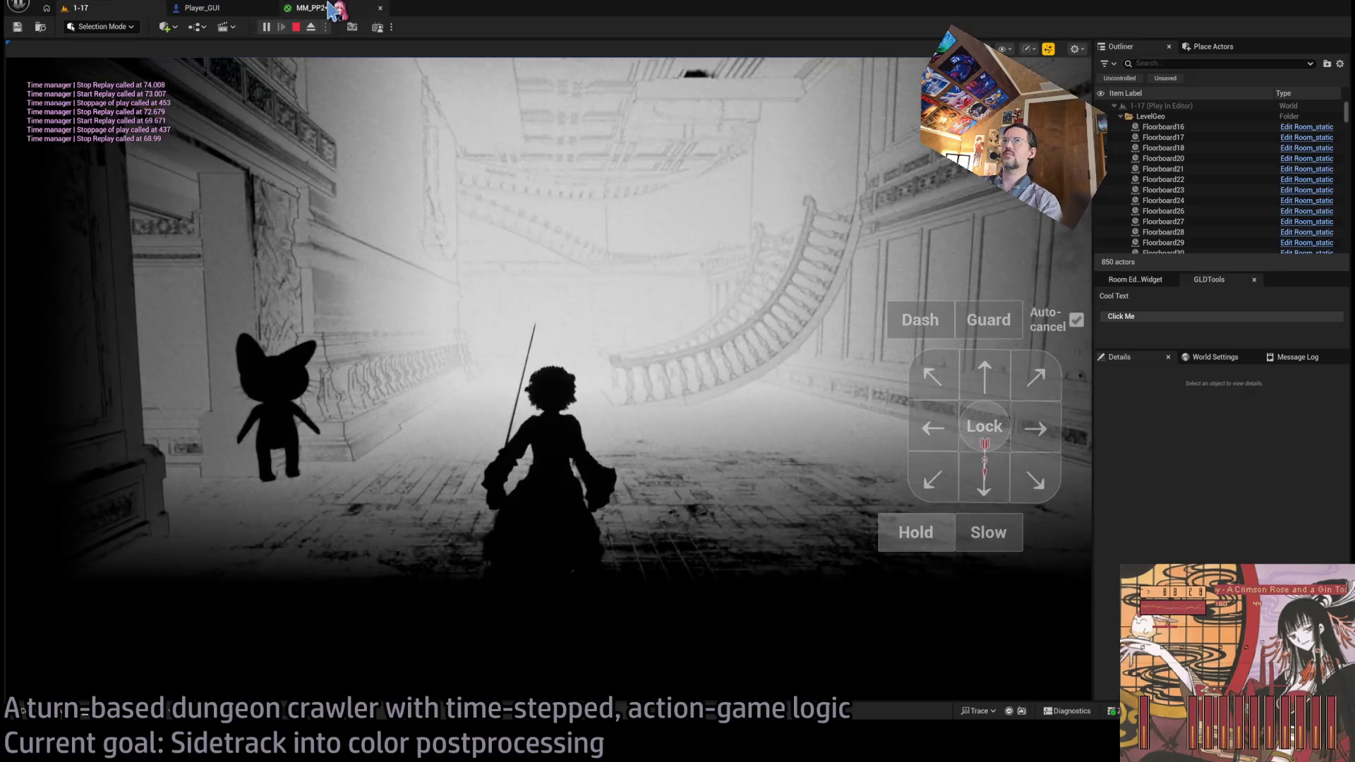
pyautogui.click(310, 7)
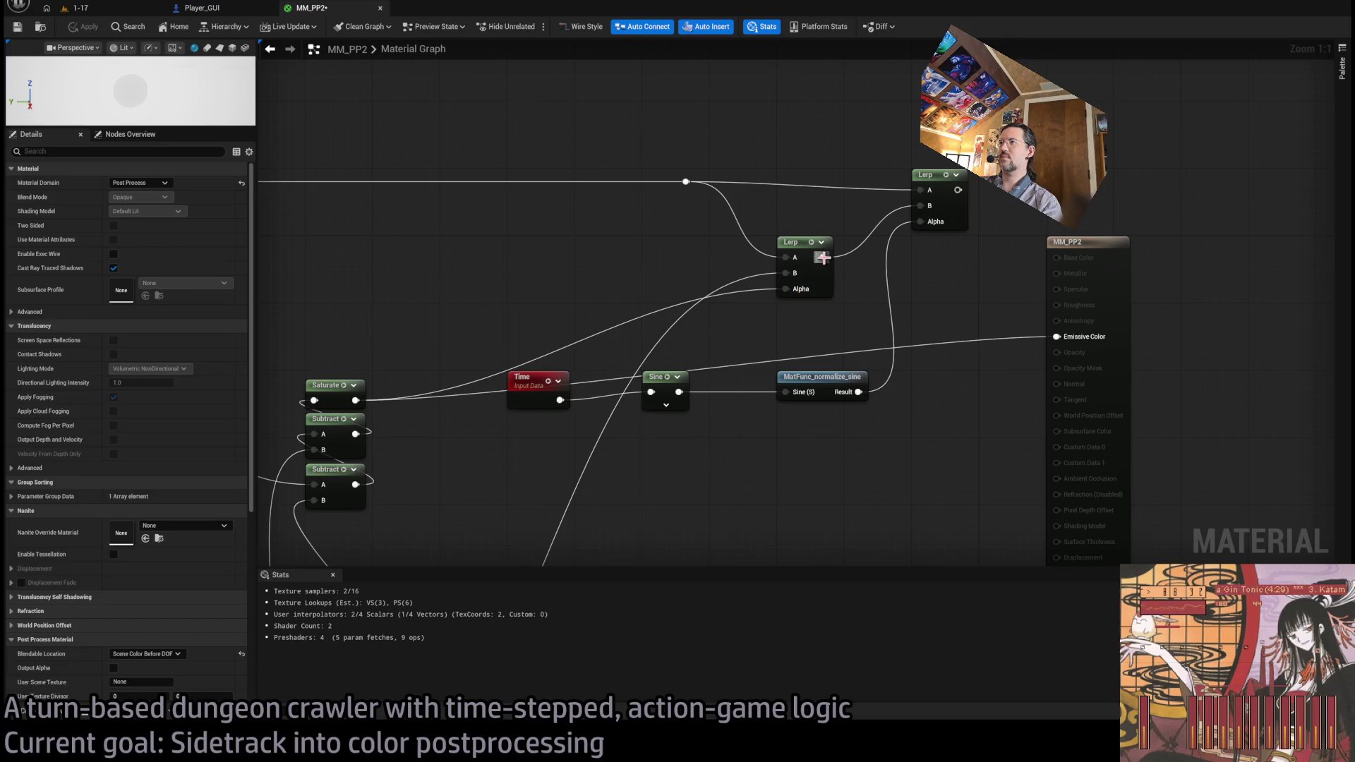
# - Connect the Lerp output to Emissive Color and play two turns viewing the chandelier and archway
pyautogui.moveTo(1043, 344); pyautogui.dragTo(1046, 340)
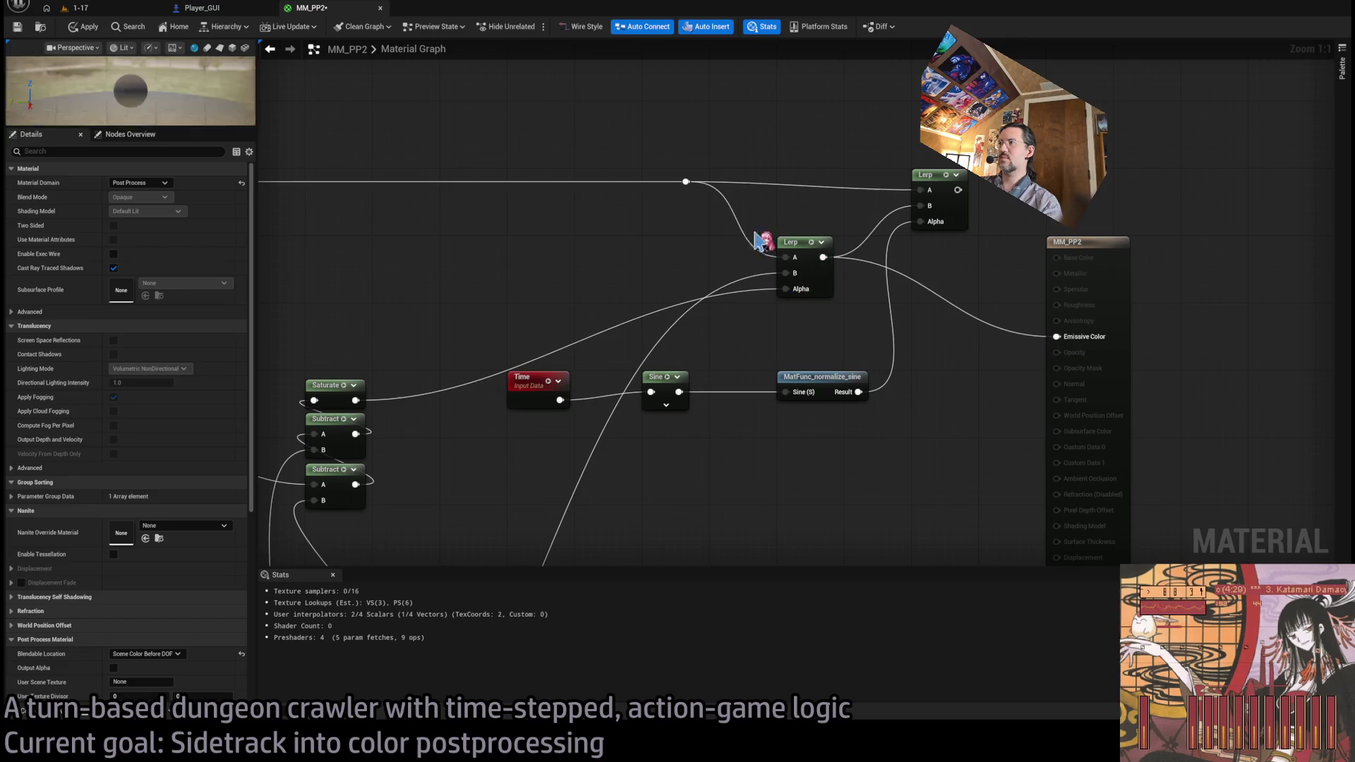
pyautogui.click(97, 10)
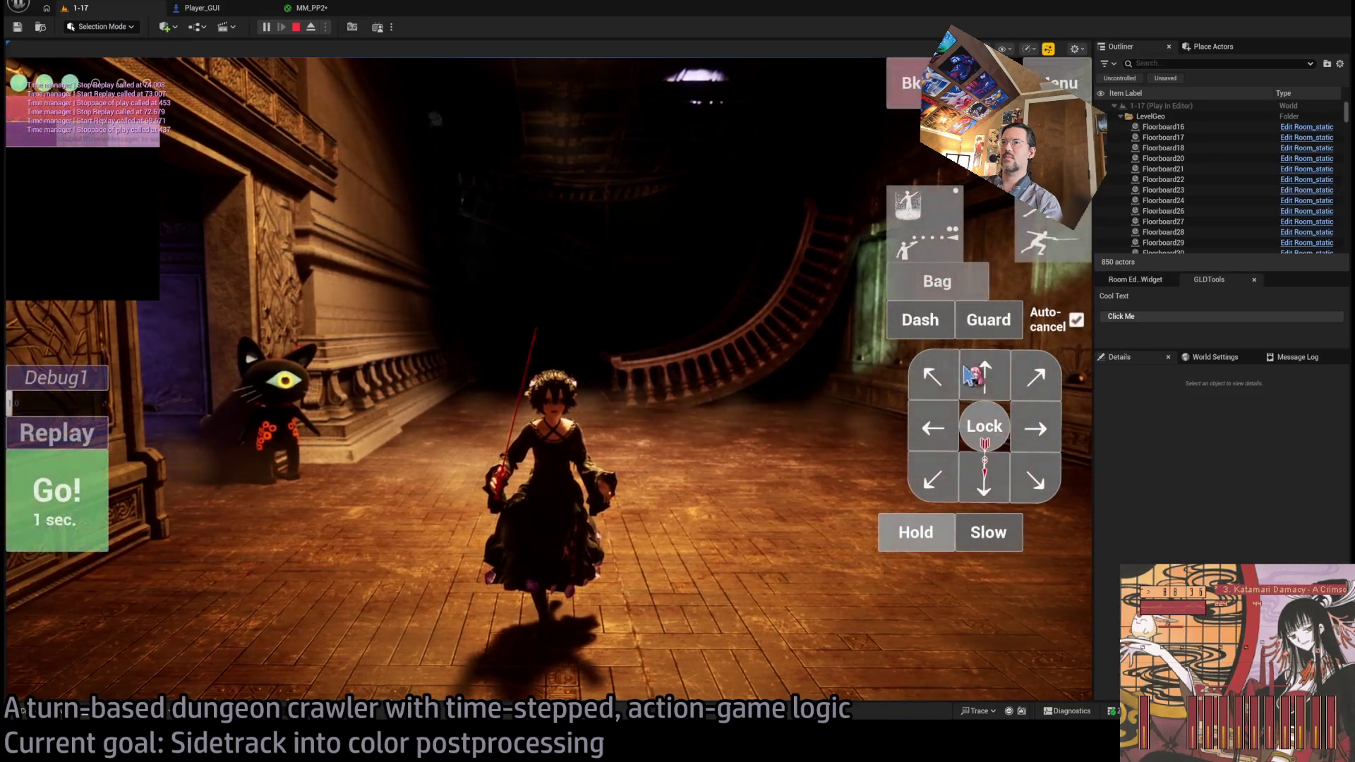
pyautogui.click(983, 386)
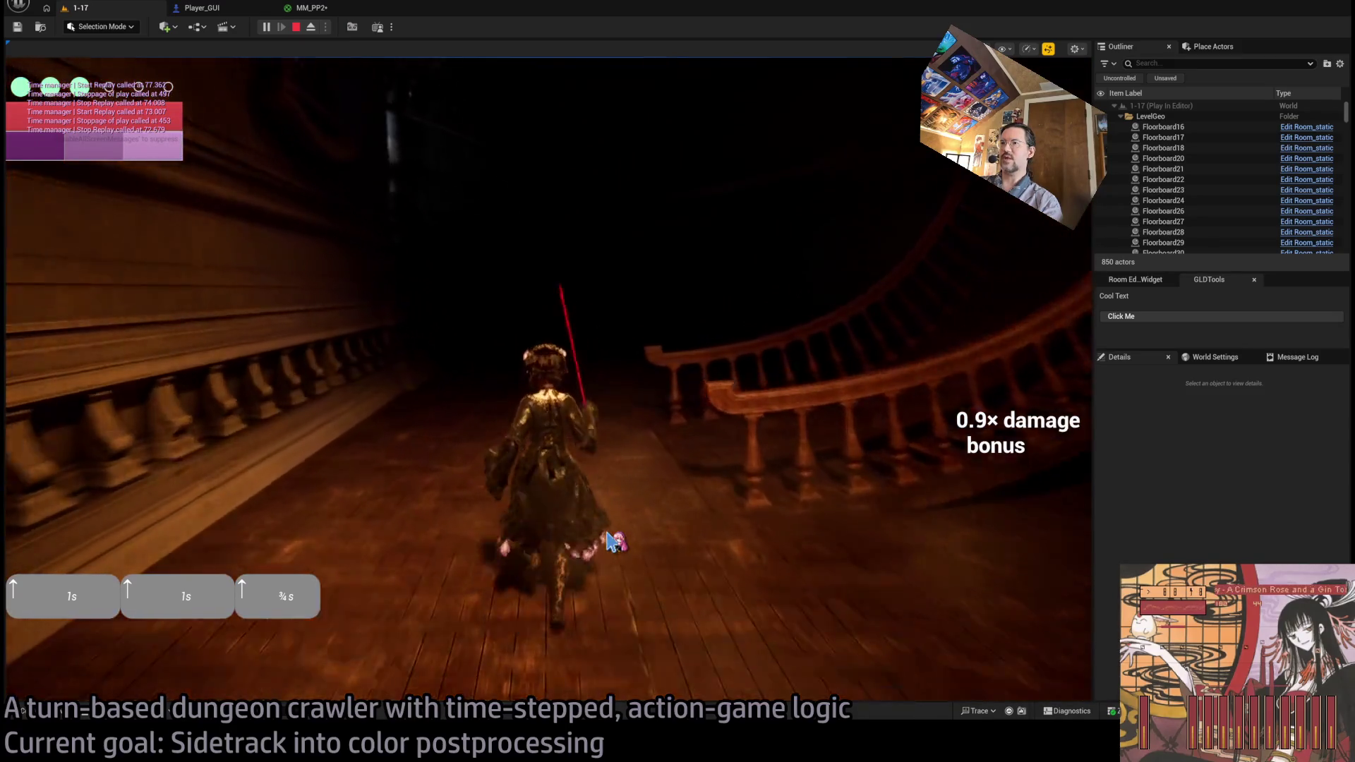
pyautogui.click(671, 481)
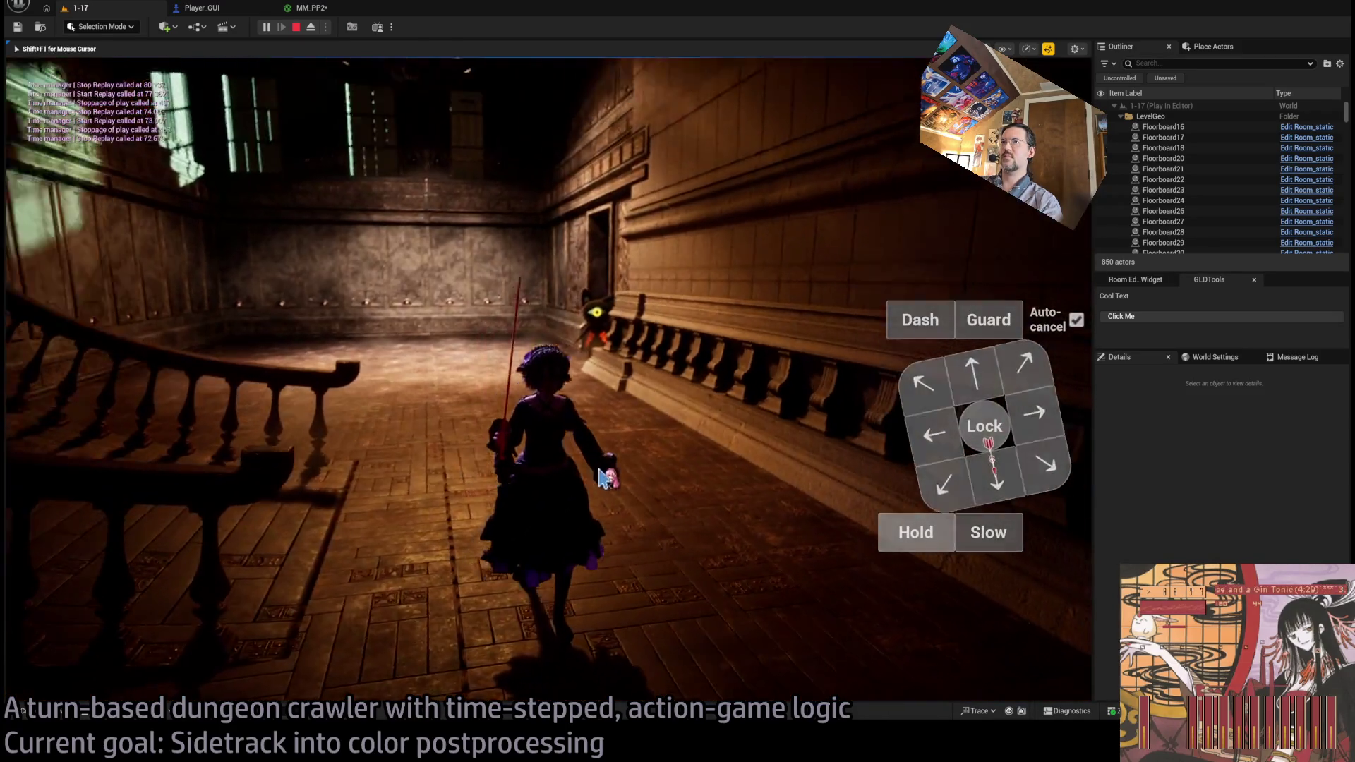
pyautogui.moveTo(601, 478); pyautogui.dragTo(808, 505)
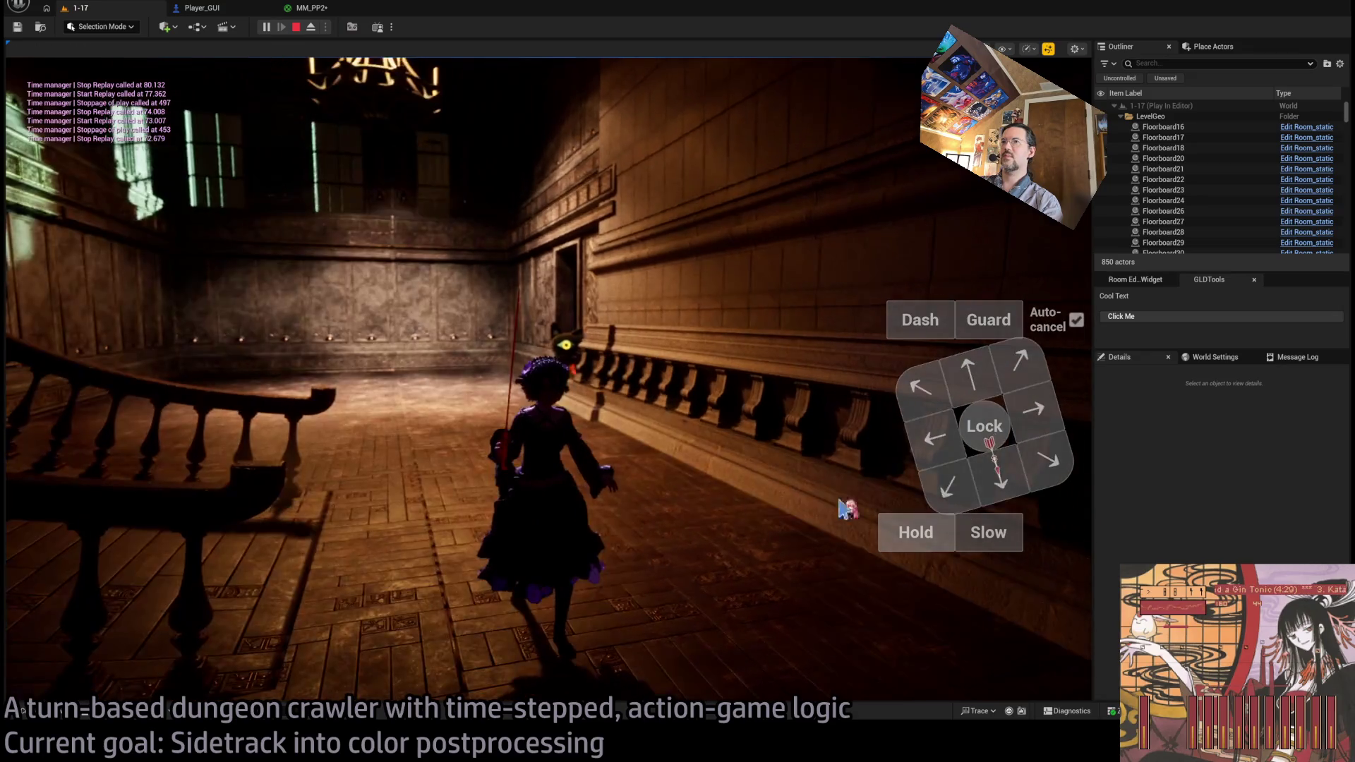
pyautogui.click(929, 533)
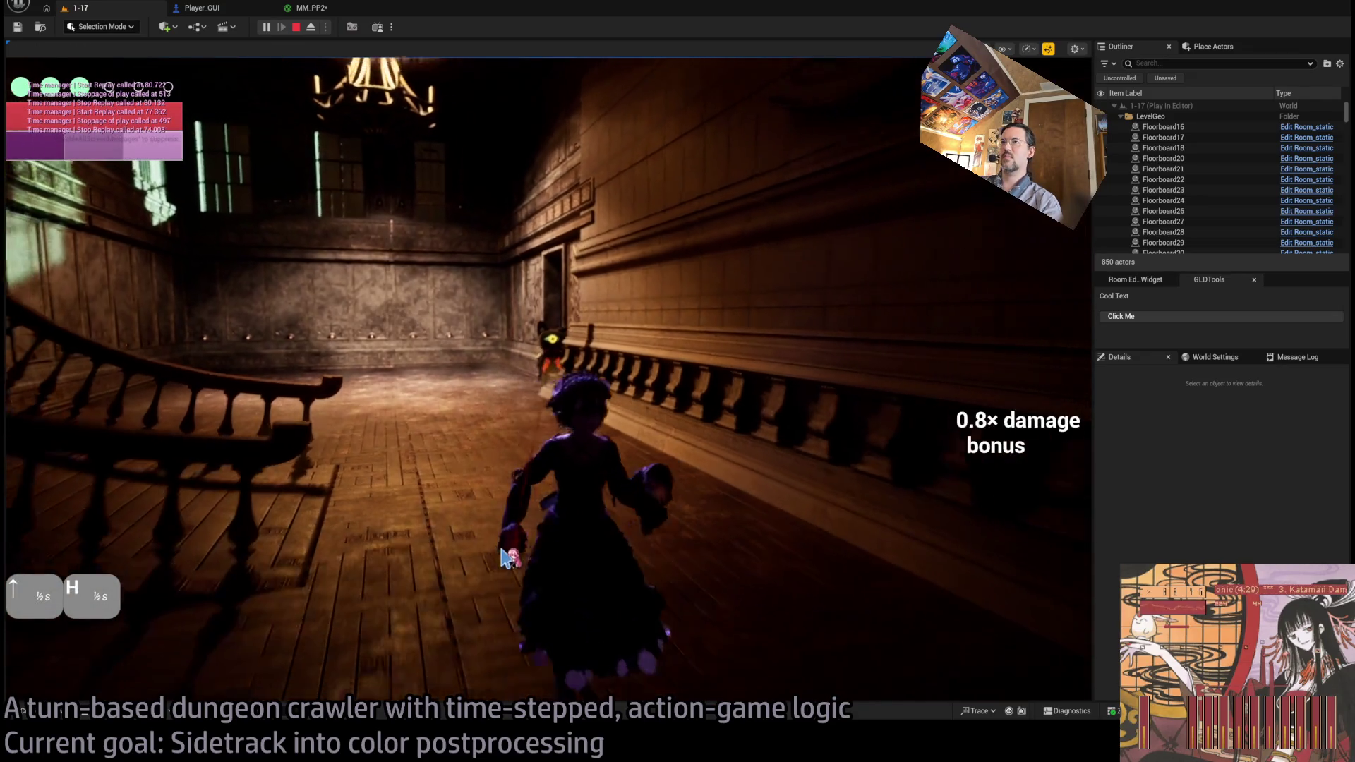
pyautogui.moveTo(565, 554)
pyautogui.mouseDown()
pyautogui.moveTo(548, 563)
pyautogui.moveTo(647, 560)
pyautogui.moveTo(655, 525)
pyautogui.moveTo(674, 524)
pyautogui.mouseUp()
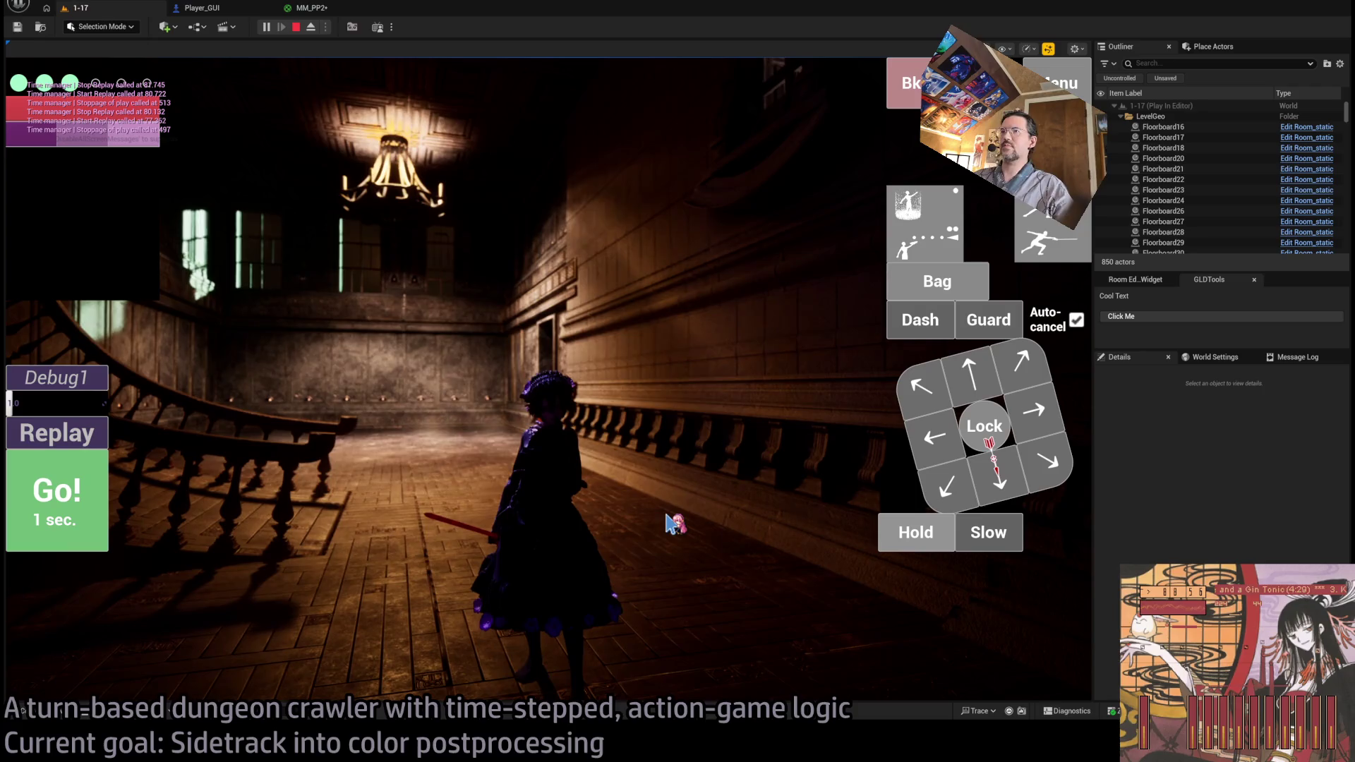
pyautogui.moveTo(782, 528)
pyautogui.mouseDown()
pyautogui.moveTo(611, 448)
pyautogui.moveTo(393, 595)
pyautogui.moveTo(825, 543)
pyautogui.moveTo(781, 562)
pyautogui.moveTo(317, 527)
pyautogui.moveTo(405, 529)
pyautogui.mouseUp()
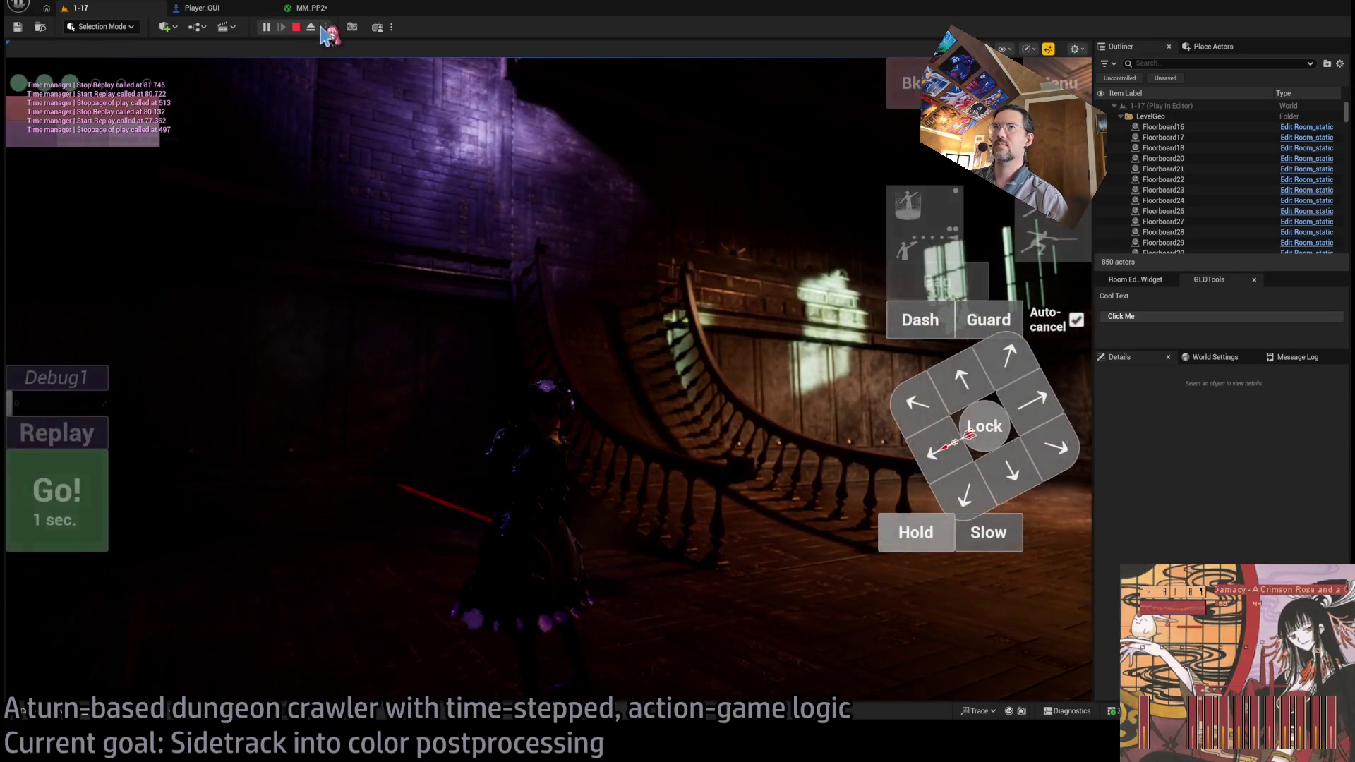
# - Feed Emissive Color from the reroute wire and apply the material
pyautogui.click(310, 8)
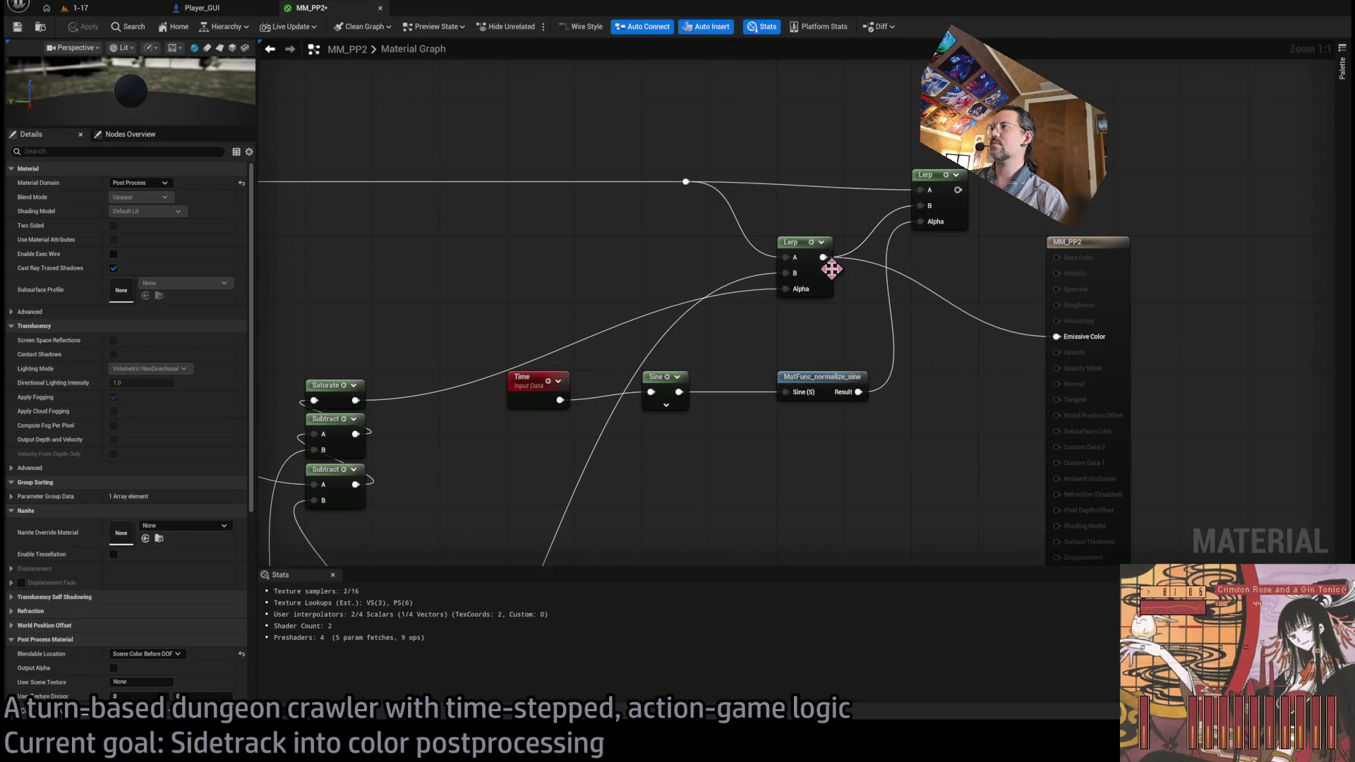
pyautogui.moveTo(967, 247); pyautogui.dragTo(879, 250)
pyautogui.moveTo(739, 242)
pyautogui.mouseDown()
pyautogui.moveTo(922, 263)
pyautogui.moveTo(589, 201)
pyautogui.mouseUp()
pyautogui.moveTo(960, 345); pyautogui.dragTo(958, 346)
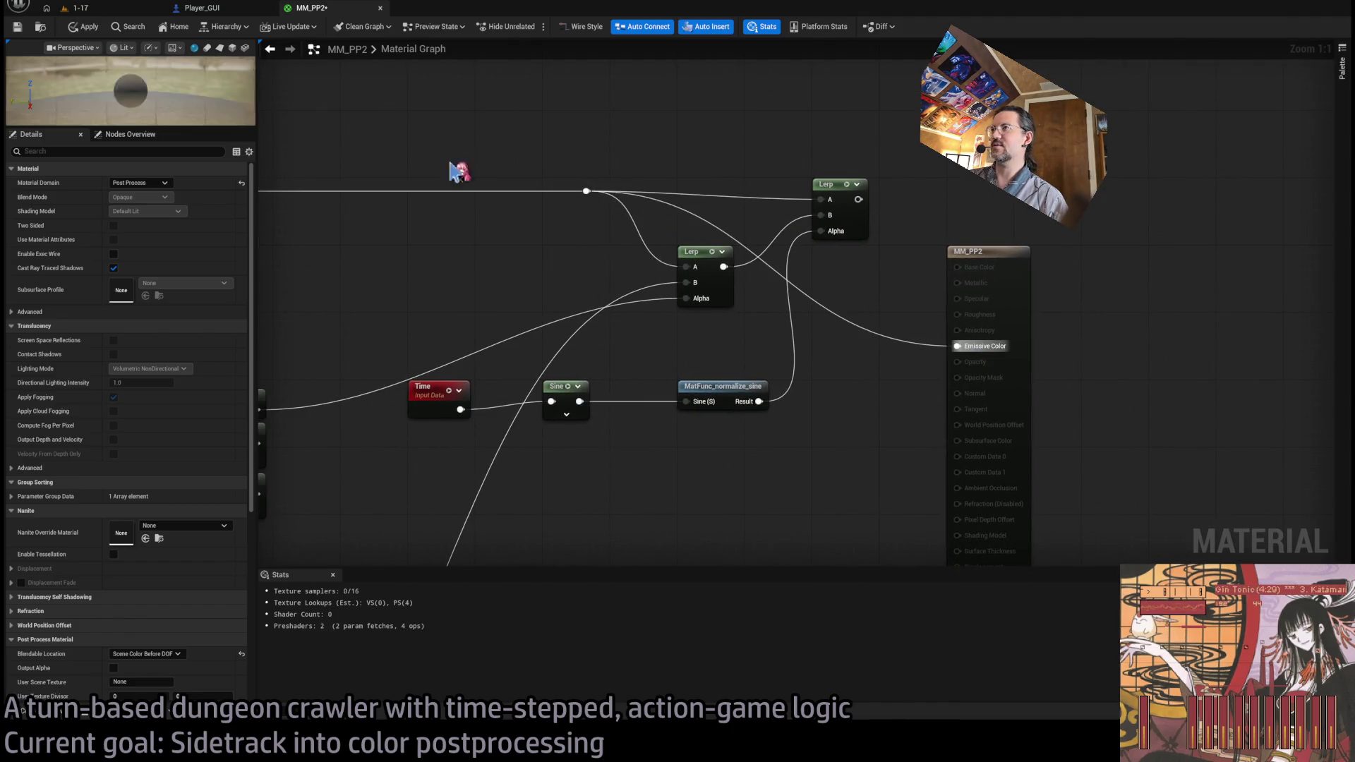
pyautogui.click(85, 27)
pyautogui.click(76, 7)
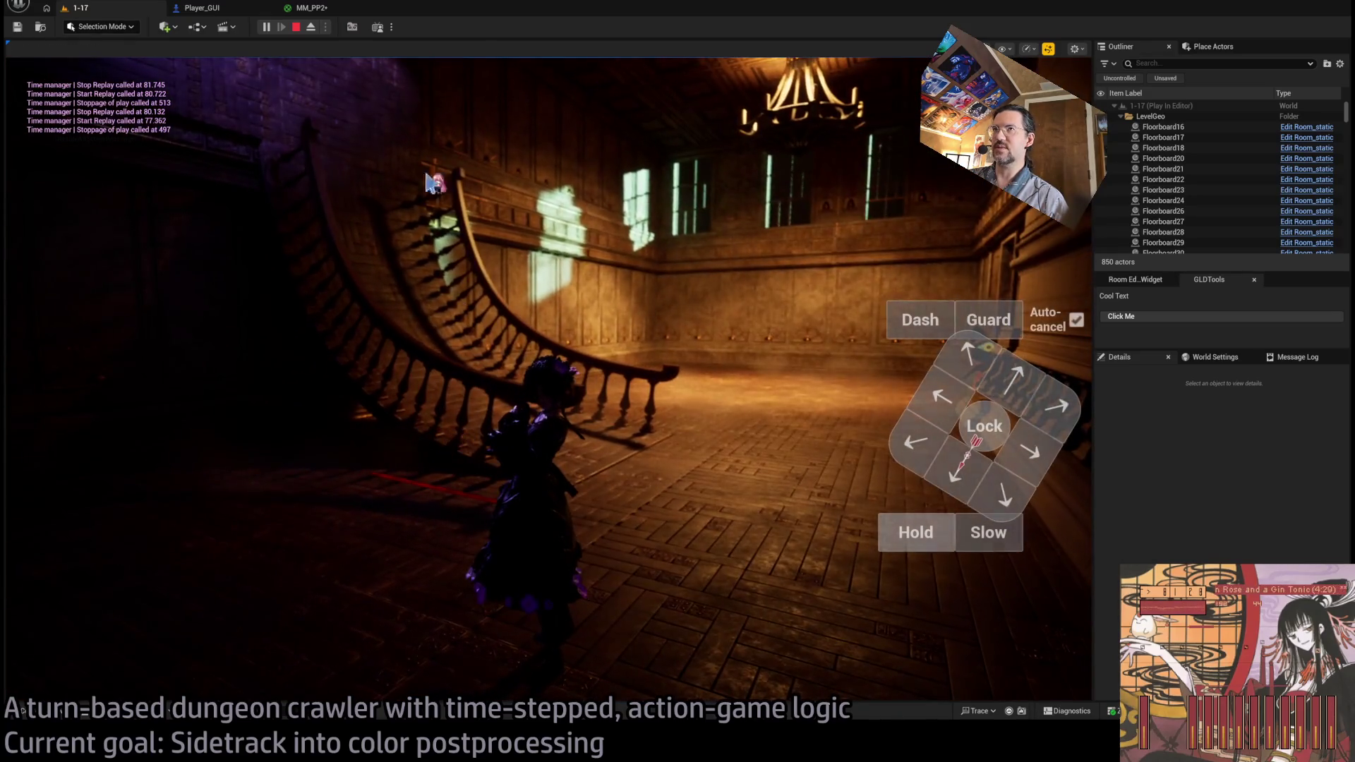
# - Look around the running game once more, then stop the play session
pyautogui.click(311, 8)
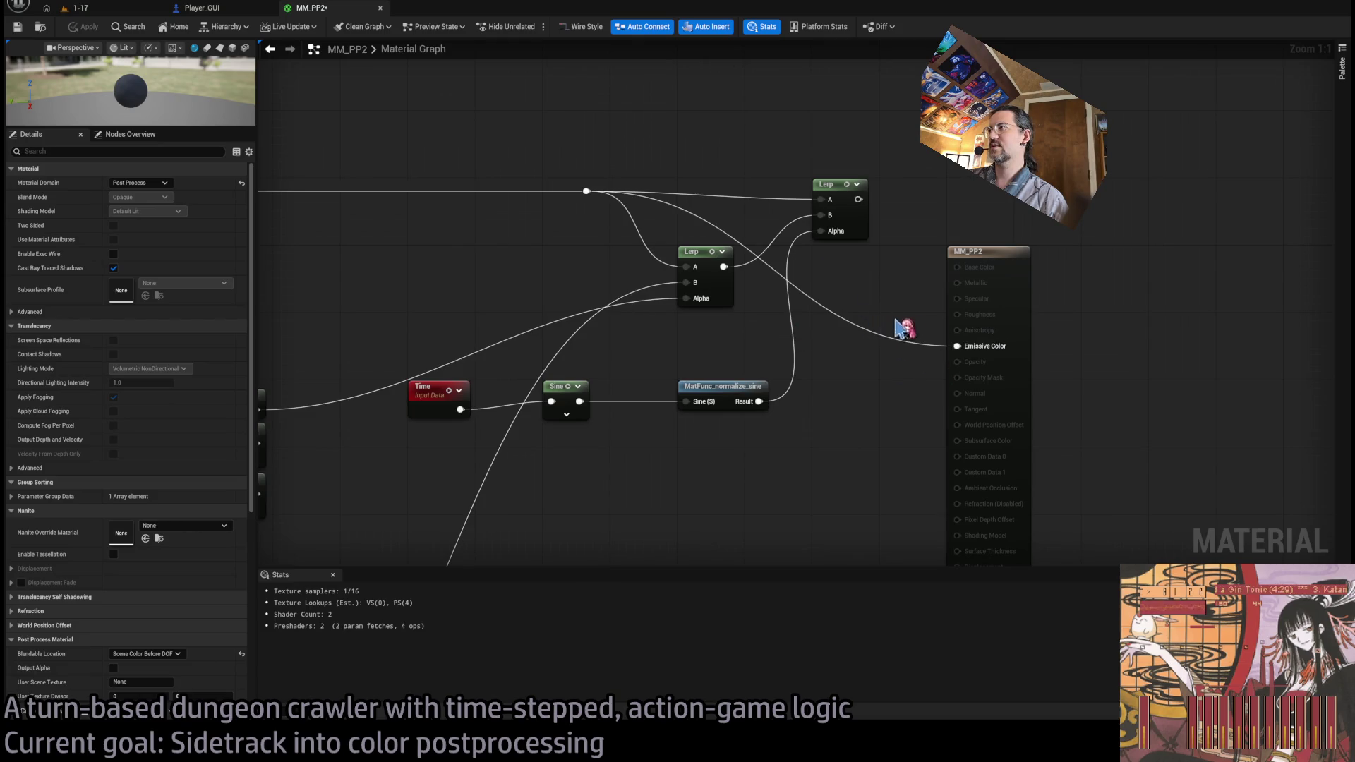
pyautogui.click(153, 9)
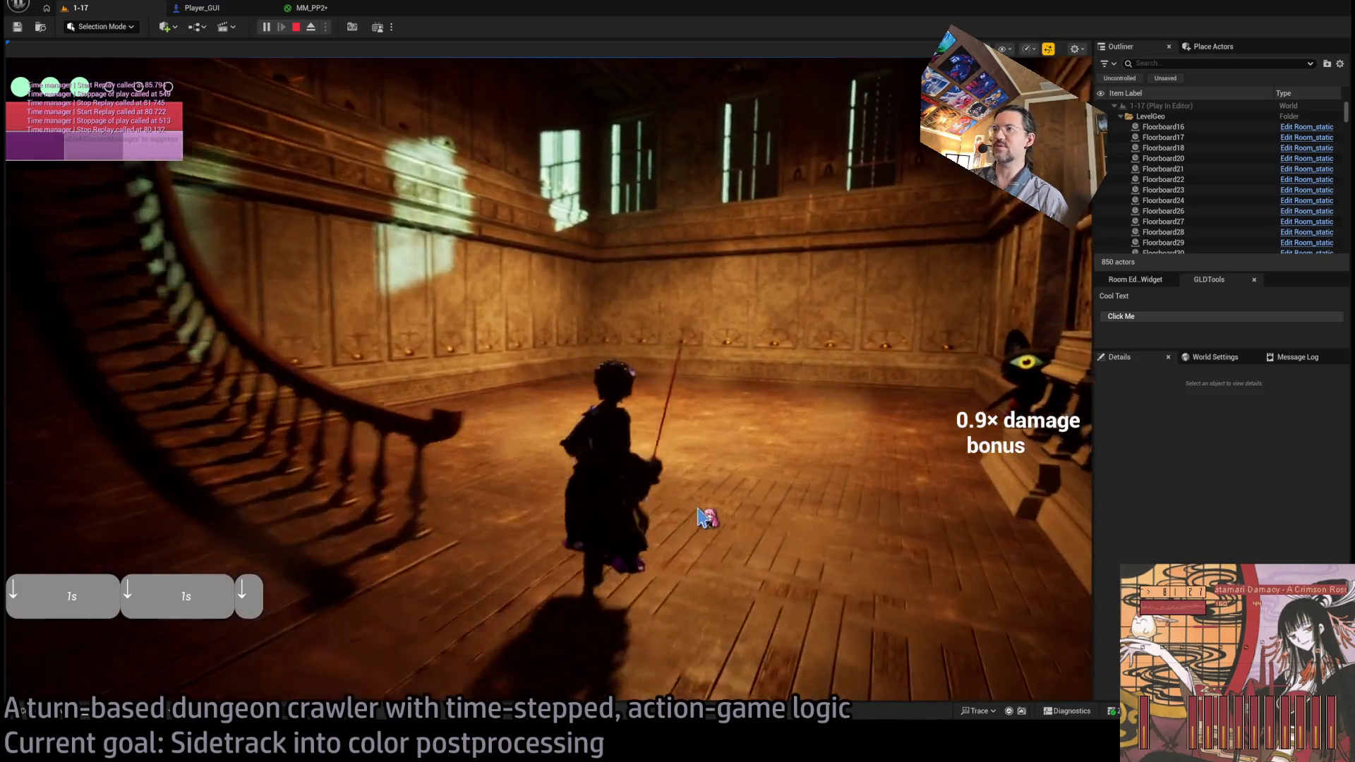
pyautogui.click(704, 513)
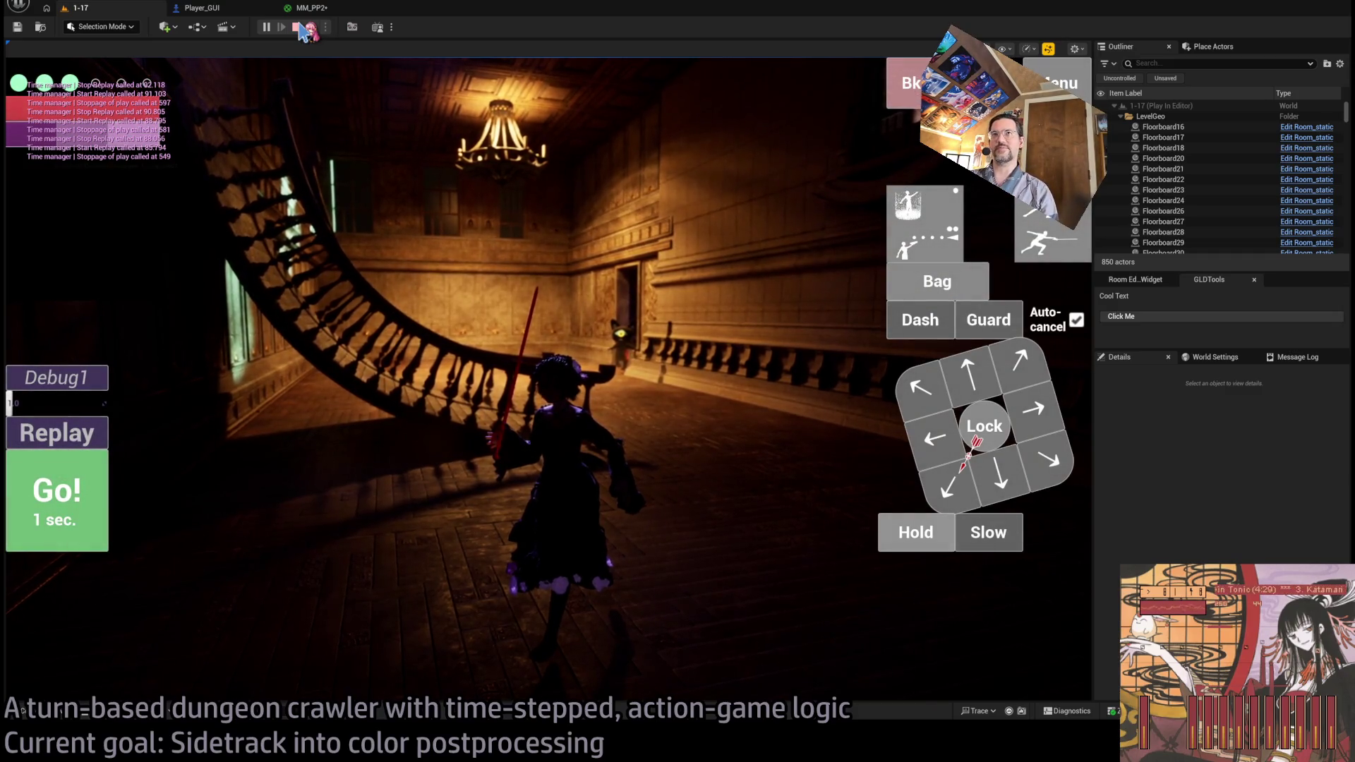
pyautogui.click(298, 27)
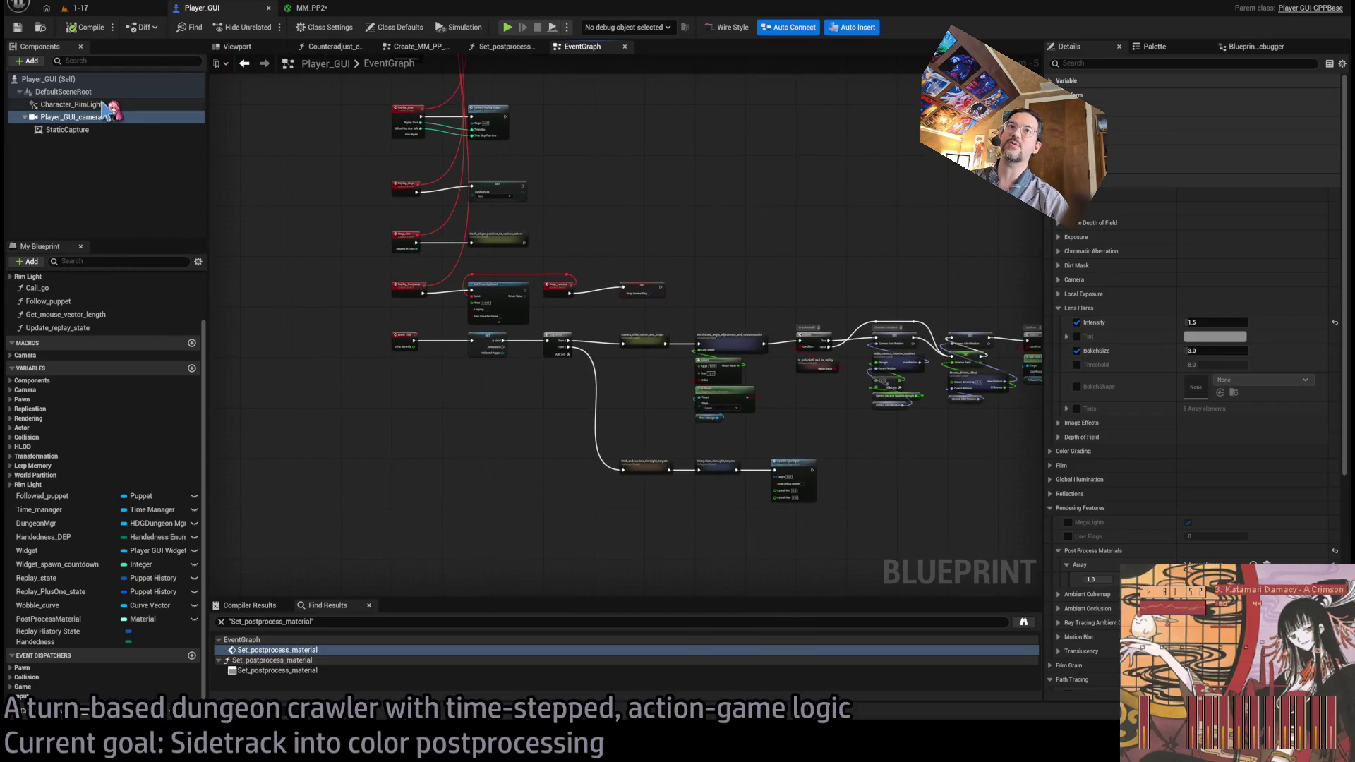
# - Find uses of Character_RimLight and locate the Update Spotlight rim-light nodes
pyautogui.click(78, 105)
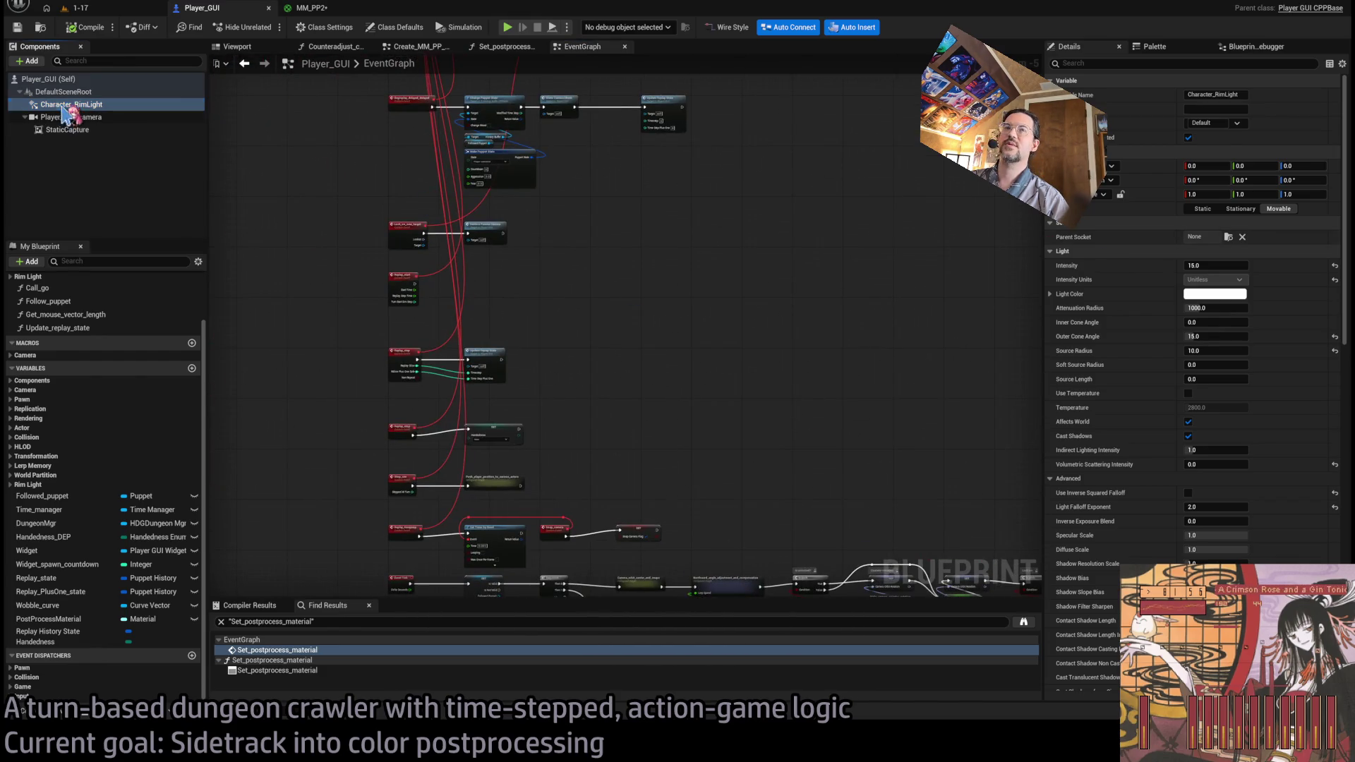
pyautogui.hotkey('shift', 'alt', 'f')
pyautogui.click(339, 650)
pyautogui.scroll(2, 751, 494)
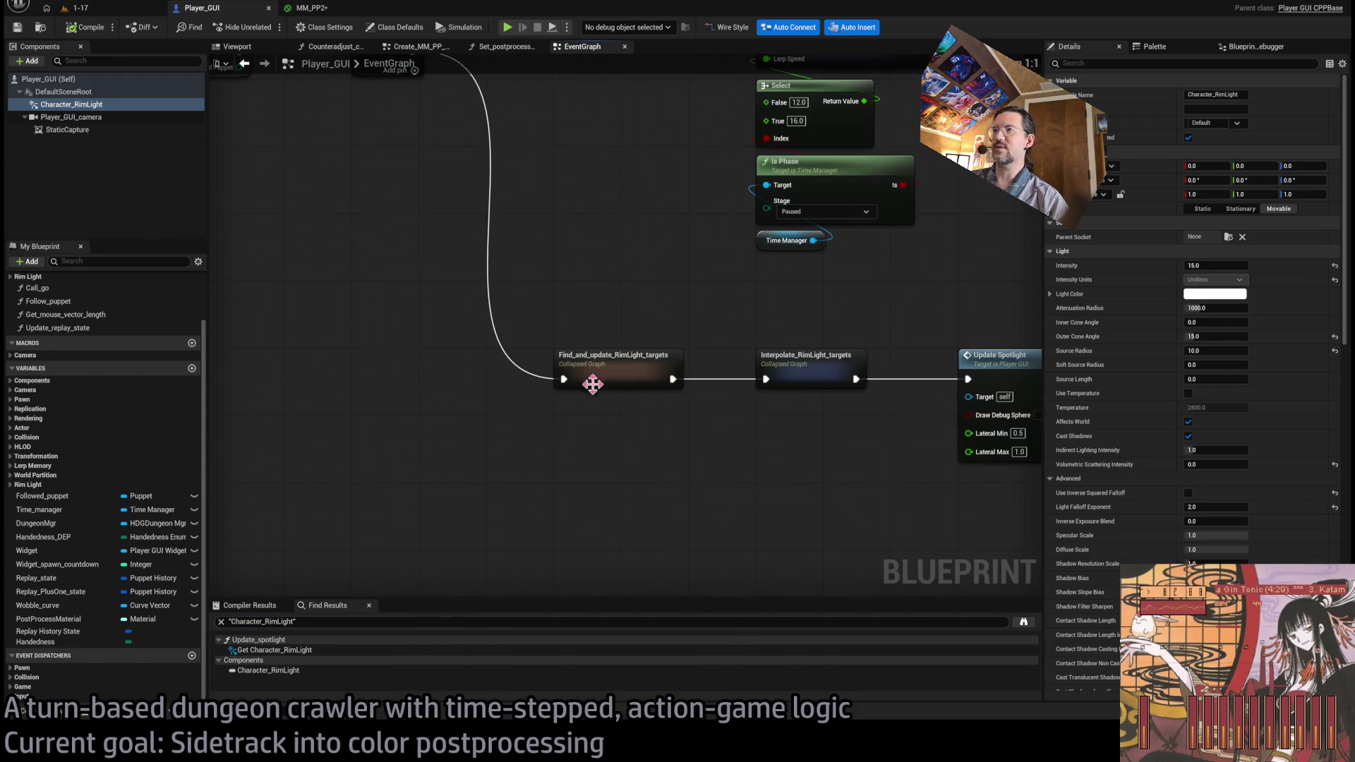
pyautogui.moveTo(670, 452); pyautogui.dragTo(533, 438)
pyautogui.moveTo(812, 417); pyautogui.dragTo(723, 418)
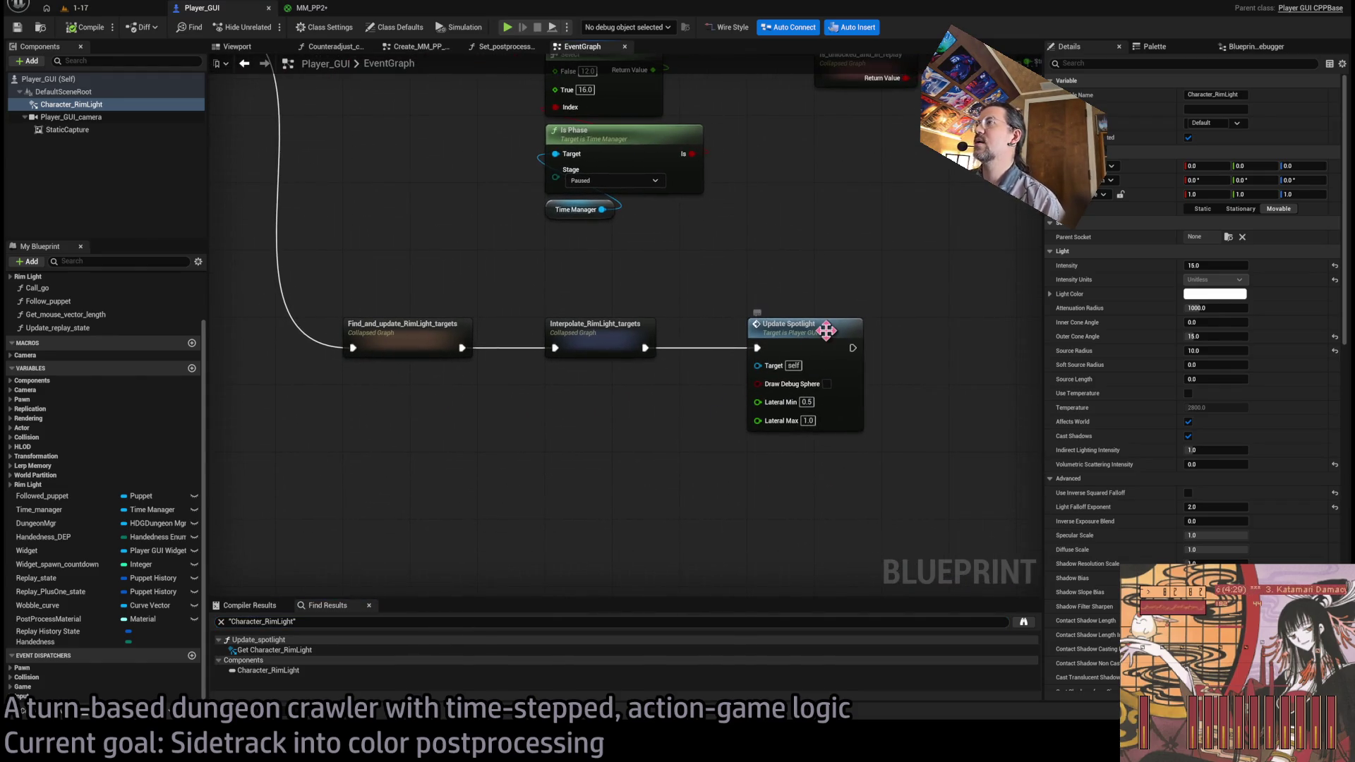
pyautogui.moveTo(931, 448); pyautogui.dragTo(871, 445)
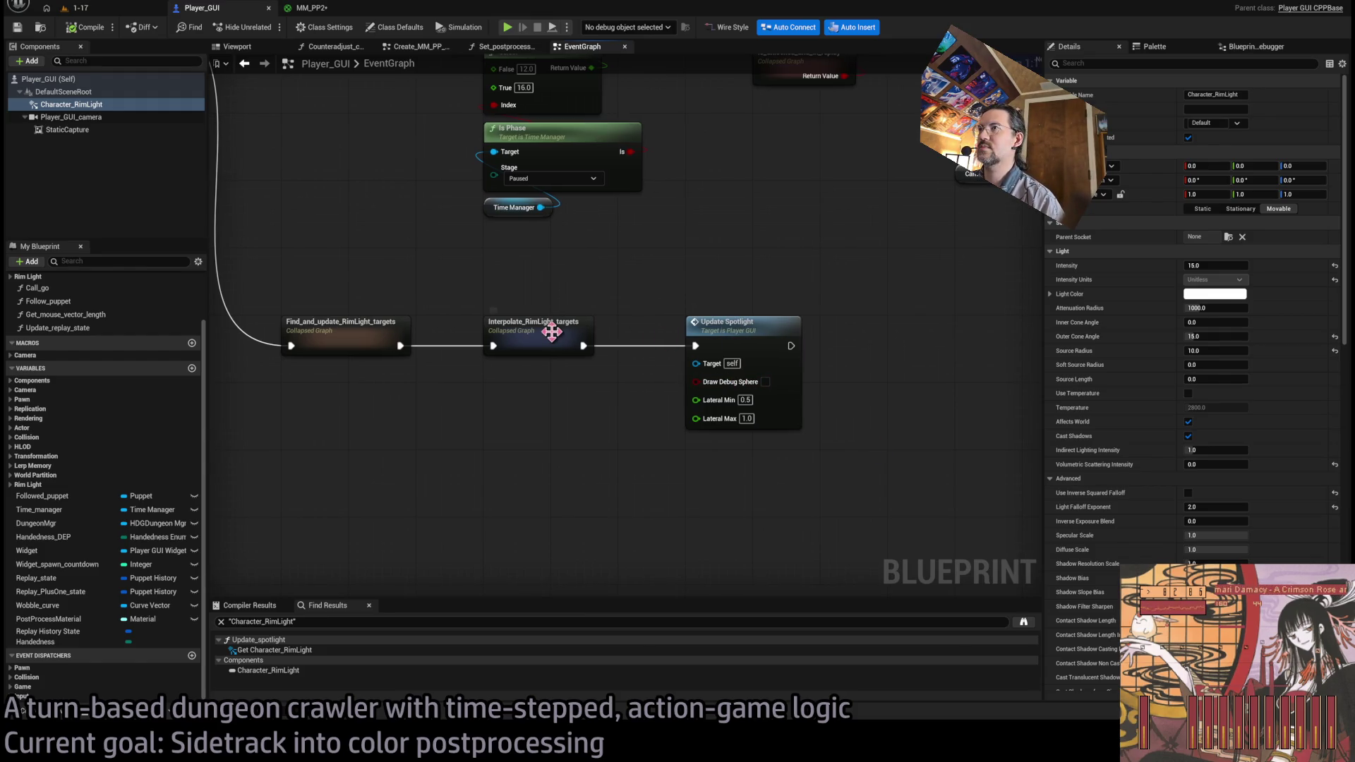
# - Open the Find_and_update_RimLight_targets collapsed graph, then its Process Light Queue function
pyautogui.doubleClick(364, 341)
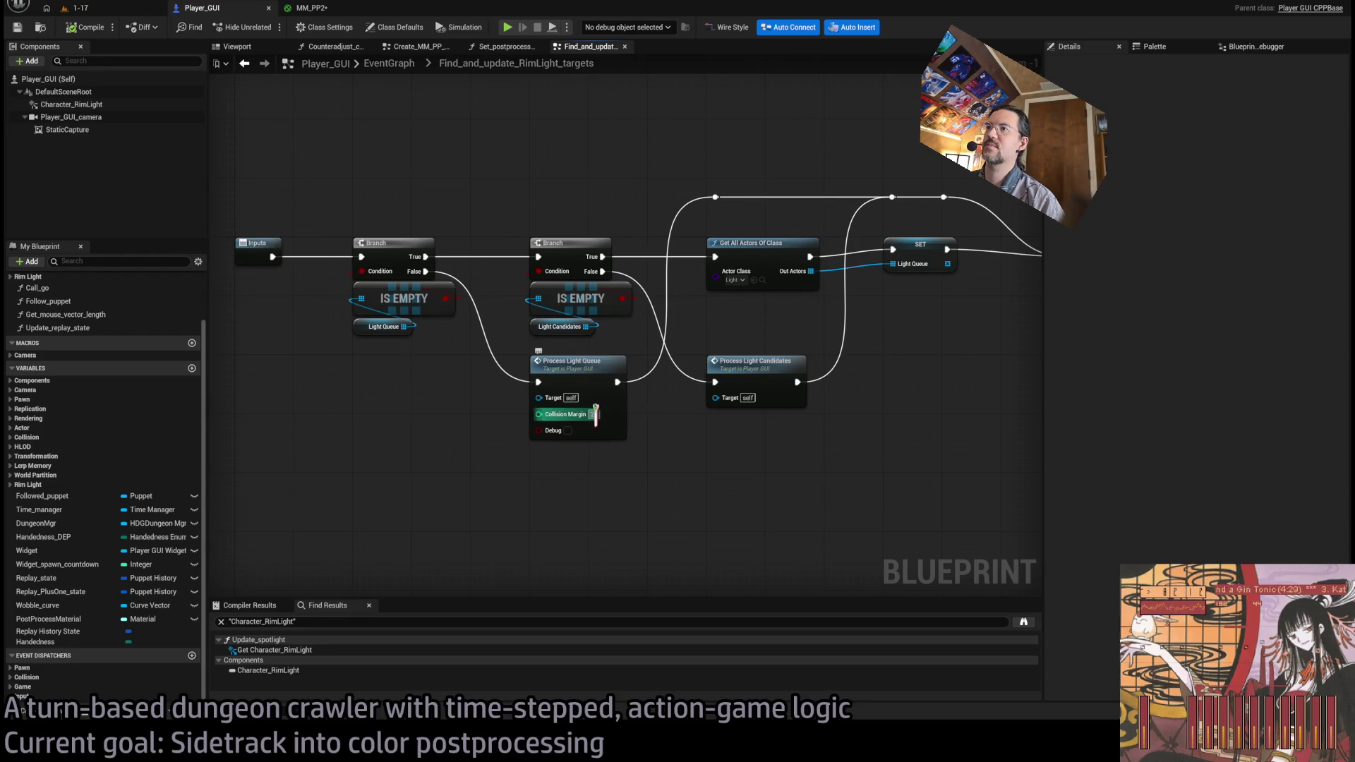
pyautogui.moveTo(606, 362); pyautogui.dragTo(329, 399)
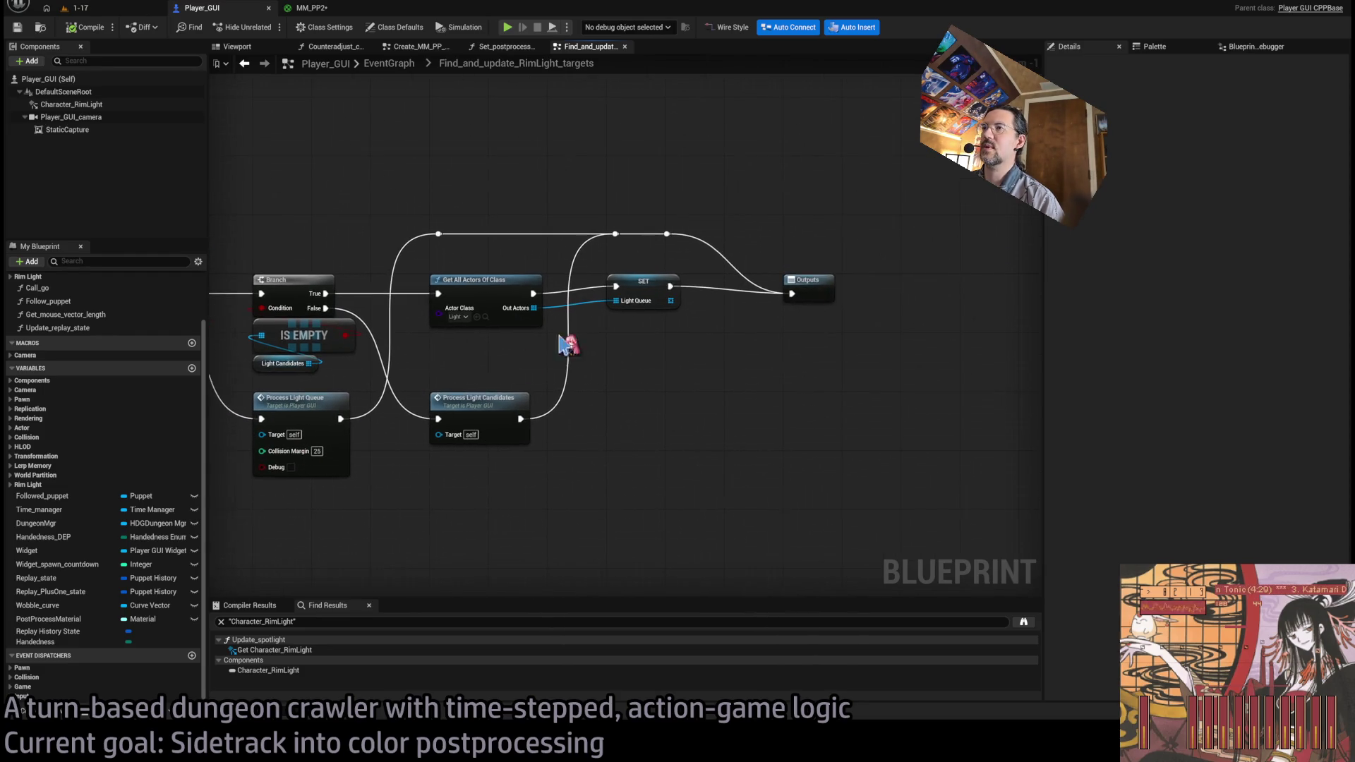
pyautogui.click(493, 402)
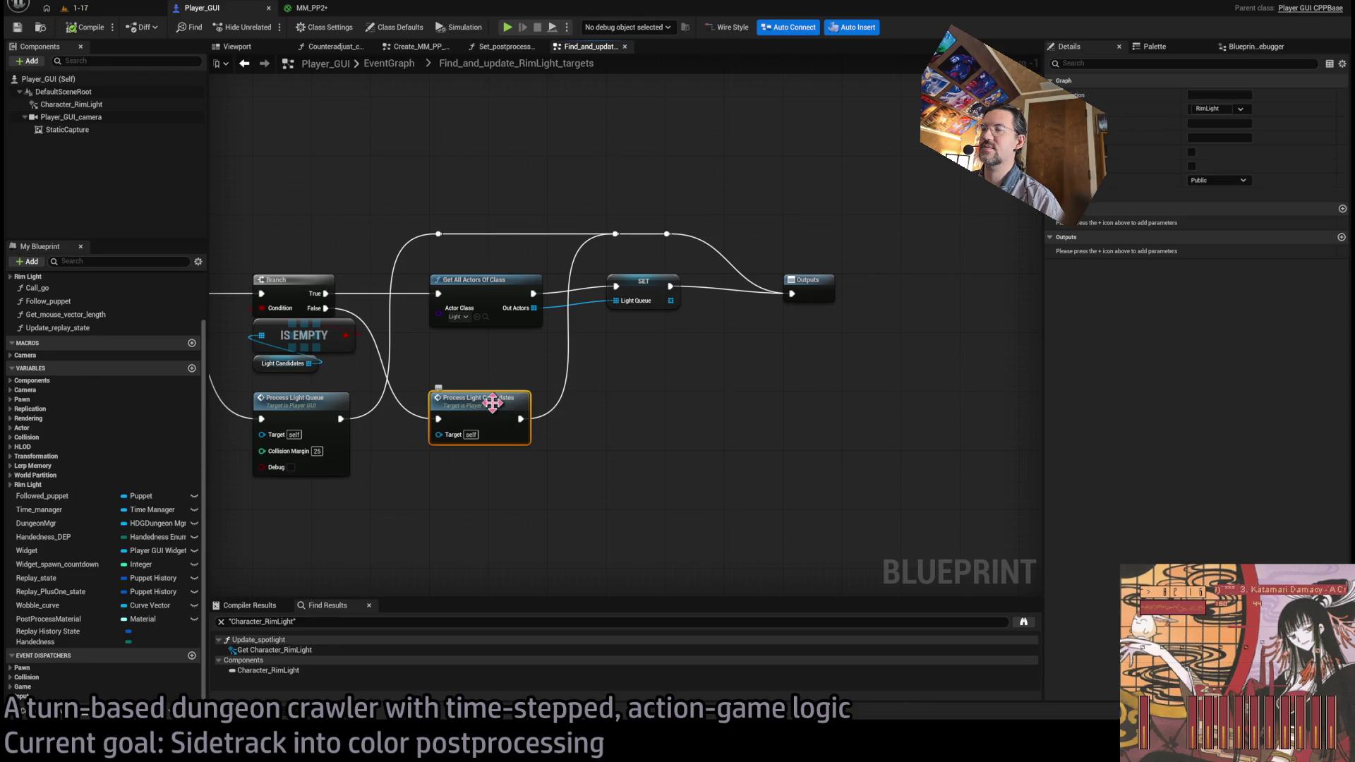
pyautogui.click(277, 409)
pyautogui.moveTo(277, 410); pyautogui.dragTo(645, 387)
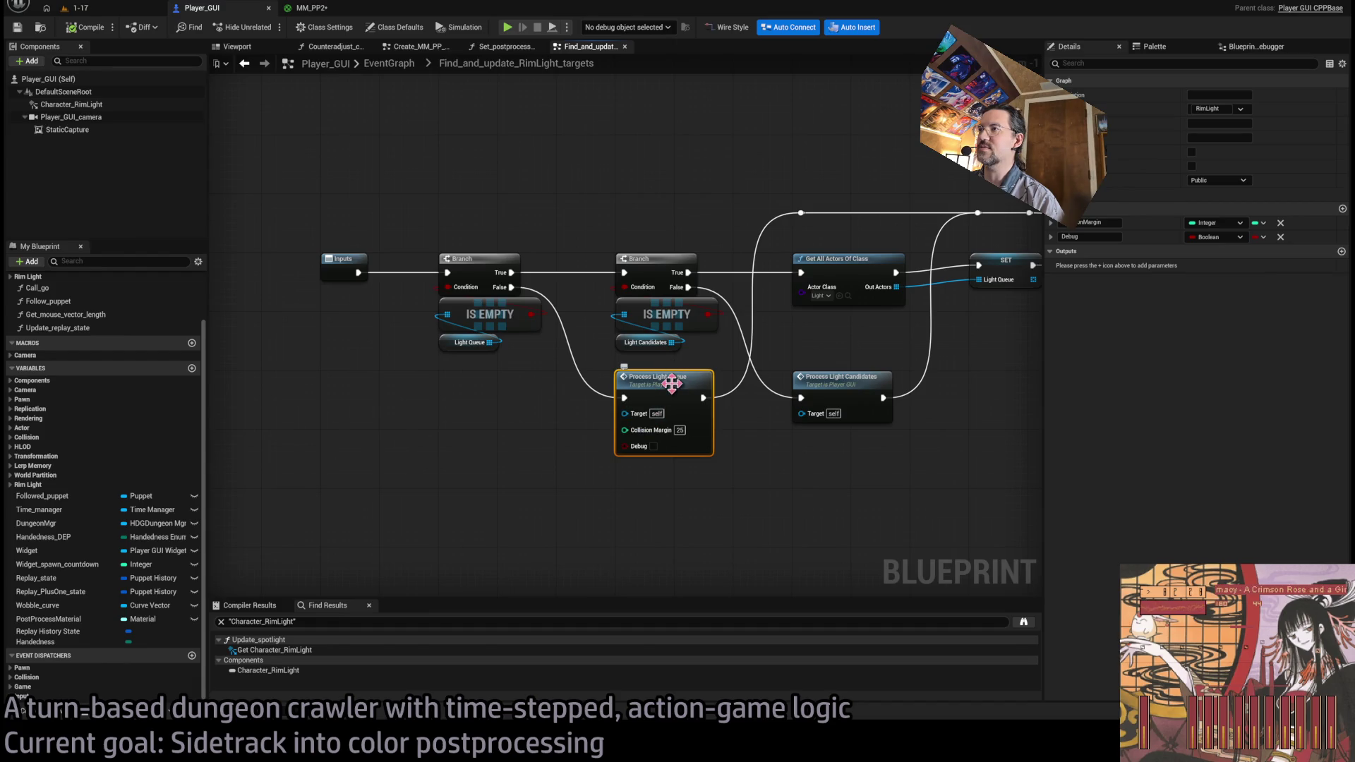
pyautogui.doubleClick(672, 383)
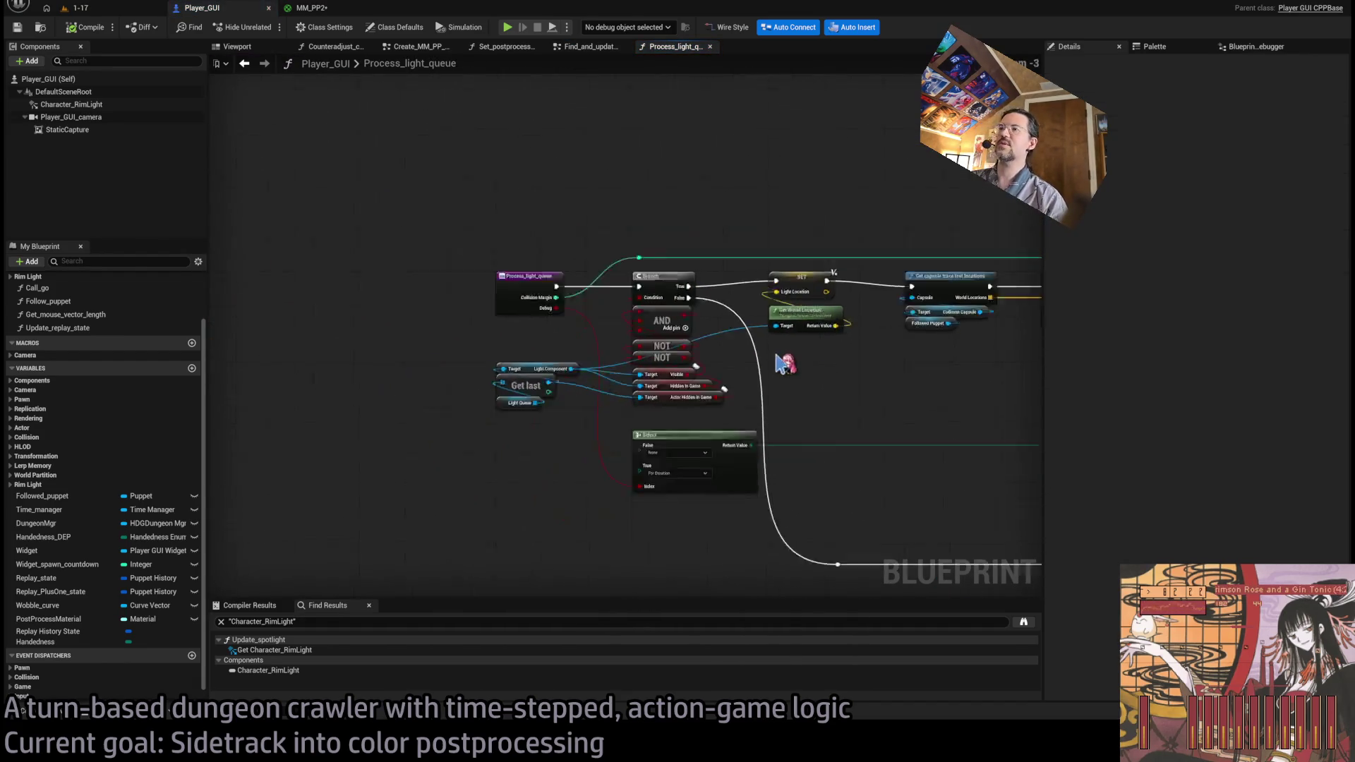
# - Close Process_light_queue and open Process_light_candidates to inspect its light evaluation nodes
pyautogui.scroll(5, 494, 346)
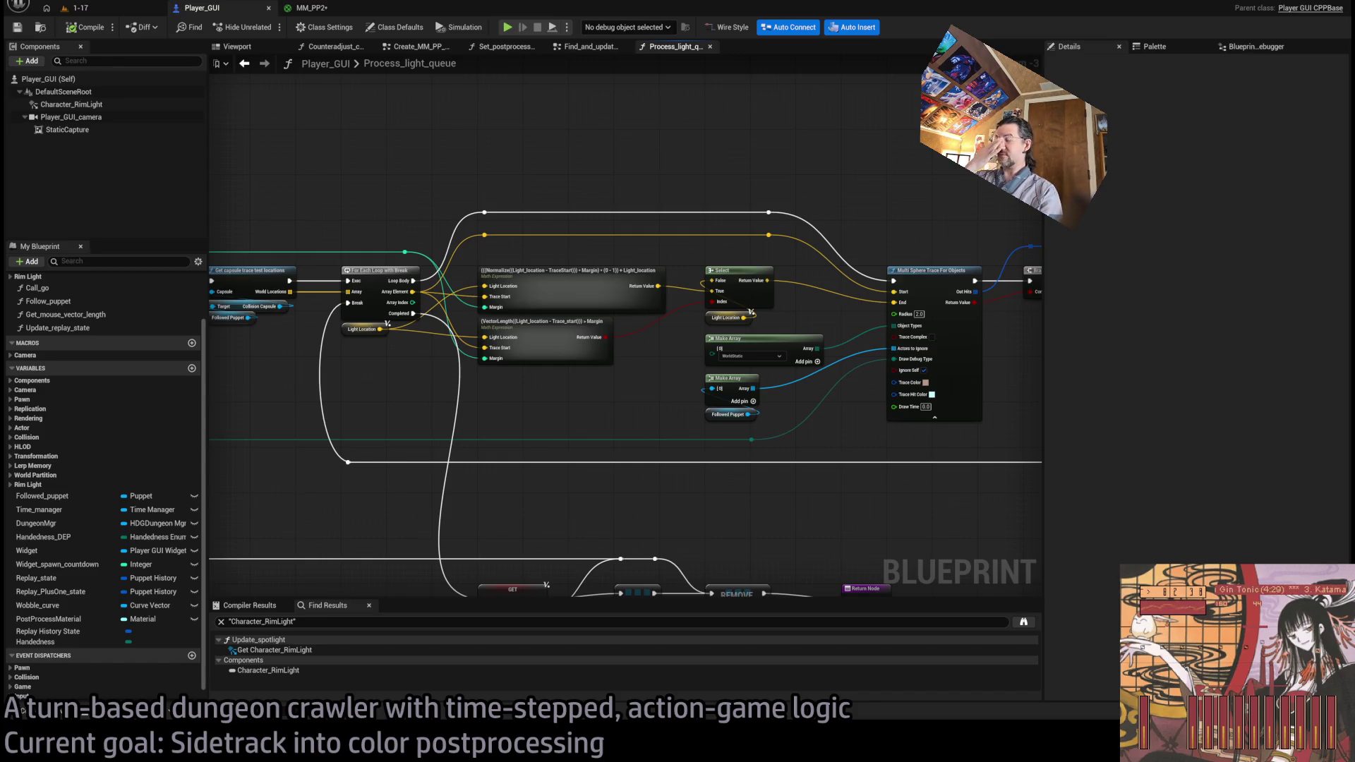
pyautogui.moveTo(797, 520)
pyautogui.mouseDown()
pyautogui.moveTo(463, 490)
pyautogui.moveTo(353, 452)
pyautogui.moveTo(148, 194)
pyautogui.mouseUp()
pyautogui.middleClick(670, 51)
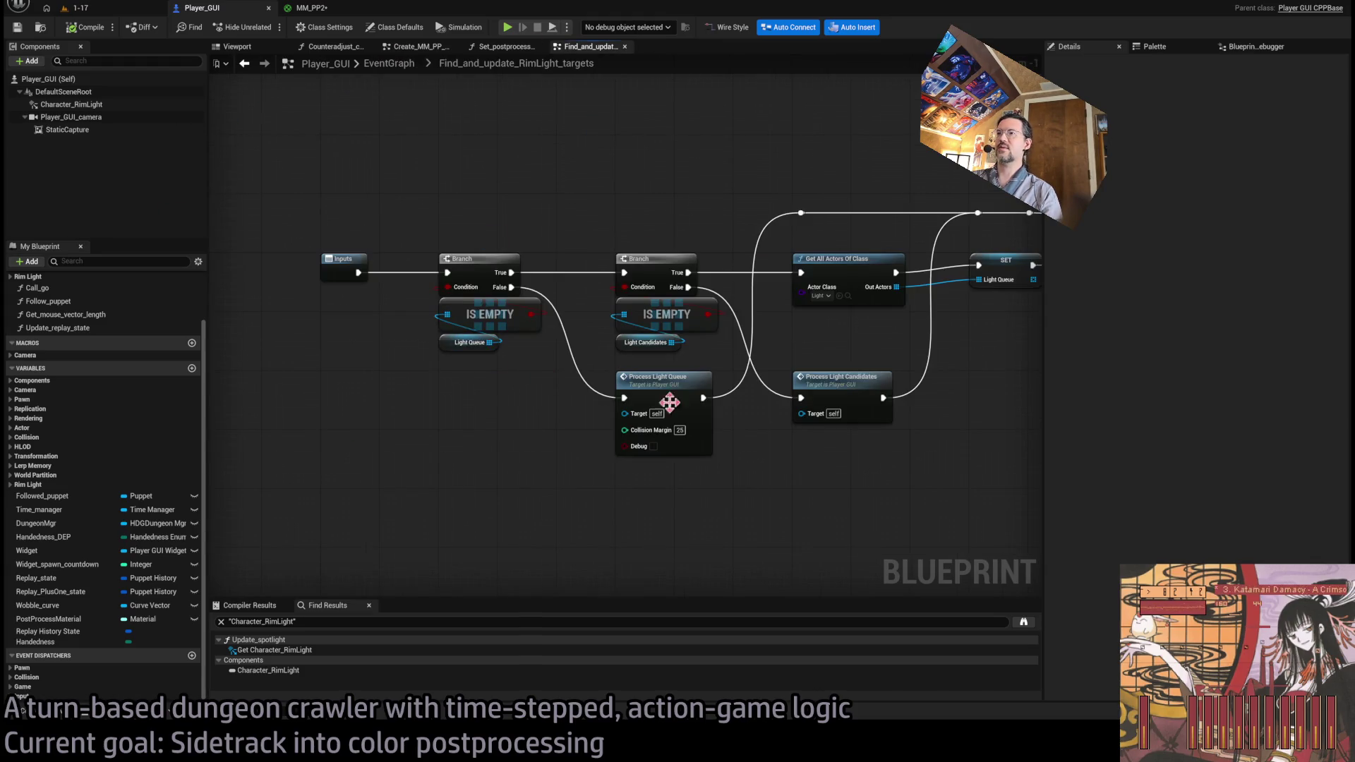
pyautogui.doubleClick(625, 406)
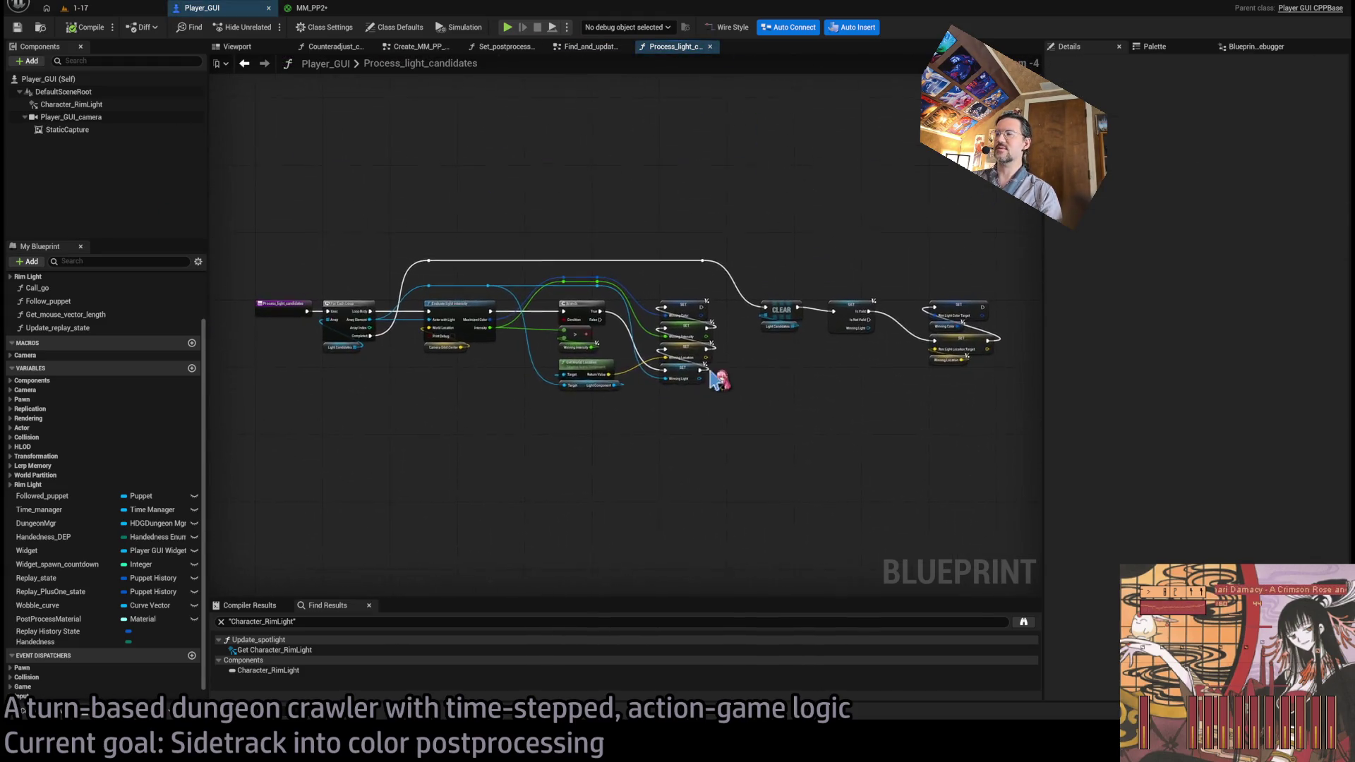
pyautogui.moveTo(627, 408); pyautogui.dragTo(587, 401)
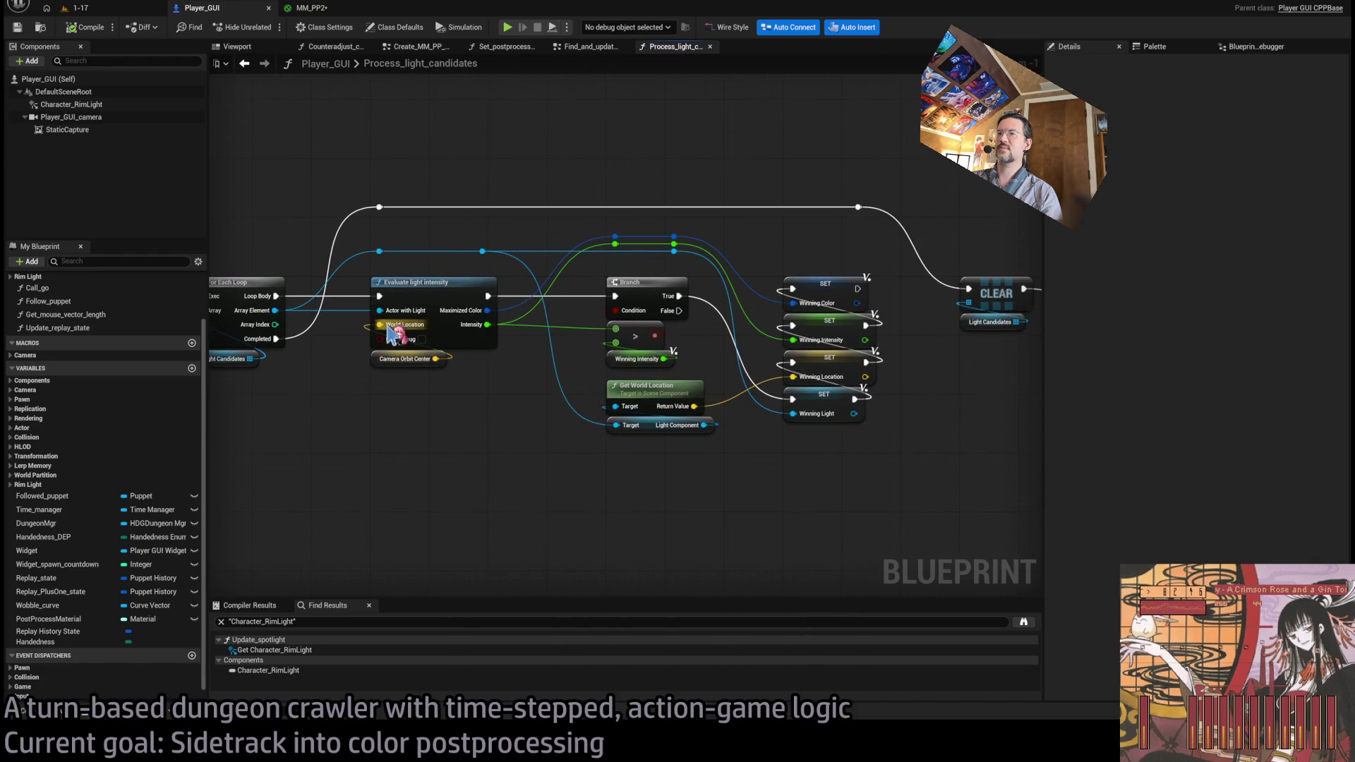
pyautogui.scroll(1, 391, 332)
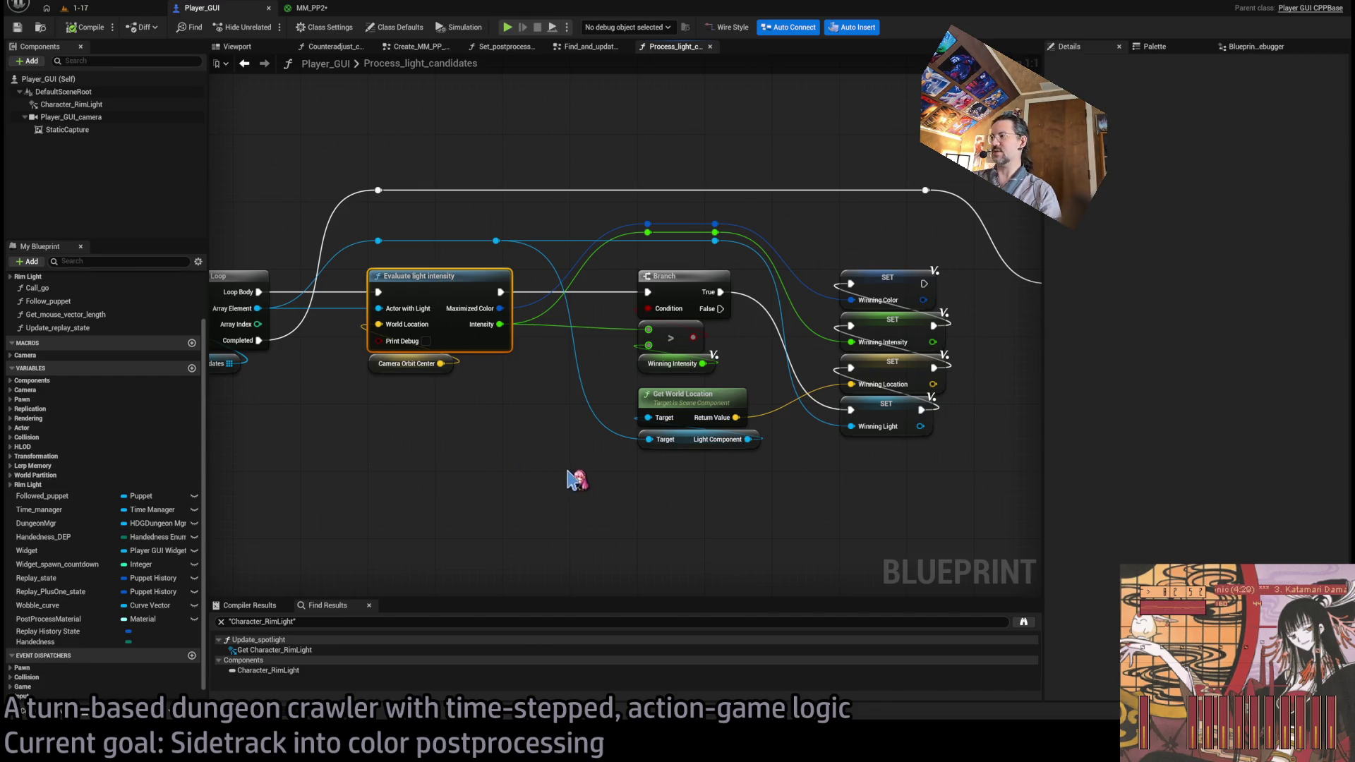
pyautogui.click(452, 443)
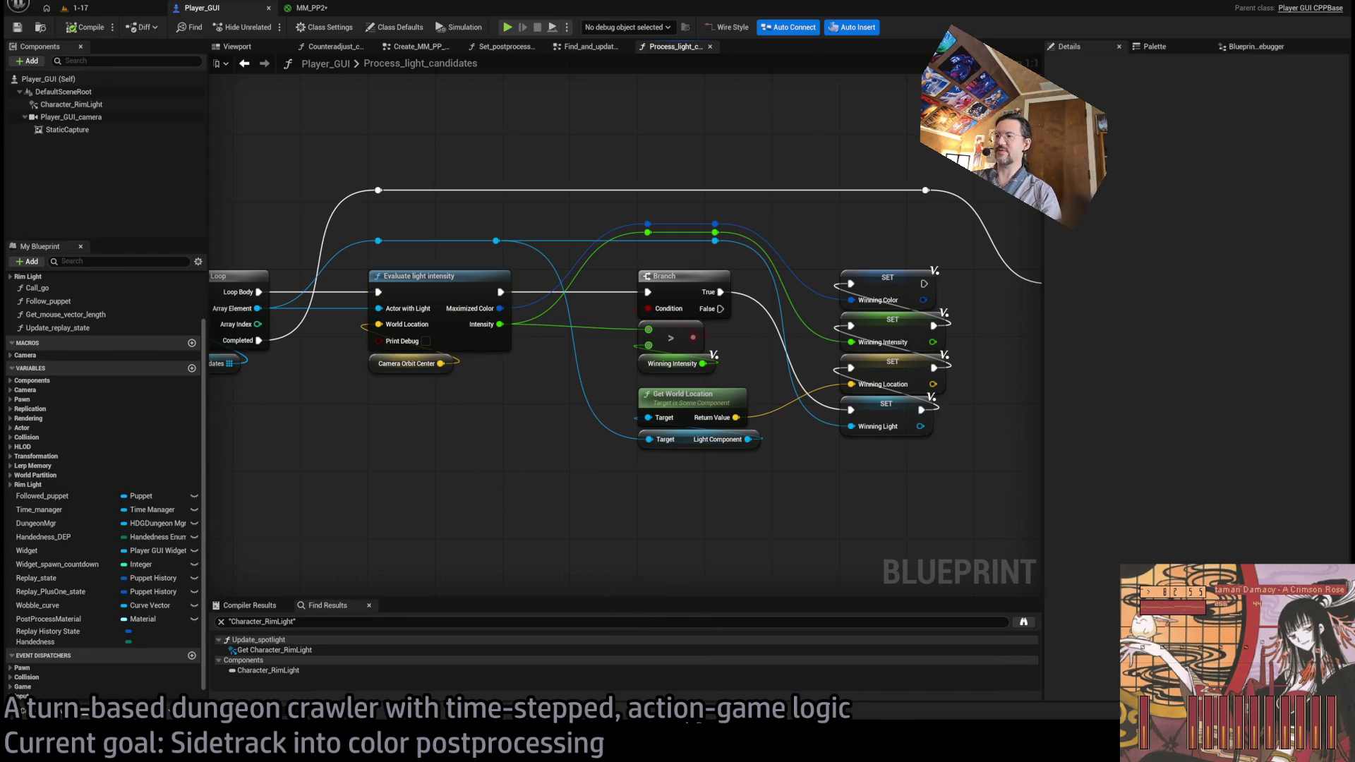
pyautogui.click(702, 720)
pyautogui.hotkey('alt', 'Tab')
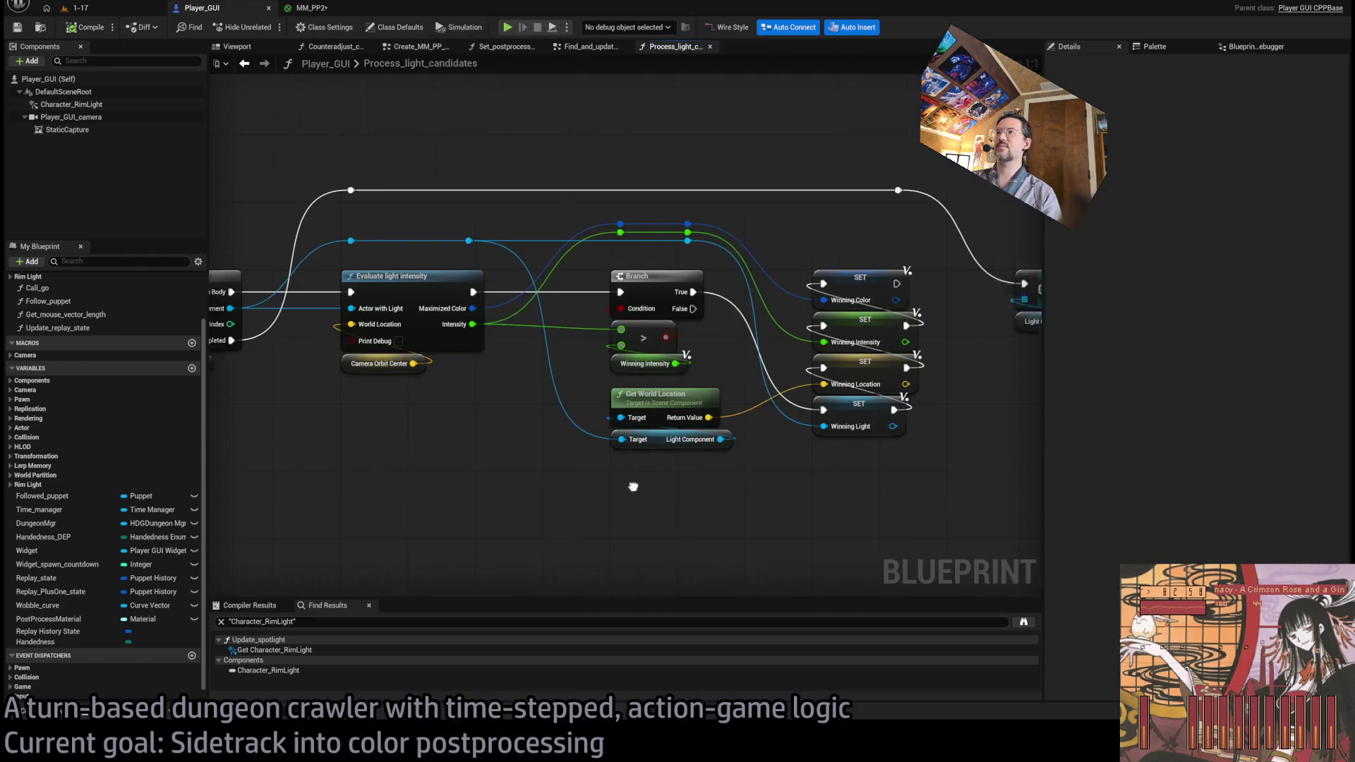
# - Review the rim-light target setters, close Process_light_candidates, and show Set_postprocess_material
pyautogui.moveTo(728, 405); pyautogui.dragTo(338, 436)
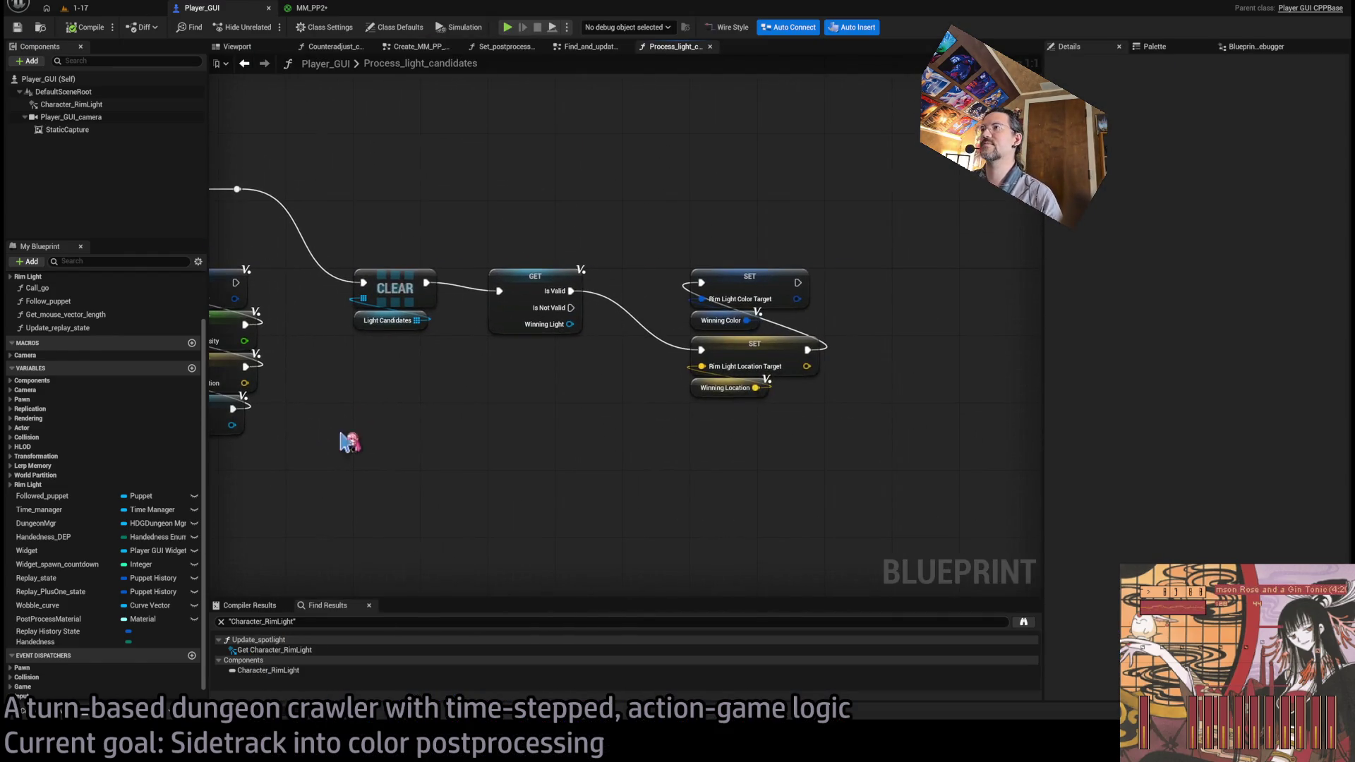
pyautogui.click(752, 282)
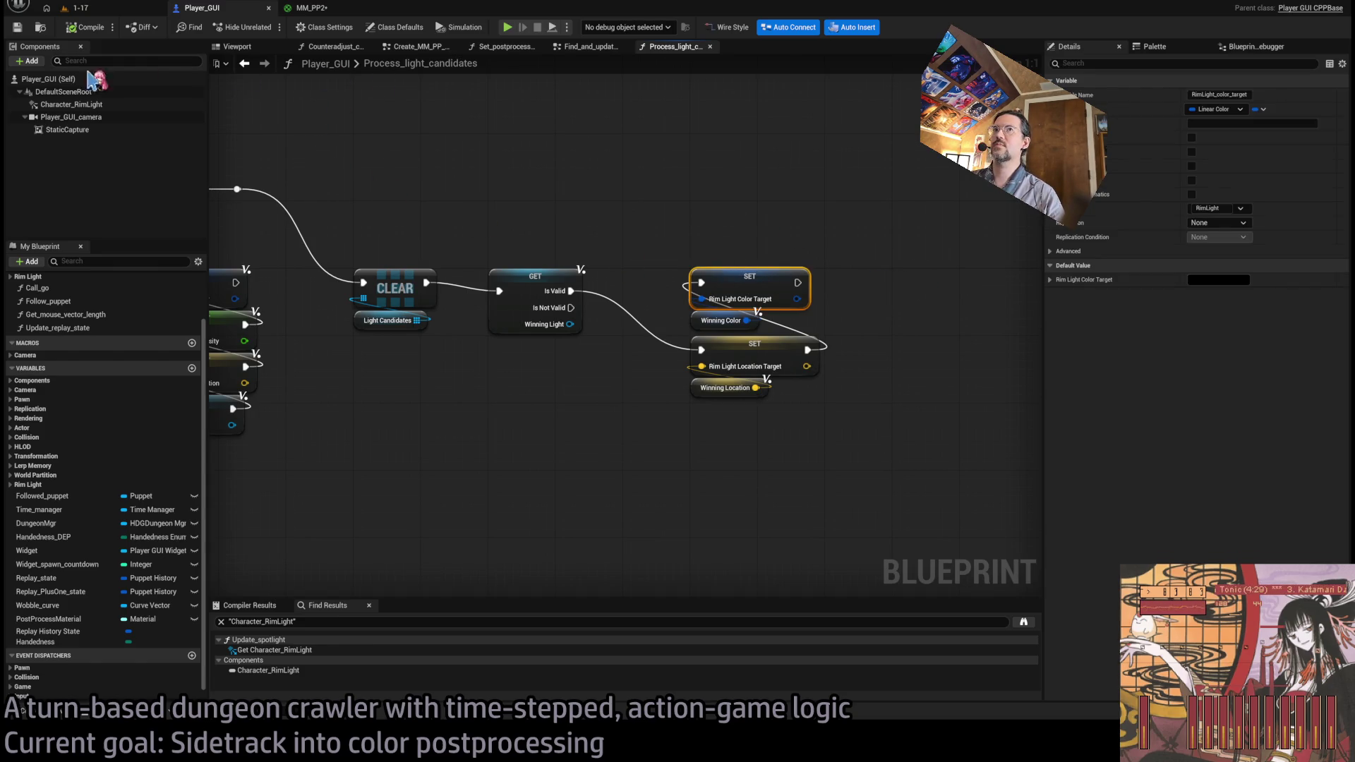
pyautogui.click(70, 105)
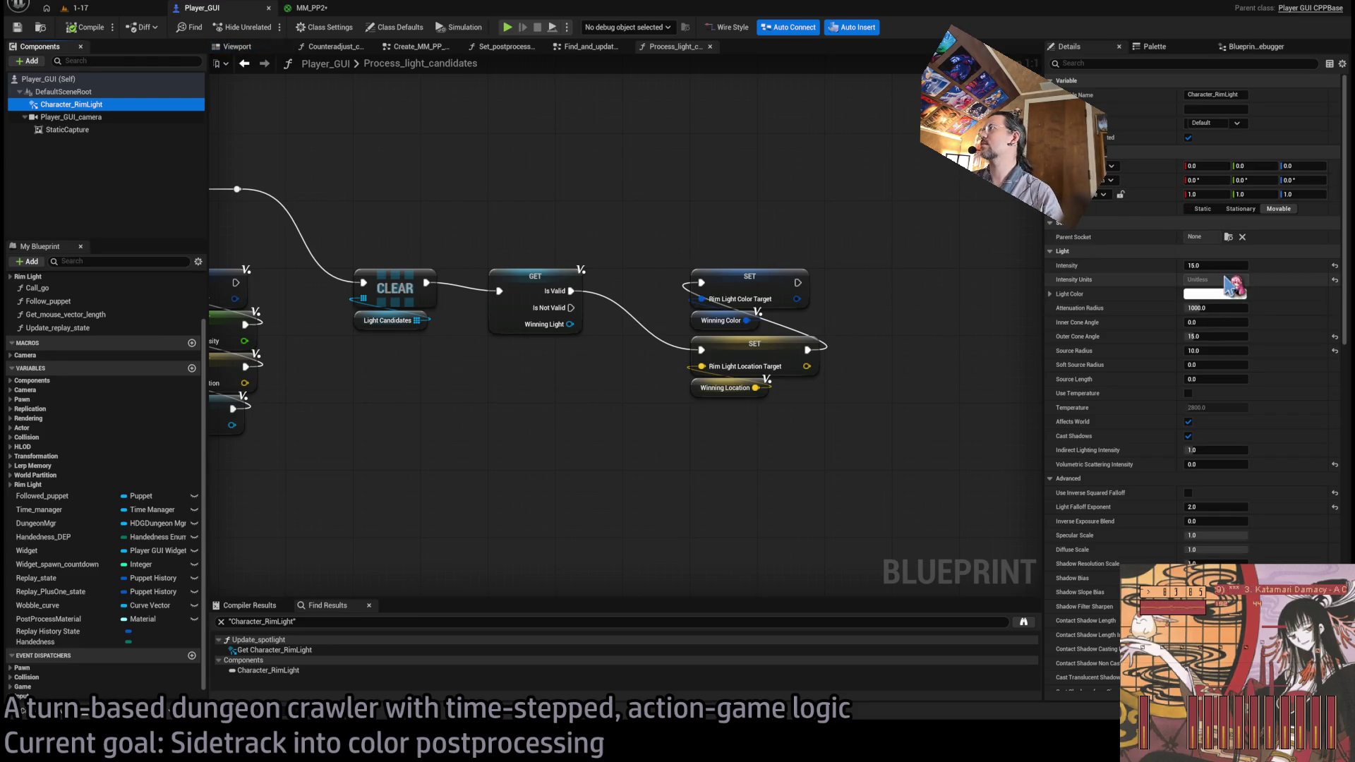
pyautogui.moveTo(437, 211); pyautogui.dragTo(785, 219)
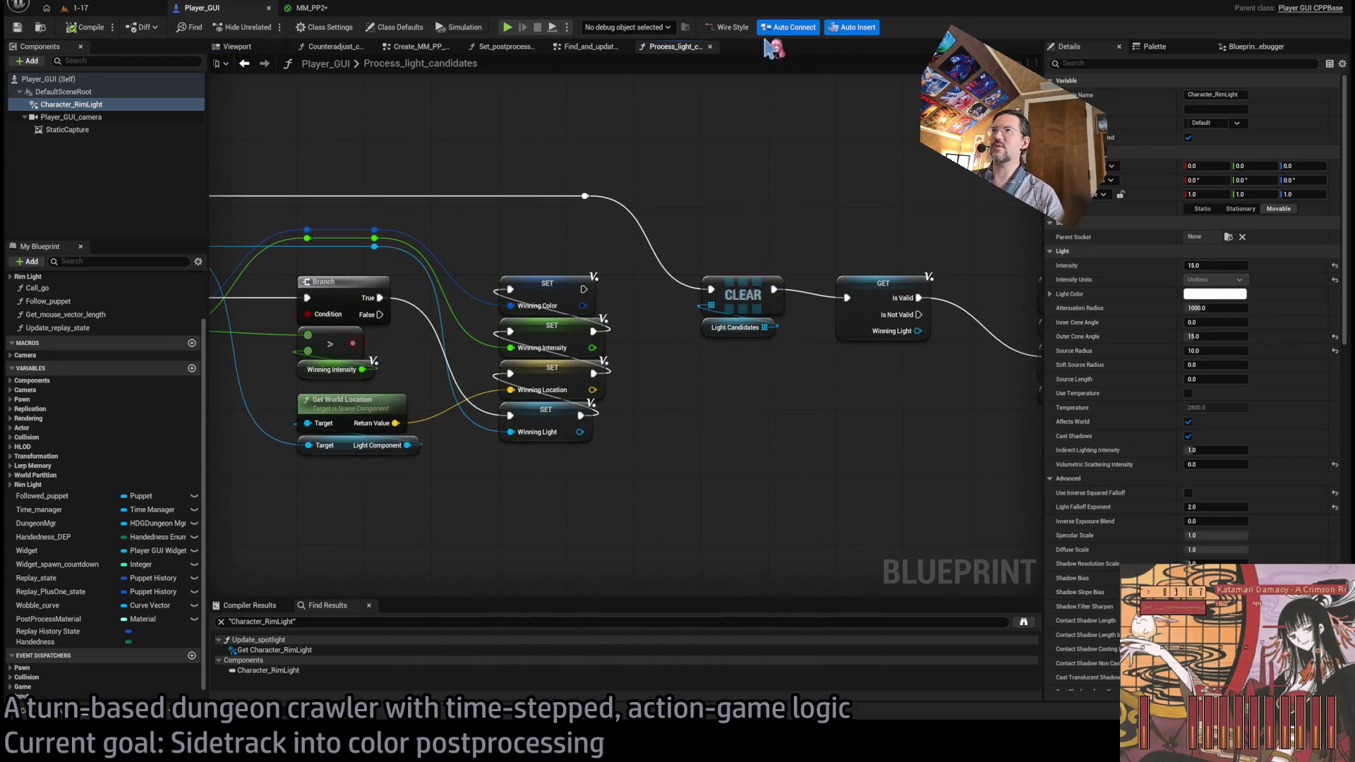
pyautogui.click(710, 47)
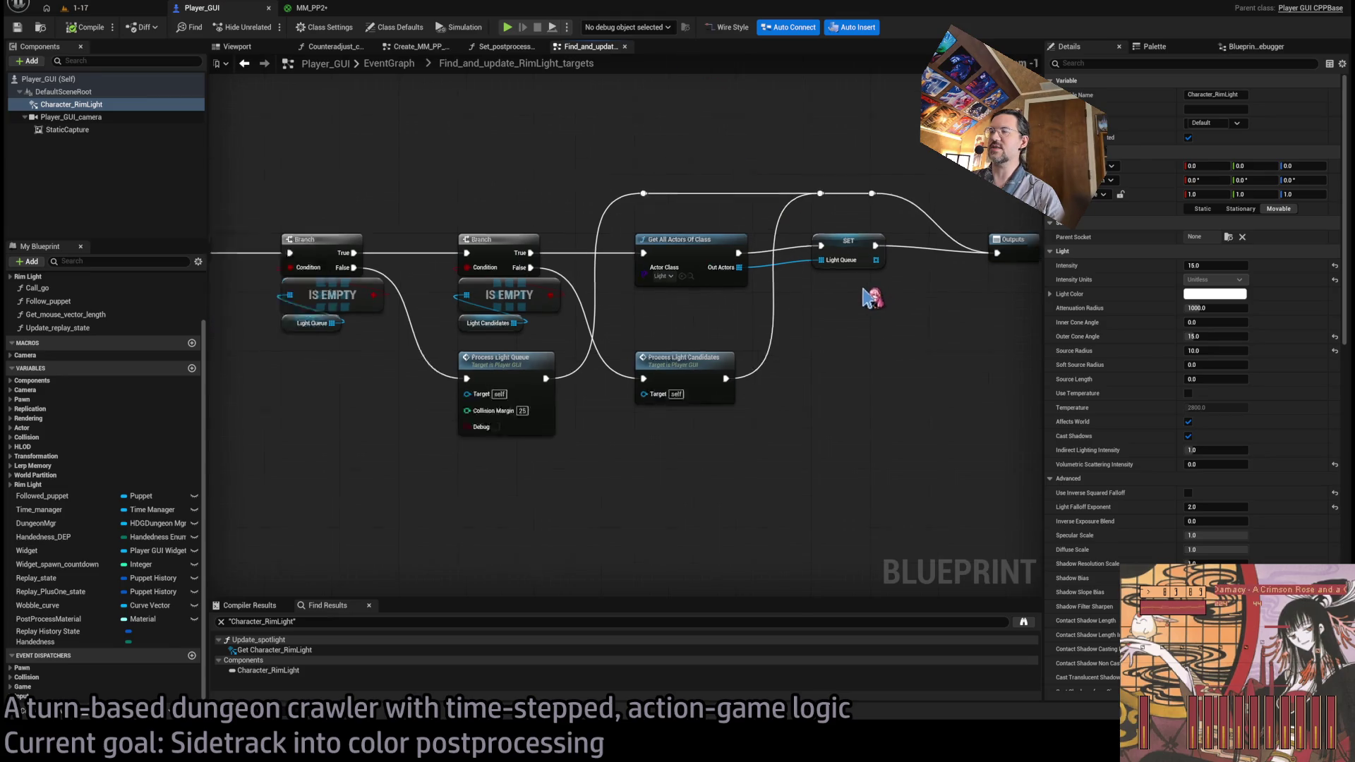
pyautogui.click(501, 46)
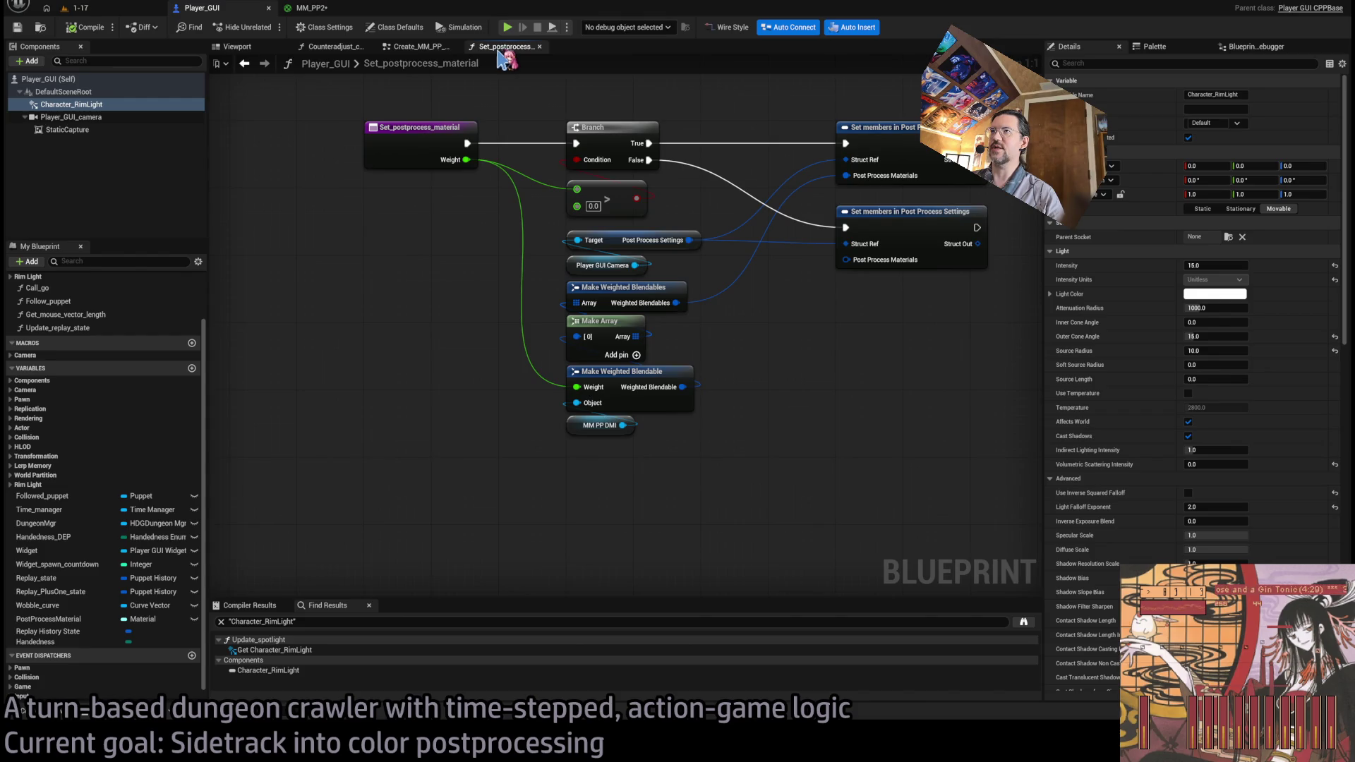
# - Browse Create_MM_PP, the EventGraph and Update_spotlight, closing the camera-height and spotlight graphs
pyautogui.click(420, 46)
pyautogui.click(339, 46)
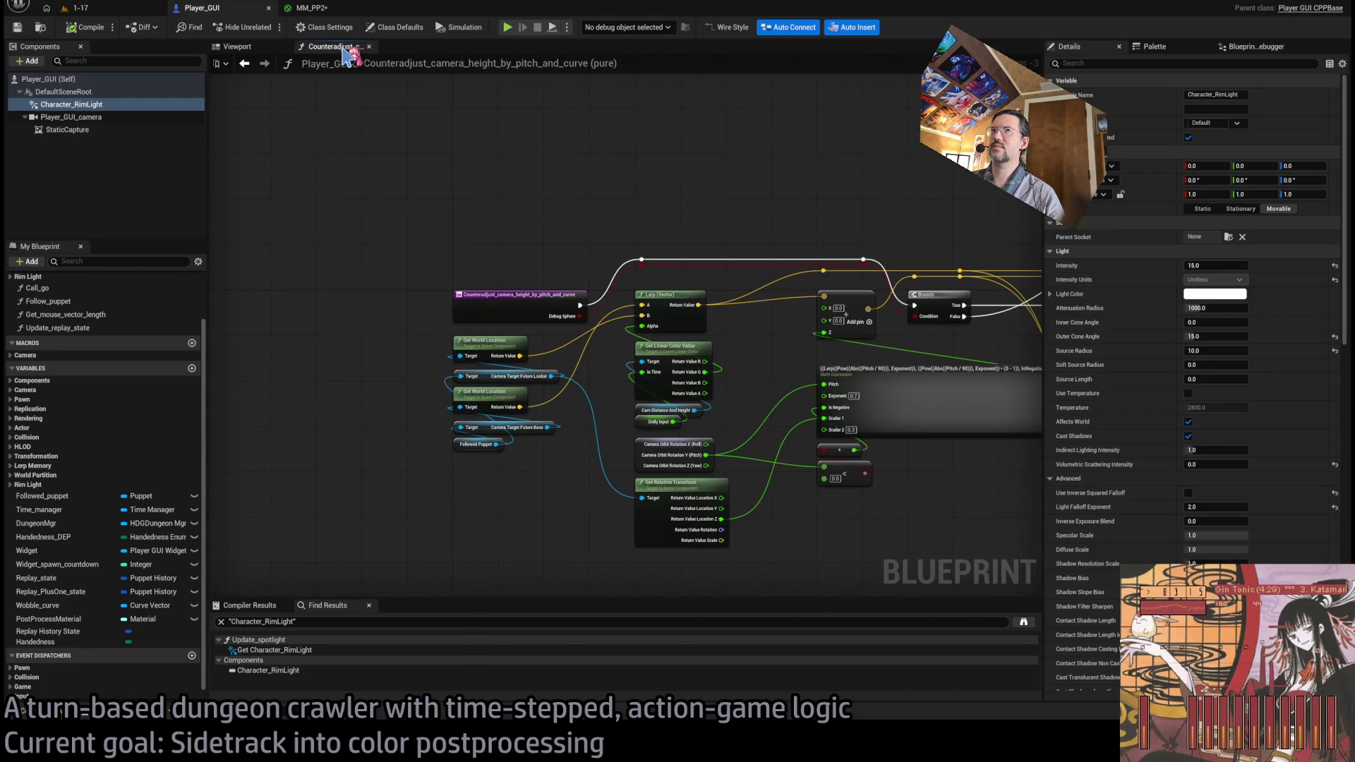
pyautogui.middleClick(343, 49)
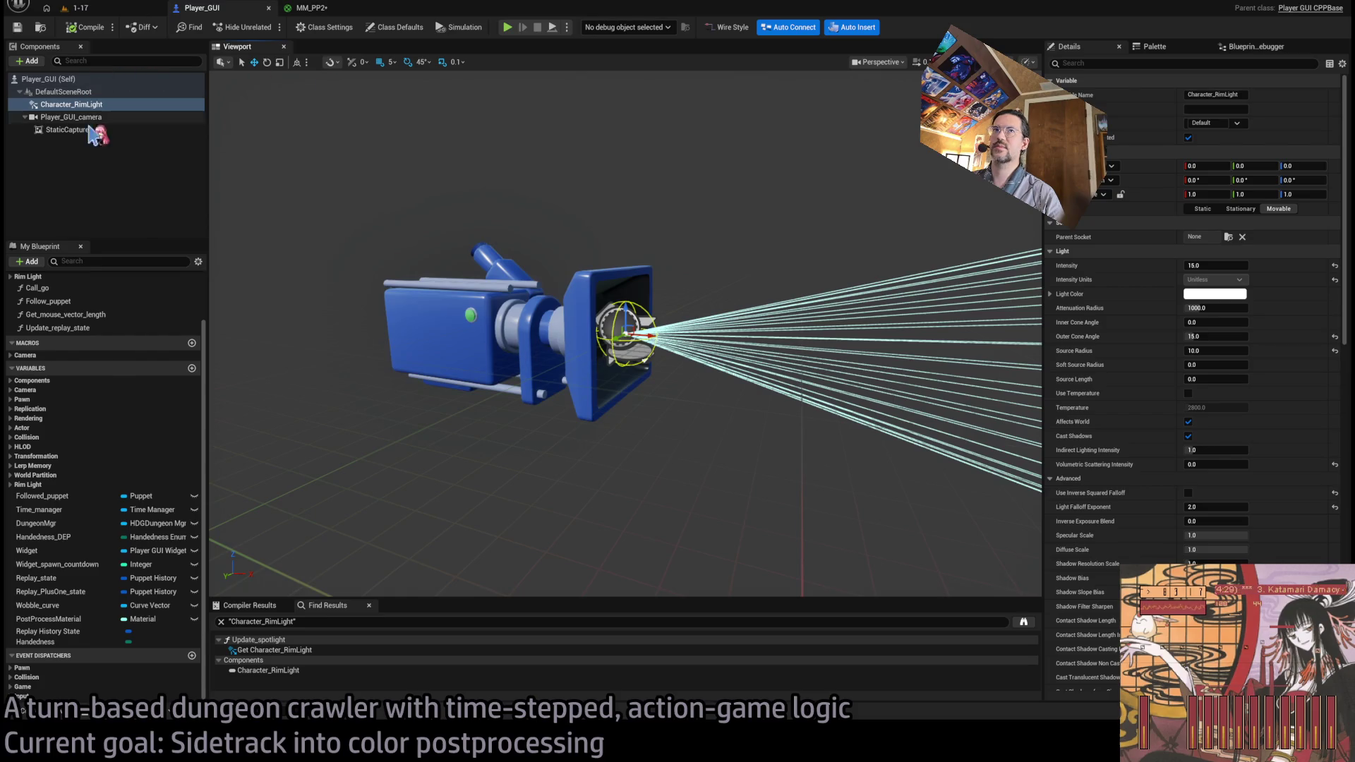
pyautogui.scroll(3, 82, 303)
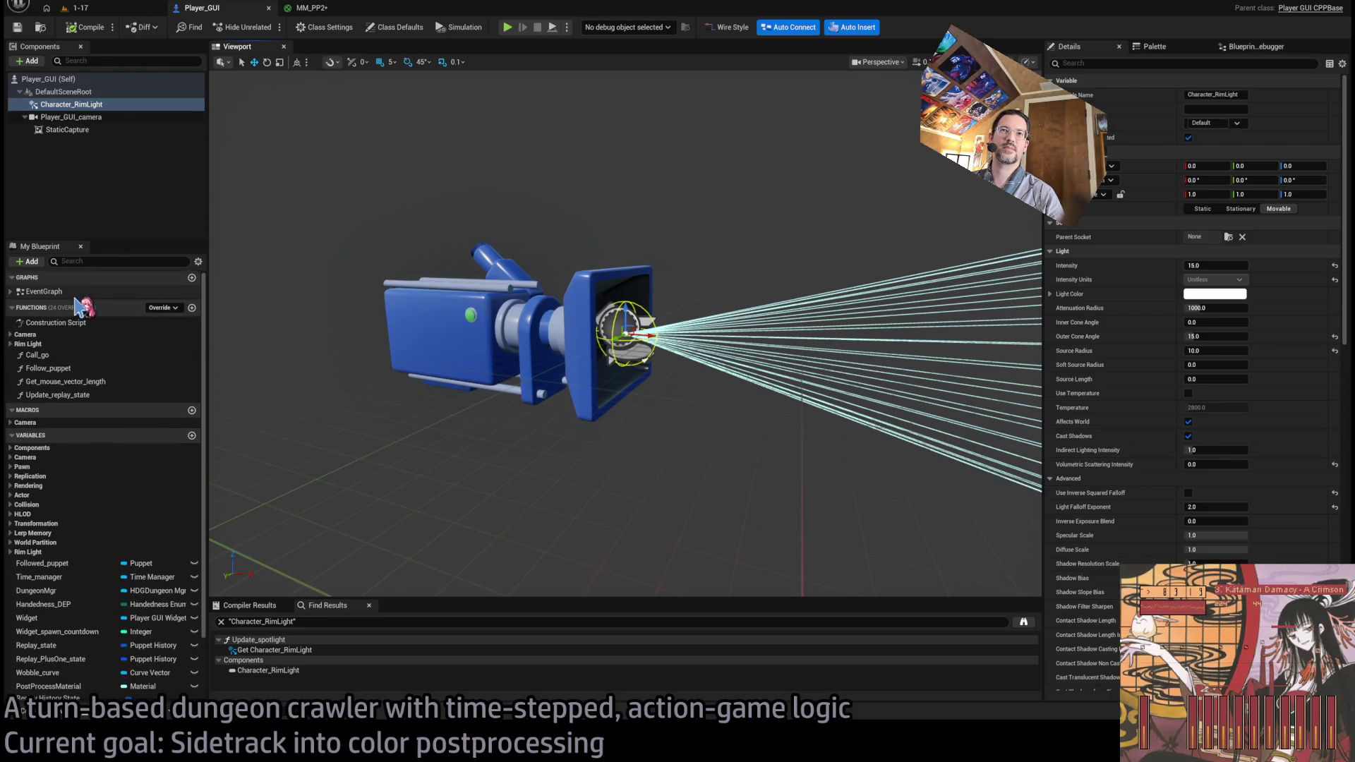
pyautogui.doubleClick(64, 292)
pyautogui.scroll(5, 609, 376)
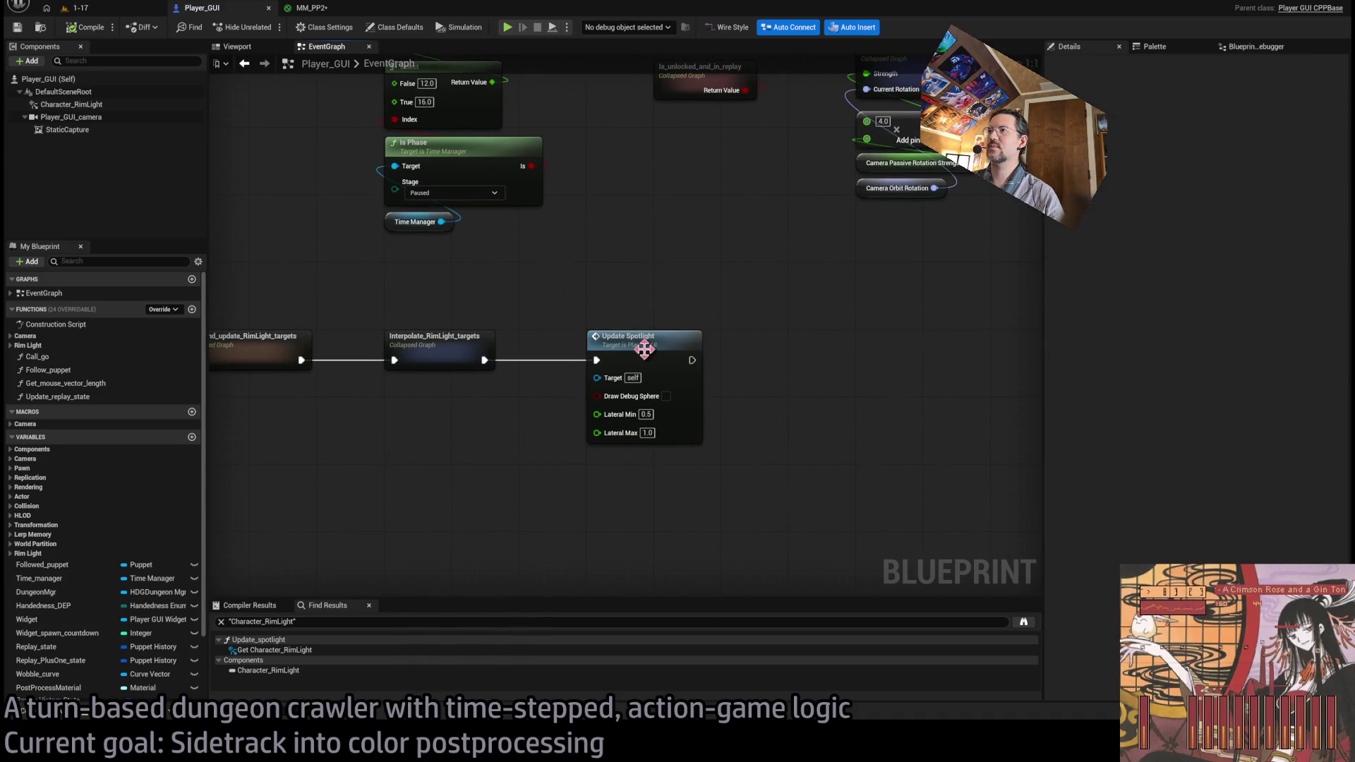
pyautogui.doubleClick(659, 351)
pyautogui.scroll(3, 621, 311)
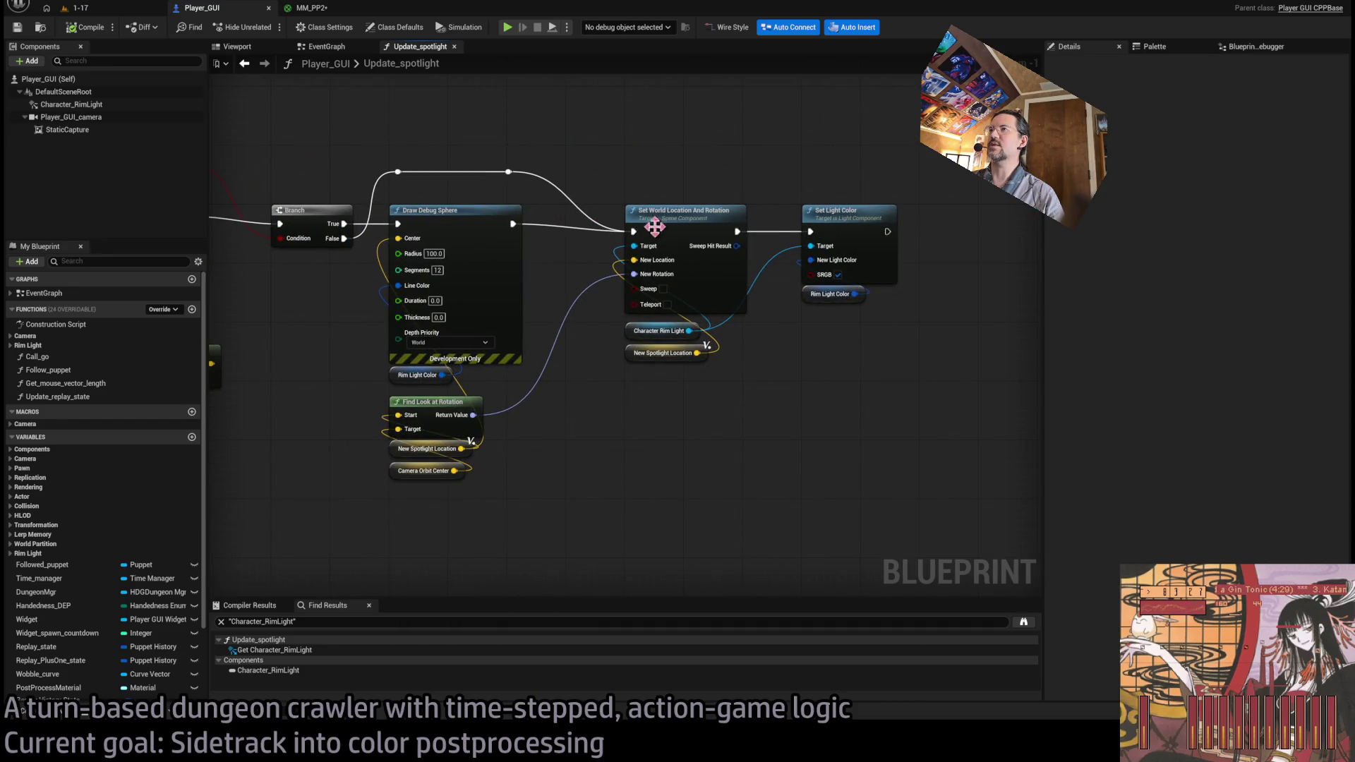
pyautogui.middleClick(422, 53)
# - Set Character_RimLight's intensity to 30.0 and resume play in the 1-17 level
pyautogui.click(77, 104)
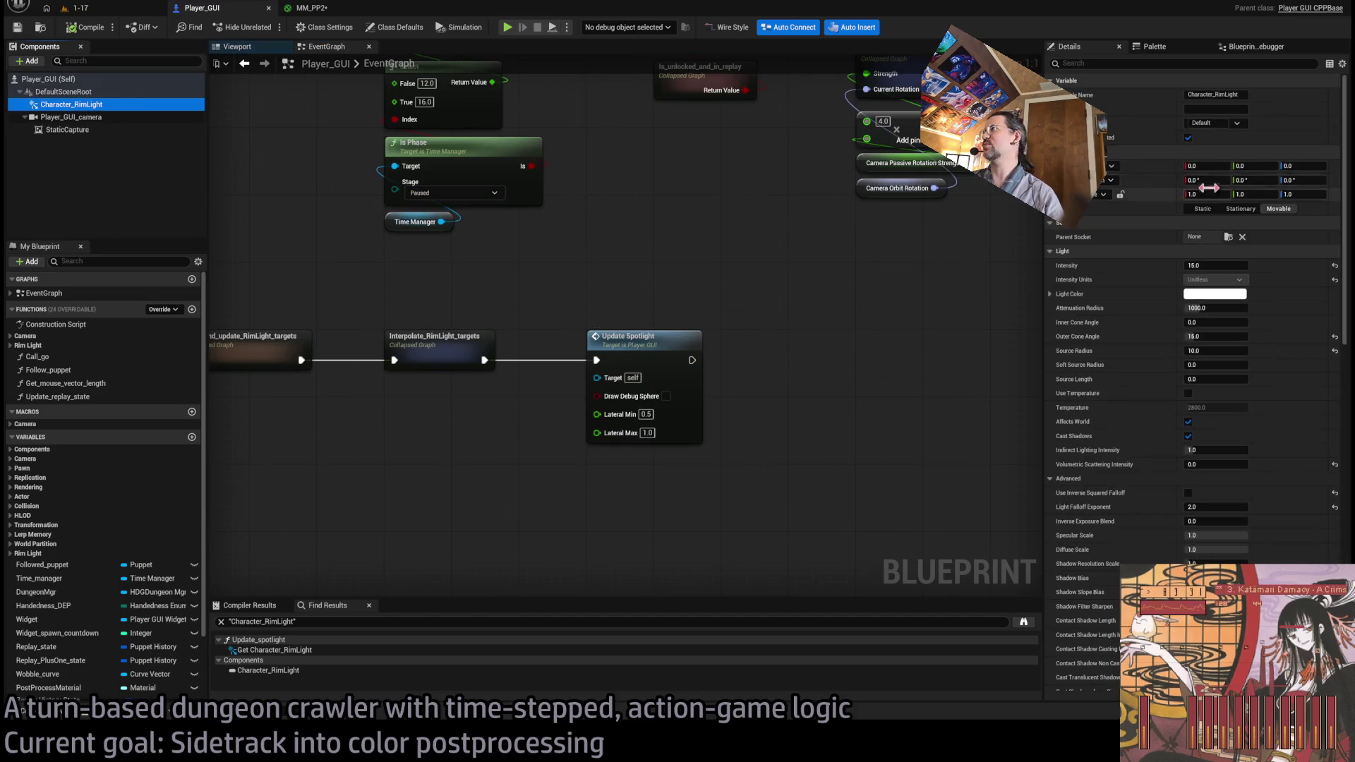
pyautogui.click(1214, 265)
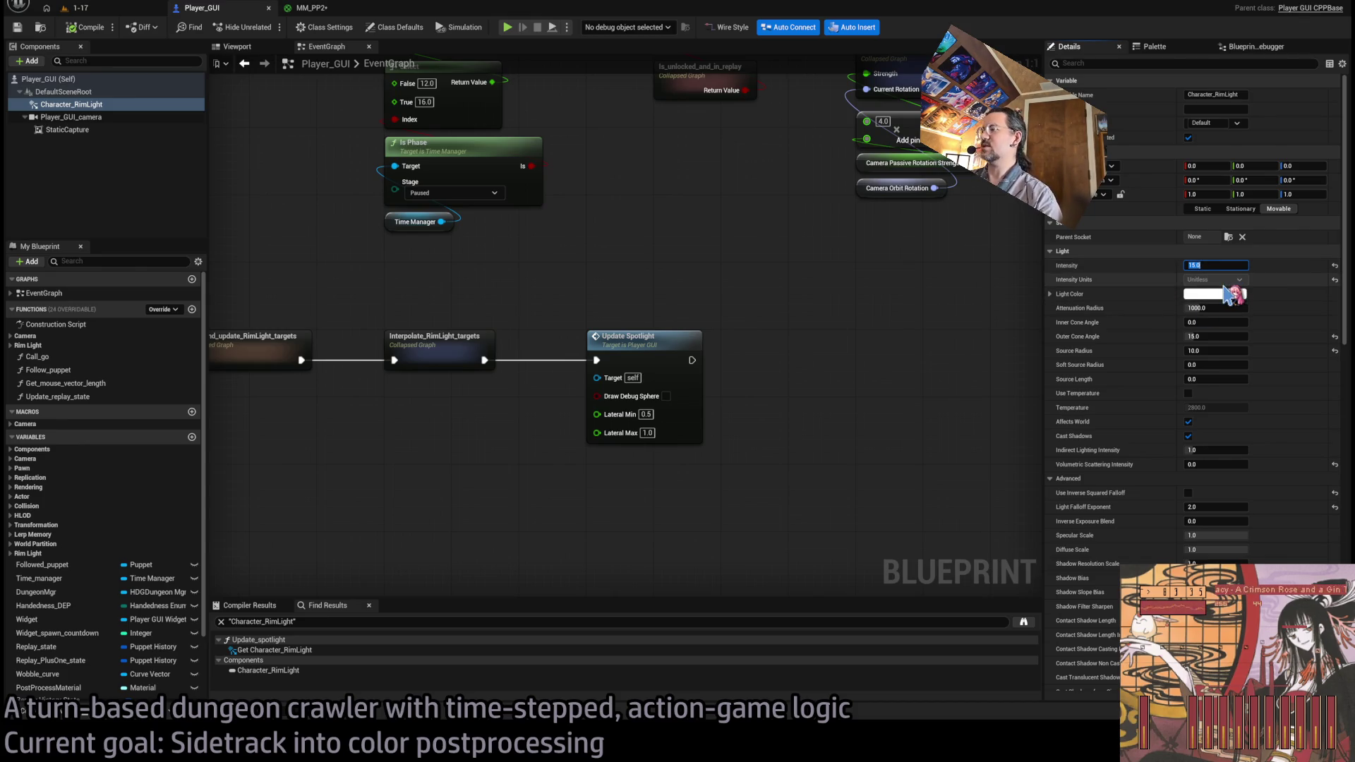
pyautogui.click(113, 13)
pyautogui.hotkey('alt', 'p')
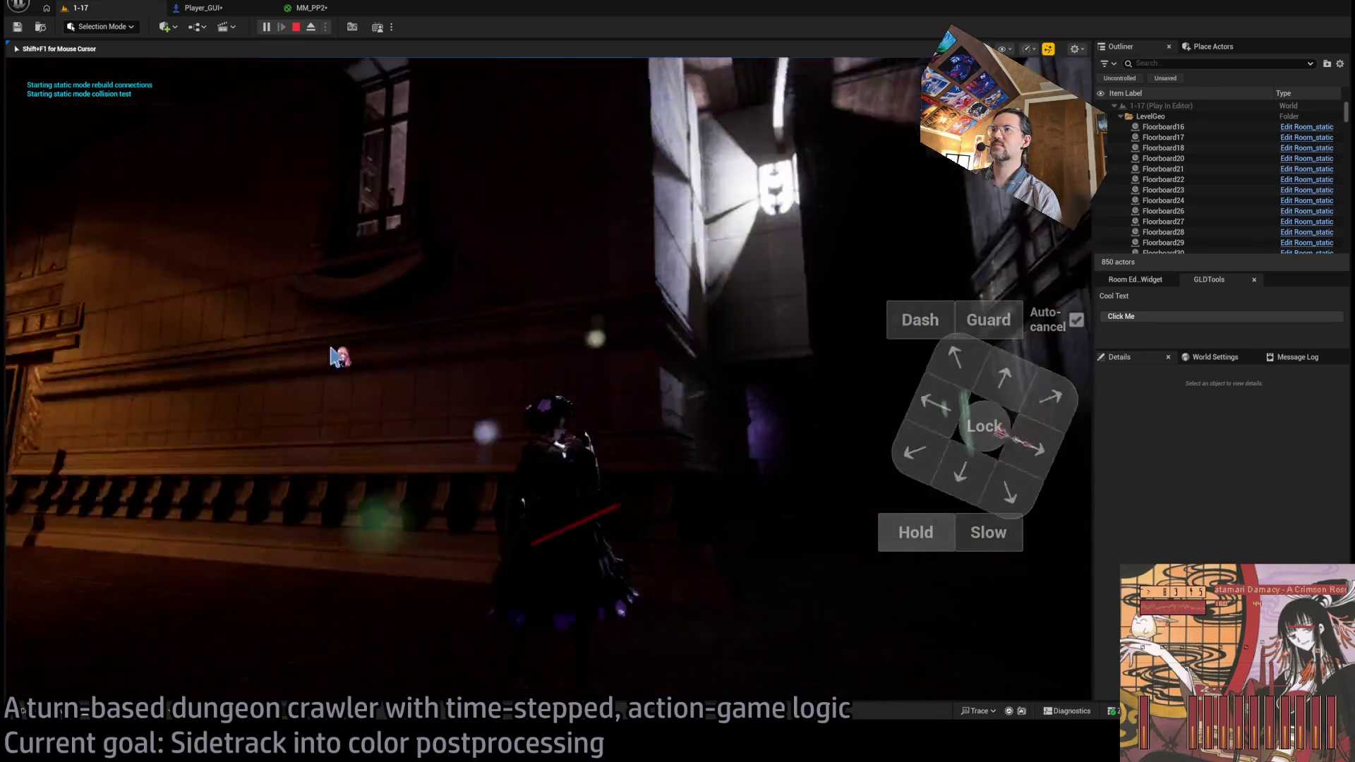
# - Free the mouse with Shift+F1 and zoom out over the Player_GUI EventGraph
pyautogui.hotkey('shift', 'F1')
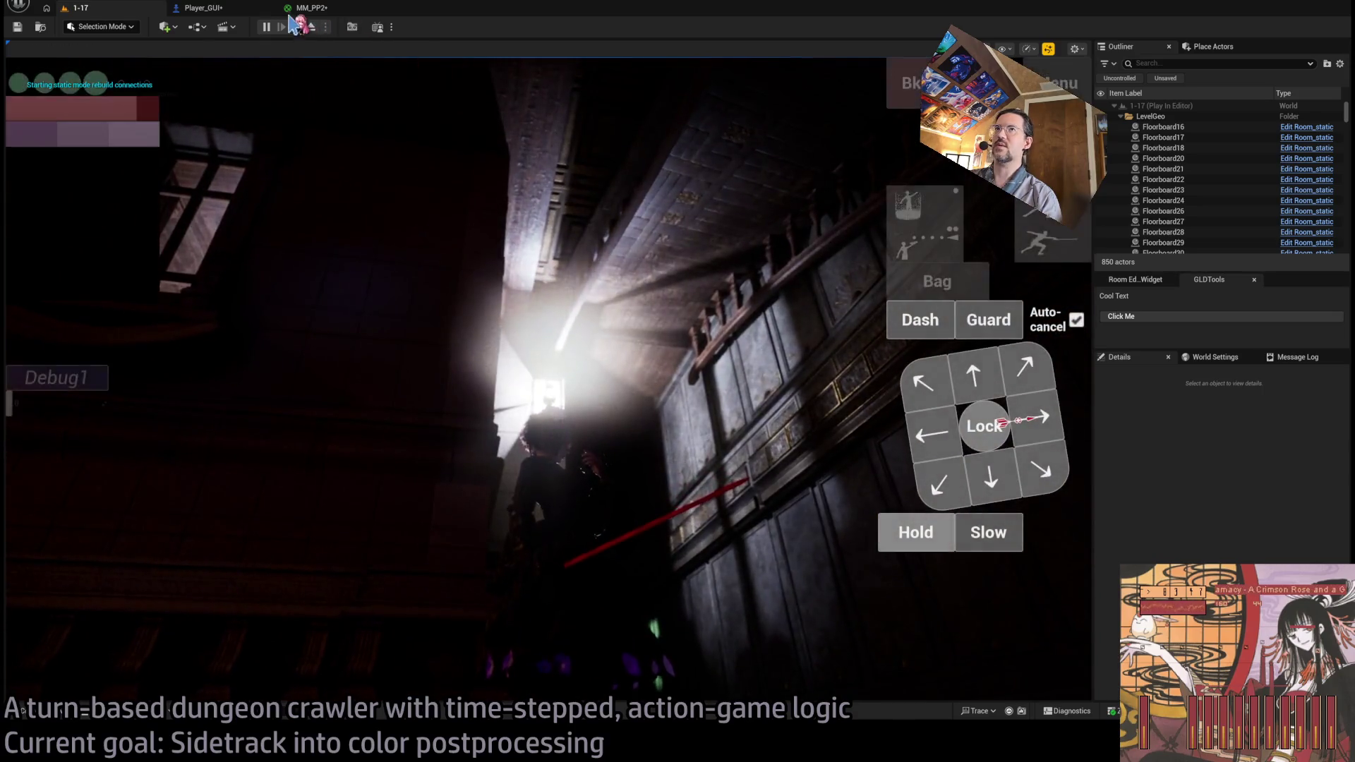
pyautogui.click(304, 8)
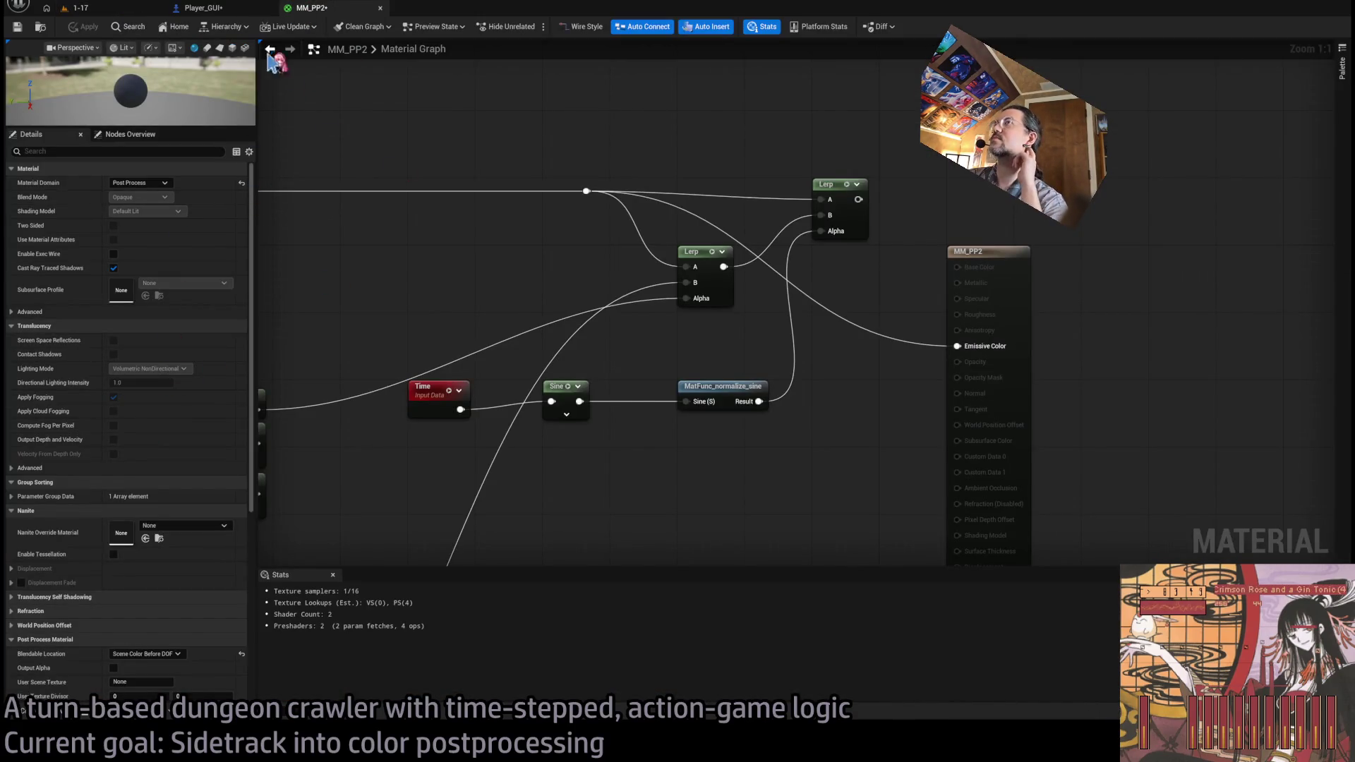
pyautogui.click(200, 8)
pyautogui.scroll(-3, 445, 225)
pyautogui.moveTo(393, 281); pyautogui.dragTo(583, 325)
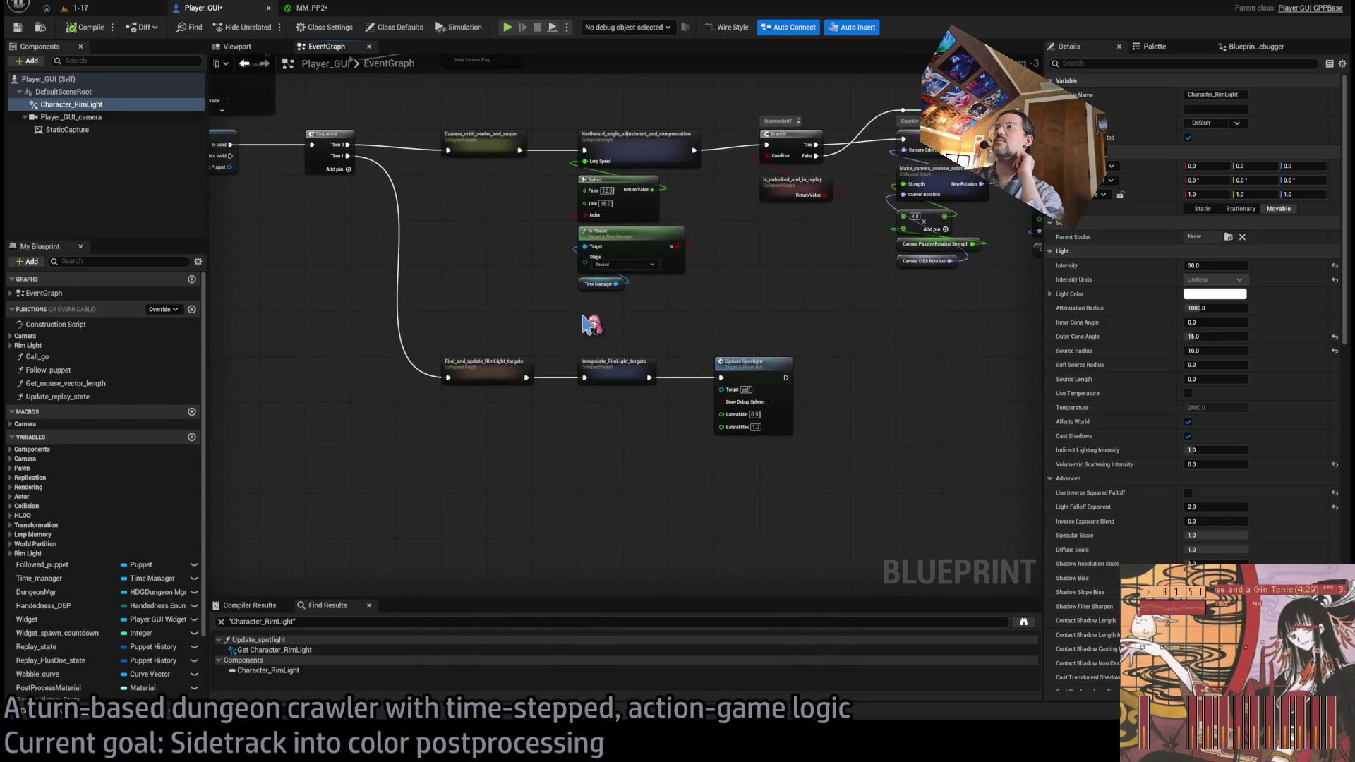
pyautogui.scroll(-2, 693, 375)
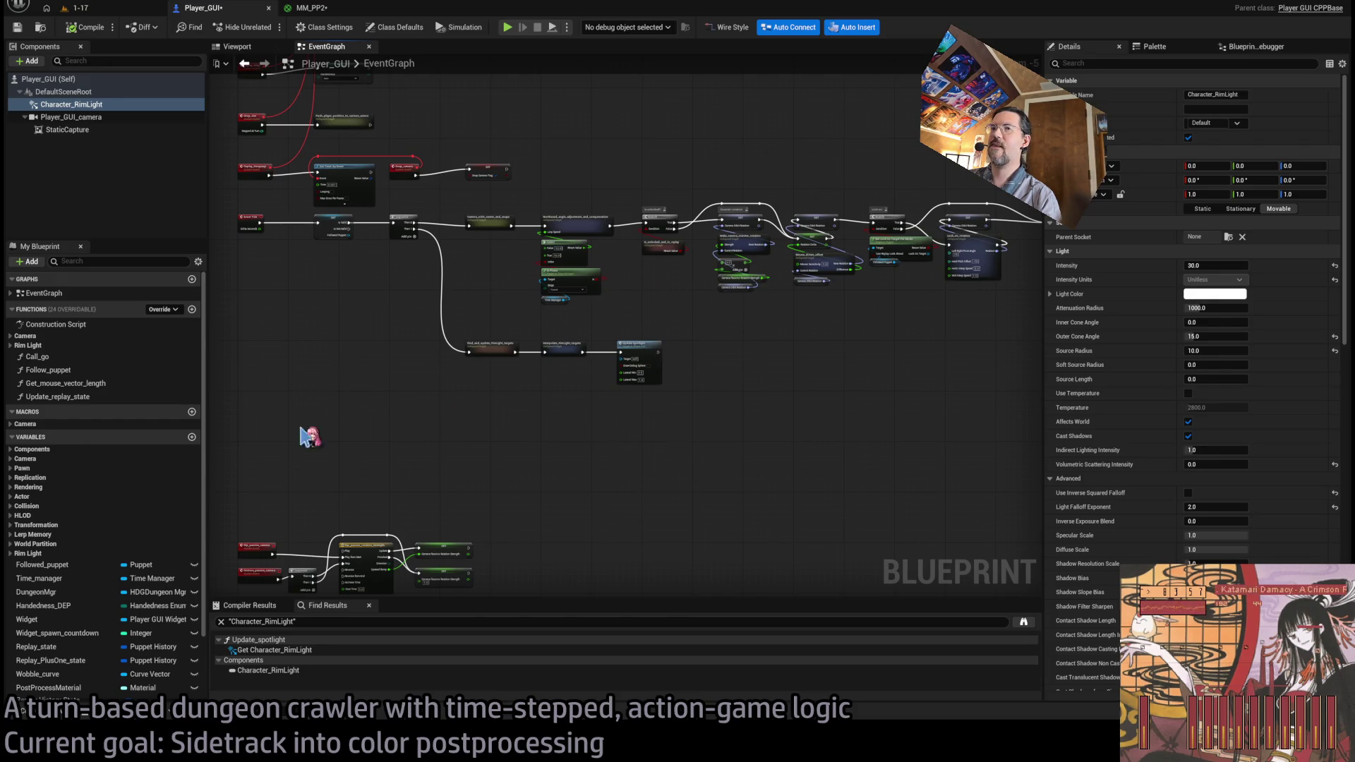
# - Set the Player_GUI camera's lens flare bokeh size to 6.0 and intensity to 0.5
pyautogui.press('Down')
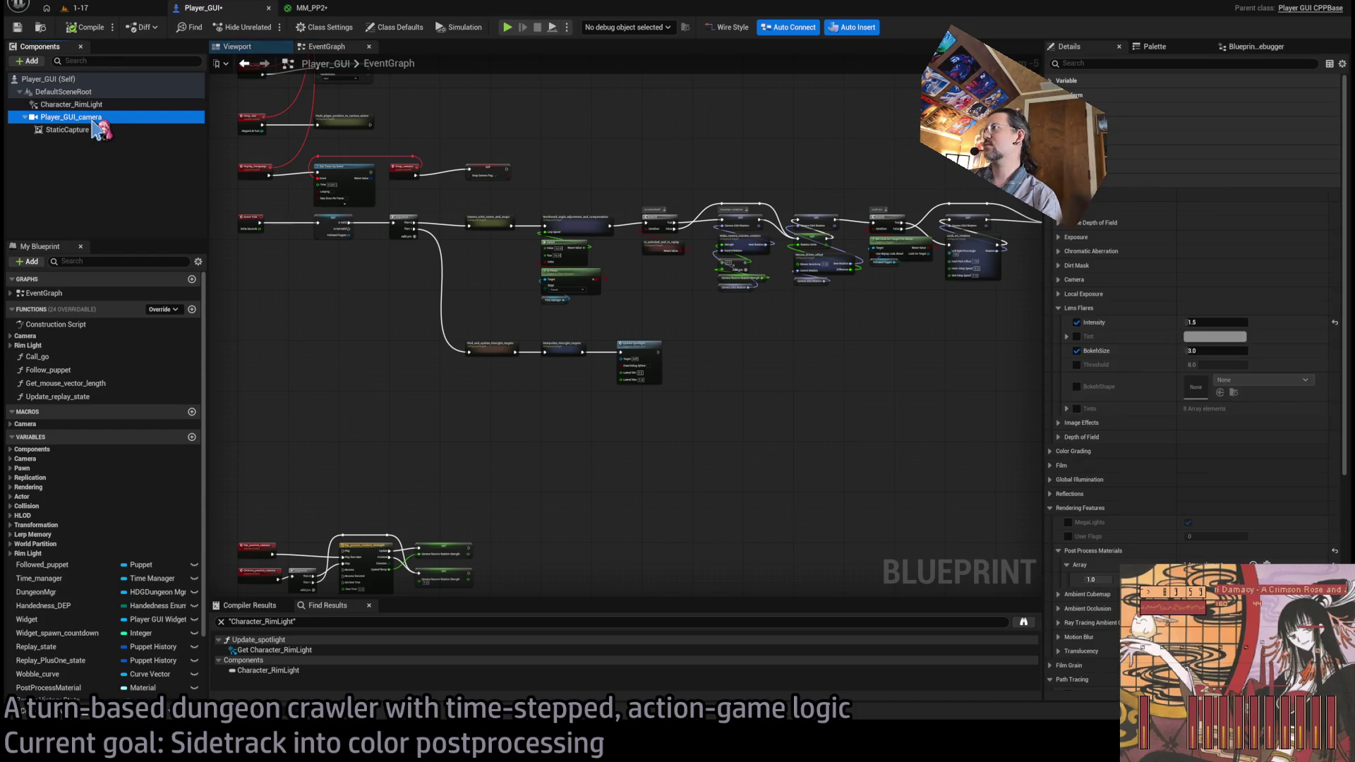
pyautogui.click(1221, 351)
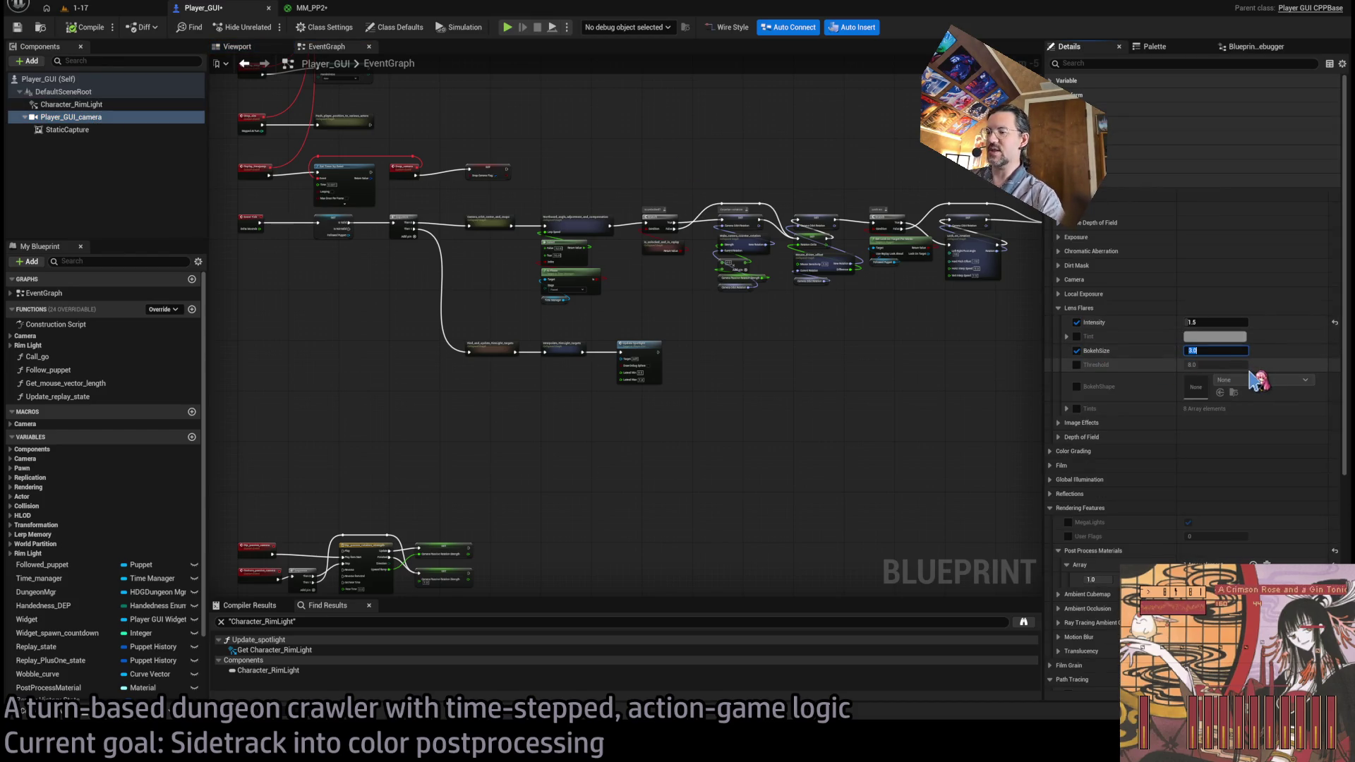
pyautogui.press('Return')
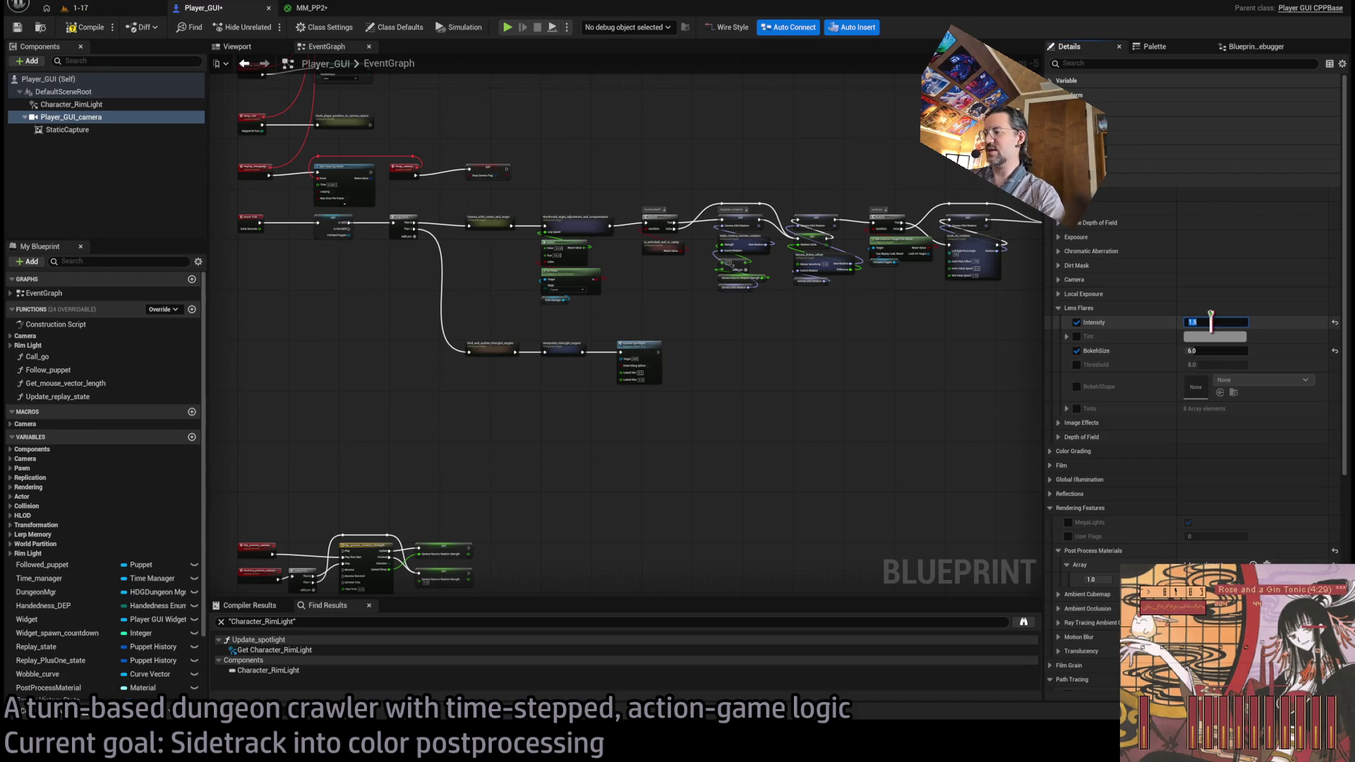
# - Start a play session in the 1-17 level and glance at the MM_PP2 and Player_GUI tabs
pyautogui.click(106, 10)
pyautogui.hotkey('alt', 'p')
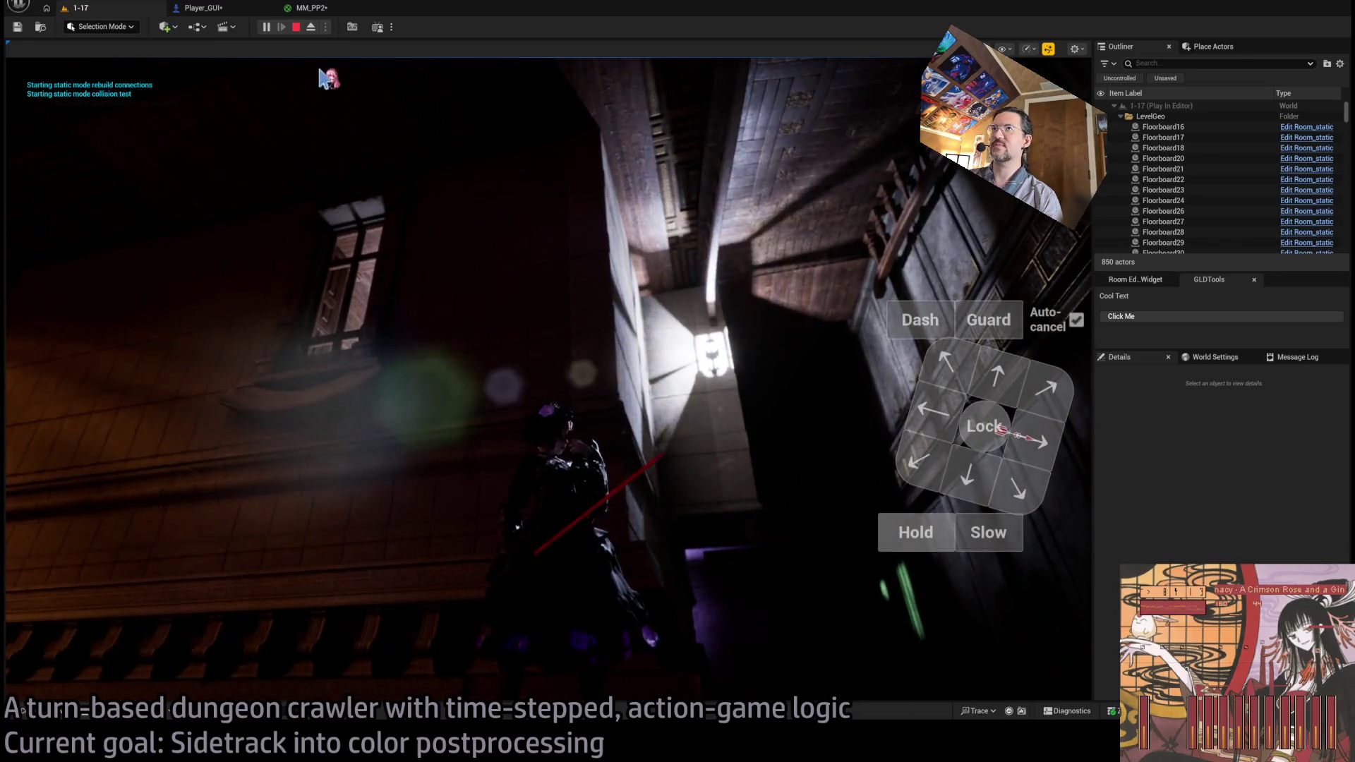
pyautogui.click(332, 9)
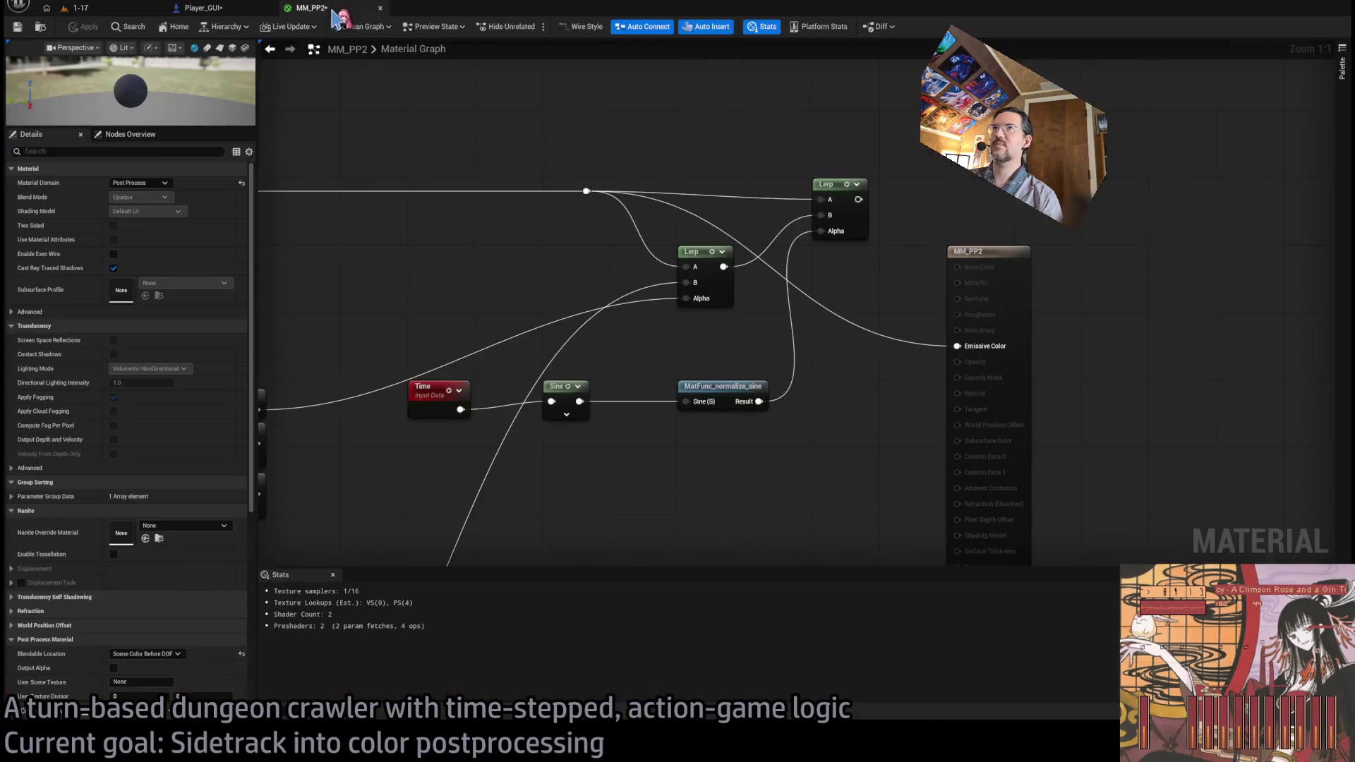
pyautogui.click(201, 8)
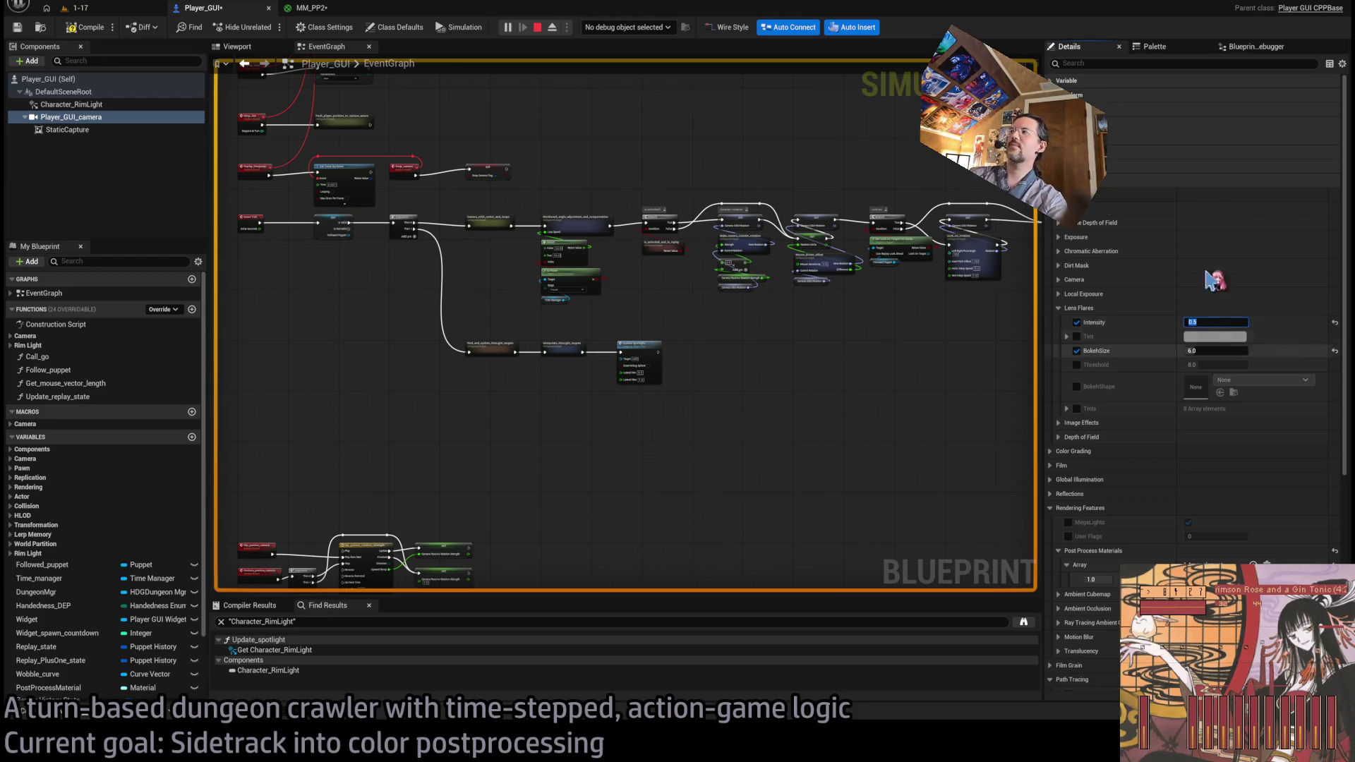
pyautogui.click(118, 9)
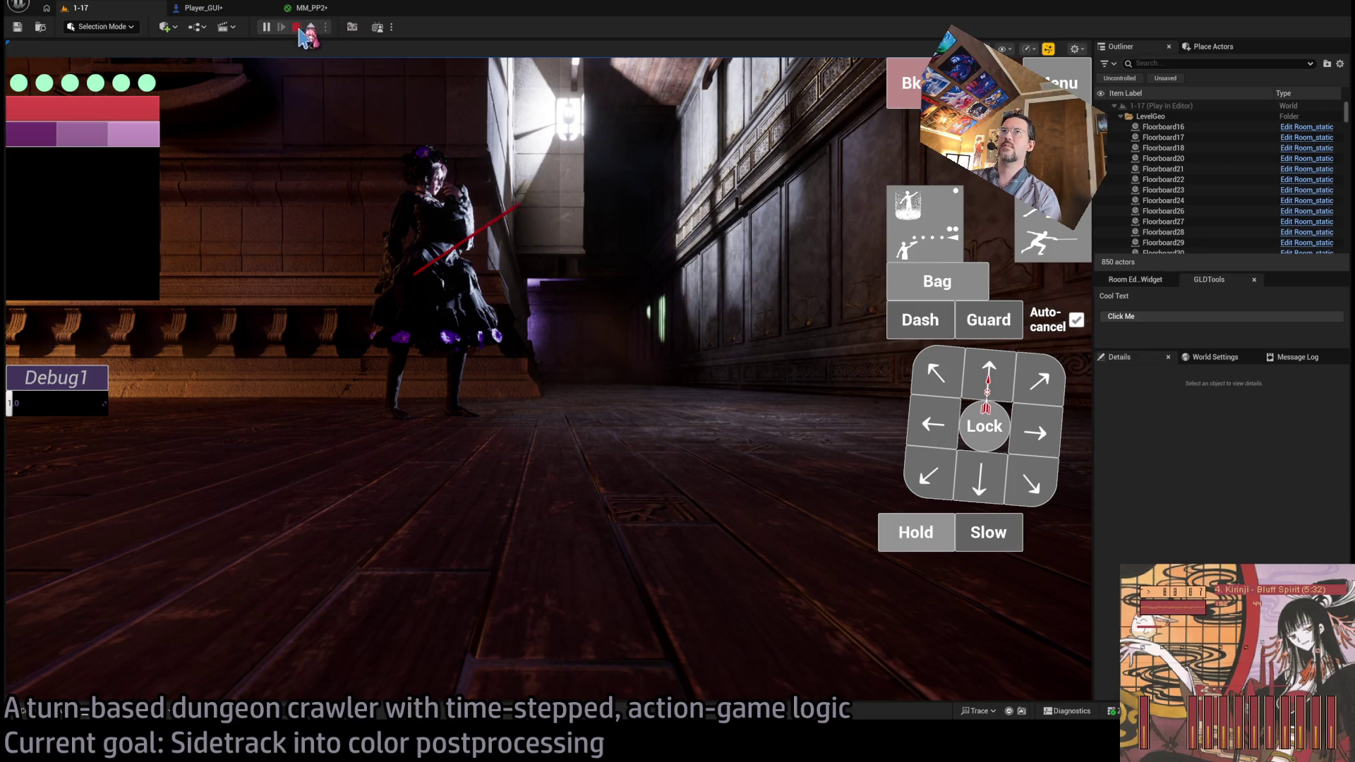
# - Restart the playtest, rotating the game camera around the character, then go back to MM_PP2
pyautogui.click(304, 33)
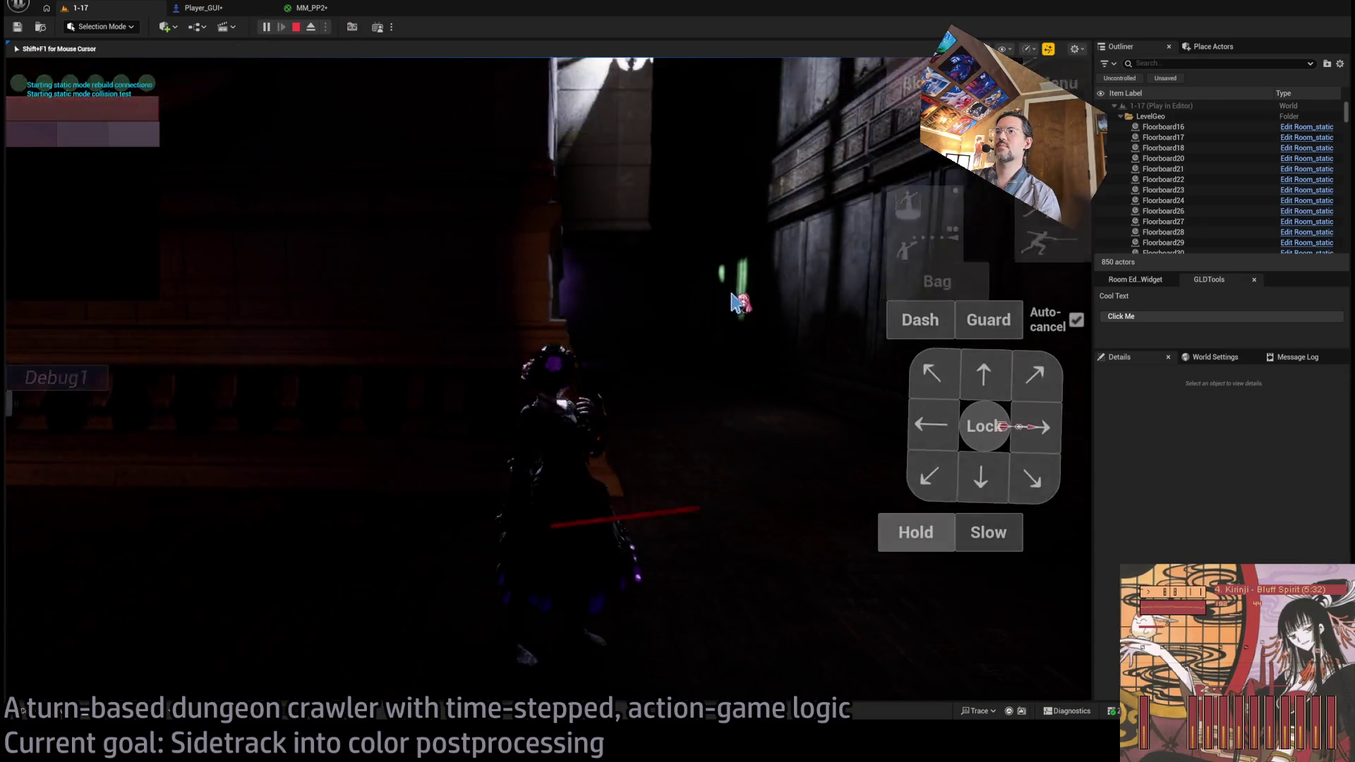
pyautogui.press('q')
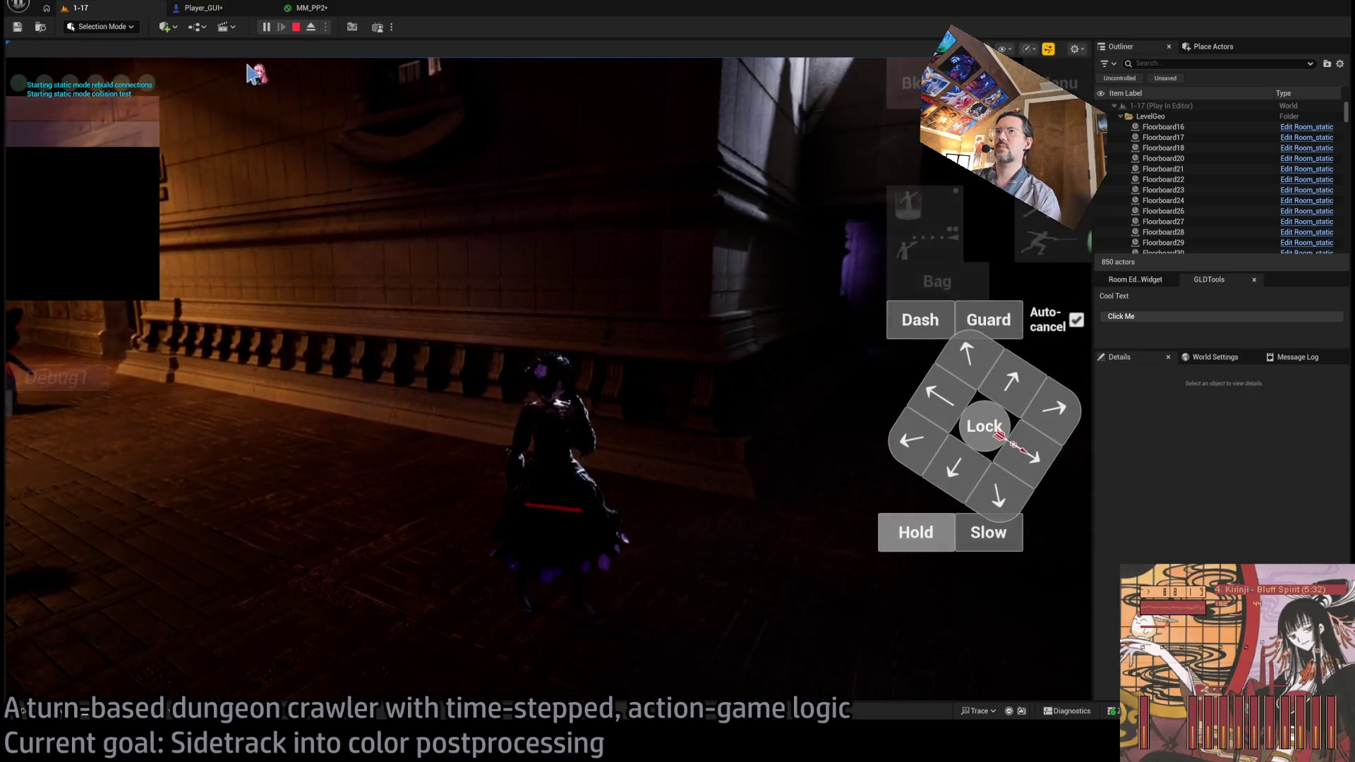
pyautogui.click(295, 27)
pyautogui.hotkey('alt', 'p')
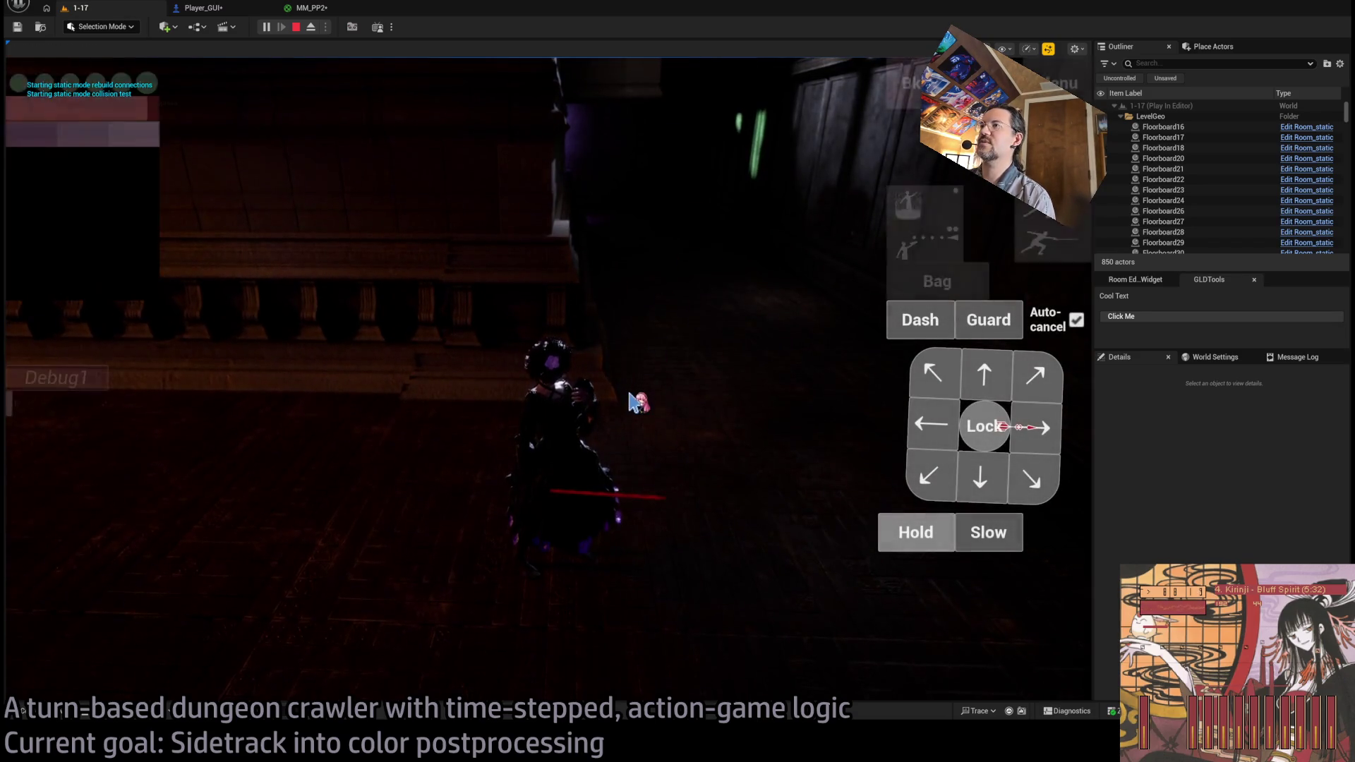
pyautogui.moveTo(680, 436)
pyautogui.mouseDown()
pyautogui.moveTo(850, 462)
pyautogui.moveTo(537, 353)
pyautogui.moveTo(403, 363)
pyautogui.moveTo(417, 409)
pyautogui.moveTo(652, 395)
pyautogui.moveTo(644, 305)
pyautogui.moveTo(533, 293)
pyautogui.moveTo(537, 310)
pyautogui.moveTo(690, 330)
pyautogui.moveTo(669, 429)
pyautogui.moveTo(711, 374)
pyautogui.moveTo(741, 384)
pyautogui.moveTo(684, 362)
pyautogui.moveTo(706, 422)
pyautogui.moveTo(689, 375)
pyautogui.moveTo(645, 369)
pyautogui.moveTo(716, 333)
pyautogui.mouseUp()
pyautogui.hotkey('shift', 'F1')
pyautogui.click(319, 9)
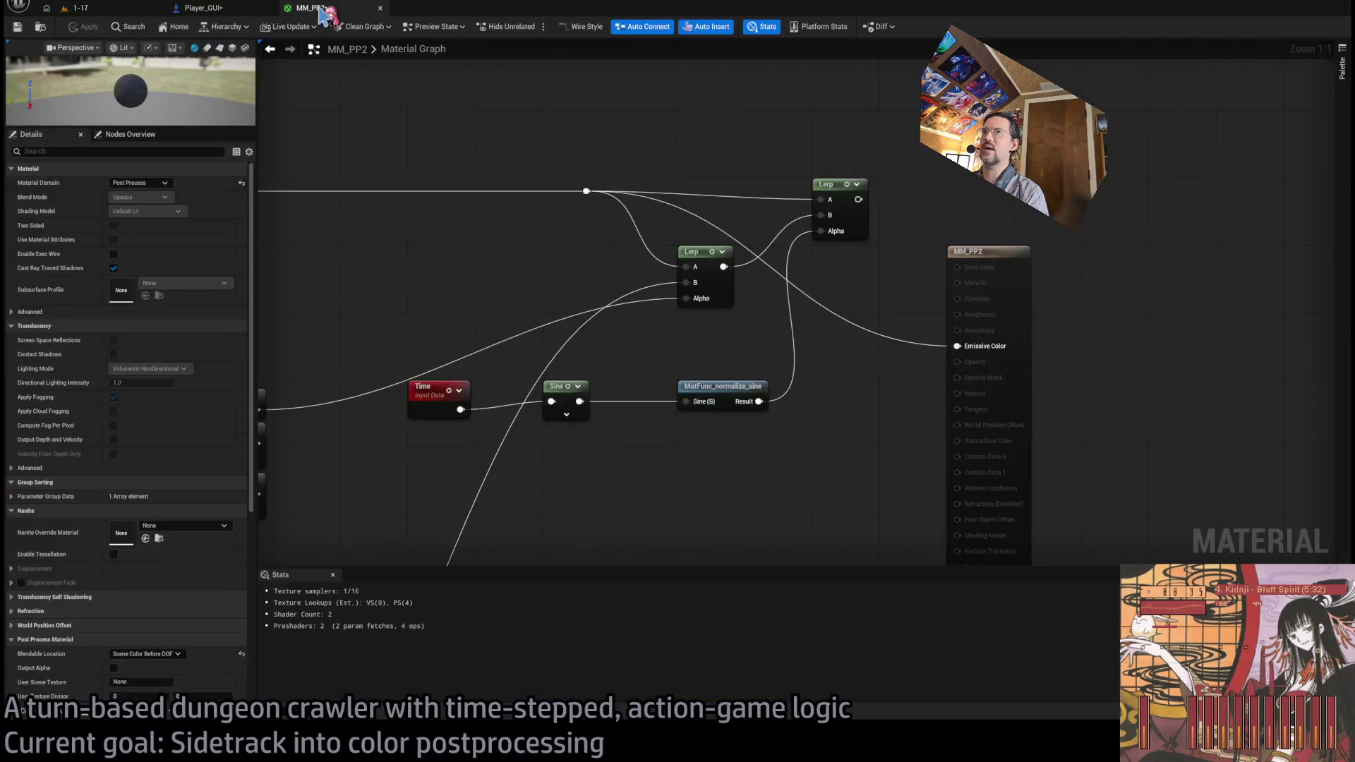
# - Zoom into Player_GUI's Set members in Post Process Settings node, then go back to the 1-17 level
pyautogui.click(201, 9)
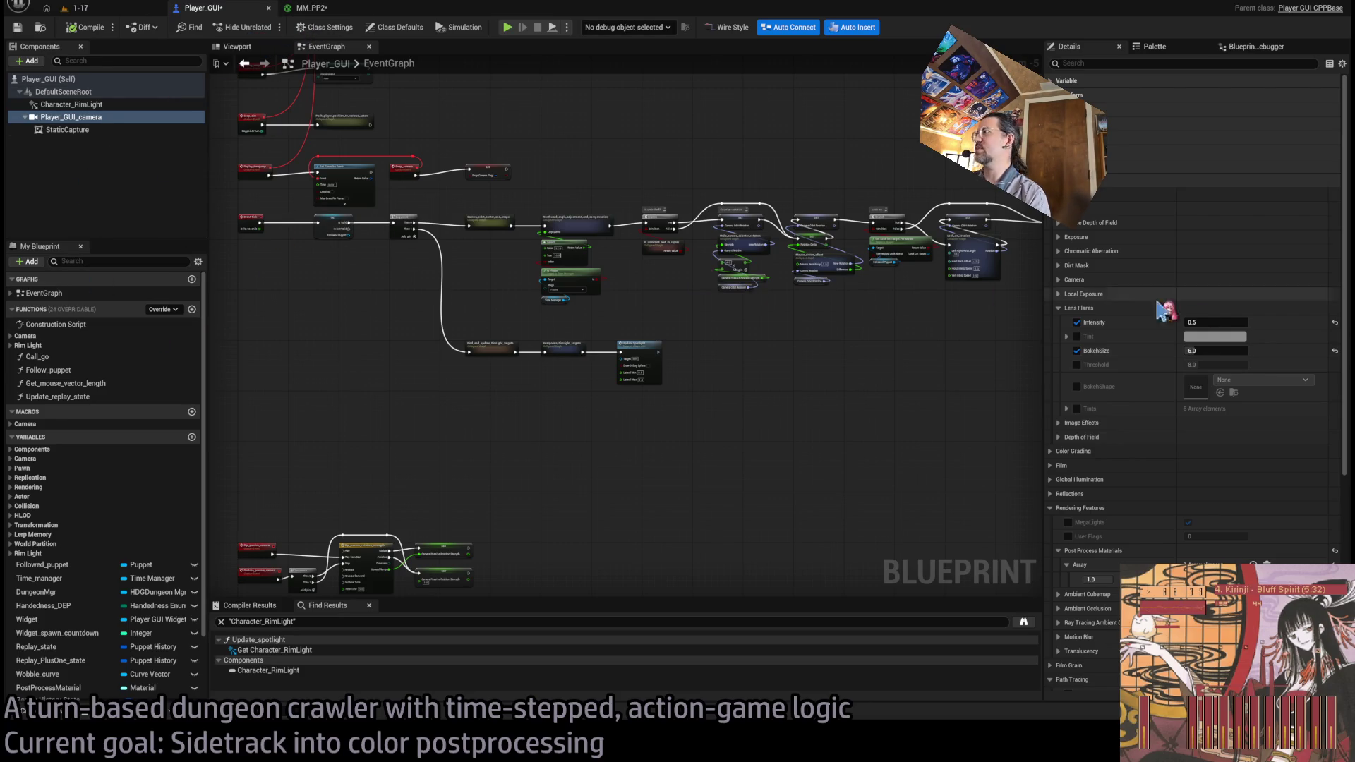
pyautogui.scroll(2, 1062, 224)
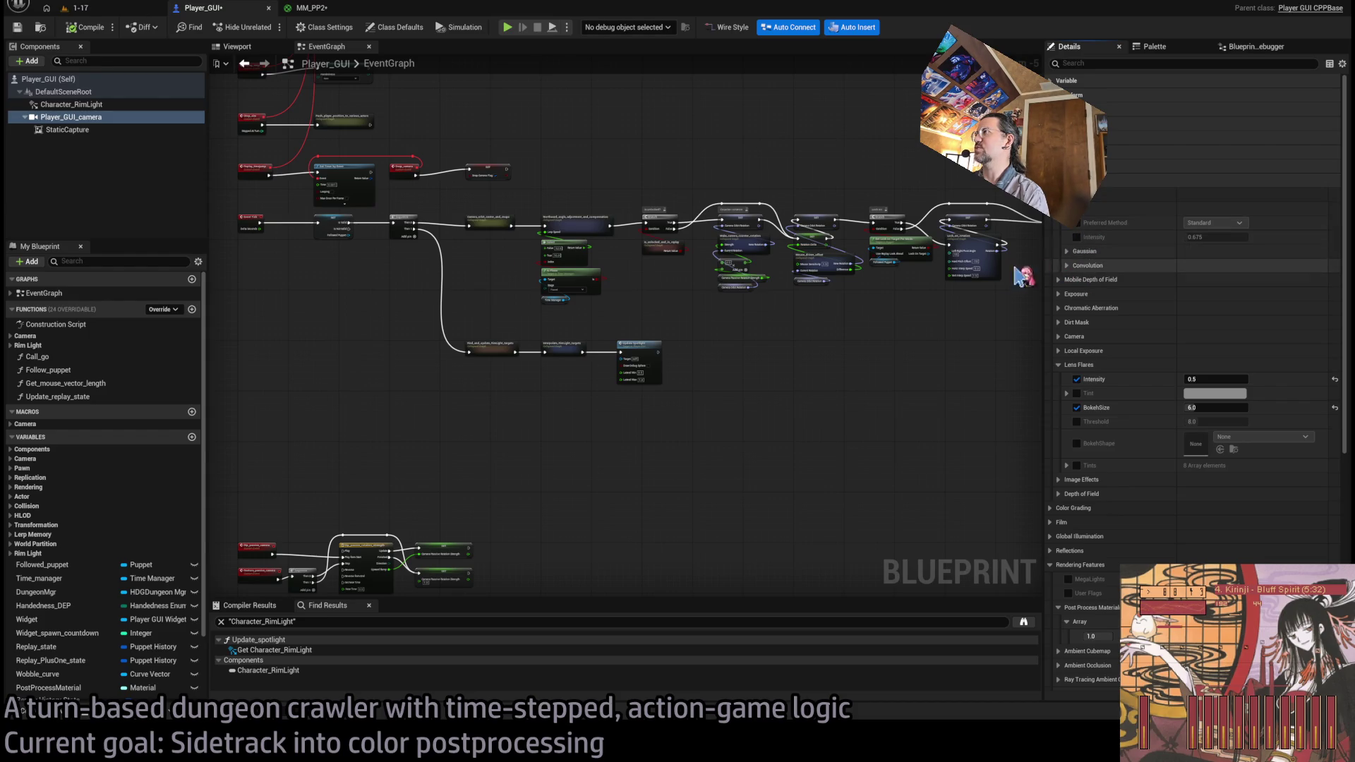
pyautogui.scroll(3, 557, 390)
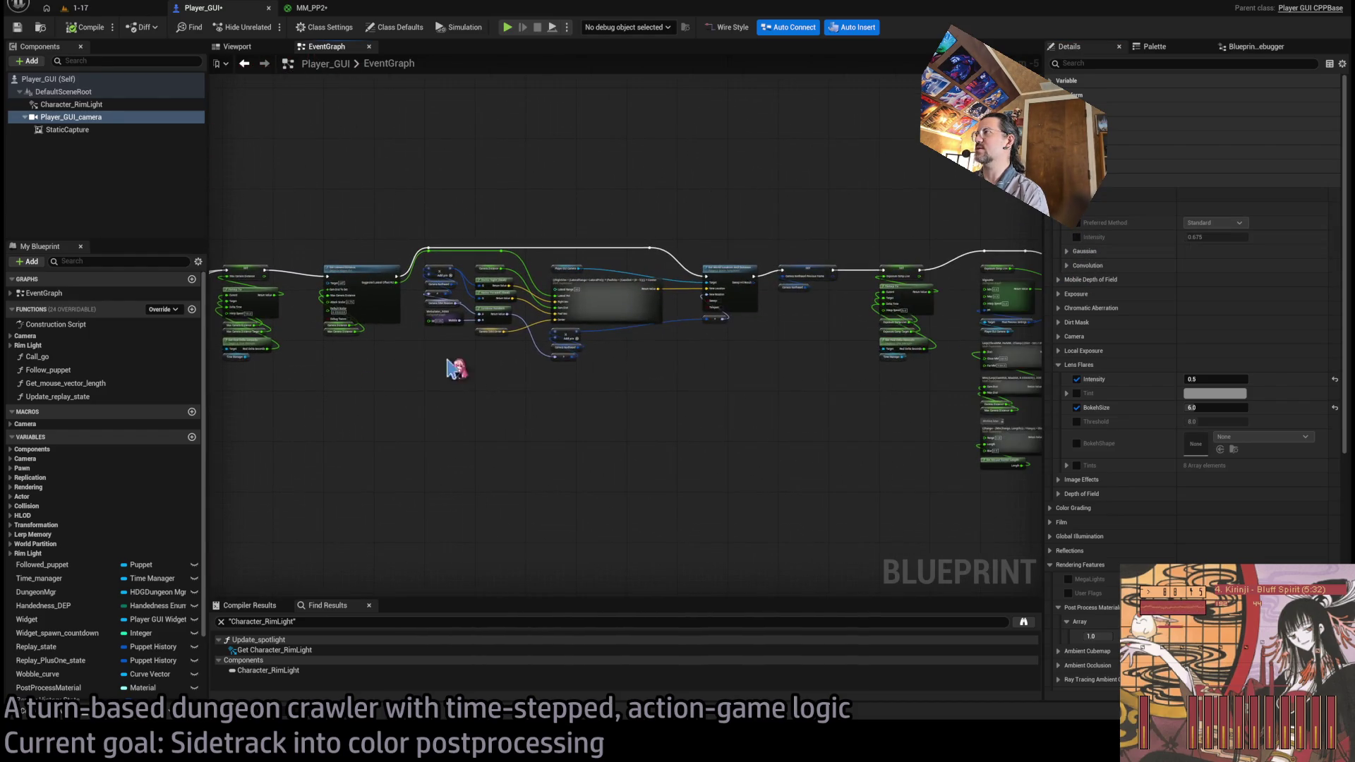
pyautogui.scroll(5, 744, 303)
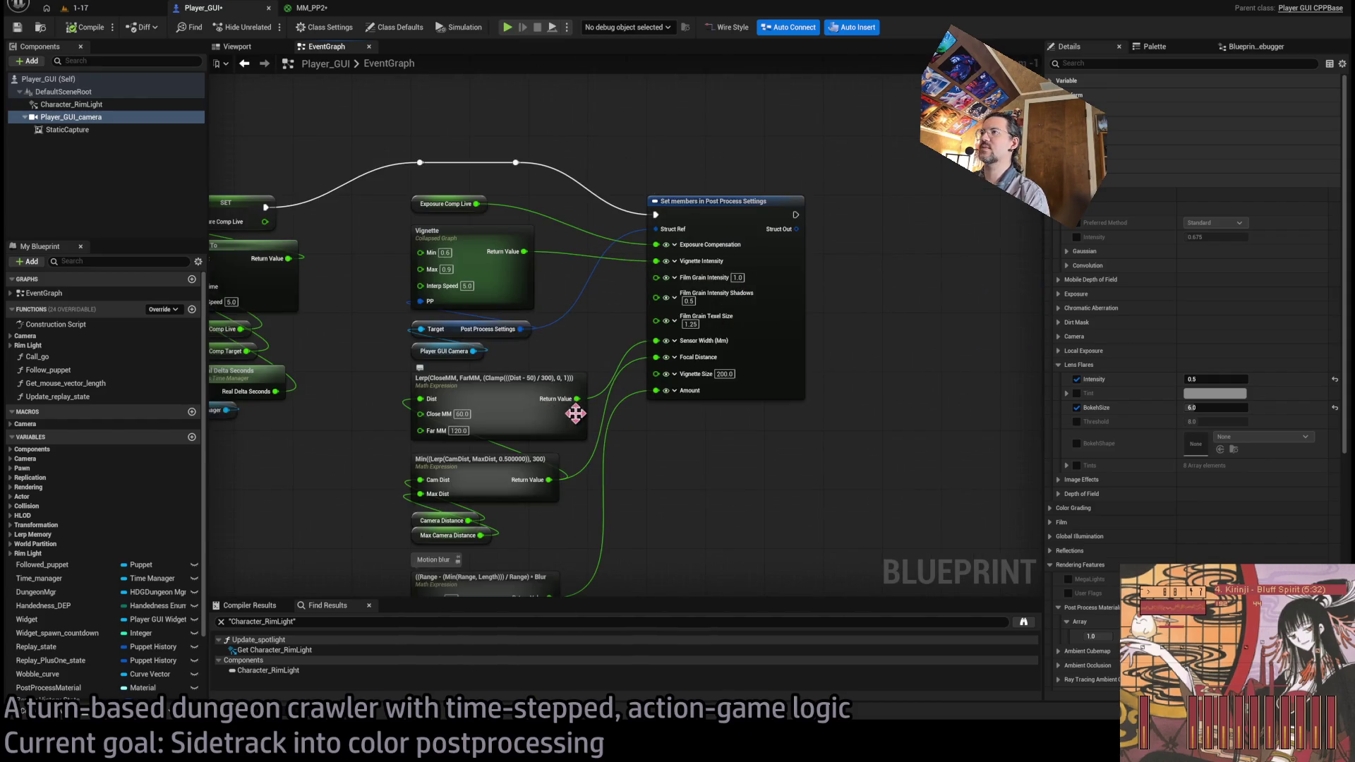
pyautogui.scroll(1, 635, 388)
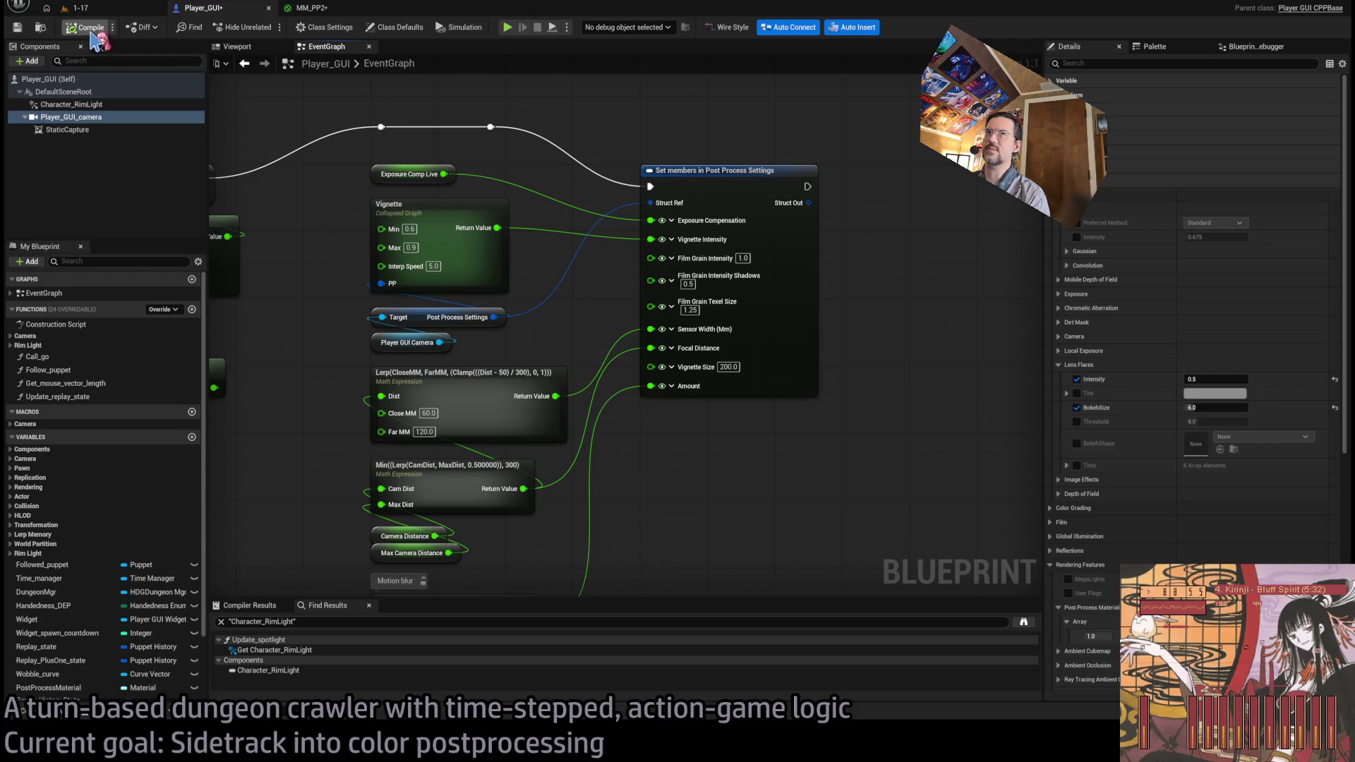
pyautogui.click(119, 11)
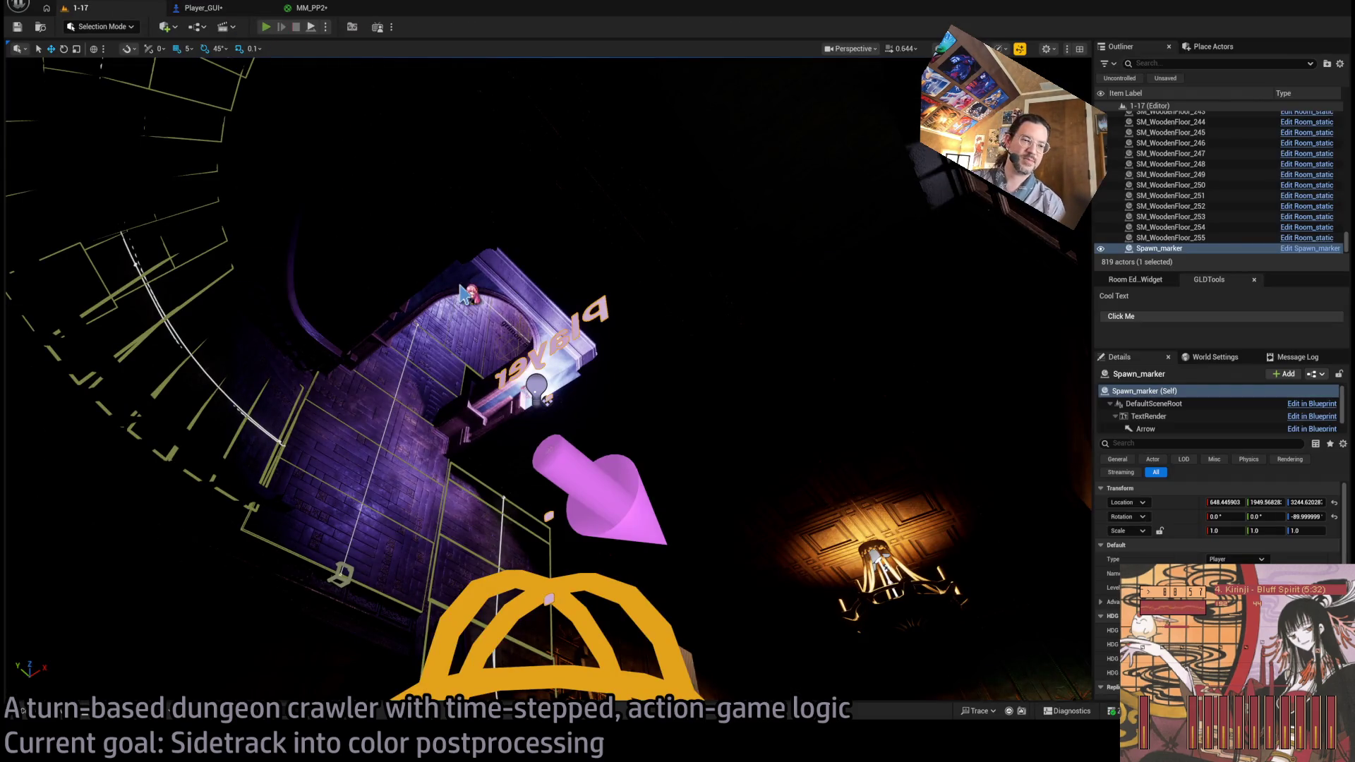
# - Play the 1-17 level, moving the character and turning the camera toward the hall
pyautogui.hotkey('alt', 'p')
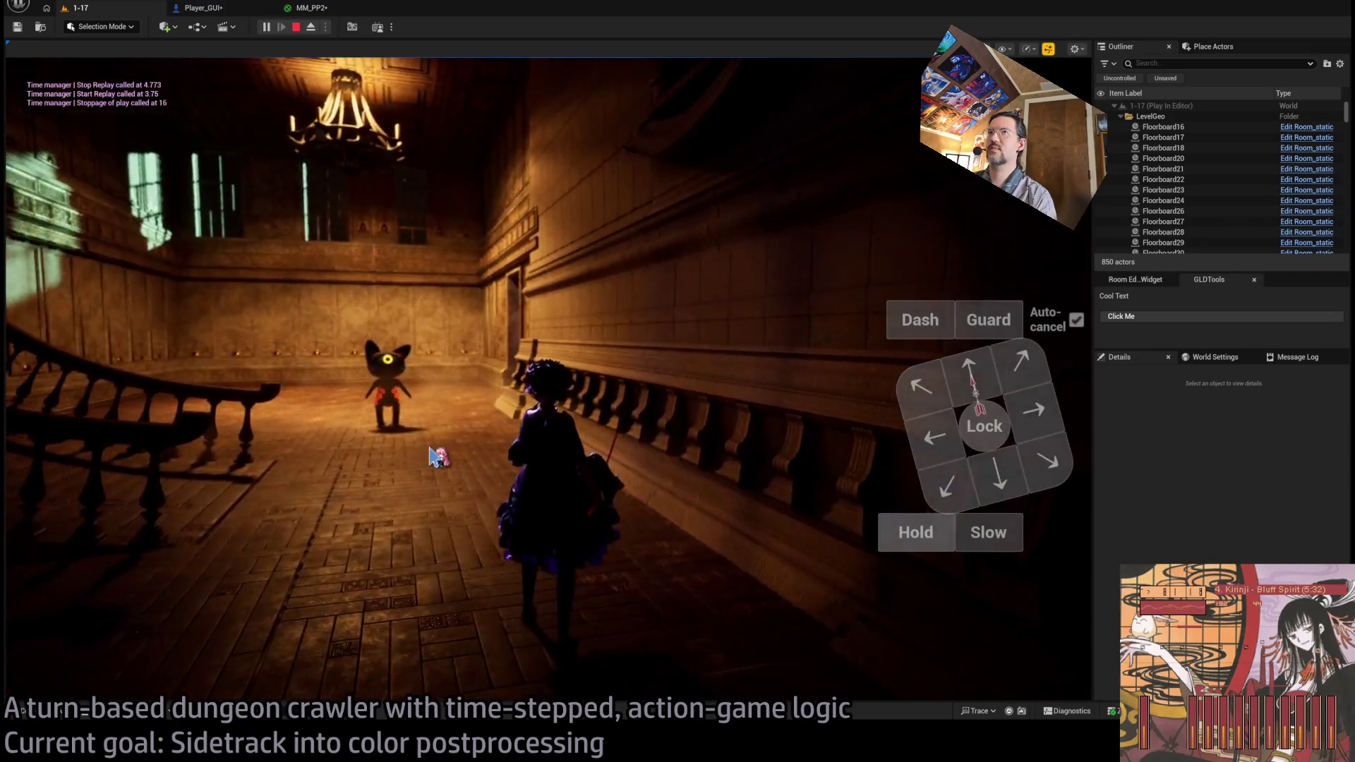
pyautogui.click(311, 8)
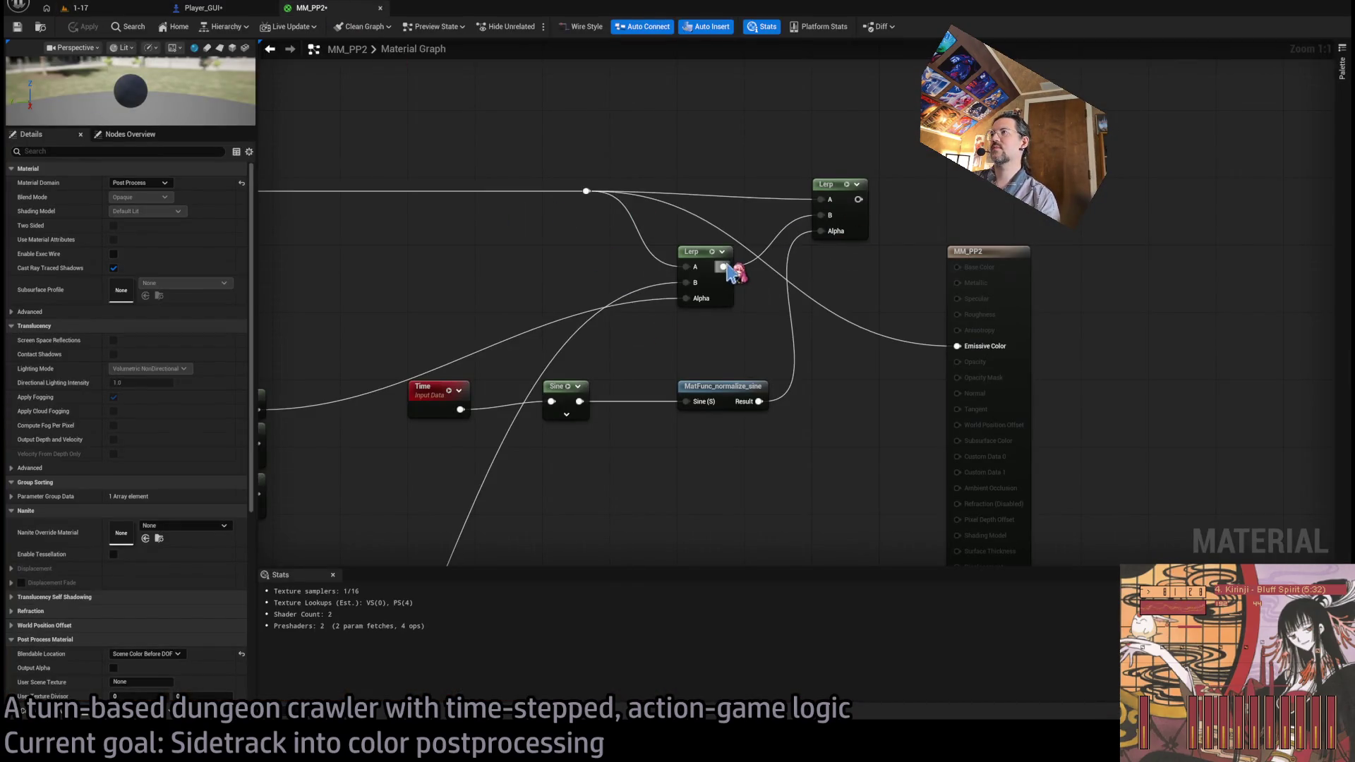
pyautogui.click(79, 8)
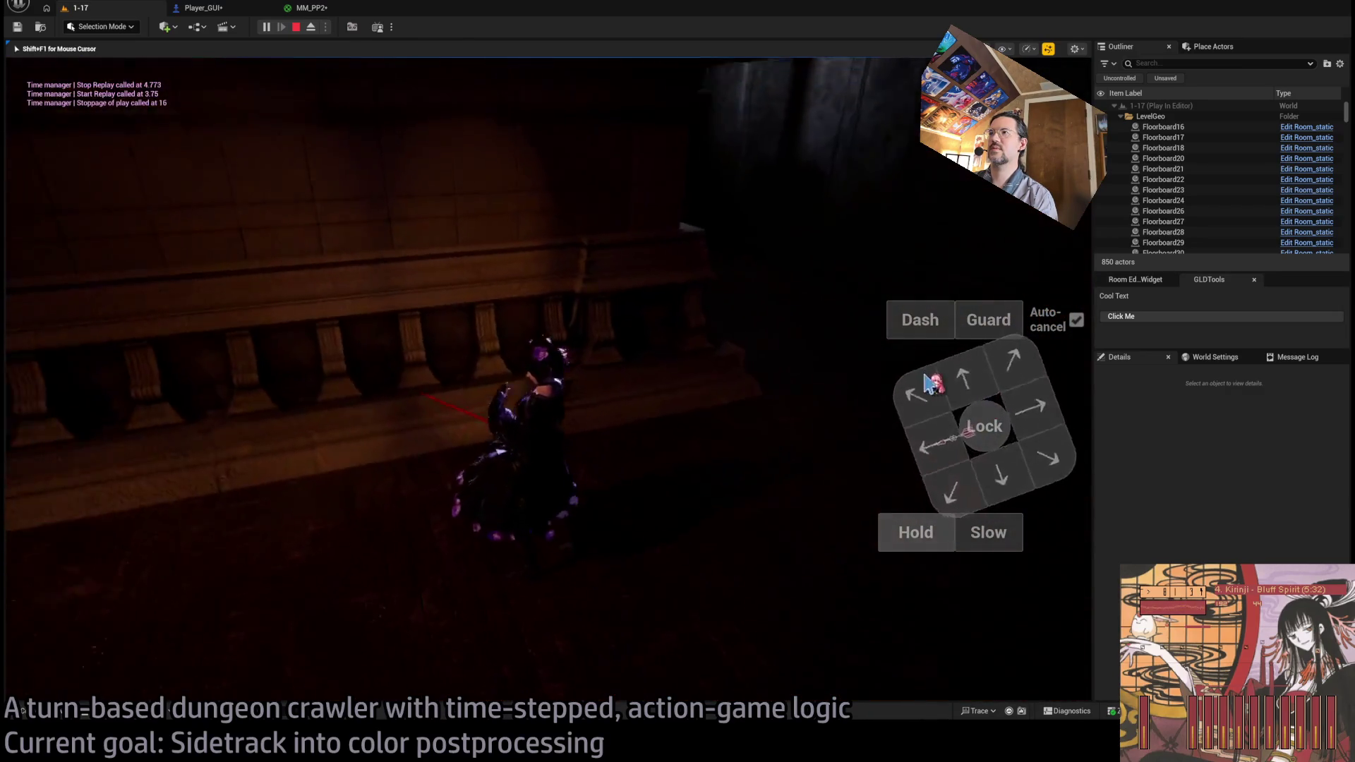
pyautogui.click(1049, 439)
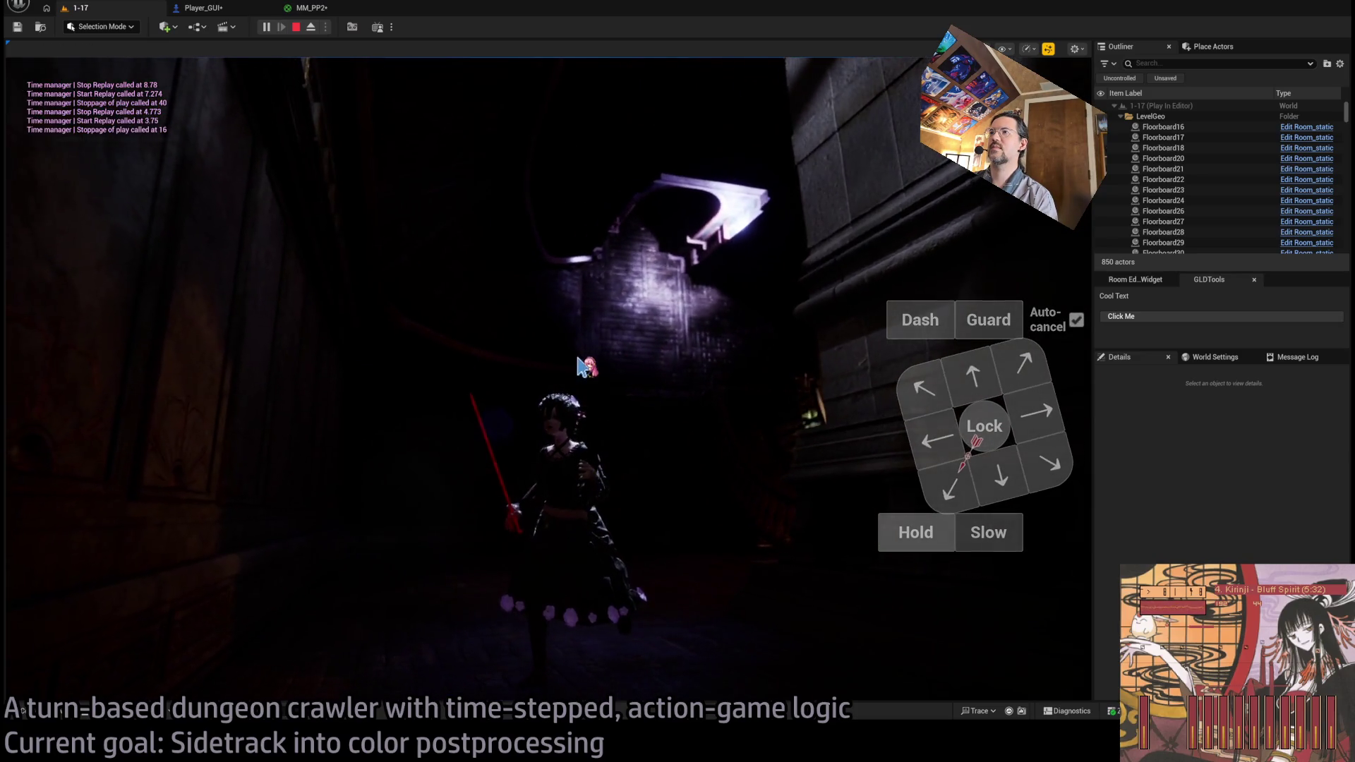
pyautogui.click(639, 390)
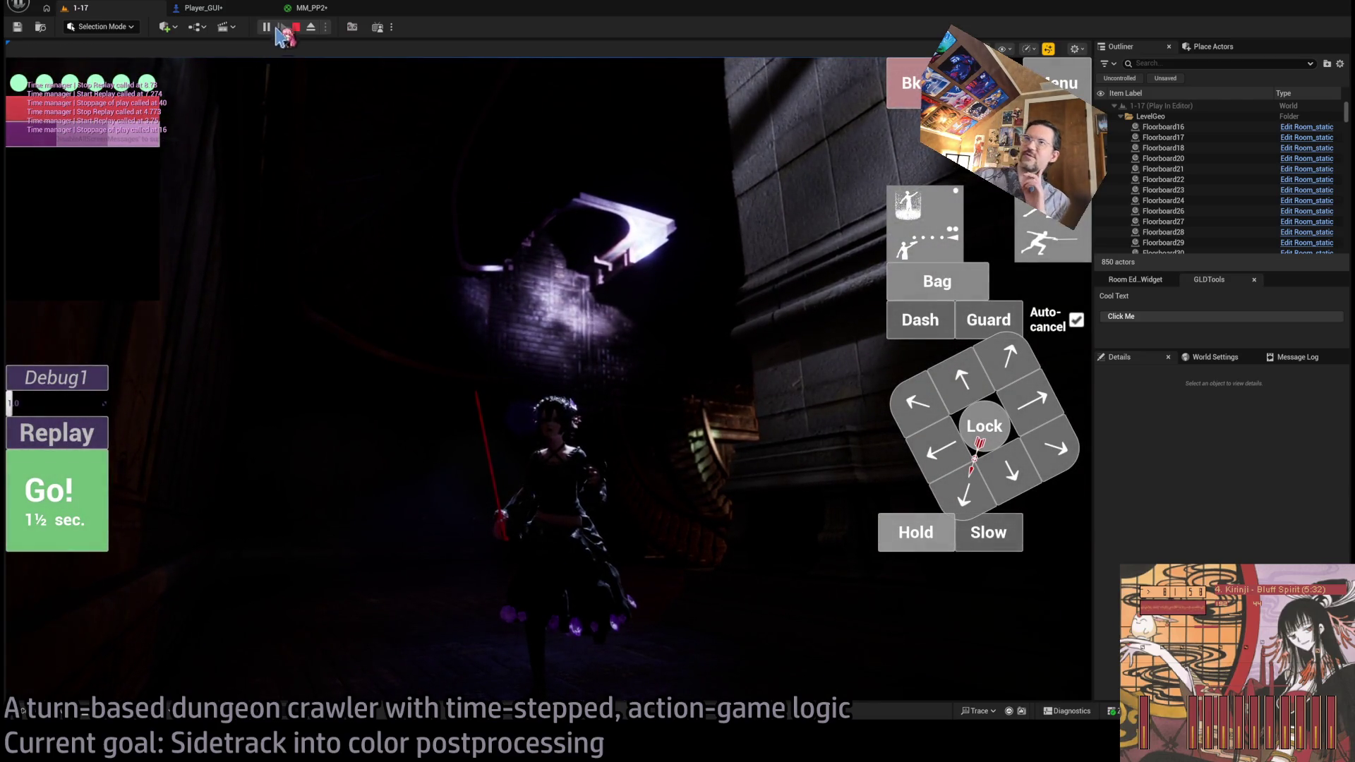
pyautogui.click(416, 263)
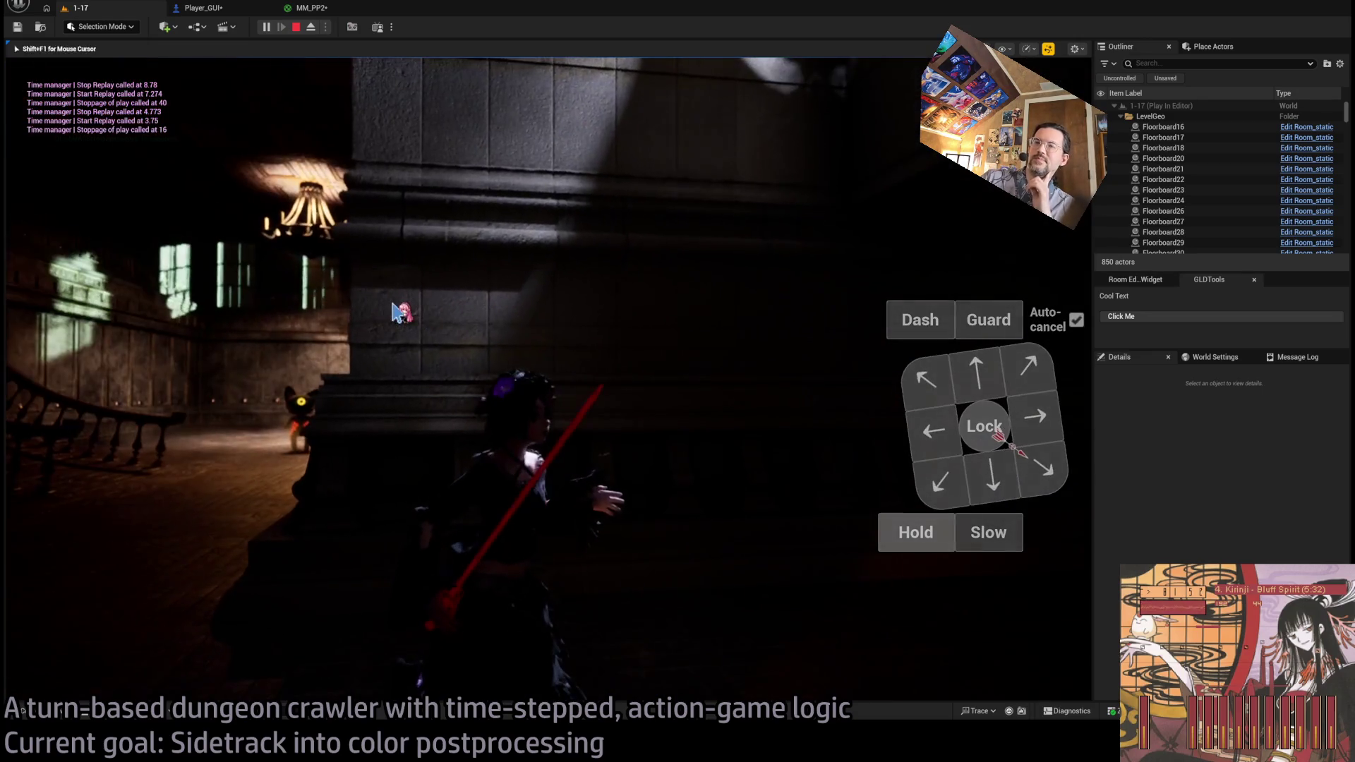
pyautogui.hotkey('ctrl', 'Tab')
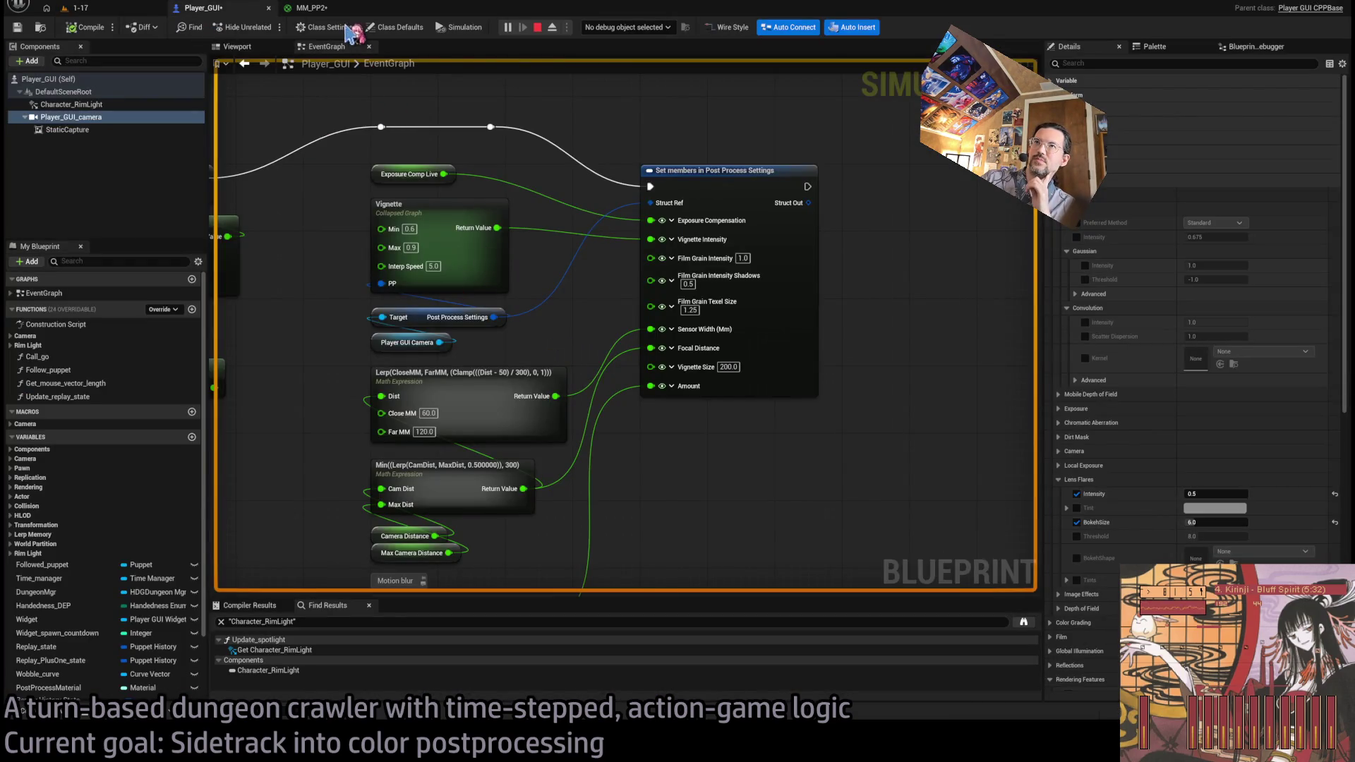
# - Zoom around the MM_PP2 graph and compare it with the running 1-17 game view
pyautogui.click(310, 8)
pyautogui.scroll(-3, 463, 357)
pyautogui.scroll(3, 734, 304)
pyautogui.scroll(-4, 684, 367)
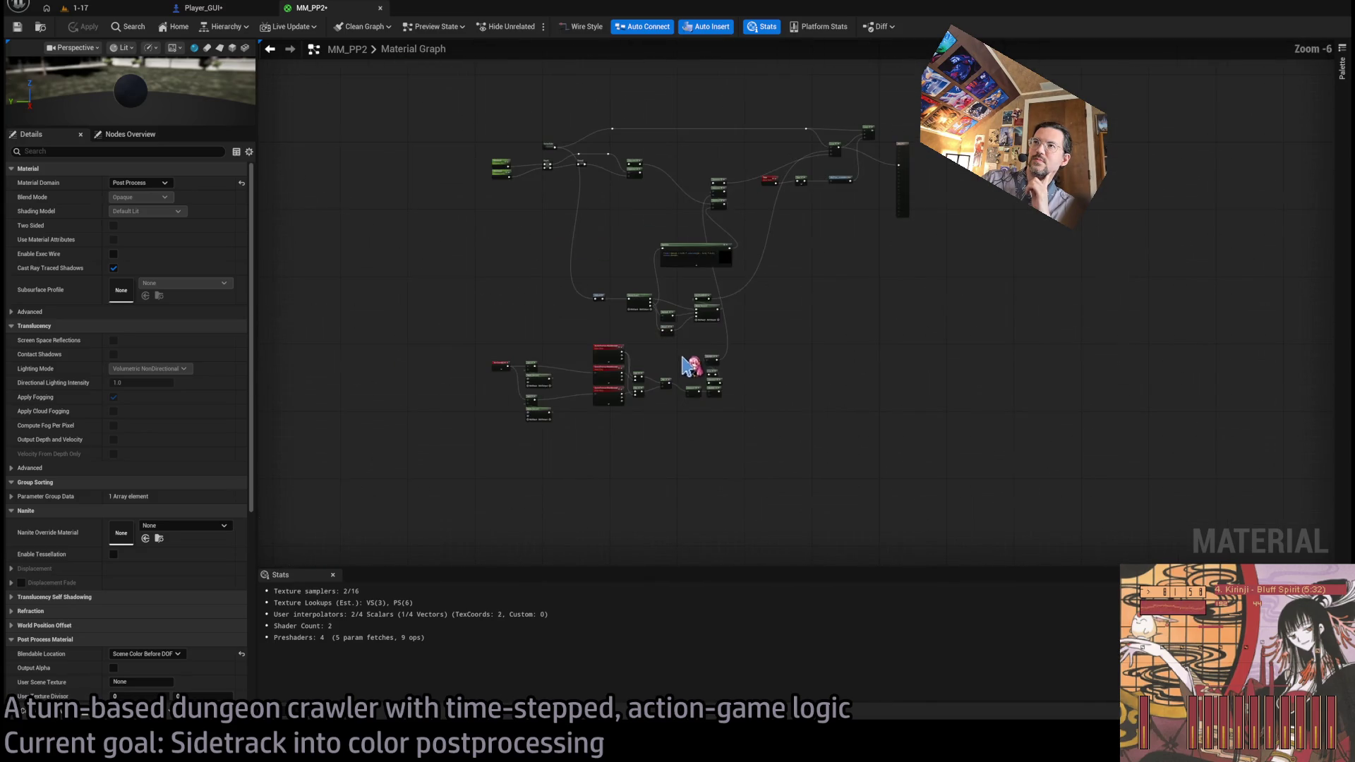
pyautogui.scroll(4, 727, 388)
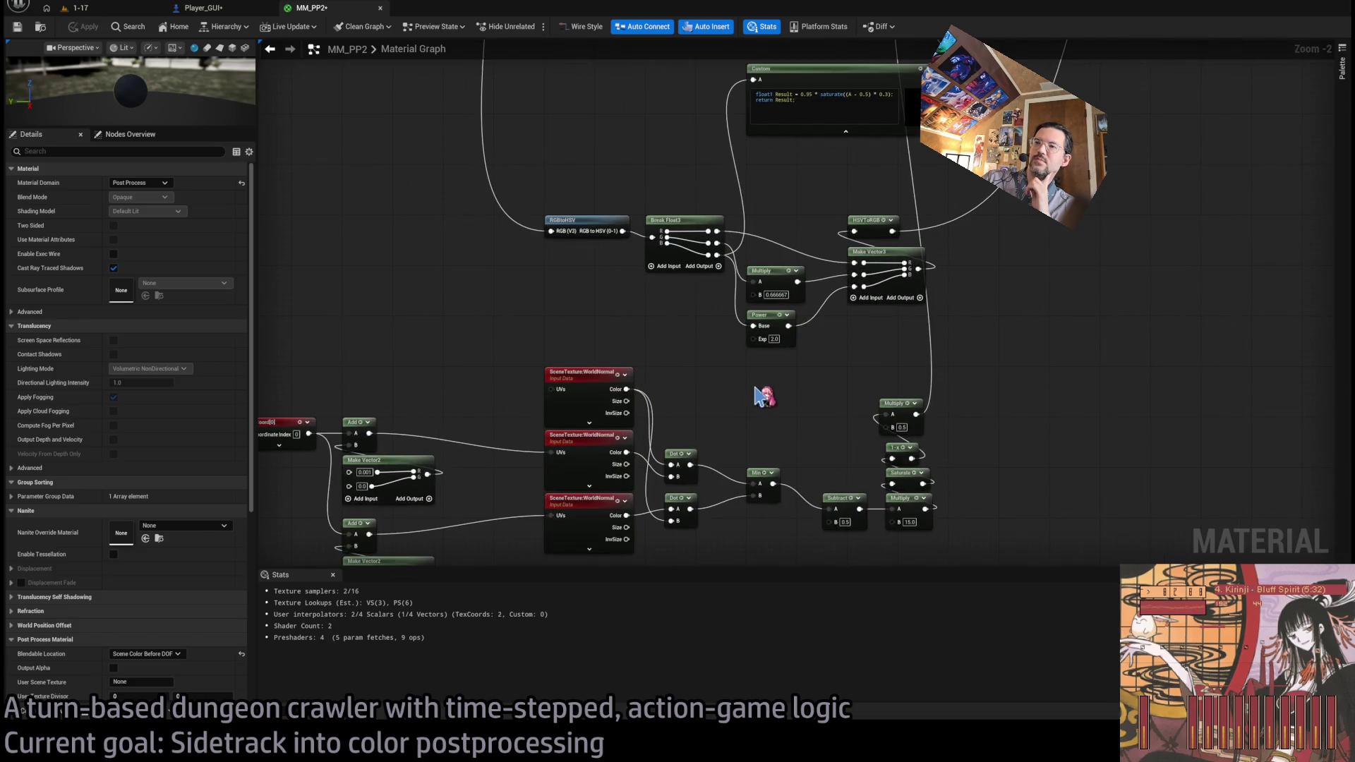
pyautogui.scroll(2, 672, 354)
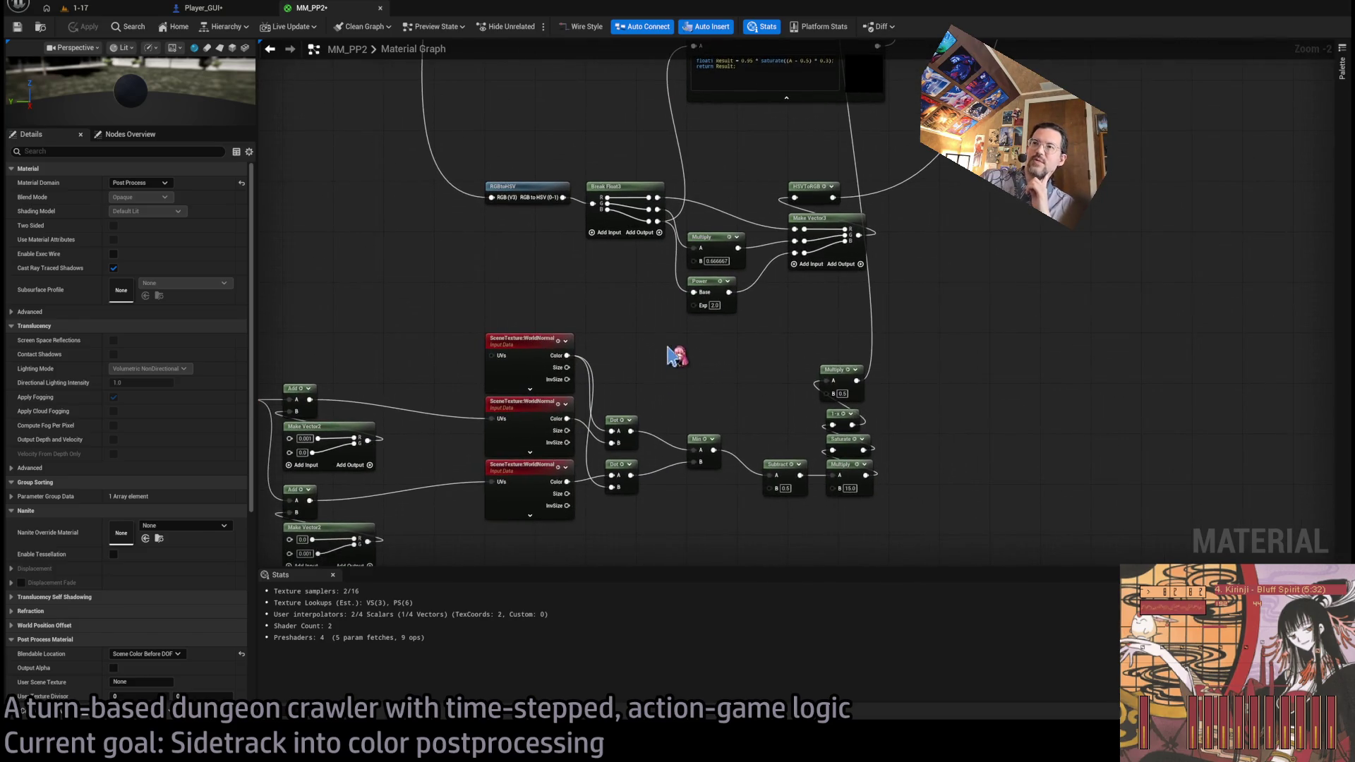
pyautogui.scroll(-2, 720, 393)
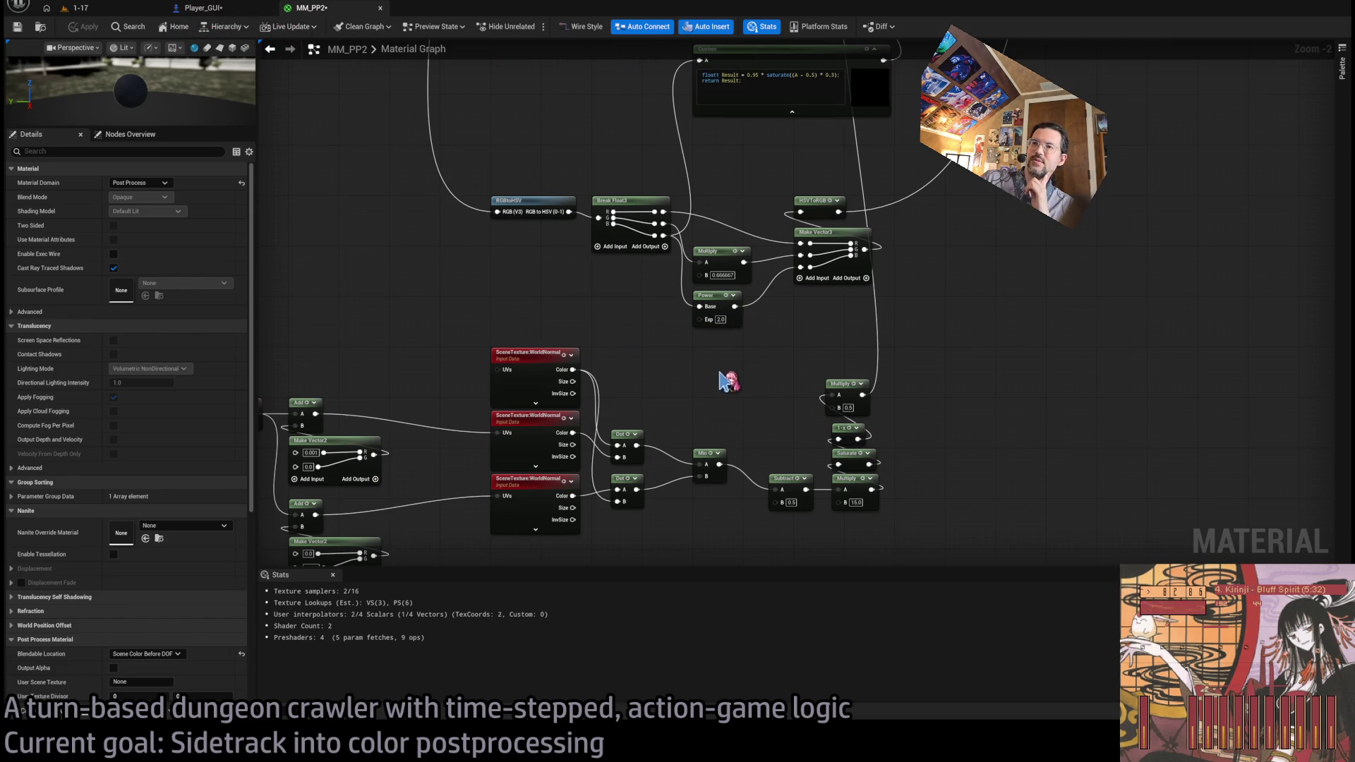
pyautogui.click(93, 10)
pyautogui.click(310, 9)
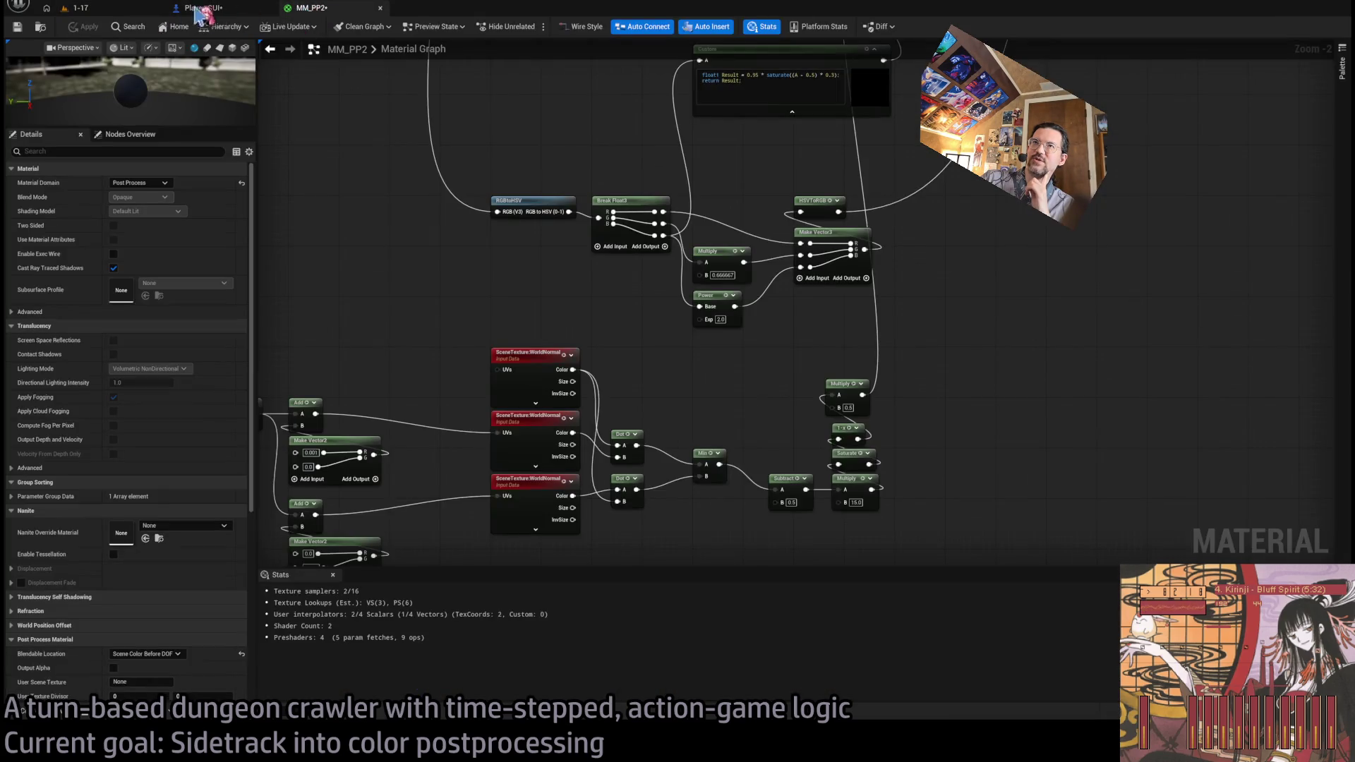
pyautogui.click(93, 9)
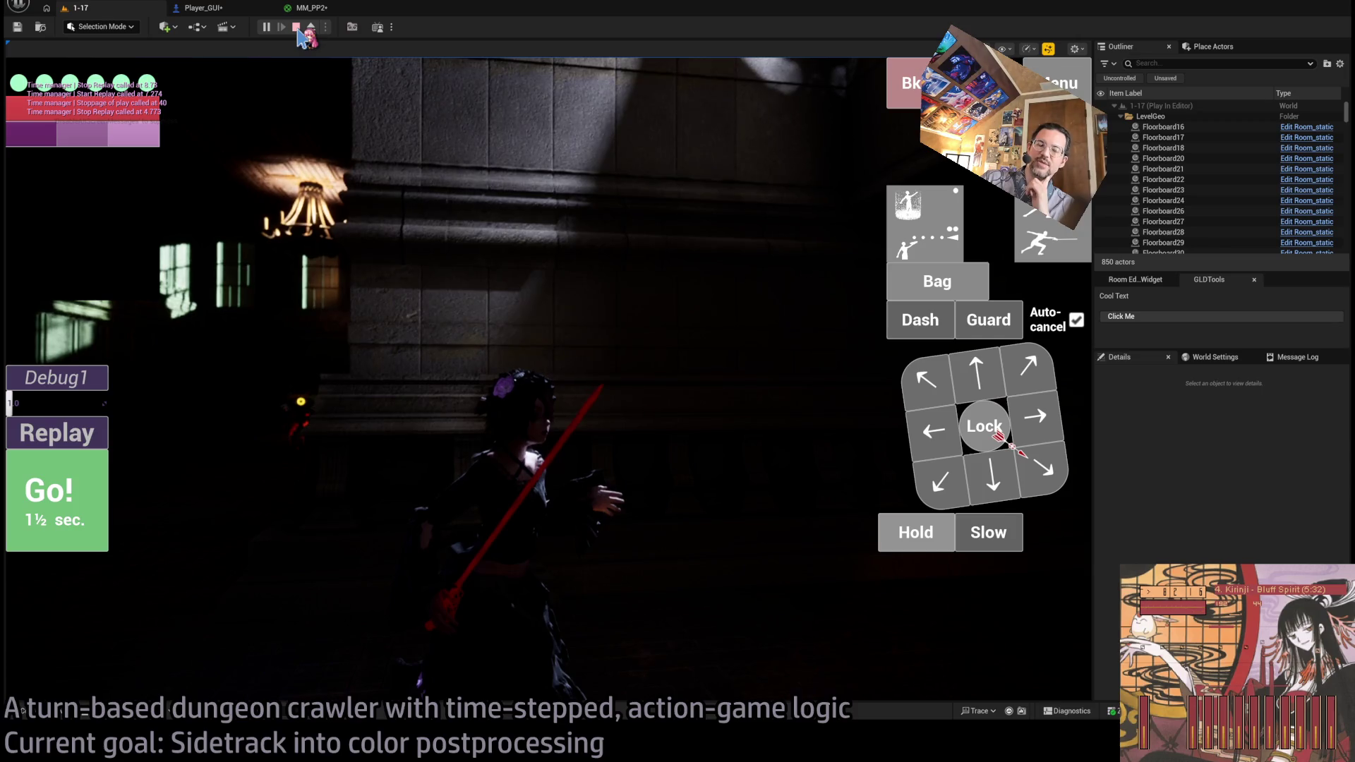
# - Pan the MM_PP2 graph over to the TexCoord nodes, then go back to the 1-17 level
pyautogui.click(316, 8)
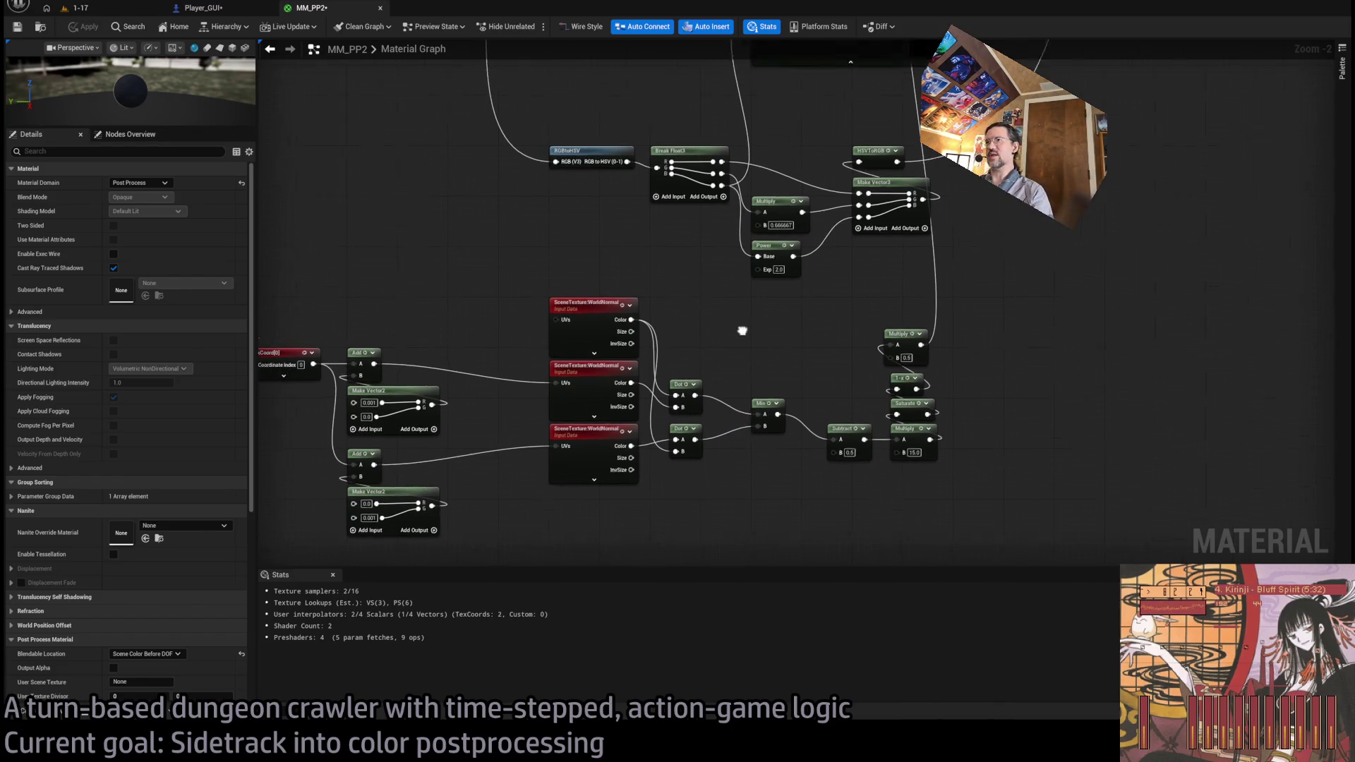
pyautogui.scroll(2, 796, 372)
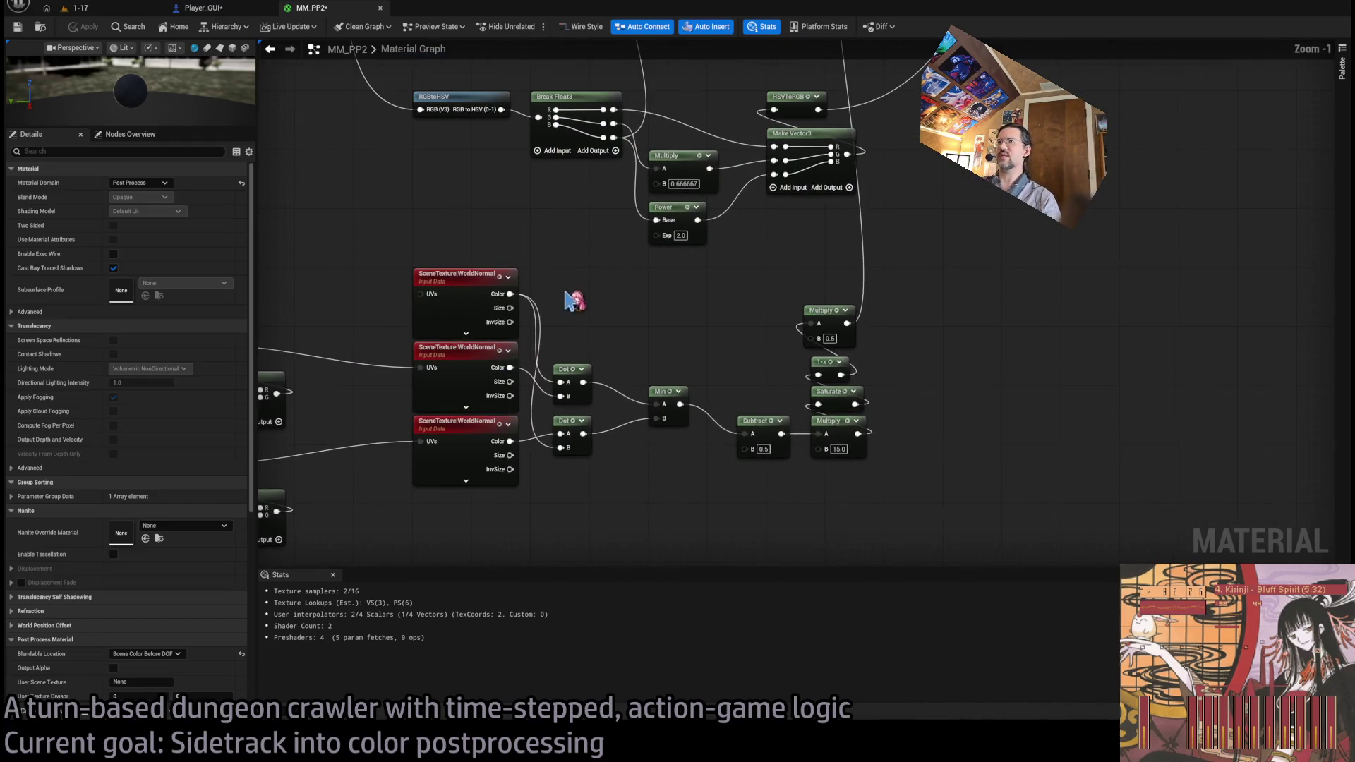
pyautogui.scroll(-1, 572, 302)
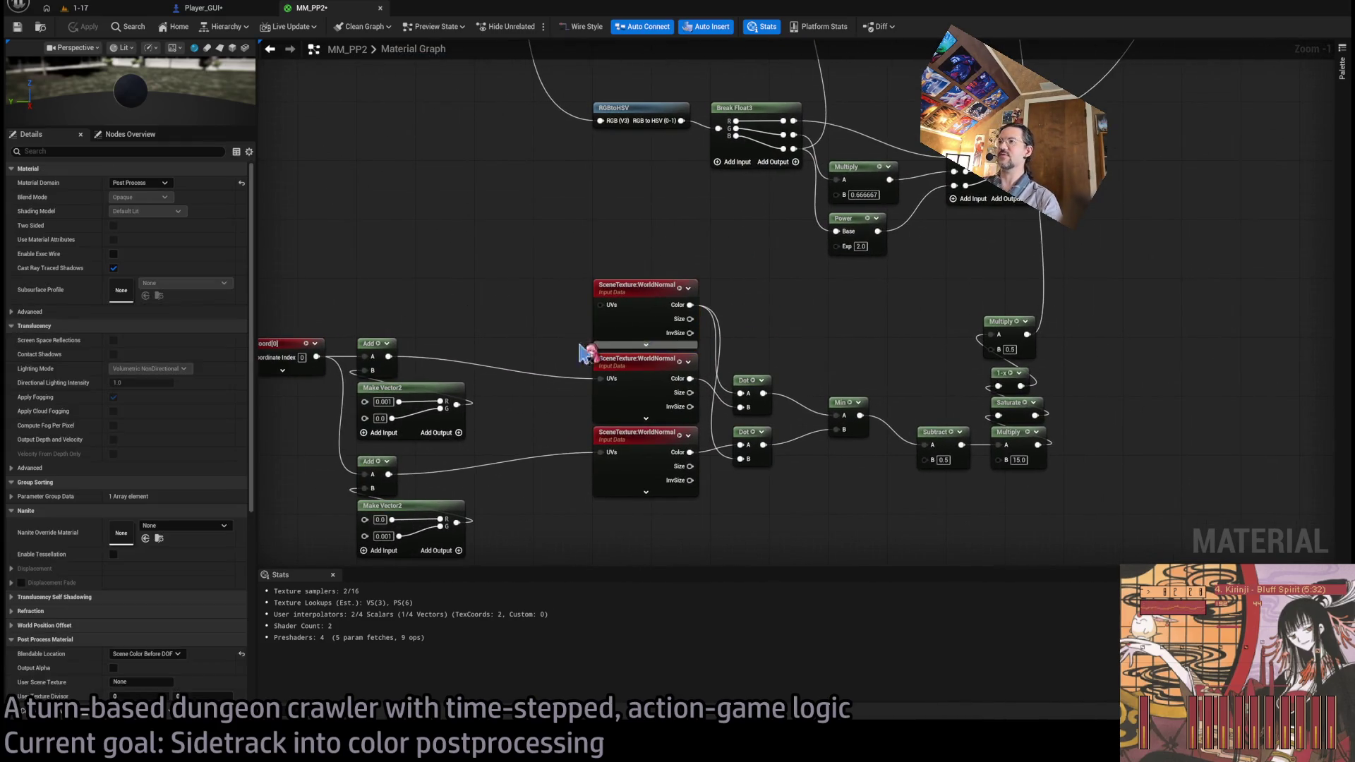
pyautogui.moveTo(523, 324); pyautogui.dragTo(703, 324)
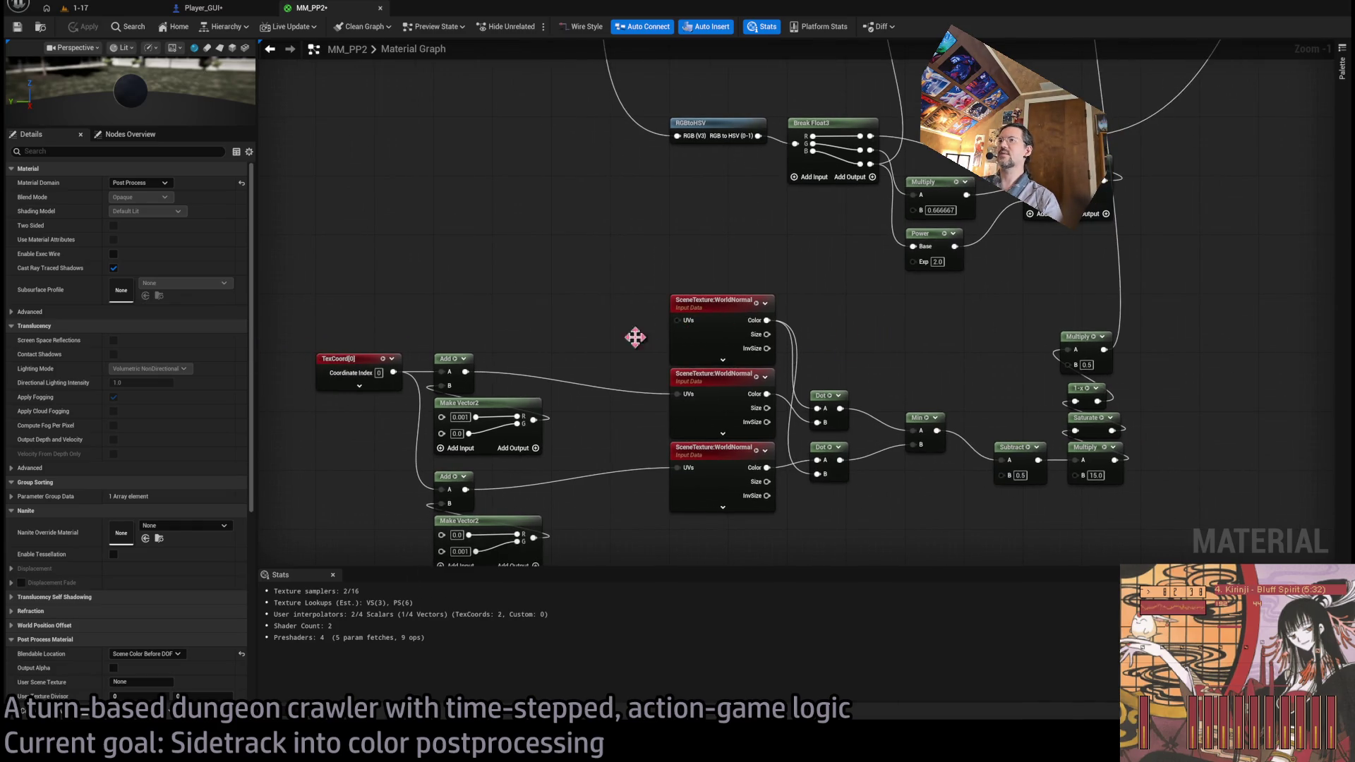
pyautogui.moveTo(577, 300); pyautogui.dragTo(408, 232)
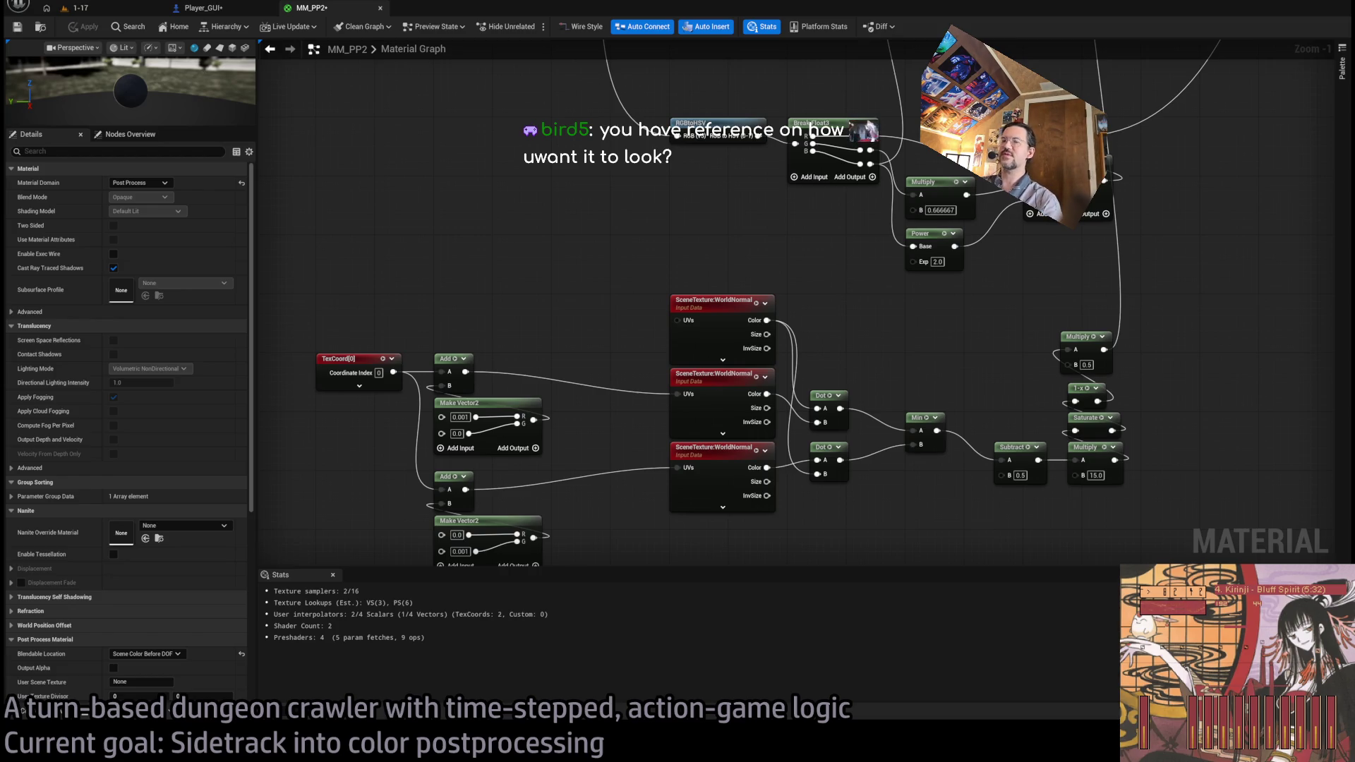
pyautogui.scroll(-2, 573, 352)
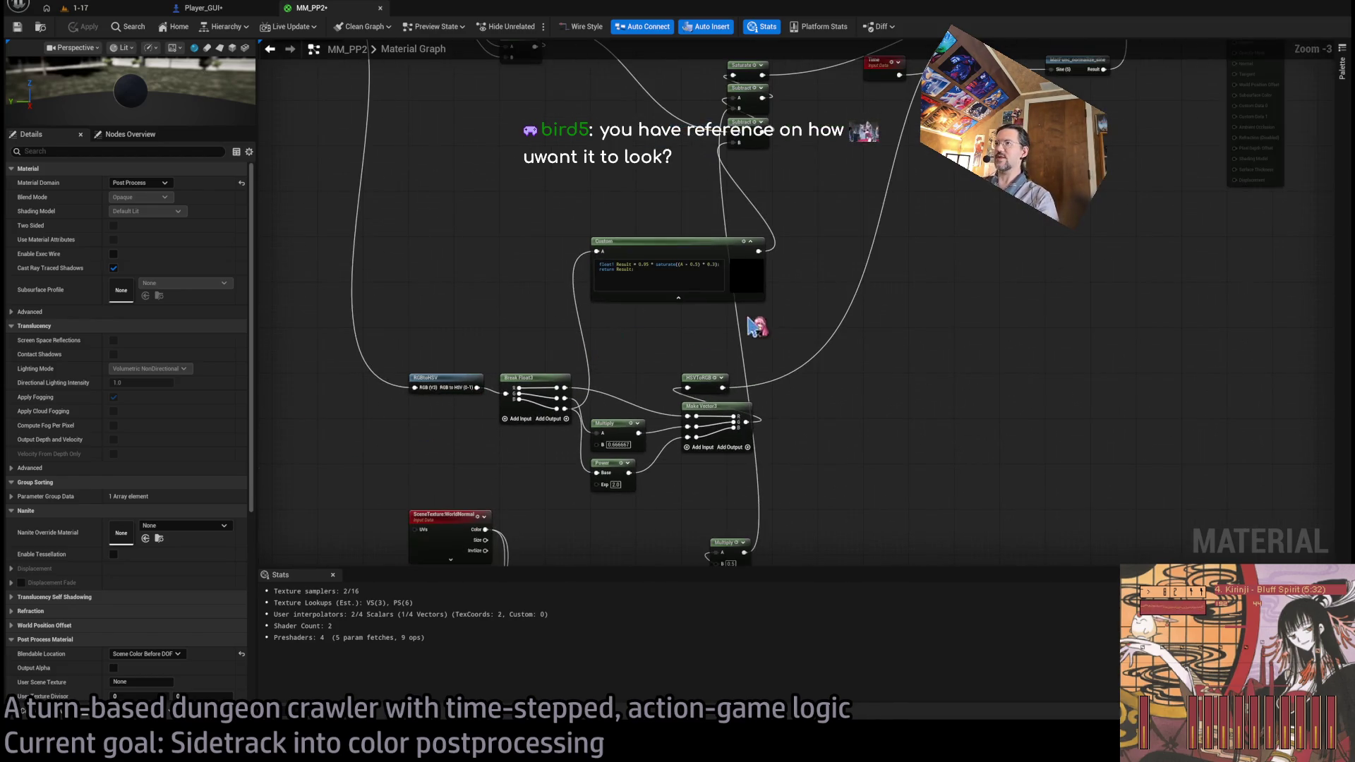
pyautogui.click(89, 8)
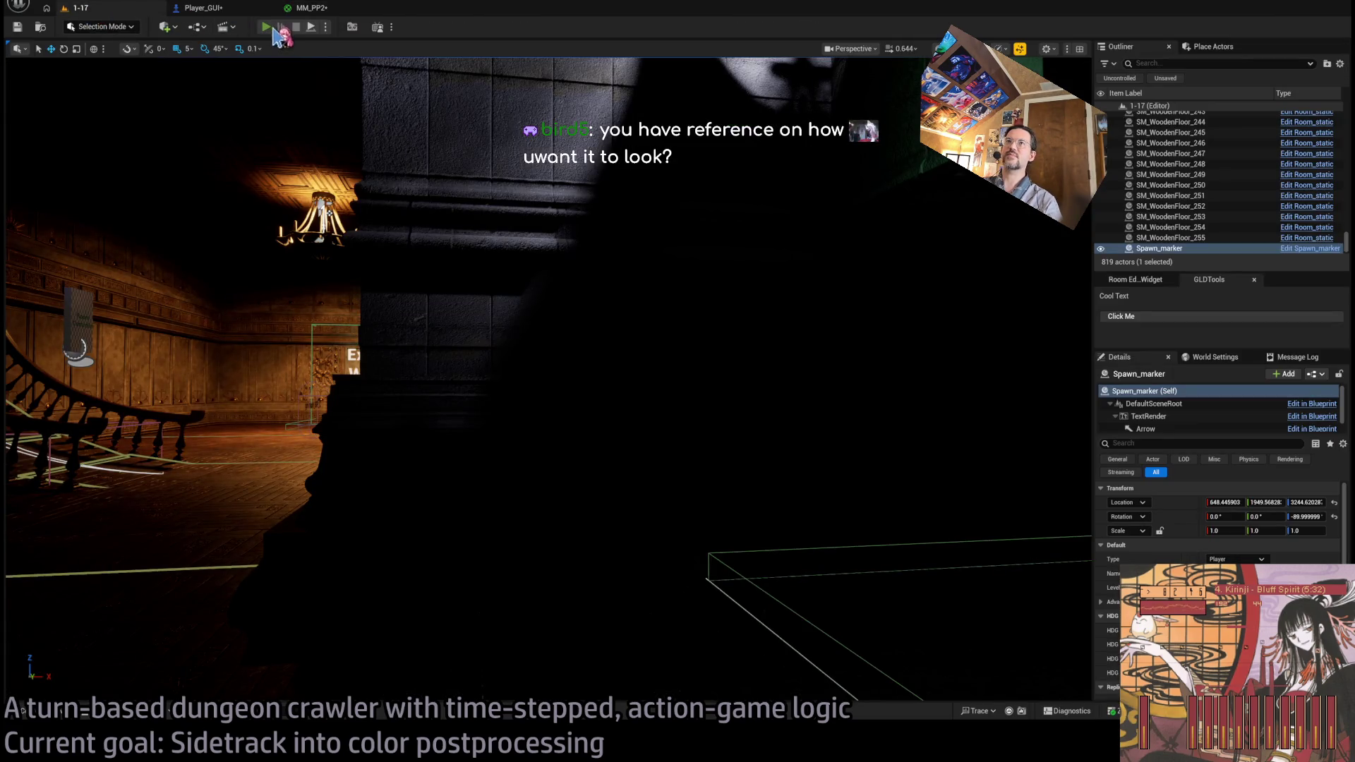
# - Run a short playtest of the 1-17 dungeon, then stop it
pyautogui.click(272, 28)
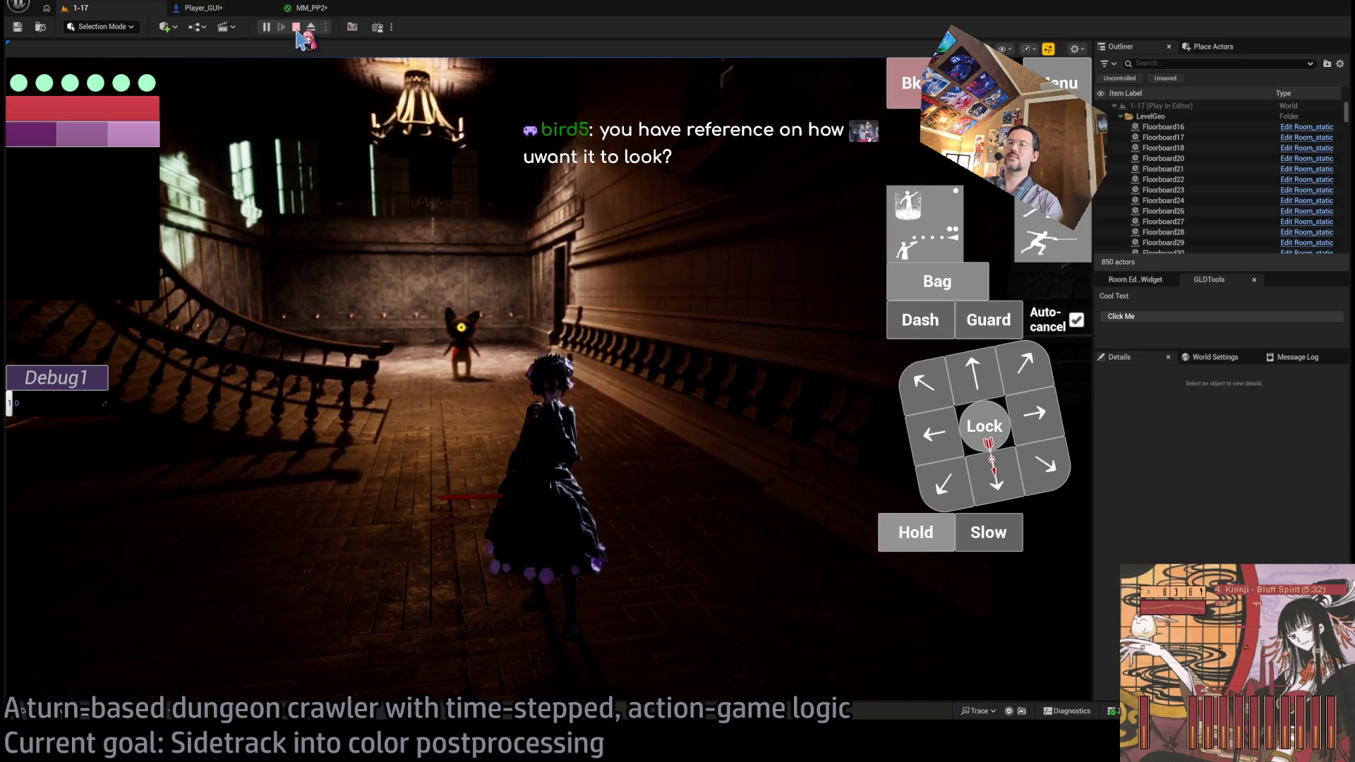
pyautogui.click(297, 28)
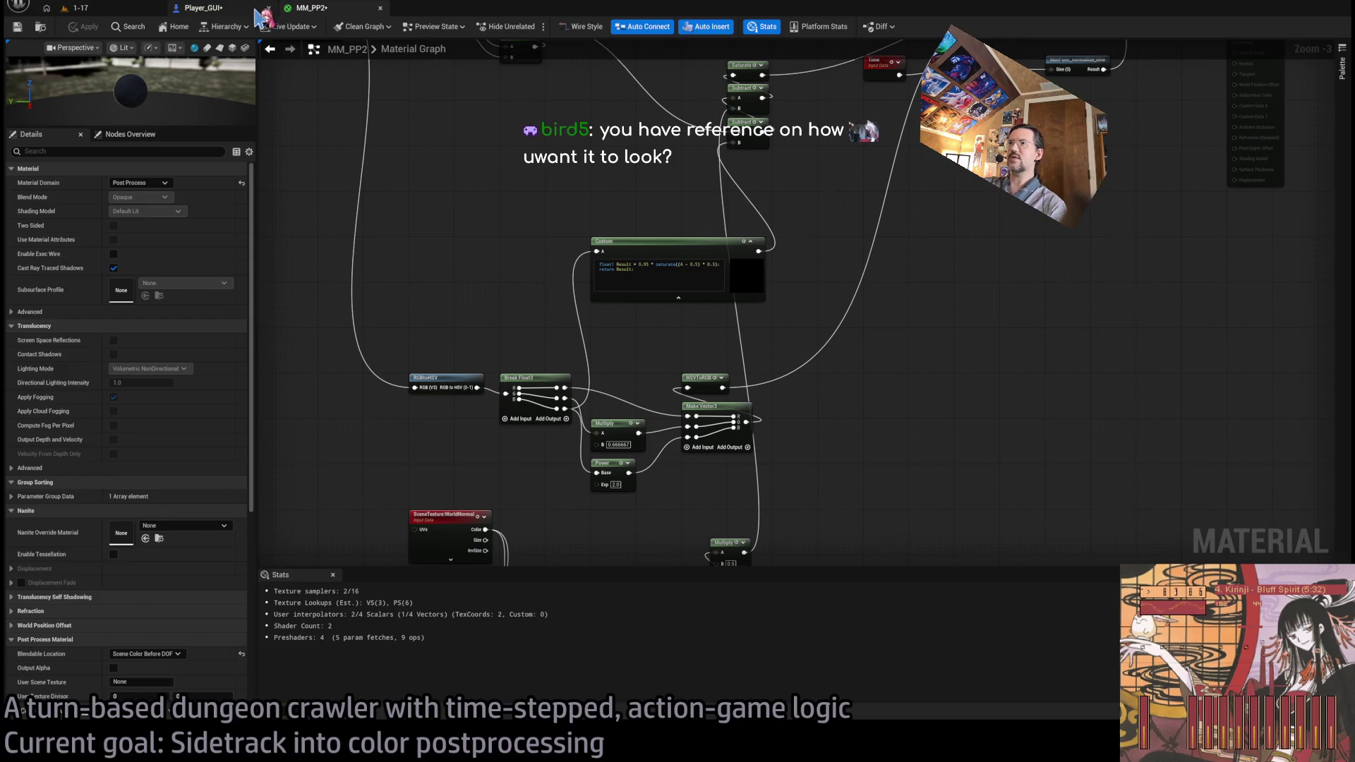
# - Preview the Power node's output on its own in MM_PP2, then end the preview
pyautogui.moveTo(702, 321)
pyautogui.mouseDown()
pyautogui.moveTo(792, 238)
pyautogui.moveTo(656, 320)
pyautogui.moveTo(710, 302)
pyautogui.moveTo(779, 312)
pyautogui.moveTo(783, 400)
pyautogui.mouseUp()
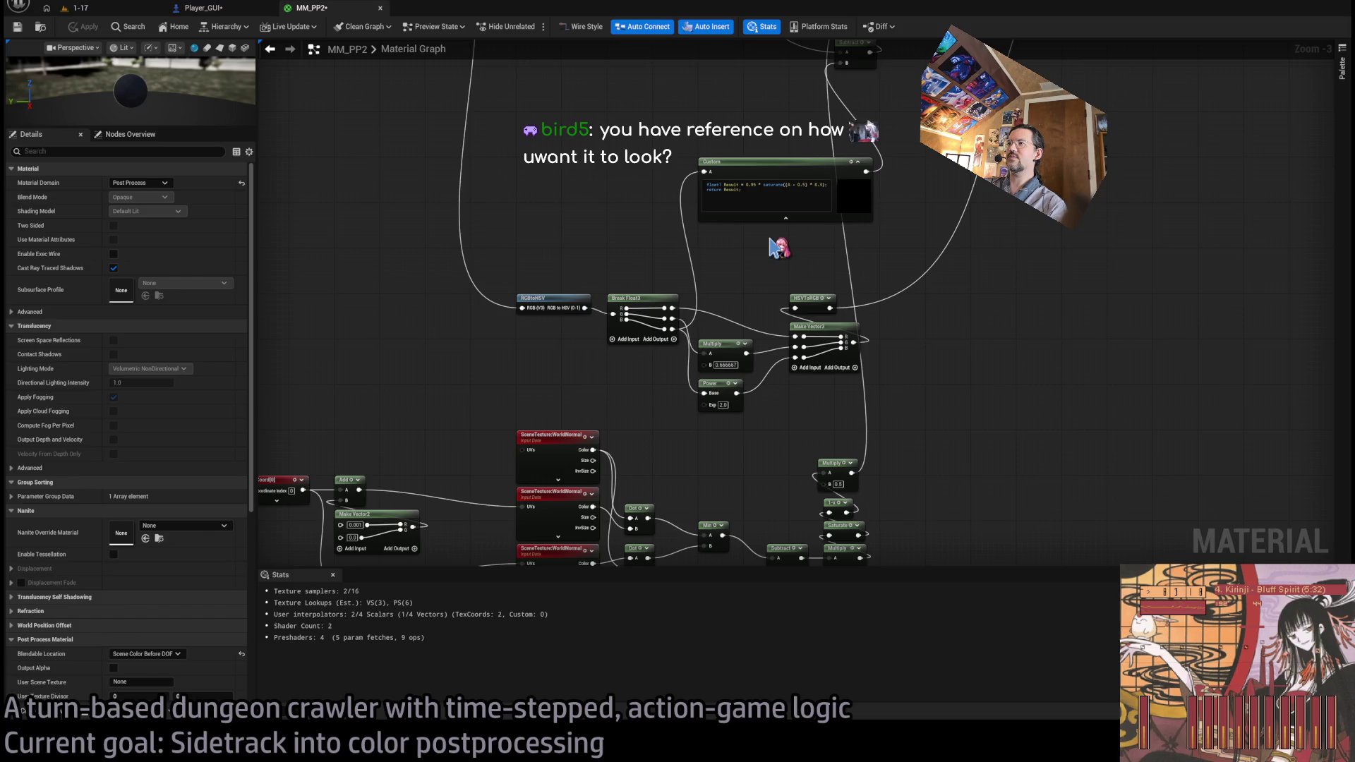
pyautogui.scroll(3, 776, 254)
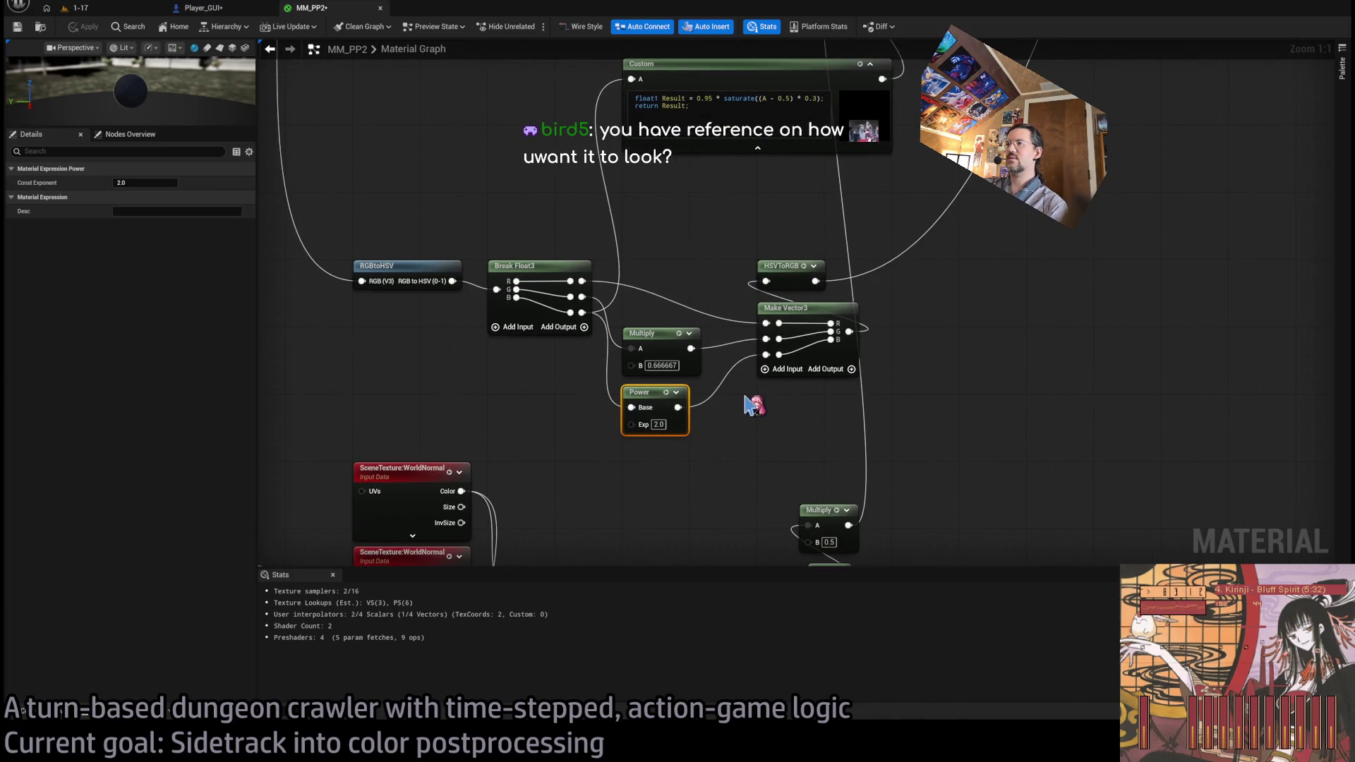
pyautogui.press('space')
pyautogui.click(676, 400)
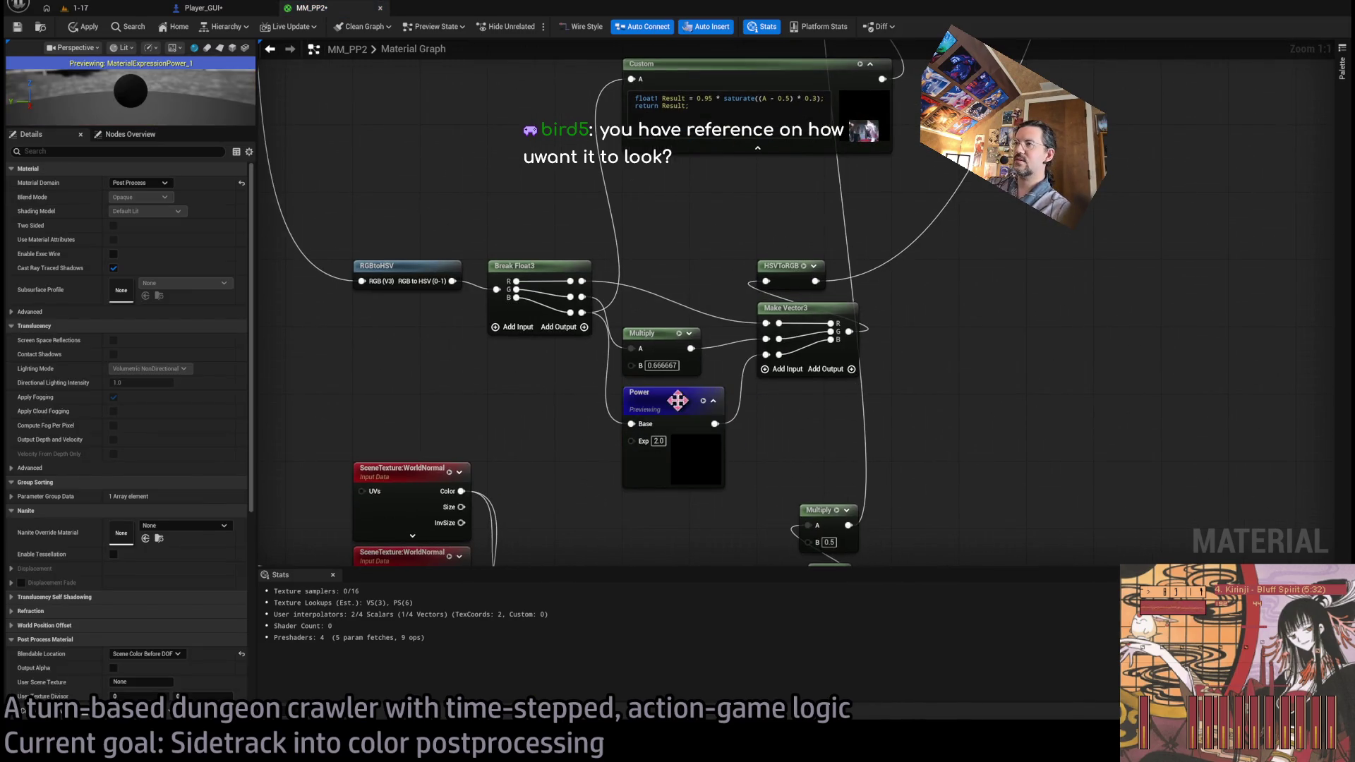
pyautogui.click(713, 401)
pyautogui.click(648, 399)
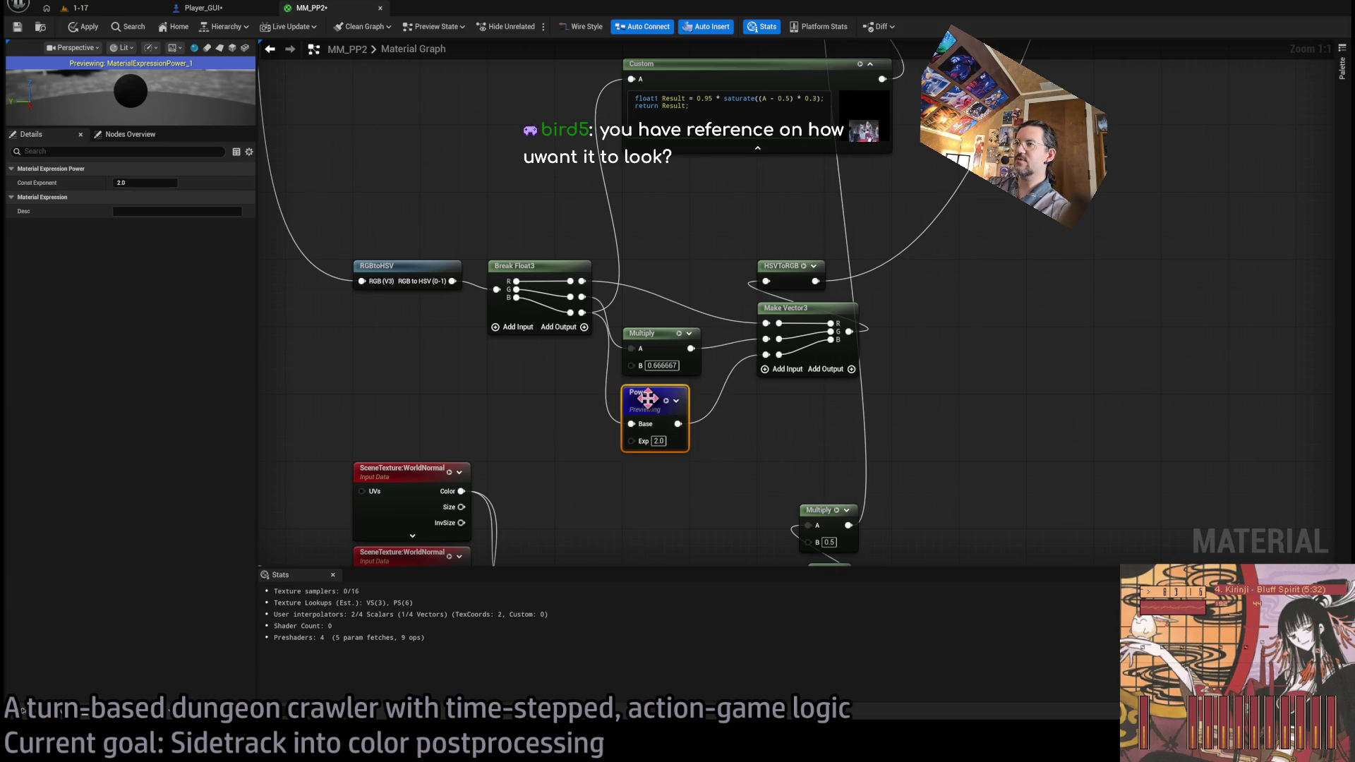
pyautogui.press('space')
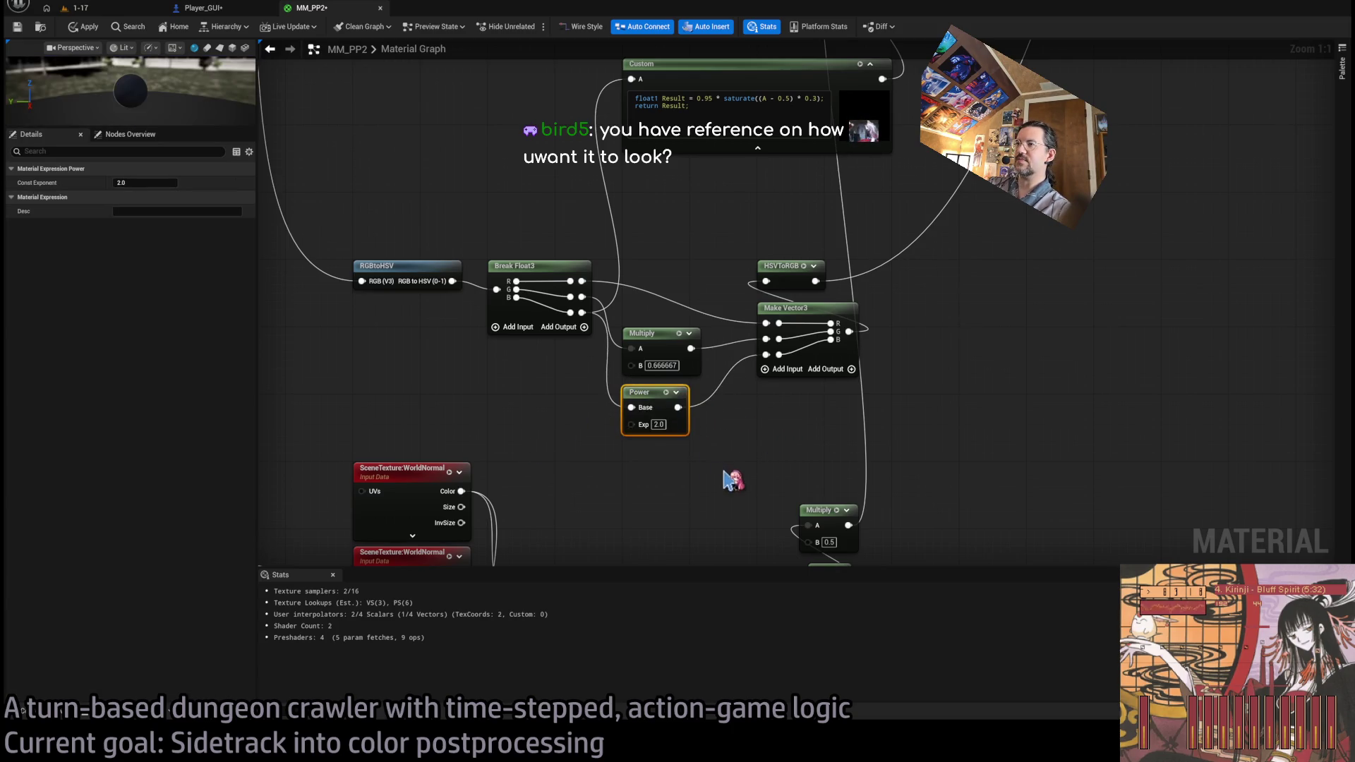
pyautogui.click(716, 455)
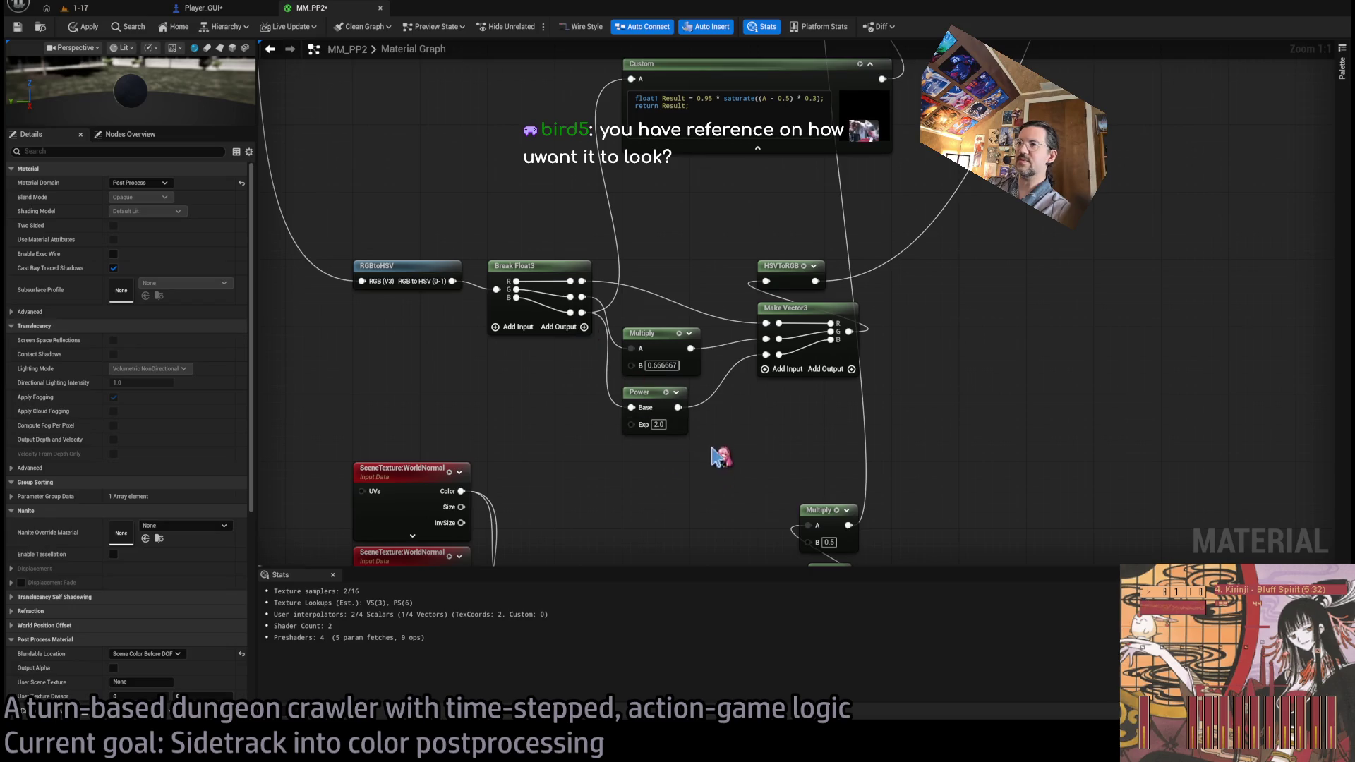
# - Add a Multiply node under Power taking Break Float3's B channel, with multiplier 0.5
pyautogui.click(639, 514)
pyautogui.moveTo(638, 514); pyautogui.dragTo(639, 450)
pyautogui.moveTo(583, 312)
pyautogui.mouseDown()
pyautogui.moveTo(631, 466)
pyautogui.moveTo(766, 354)
pyautogui.mouseUp()
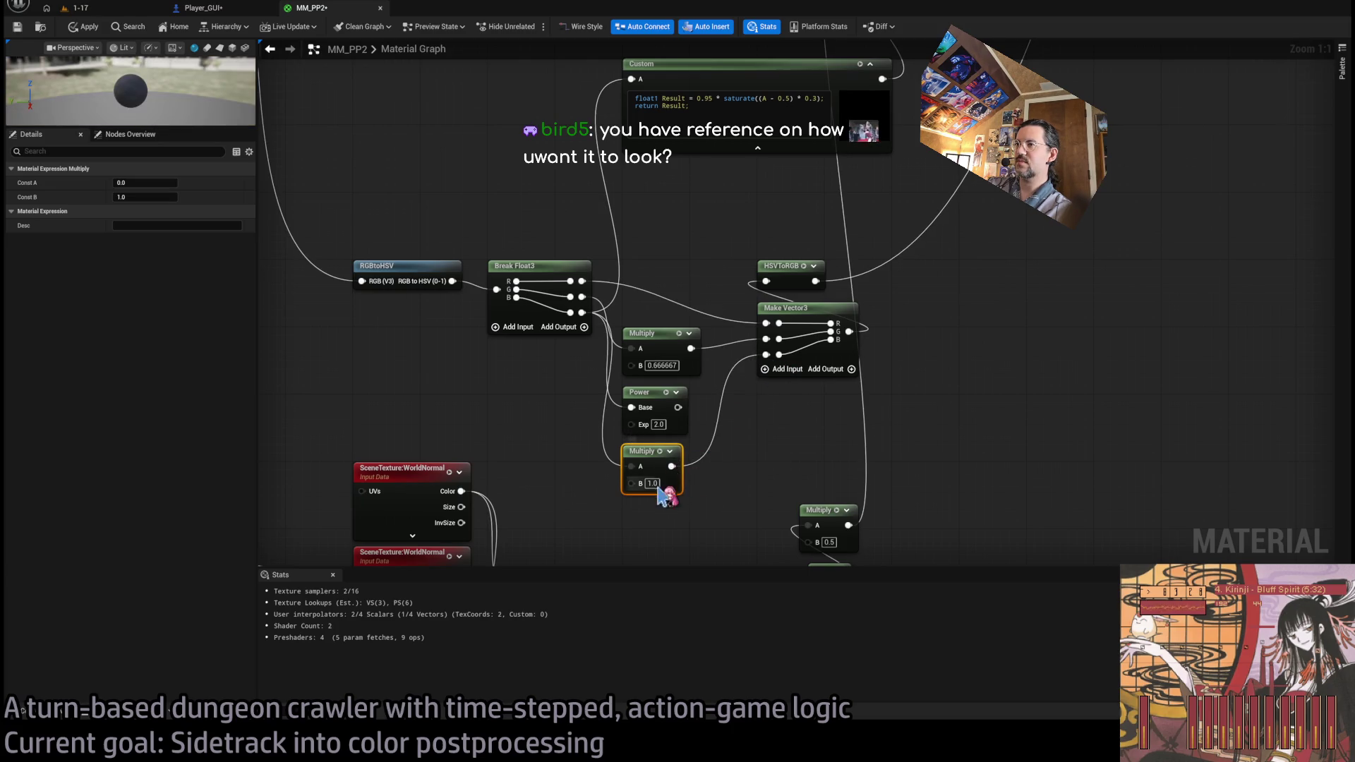
pyautogui.write('0.5')
pyautogui.press('Return')
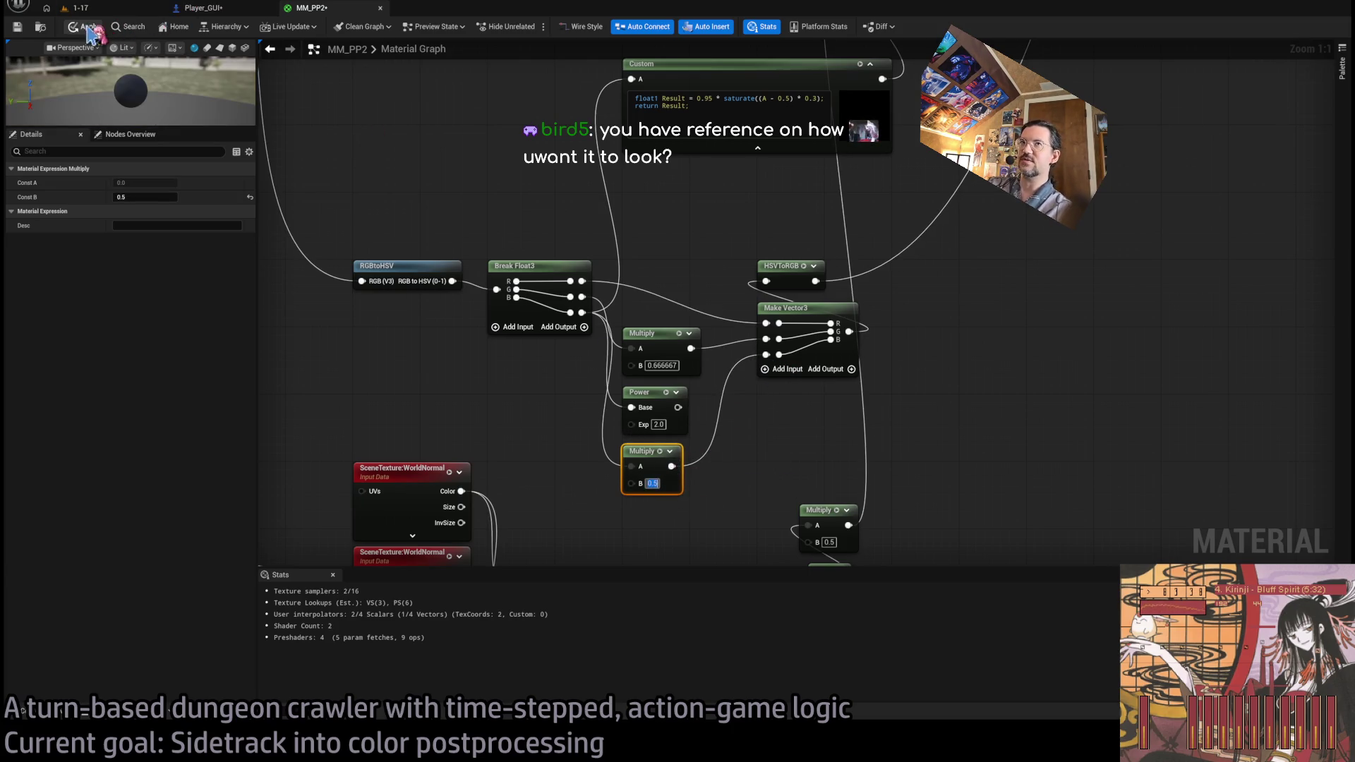
pyautogui.click(109, 10)
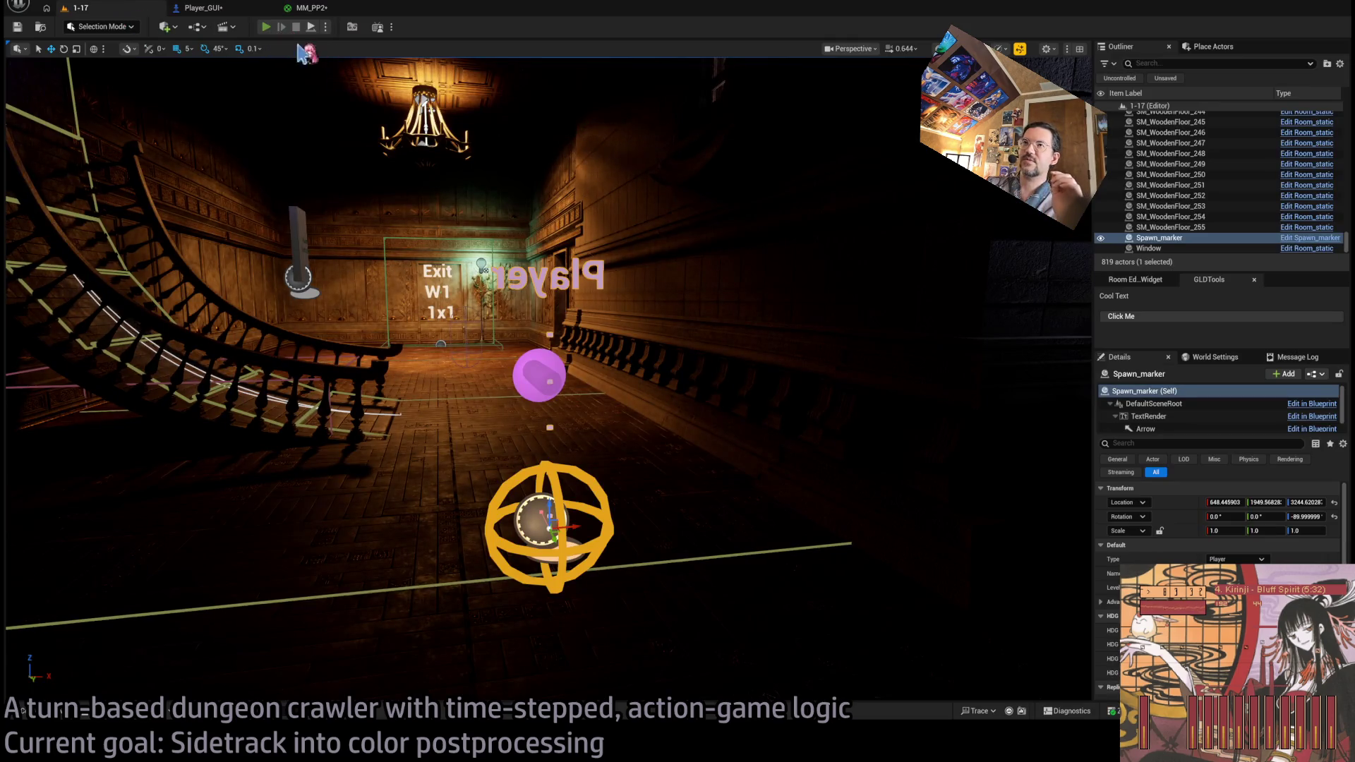
# - Playtest with the MM_PP2 multiplier lowered to 0.25, swinging the camera behind the character
pyautogui.click(265, 27)
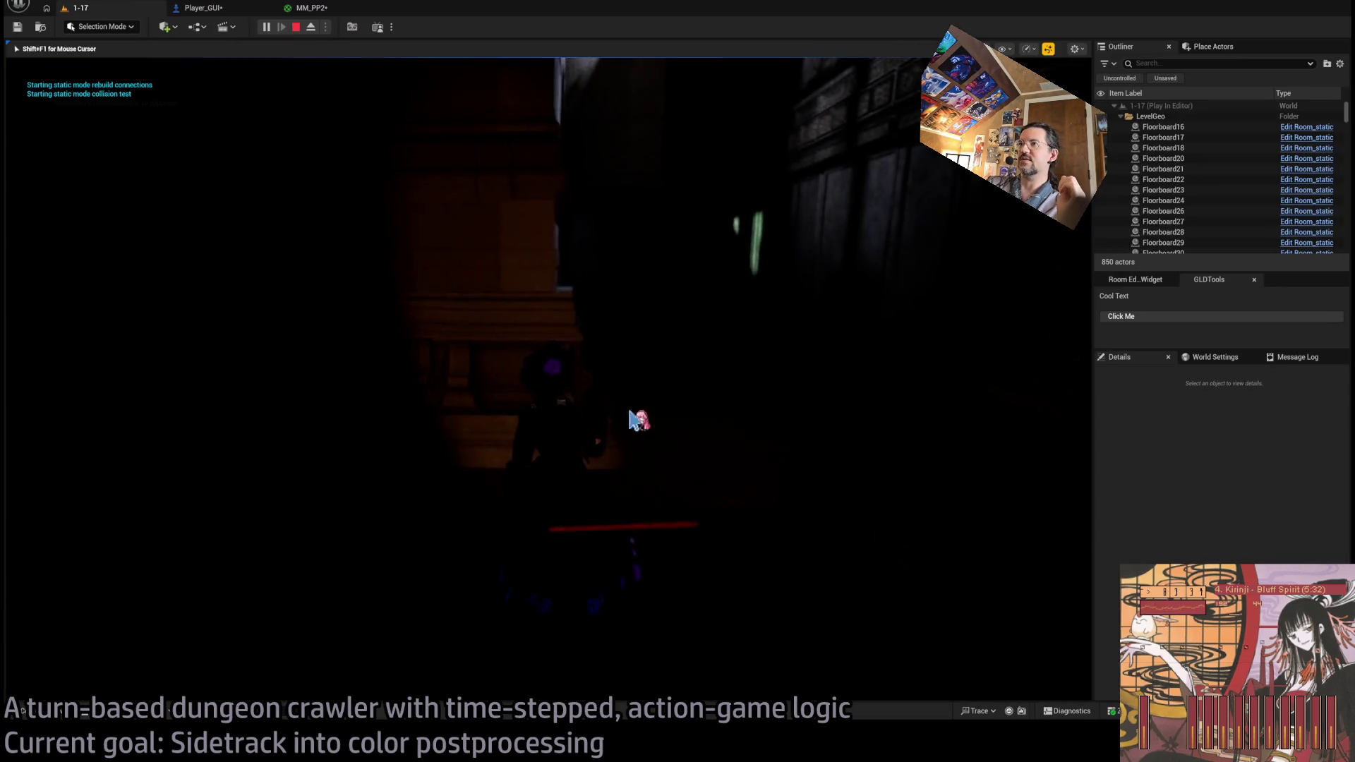
pyautogui.click(309, 14)
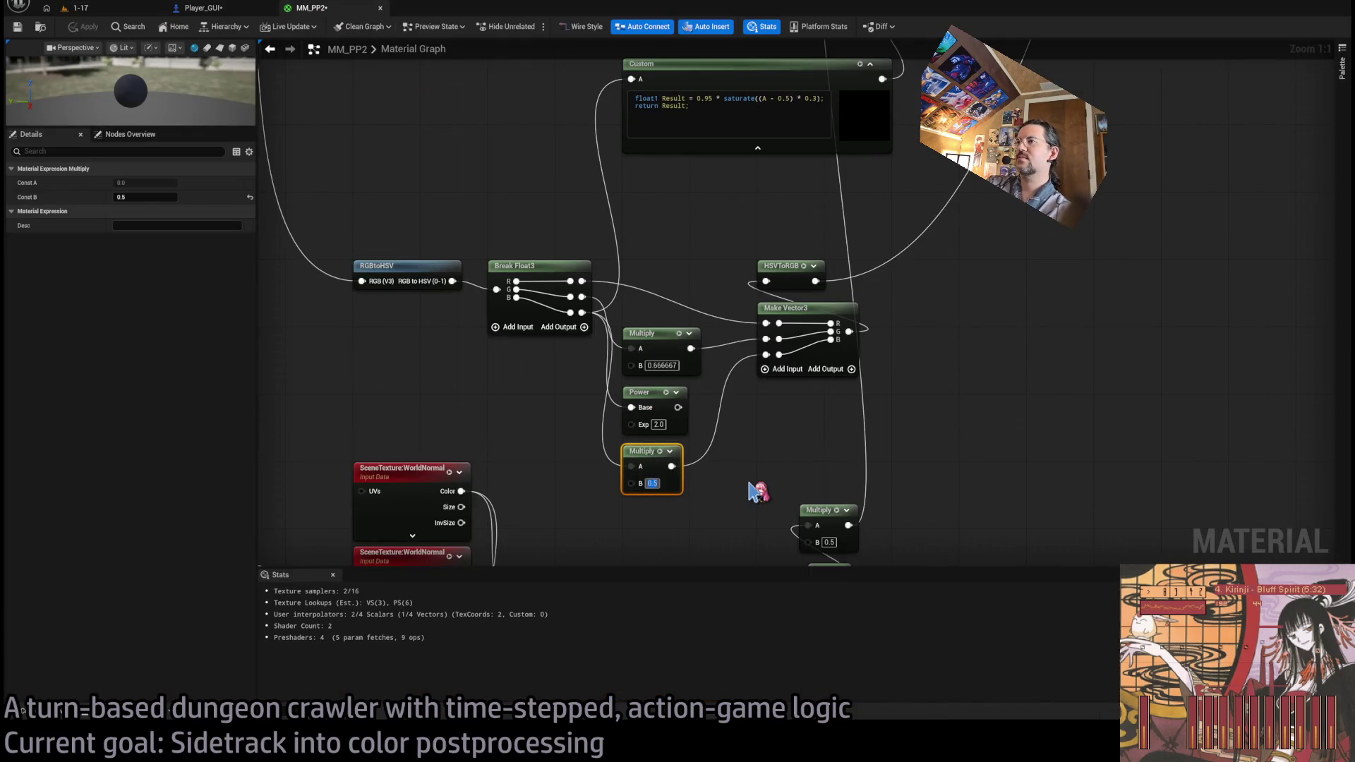
pyautogui.write('0.25')
pyautogui.press('Return')
pyautogui.click(106, 10)
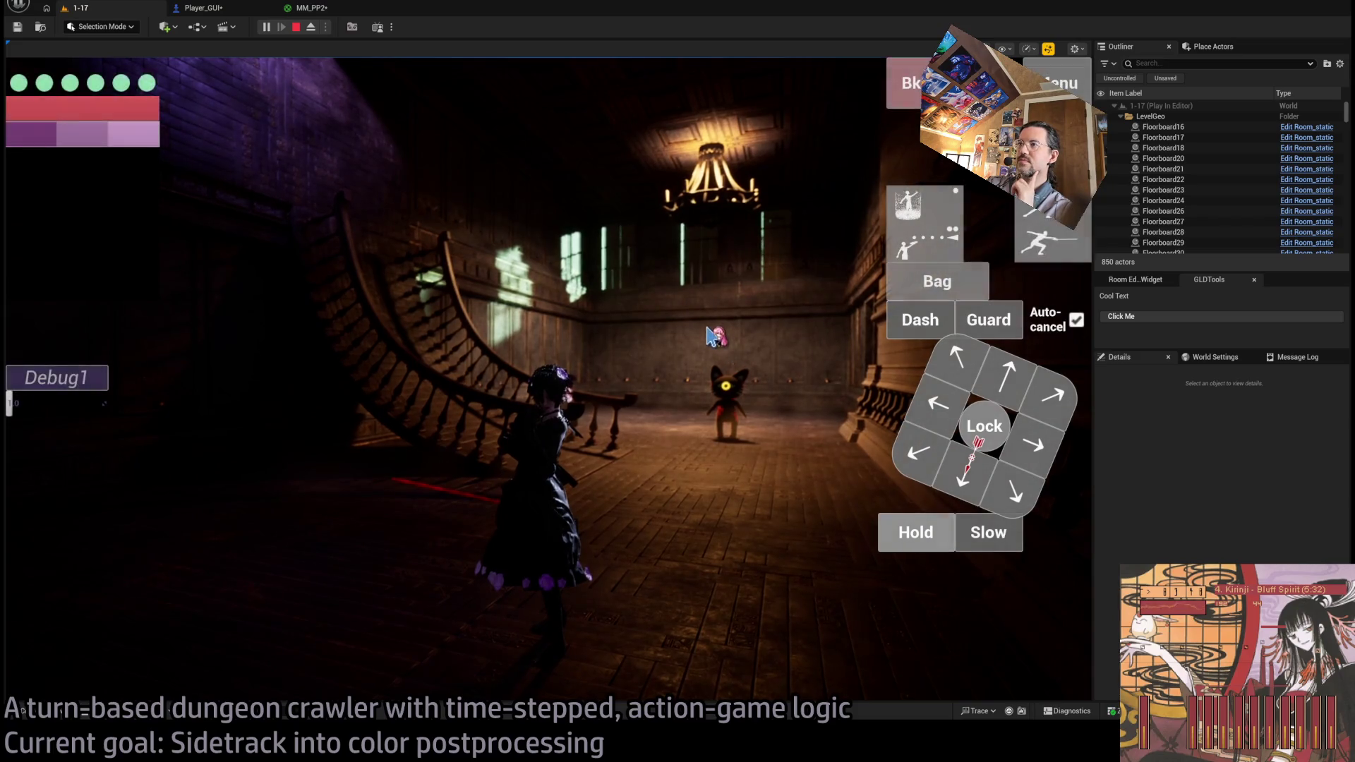
pyautogui.press('w')
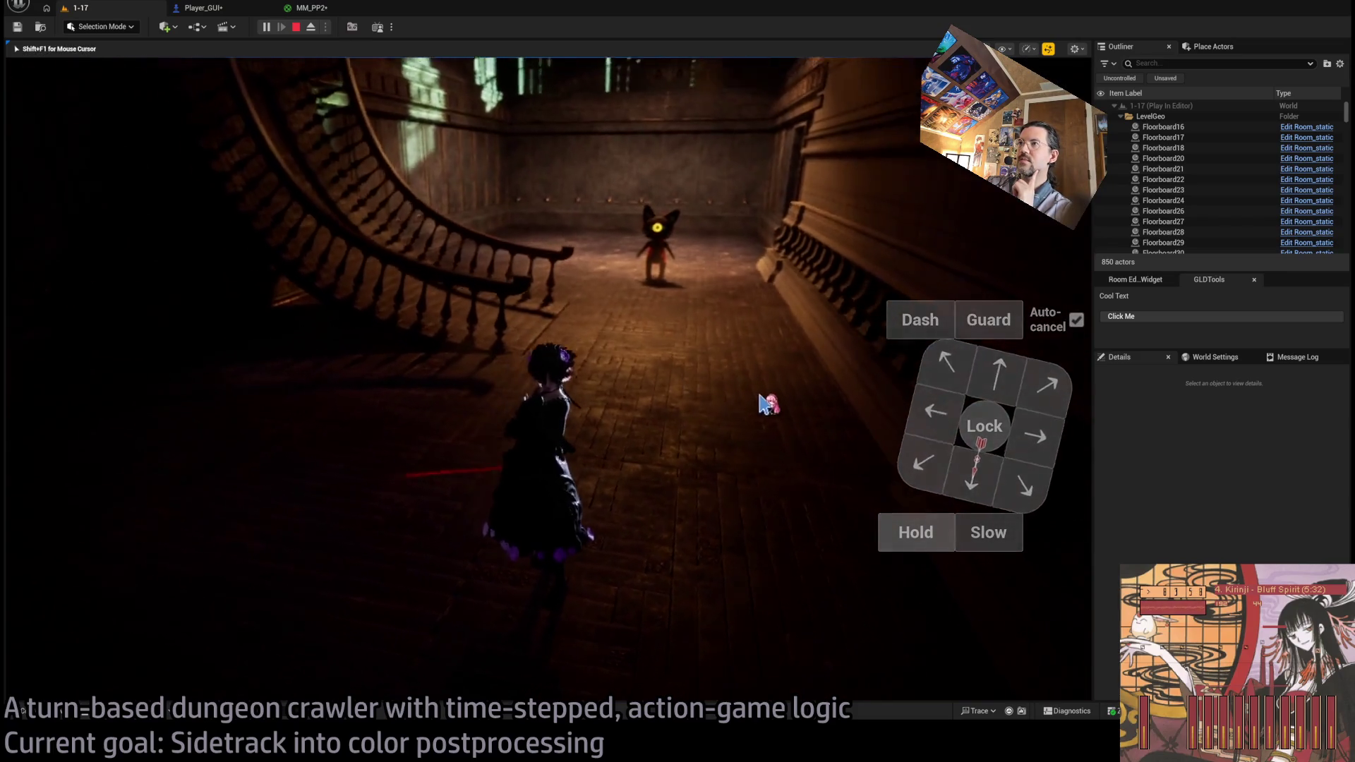
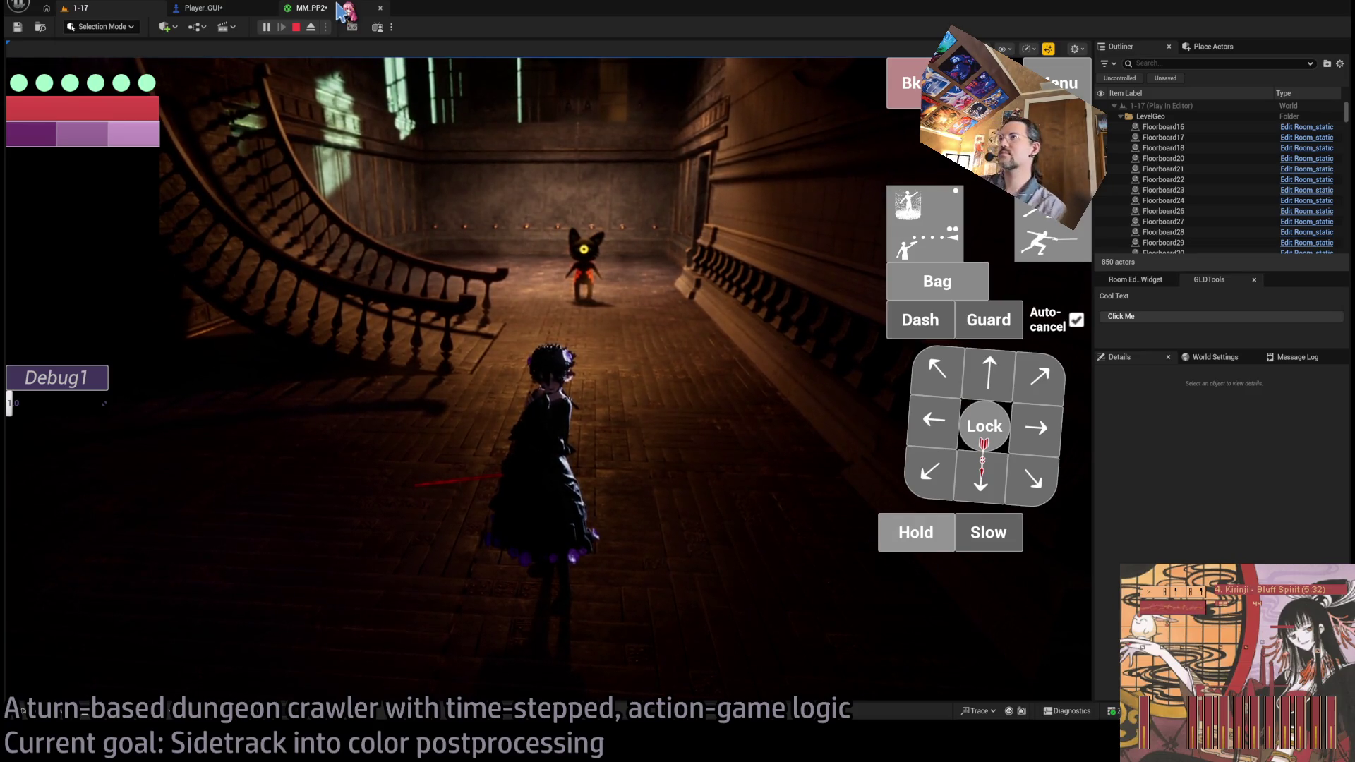
# - Wire the Saturate output into Emissive Color and preview the grayscale depth in the running level
pyautogui.click(342, 10)
pyautogui.scroll(-3, 720, 339)
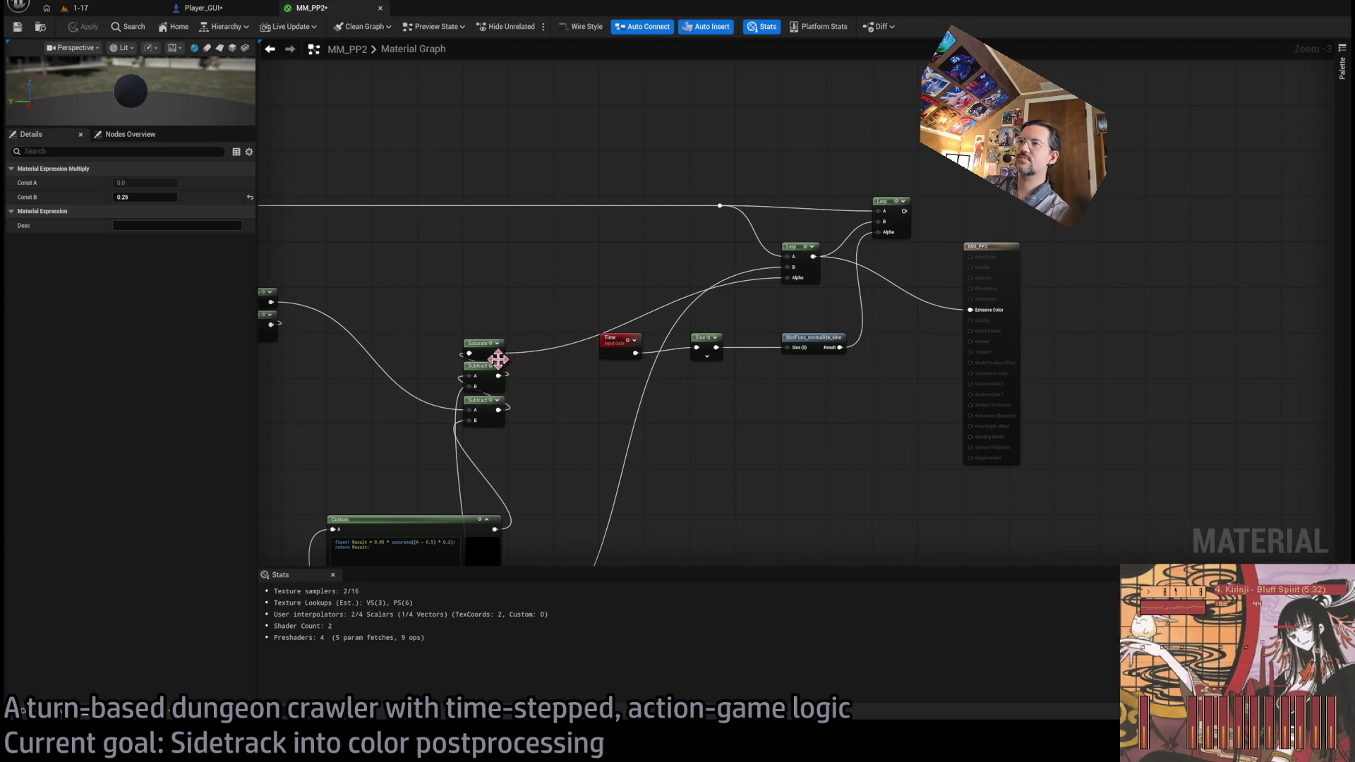
pyautogui.moveTo(498, 353); pyautogui.dragTo(970, 310)
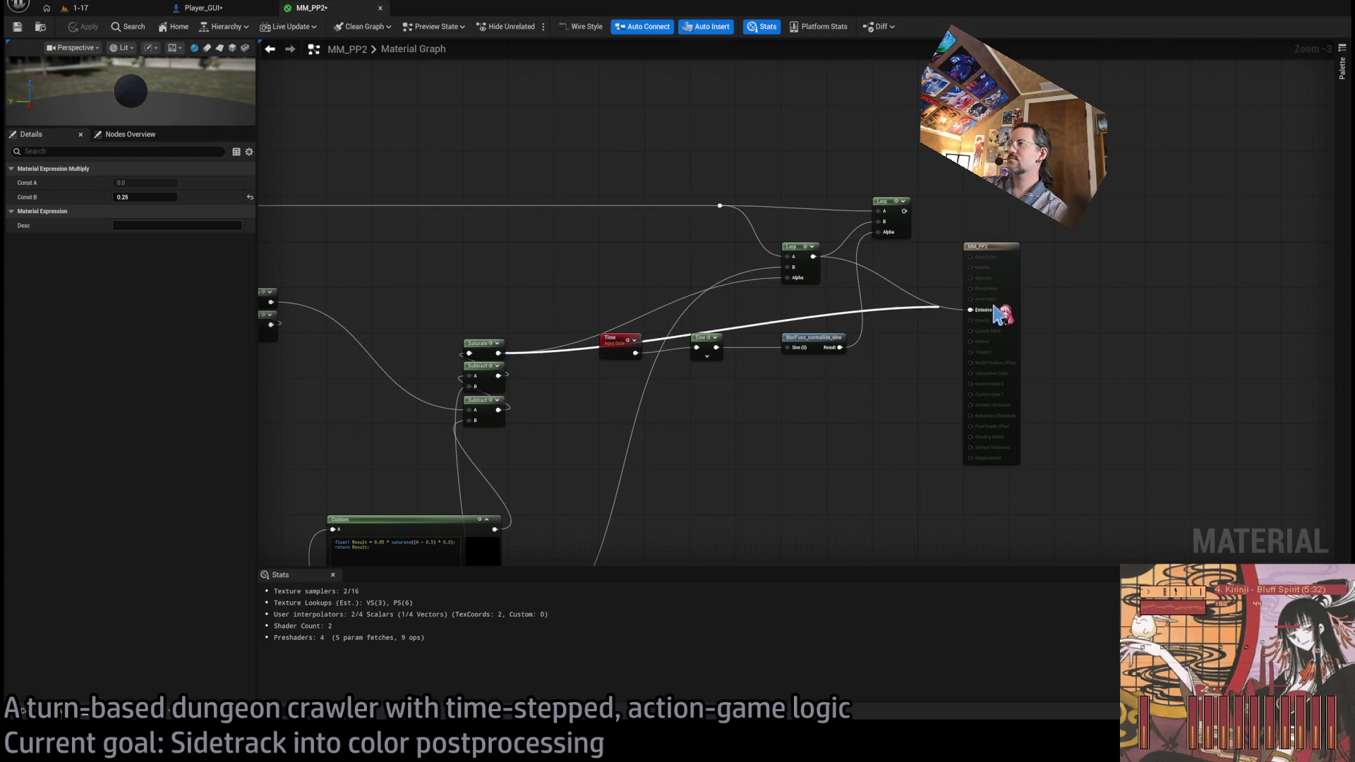
pyautogui.click(99, 7)
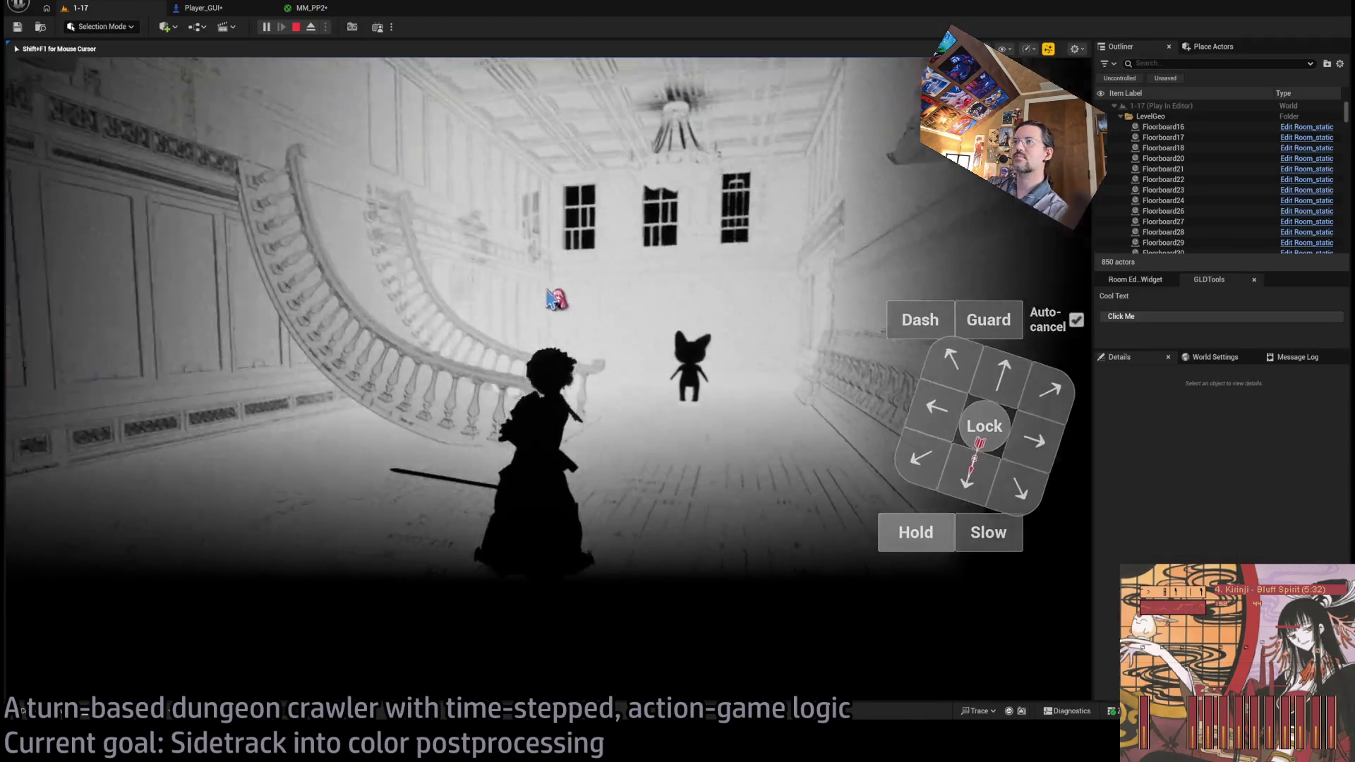
pyautogui.click(554, 299)
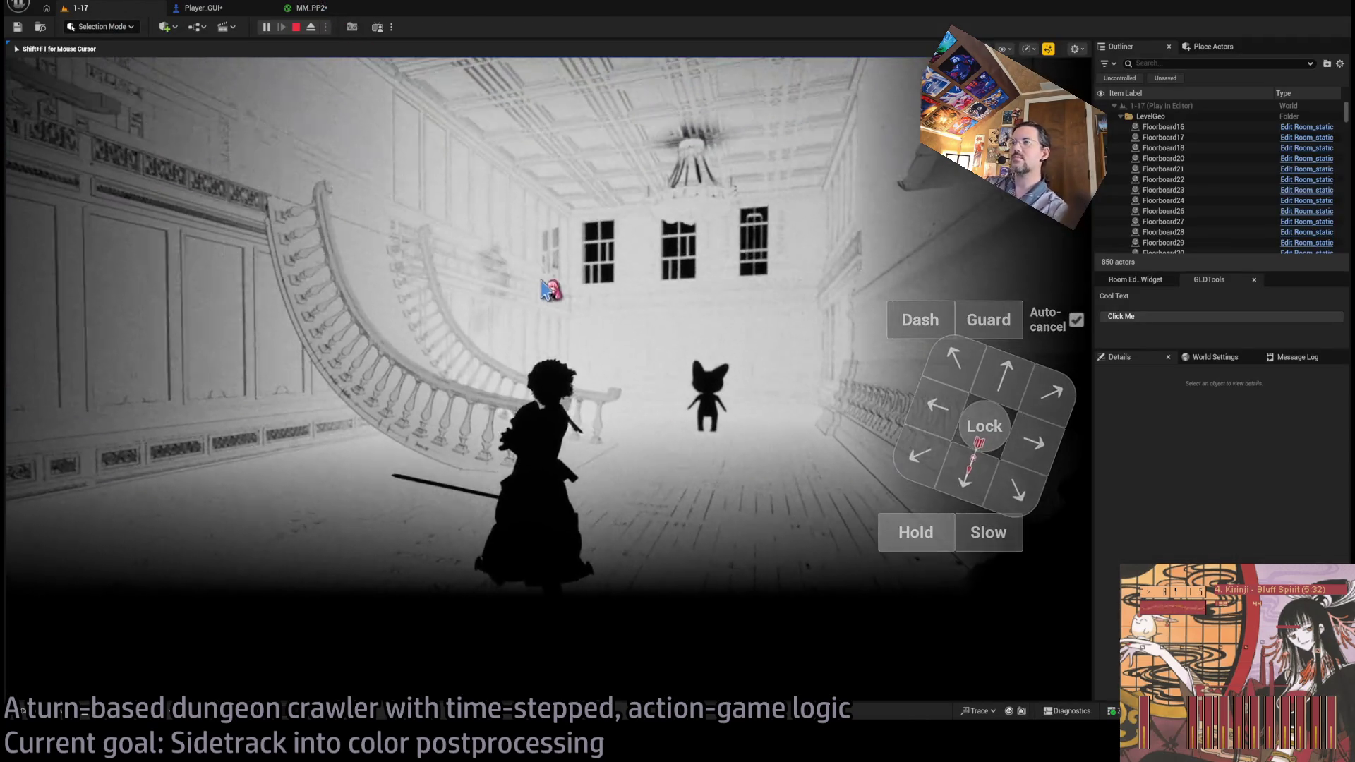
# - Return to MM_PP2, check the running level again and stop the play session
pyautogui.click(326, 8)
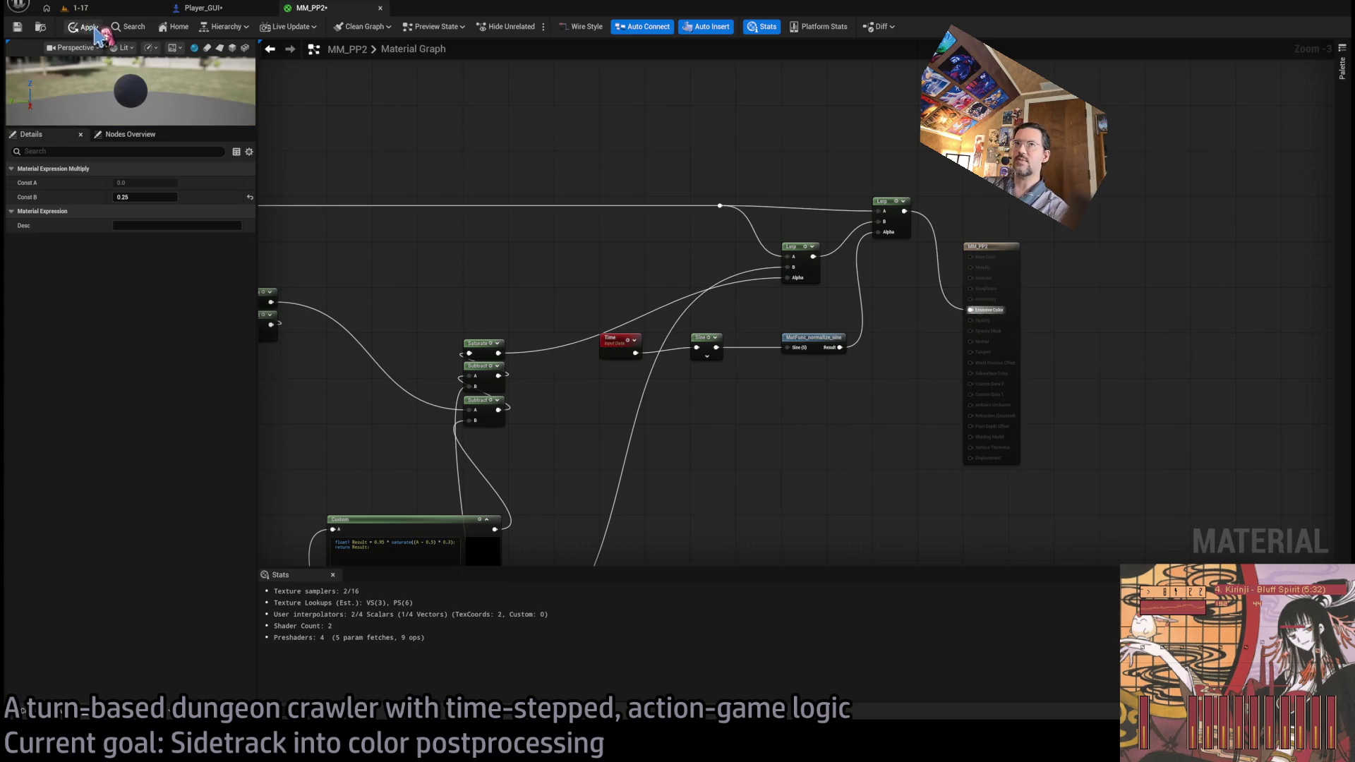
pyautogui.click(78, 8)
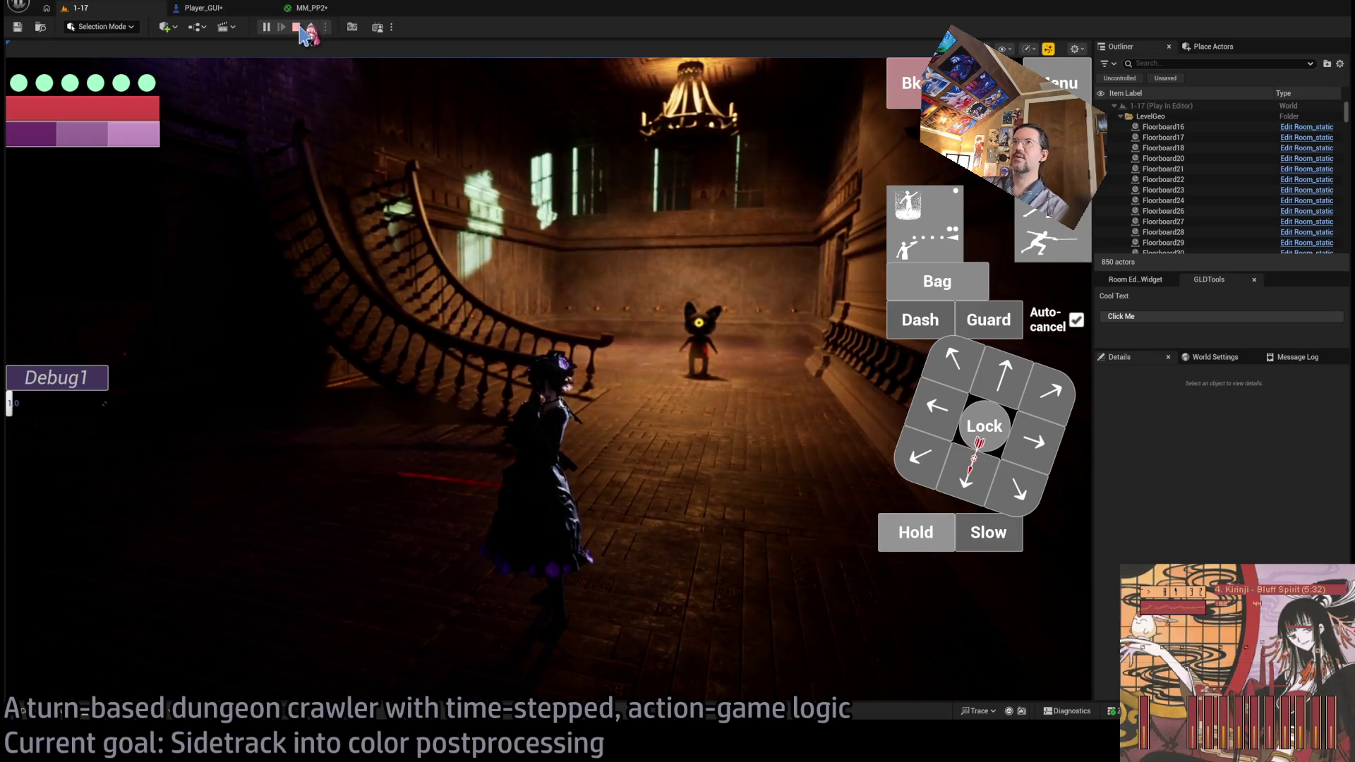
pyautogui.press('Escape')
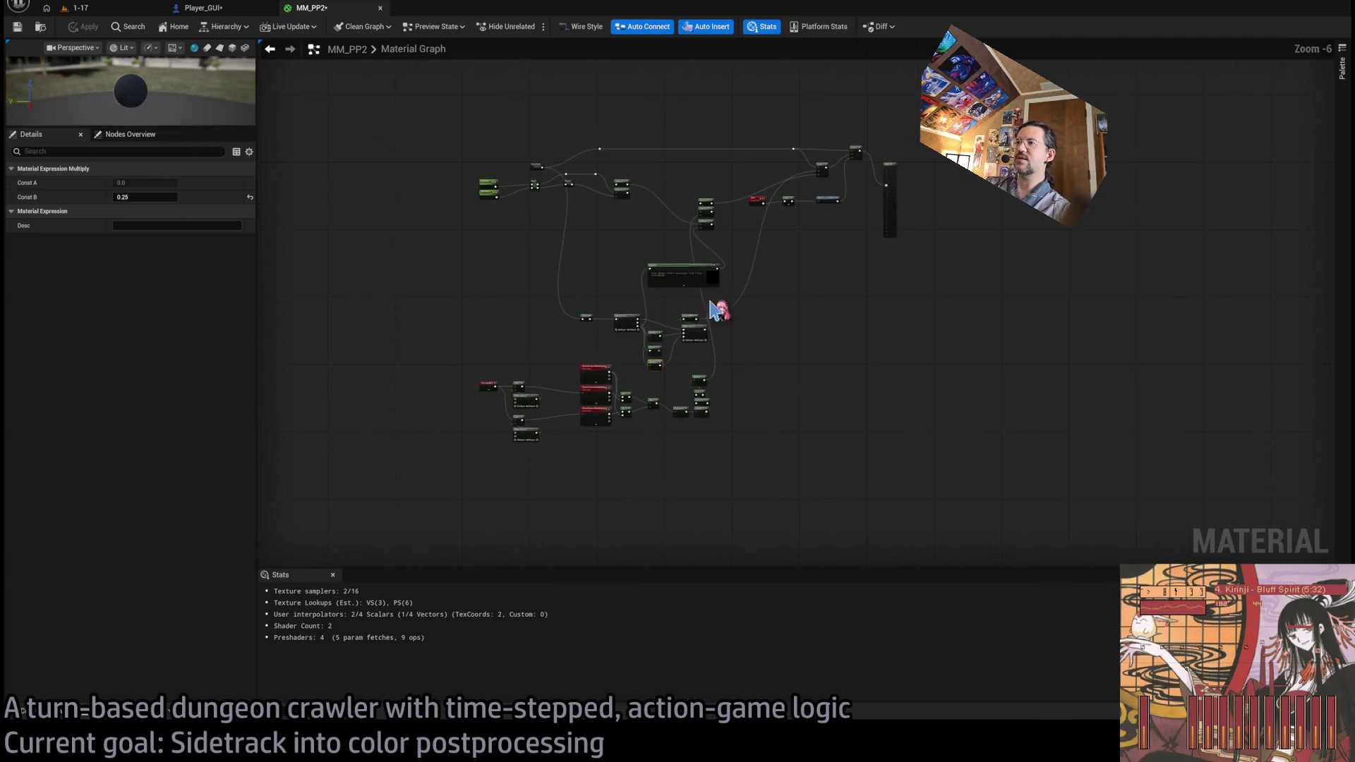
# - Zoom into the MM_PP2 graph and inspect the Stencil and Depth nodes' properties
pyautogui.scroll(2, 729, 303)
pyautogui.scroll(-3, 614, 287)
pyautogui.scroll(3, 695, 337)
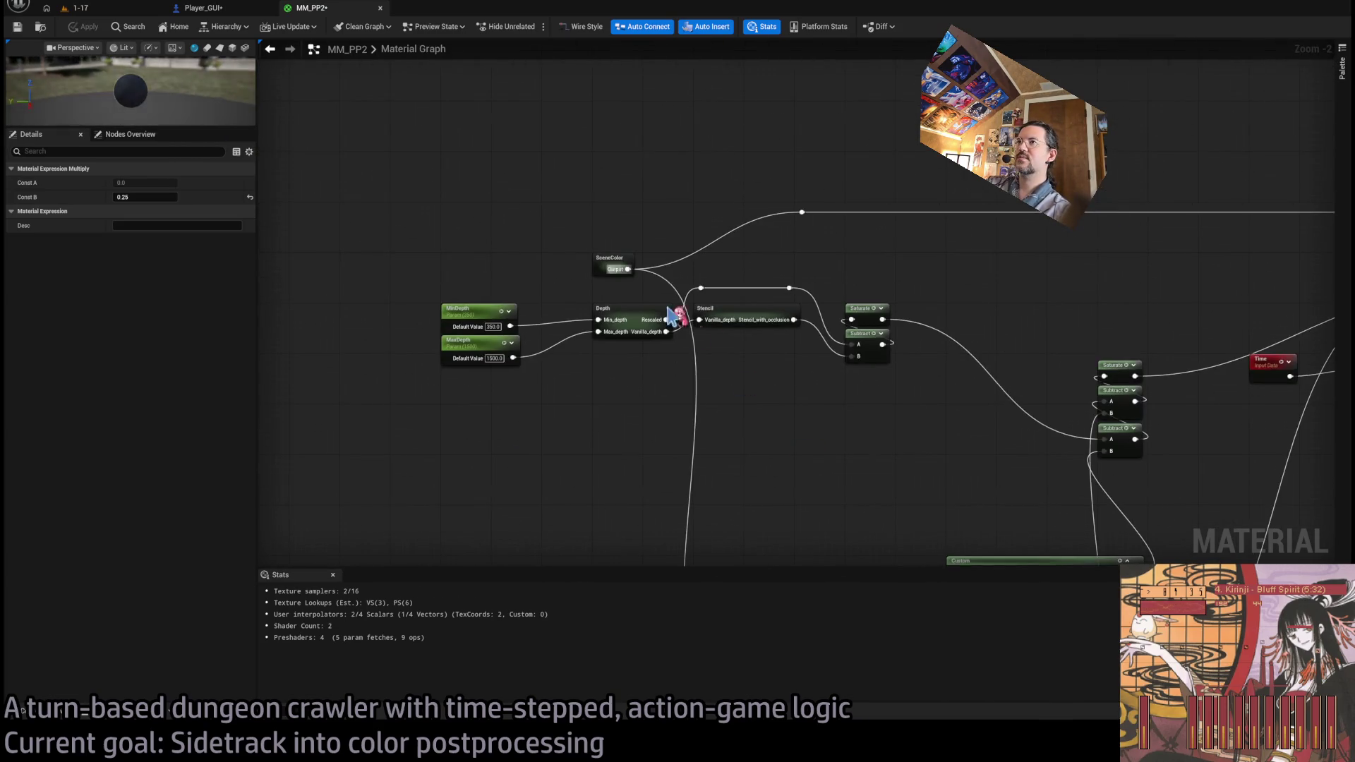
pyautogui.scroll(2, 711, 455)
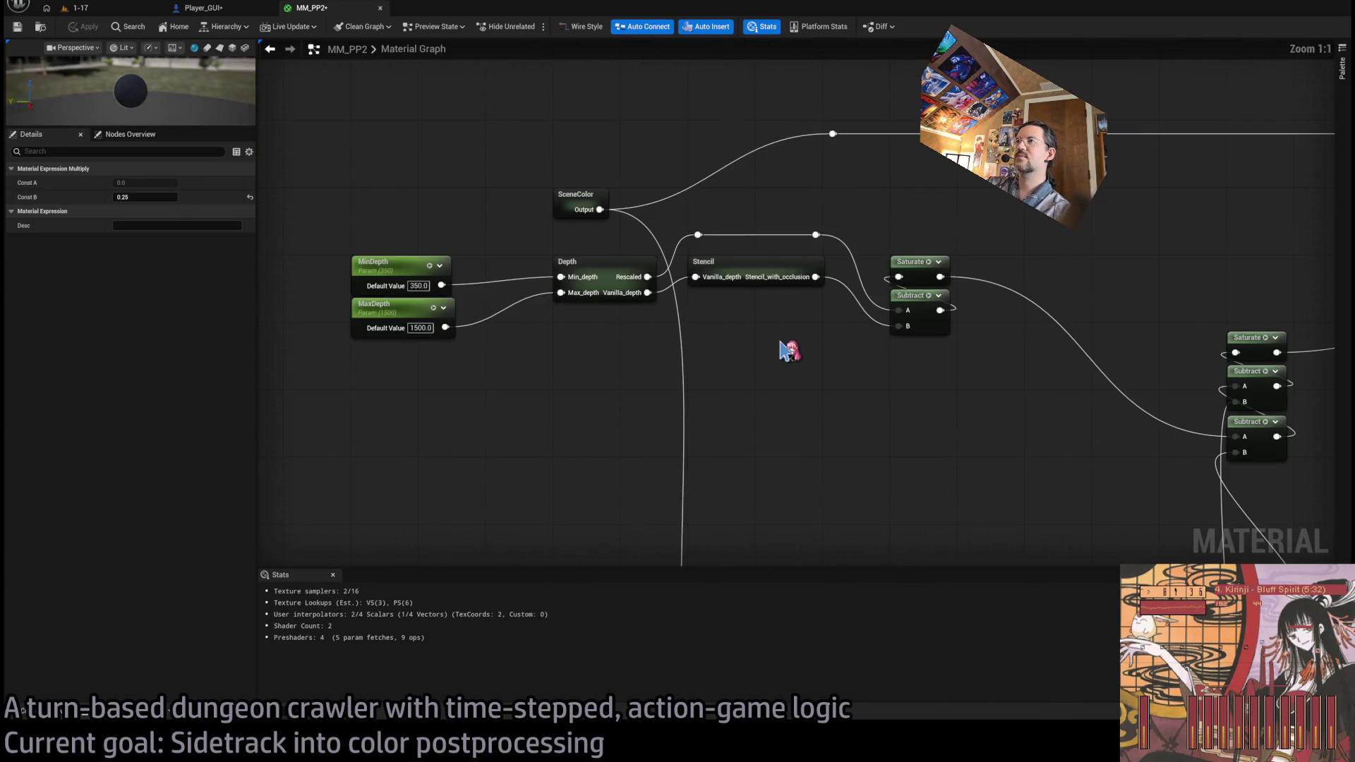
pyautogui.click(782, 267)
pyautogui.click(601, 263)
pyautogui.click(738, 271)
# - Pan to the SceneColor and Depth nodes and open the Depth subgraph
pyautogui.moveTo(825, 432)
pyautogui.mouseDown()
pyautogui.moveTo(819, 393)
pyautogui.moveTo(775, 368)
pyautogui.moveTo(484, 393)
pyautogui.moveTo(494, 325)
pyautogui.moveTo(606, 344)
pyautogui.mouseUp()
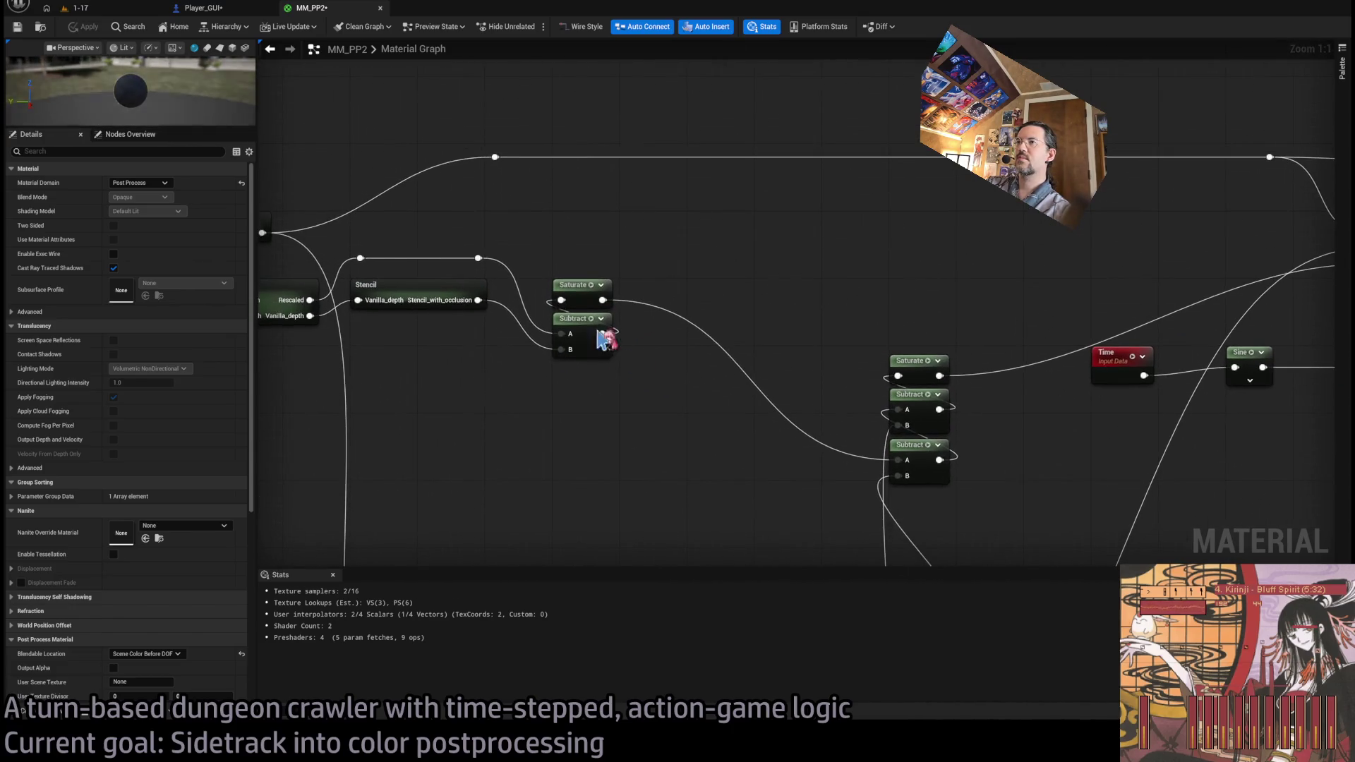
pyautogui.moveTo(474, 421); pyautogui.dragTo(509, 318)
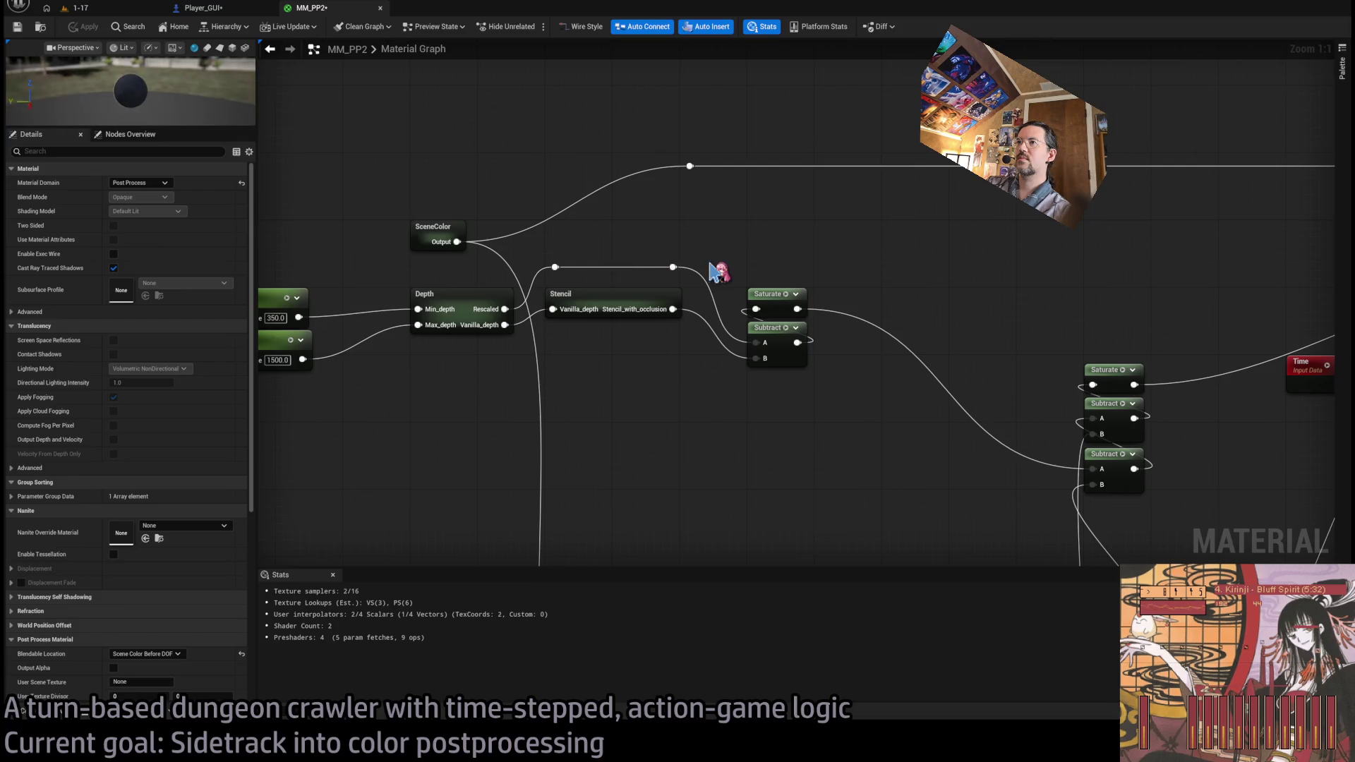
pyautogui.click(502, 333)
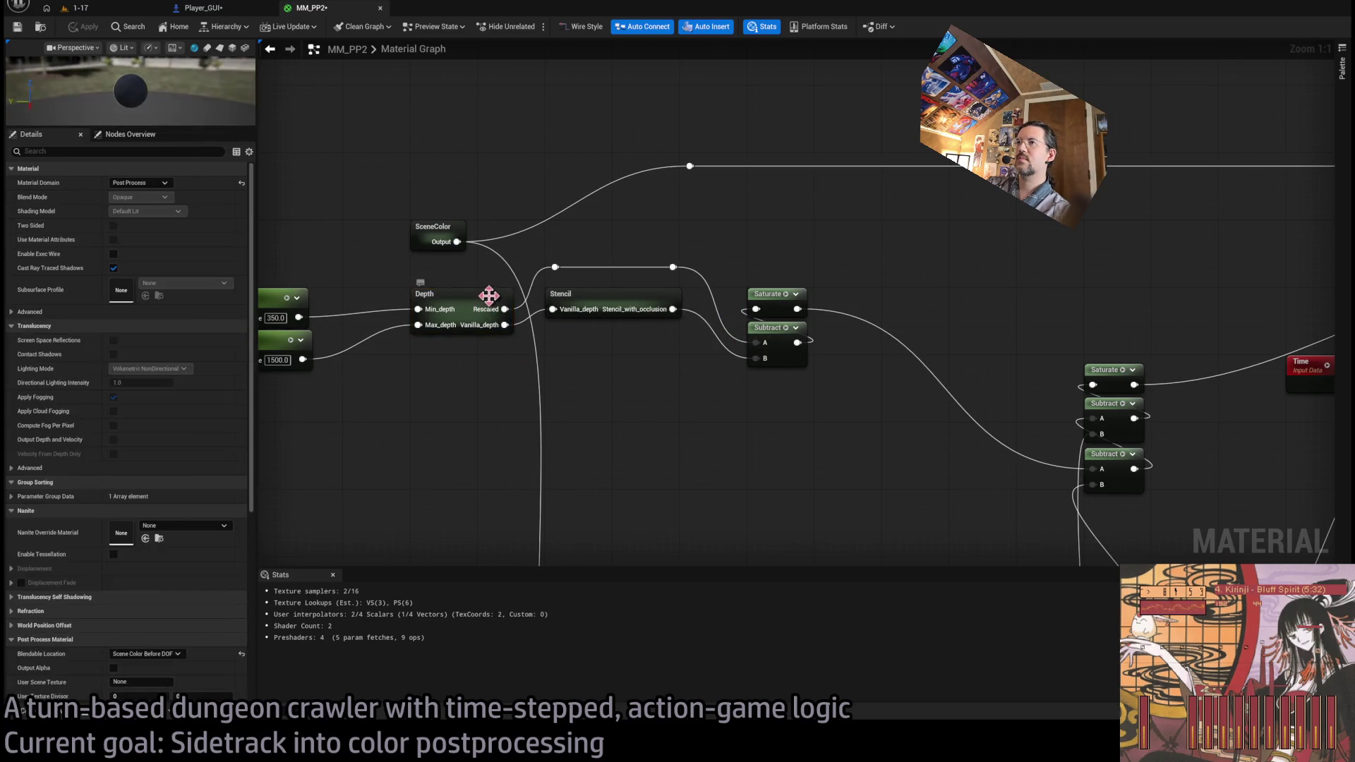
pyautogui.doubleClick(464, 290)
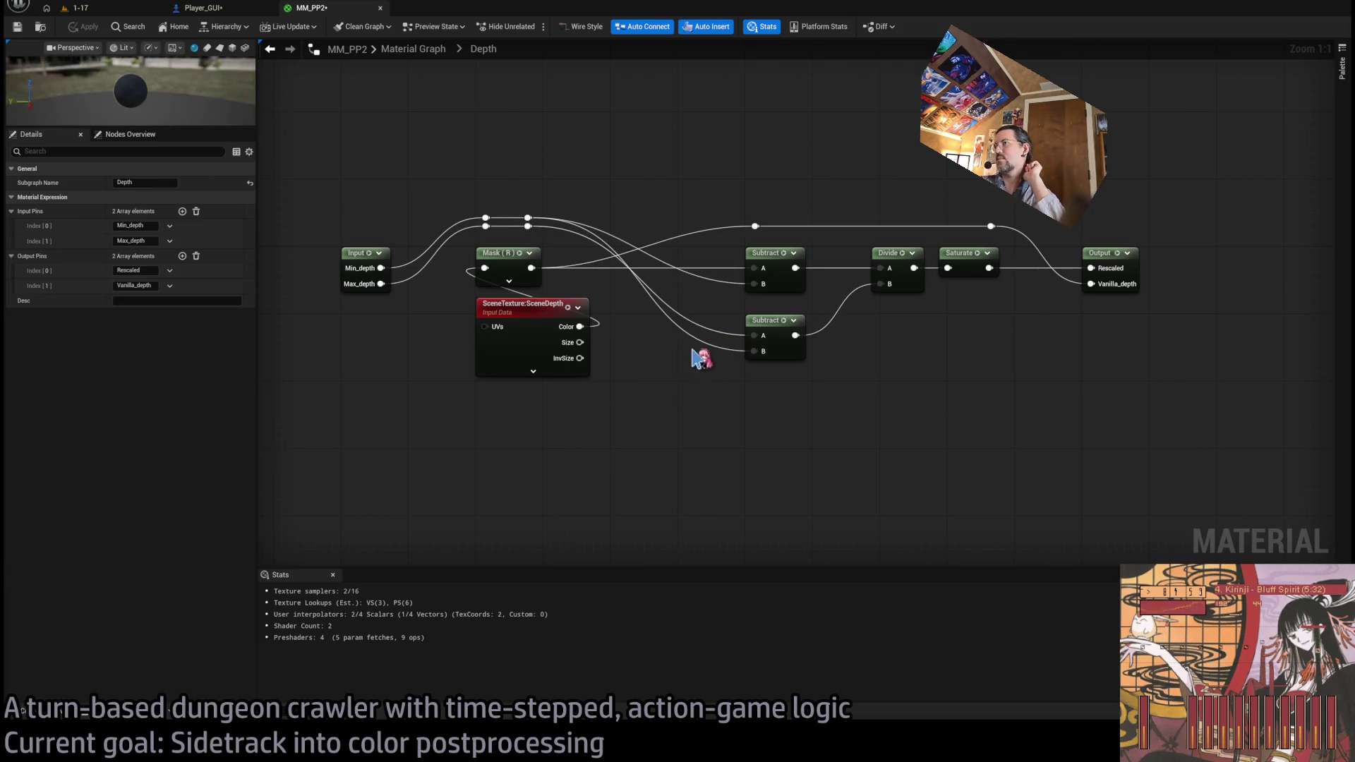
# - Insert a Power node with exponent 2.0 between Saturate and the Rescaled output
pyautogui.moveTo(921, 311); pyautogui.dragTo(770, 321)
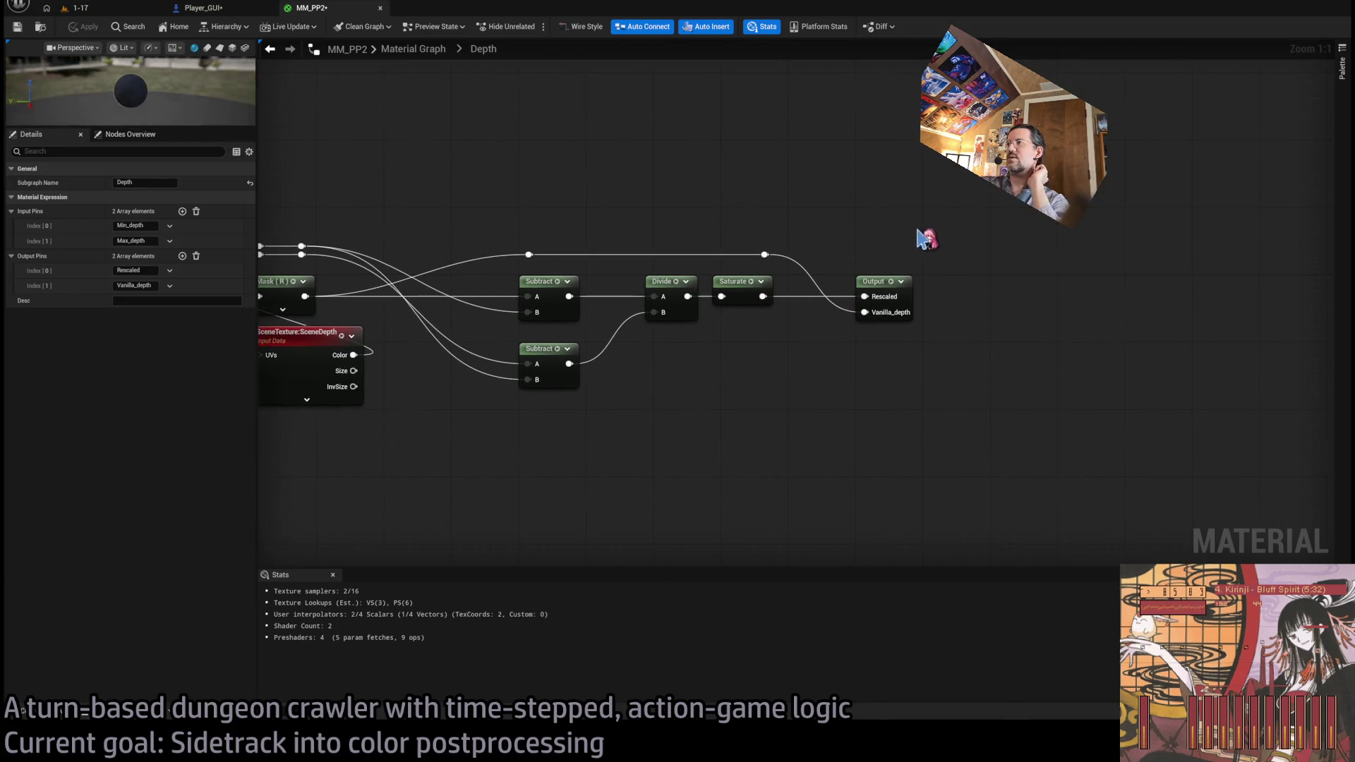
pyautogui.click(877, 286)
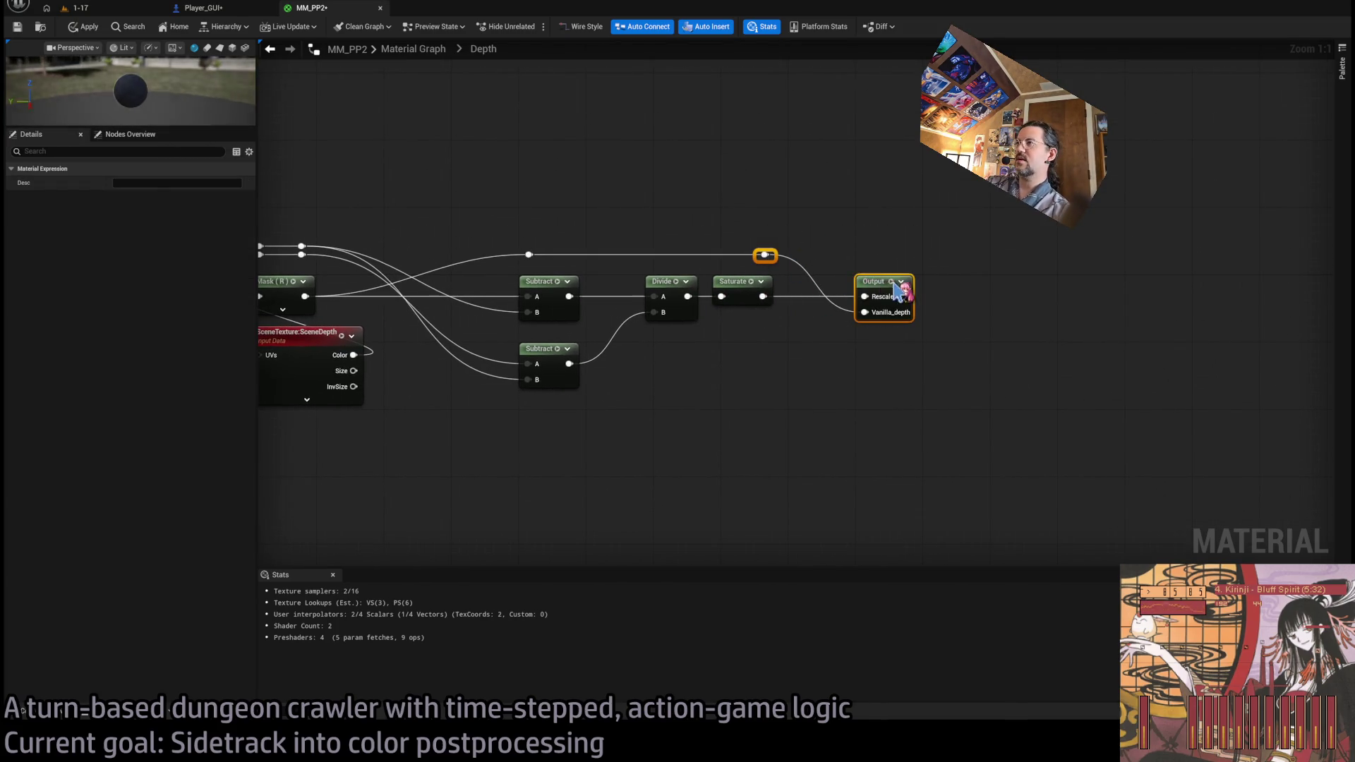
pyautogui.click(981, 254)
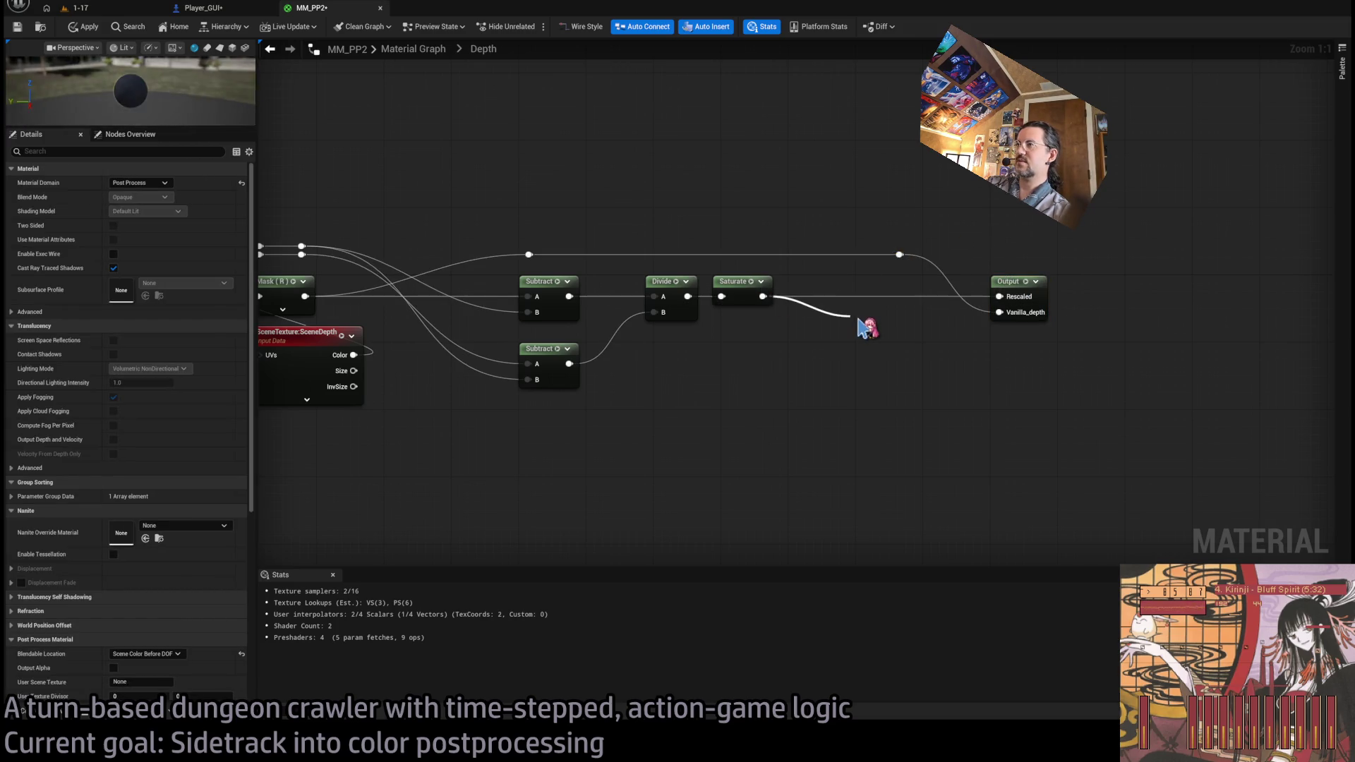
pyautogui.moveTo(859, 326); pyautogui.dragTo(857, 332)
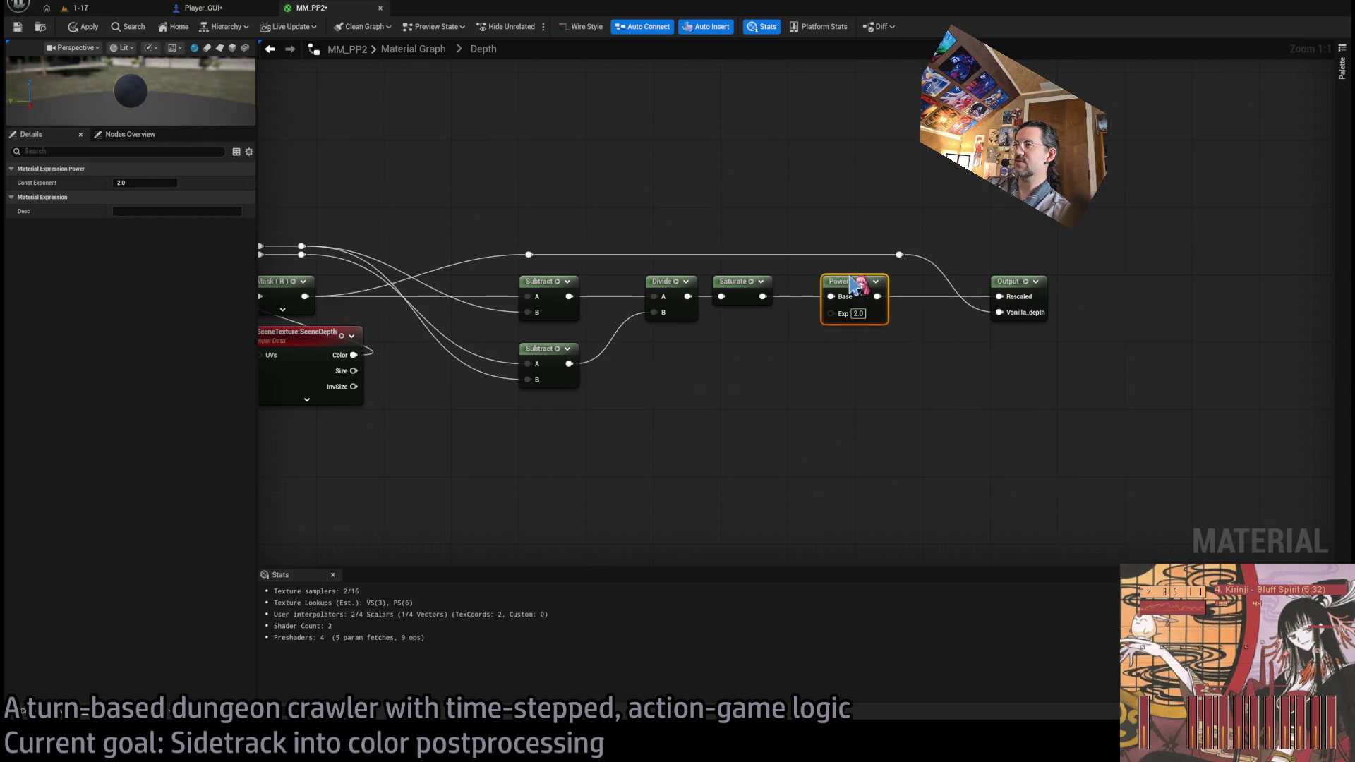
# - Switch to level 1-17 and start playing it
pyautogui.click(811, 223)
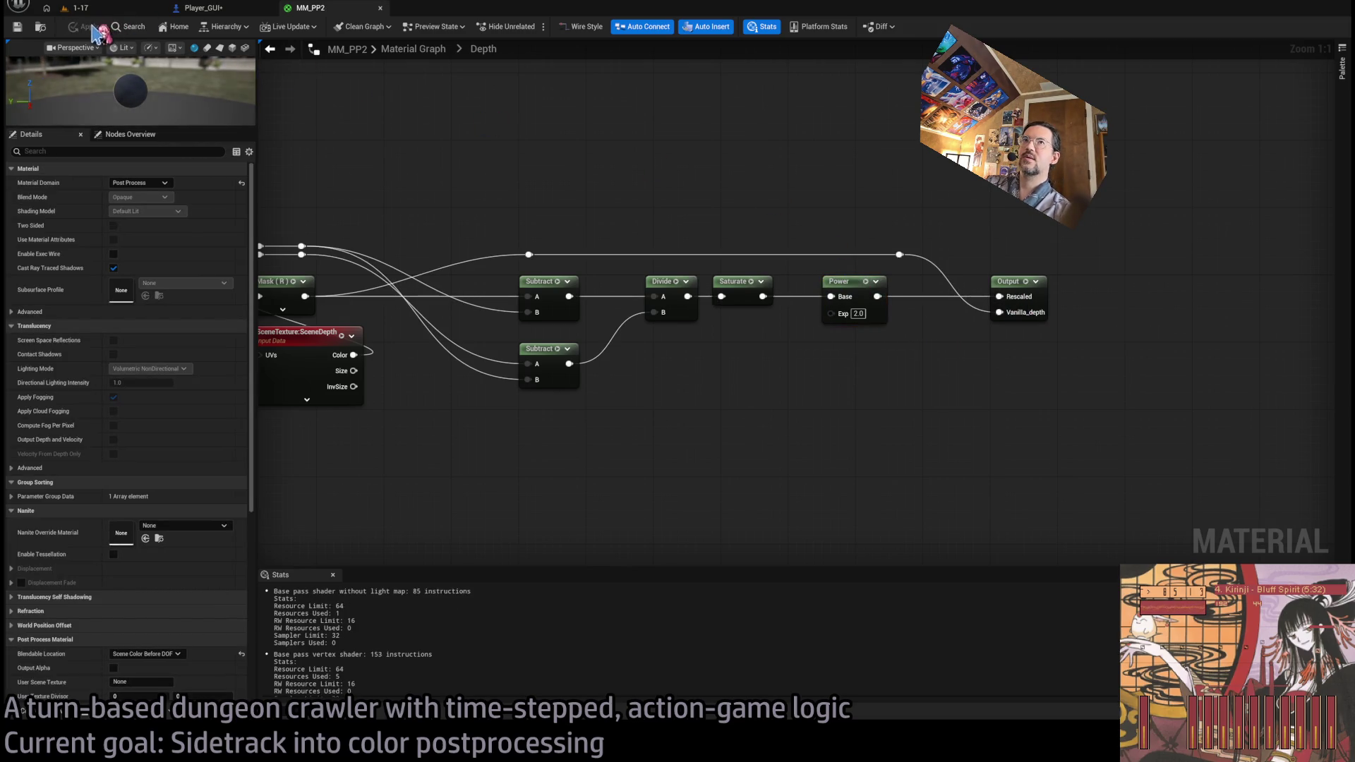
pyautogui.click(81, 7)
pyautogui.click(266, 26)
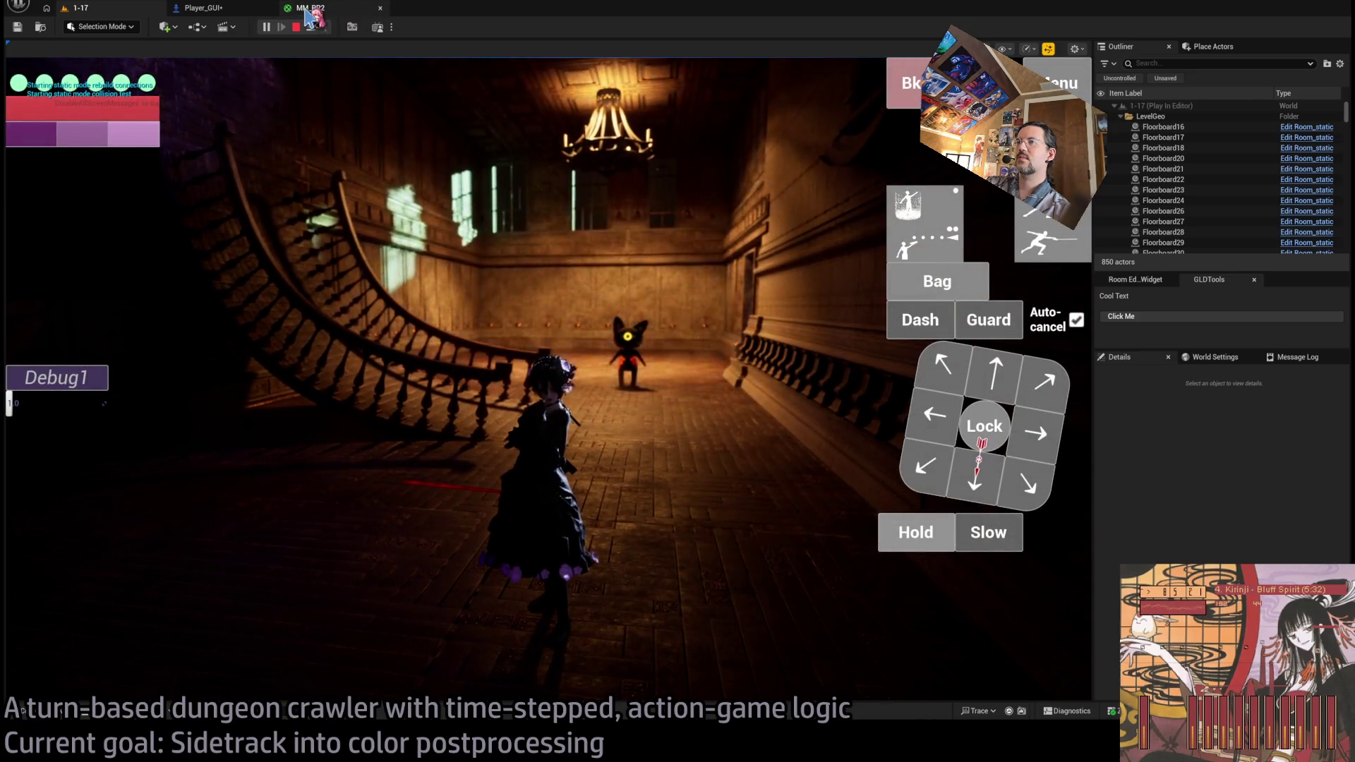
# - Compare the Power exponent 0.5 result in level 1-17, returning to MM_PP2's main graph
pyautogui.click(308, 9)
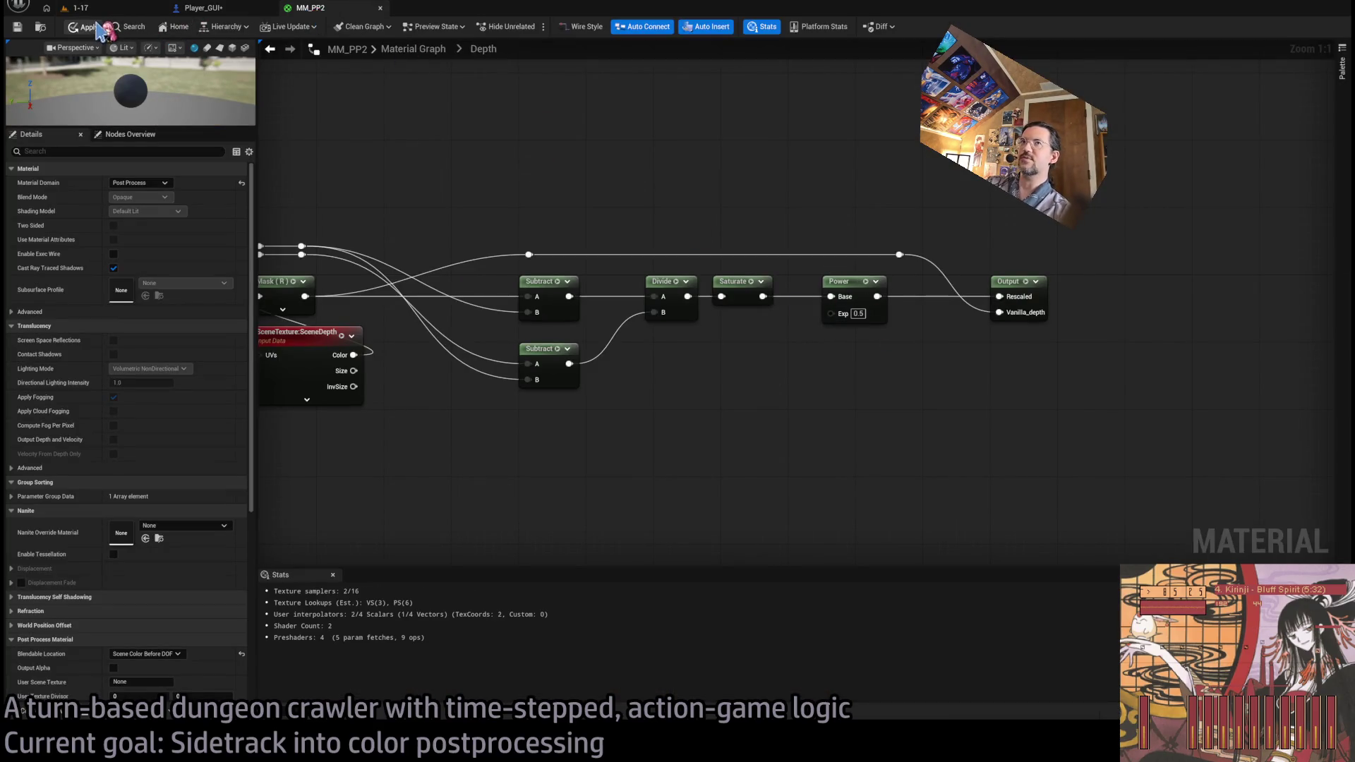
pyautogui.click(79, 8)
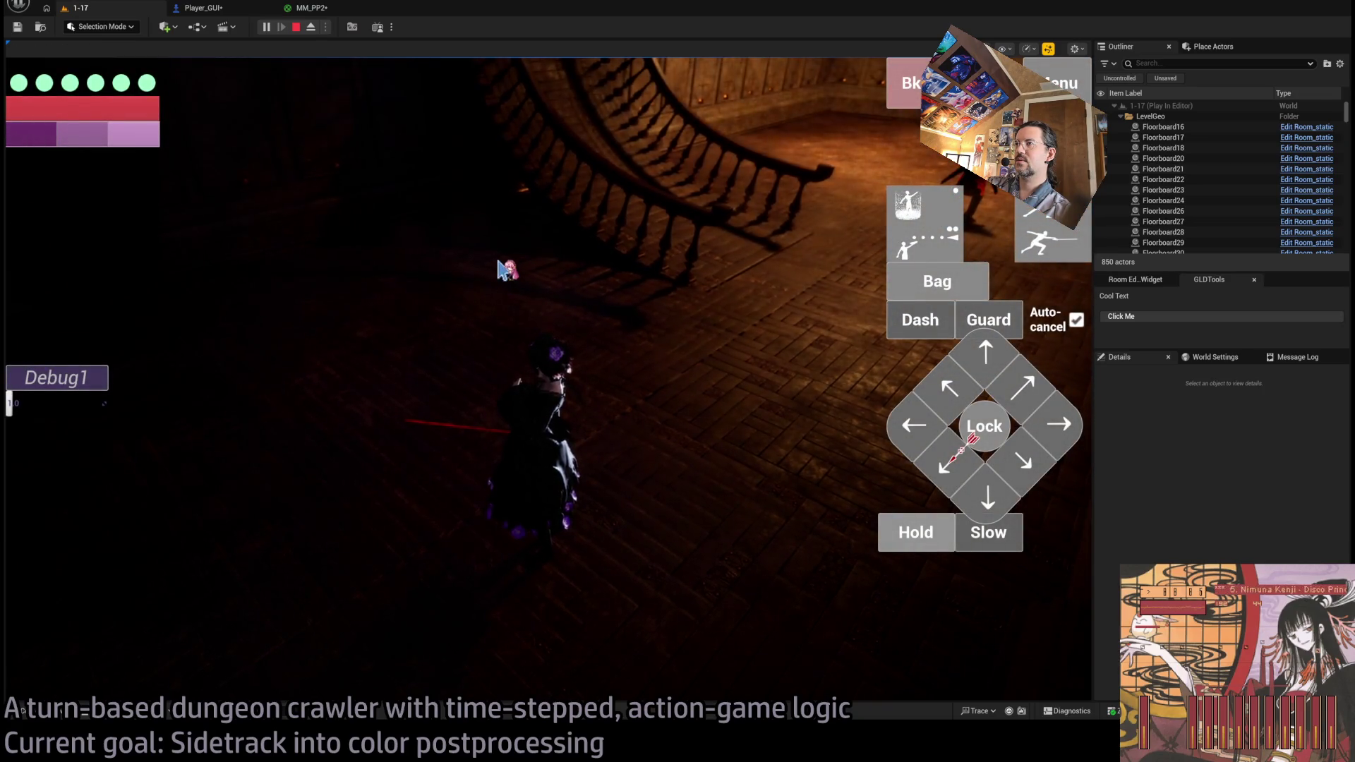
pyautogui.click(324, 9)
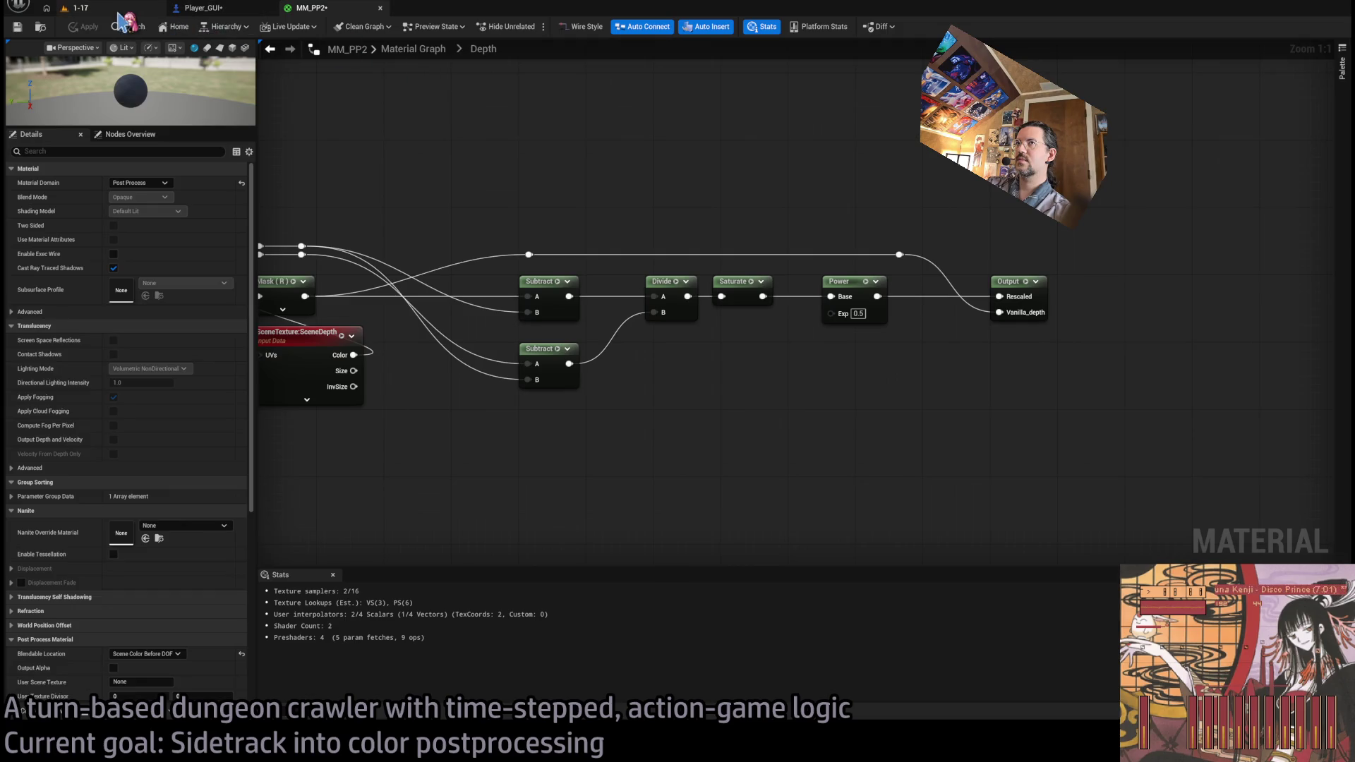
pyautogui.click(119, 9)
pyautogui.click(308, 8)
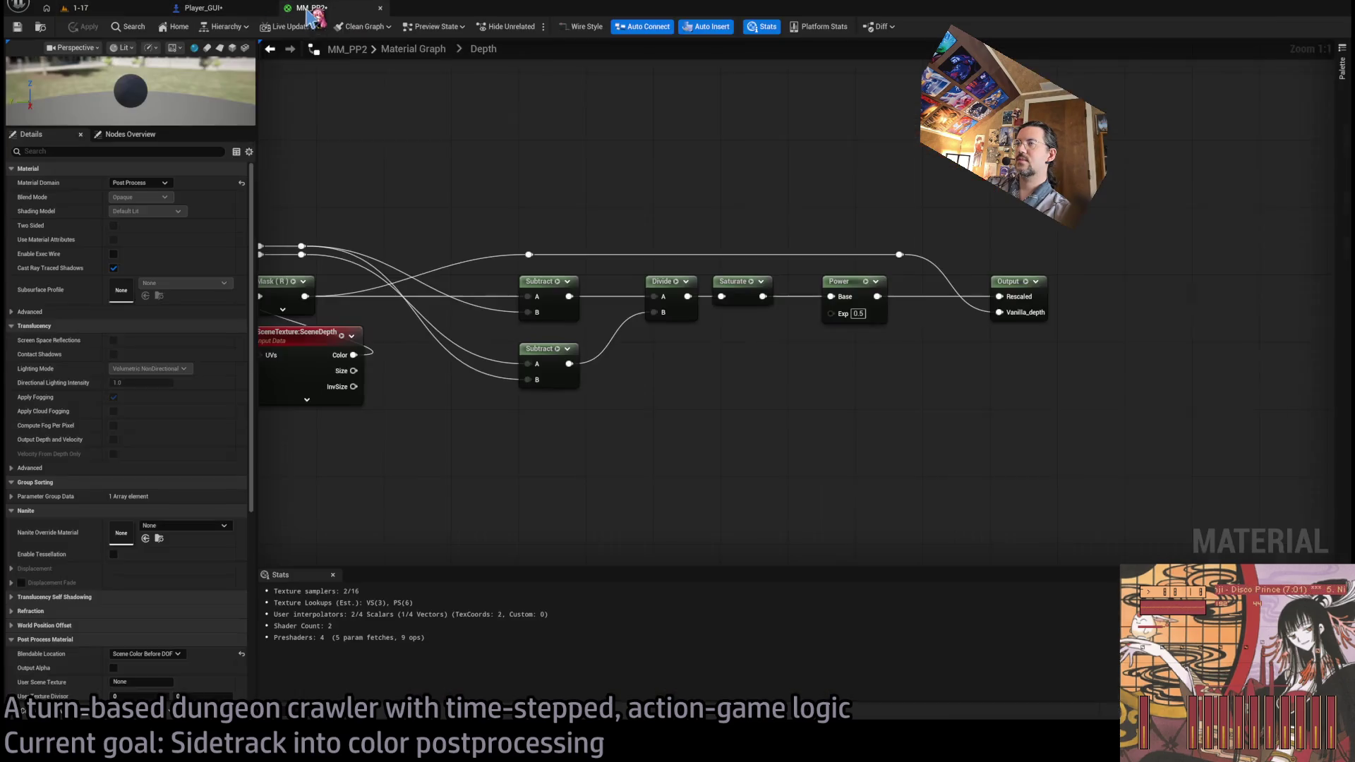
pyautogui.click(413, 49)
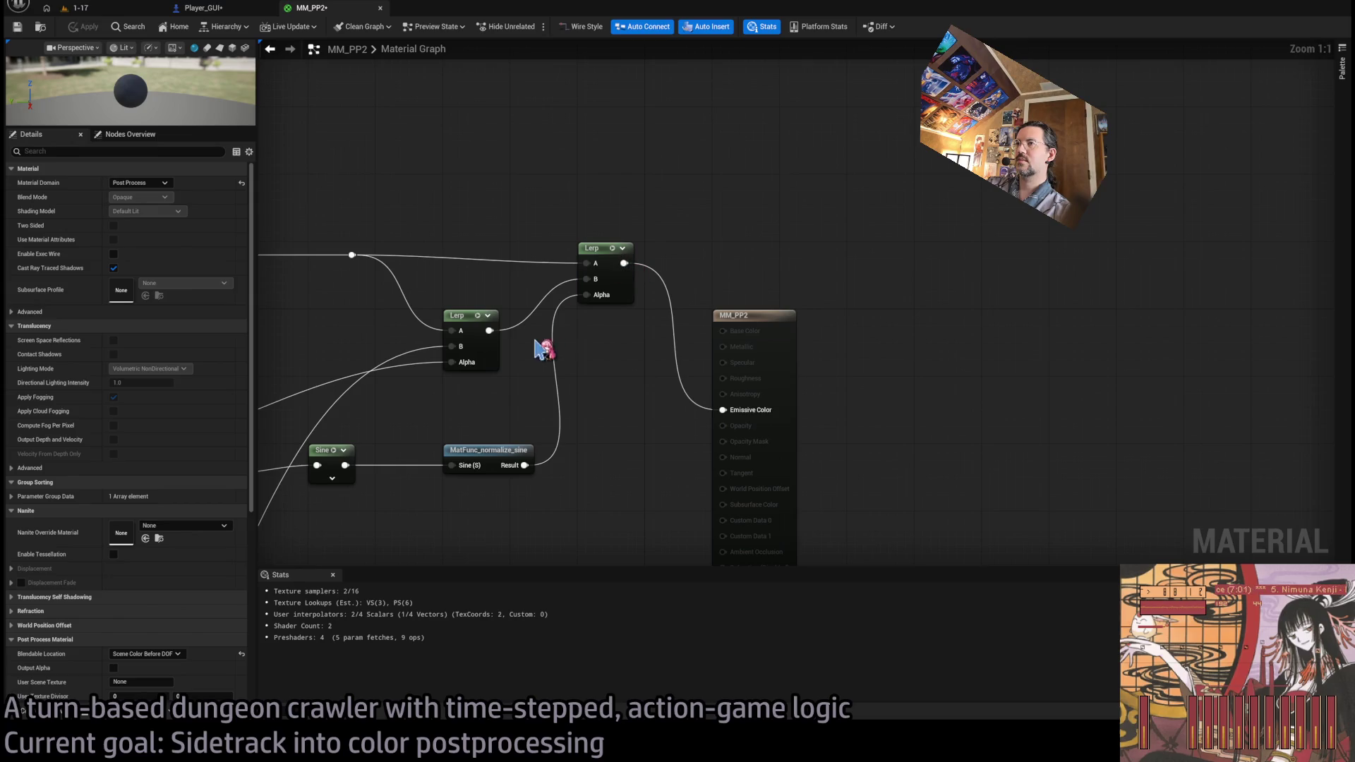
pyautogui.click(79, 8)
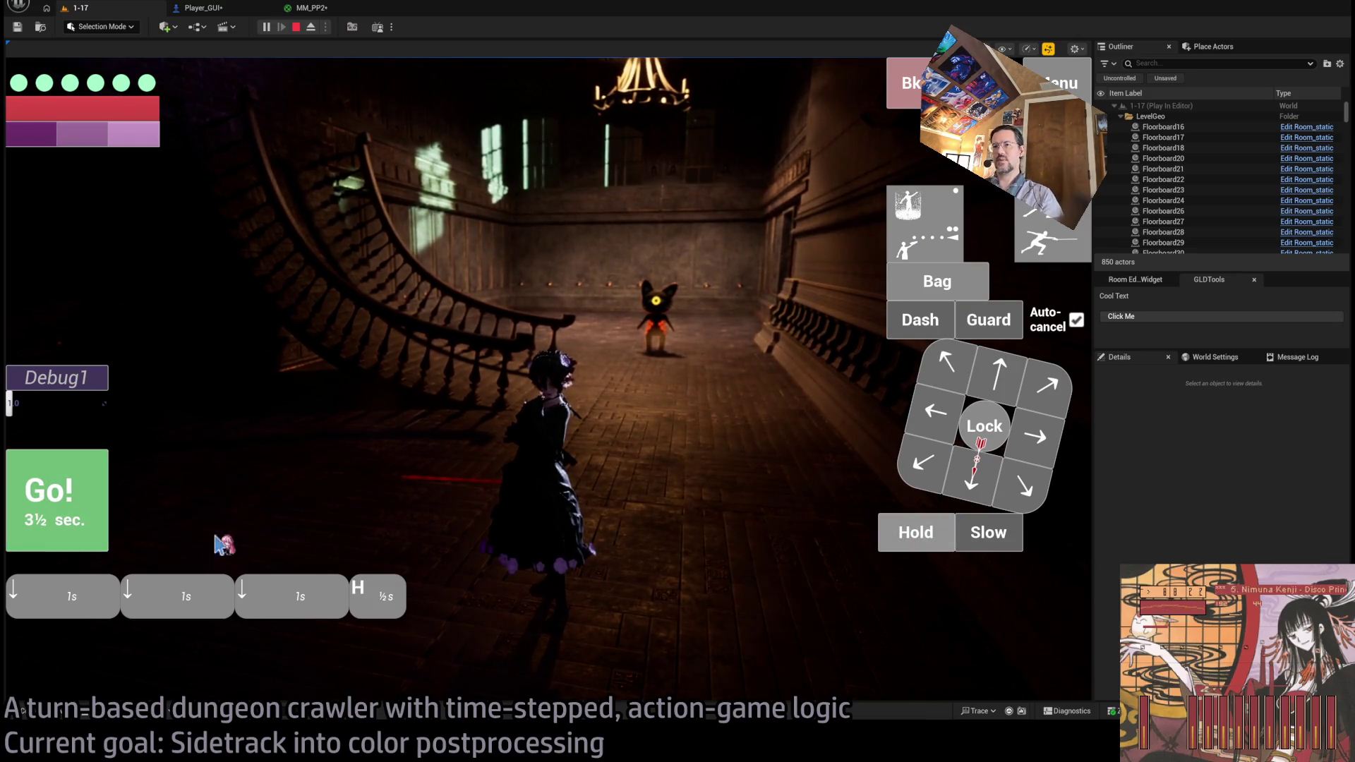
# - Queue and run several forward moves in the dungeon to judge the purple-tinted grading
pyautogui.press('space')
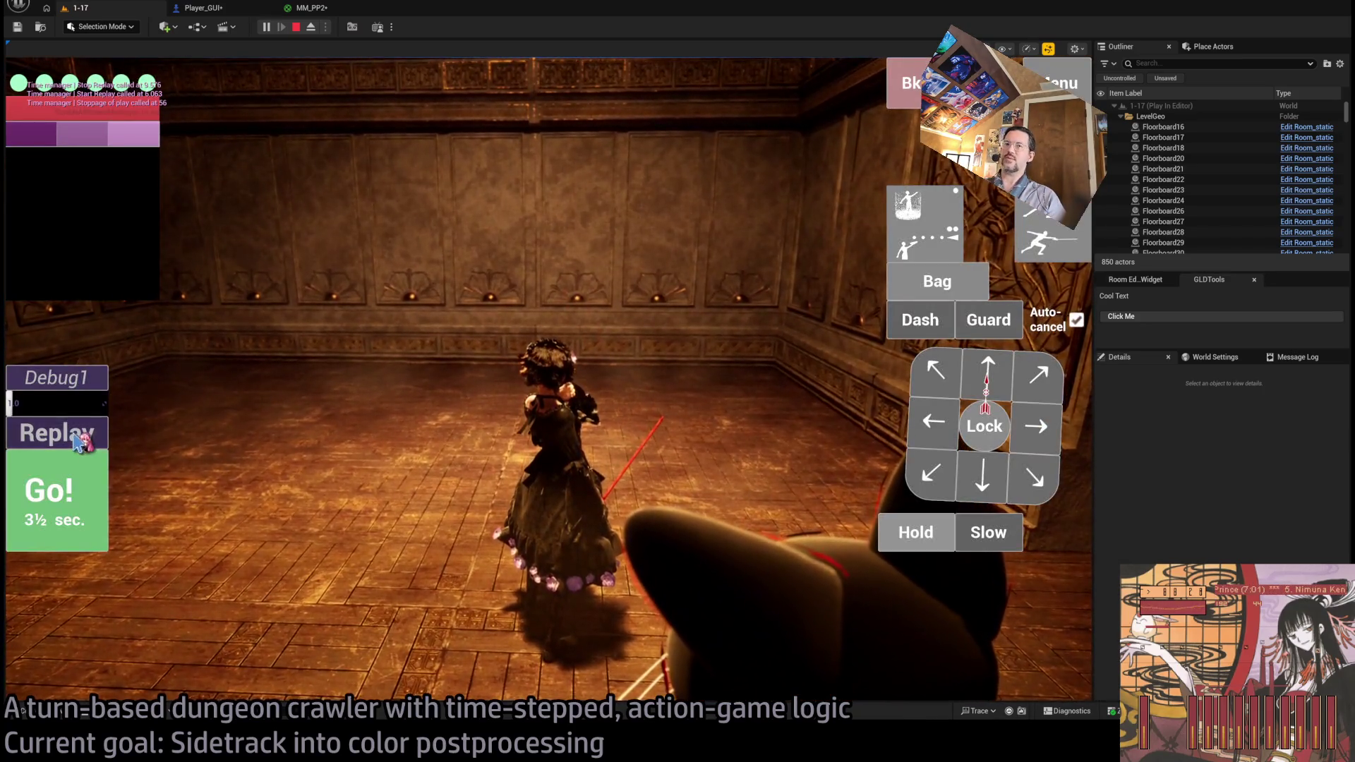
pyautogui.click(77, 441)
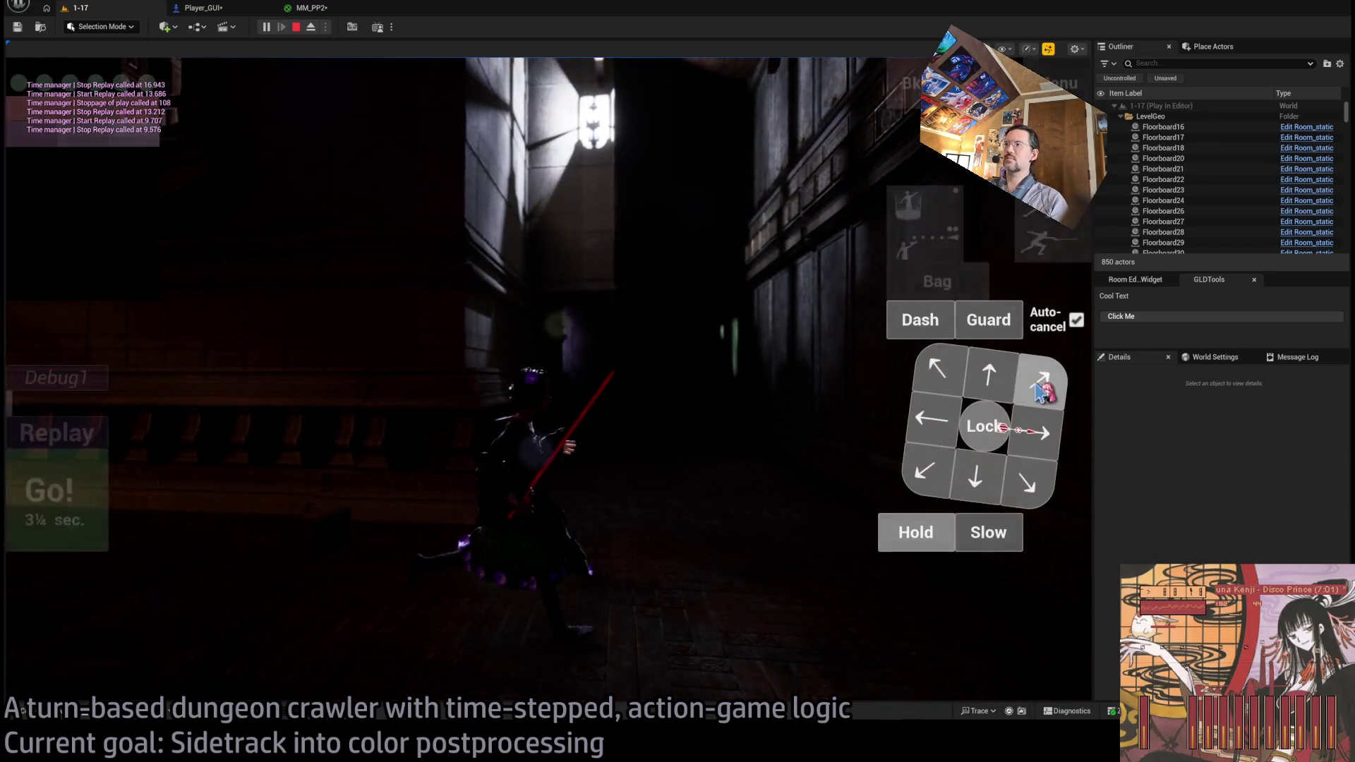
pyautogui.click(932, 418)
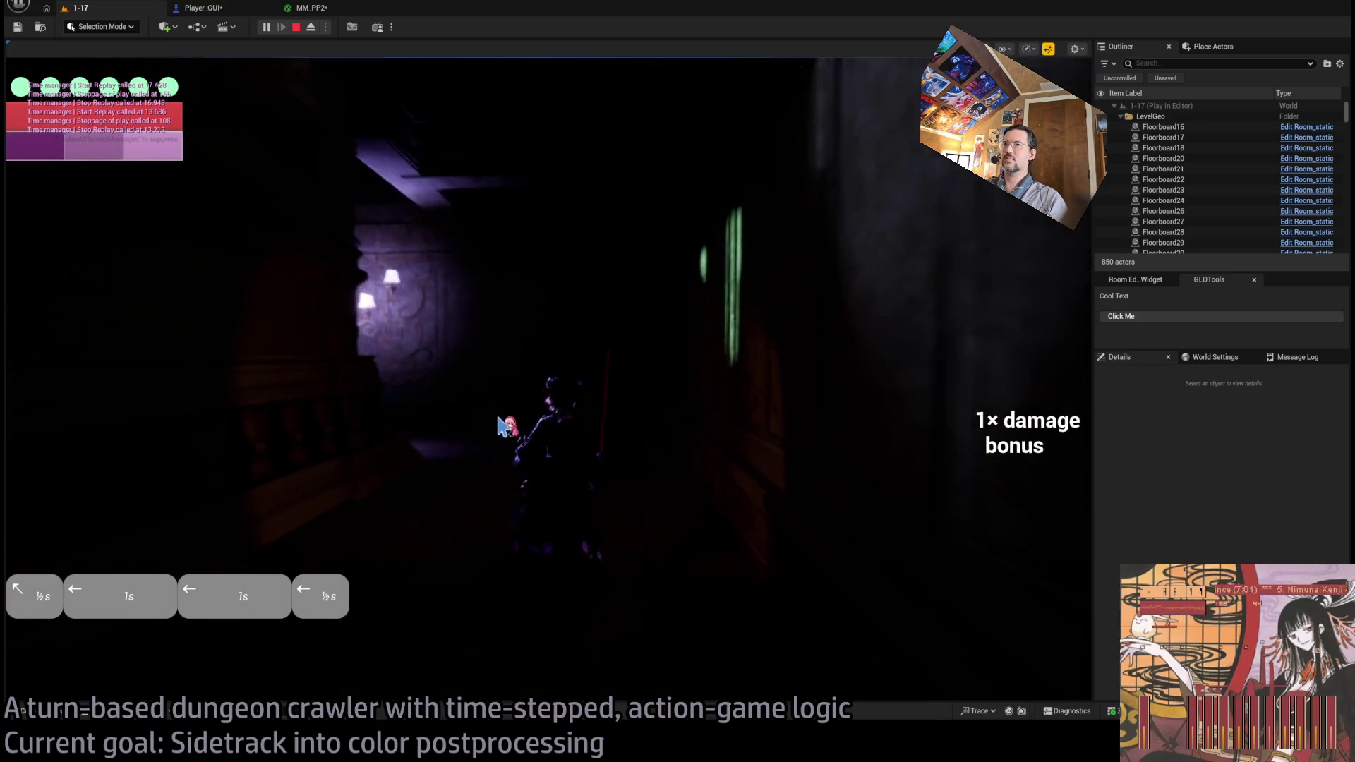
pyautogui.moveTo(593, 401); pyautogui.dragTo(467, 369)
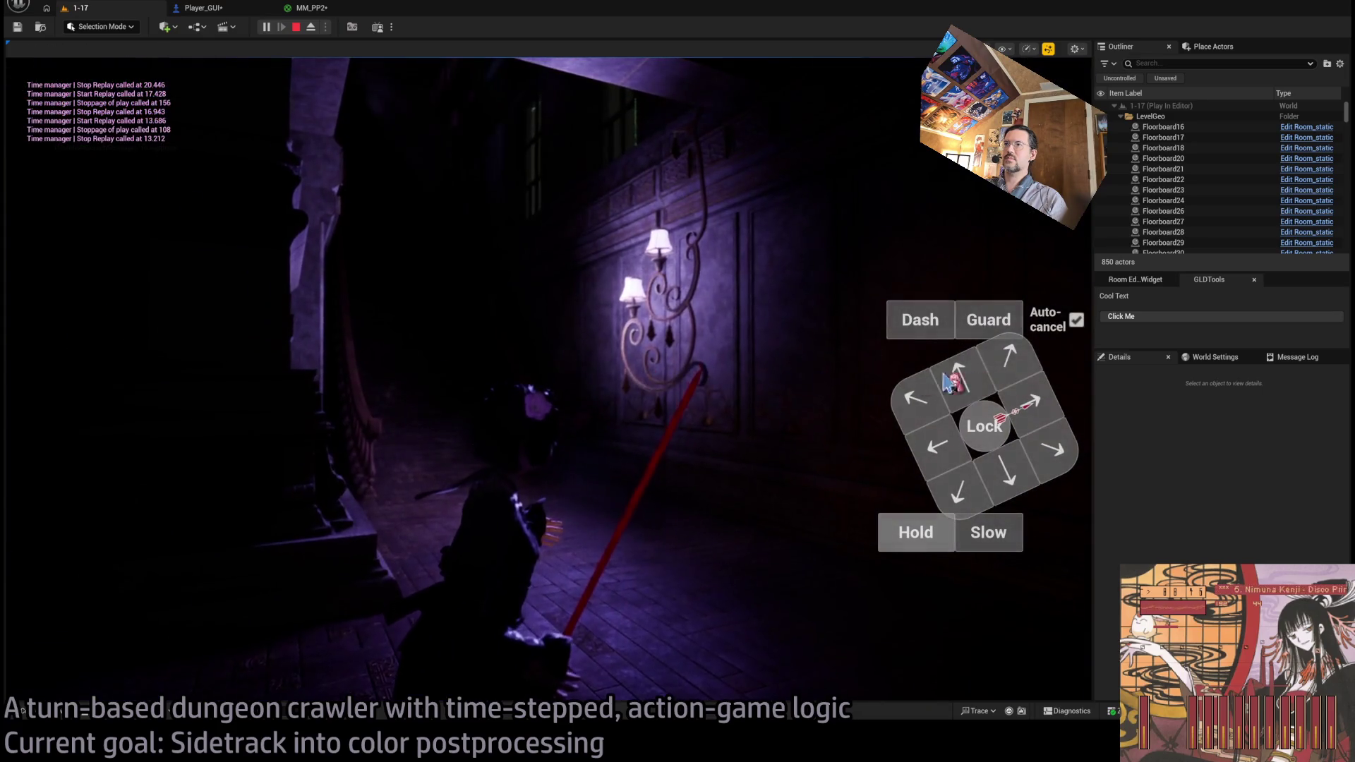
pyautogui.click(978, 381)
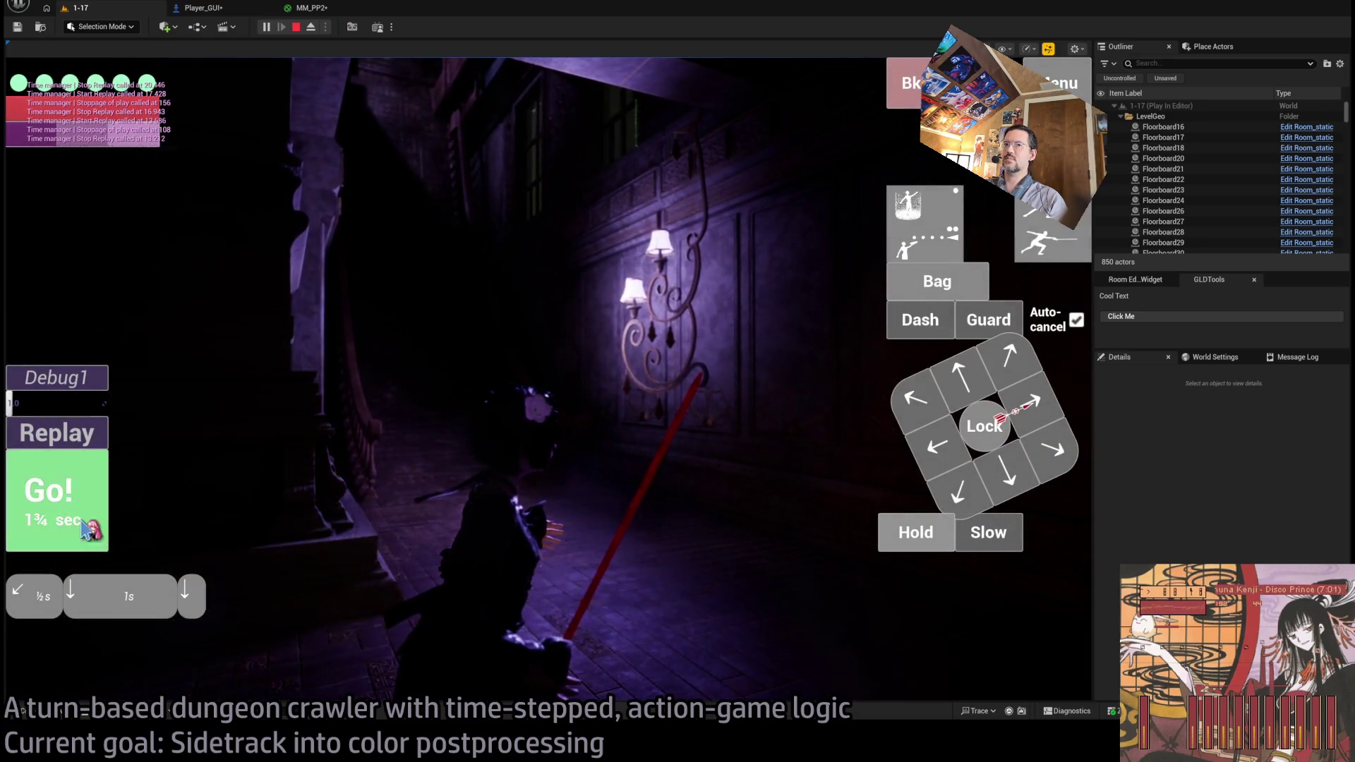
pyautogui.click(90, 529)
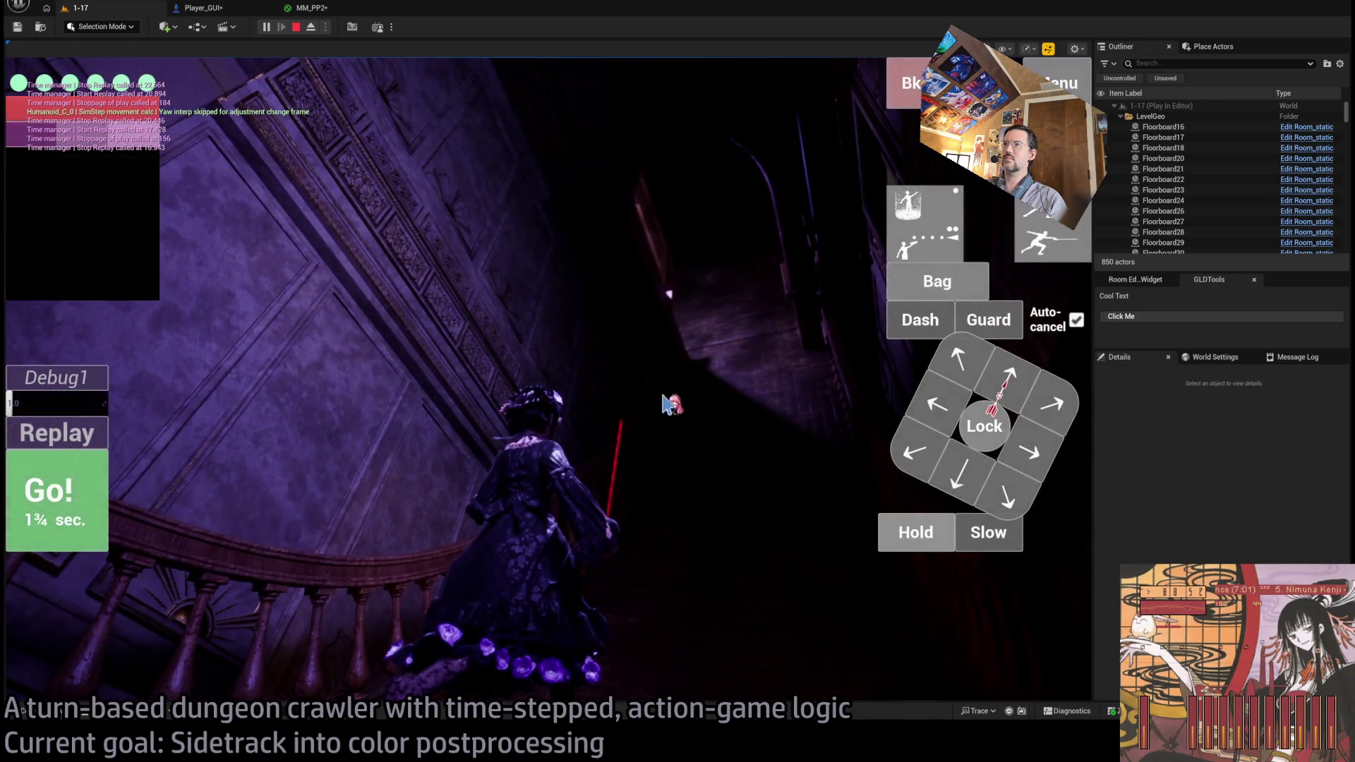
pyautogui.click(975, 400)
pyautogui.click(976, 400)
pyautogui.click(57, 497)
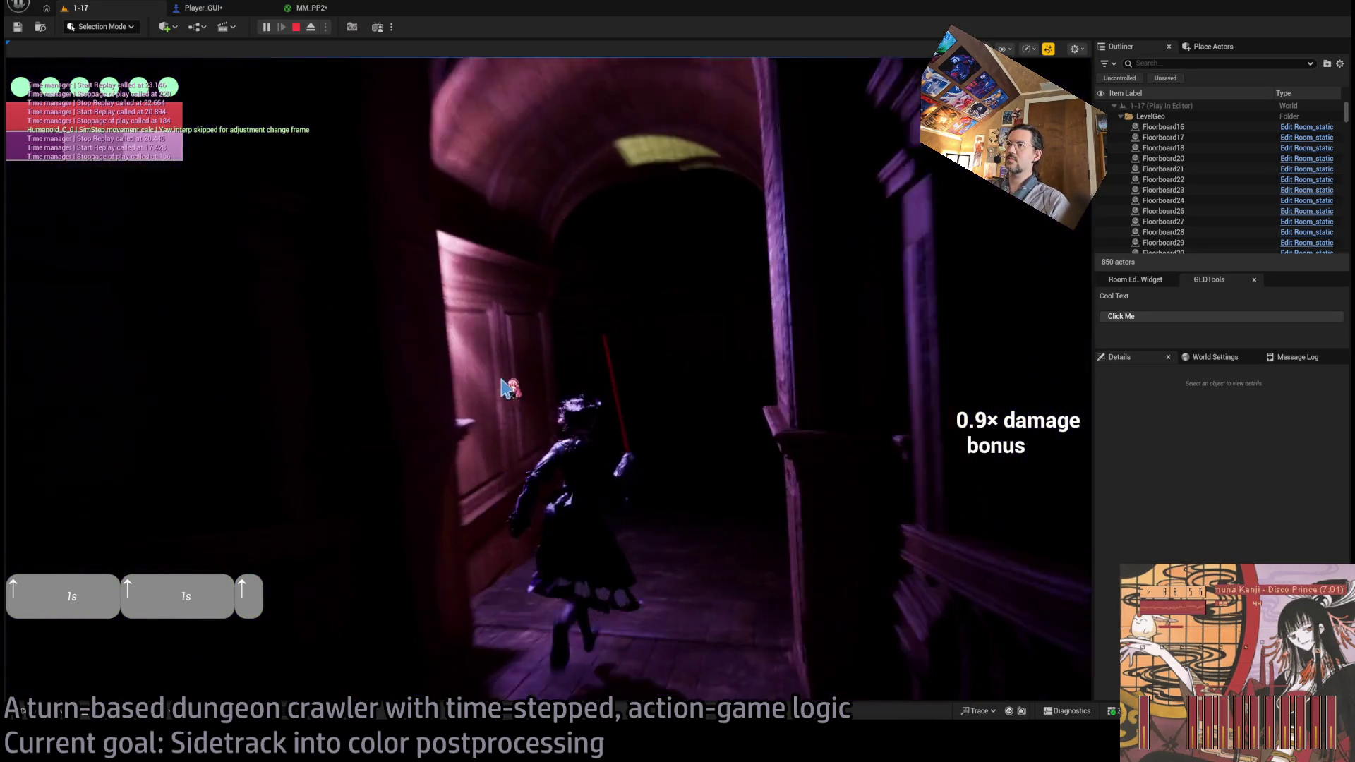
pyautogui.press('e')
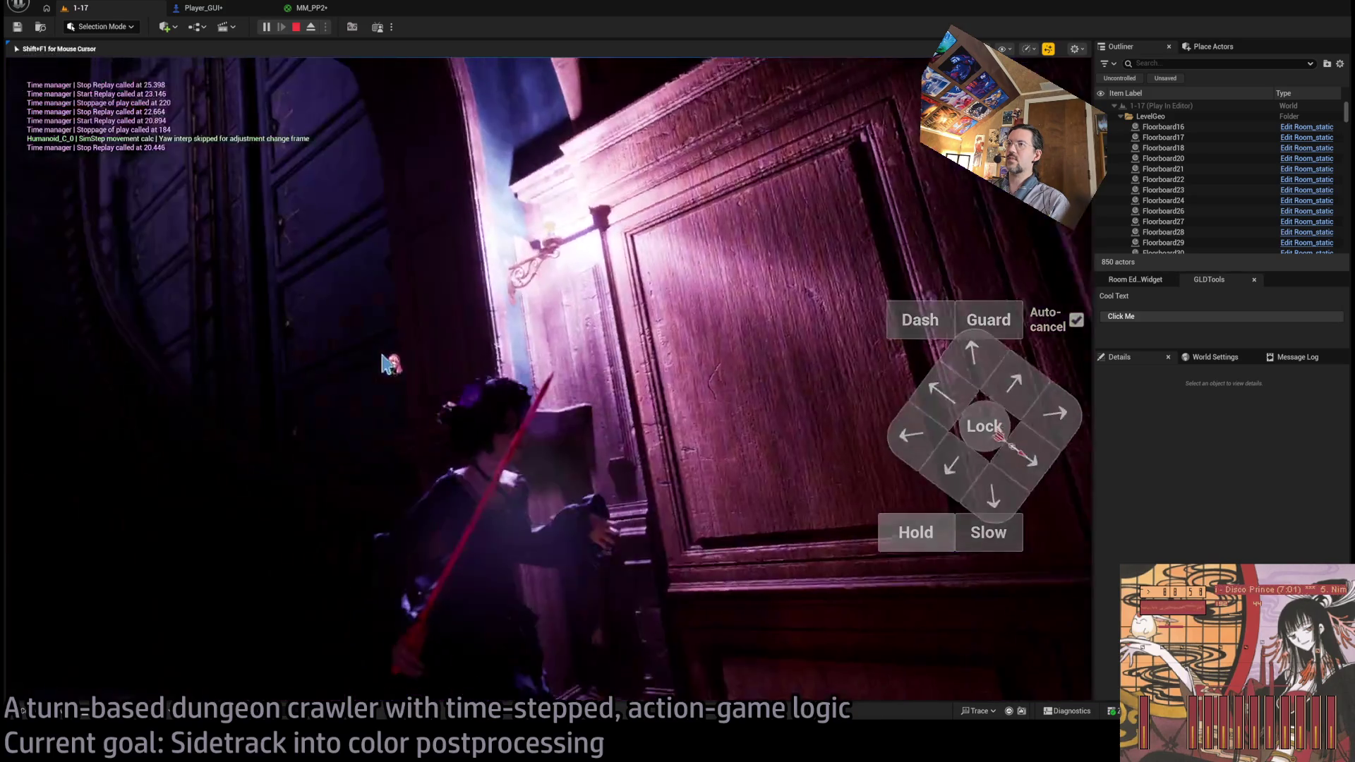
# - Restart the level, advance toward the cat enemy, then stop and reopen MM_PP2
pyautogui.click(296, 27)
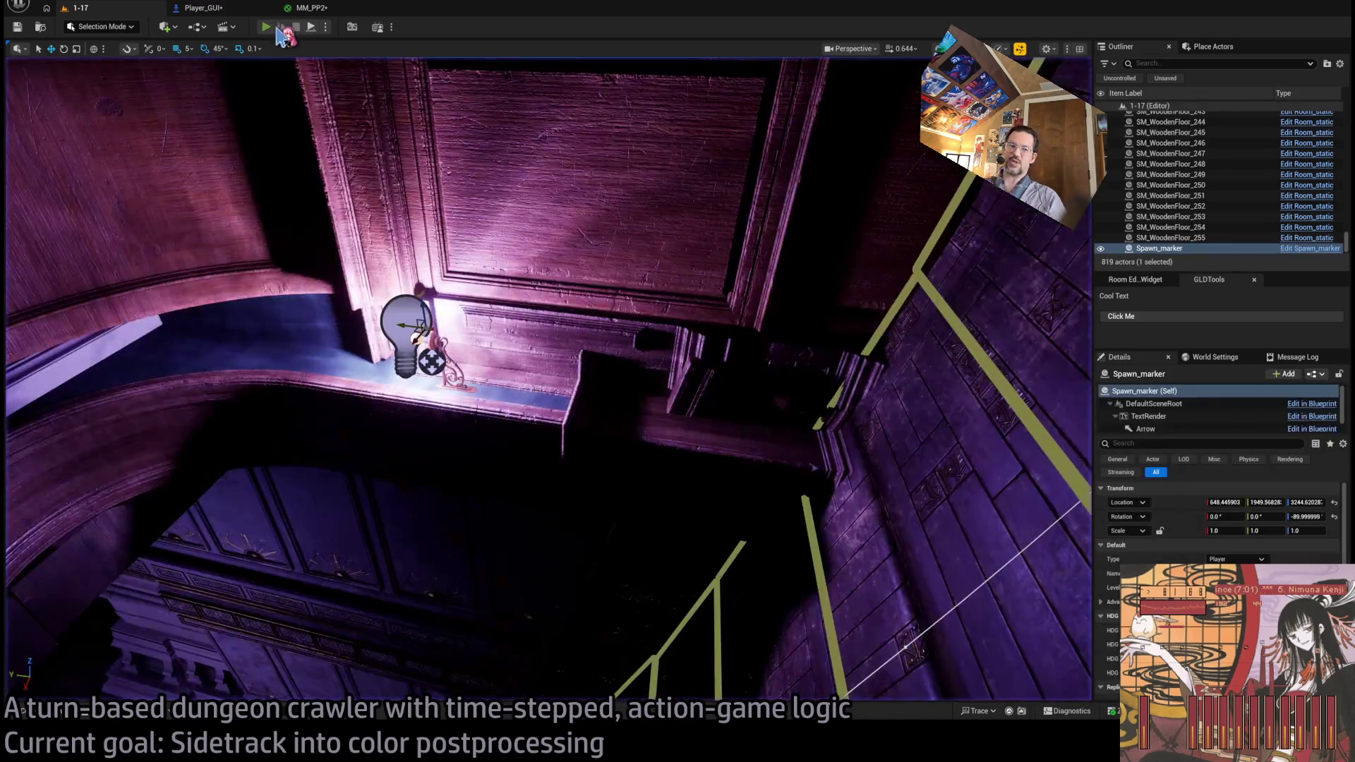
pyautogui.click(266, 26)
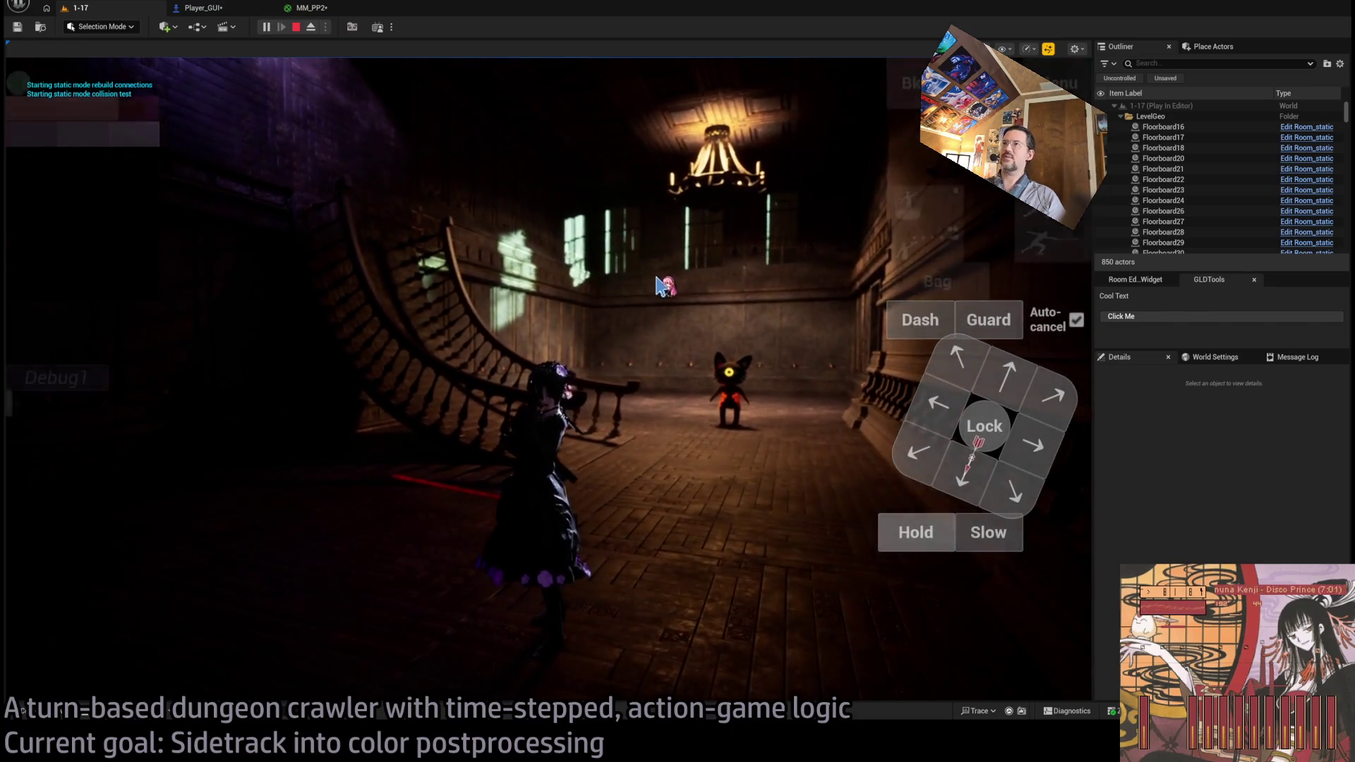
pyautogui.click(1003, 390)
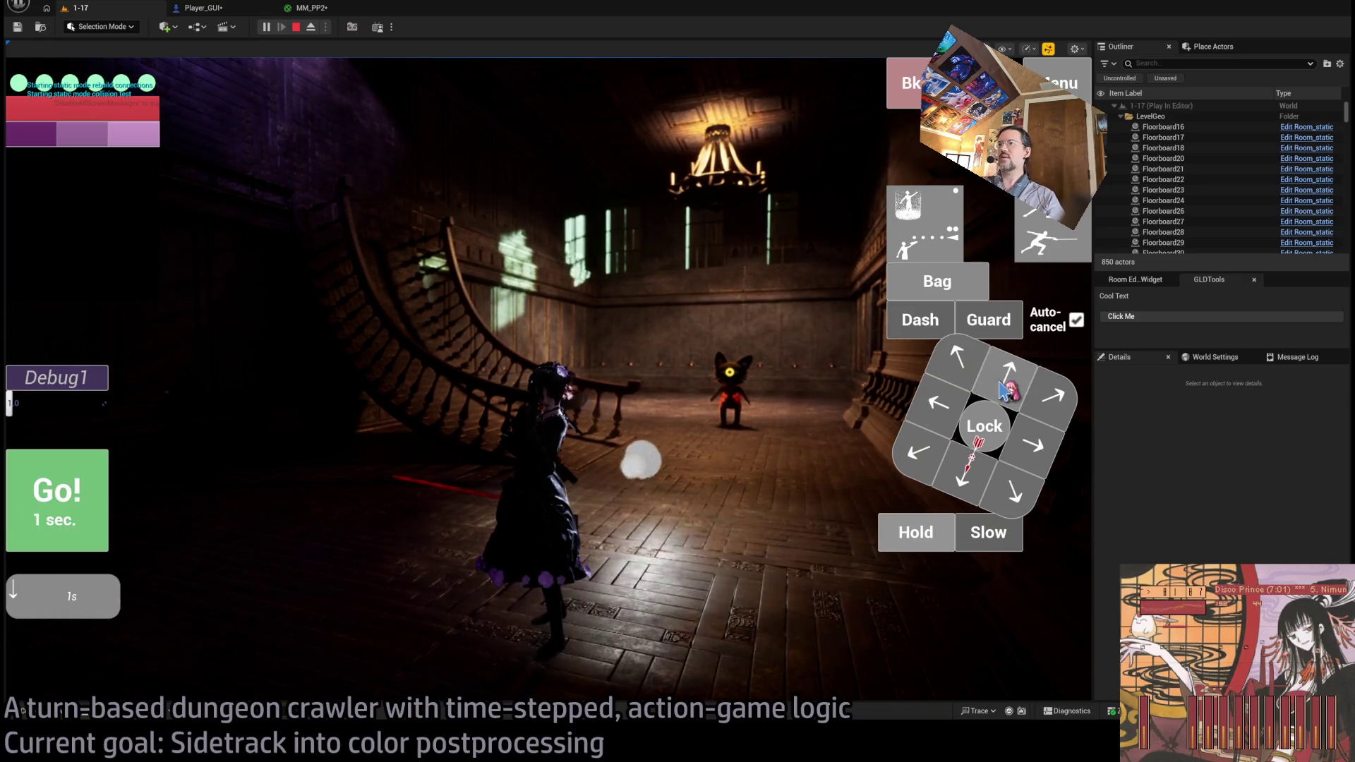
pyautogui.click(53, 503)
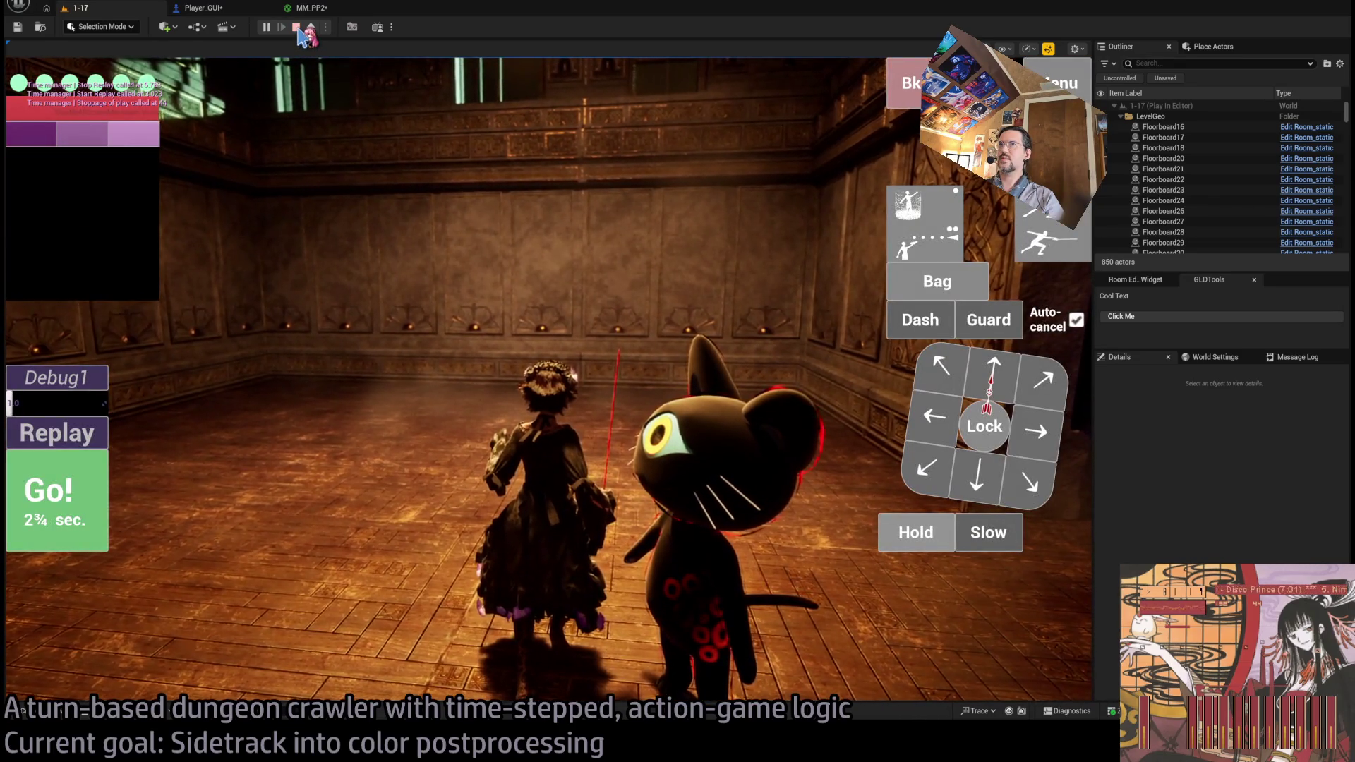
pyautogui.click(297, 26)
pyautogui.click(310, 8)
pyautogui.scroll(-4, 704, 439)
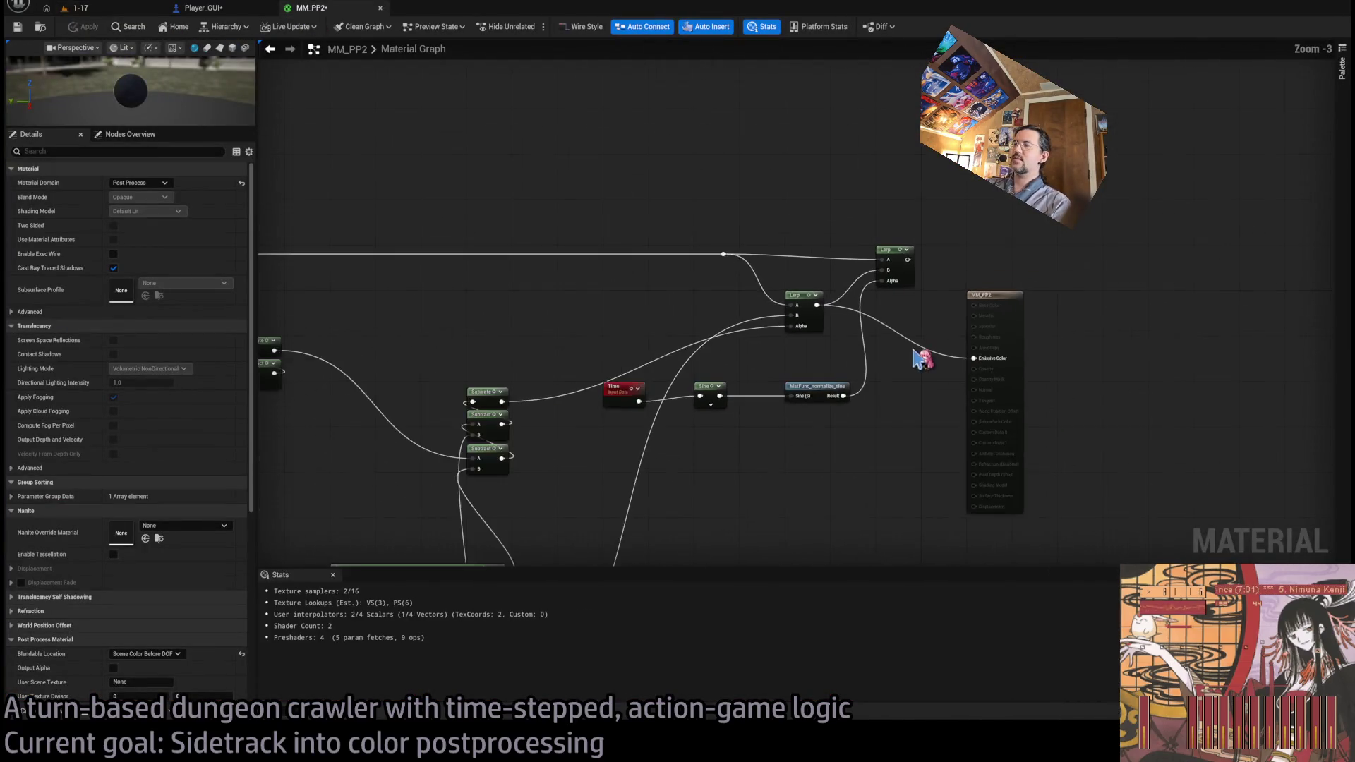
# - Set the Multiply node's B factor after the Power node to 0.0
pyautogui.scroll(4, 838, 323)
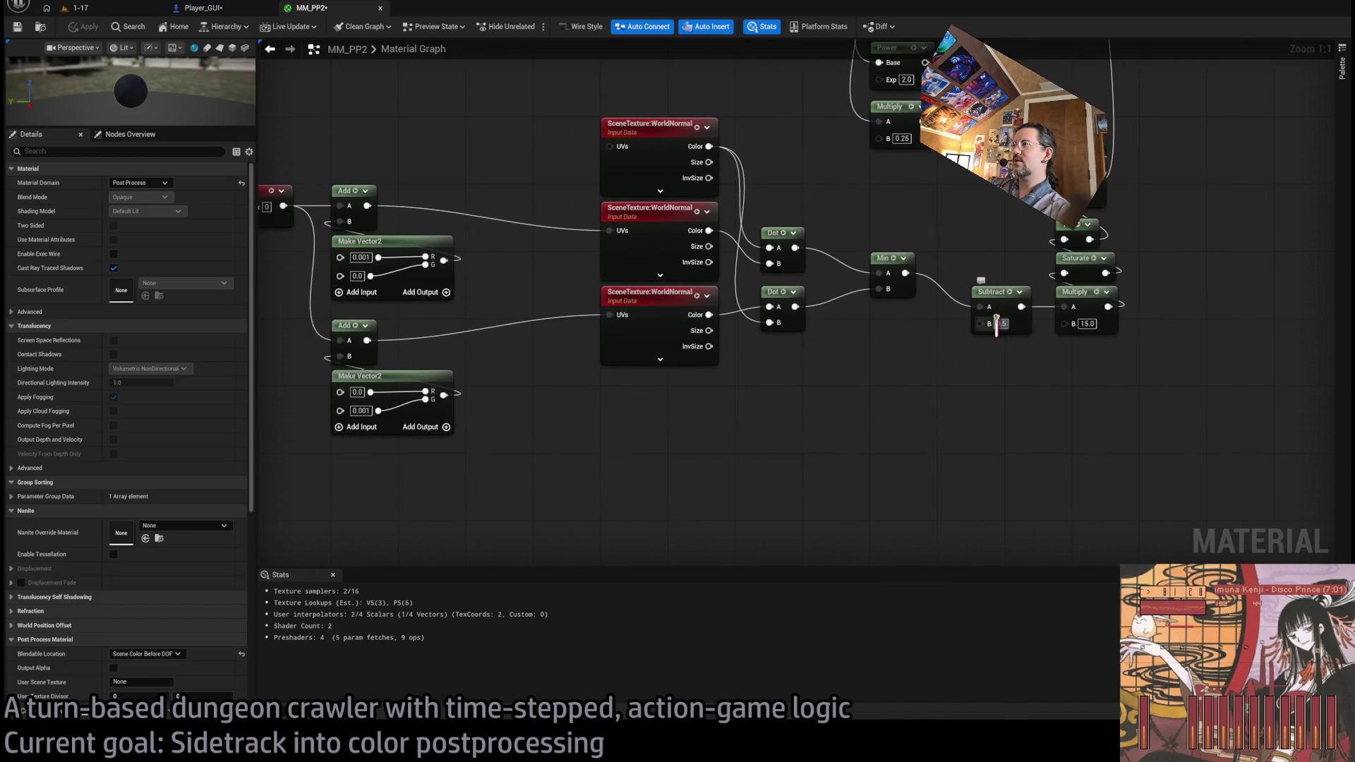
pyautogui.scroll(-4, 892, 460)
pyautogui.scroll(4, 734, 444)
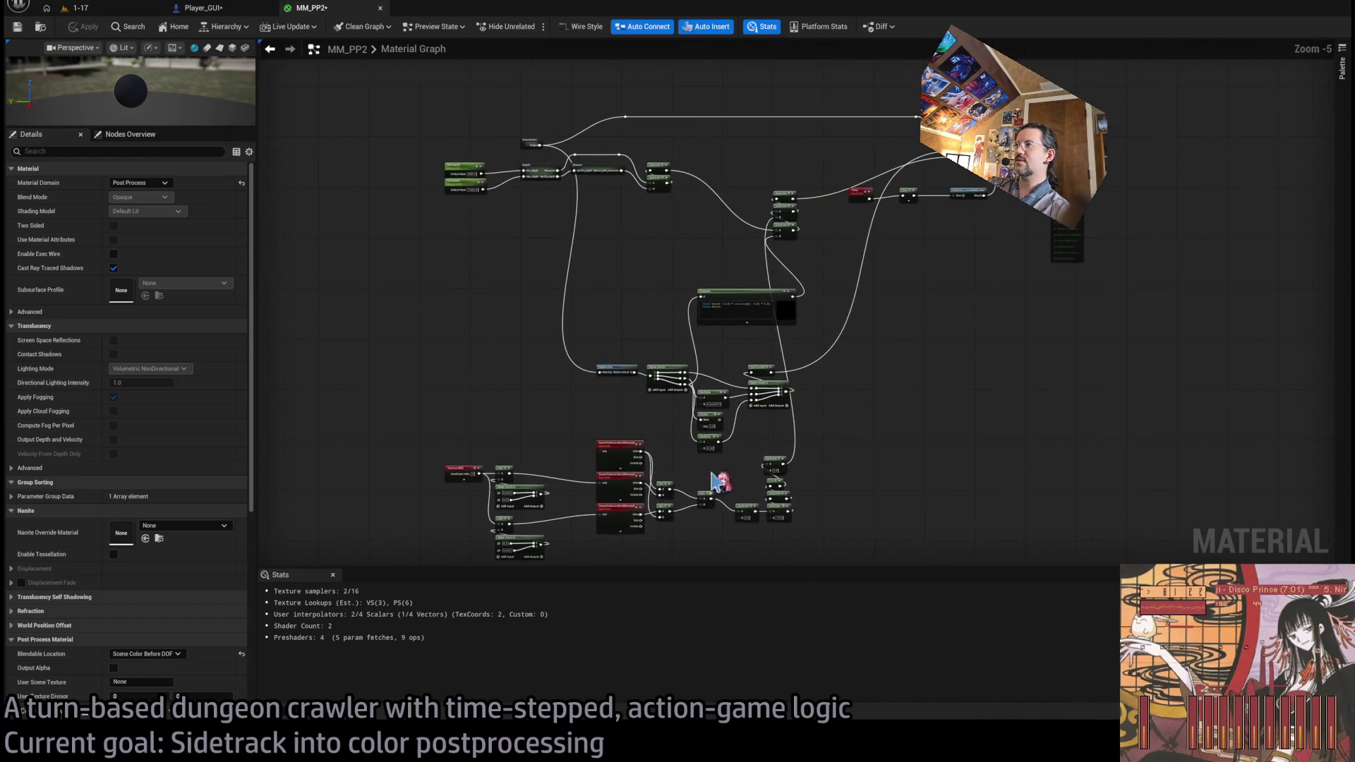
pyautogui.write('0.0')
pyautogui.press('Return')
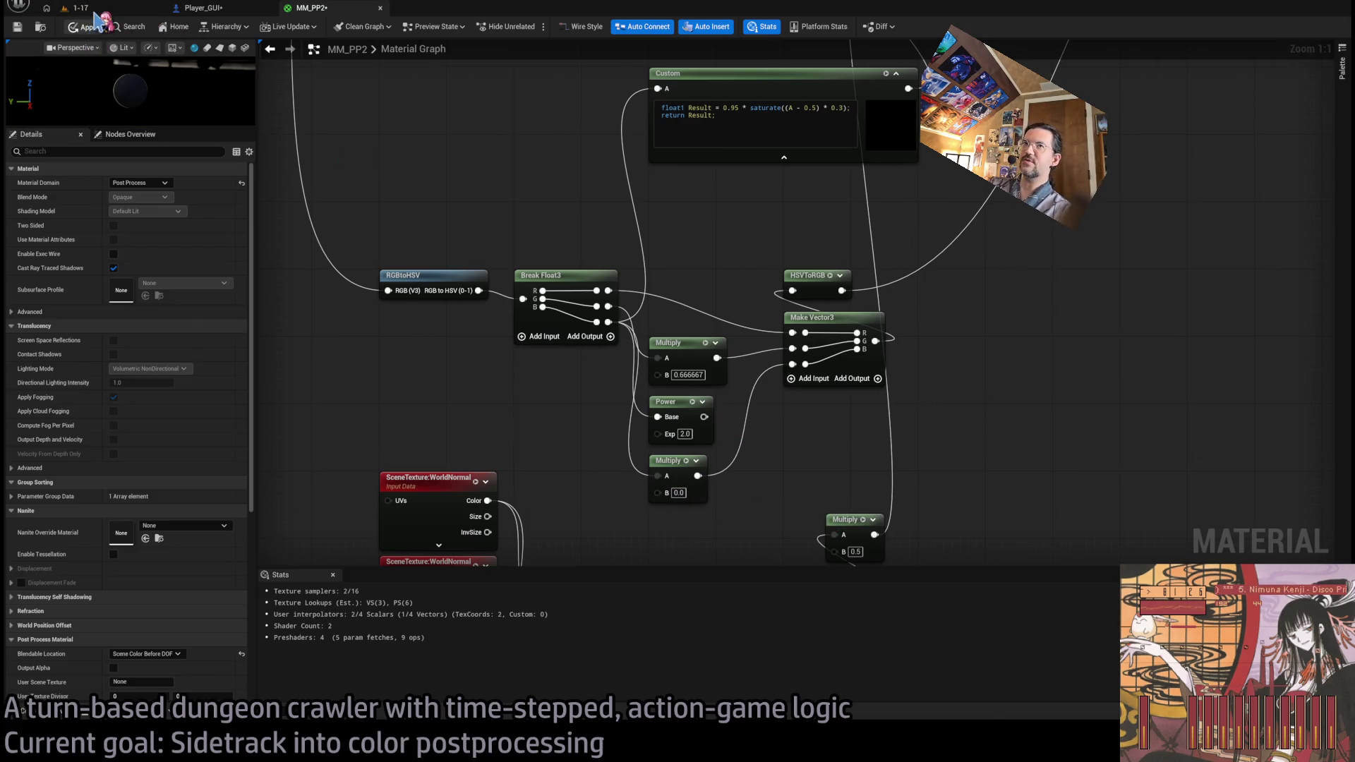
# - Play level 1-17, run a move to check the grading, then stop and return to MM_PP2
pyautogui.click(96, 10)
pyautogui.click(267, 28)
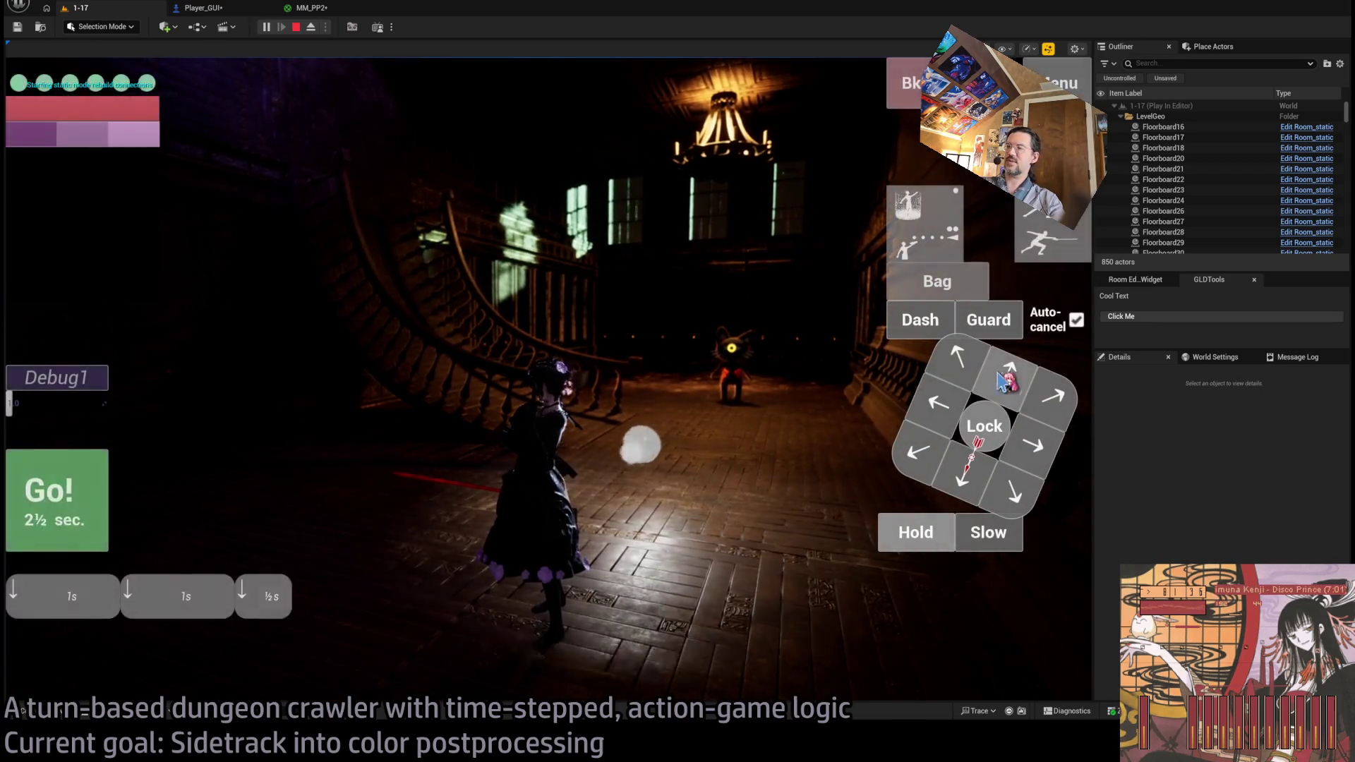
pyautogui.click(99, 515)
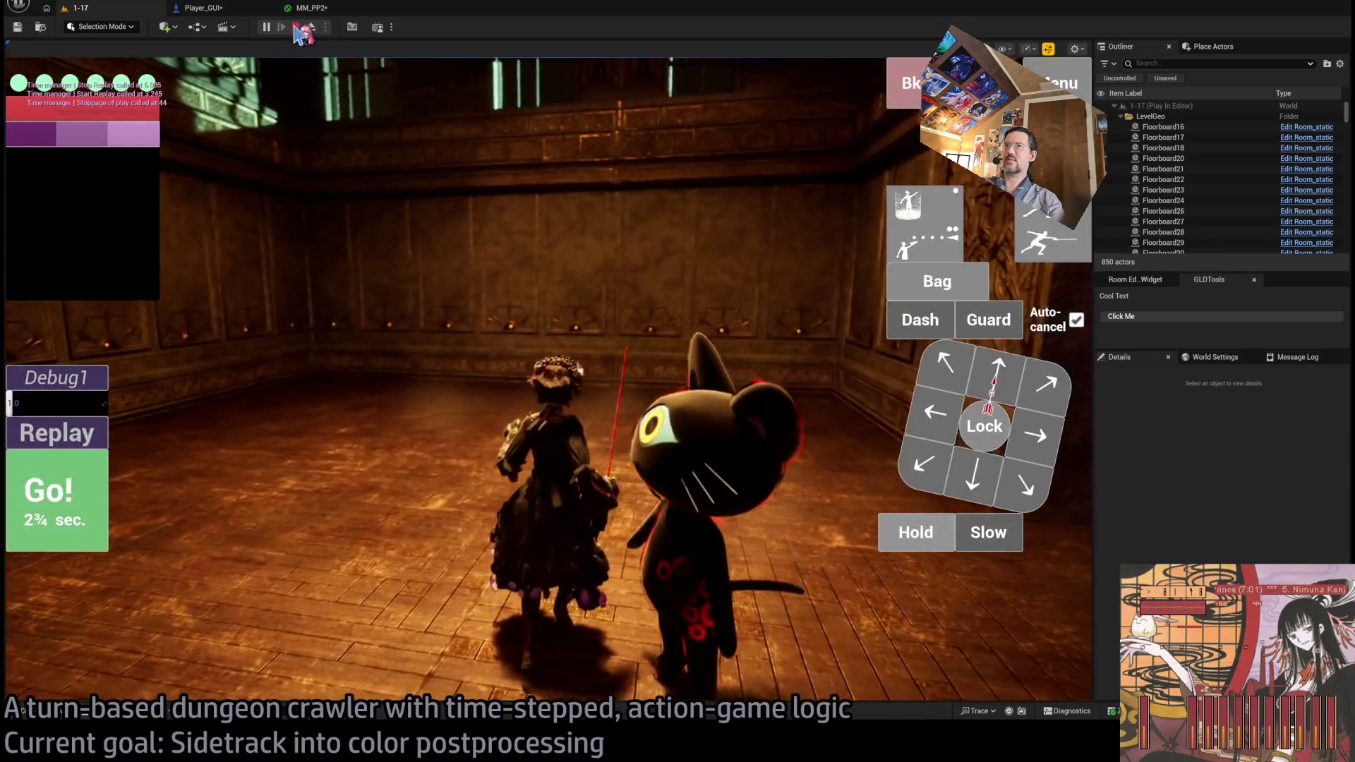
pyautogui.press('Escape')
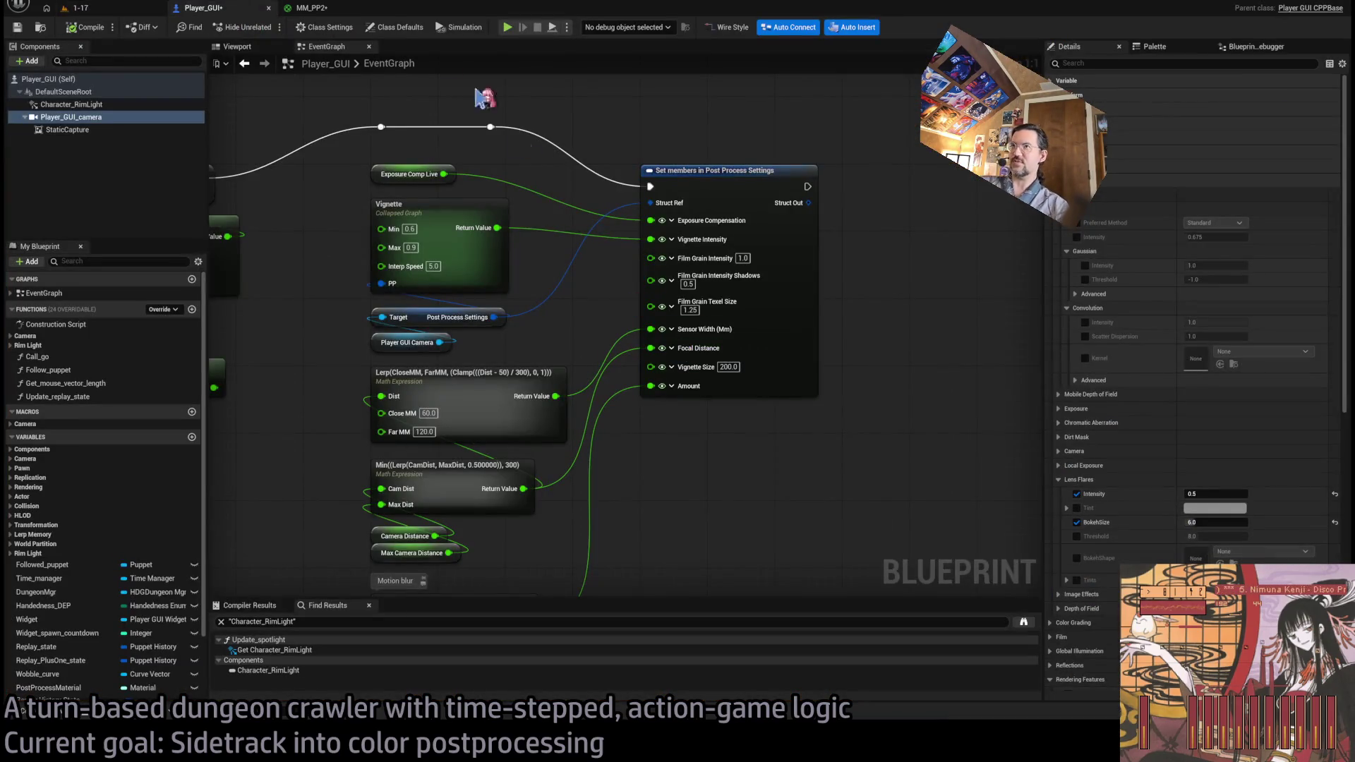
pyautogui.click(326, 9)
pyautogui.scroll(-3, 685, 483)
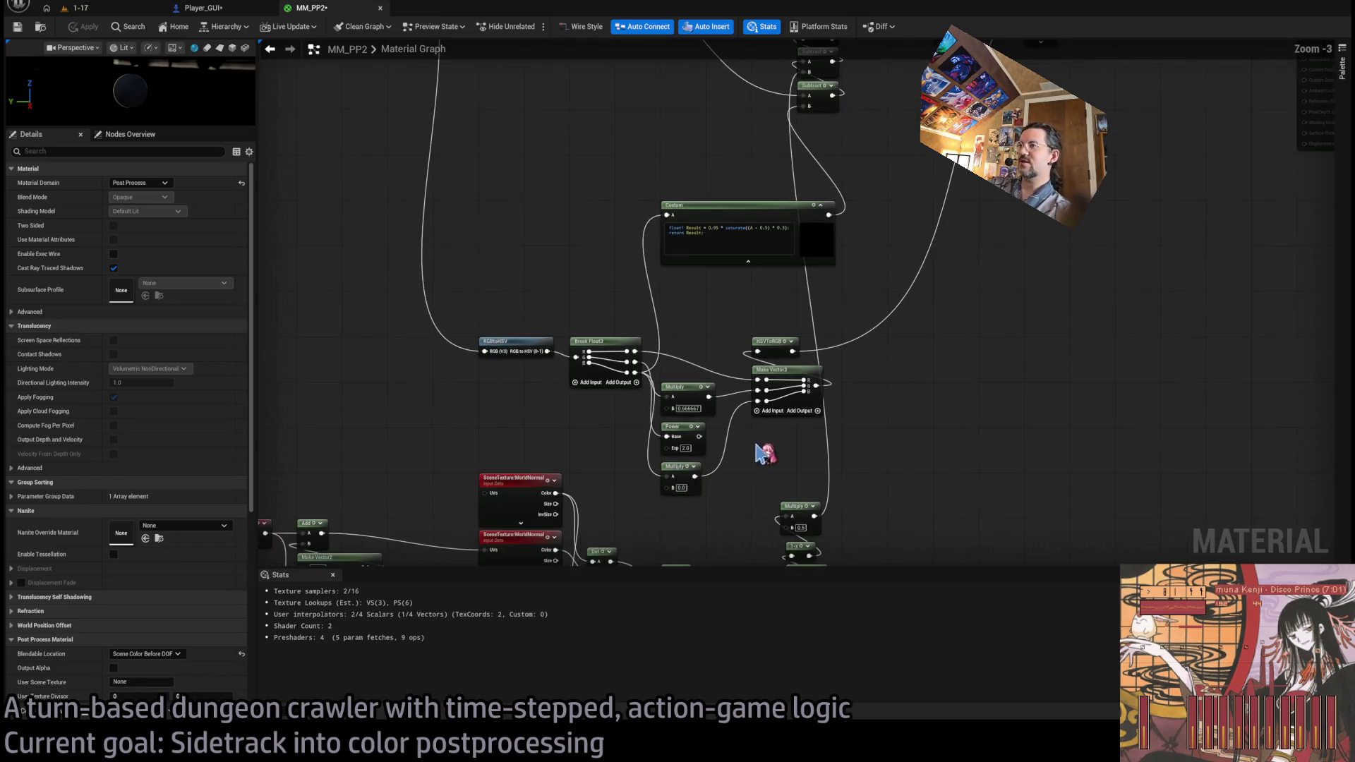
# - Commit a Multiply factor of 0.15 and start playing level 1-17 again
pyautogui.scroll(3, 712, 414)
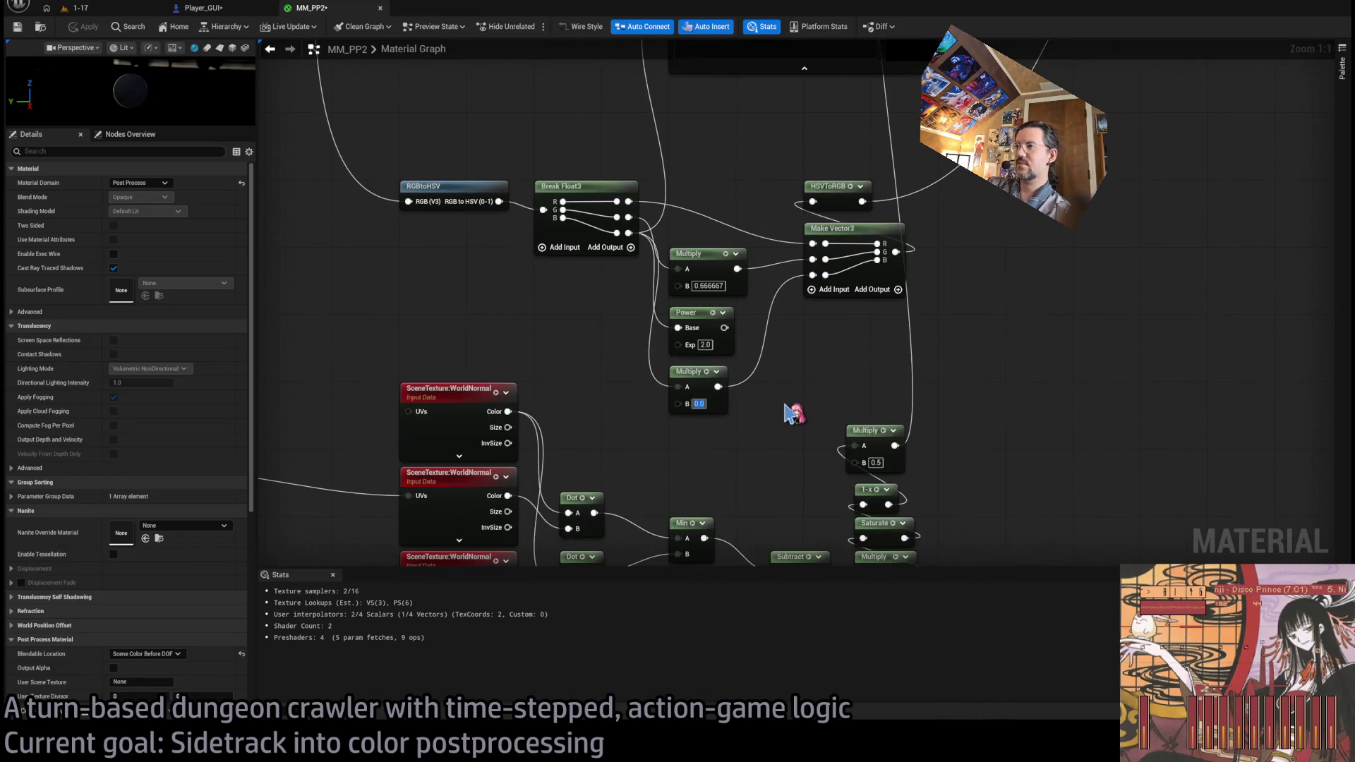
pyautogui.write('1.5')
pyautogui.press('Return')
pyautogui.click(93, 10)
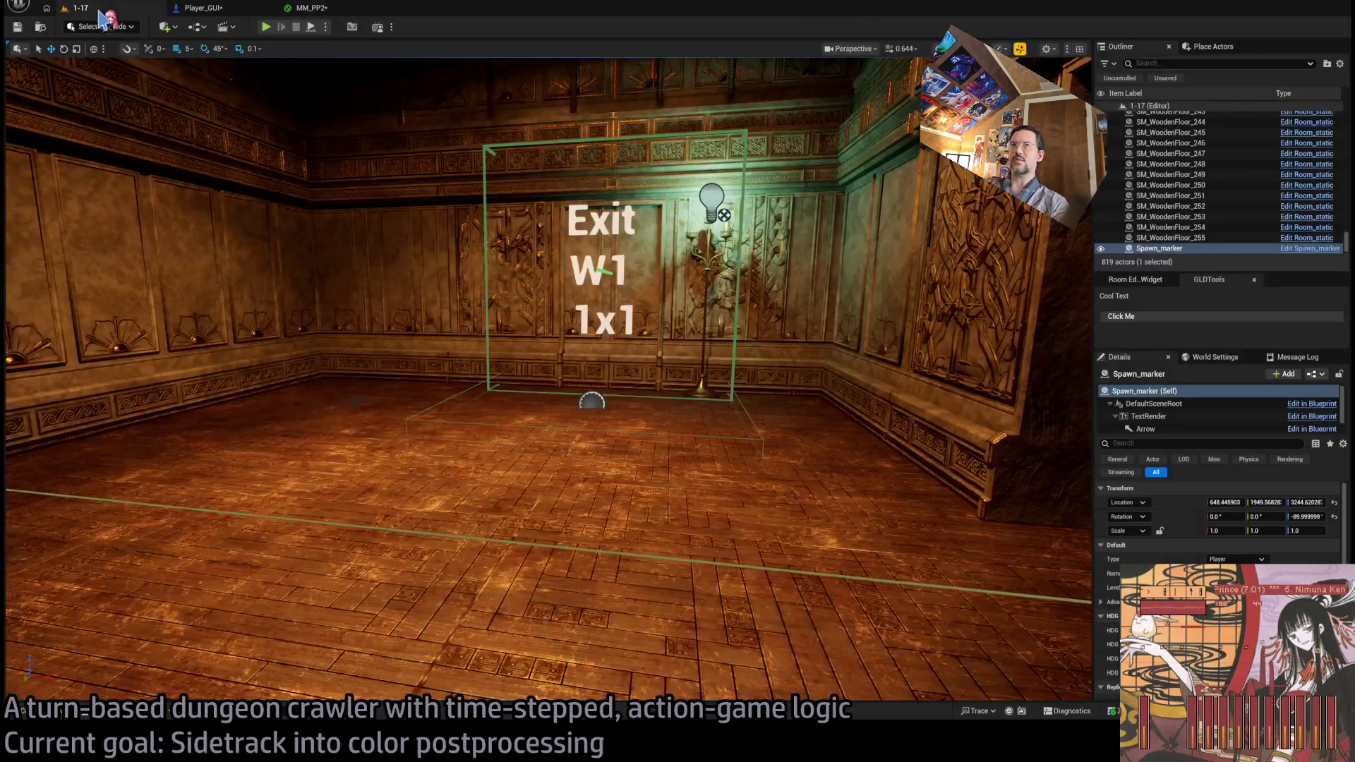
pyautogui.hotkey('alt', 'p')
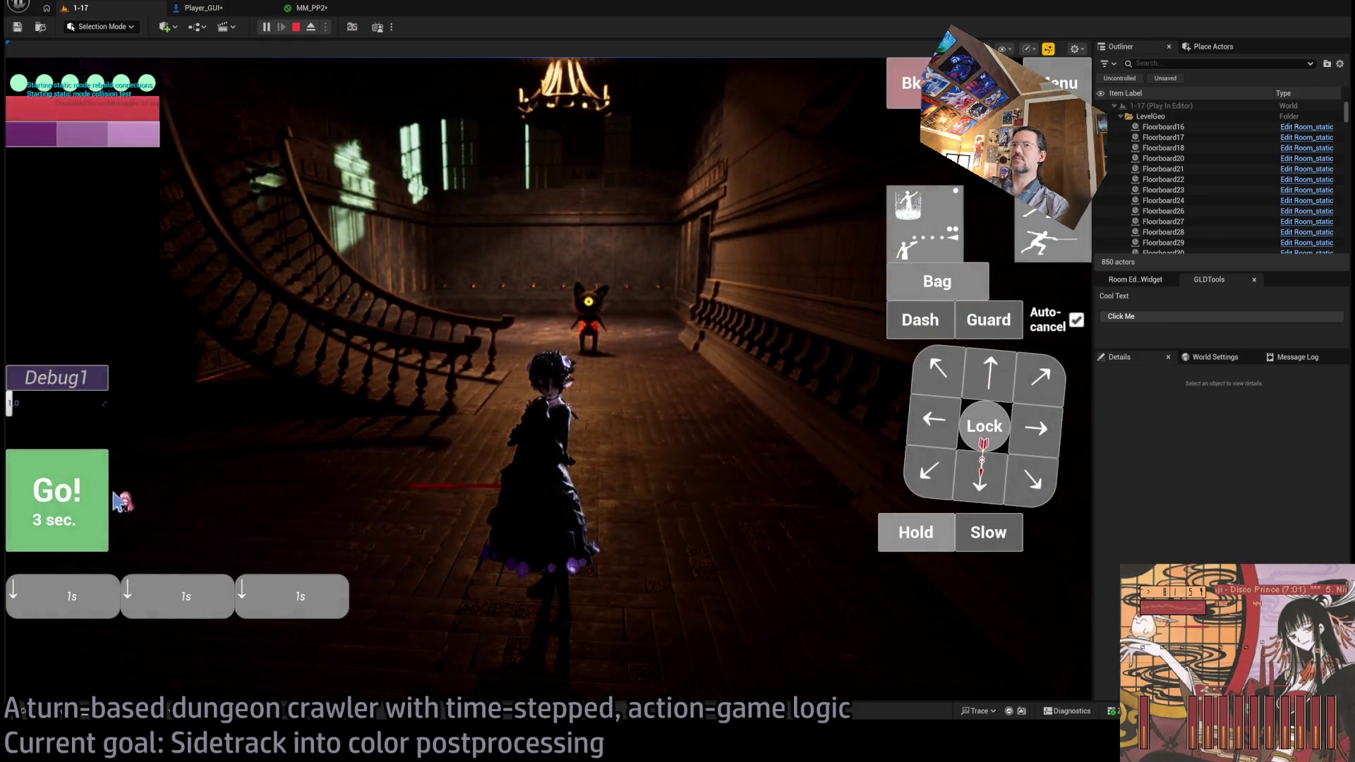
# - Move the character toward the cat and down the hall, then leave the game
pyautogui.click(60, 524)
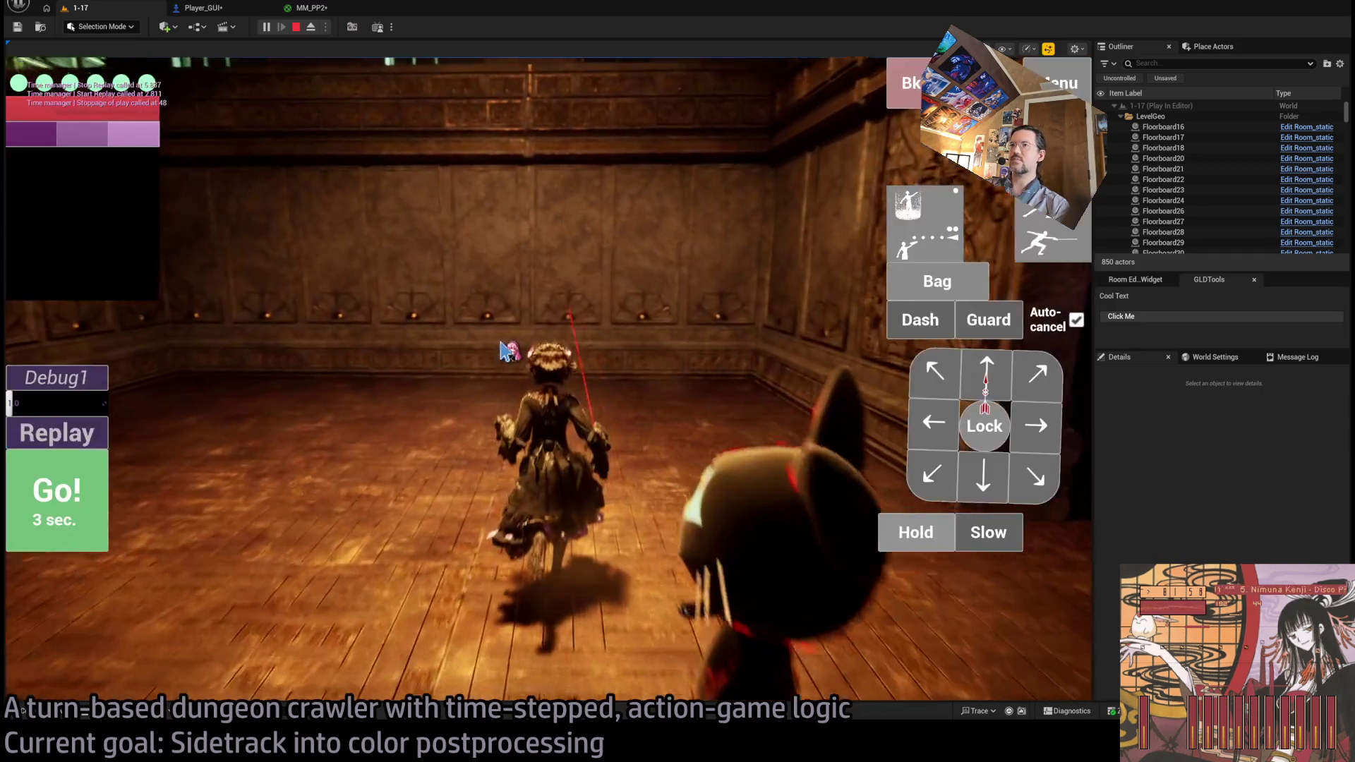
pyautogui.press('Up')
pyautogui.press('Up')
pyautogui.press('Up')
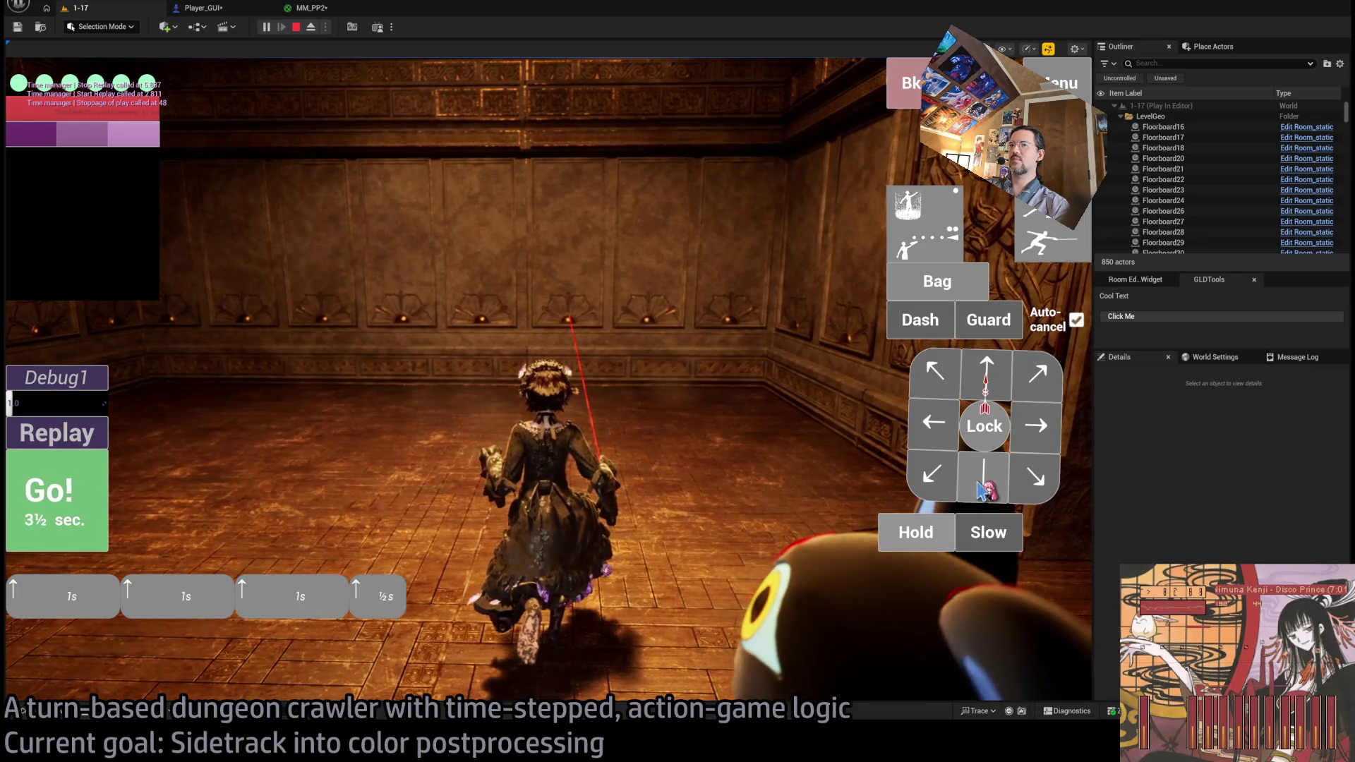
pyautogui.click(55, 492)
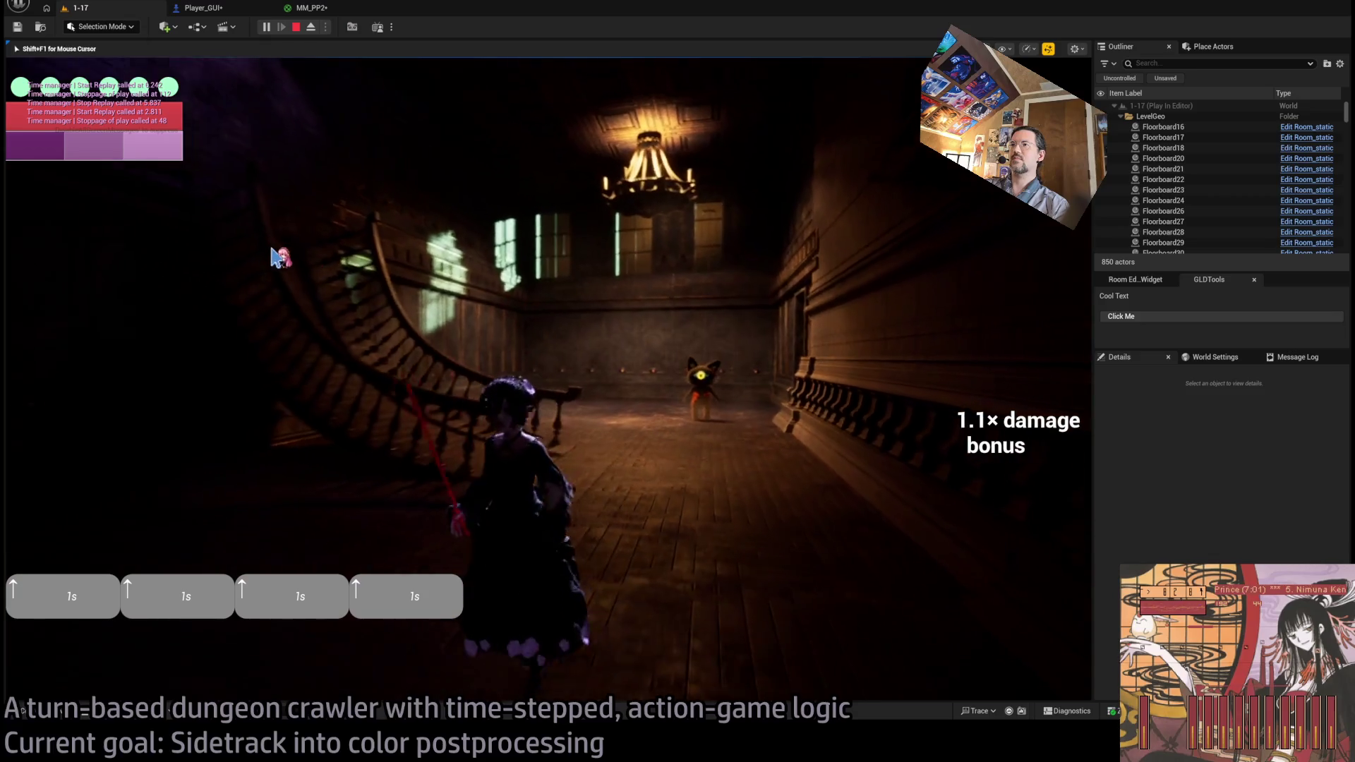
pyautogui.press('w')
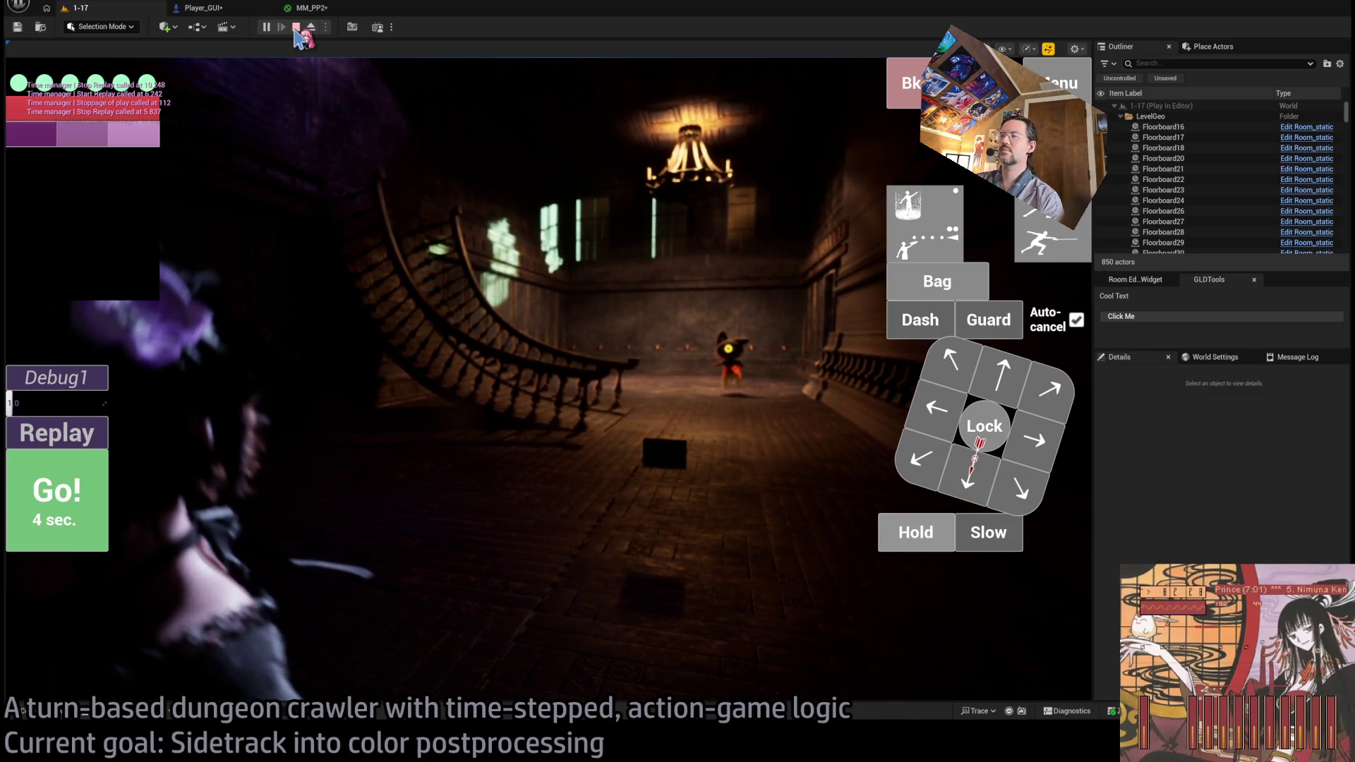
pyautogui.click(205, 7)
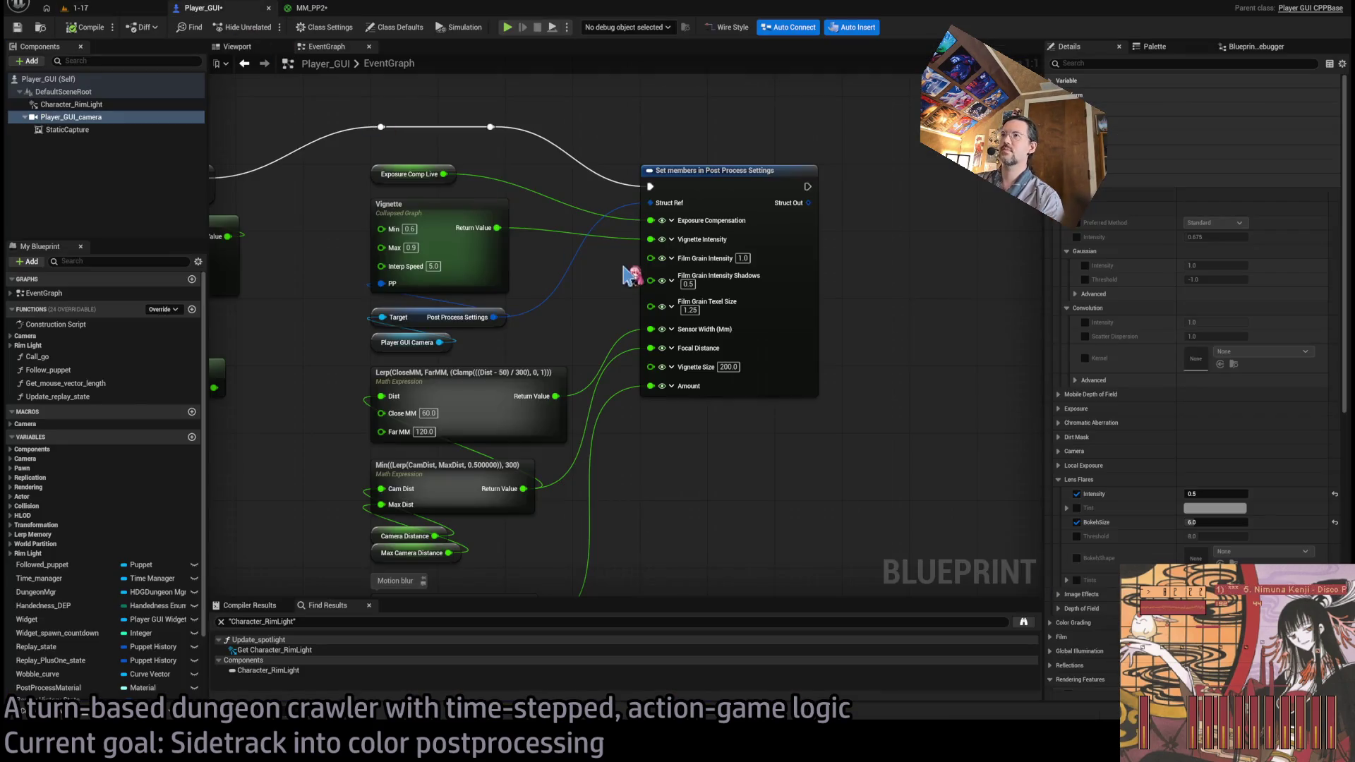
# - Navigate MM_PP2 down past the HSV nodes to the world-normal nodes and inspect their Multiply
pyautogui.click(311, 8)
pyautogui.scroll(-2, 593, 236)
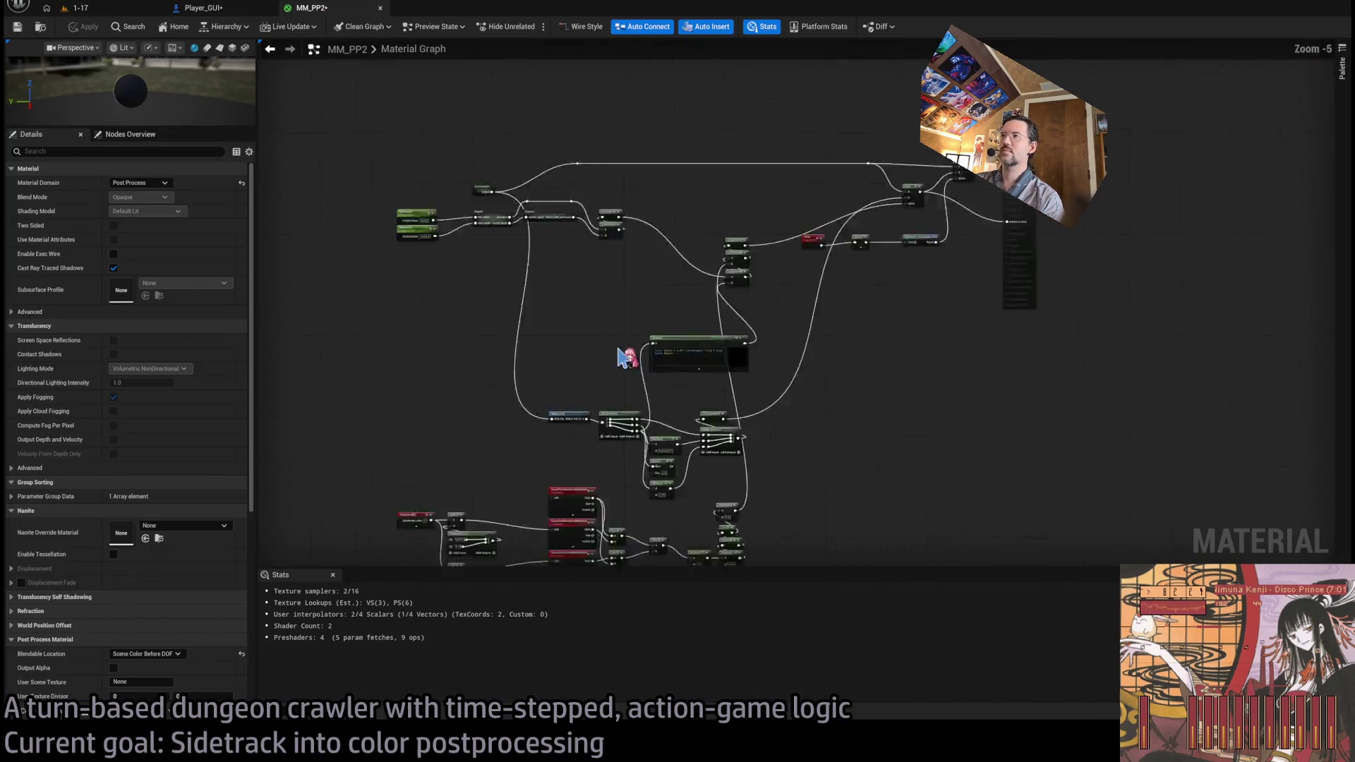
pyautogui.scroll(3, 660, 369)
pyautogui.moveTo(812, 210); pyautogui.dragTo(705, 305)
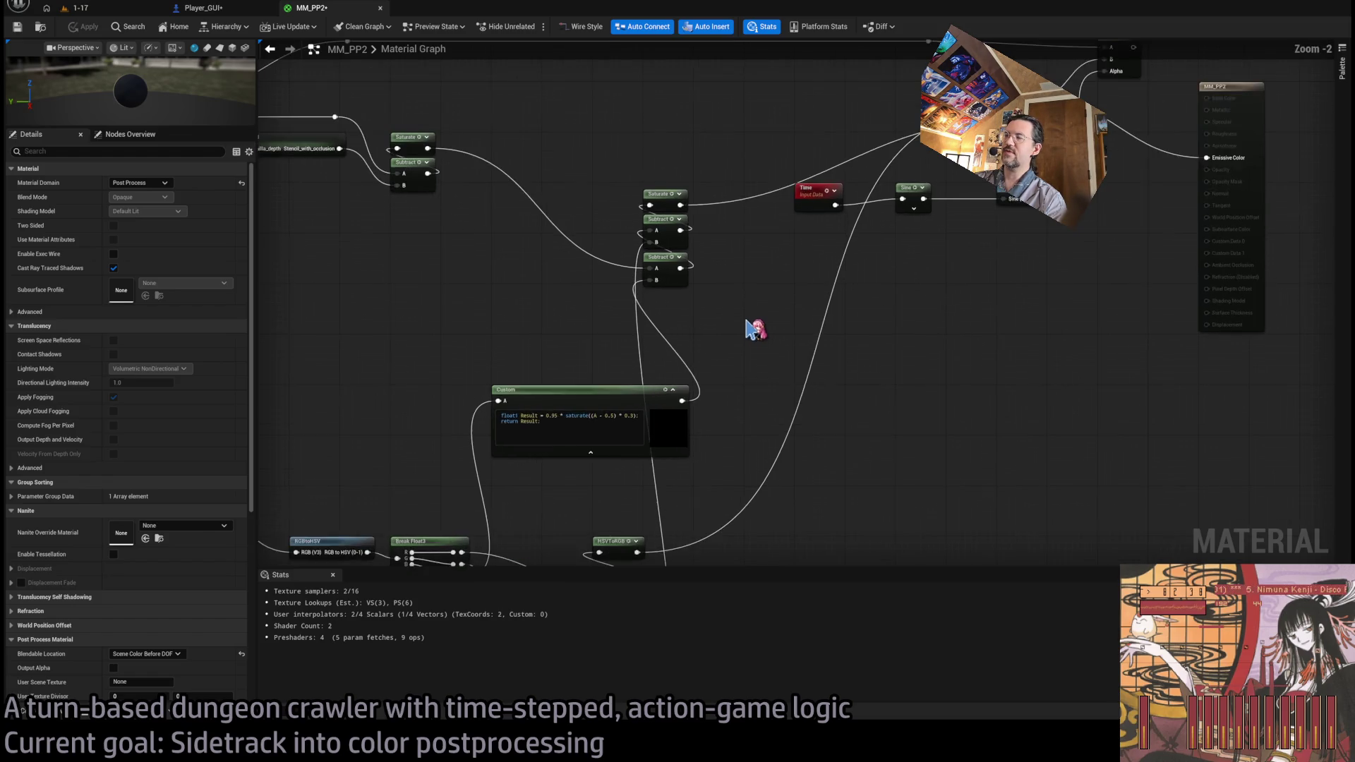
pyautogui.scroll(-1, 786, 202)
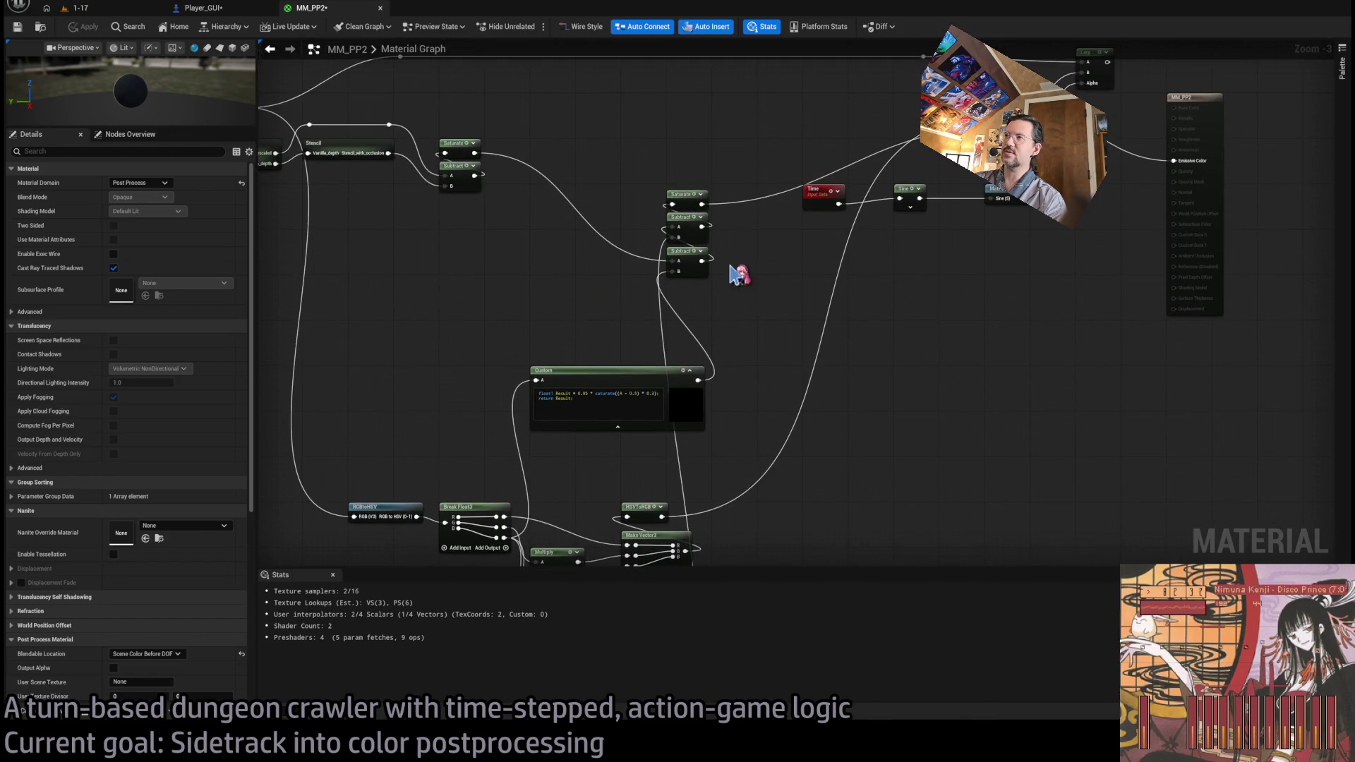
pyautogui.moveTo(734, 275); pyautogui.dragTo(801, 151)
pyautogui.moveTo(817, 402); pyautogui.dragTo(822, 272)
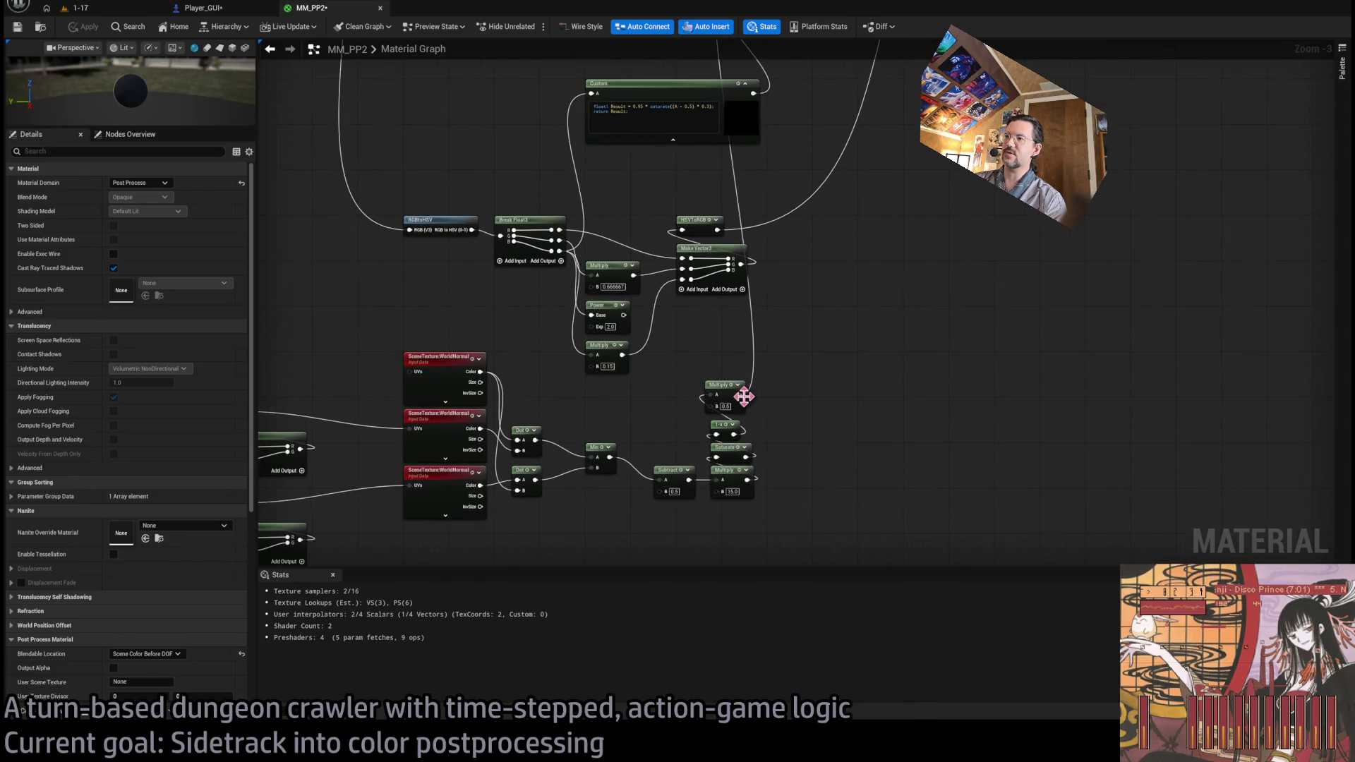
pyautogui.scroll(2, 744, 396)
pyautogui.click(716, 379)
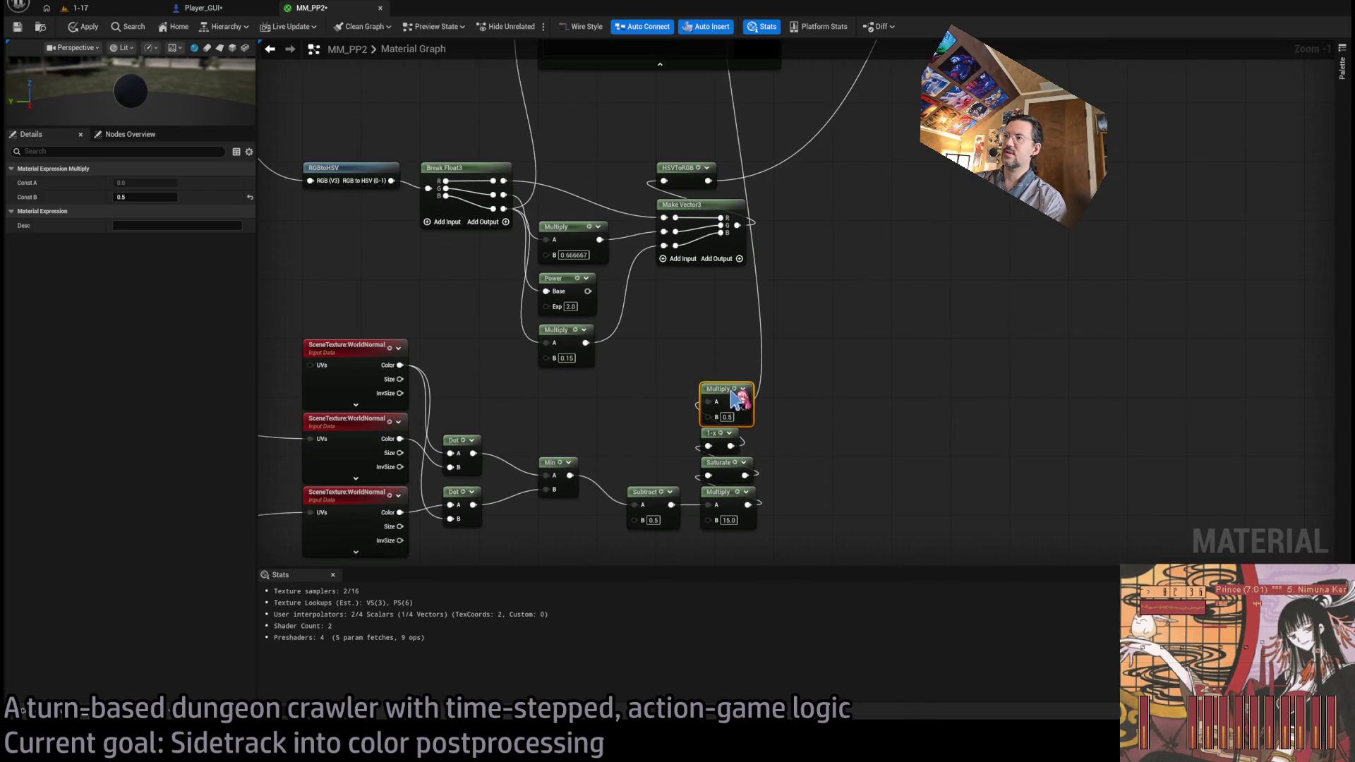
pyautogui.click(755, 353)
pyautogui.scroll(-2, 798, 345)
pyautogui.scroll(-1, 797, 345)
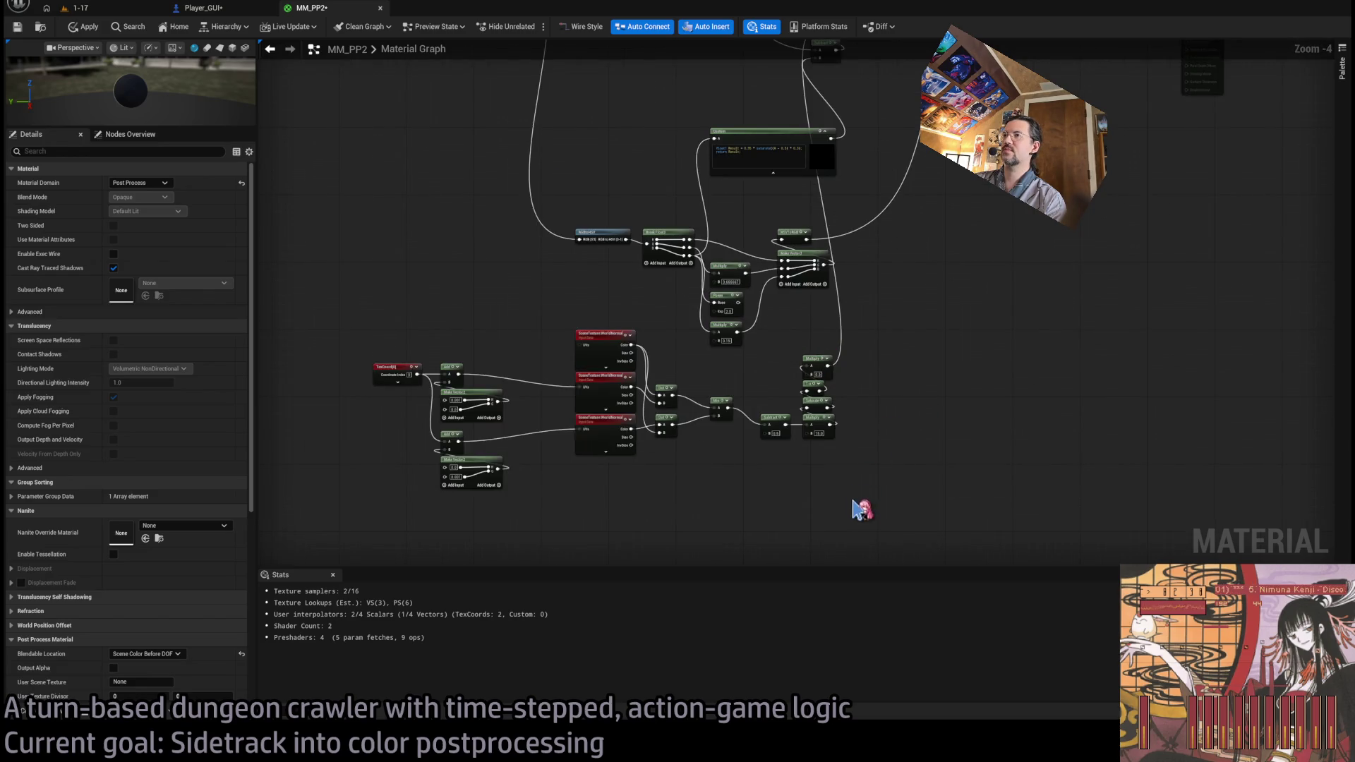
# - Select the TexCoord, Add, Make Vector2, SceneTexture, Dot, Min, Subtract and Multiply nodes and collapse them
pyautogui.moveTo(895, 476)
pyautogui.mouseDown()
pyautogui.moveTo(421, 425)
pyautogui.moveTo(334, 362)
pyautogui.mouseUp()
pyautogui.scroll(1, 573, 375)
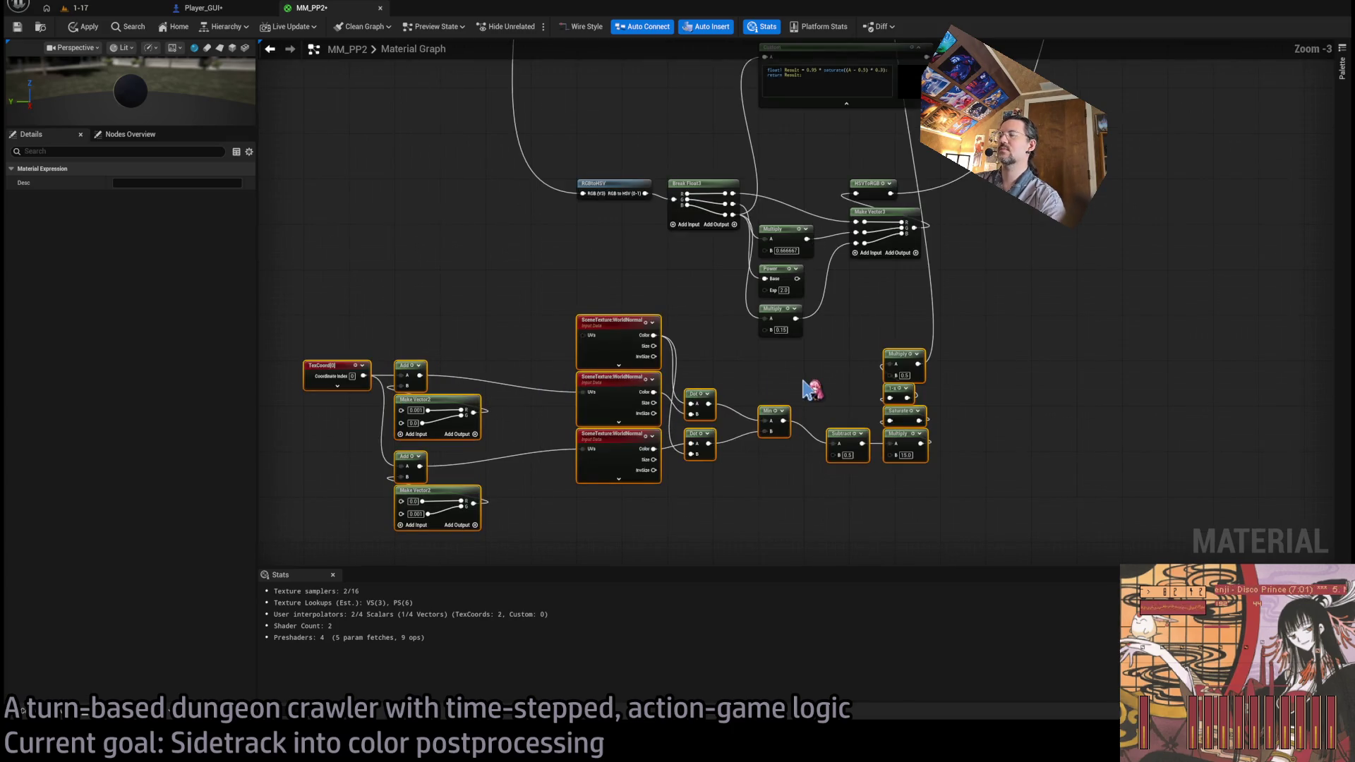
pyautogui.click(845, 381)
pyautogui.moveTo(953, 400)
pyautogui.mouseDown()
pyautogui.moveTo(735, 530)
pyautogui.moveTo(558, 551)
pyautogui.mouseUp()
pyautogui.moveTo(603, 280); pyautogui.dragTo(403, 417)
pyautogui.scroll(3, 494, 305)
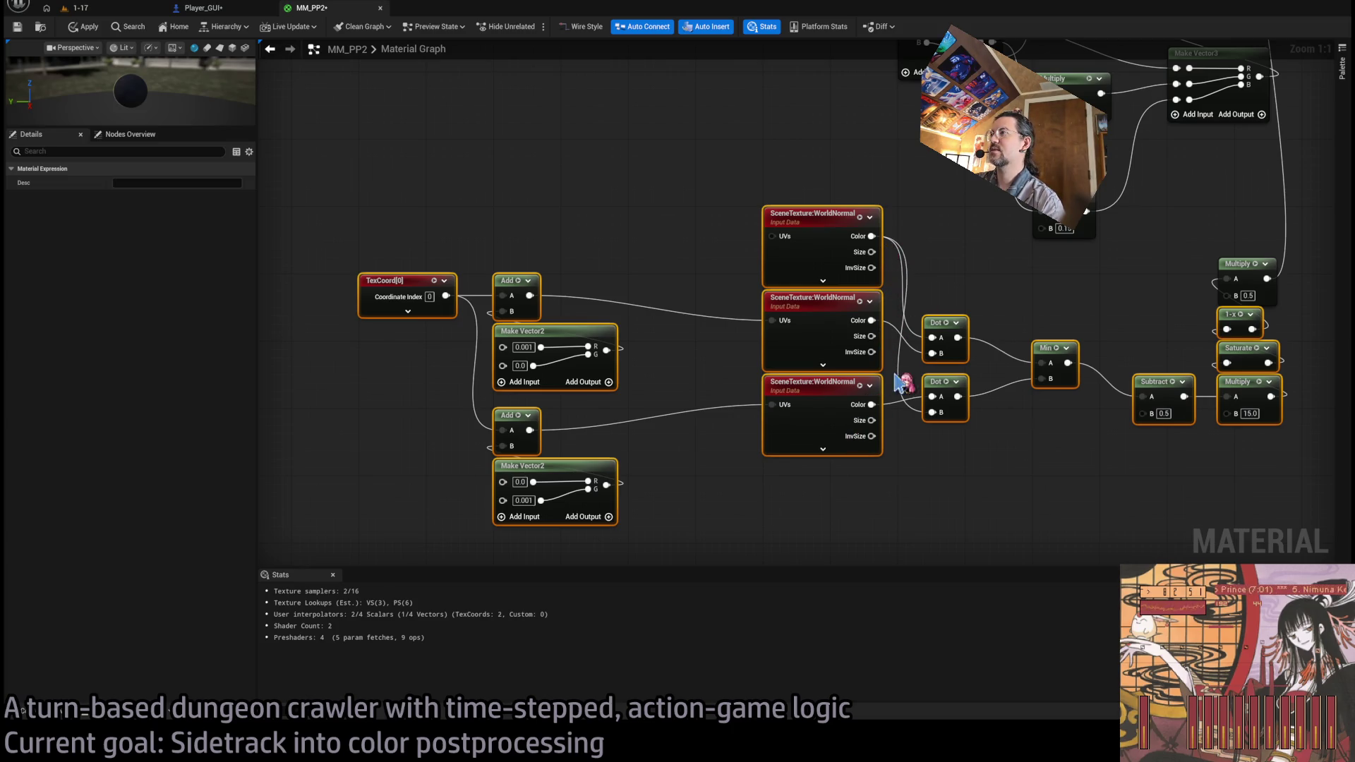
pyautogui.hotkey('ctrl', 'g')
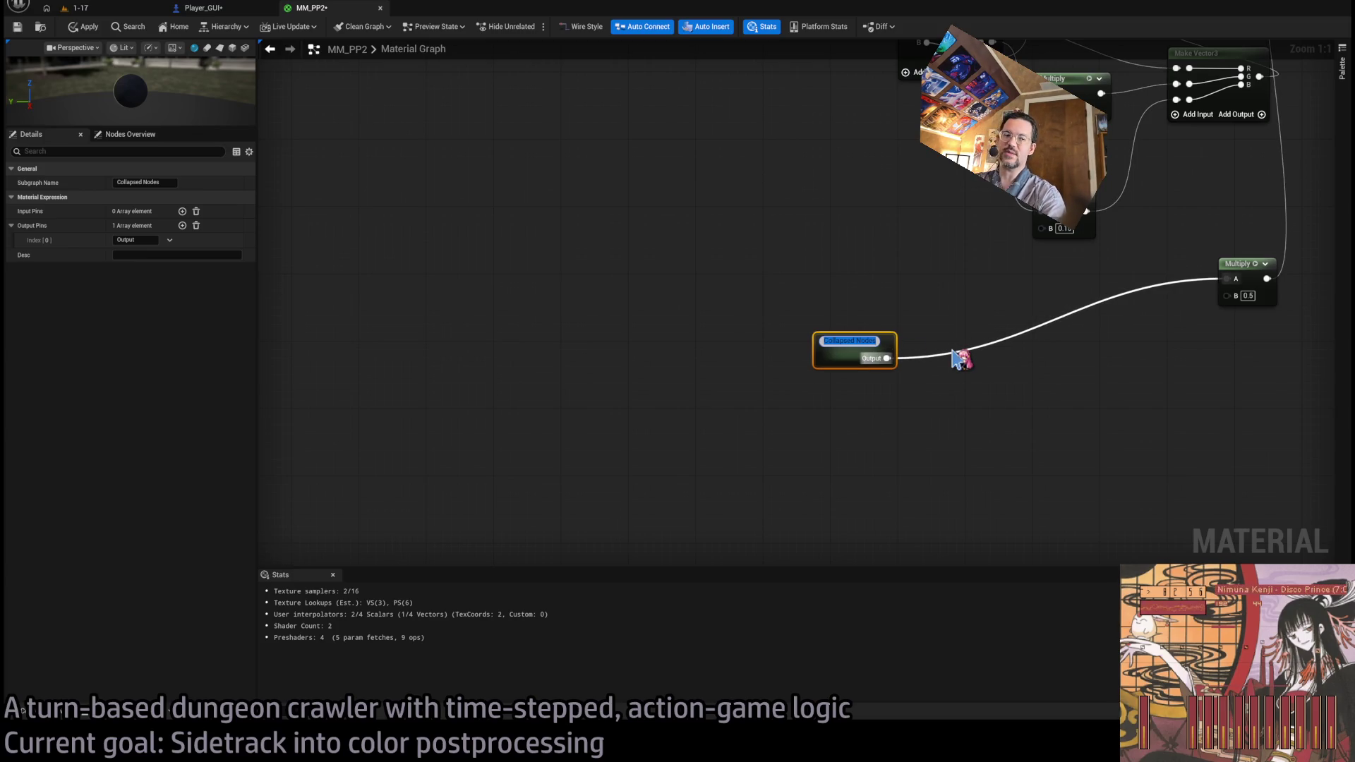
# - Name the collapsed subgraph 'Normal_difference_Mask'
pyautogui.write('NormalDifferen')
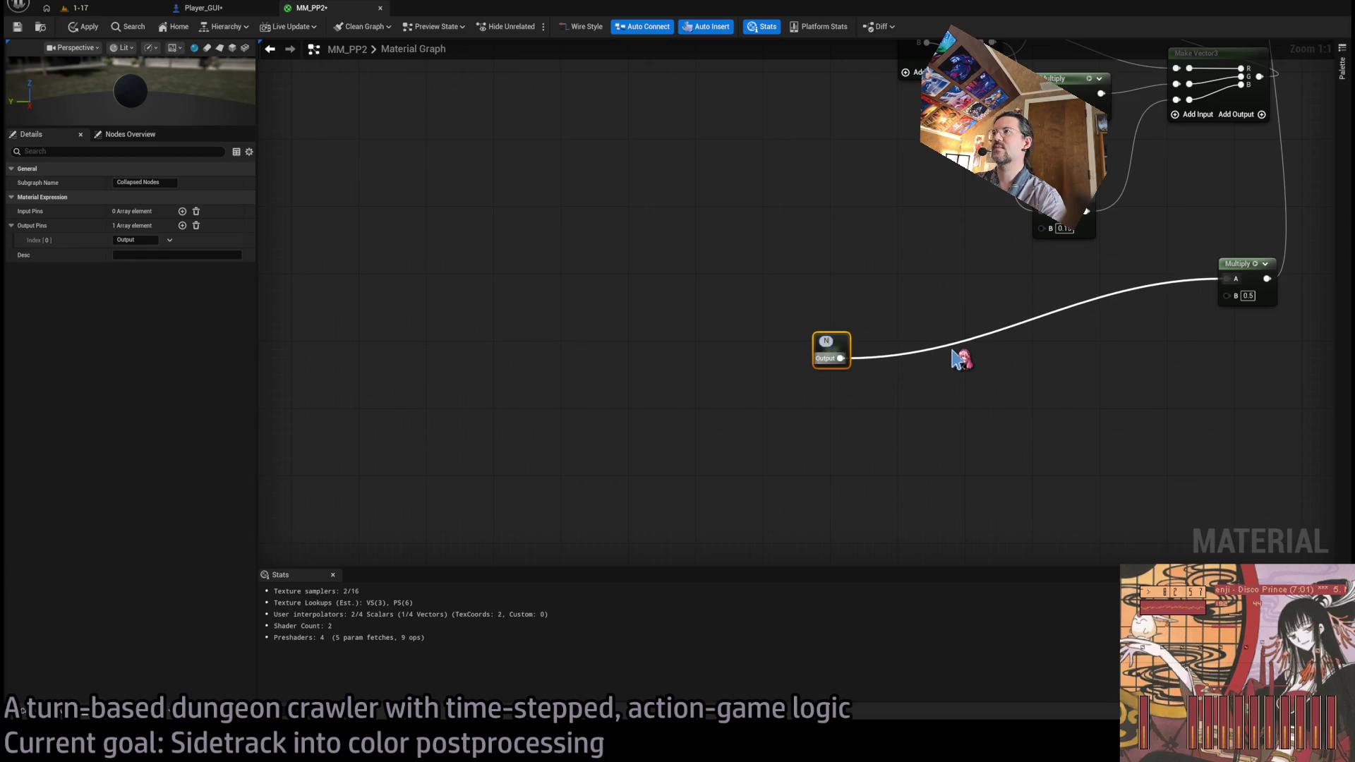
pyautogui.press('BackSpace')
pyautogui.press('BackSpace')
pyautogui.press('BackSpace')
pyautogui.write('_difference_Mask')
pyautogui.press('Return')
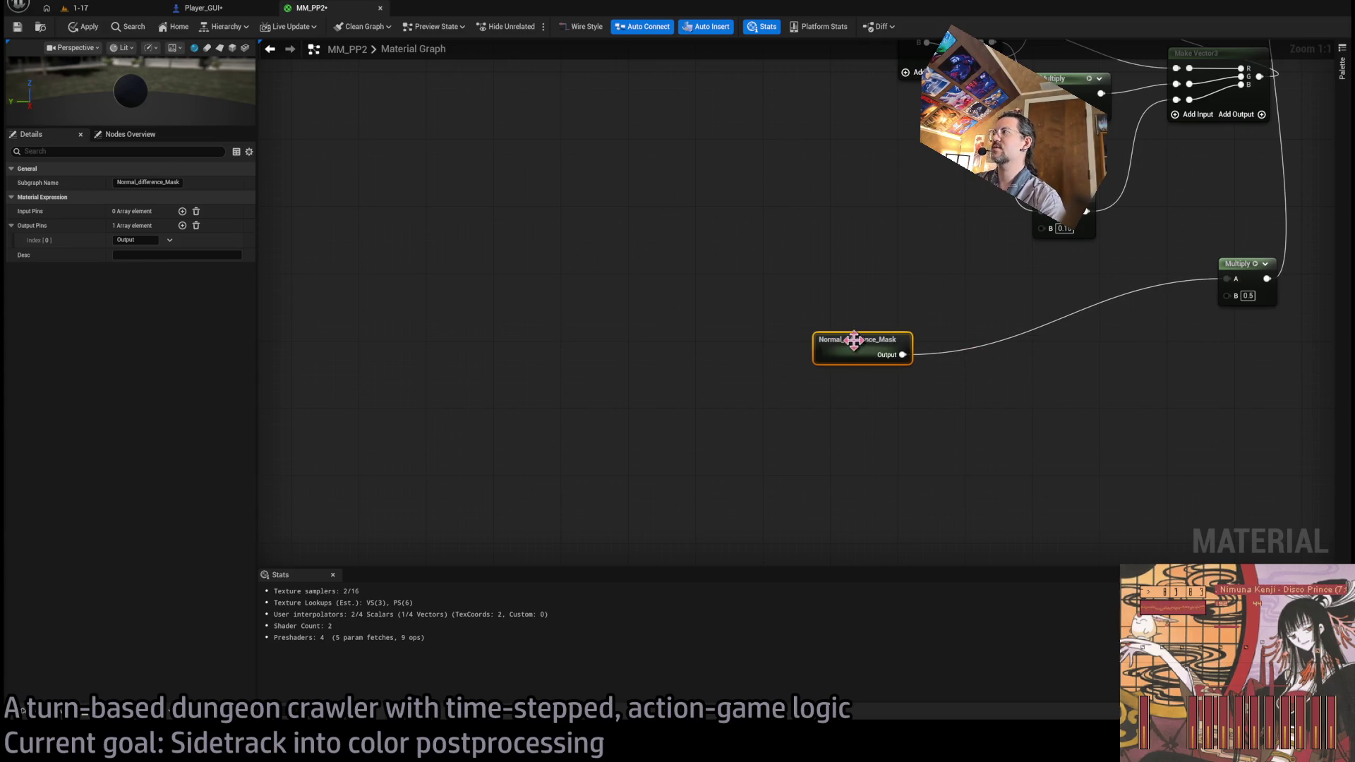
# - Move Normal_difference_Mask and its Multiply beside the Saturate and Subtract nodes
pyautogui.moveTo(558, 388); pyautogui.dragTo(946, 367)
pyautogui.scroll(-6, 938, 454)
pyautogui.moveTo(893, 482)
pyautogui.mouseDown()
pyautogui.moveTo(782, 243)
pyautogui.moveTo(785, 277)
pyautogui.mouseUp()
pyautogui.scroll(6, 782, 243)
pyautogui.click(808, 333)
pyautogui.scroll(-4, 807, 333)
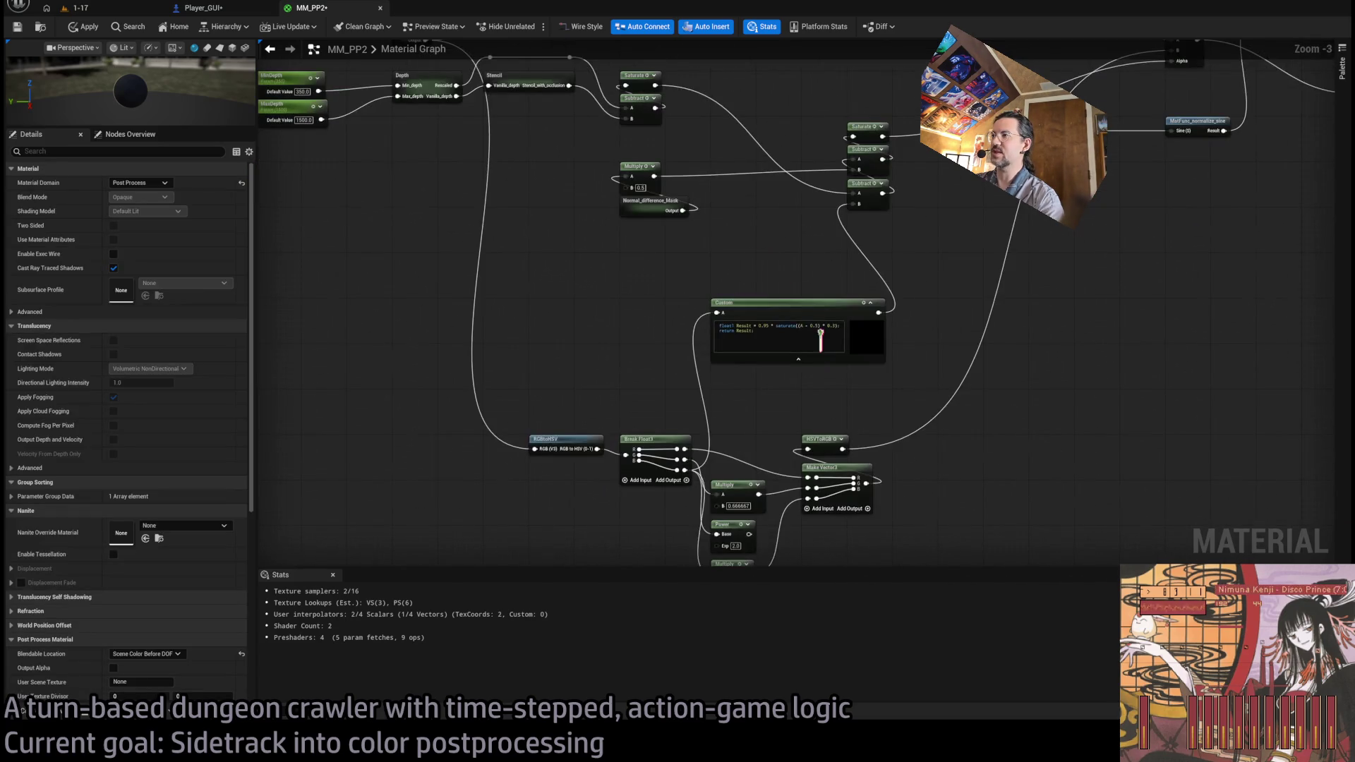
# - Pan to the Stencil nodes, wire the top Saturate into the middle Subtract's A, and switch to level 1-17
pyautogui.scroll(3, 761, 455)
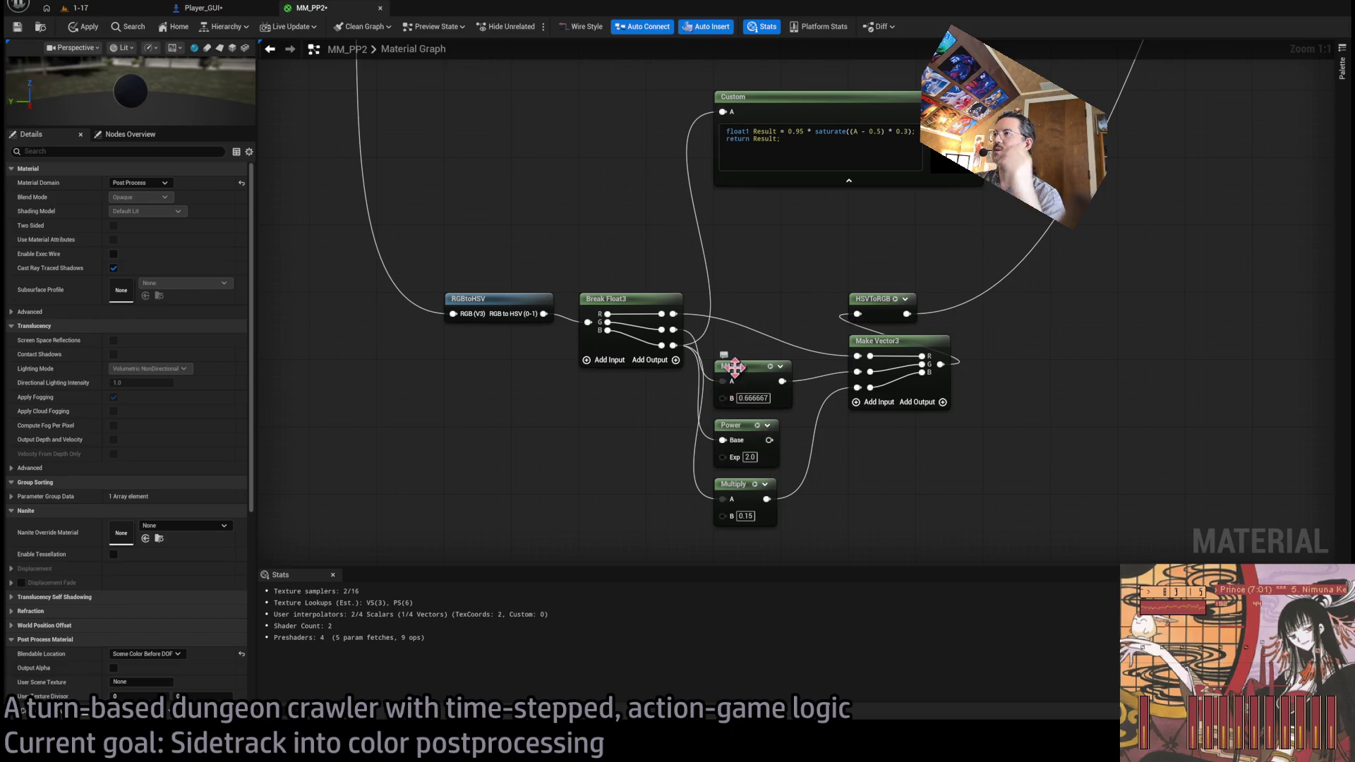
pyautogui.moveTo(762, 395)
pyautogui.mouseDown()
pyautogui.moveTo(916, 559)
pyautogui.moveTo(939, 367)
pyautogui.mouseUp()
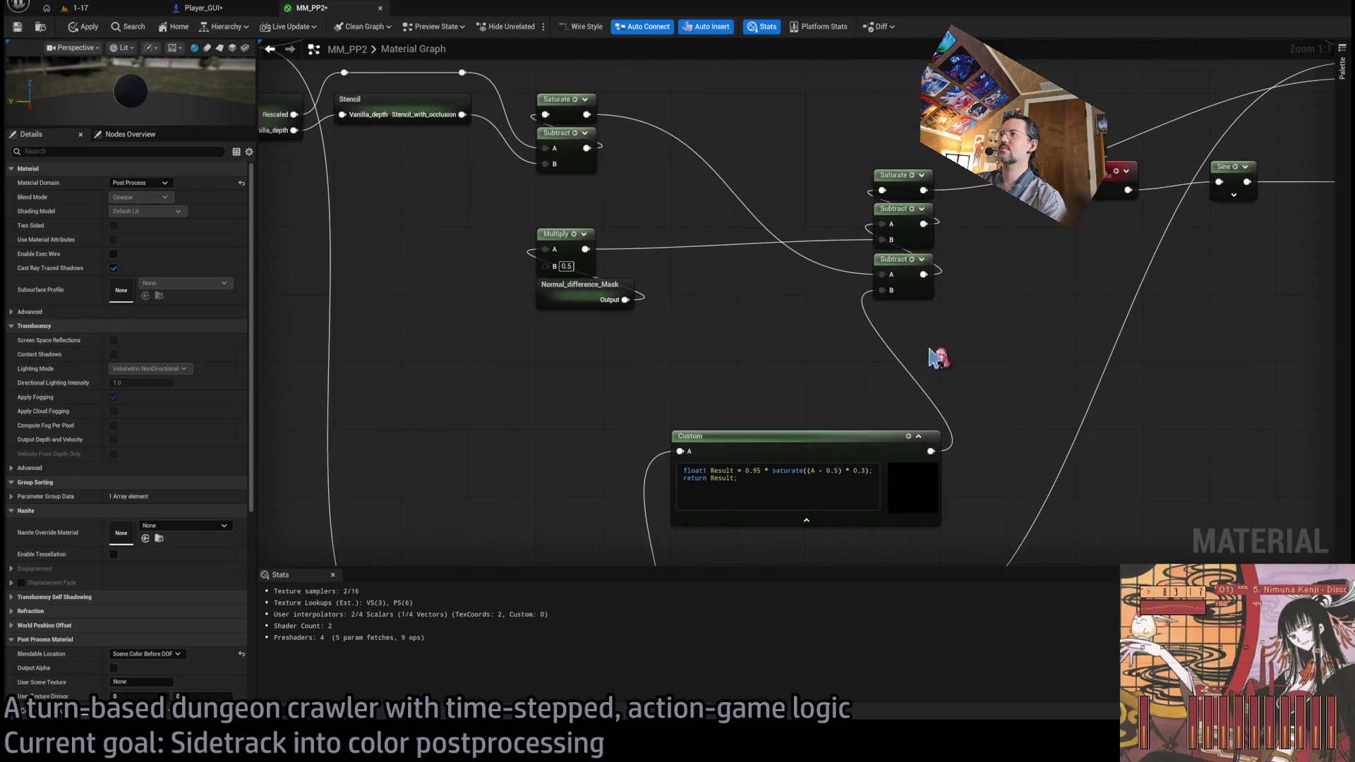
pyautogui.moveTo(857, 435)
pyautogui.mouseDown()
pyautogui.moveTo(823, 290)
pyautogui.moveTo(754, 331)
pyautogui.mouseUp()
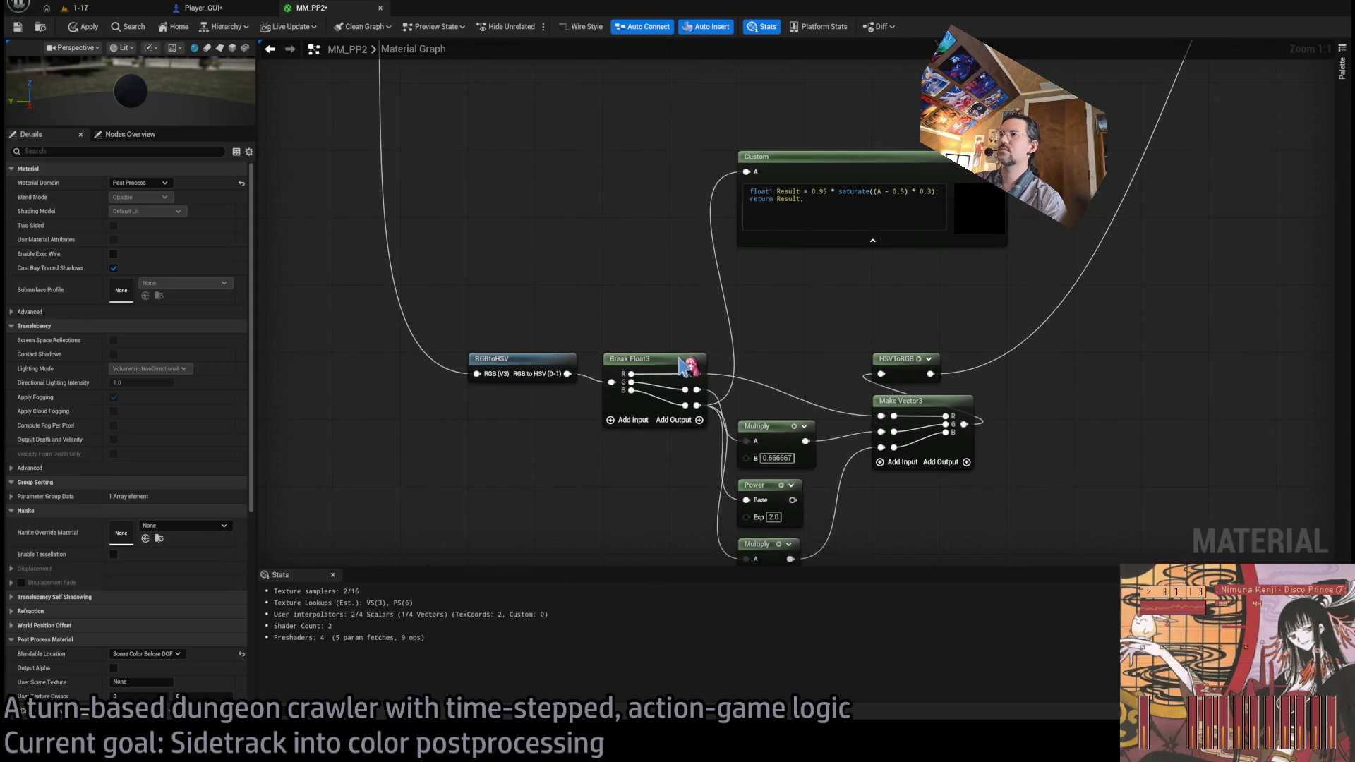
pyautogui.moveTo(811, 275)
pyautogui.mouseDown()
pyautogui.moveTo(748, 396)
pyautogui.moveTo(918, 353)
pyautogui.mouseUp()
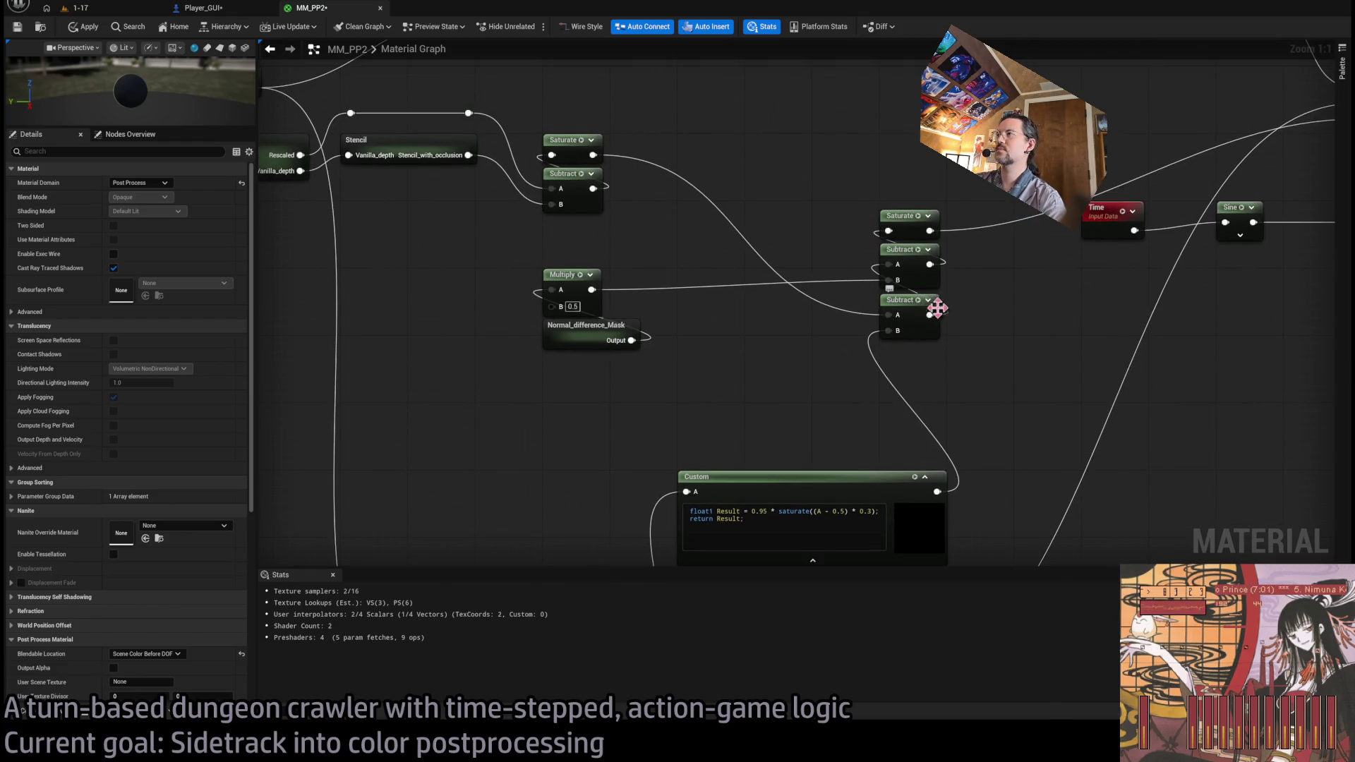
pyautogui.moveTo(598, 156); pyautogui.dragTo(889, 265)
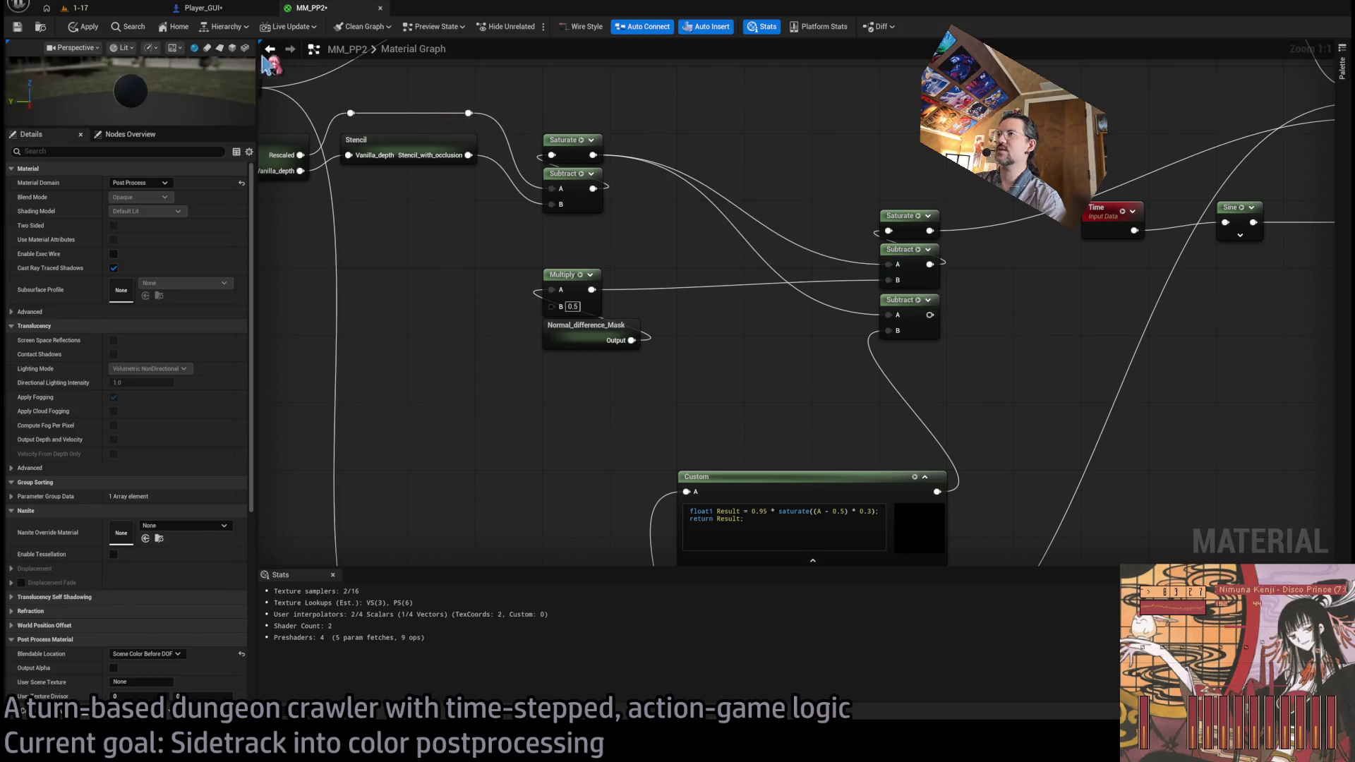
pyautogui.click(113, 10)
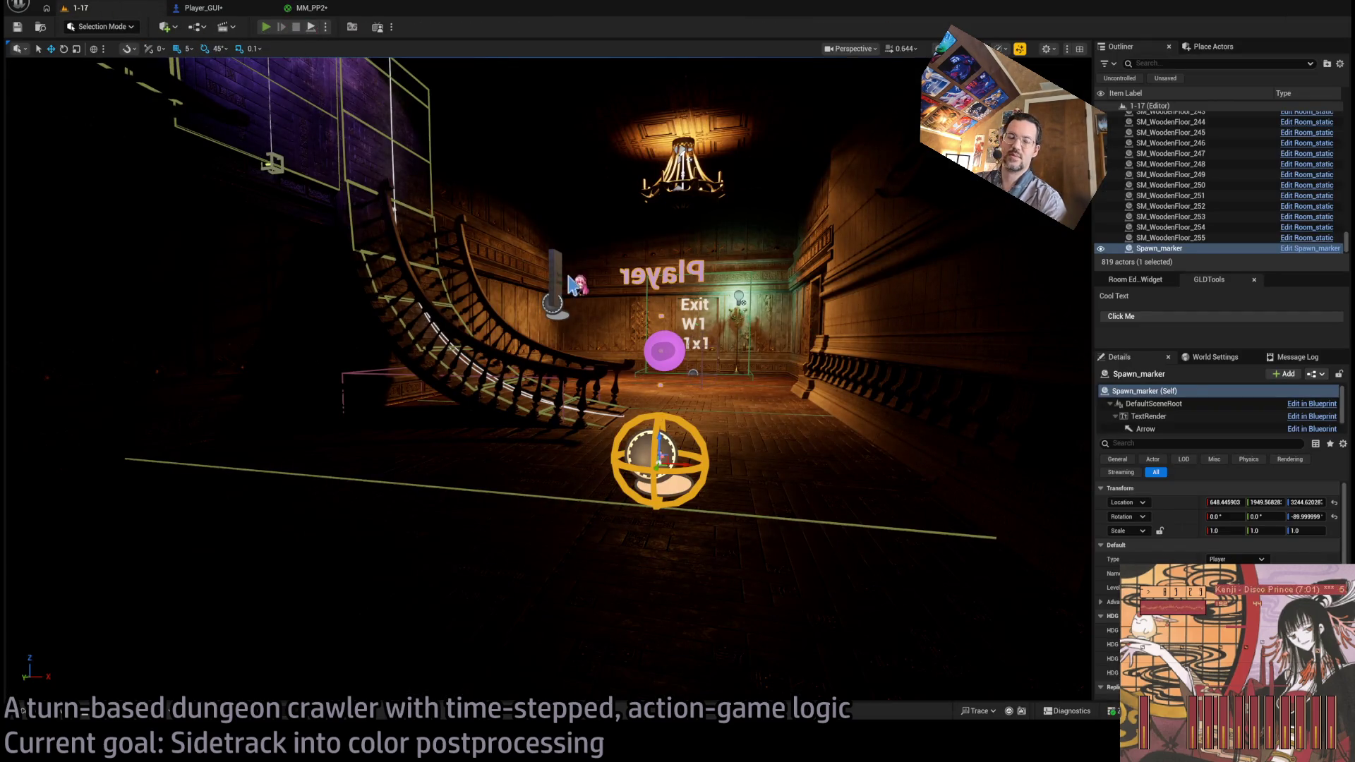
# - Play the dungeon level and preview the Custom node's output as Emissive Color in-game
pyautogui.hotkey('alt', 'p')
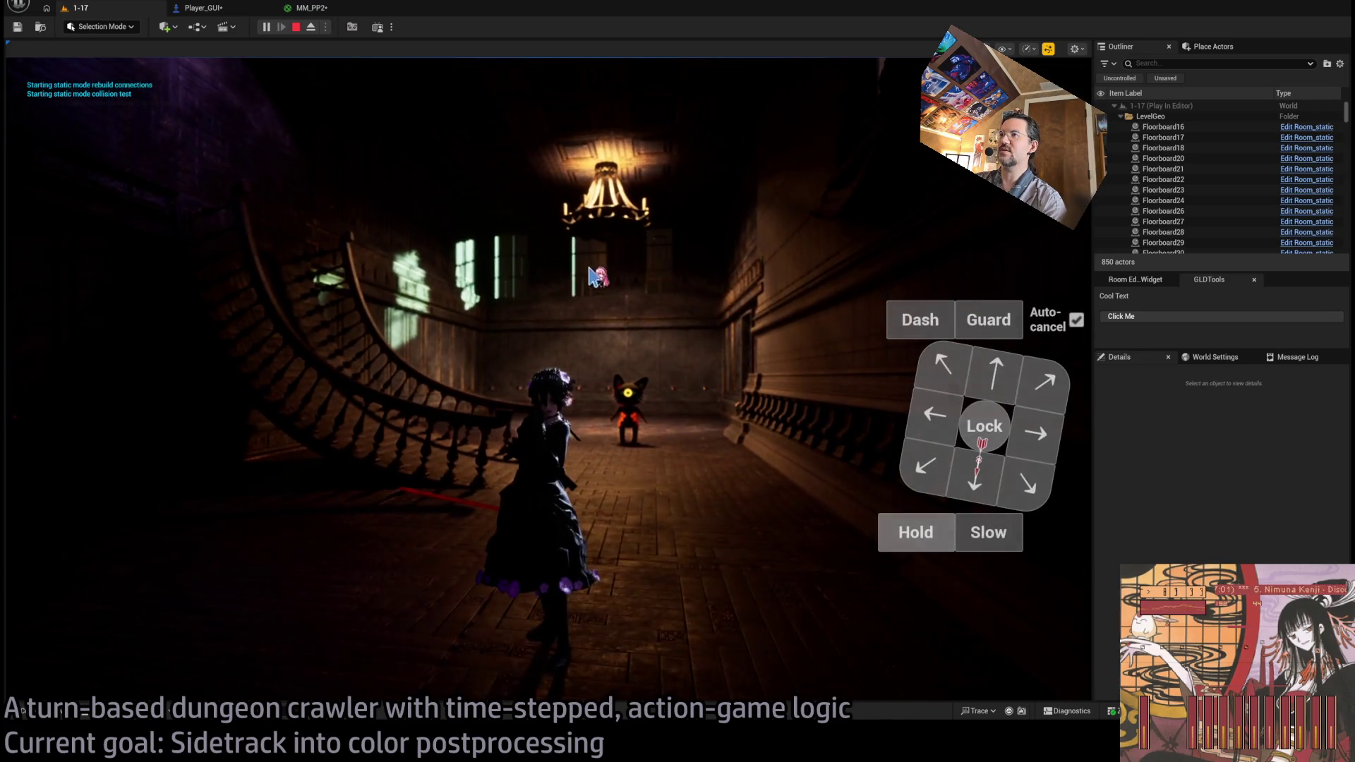
pyautogui.click(307, 7)
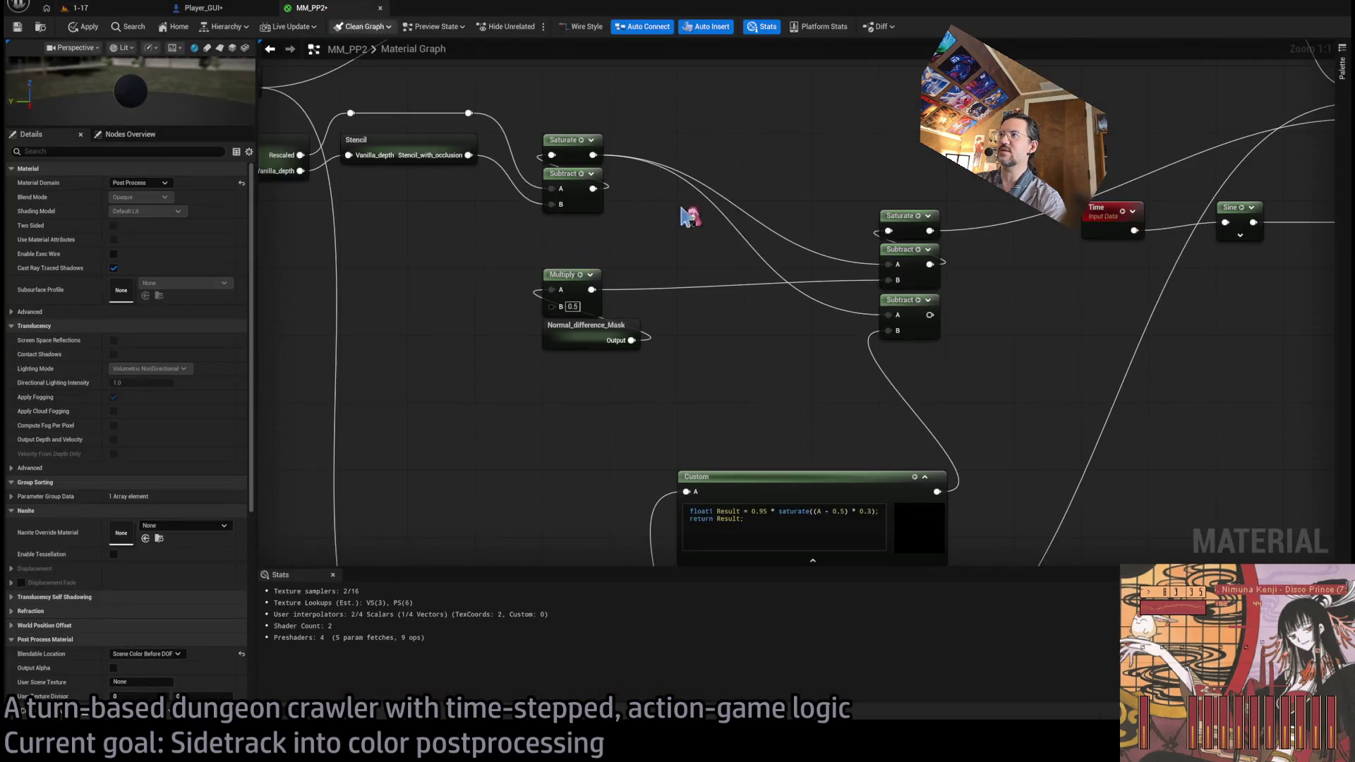
pyautogui.press('Home')
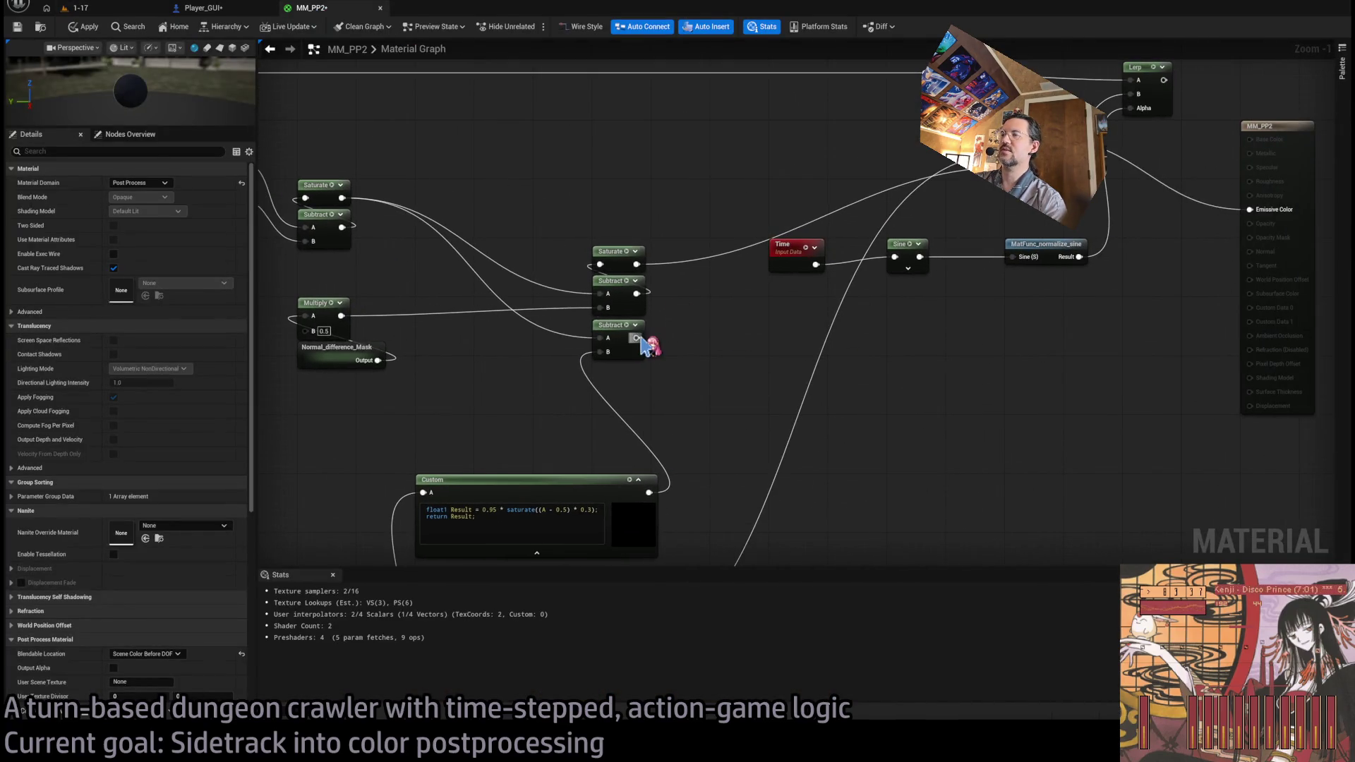
pyautogui.moveTo(563, 433); pyautogui.dragTo(1164, 149)
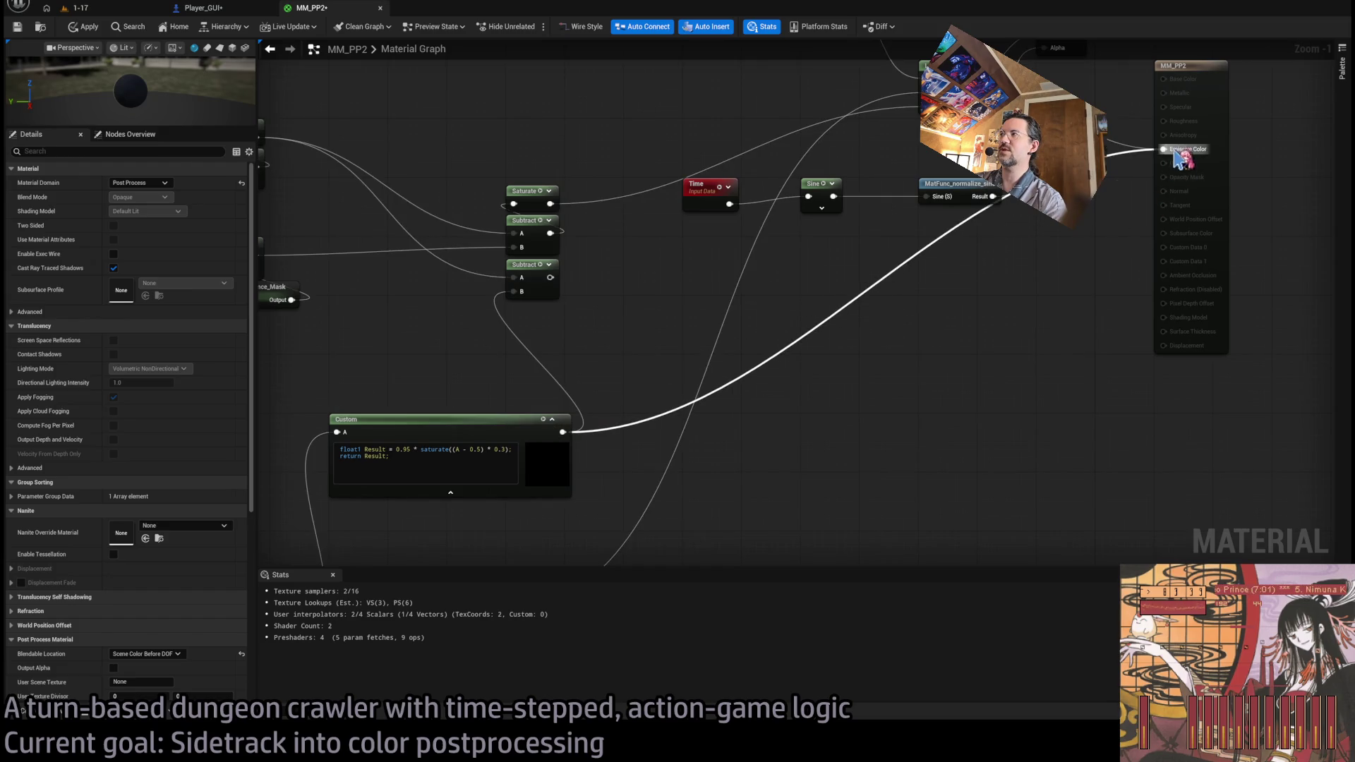
pyautogui.click(96, 22)
pyautogui.click(78, 8)
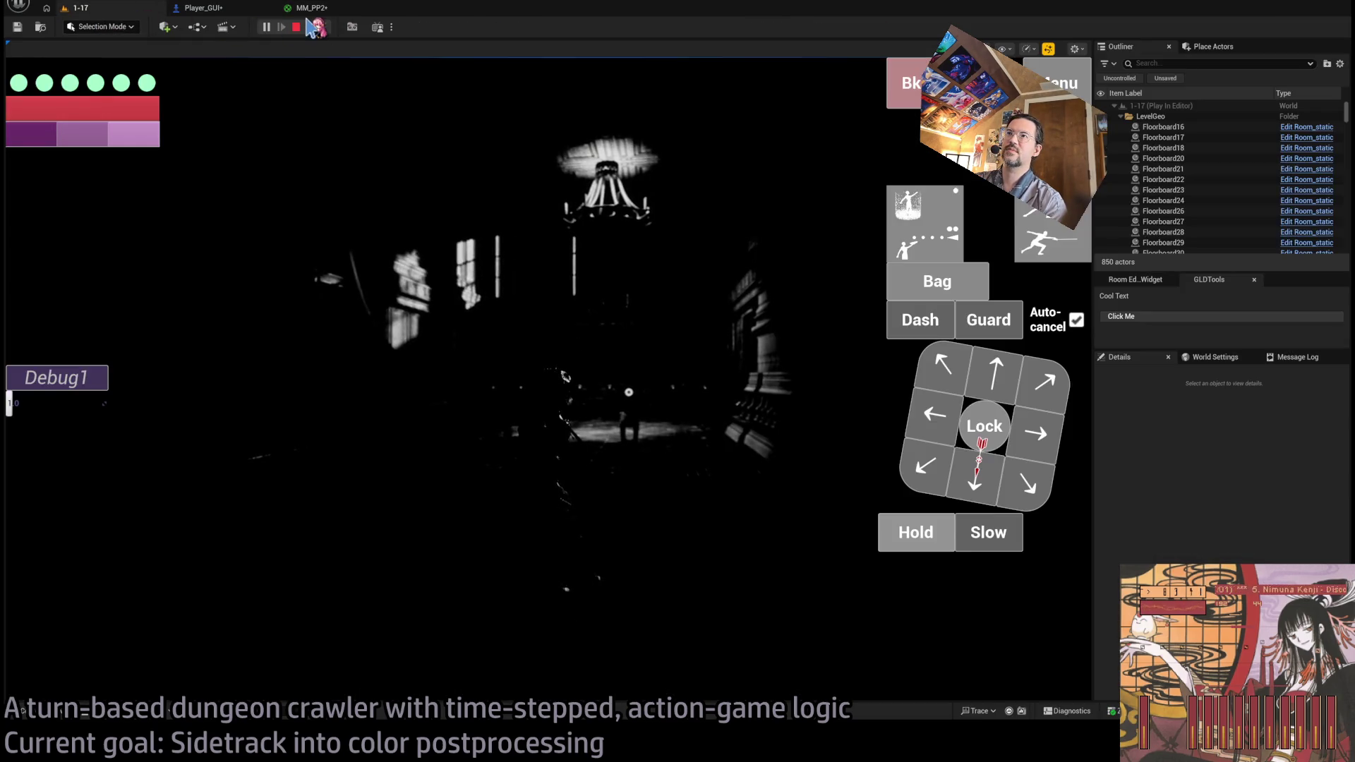
# - Bring the graph's left-hand mask nodes into view and check the mask result in the running game
pyautogui.click(311, 8)
pyautogui.moveTo(533, 213)
pyautogui.mouseDown()
pyautogui.moveTo(810, 343)
pyautogui.moveTo(554, 296)
pyautogui.moveTo(635, 273)
pyautogui.moveTo(1058, 225)
pyautogui.mouseUp()
pyautogui.scroll(-1, 554, 297)
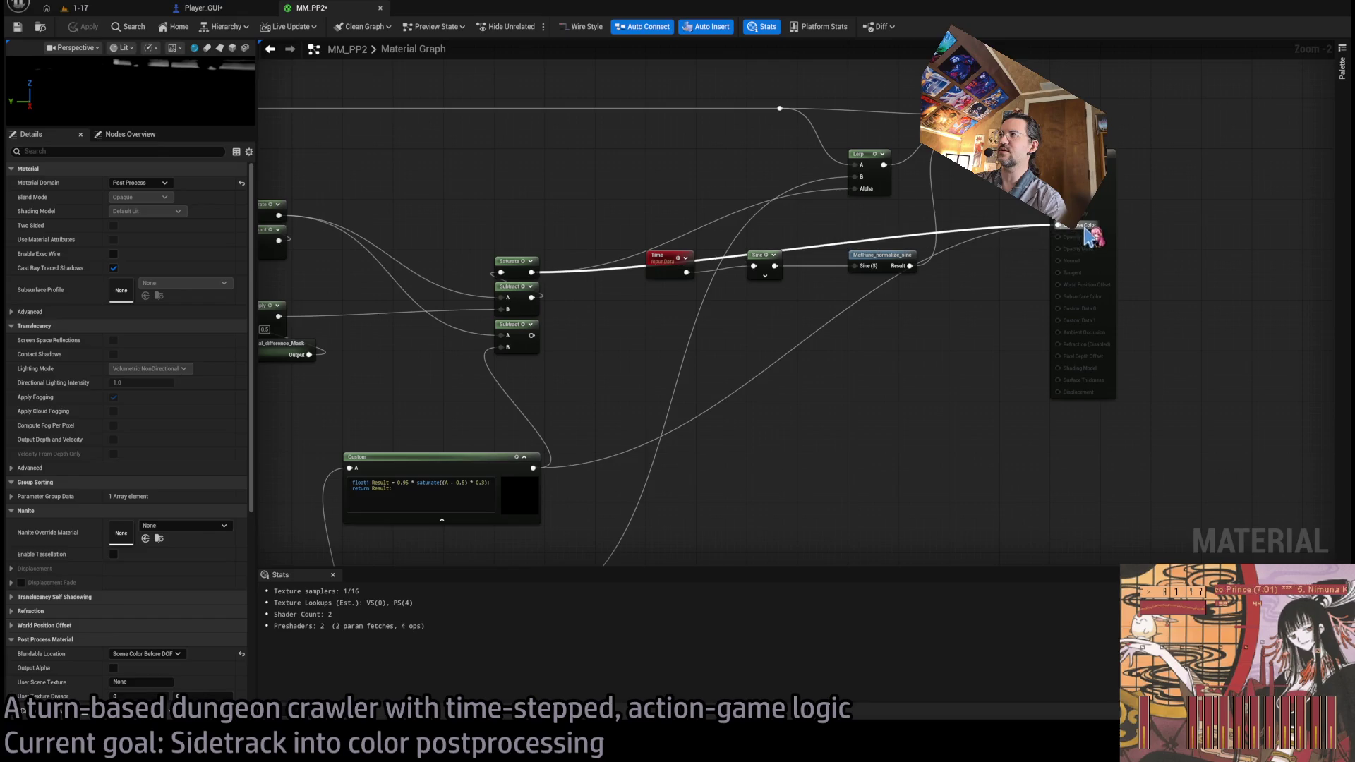
pyautogui.click(98, 11)
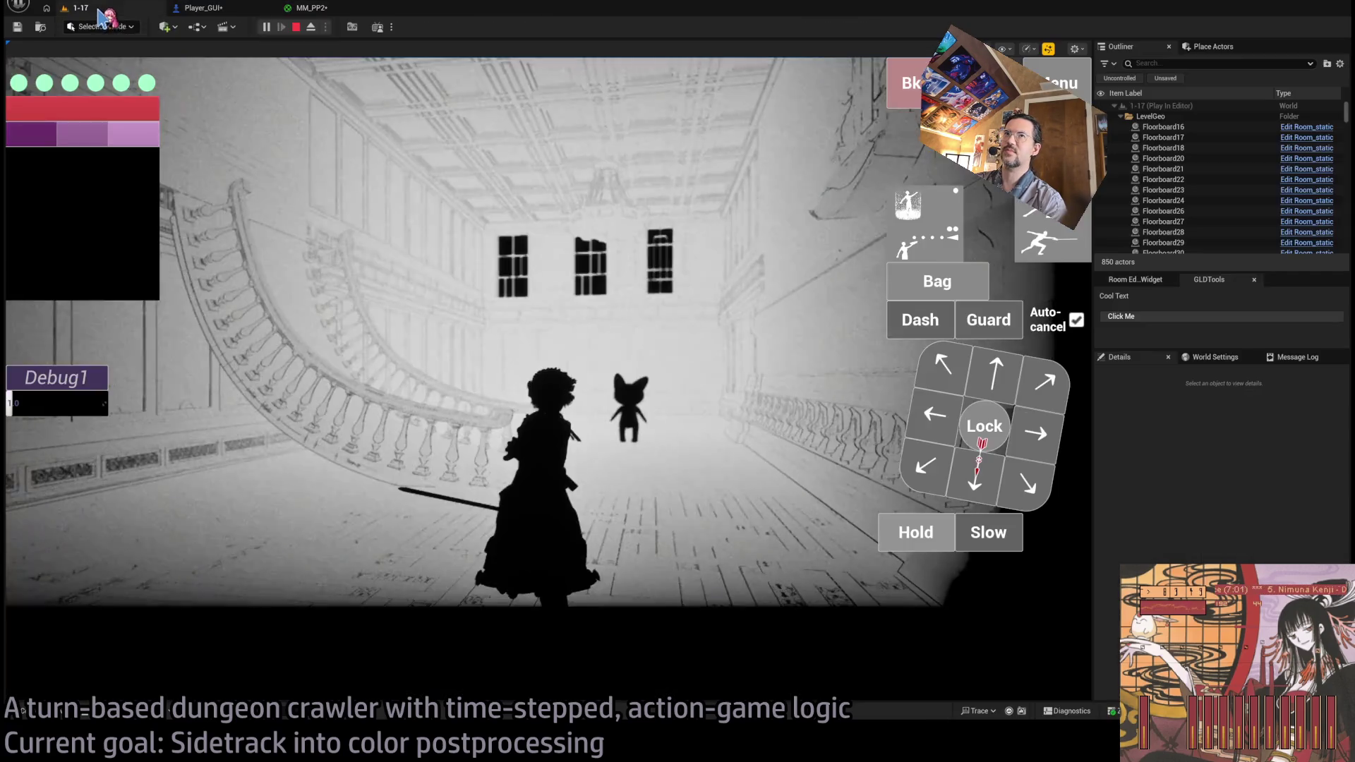
# - Reconnect the Lerp output to MM_PP2's Emissive Color
pyautogui.click(351, 13)
pyautogui.moveTo(465, 284)
pyautogui.mouseDown()
pyautogui.moveTo(641, 295)
pyautogui.moveTo(755, 324)
pyautogui.moveTo(699, 349)
pyautogui.mouseUp()
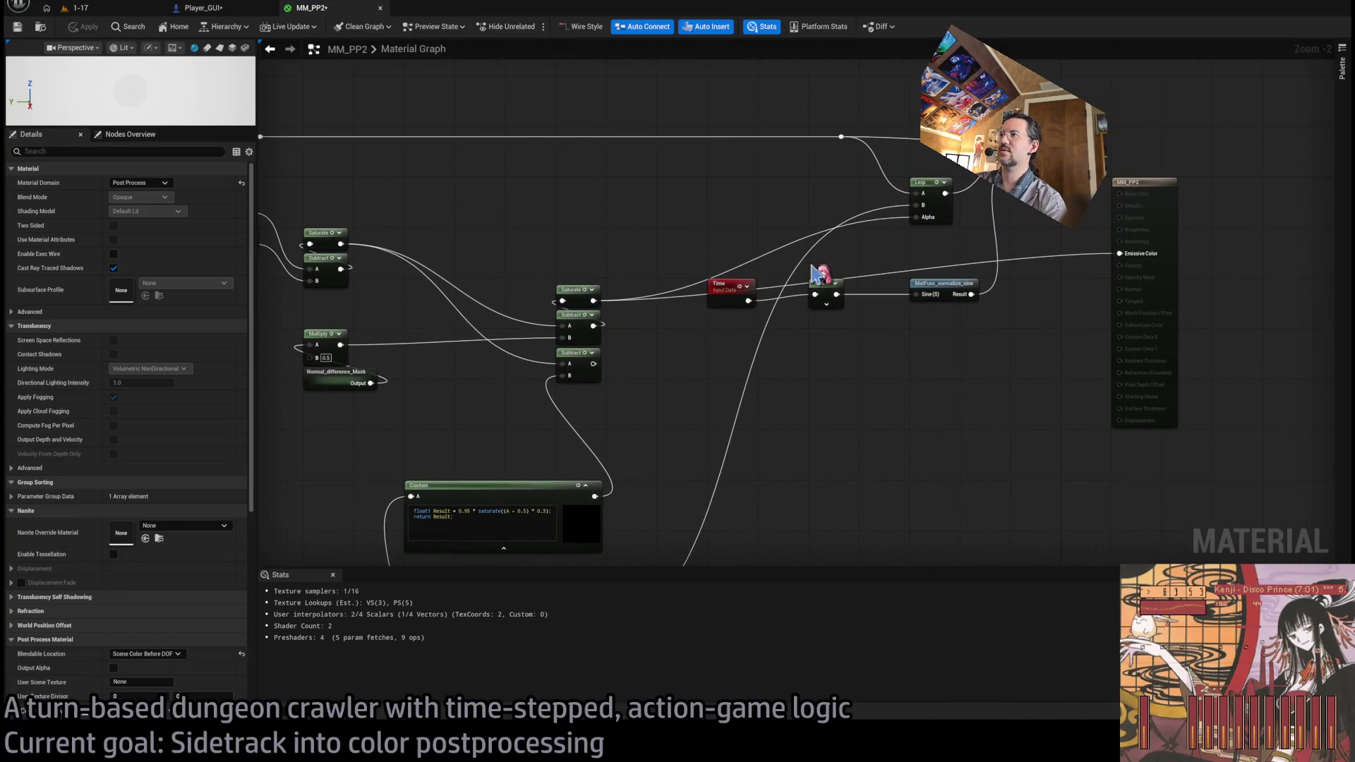
pyautogui.moveTo(947, 188); pyautogui.dragTo(1119, 253)
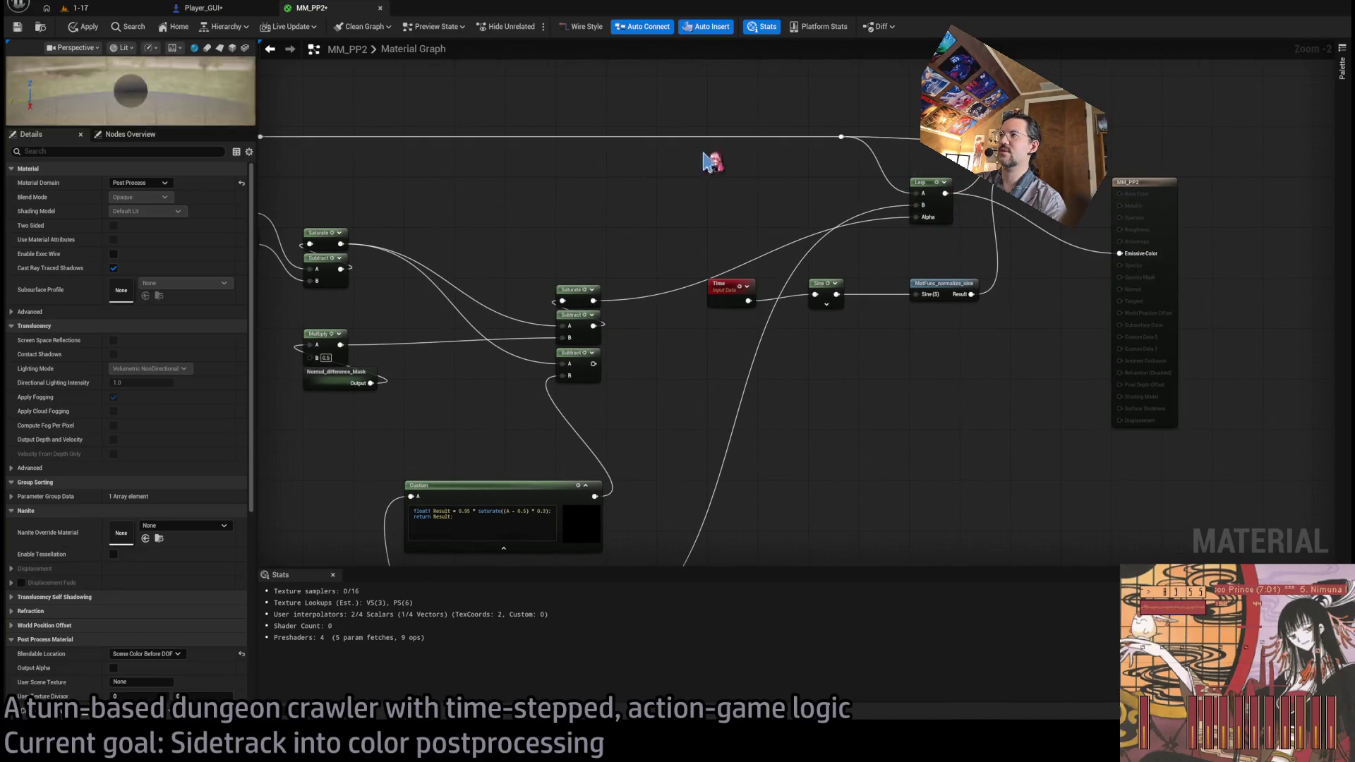
# - Check the full-colour grade in level 1-17 while moving one step forward and one step right
pyautogui.click(89, 10)
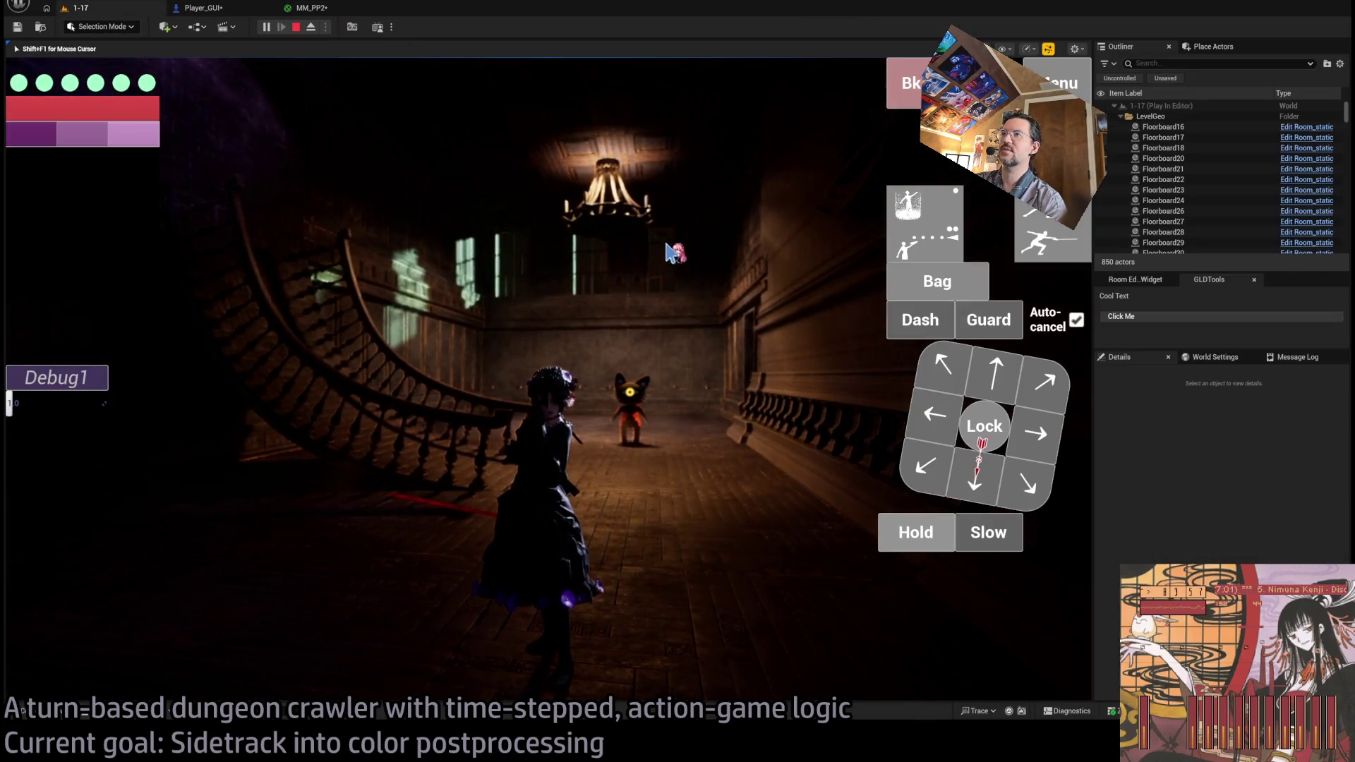
pyautogui.click(633, 283)
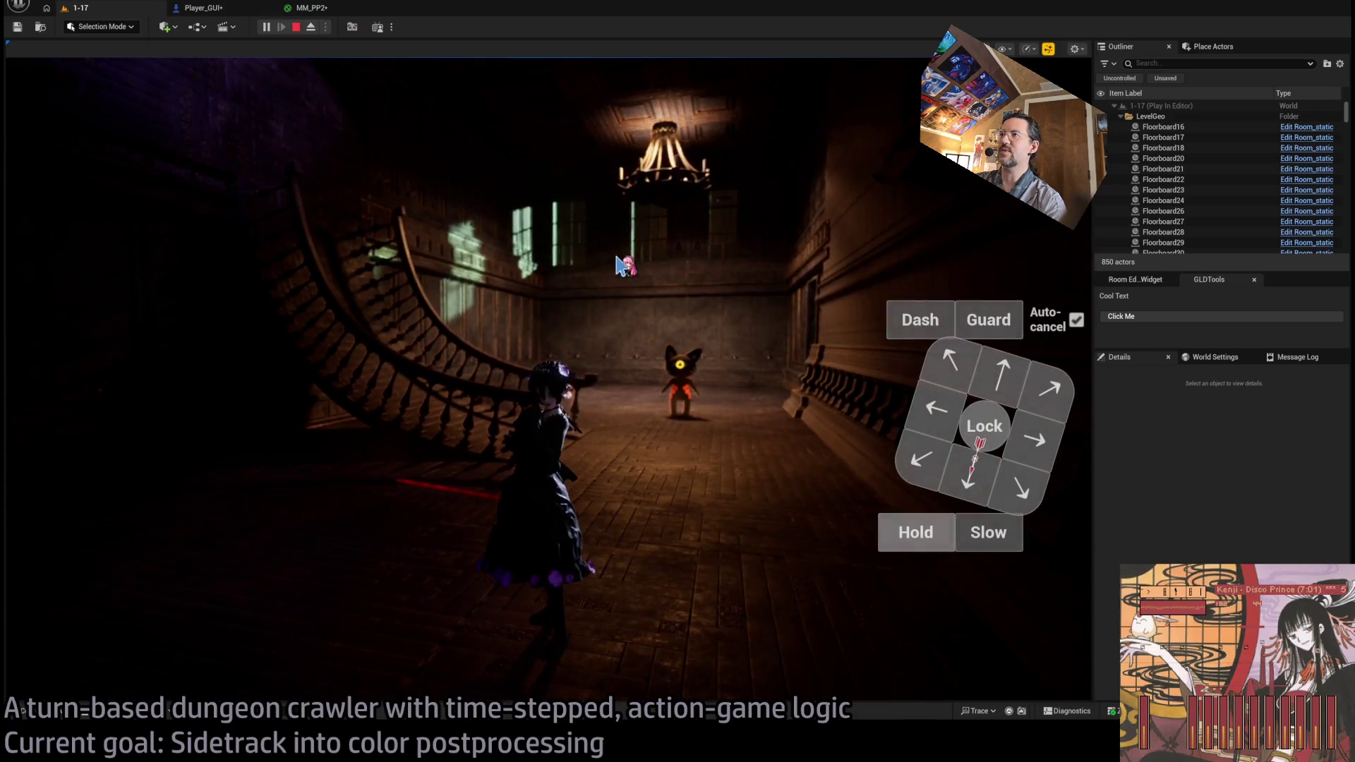
pyautogui.click(1000, 384)
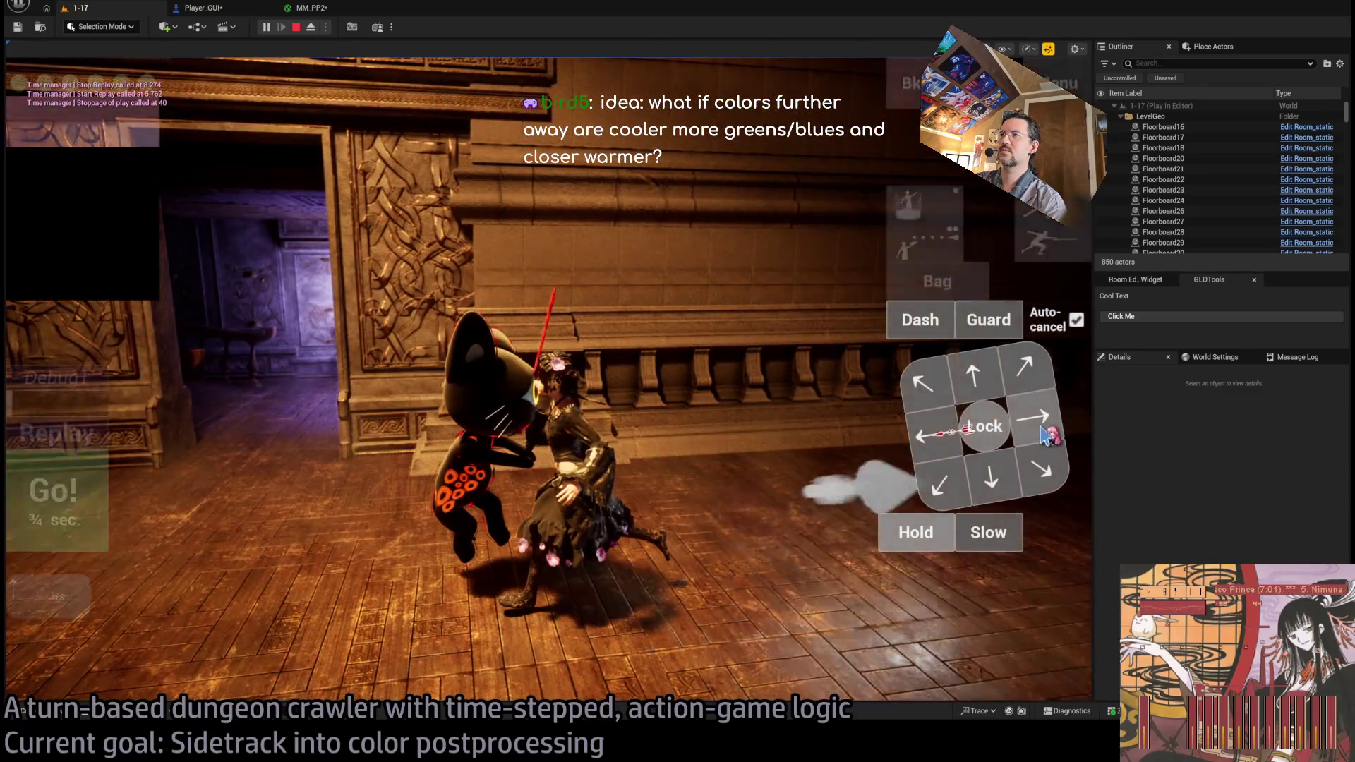
pyautogui.click(1045, 434)
pyautogui.click(60, 494)
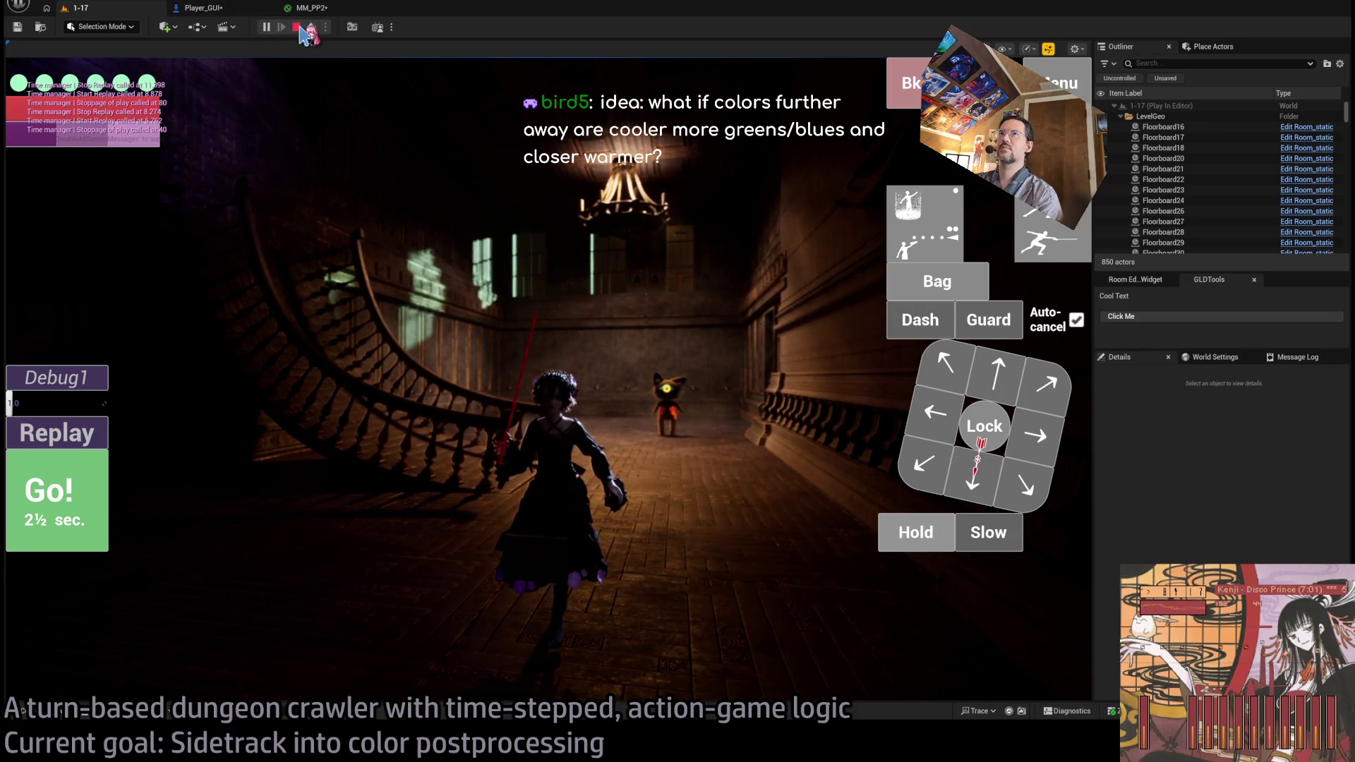
# - Stop the play session and return to the MM_PP2 material graph
pyautogui.click(295, 27)
pyautogui.click(243, 11)
pyautogui.click(310, 8)
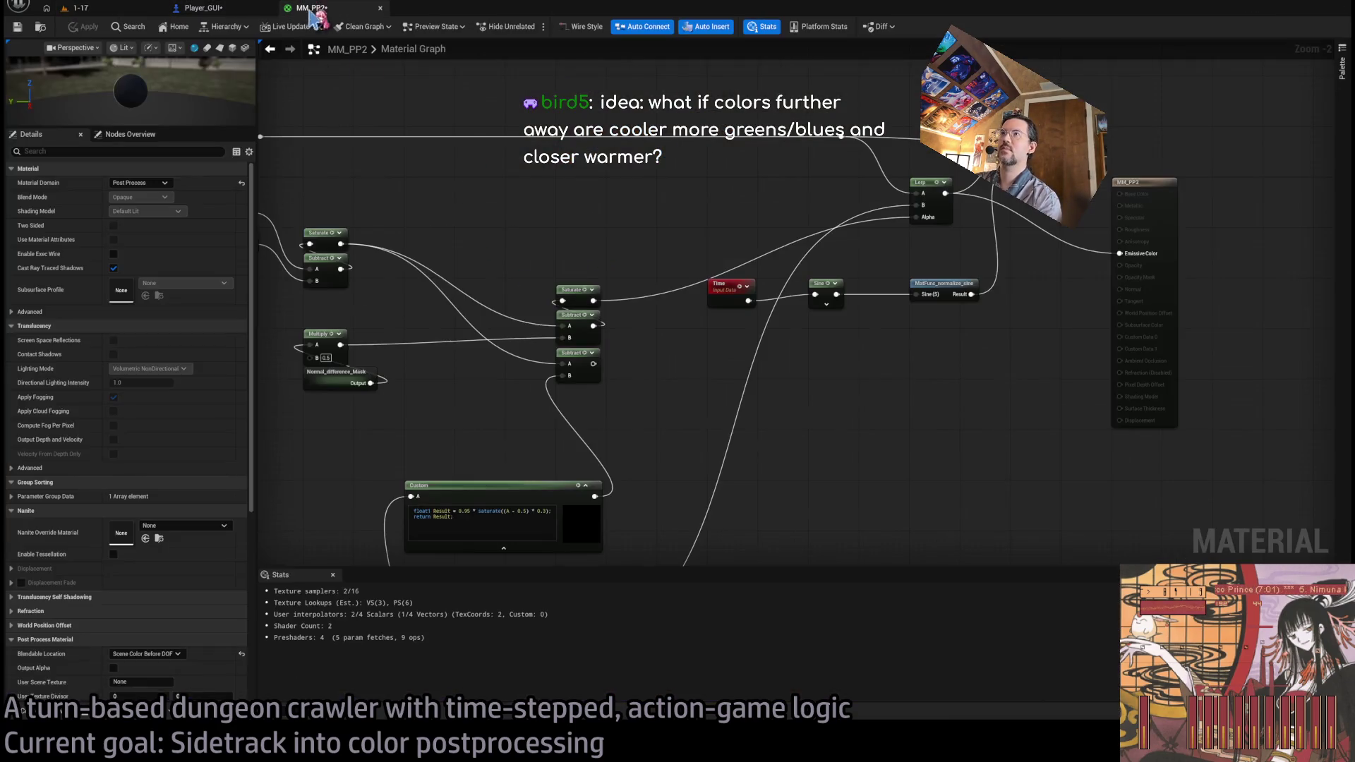
# - Set the Close MM depth-of-field value to 60.0 in Player_GUI's Set Post Process Settings node
pyautogui.click(240, 8)
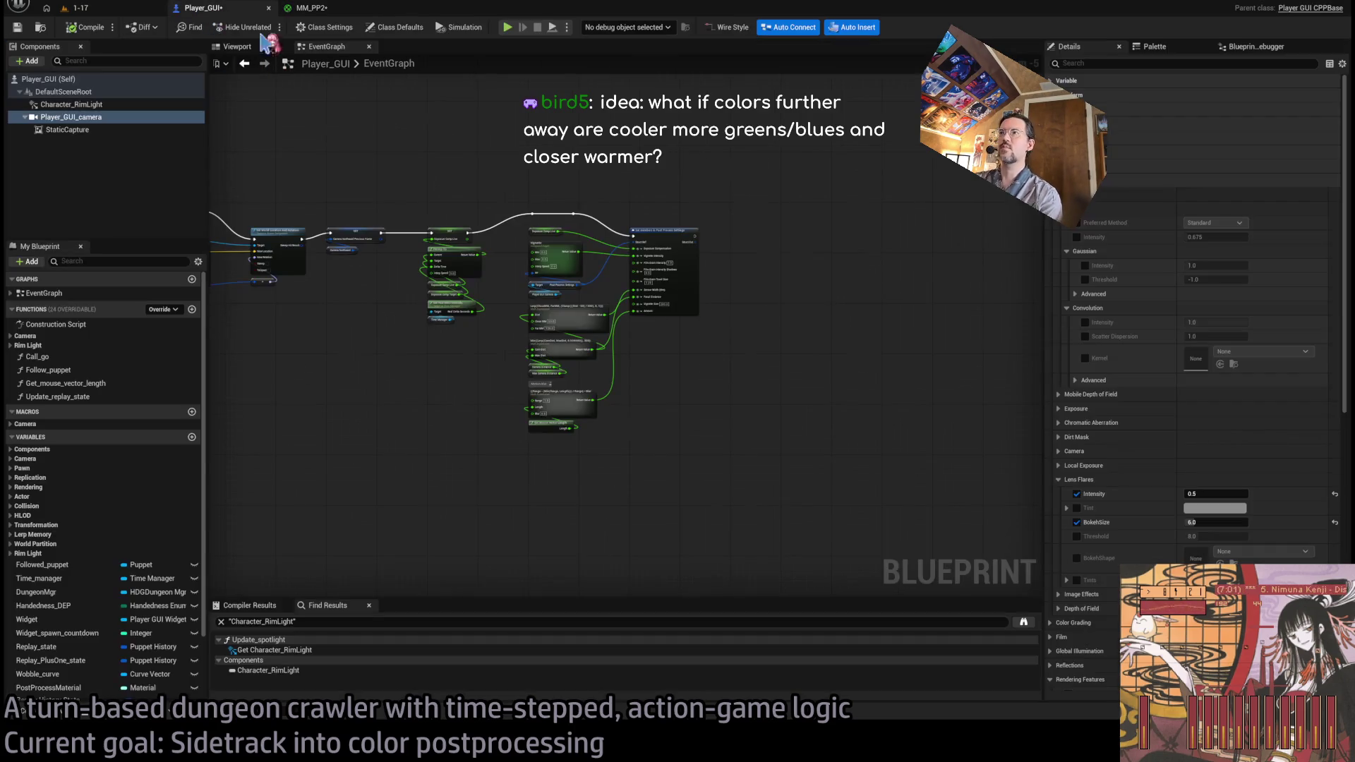
pyautogui.scroll(4, 529, 257)
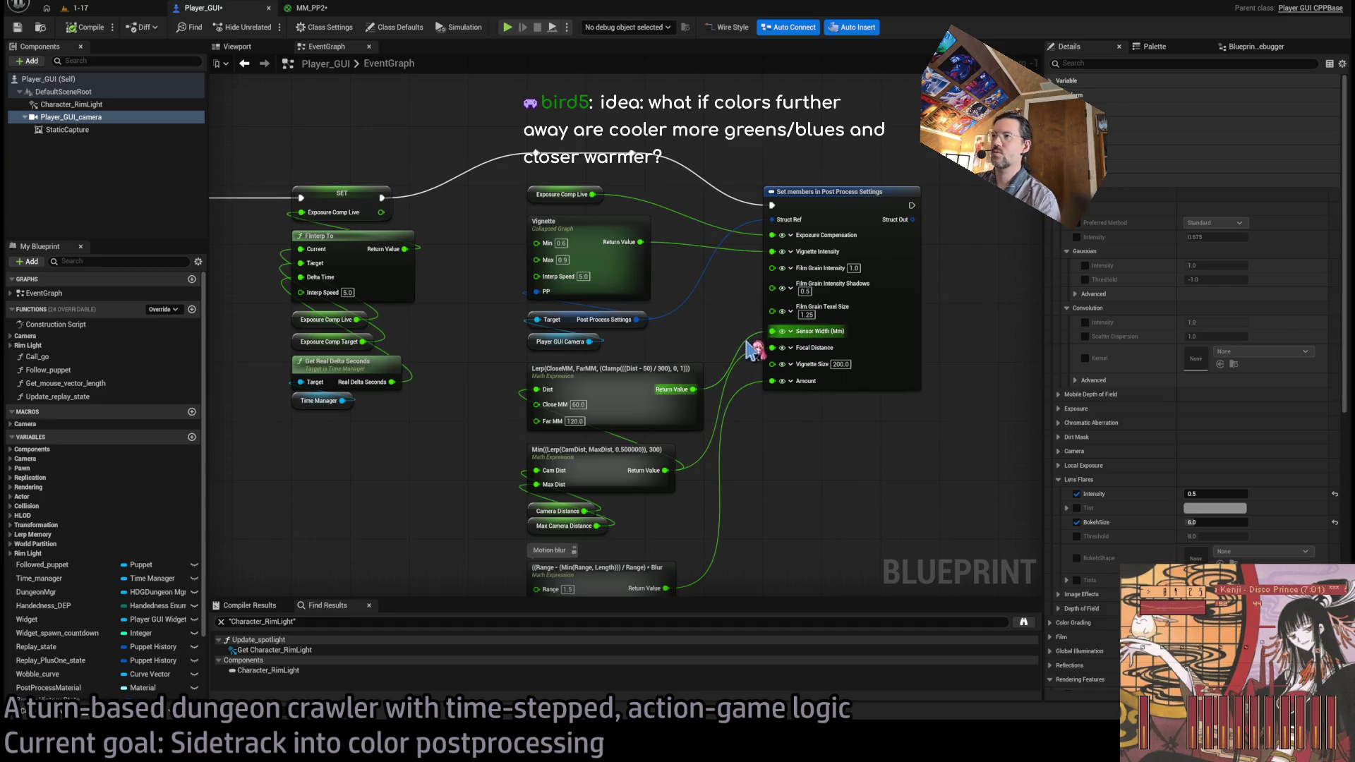
pyautogui.scroll(1, 573, 416)
pyautogui.press('Return')
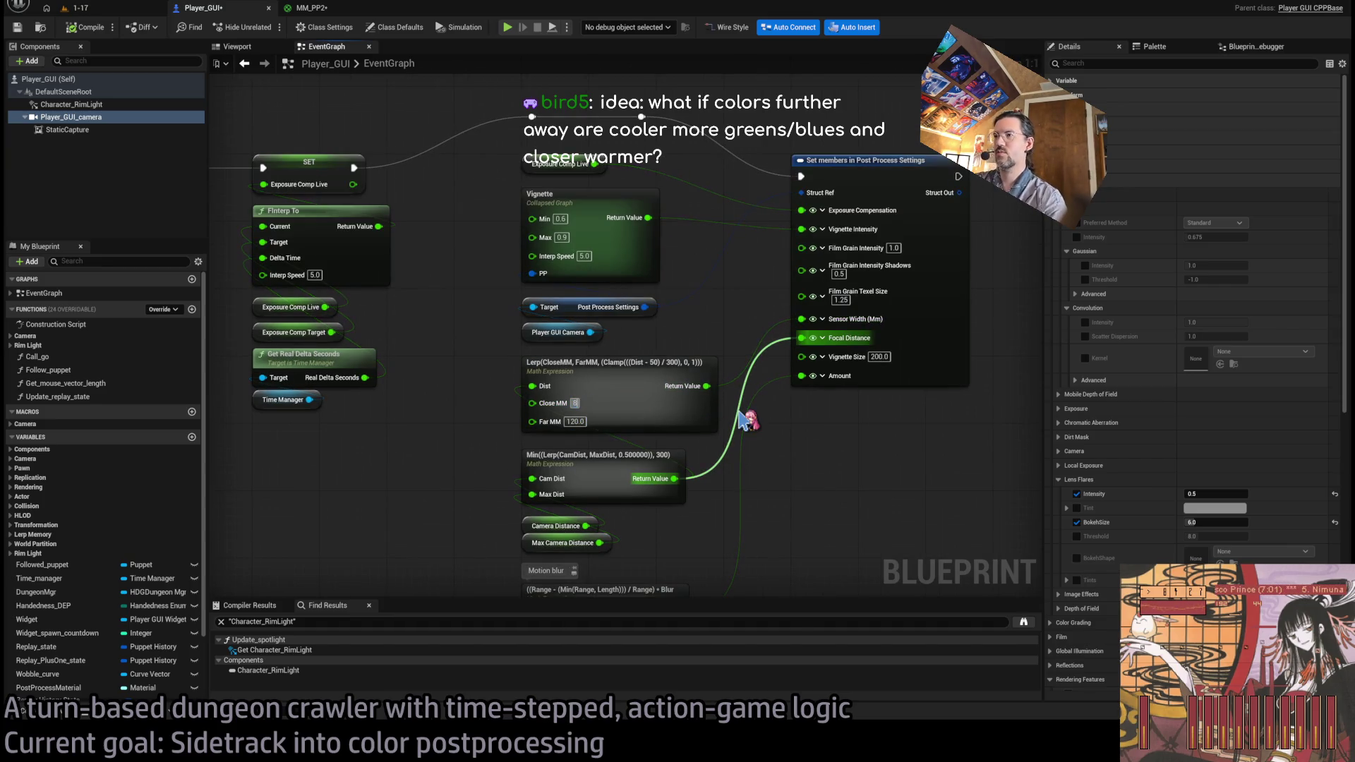